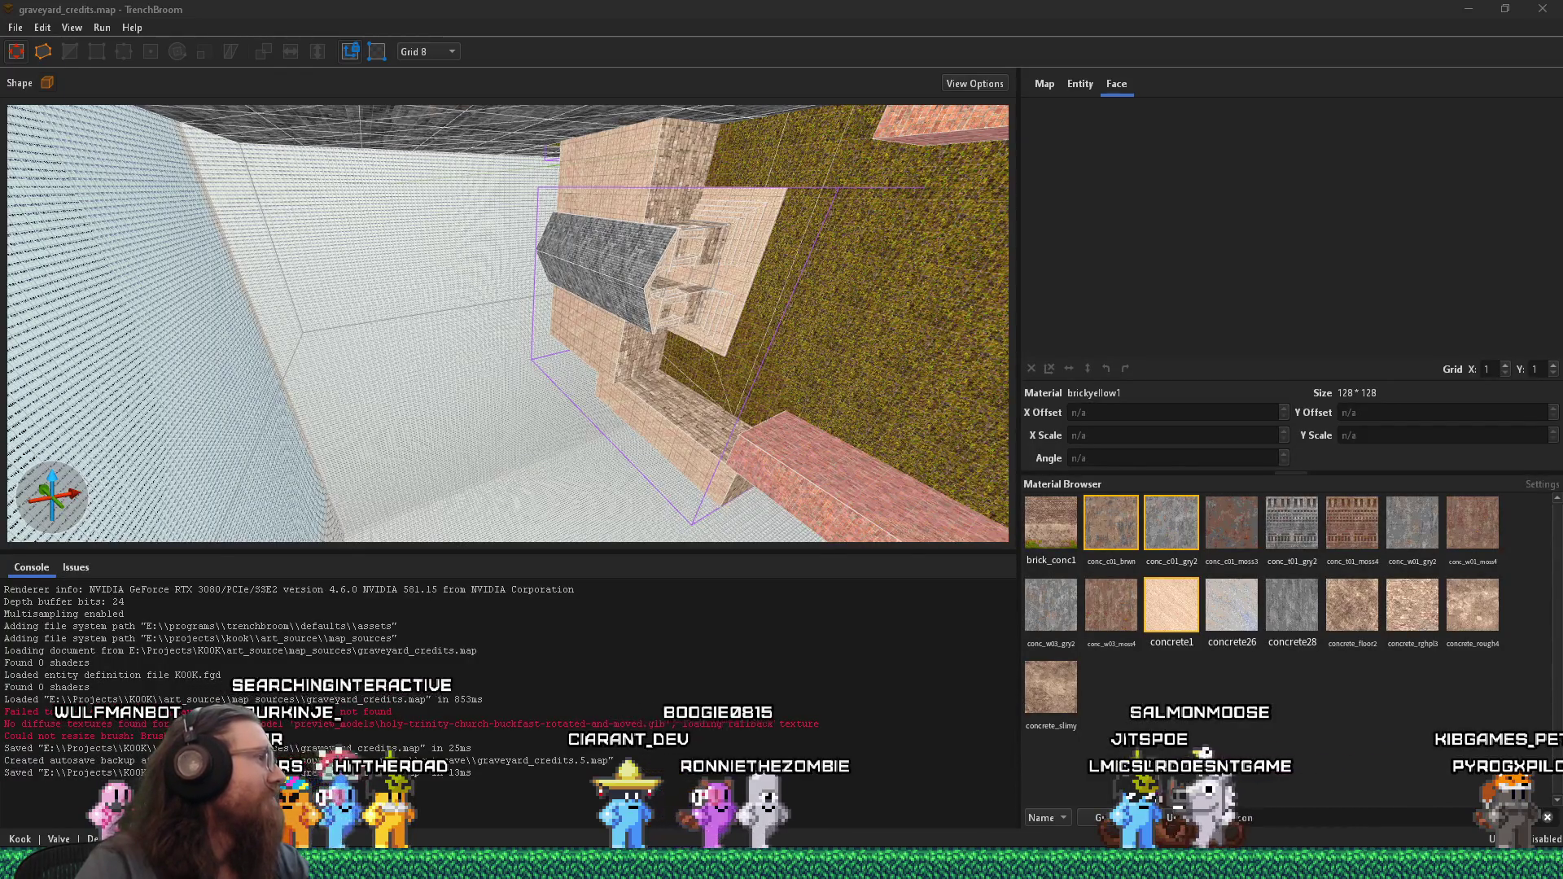
- Switch from TrenchBroom to the Firefox window playing the YouTube Short
{"action": "key", "text": "alt+Tab"}
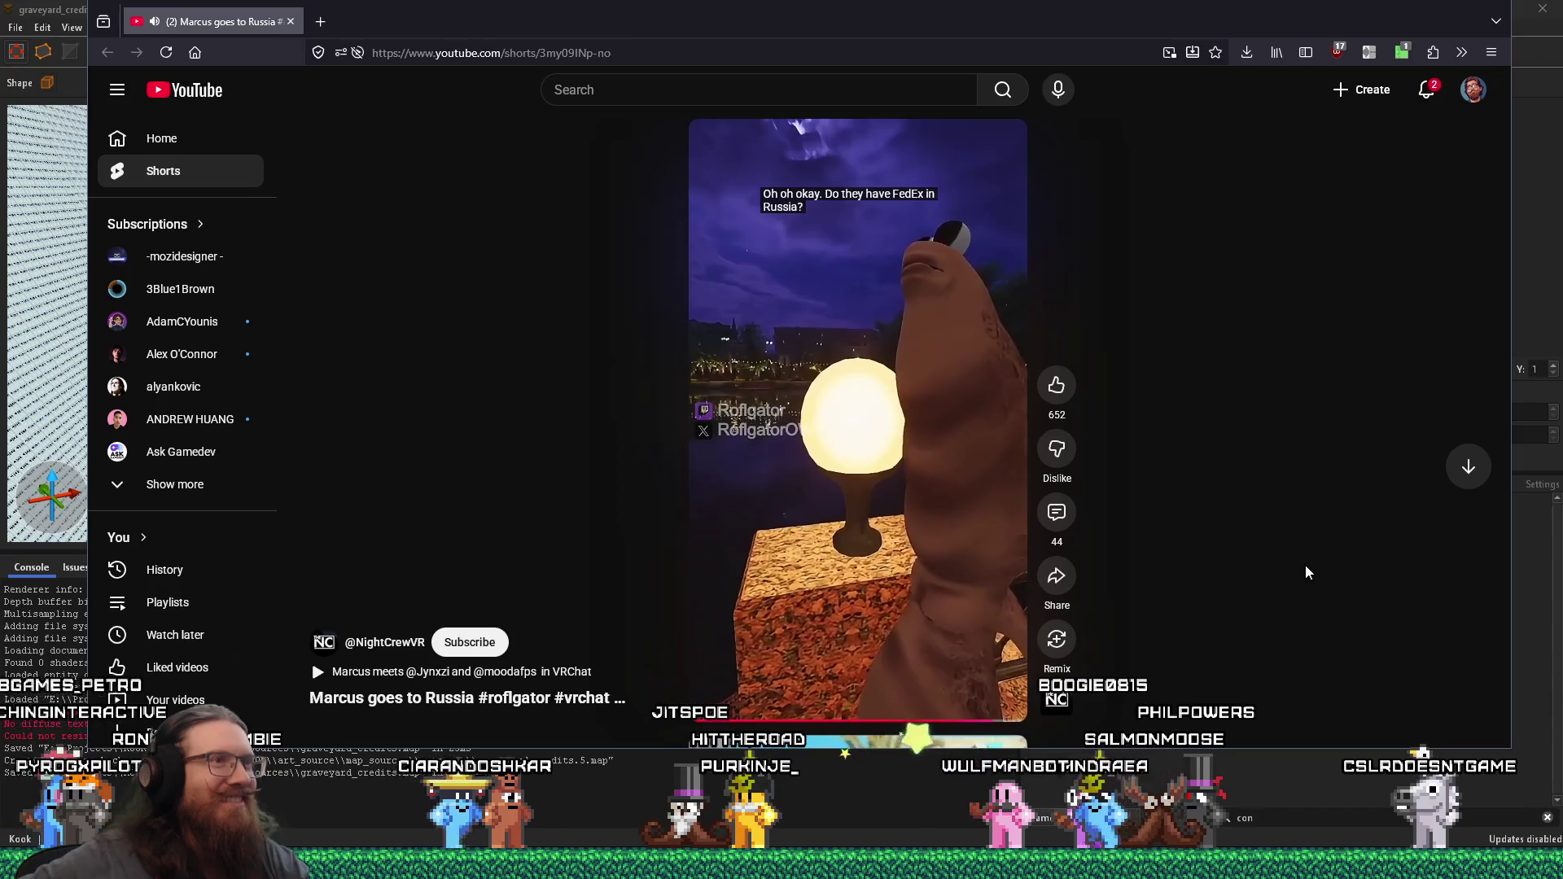
- Pause the playing YouTube Short, then switch back toward TrenchBroom
{"action": "mouse_move", "coordinate": [785, 232]}
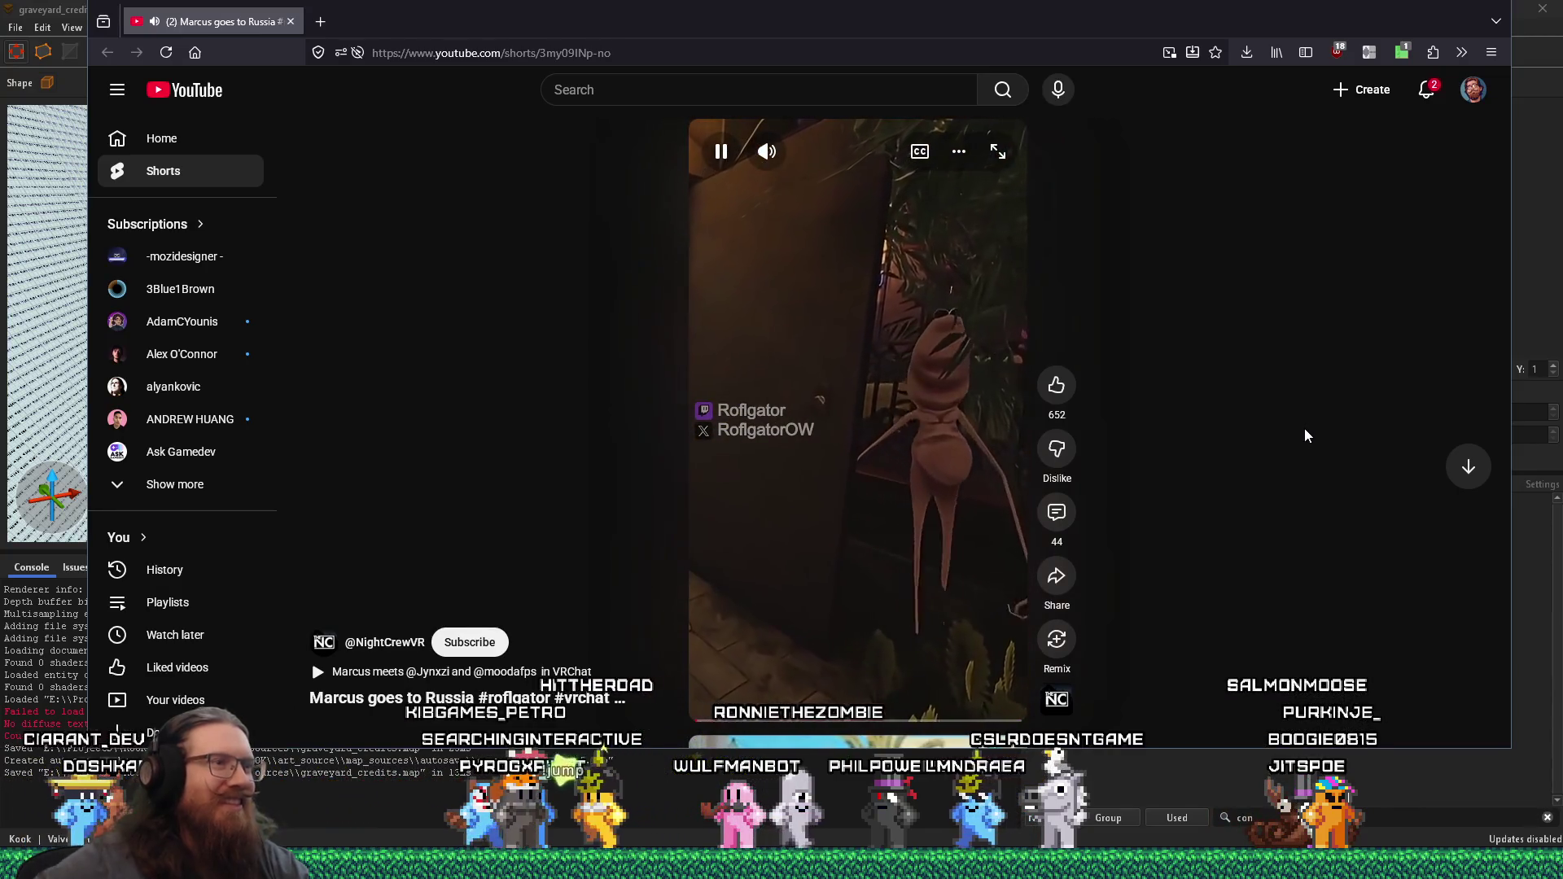
{"action": "left_click", "coordinate": [721, 151]}
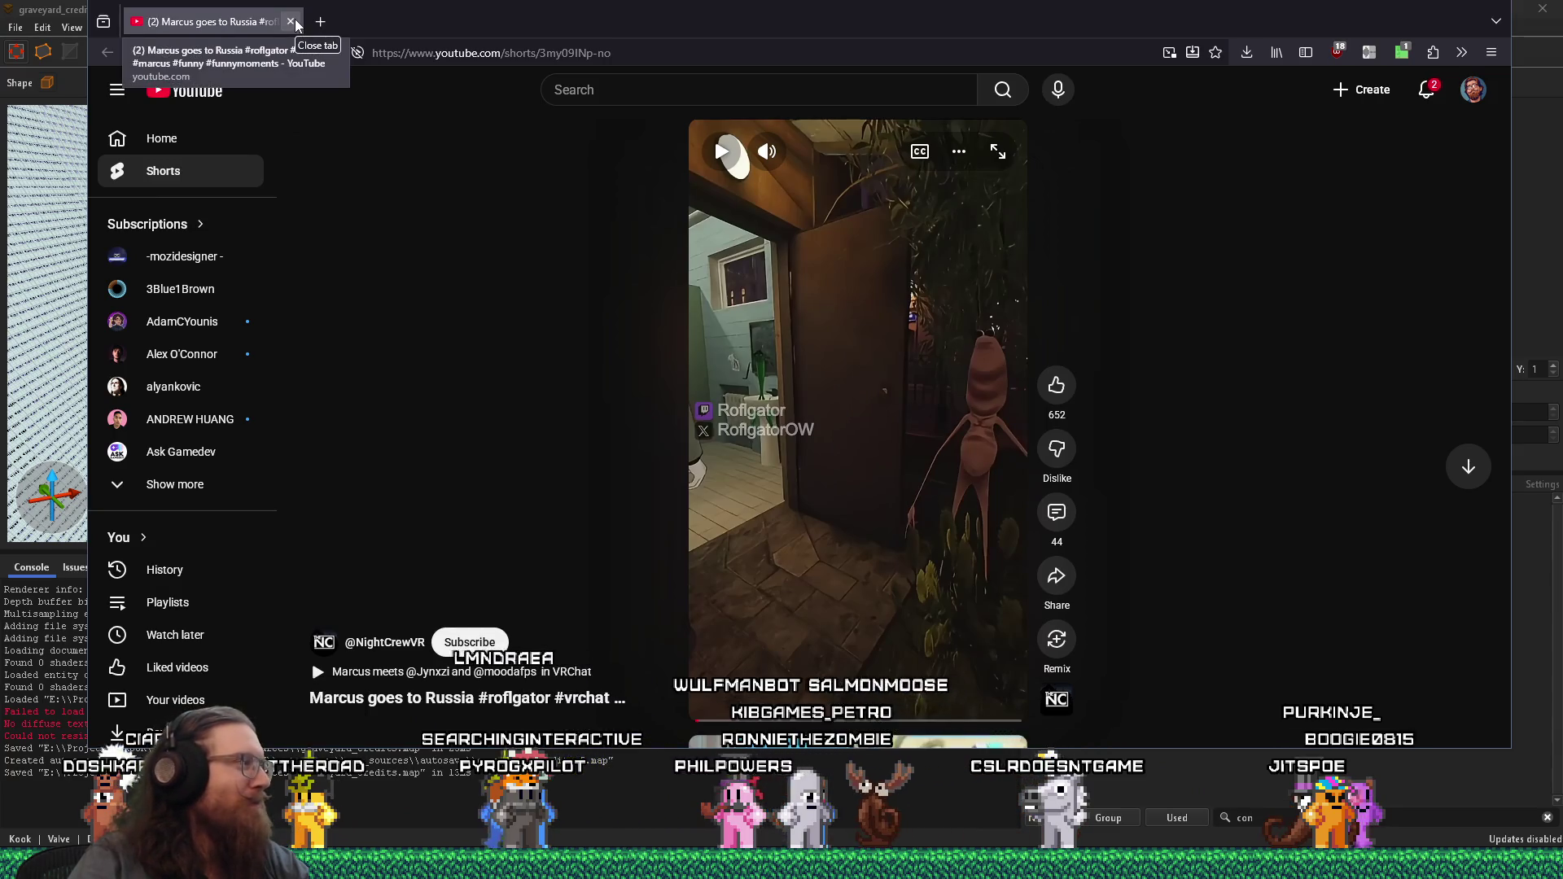
{"action": "key", "text": "alt+Tab"}
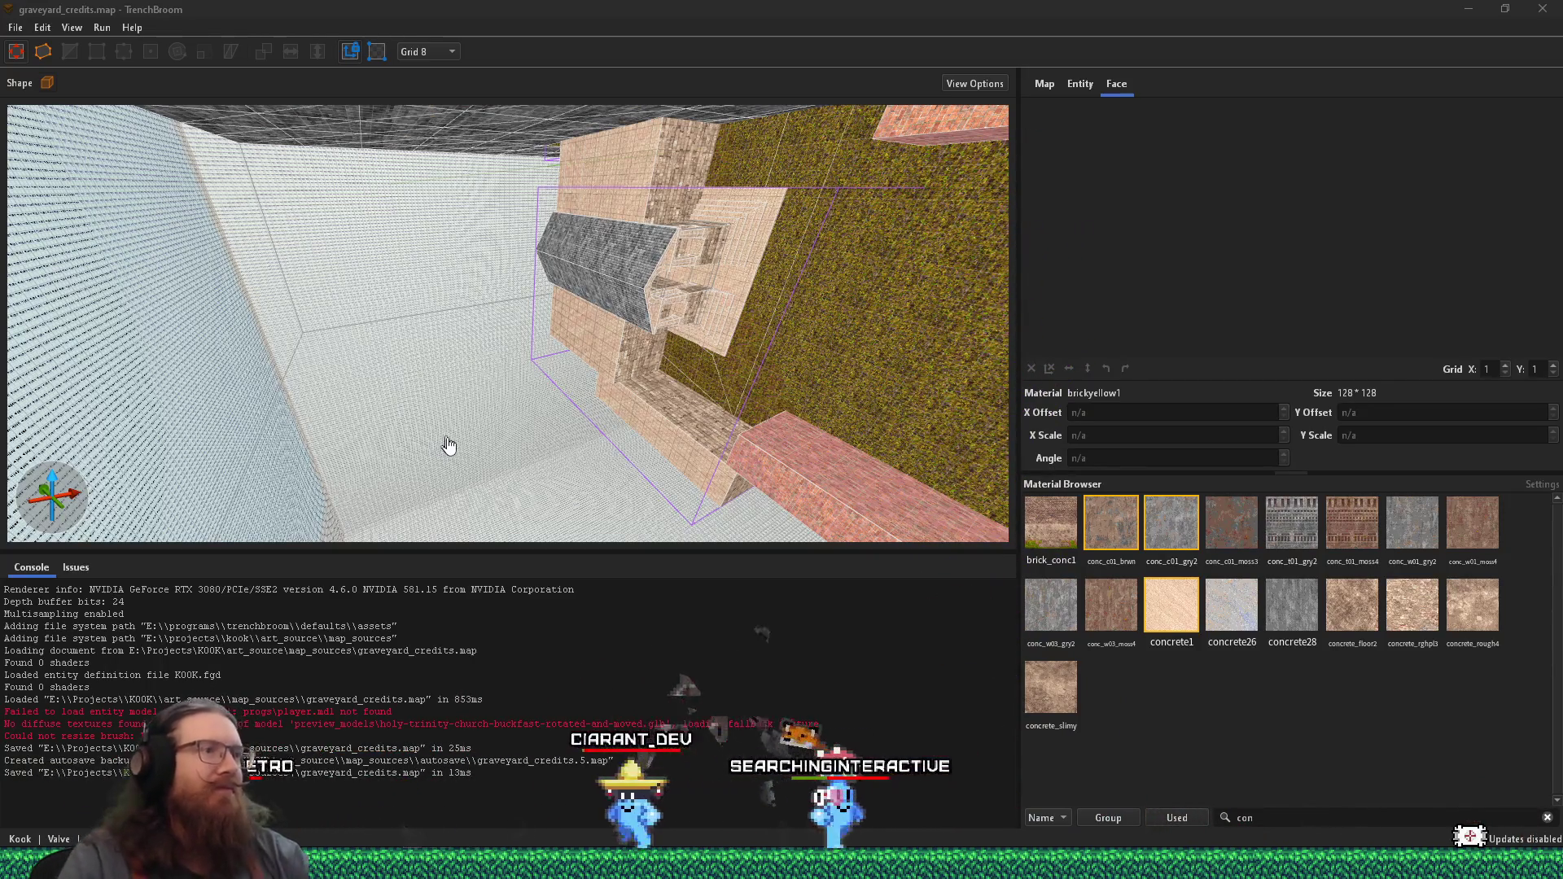
- Bring up the list of open windows to leave Firefox
{"action": "key", "text": "alt+Tab"}
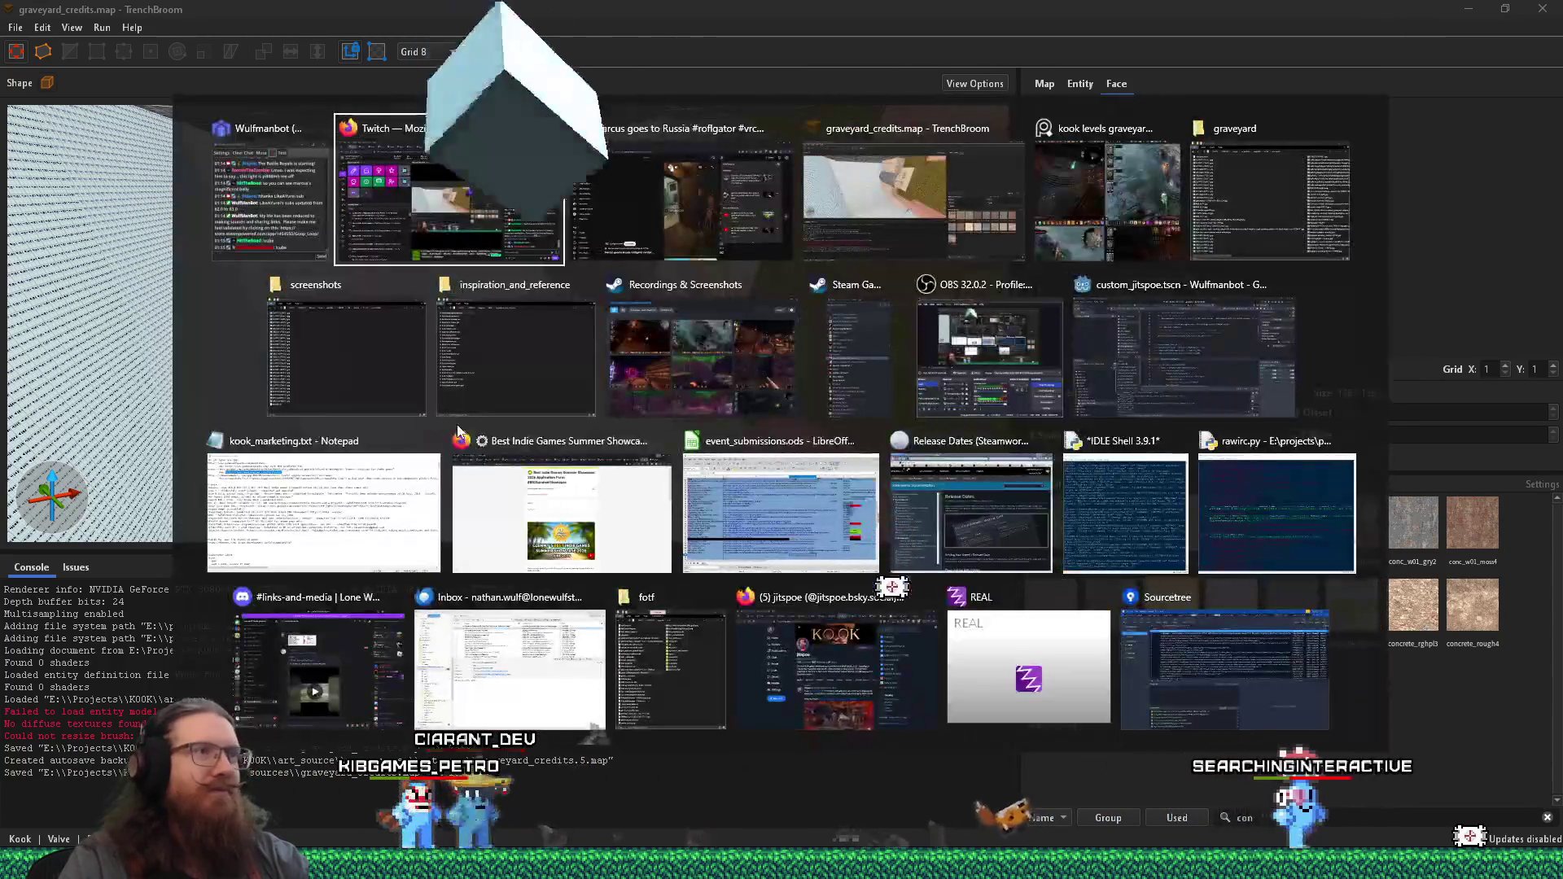
- Bring the 'kook levels graveyard' reference screenshots forward and change their layout in the image viewer
{"action": "key", "text": "Tab"}
{"action": "key", "text": "Tab"}
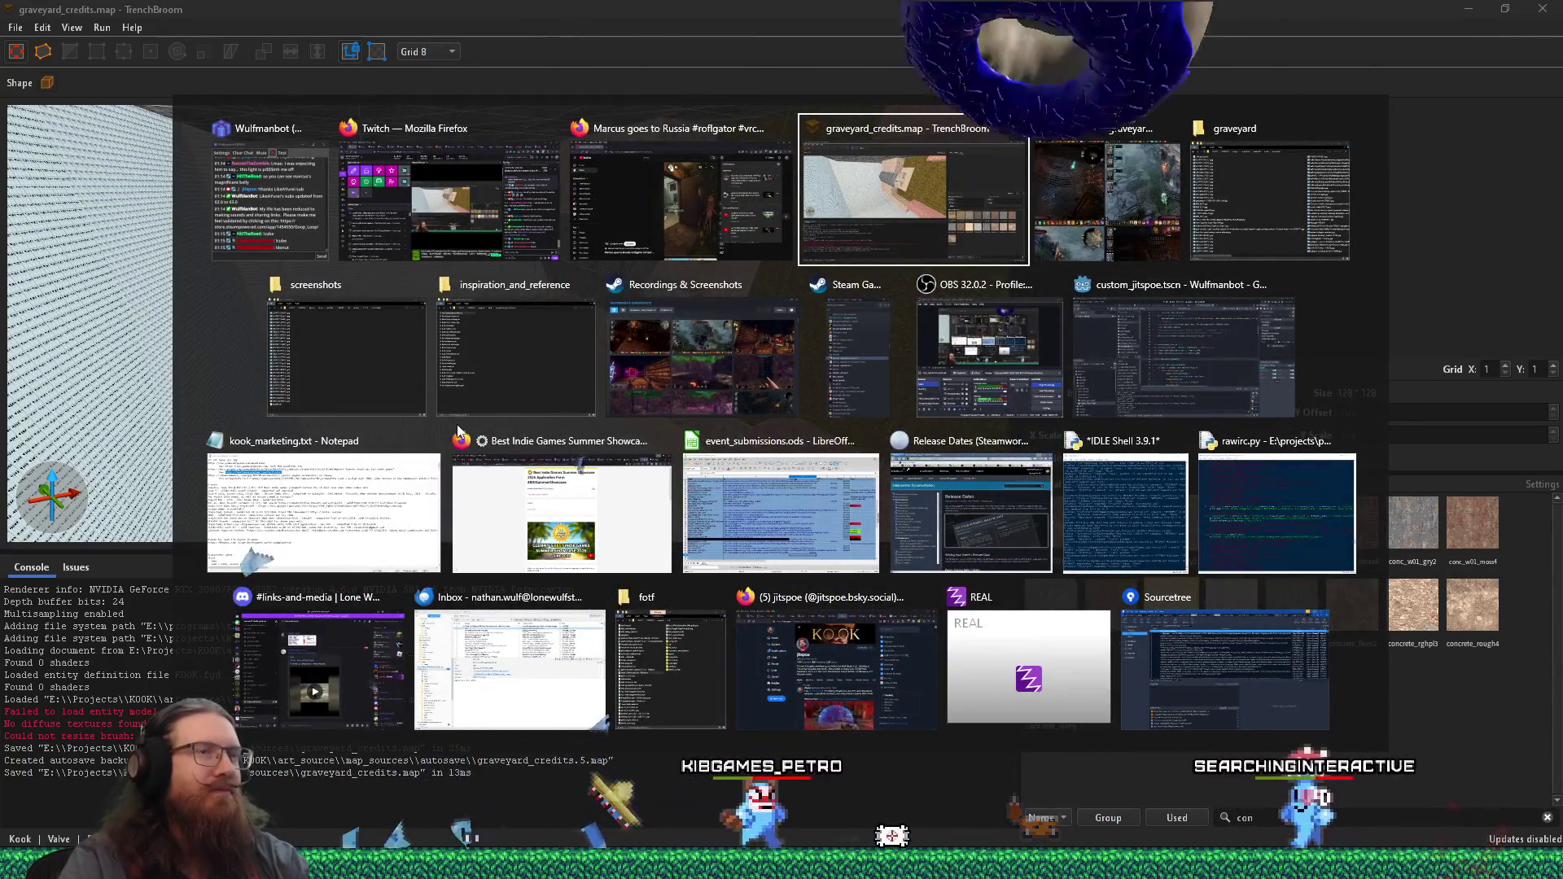
{"action": "key", "text": "Tab"}
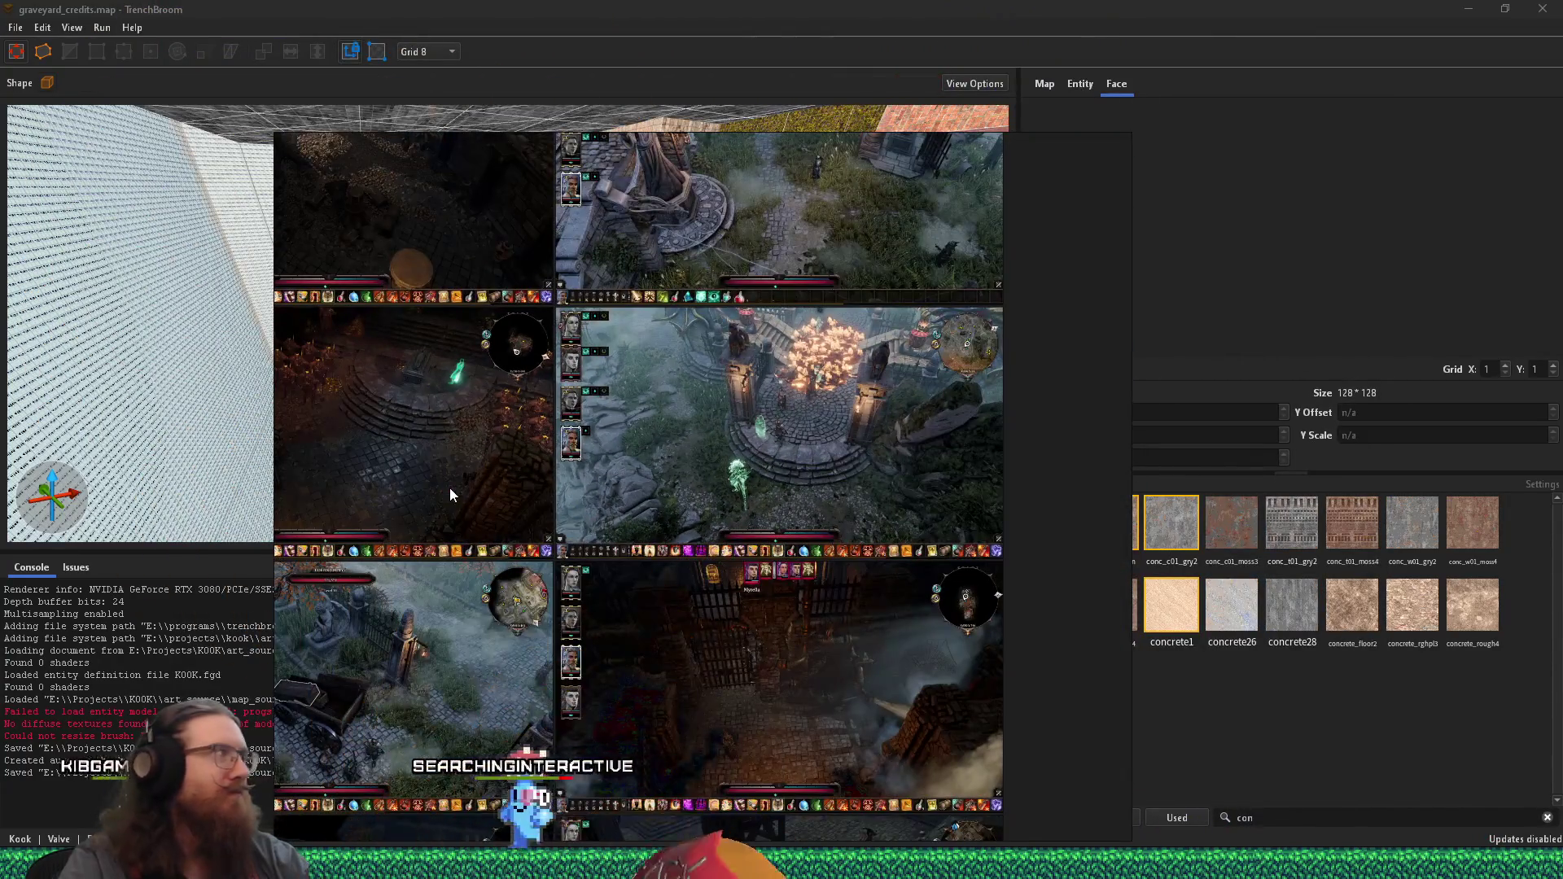
{"action": "left_click", "coordinate": [790, 430]}
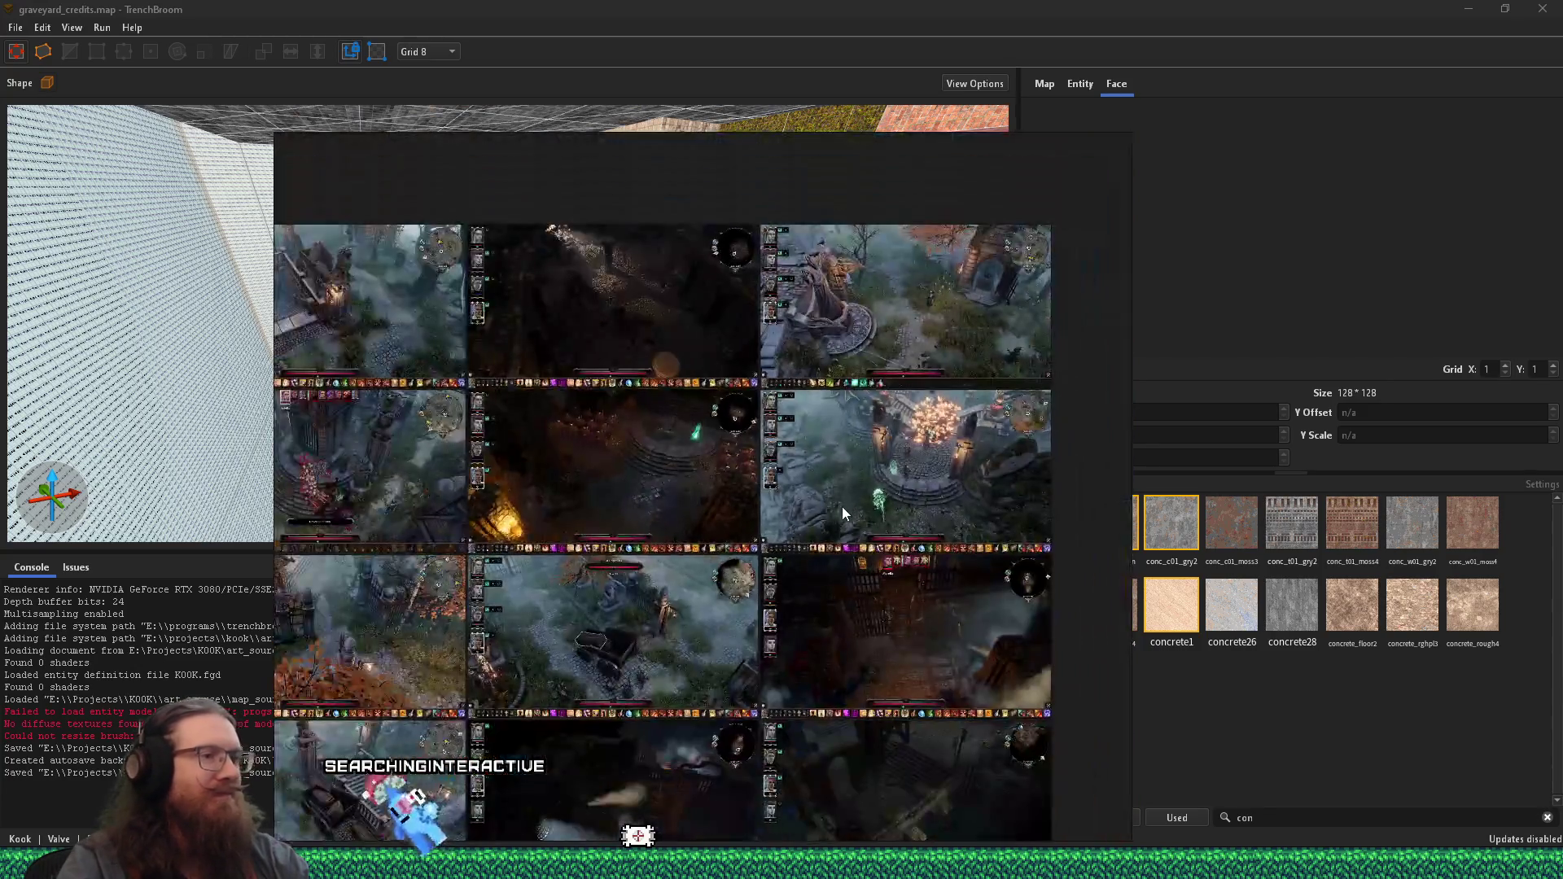
{"action": "key", "text": "alt+Tab"}
{"action": "key", "text": "Tab"}
{"action": "key", "text": "Tab"}
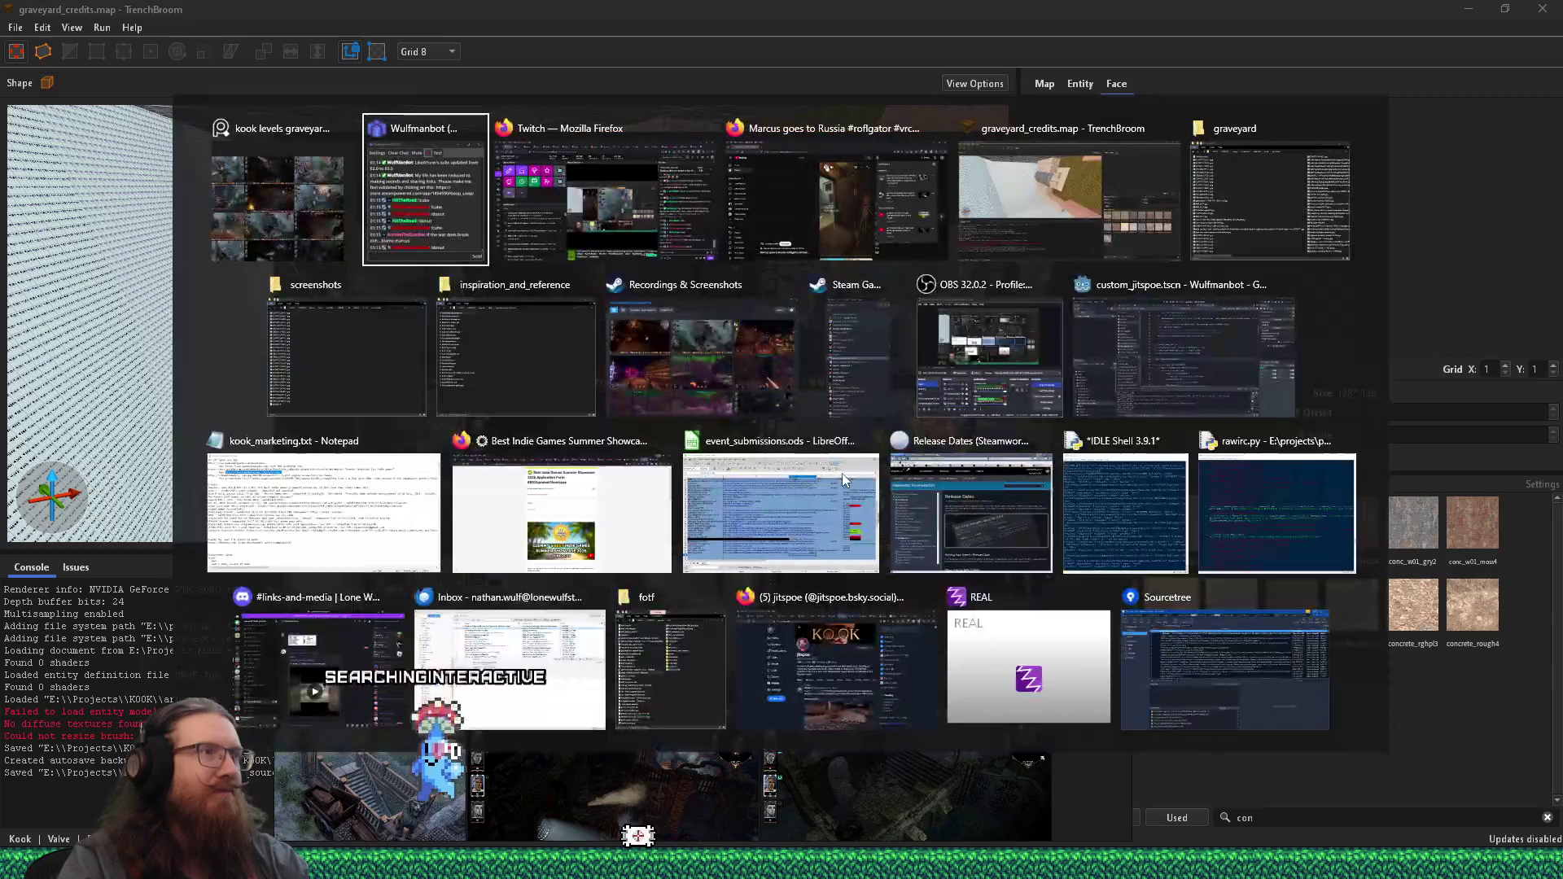
- Orbit the 3D view around the rock ledge and up to the building above
{"action": "scroll", "coordinate": [554, 319], "scroll_direction": "down", "scroll_amount": 10}
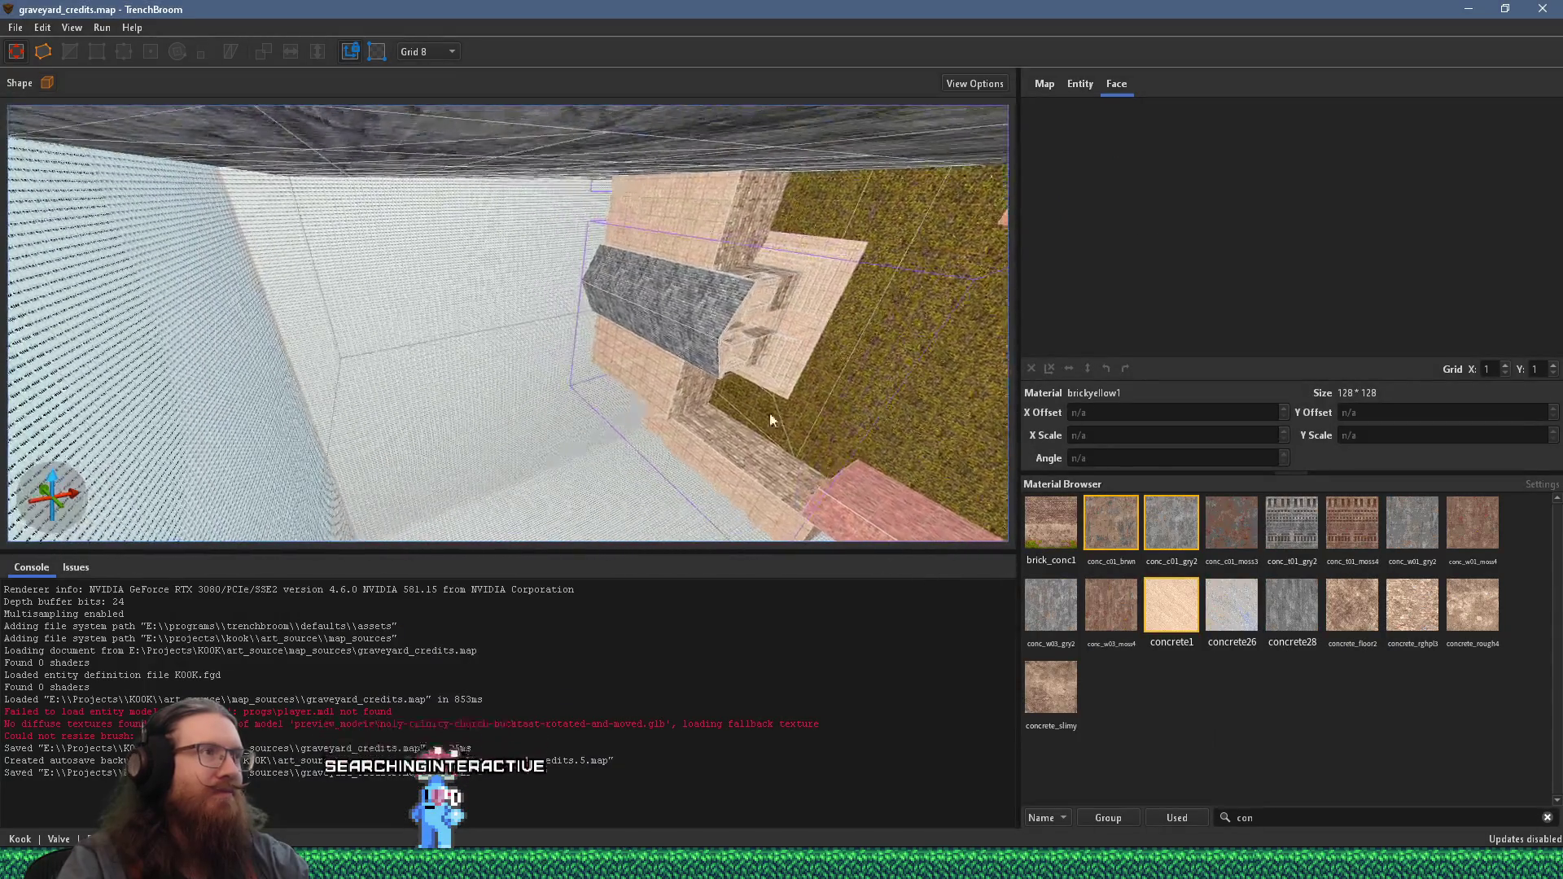
{"action": "scroll", "coordinate": [600, 293], "scroll_direction": "down", "scroll_amount": 3}
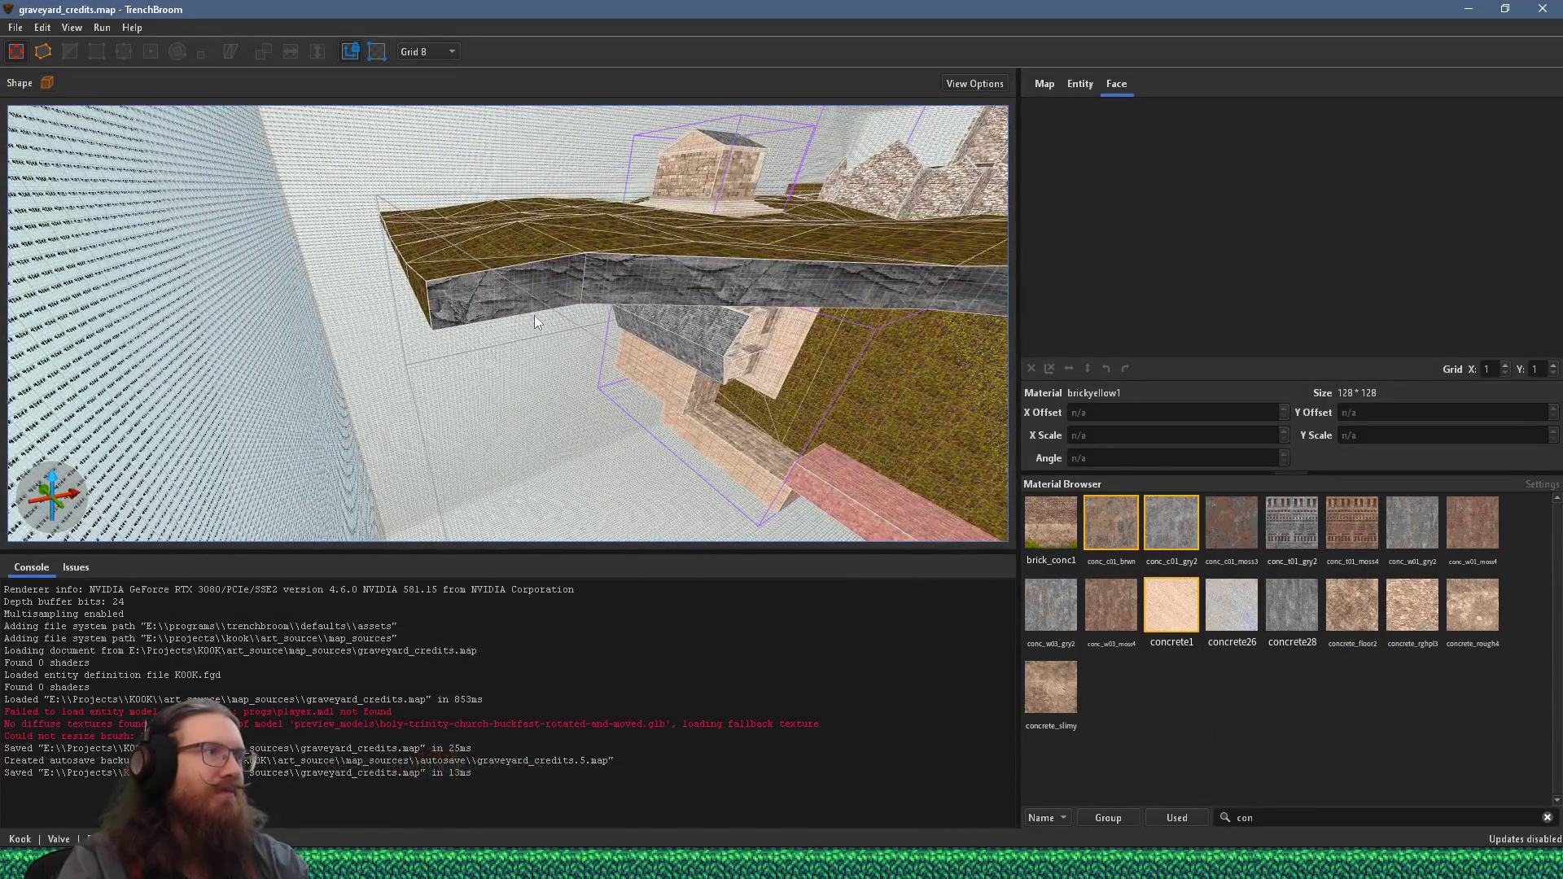
{"action": "scroll", "coordinate": [531, 322], "scroll_direction": "up", "scroll_amount": 10}
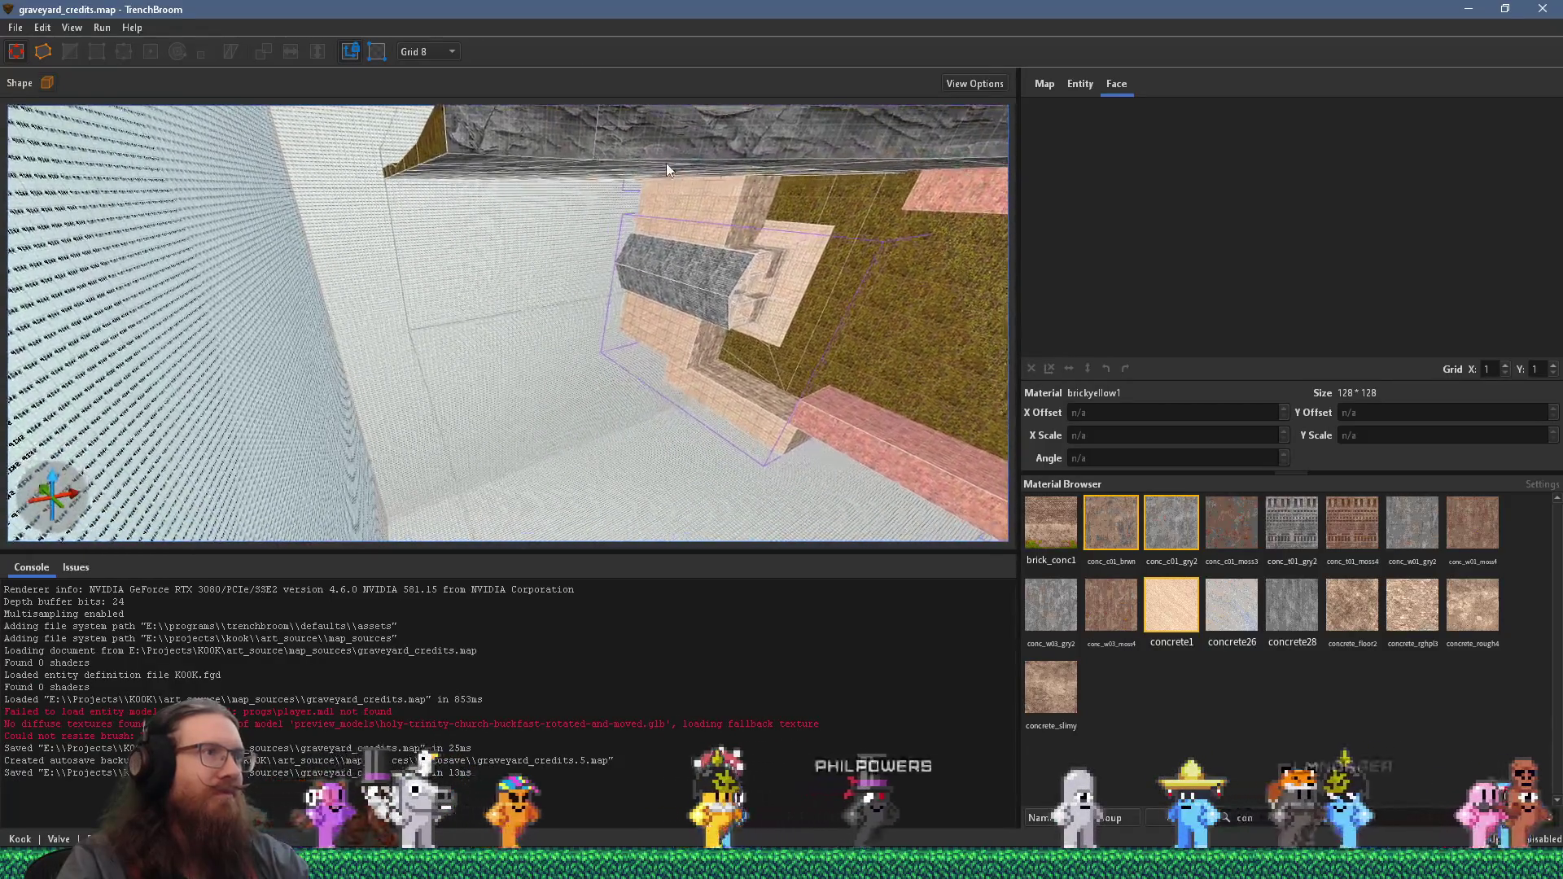
{"action": "scroll", "coordinate": [617, 334], "scroll_direction": "up", "scroll_amount": 3}
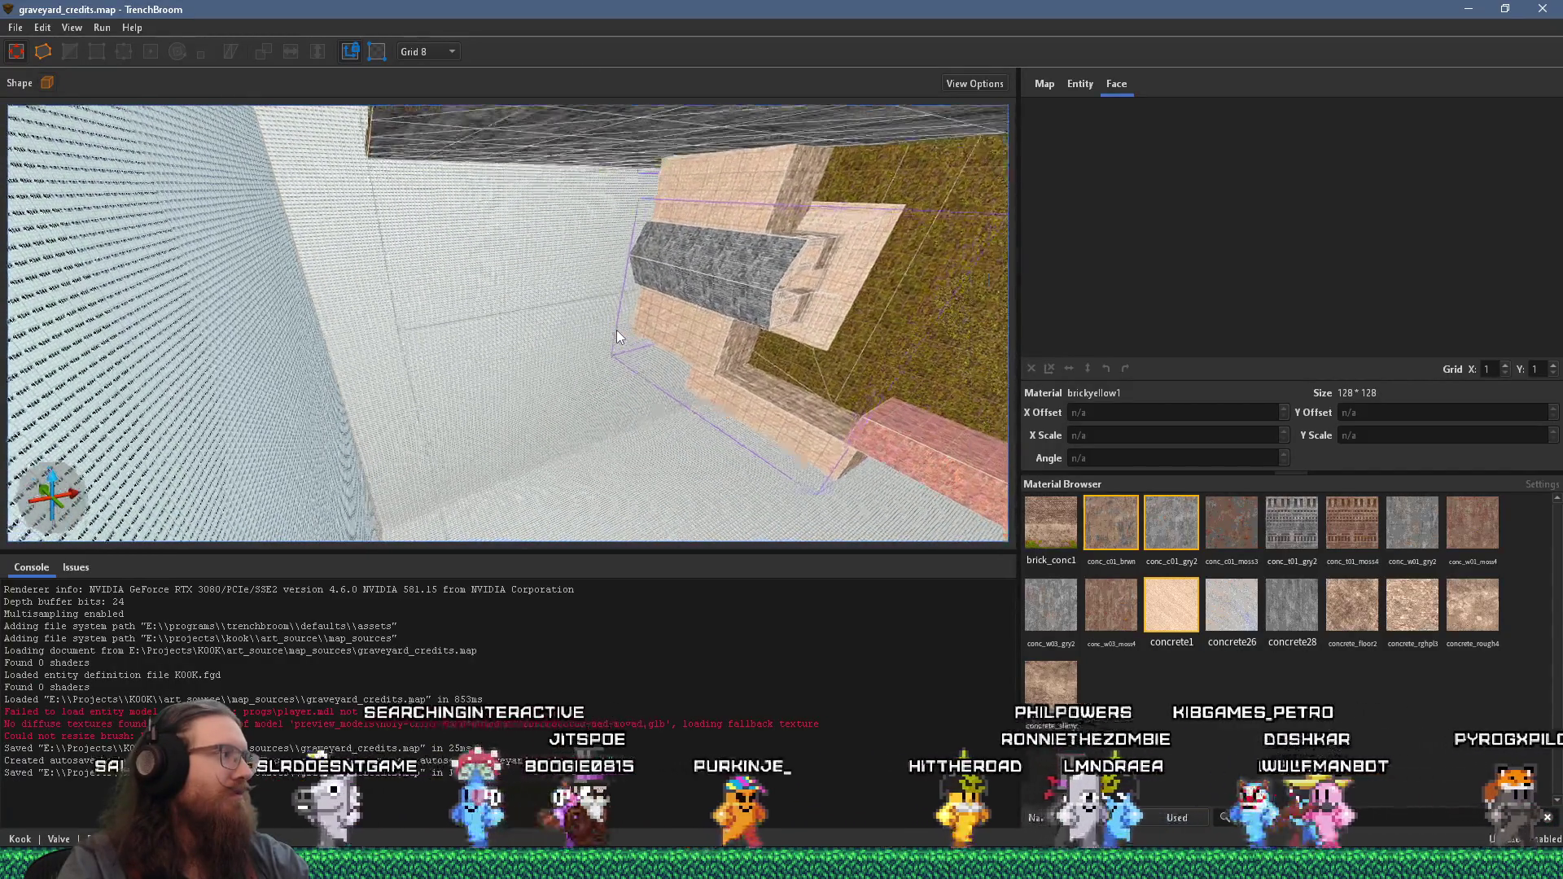
{"action": "scroll", "coordinate": [619, 324], "scroll_direction": "up", "scroll_amount": 5}
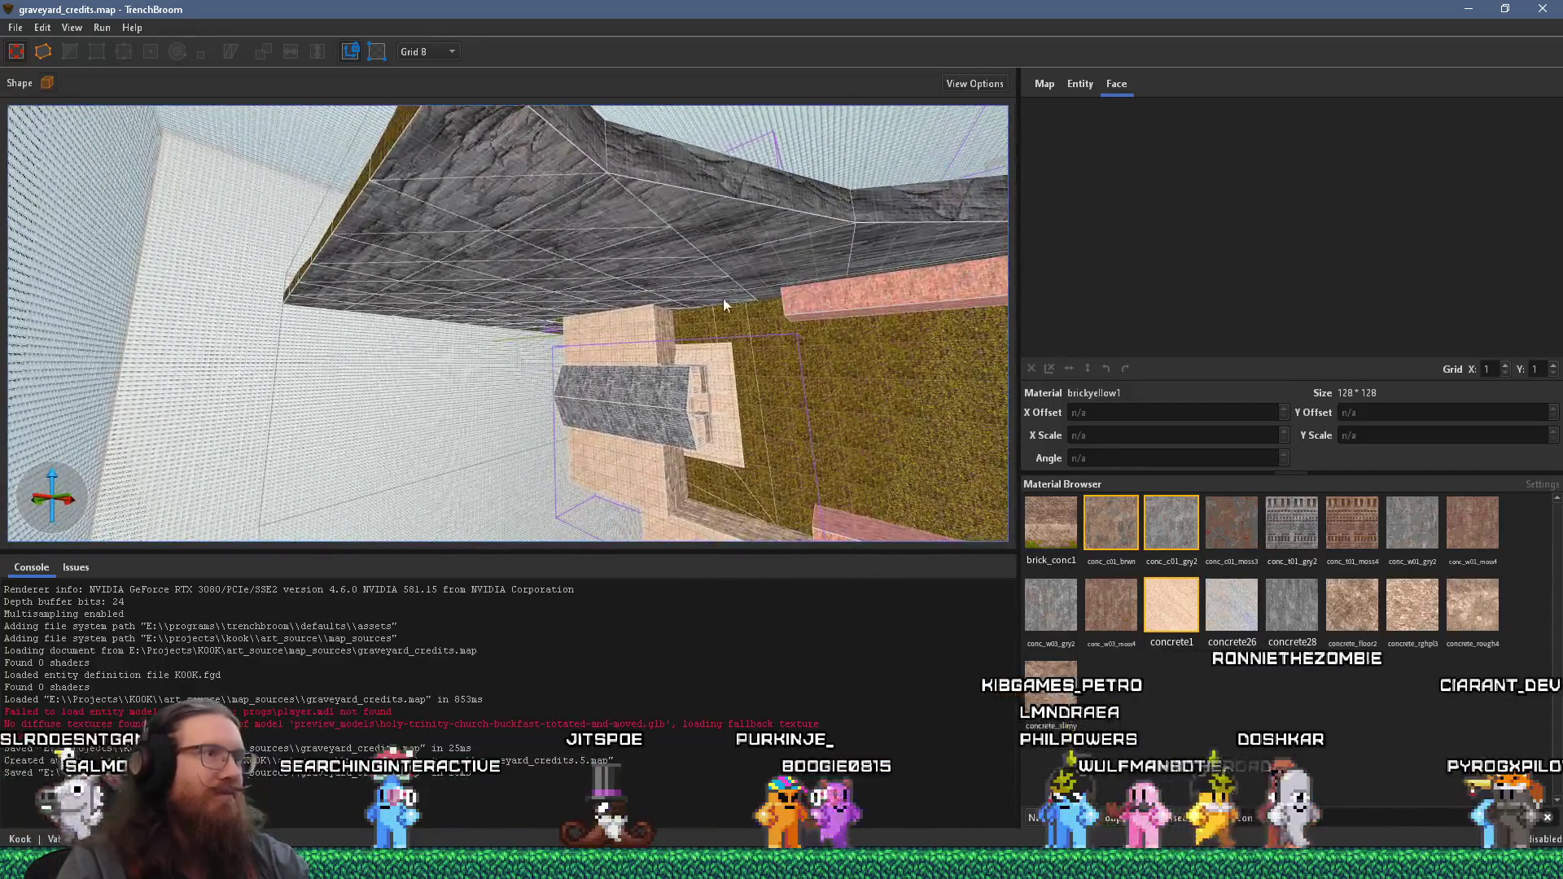
{"action": "scroll", "coordinate": [746, 277], "scroll_direction": "up", "scroll_amount": 5}
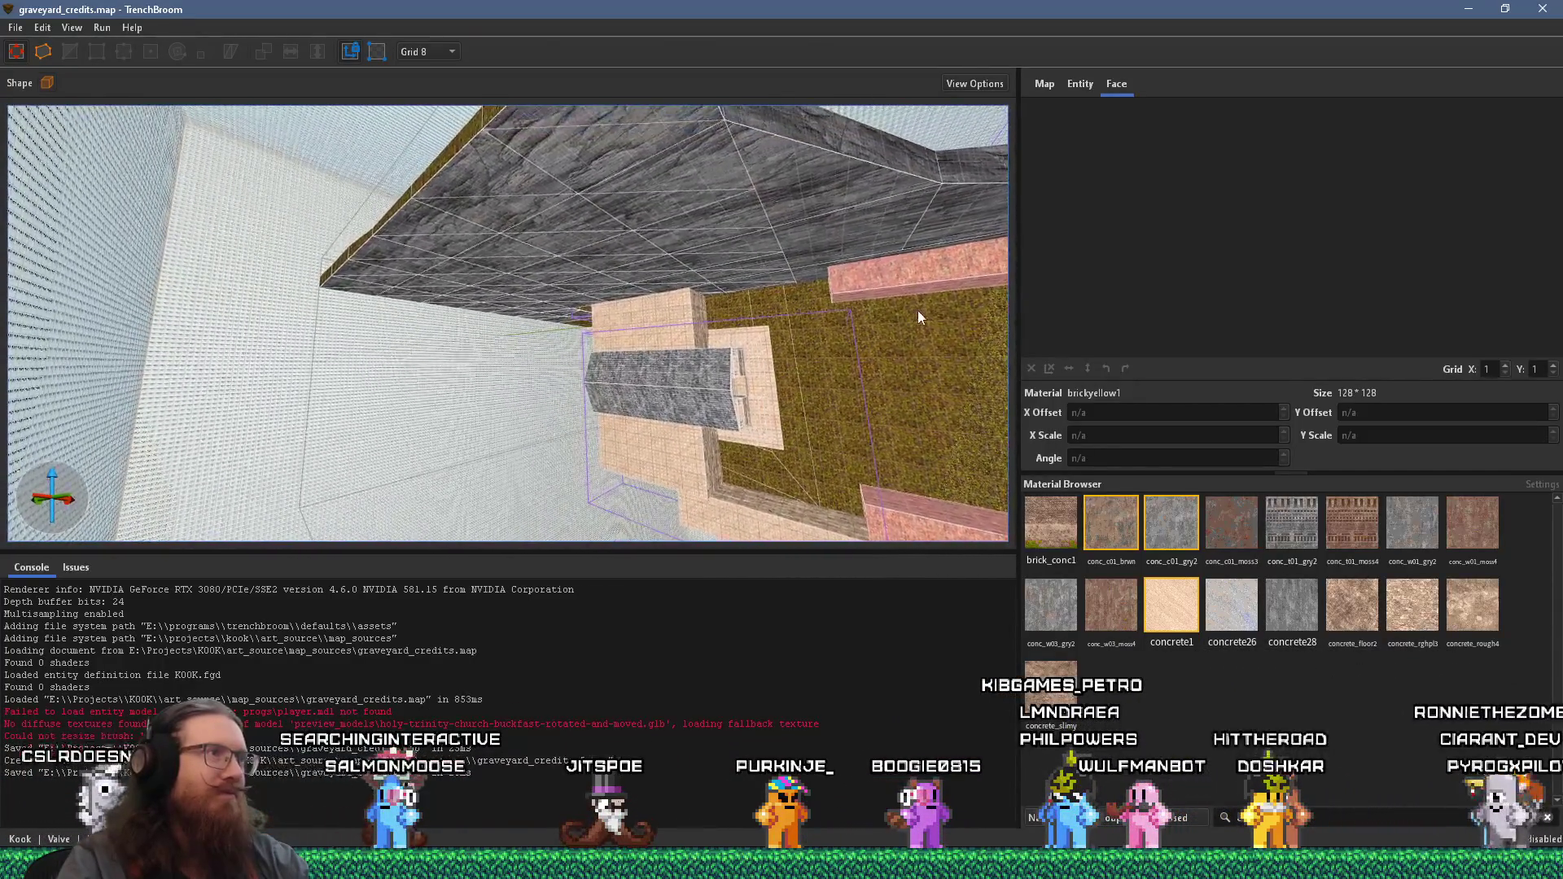
{"action": "left_click_drag", "start_coordinate": [920, 334], "coordinate": [876, 498]}
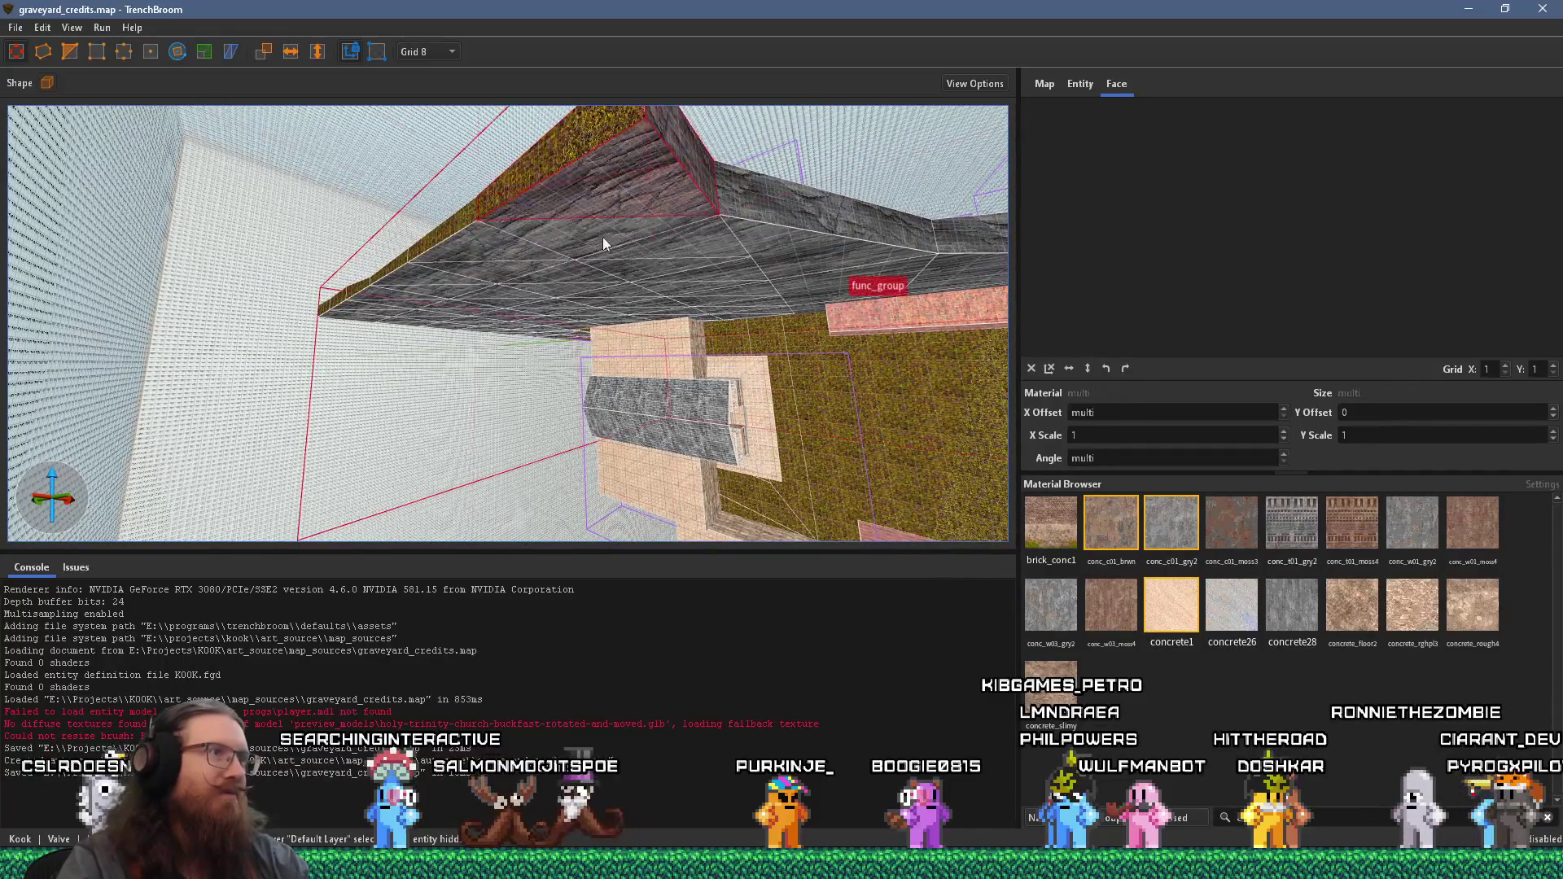
{"action": "mouse_move", "coordinate": [774, 147]}
{"action": "left_mouse_down"}
{"action": "mouse_move", "coordinate": [750, 247]}
{"action": "mouse_move", "coordinate": [769, 169]}
{"action": "mouse_move", "coordinate": [647, 399]}
{"action": "mouse_move", "coordinate": [675, 370]}
{"action": "mouse_move", "coordinate": [496, 455]}
{"action": "mouse_move", "coordinate": [473, 448]}
{"action": "mouse_move", "coordinate": [700, 566]}
{"action": "mouse_move", "coordinate": [586, 429]}
{"action": "mouse_move", "coordinate": [763, 533]}
{"action": "mouse_move", "coordinate": [604, 374]}
{"action": "mouse_move", "coordinate": [656, 331]}
{"action": "mouse_move", "coordinate": [671, 476]}
{"action": "mouse_move", "coordinate": [627, 393]}
{"action": "mouse_move", "coordinate": [656, 350]}
{"action": "mouse_move", "coordinate": [668, 398]}
{"action": "mouse_move", "coordinate": [637, 477]}
{"action": "mouse_move", "coordinate": [594, 371]}
{"action": "mouse_move", "coordinate": [574, 415]}
{"action": "mouse_move", "coordinate": [500, 457]}
{"action": "left_mouse_up"}
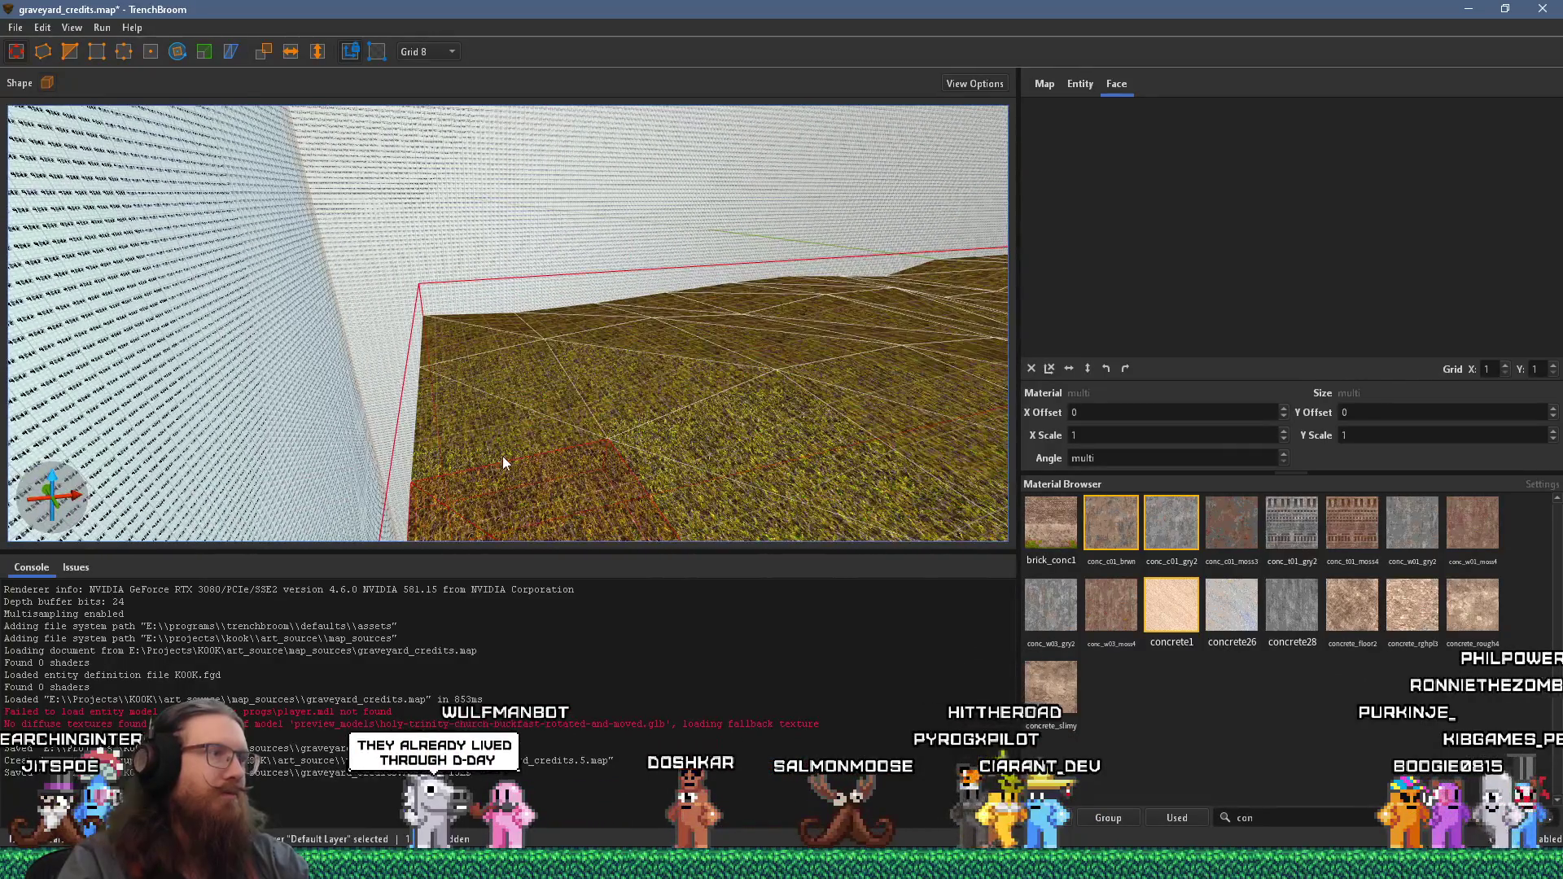
- Select the 256×256 grass brush and drag it to a new spot near the brick building
{"action": "left_click_drag", "start_coordinate": [523, 394], "coordinate": [623, 469]}
{"action": "mouse_move", "coordinate": [654, 399]}
{"action": "left_mouse_down"}
{"action": "mouse_move", "coordinate": [529, 369]}
{"action": "mouse_move", "coordinate": [563, 383]}
{"action": "mouse_move", "coordinate": [583, 431]}
{"action": "mouse_move", "coordinate": [598, 423]}
{"action": "left_mouse_up"}
{"action": "scroll", "coordinate": [544, 340], "scroll_direction": "up", "scroll_amount": 3}
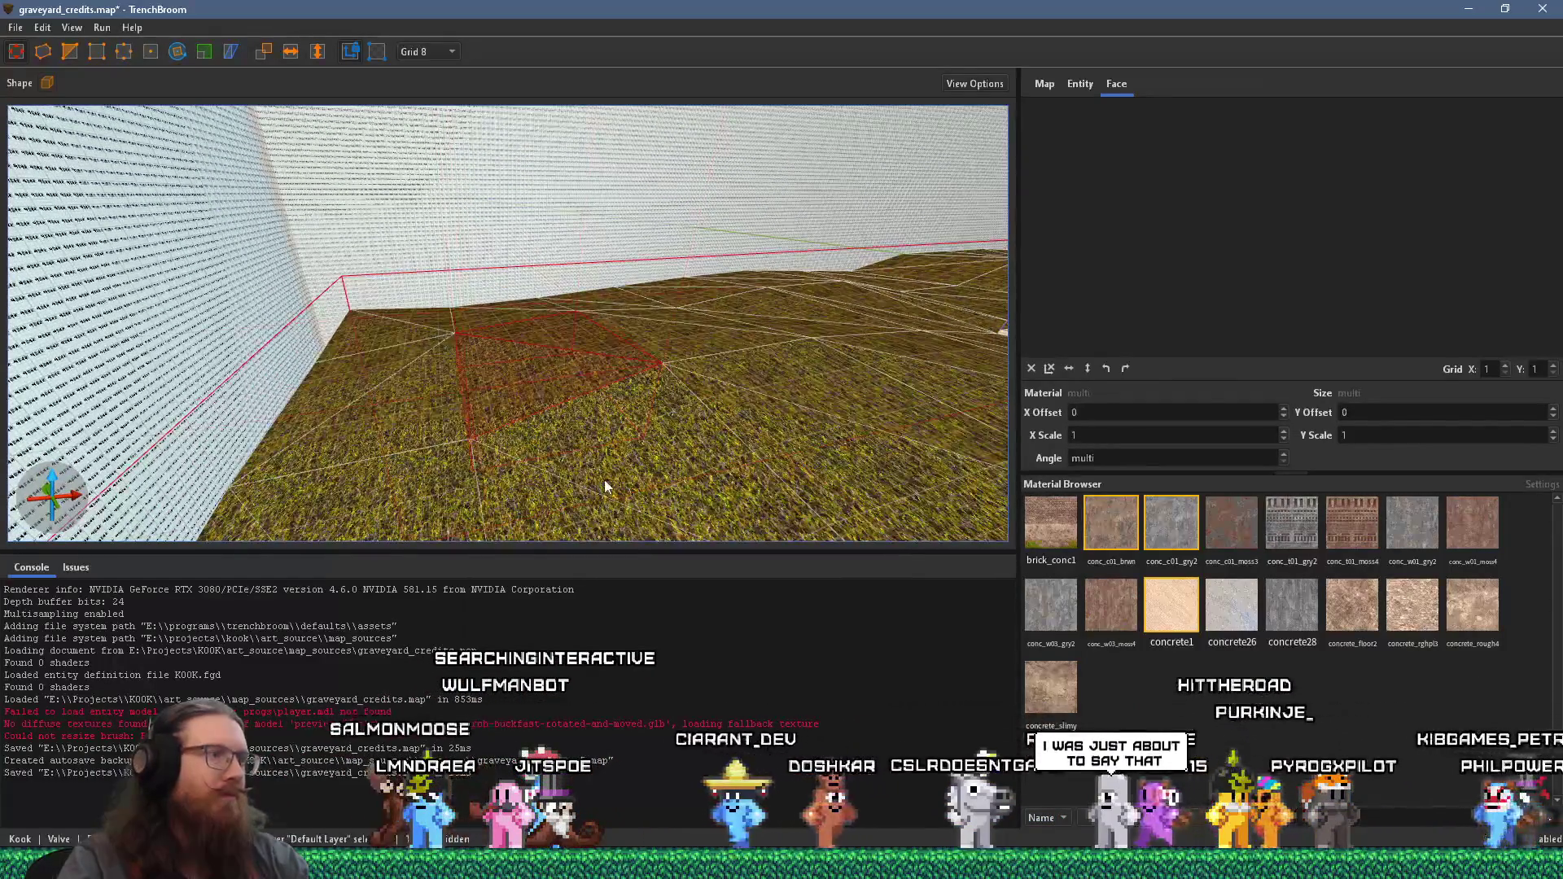
{"action": "left_click_drag", "start_coordinate": [586, 514], "coordinate": [443, 193]}
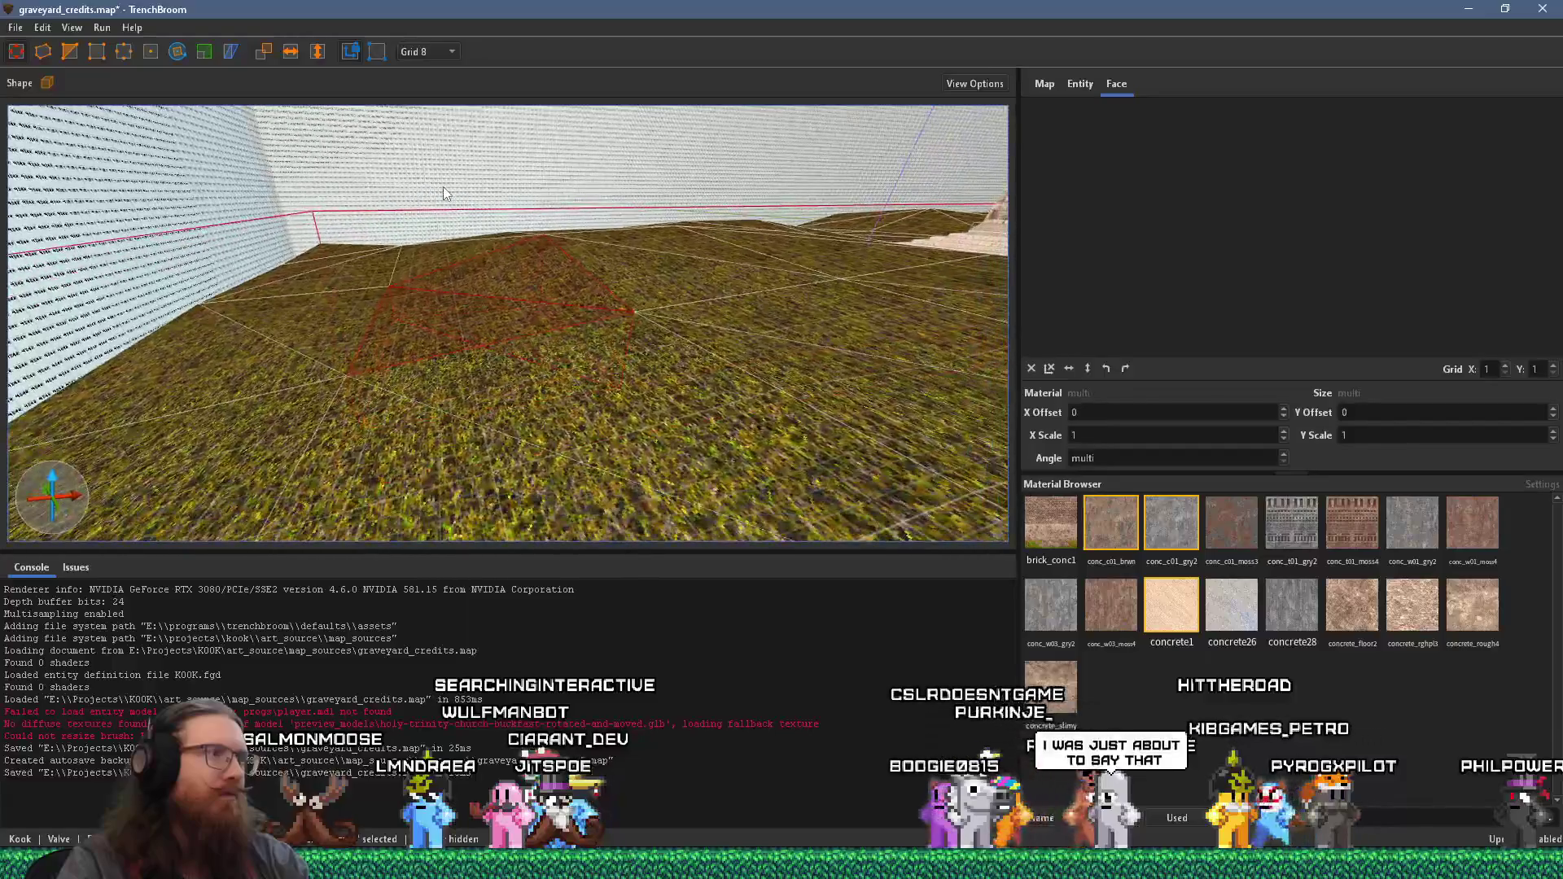
{"action": "scroll", "coordinate": [553, 301], "scroll_direction": "up", "scroll_amount": 3}
{"action": "mouse_move", "coordinate": [580, 384]}
{"action": "left_mouse_down"}
{"action": "mouse_move", "coordinate": [595, 408]}
{"action": "mouse_move", "coordinate": [640, 407]}
{"action": "mouse_move", "coordinate": [408, 346]}
{"action": "mouse_move", "coordinate": [461, 399]}
{"action": "left_mouse_up"}
{"action": "scroll", "coordinate": [594, 408], "scroll_direction": "up", "scroll_amount": 3}
{"action": "scroll", "coordinate": [447, 437], "scroll_direction": "down", "scroll_amount": 5}
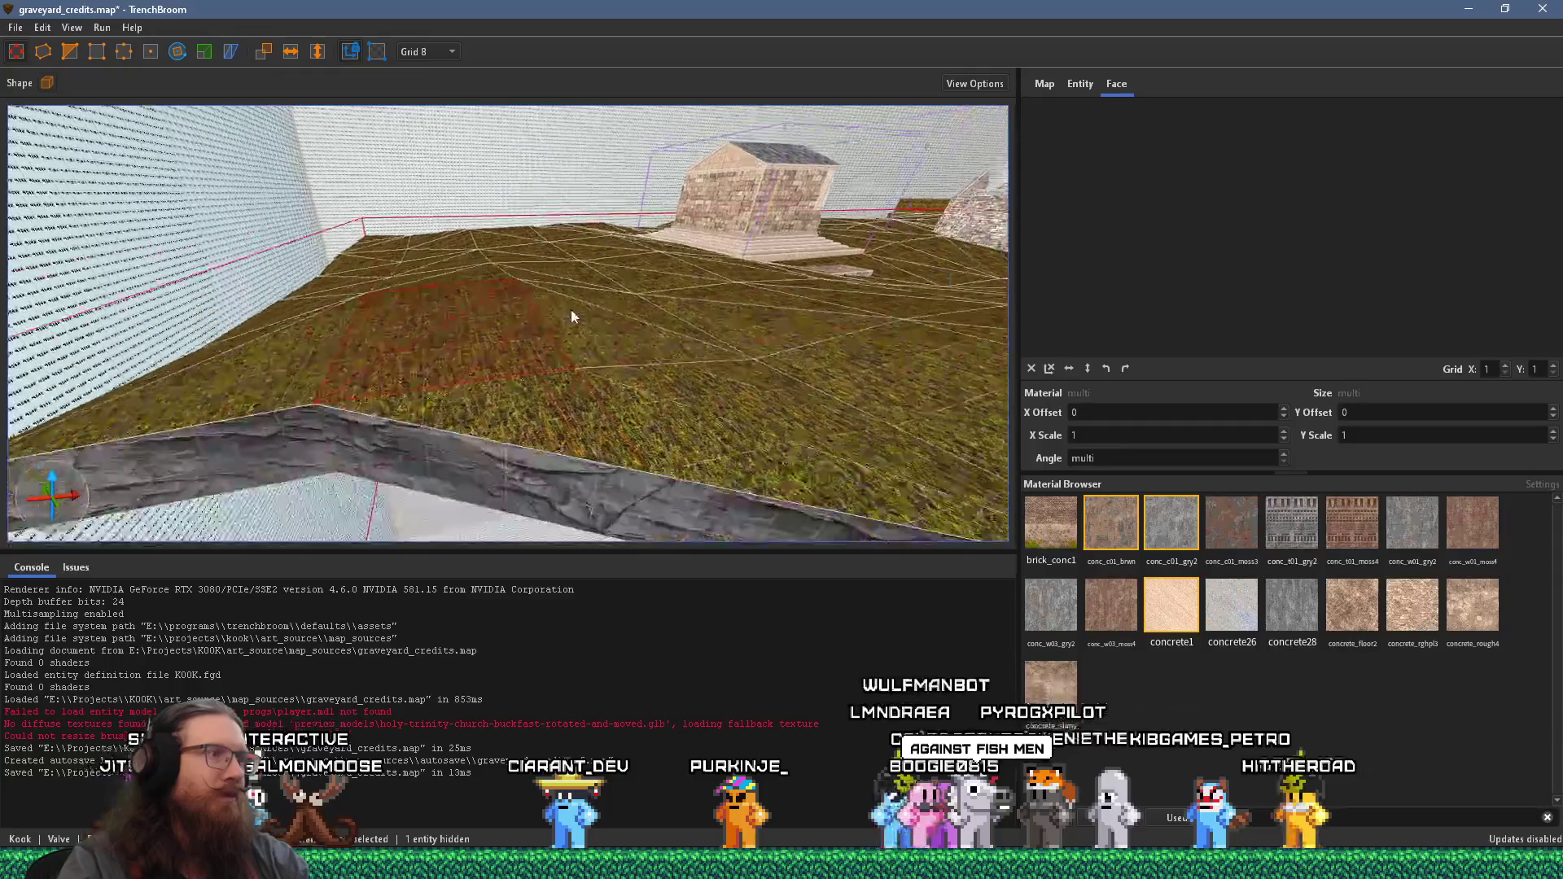
{"action": "mouse_move", "coordinate": [549, 344]}
{"action": "left_mouse_down"}
{"action": "mouse_move", "coordinate": [340, 406]}
{"action": "mouse_move", "coordinate": [496, 393]}
{"action": "mouse_move", "coordinate": [615, 324]}
{"action": "mouse_move", "coordinate": [456, 383]}
{"action": "mouse_move", "coordinate": [433, 375]}
{"action": "mouse_move", "coordinate": [478, 393]}
{"action": "mouse_move", "coordinate": [498, 376]}
{"action": "mouse_move", "coordinate": [476, 360]}
{"action": "mouse_move", "coordinate": [495, 327]}
{"action": "mouse_move", "coordinate": [542, 412]}
{"action": "mouse_move", "coordinate": [525, 372]}
{"action": "mouse_move", "coordinate": [576, 373]}
{"action": "mouse_move", "coordinate": [583, 348]}
{"action": "mouse_move", "coordinate": [586, 366]}
{"action": "mouse_move", "coordinate": [135, 410]}
{"action": "mouse_move", "coordinate": [398, 384]}
{"action": "mouse_move", "coordinate": [294, 385]}
{"action": "left_mouse_up"}
{"action": "left_click", "coordinate": [493, 325]}
{"action": "mouse_move", "coordinate": [501, 345]}
{"action": "left_mouse_down"}
{"action": "mouse_move", "coordinate": [508, 334]}
{"action": "mouse_move", "coordinate": [531, 378]}
{"action": "mouse_move", "coordinate": [342, 376]}
{"action": "mouse_move", "coordinate": [536, 313]}
{"action": "mouse_move", "coordinate": [684, 348]}
{"action": "left_mouse_up"}
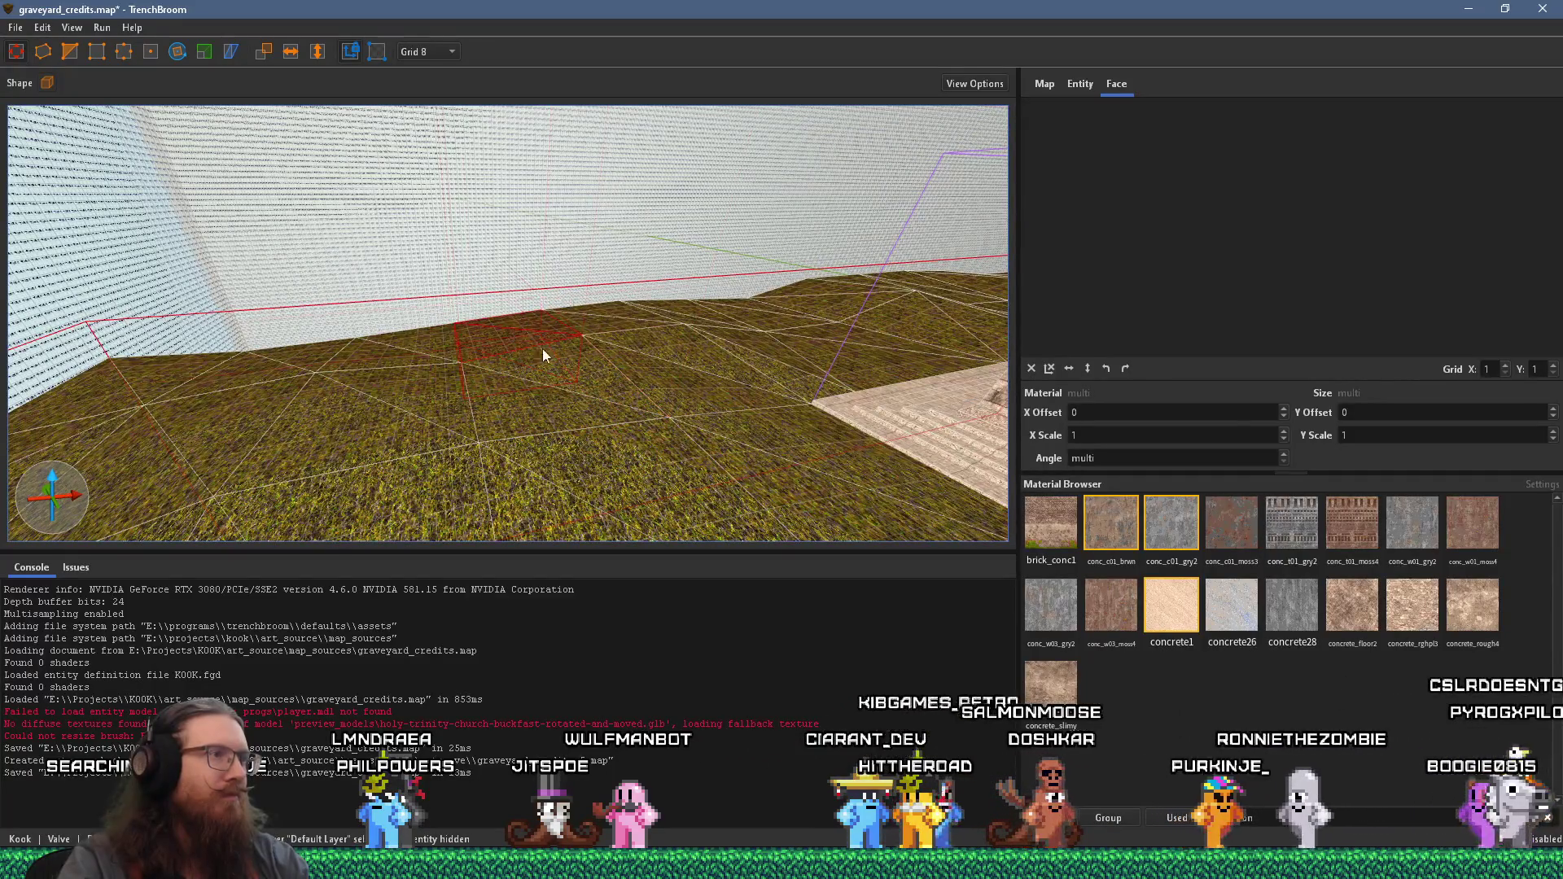
{"action": "scroll", "coordinate": [559, 361], "scroll_direction": "up", "scroll_amount": 5}
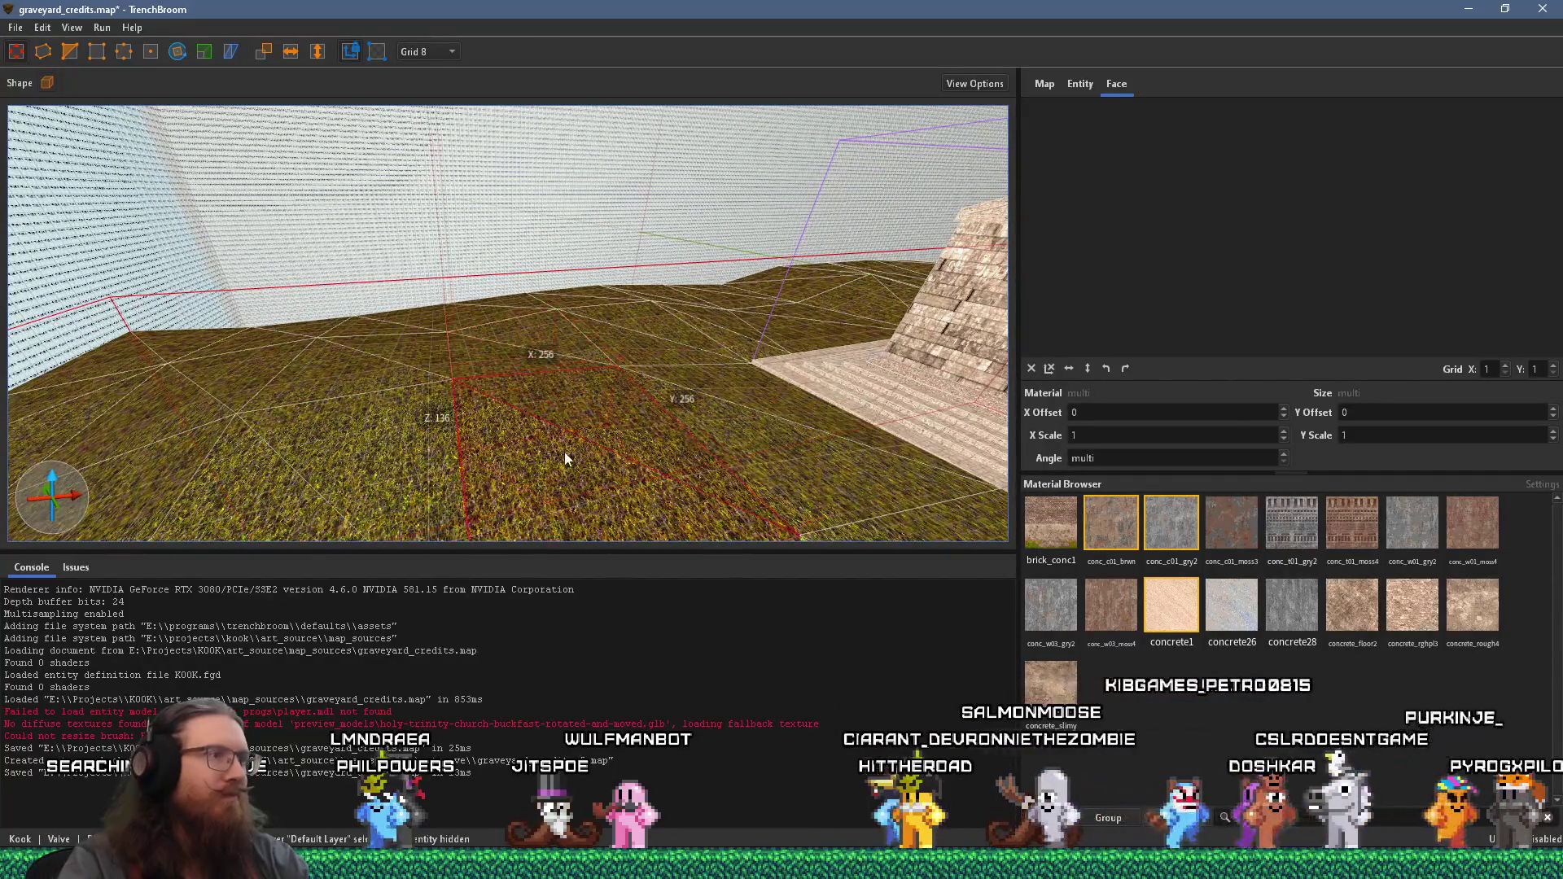
{"action": "scroll", "coordinate": [564, 451], "scroll_direction": "down", "scroll_amount": 5}
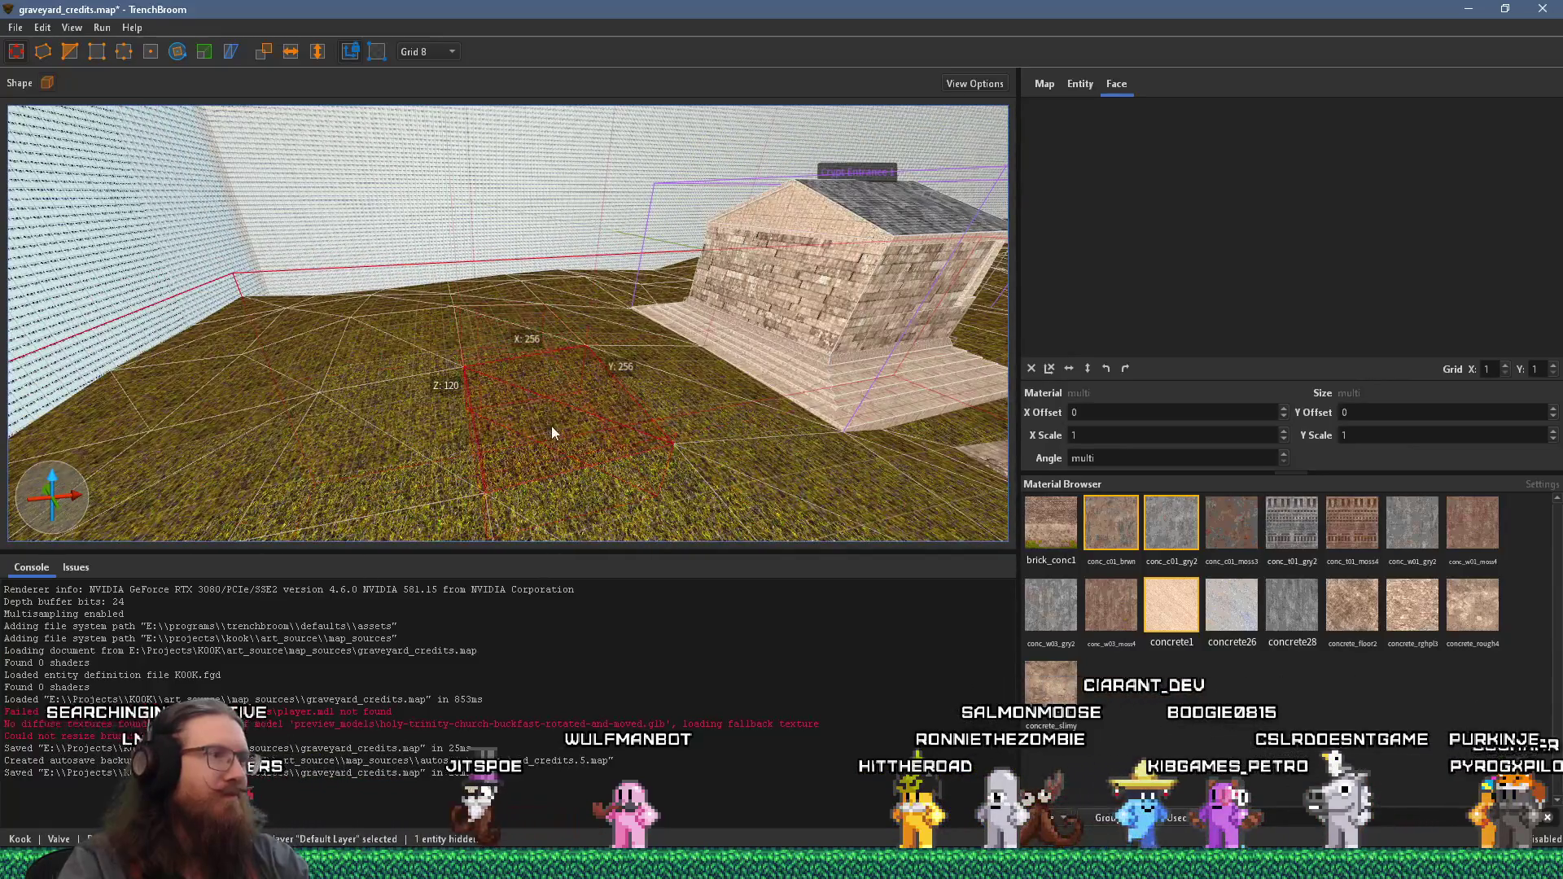
{"action": "scroll", "coordinate": [581, 461], "scroll_direction": "down", "scroll_amount": 5}
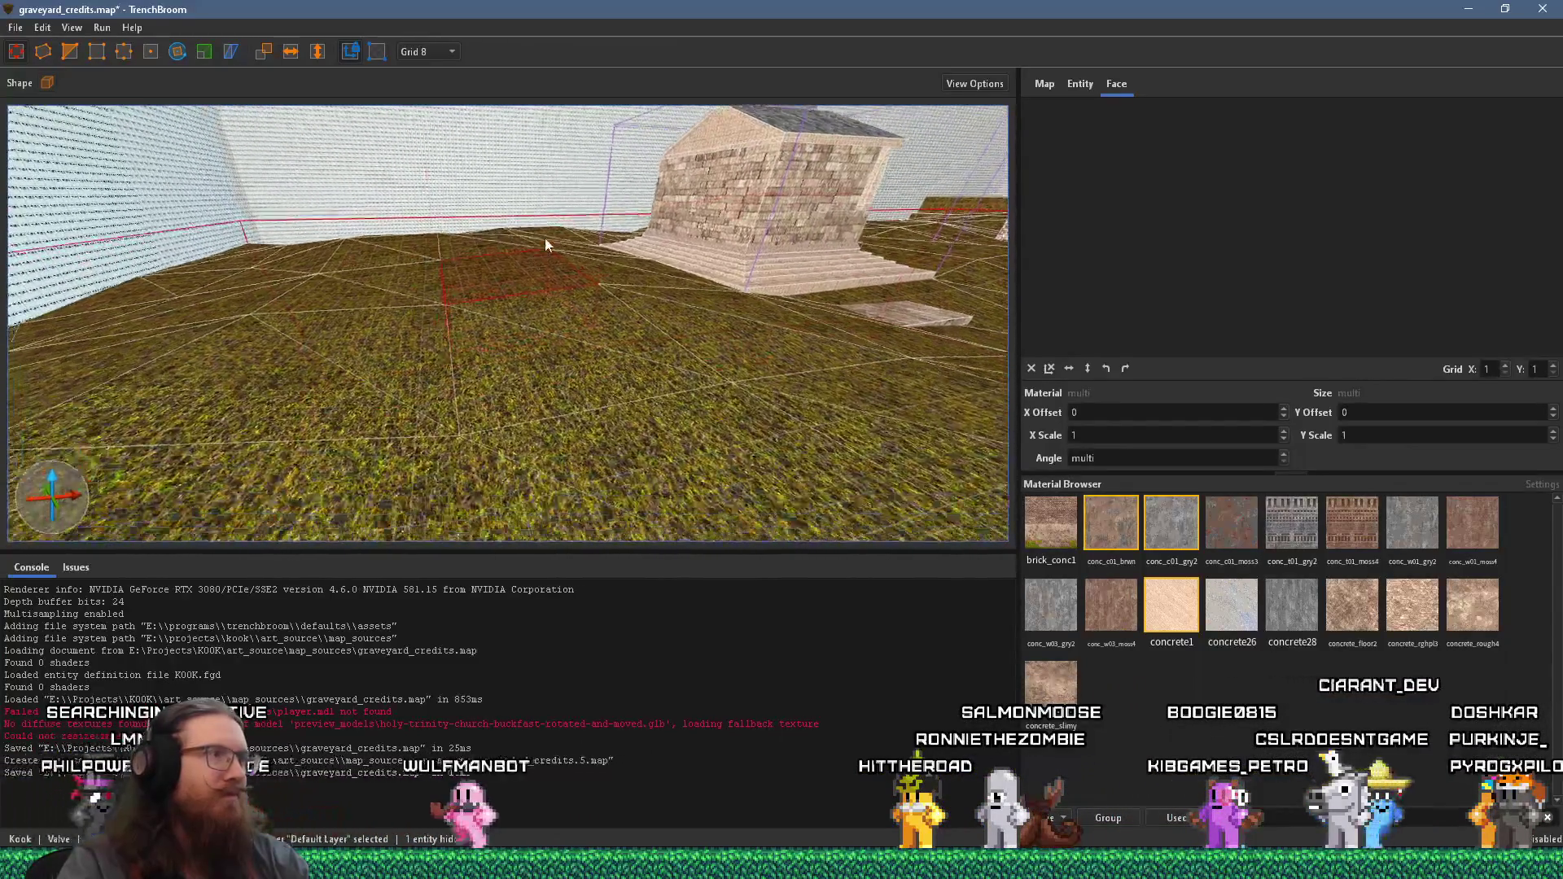
{"action": "scroll", "coordinate": [541, 241], "scroll_direction": "up", "scroll_amount": 3}
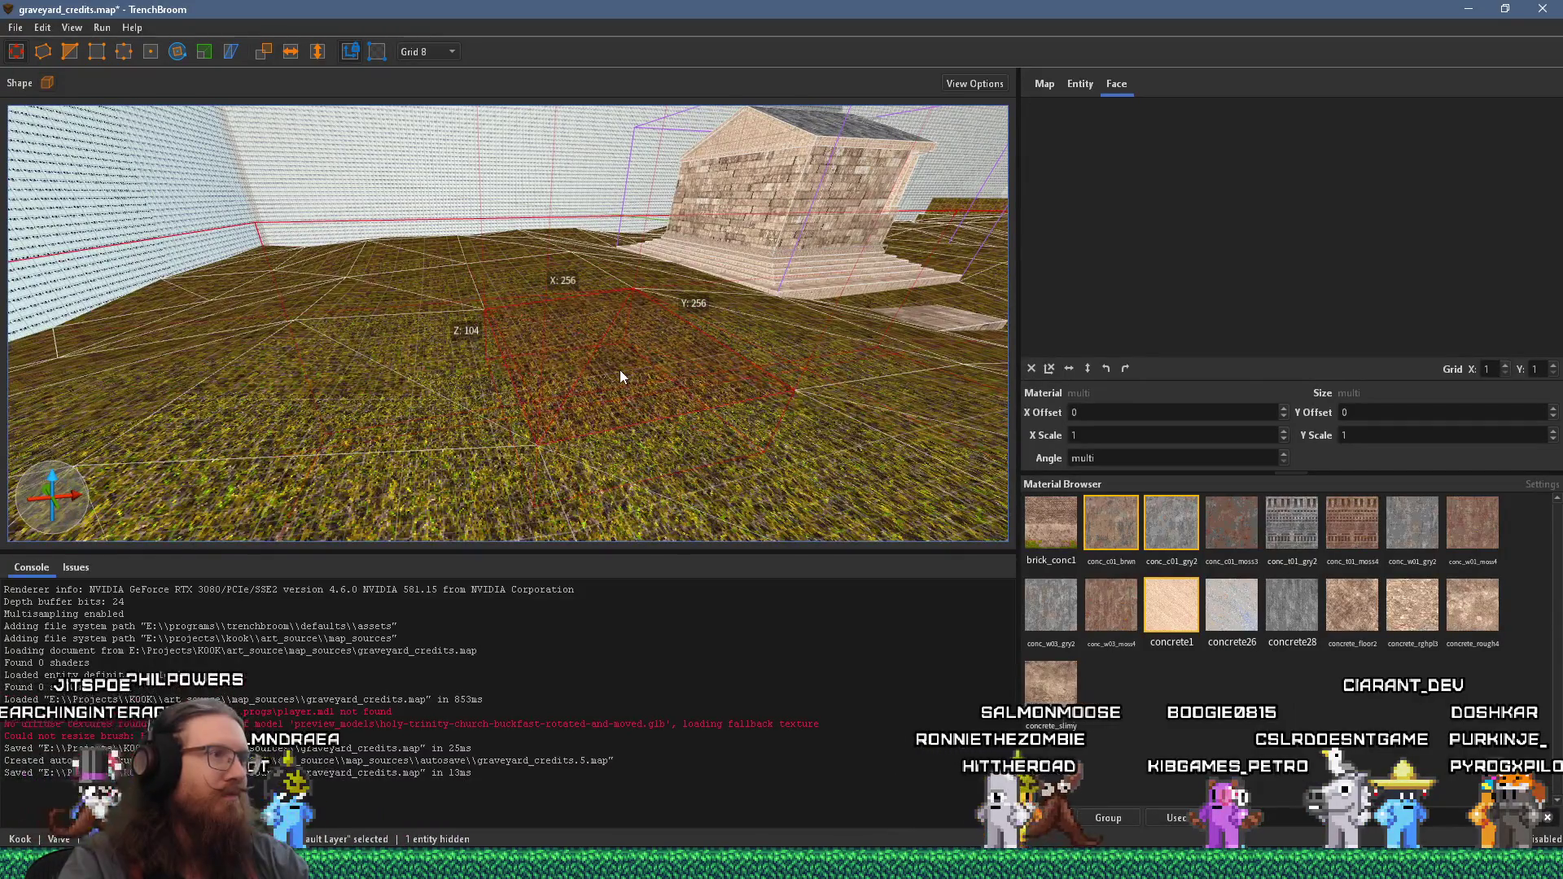
{"action": "scroll", "coordinate": [619, 369], "scroll_direction": "down", "scroll_amount": 3}
{"action": "scroll", "coordinate": [656, 421], "scroll_direction": "down", "scroll_amount": 2}
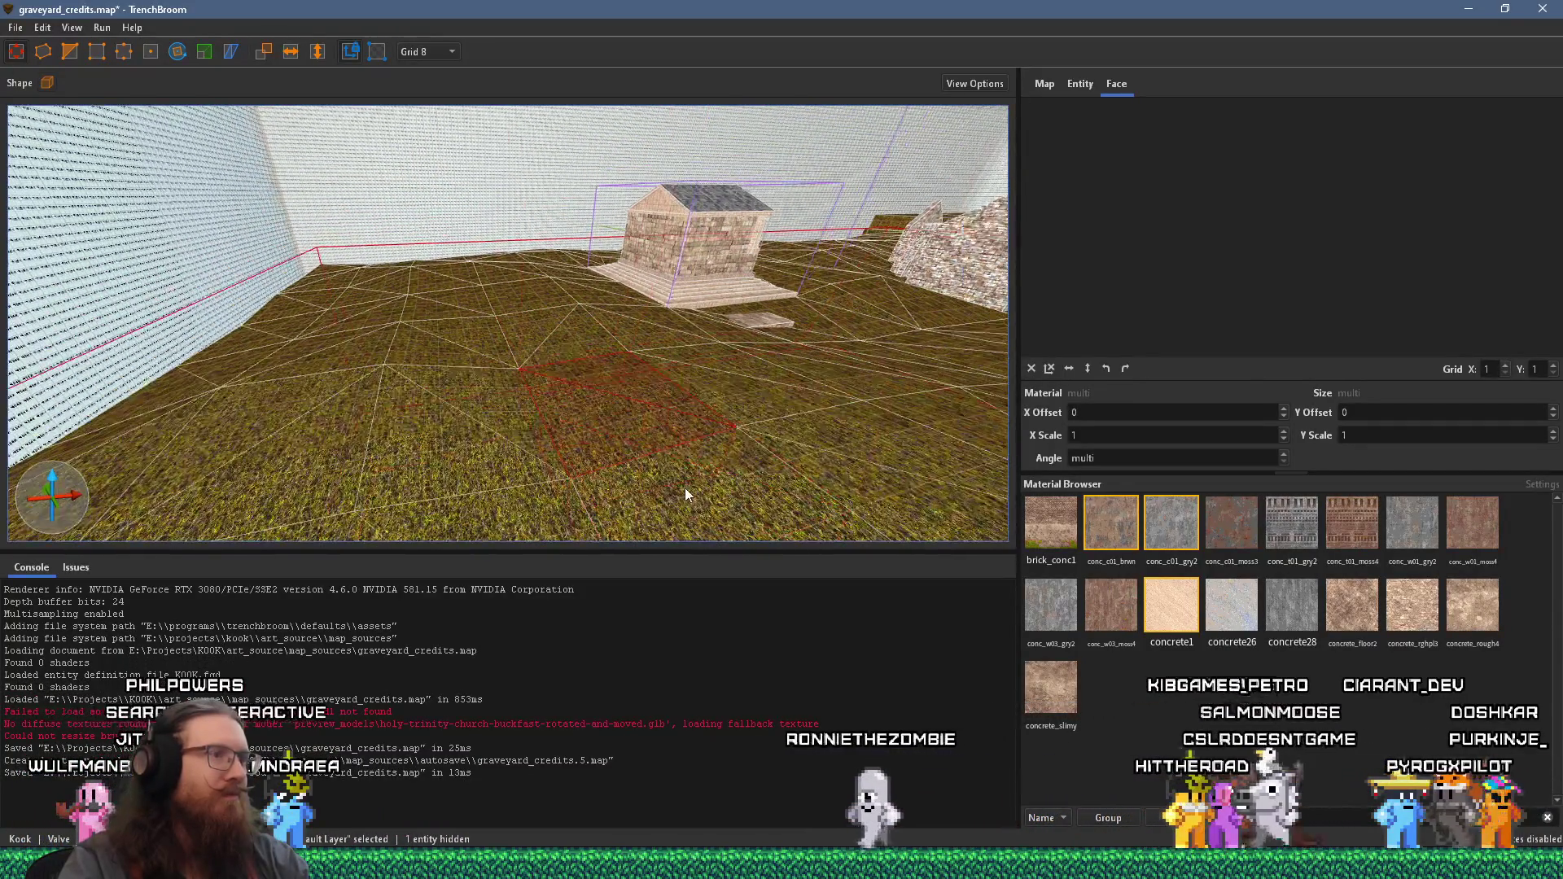
{"action": "scroll", "coordinate": [686, 486], "scroll_direction": "down", "scroll_amount": 2}
{"action": "scroll", "coordinate": [372, 374], "scroll_direction": "up", "scroll_amount": 3}
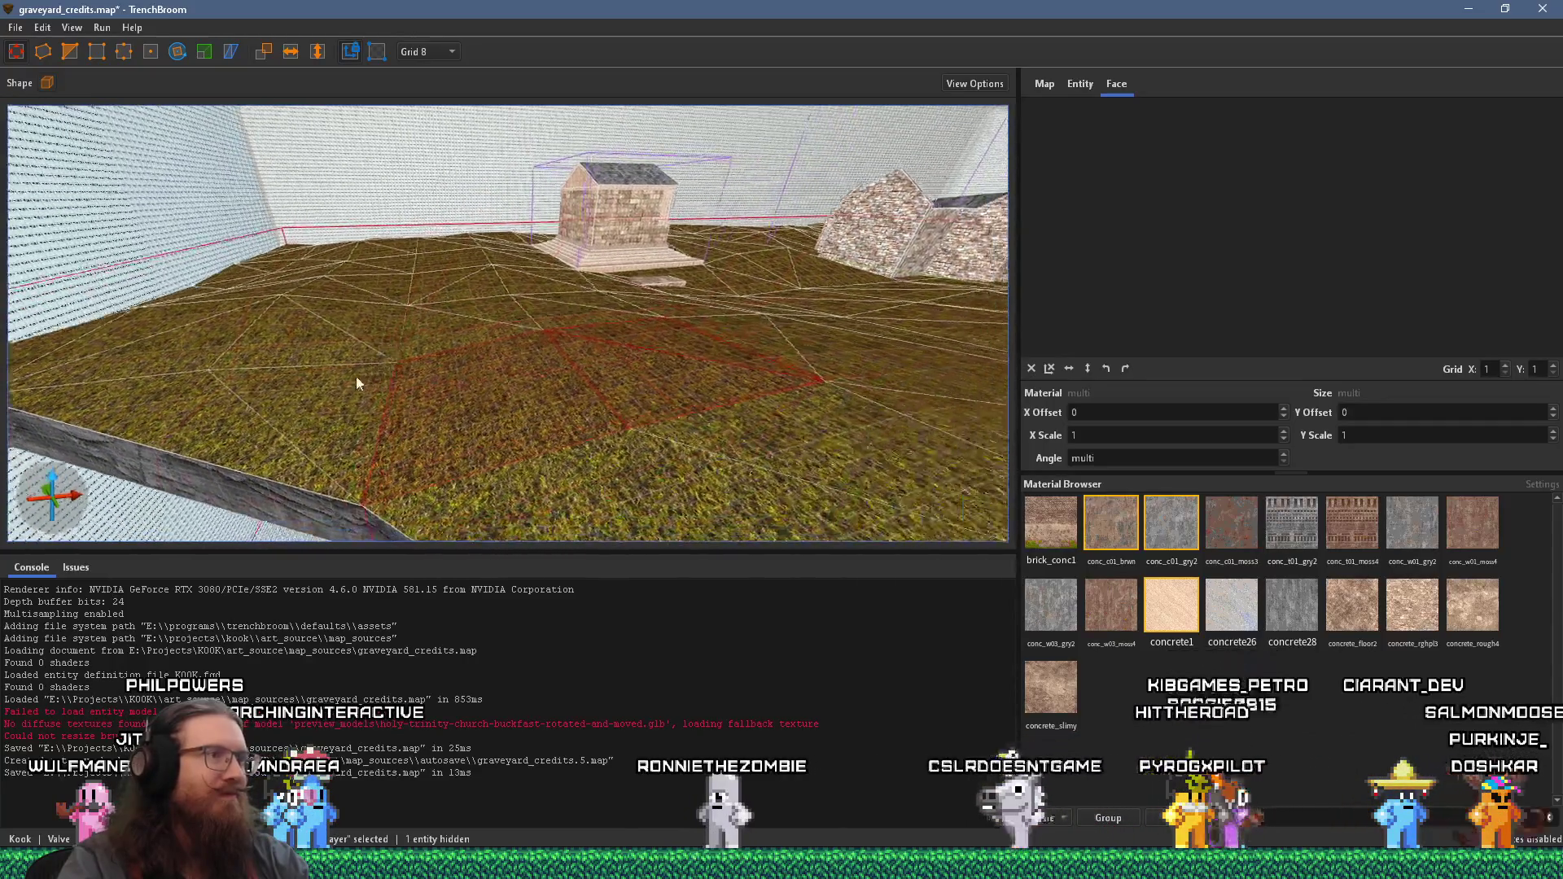
{"action": "scroll", "coordinate": [371, 381], "scroll_direction": "up", "scroll_amount": 3}
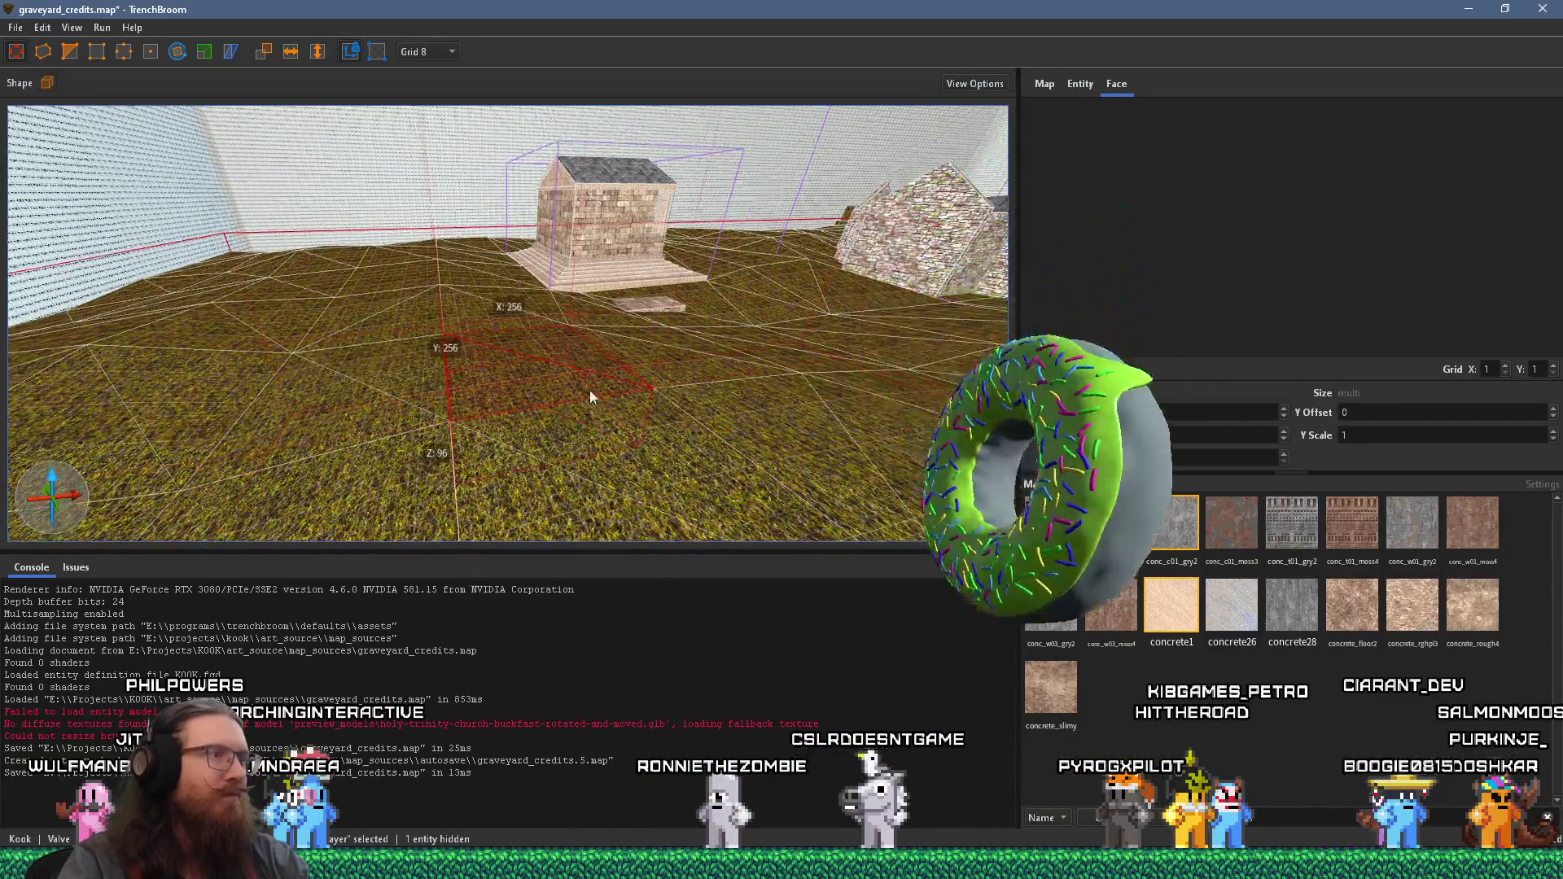
{"action": "scroll", "coordinate": [593, 376], "scroll_direction": "up", "scroll_amount": 2}
{"action": "scroll", "coordinate": [713, 433], "scroll_direction": "up", "scroll_amount": 3}
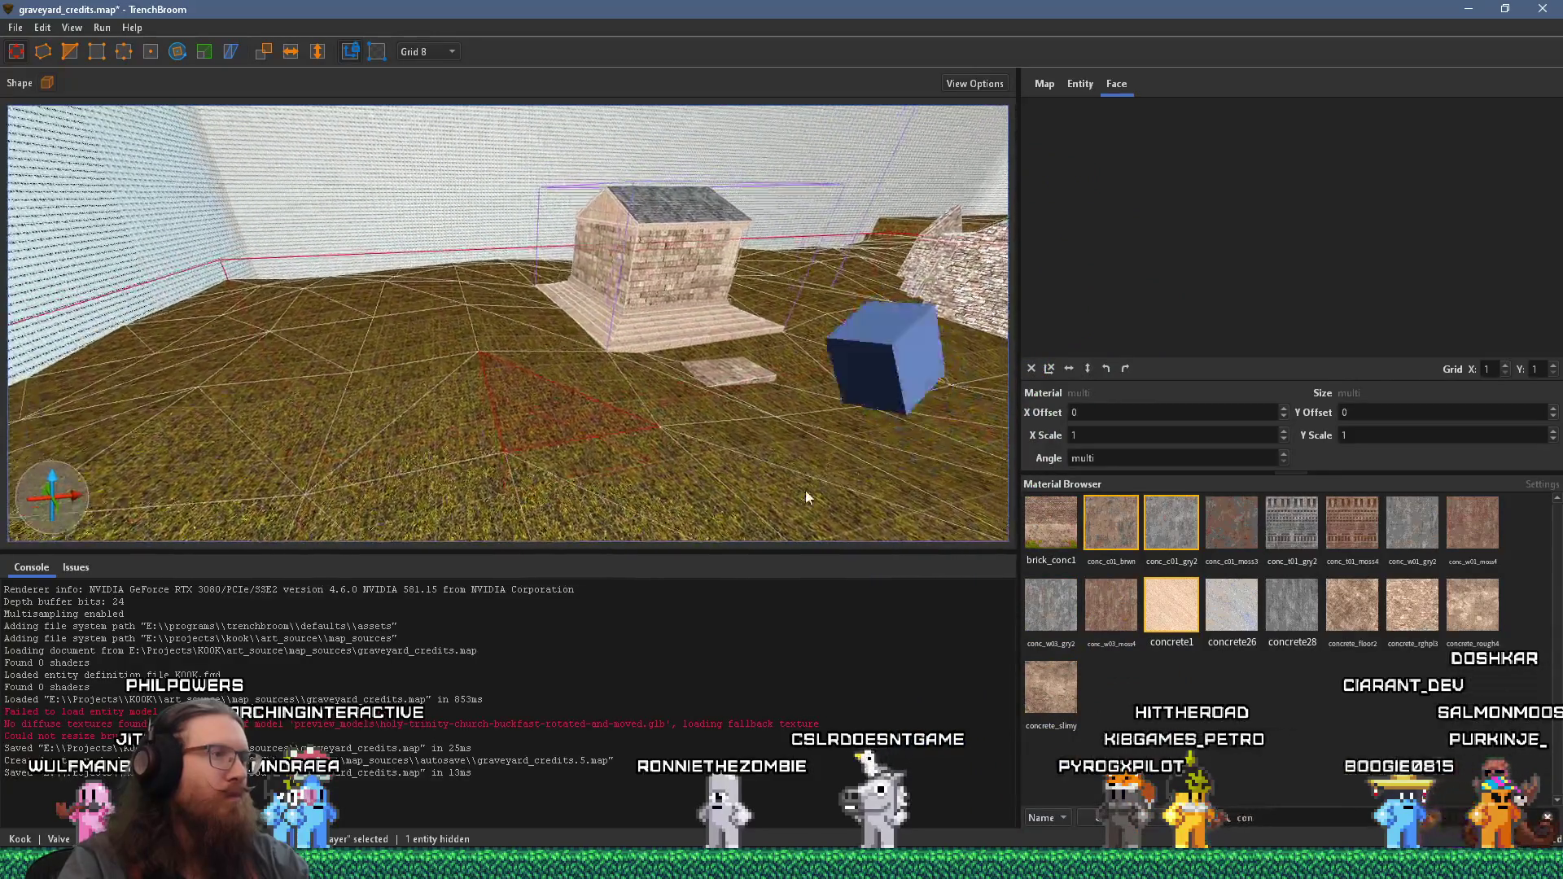
{"action": "scroll", "coordinate": [818, 485], "scroll_direction": "down", "scroll_amount": 2}
{"action": "scroll", "coordinate": [832, 517], "scroll_direction": "up", "scroll_amount": 2}
{"action": "scroll", "coordinate": [540, 381], "scroll_direction": "up", "scroll_amount": 3}
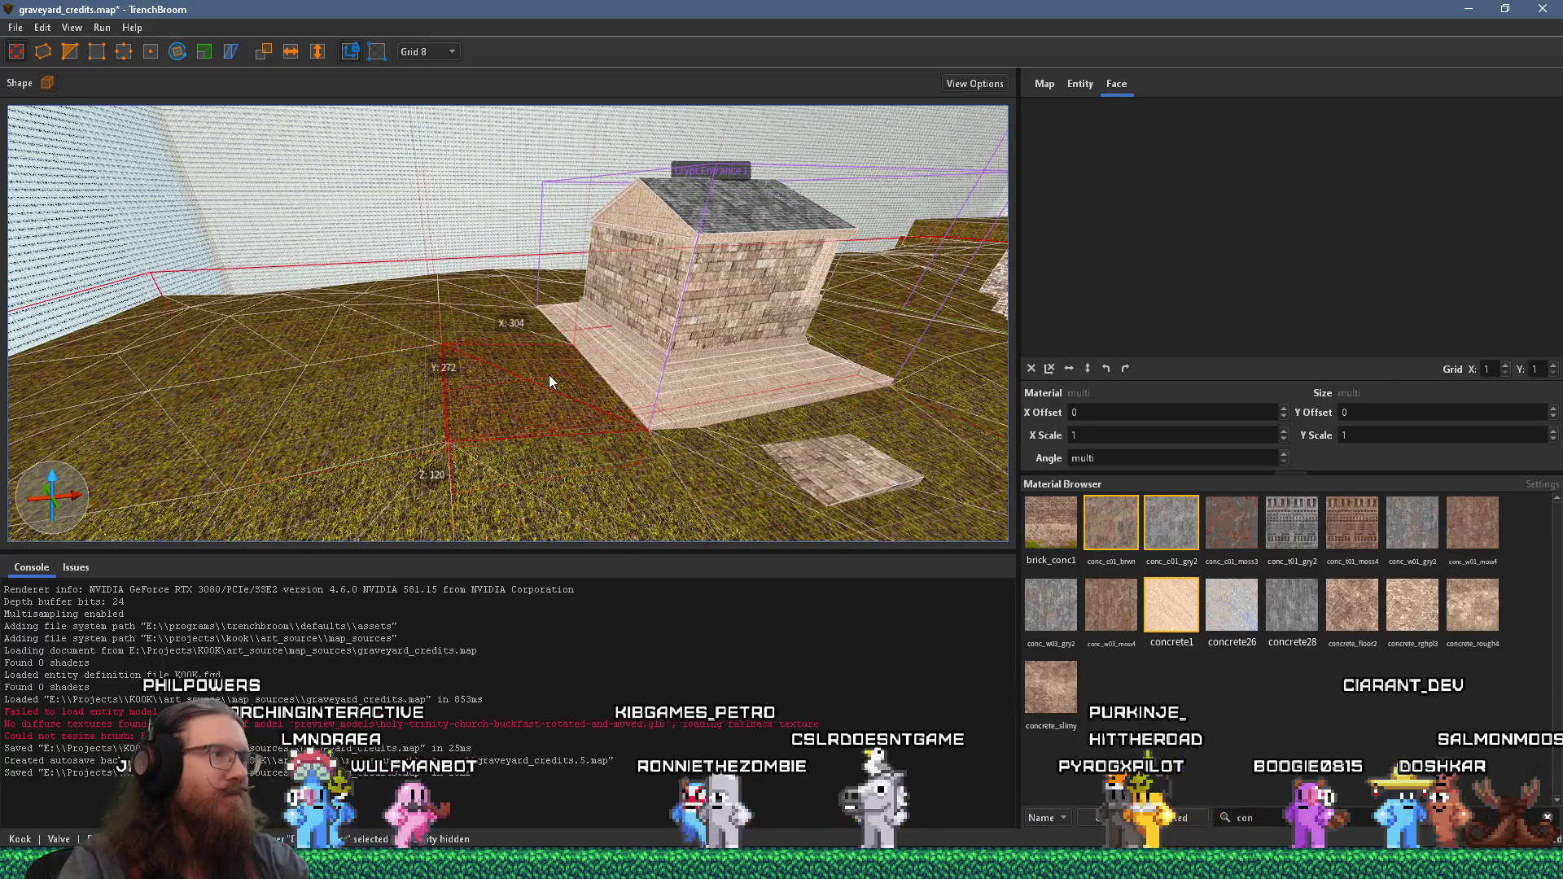
{"action": "scroll", "coordinate": [521, 377], "scroll_direction": "up", "scroll_amount": 3}
{"action": "scroll", "coordinate": [645, 442], "scroll_direction": "up", "scroll_amount": 1}
{"action": "scroll", "coordinate": [602, 407], "scroll_direction": "down", "scroll_amount": 2}
{"action": "scroll", "coordinate": [697, 511], "scroll_direction": "up", "scroll_amount": 2}
{"action": "scroll", "coordinate": [698, 511], "scroll_direction": "up", "scroll_amount": 3}
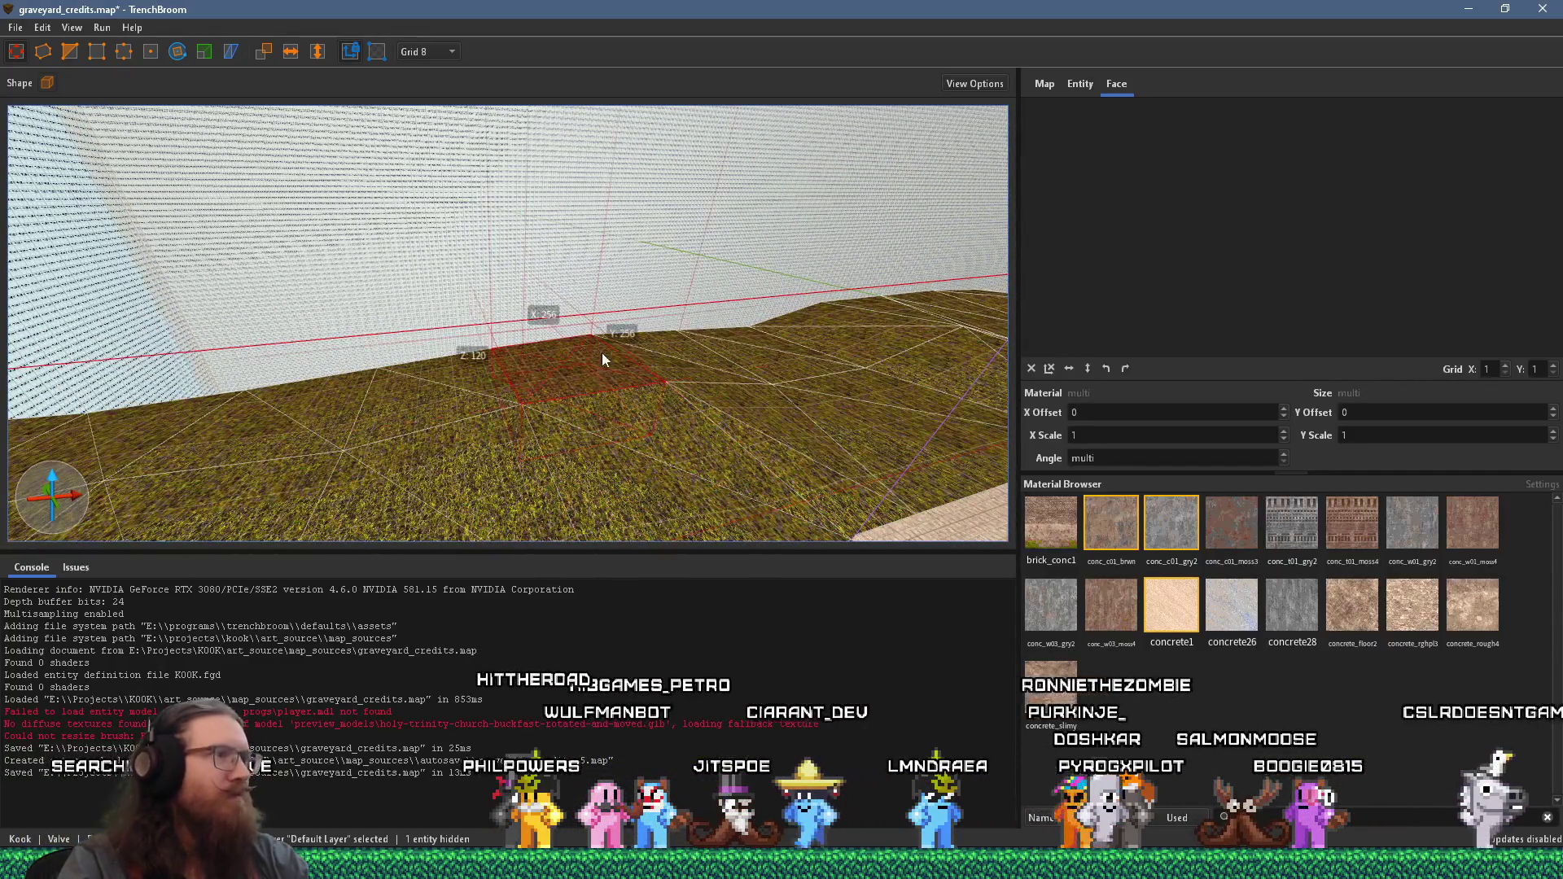
- Draw a 256×240×120 brush on the grass floor and duplicate it beside itself
{"action": "scroll", "coordinate": [569, 364], "scroll_direction": "up", "scroll_amount": 3}
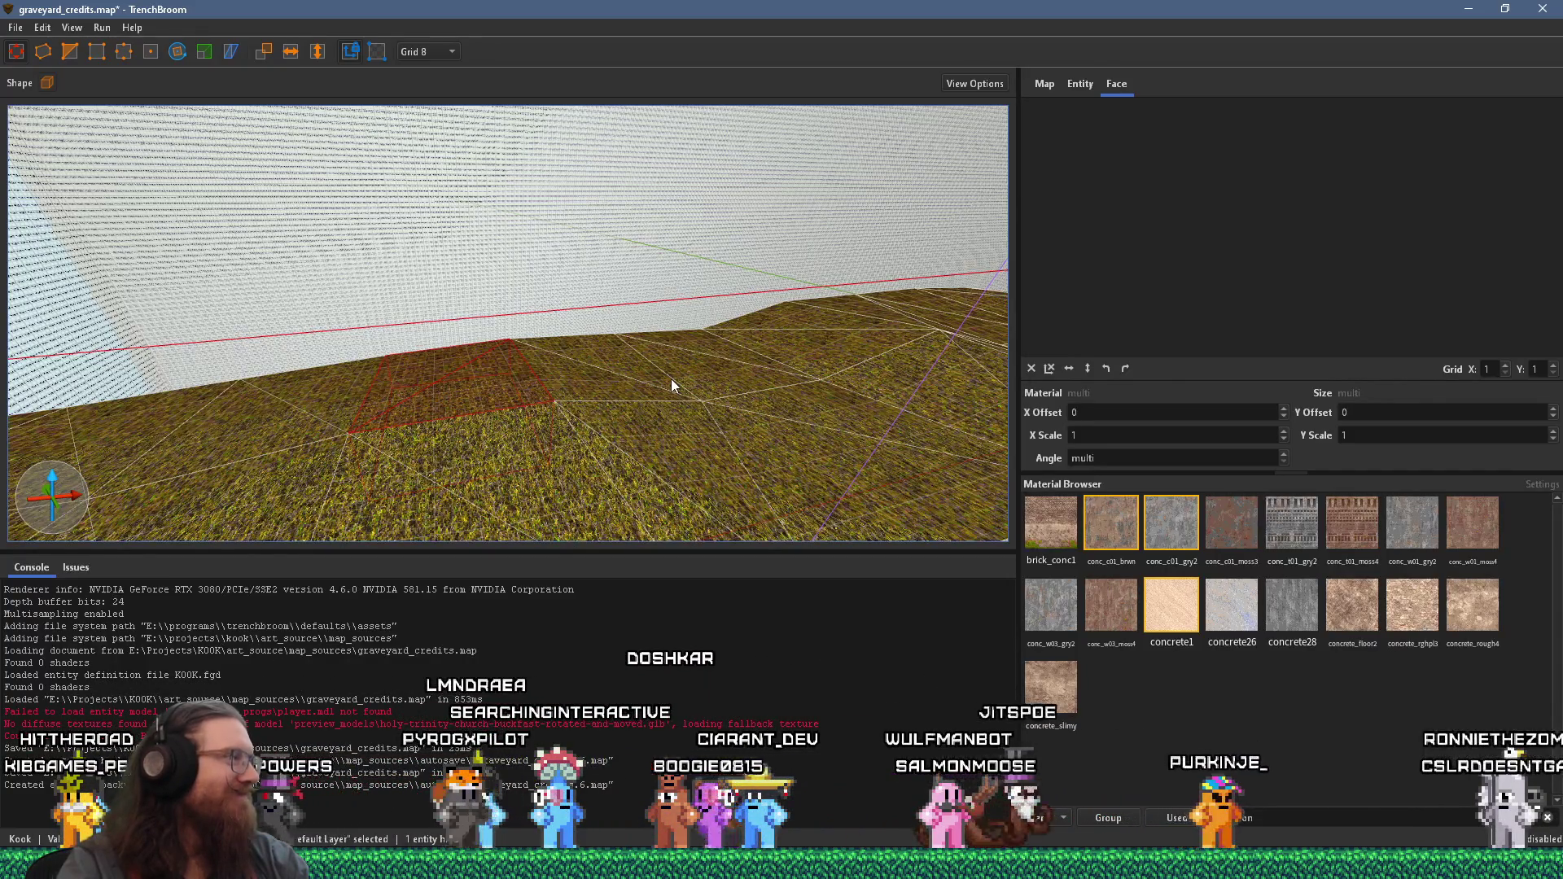
{"action": "scroll", "coordinate": [671, 378], "scroll_direction": "up", "scroll_amount": 6}
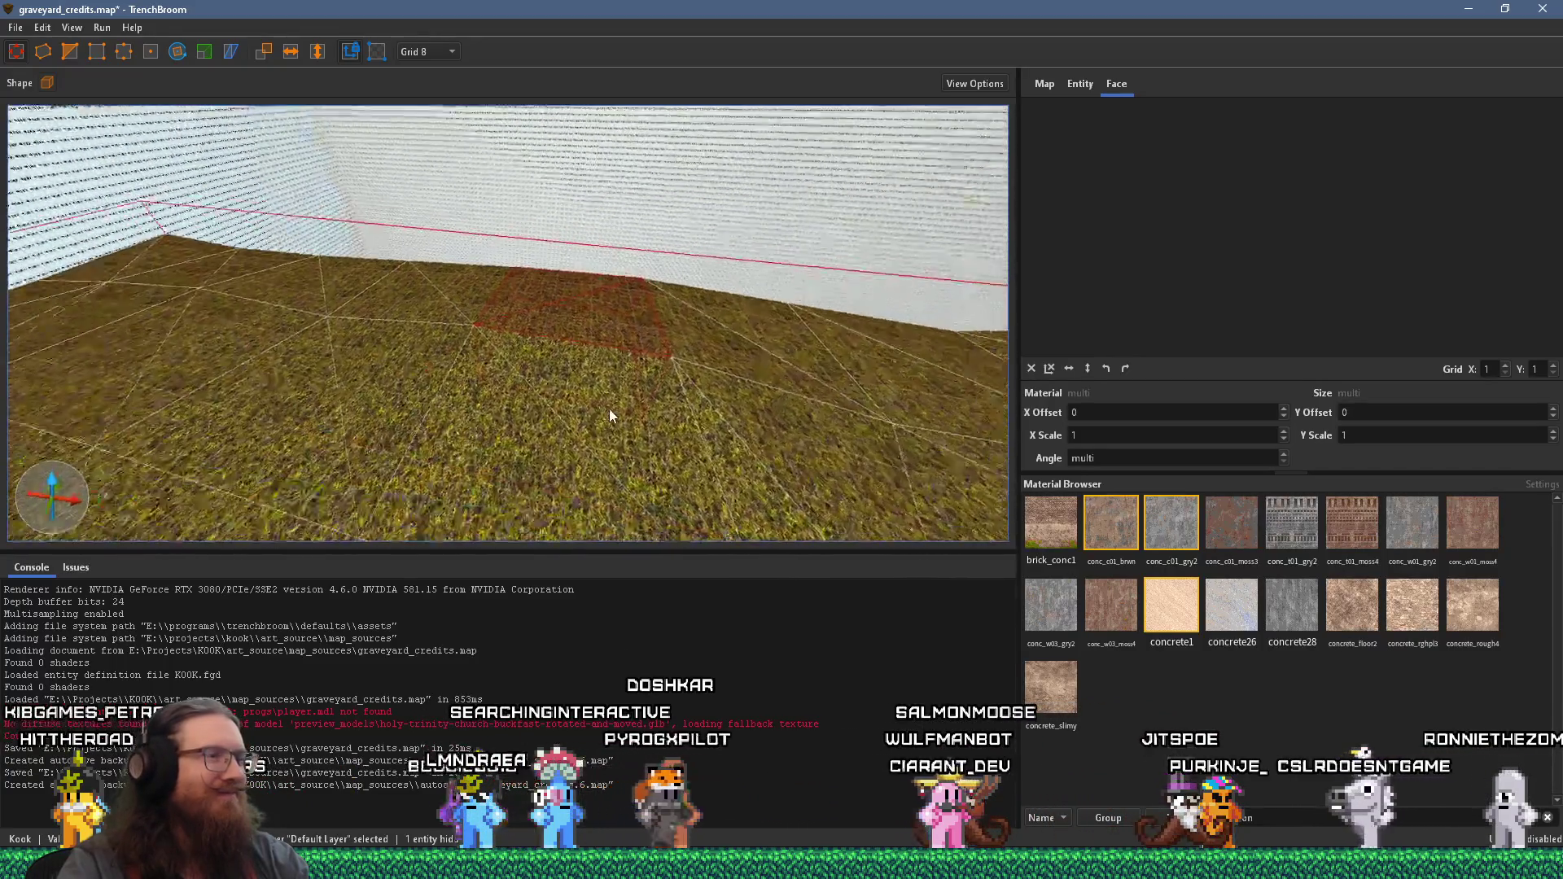
{"action": "scroll", "coordinate": [411, 290], "scroll_direction": "down", "scroll_amount": 8}
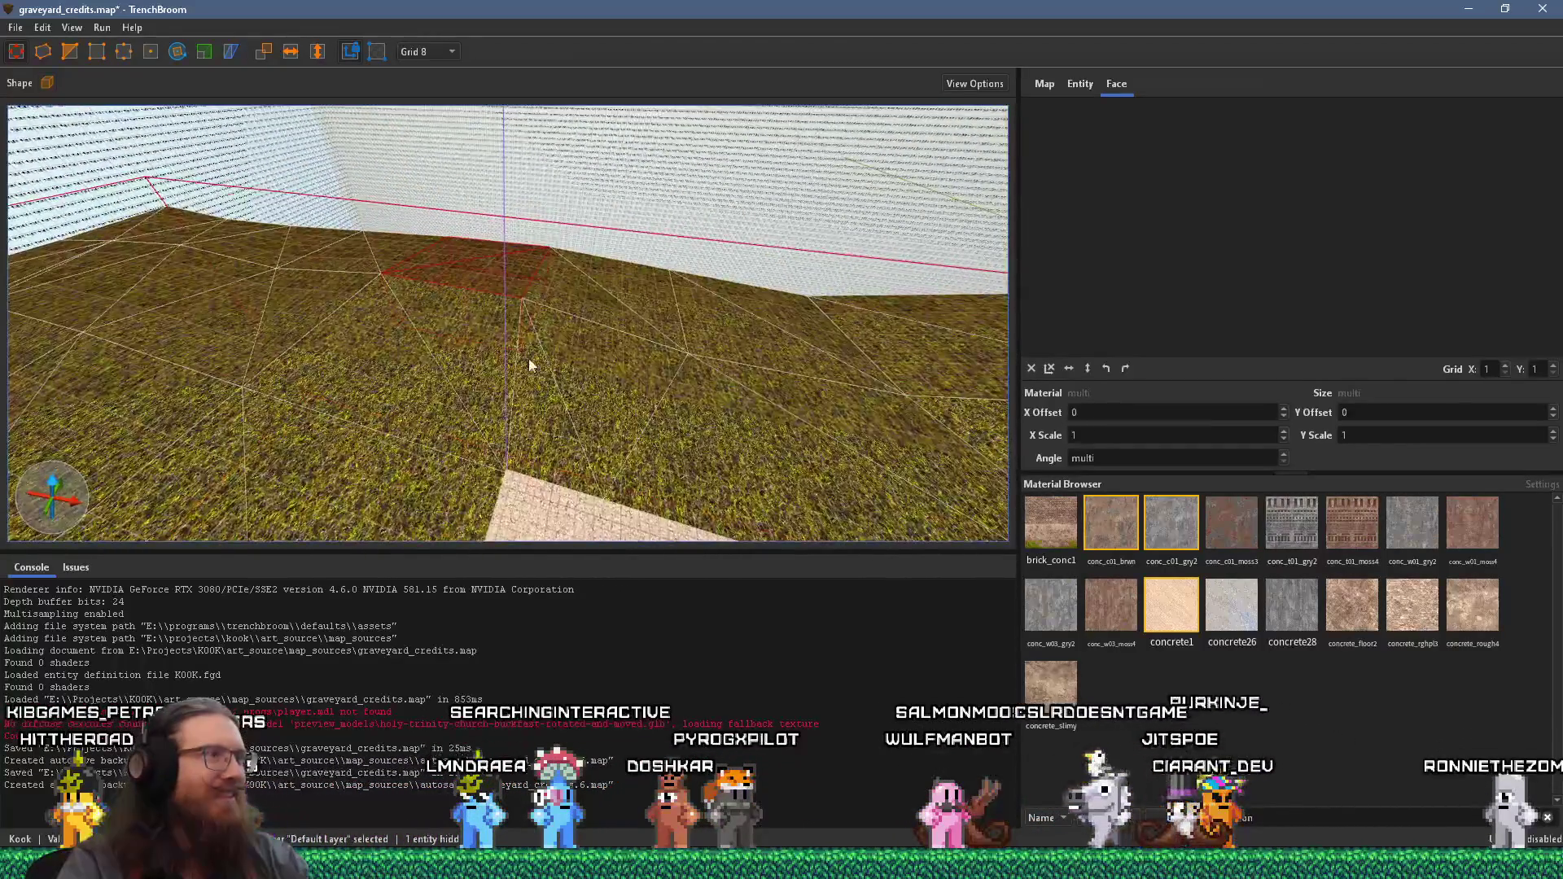
{"action": "left_click_drag", "start_coordinate": [365, 321], "coordinate": [482, 286]}
{"action": "scroll", "coordinate": [482, 286], "scroll_direction": "down", "scroll_amount": 4}
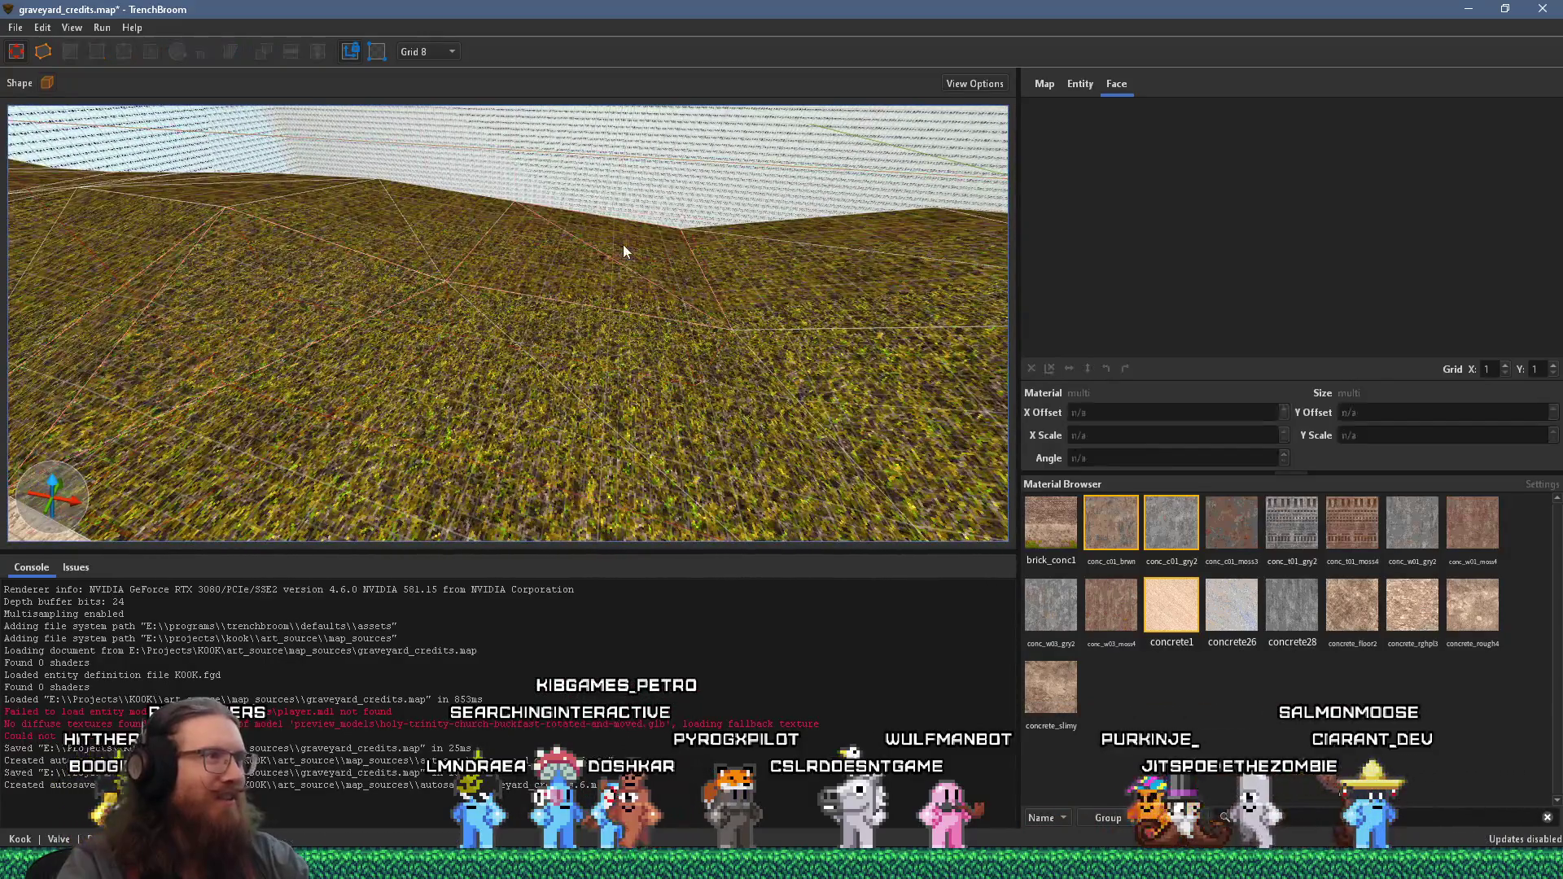
{"action": "key", "text": "ctrl+Right"}
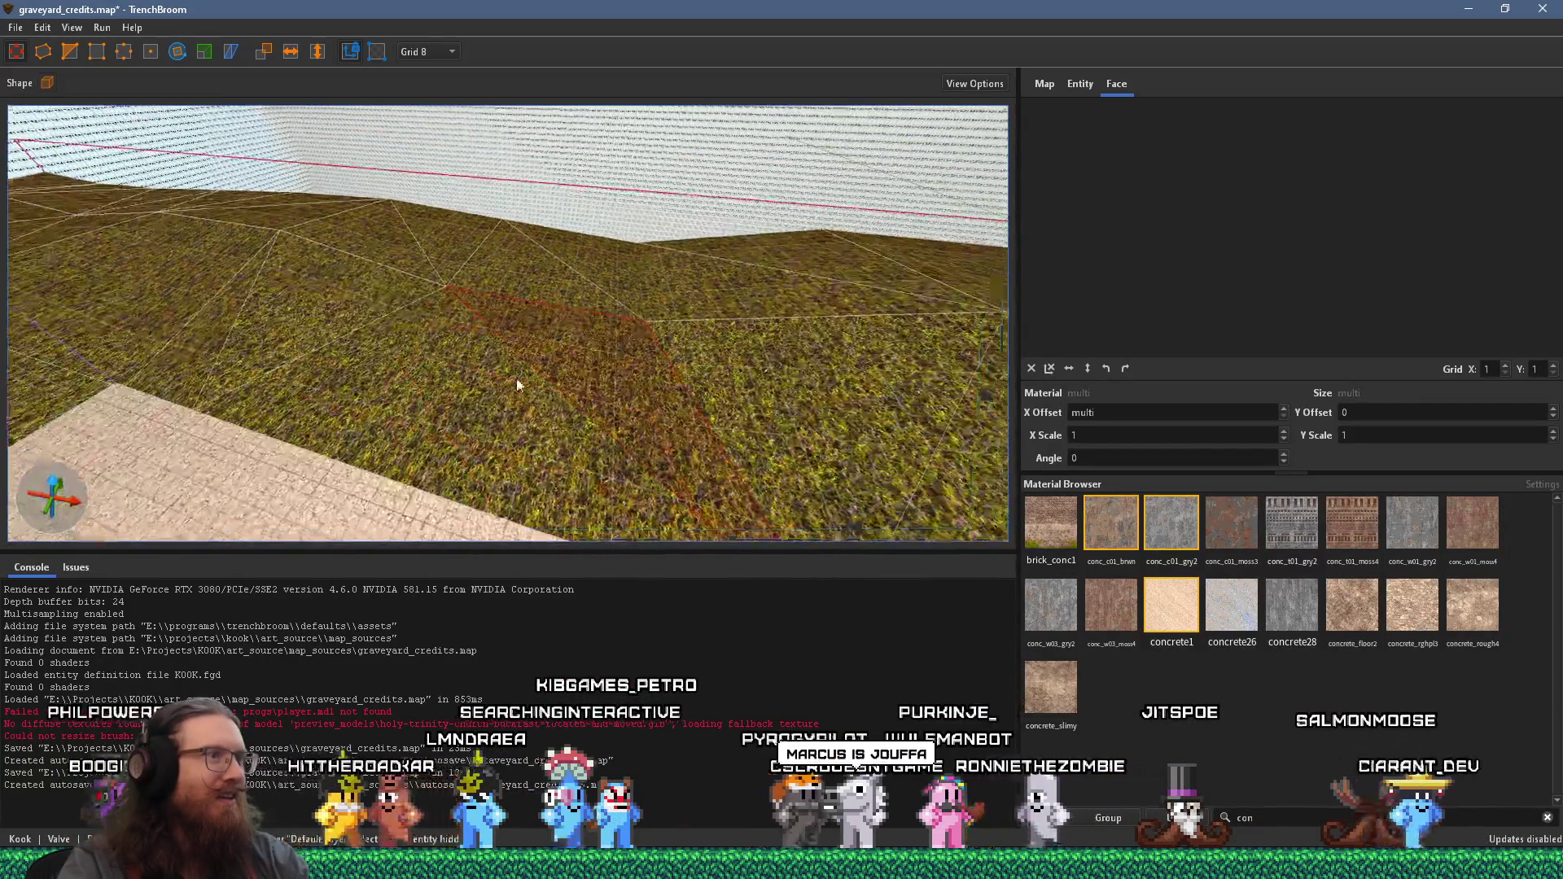
- Centre the view on the building with Ctrl+U and select the grass ground brush beside it
{"action": "scroll", "coordinate": [338, 327], "scroll_direction": "up", "scroll_amount": 4}
{"action": "mouse_move", "coordinate": [342, 325]}
{"action": "left_mouse_down"}
{"action": "mouse_move", "coordinate": [739, 305]}
{"action": "mouse_move", "coordinate": [777, 448]}
{"action": "mouse_move", "coordinate": [554, 412]}
{"action": "mouse_move", "coordinate": [370, 279]}
{"action": "left_mouse_up"}
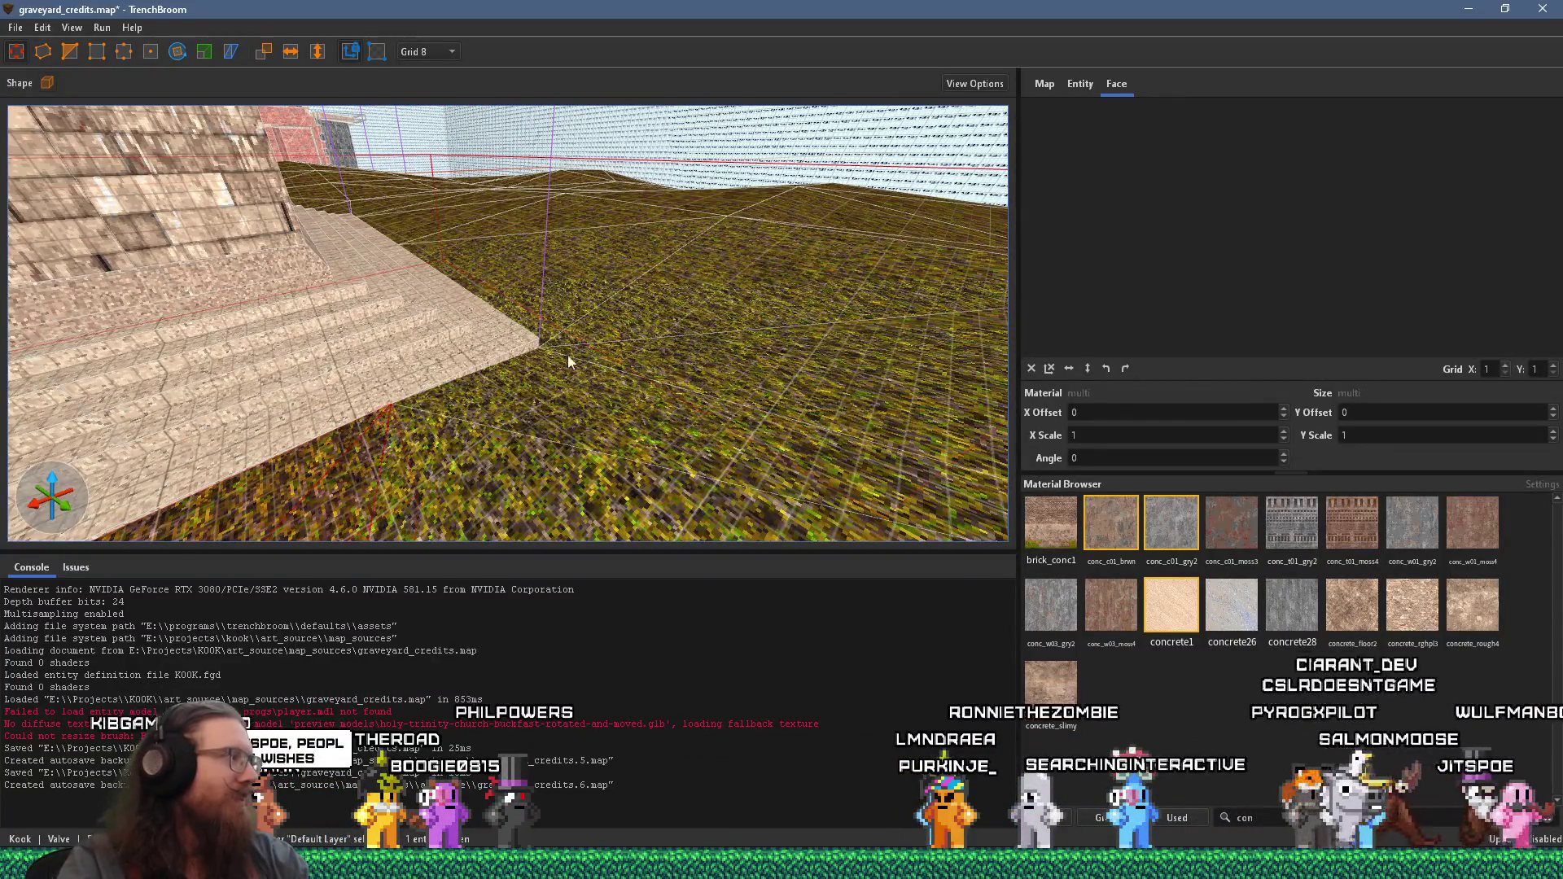
{"action": "key", "text": "ctrl+u"}
{"action": "mouse_move", "coordinate": [530, 380]}
{"action": "left_mouse_down"}
{"action": "mouse_move", "coordinate": [797, 338]}
{"action": "mouse_move", "coordinate": [988, 335]}
{"action": "left_mouse_up"}
{"action": "left_click", "coordinate": [351, 332]}
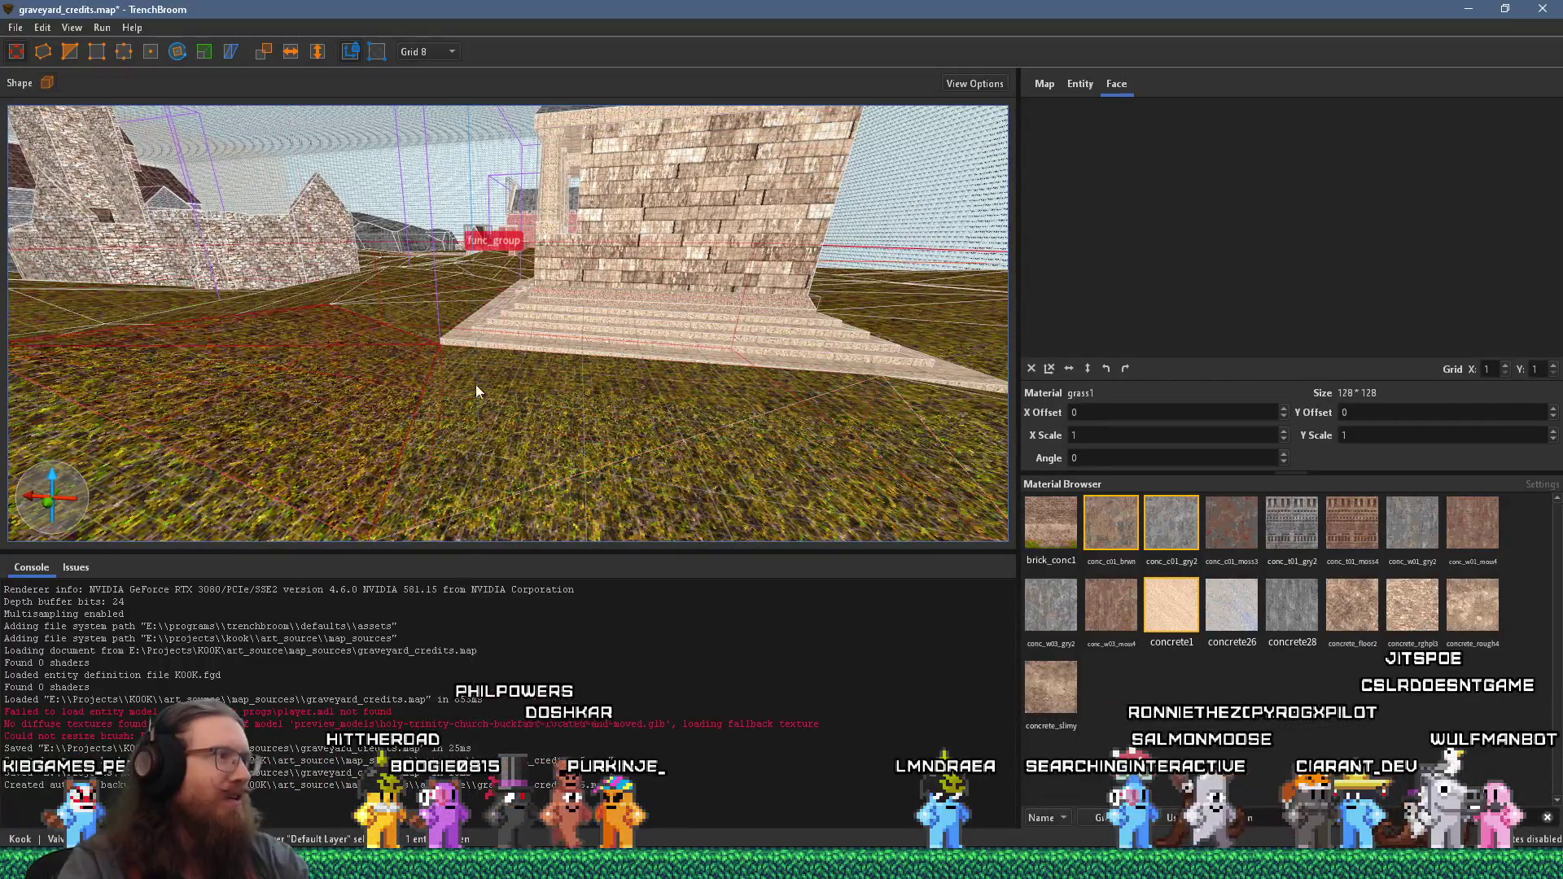
{"action": "left_click", "coordinate": [451, 384]}
{"action": "scroll", "coordinate": [666, 396], "scroll_direction": "down", "scroll_amount": 5}
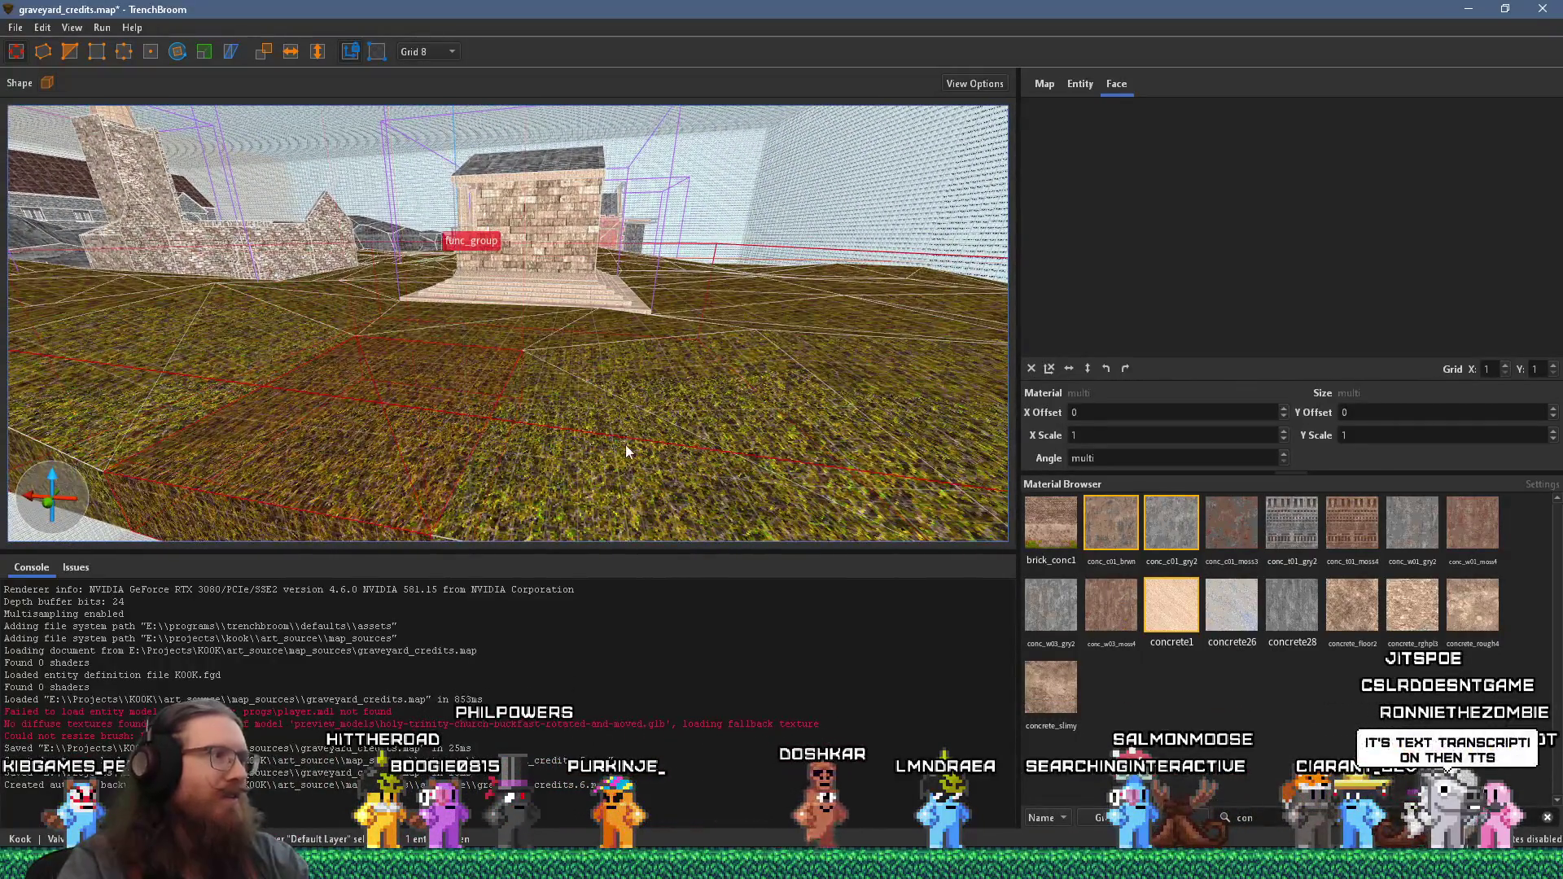
{"action": "scroll", "coordinate": [403, 281], "scroll_direction": "up", "scroll_amount": 3}
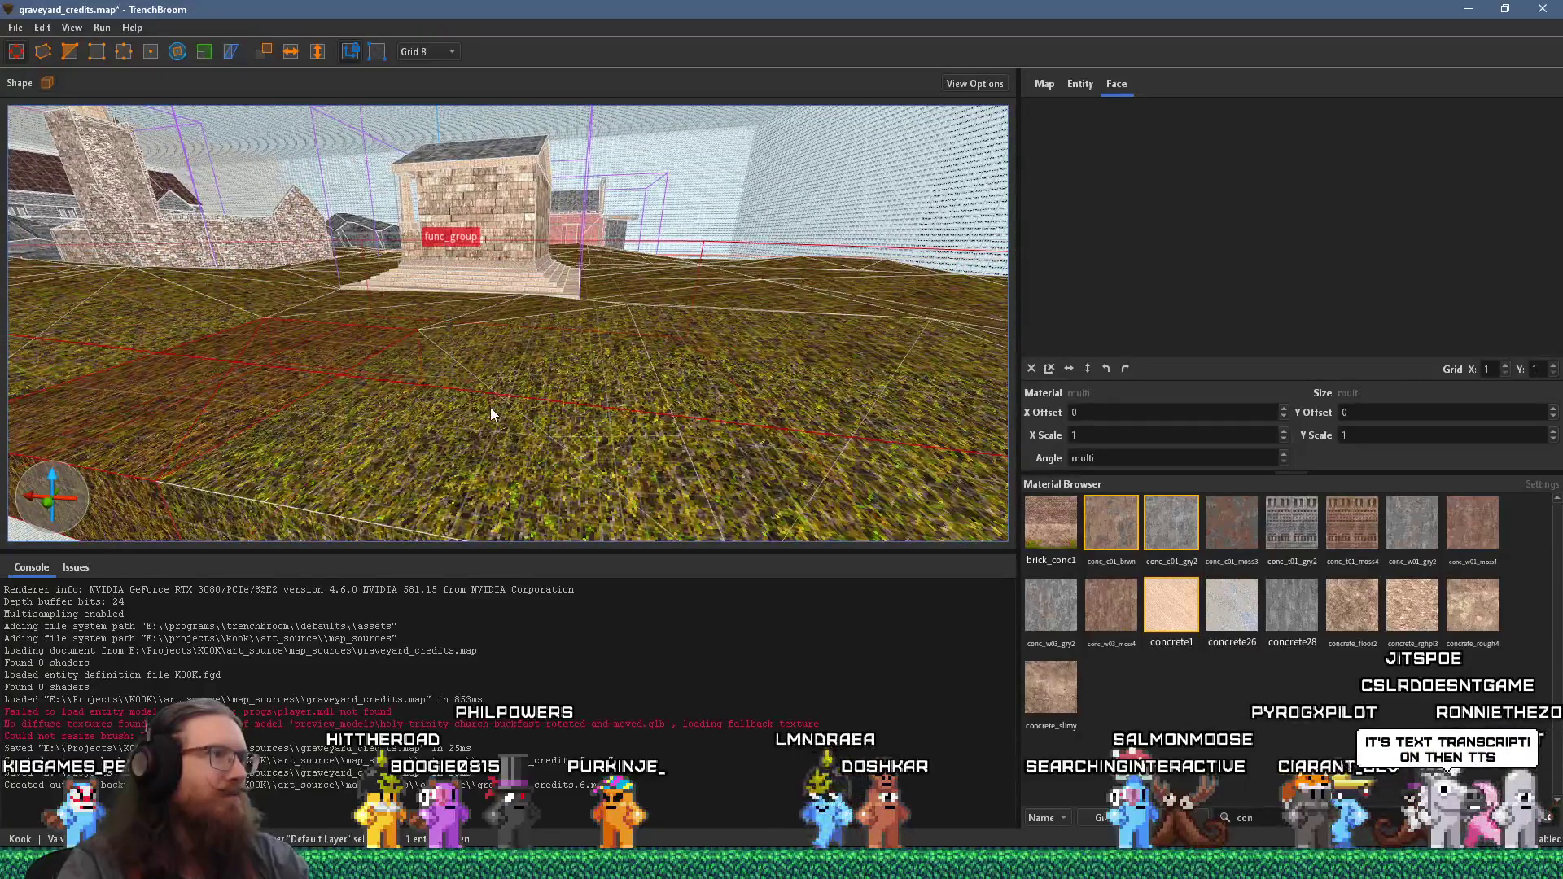
- Fly toward the steps, inspect a floor brush near the centre, then deselect it
{"action": "mouse_move", "coordinate": [591, 398]}
{"action": "left_mouse_down"}
{"action": "mouse_move", "coordinate": [564, 370]}
{"action": "mouse_move", "coordinate": [231, 402]}
{"action": "left_mouse_up"}
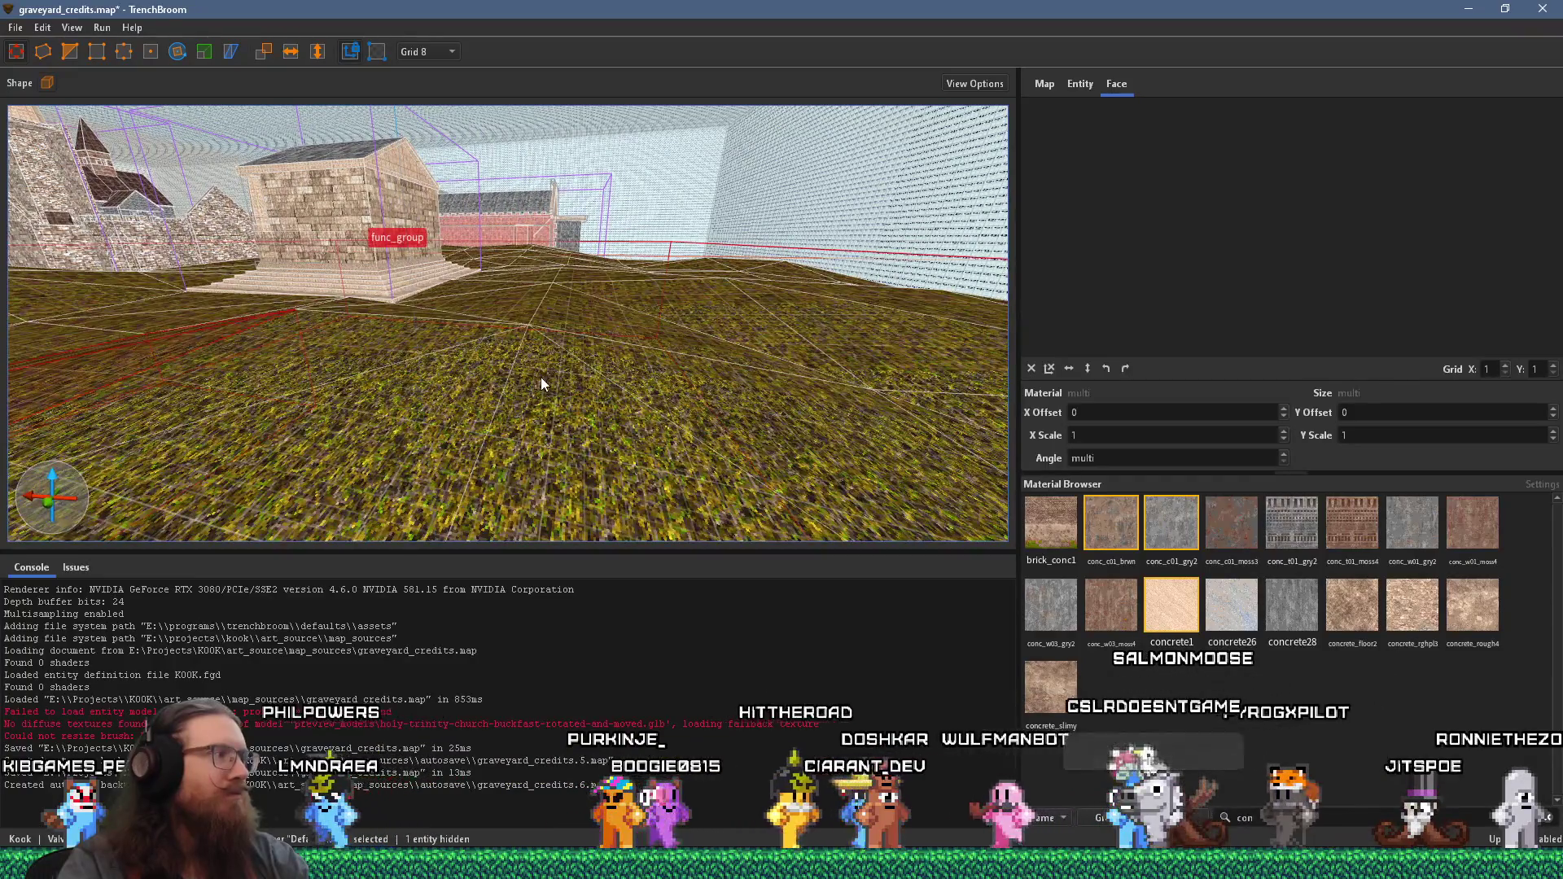
{"action": "mouse_move", "coordinate": [608, 276]}
{"action": "left_mouse_down"}
{"action": "mouse_move", "coordinate": [623, 350]}
{"action": "mouse_move", "coordinate": [722, 348]}
{"action": "mouse_move", "coordinate": [334, 358]}
{"action": "mouse_move", "coordinate": [660, 349]}
{"action": "left_mouse_up"}
{"action": "key", "text": "a"}
{"action": "key", "text": "a"}
{"action": "key", "text": "a"}
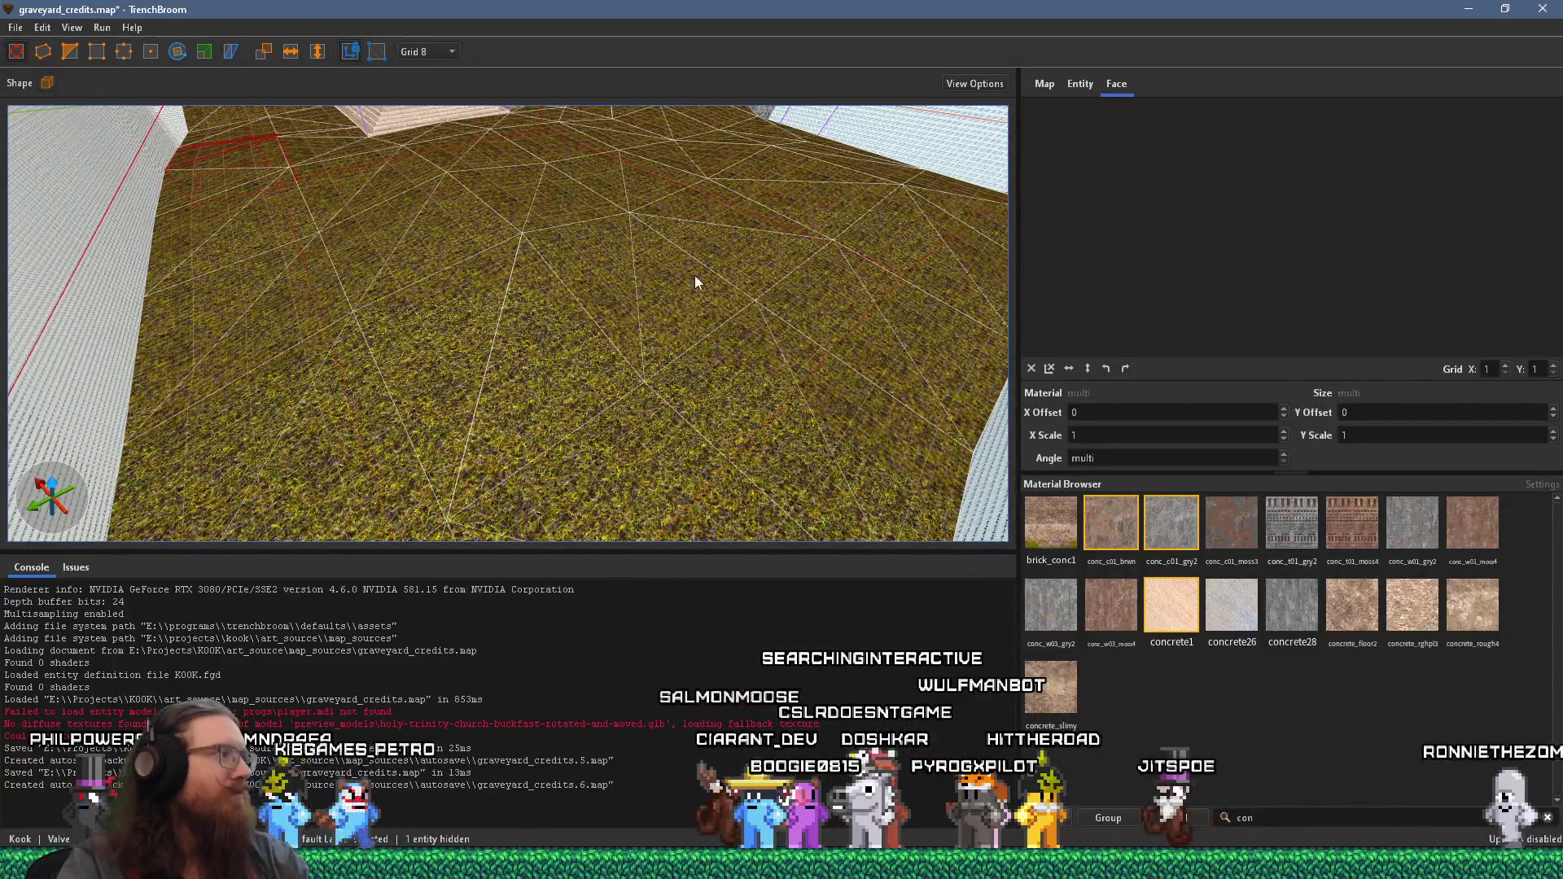
{"action": "mouse_move", "coordinate": [760, 294]}
{"action": "left_mouse_down"}
{"action": "mouse_move", "coordinate": [662, 331]}
{"action": "mouse_move", "coordinate": [382, 545]}
{"action": "left_mouse_up"}
{"action": "key", "text": "w"}
{"action": "left_click", "coordinate": [626, 319]}
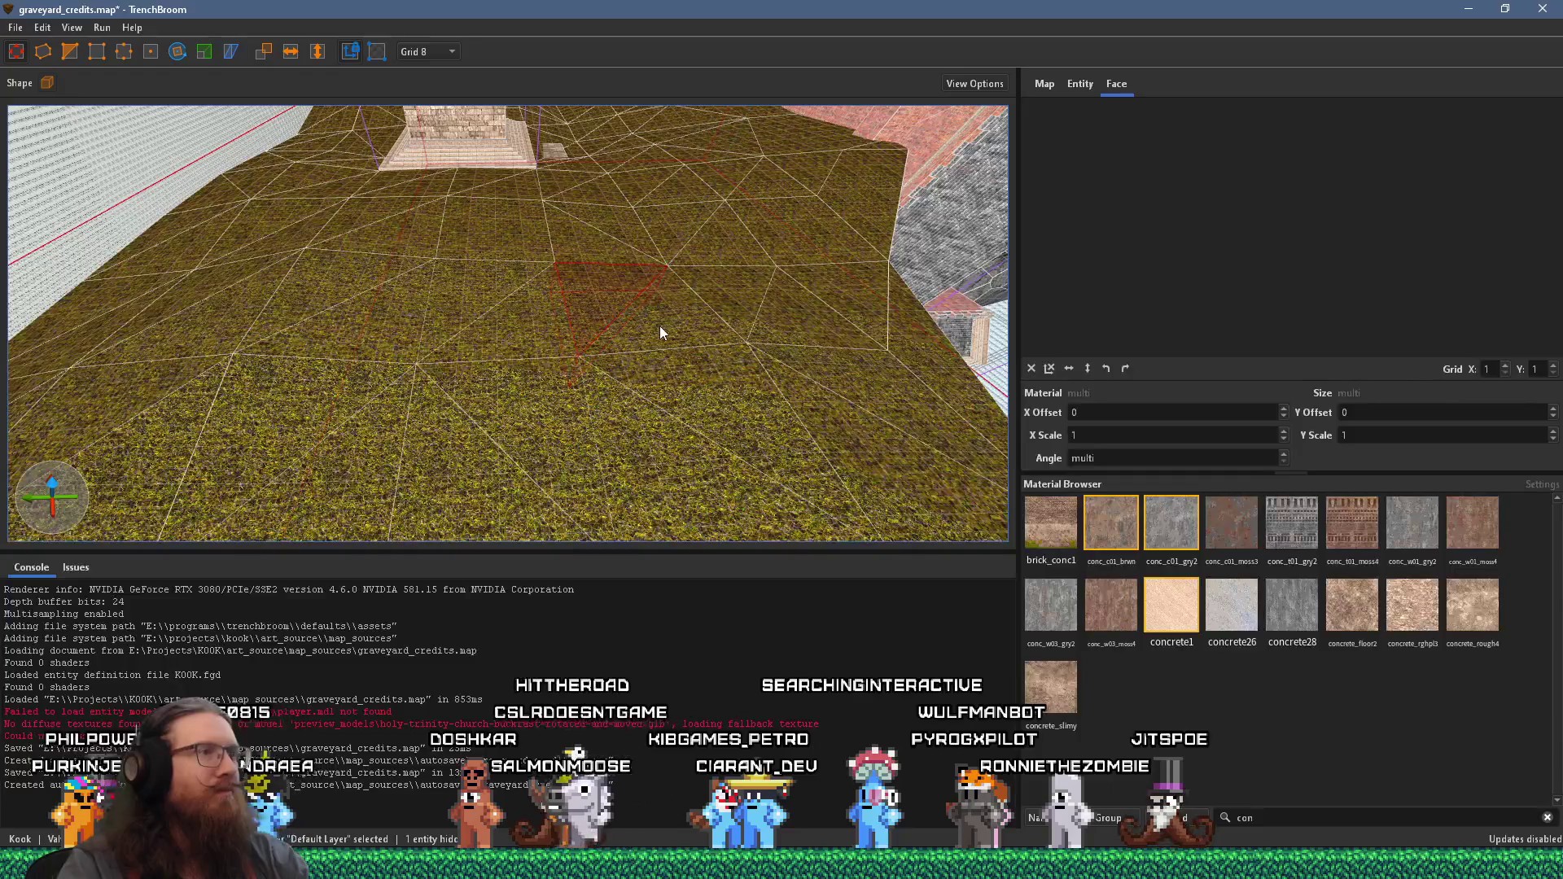
{"action": "key", "text": "w"}
{"action": "mouse_move", "coordinate": [503, 401]}
{"action": "left_mouse_down"}
{"action": "mouse_move", "coordinate": [369, 383]}
{"action": "mouse_move", "coordinate": [580, 319]}
{"action": "mouse_move", "coordinate": [583, 295]}
{"action": "left_mouse_up"}
{"action": "key", "text": "Escape"}
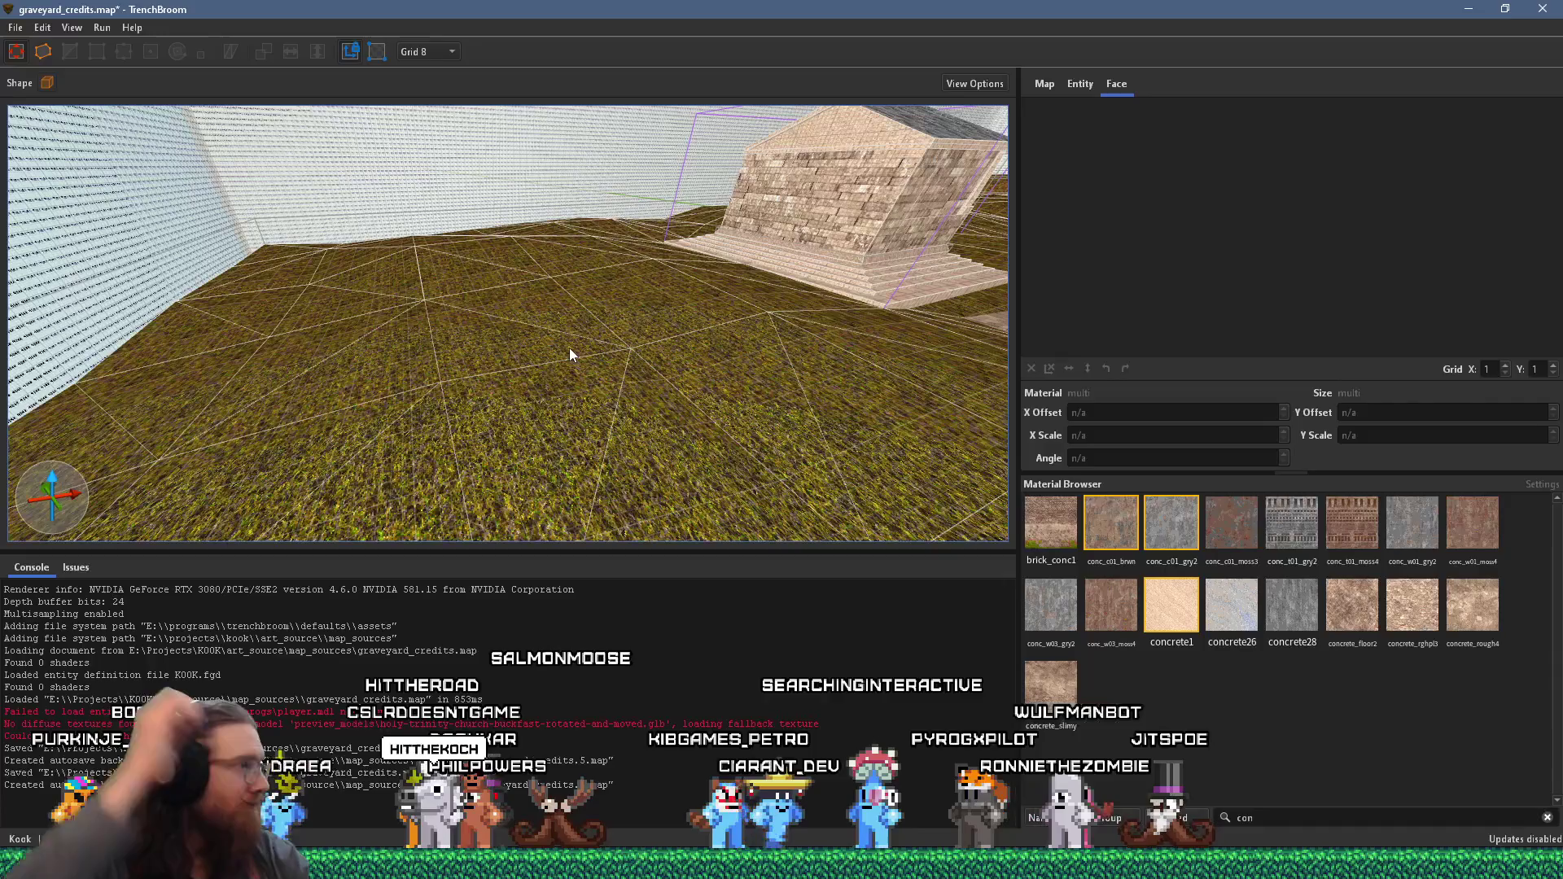
- Select the raised grass floor brush and look along its edge by the white wall
{"action": "mouse_move", "coordinate": [570, 354]}
{"action": "left_mouse_down"}
{"action": "mouse_move", "coordinate": [401, 373]}
{"action": "mouse_move", "coordinate": [337, 421]}
{"action": "mouse_move", "coordinate": [719, 359]}
{"action": "mouse_move", "coordinate": [499, 370]}
{"action": "mouse_move", "coordinate": [771, 293]}
{"action": "left_mouse_up"}
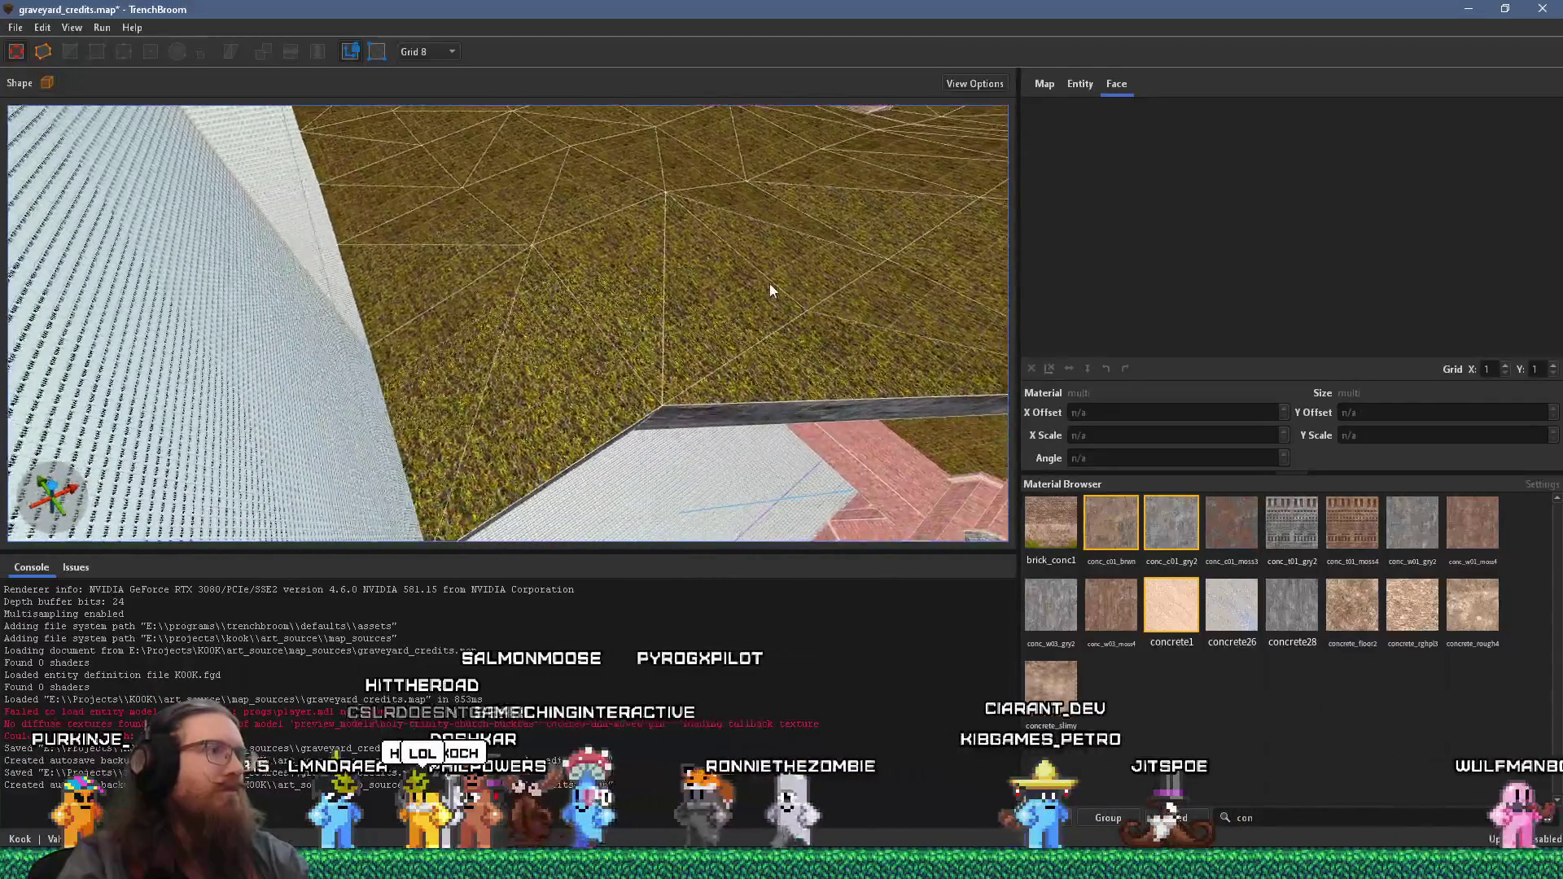
{"action": "left_click", "coordinate": [561, 377]}
{"action": "mouse_move", "coordinate": [433, 388]}
{"action": "left_mouse_down"}
{"action": "mouse_move", "coordinate": [645, 262]}
{"action": "mouse_move", "coordinate": [314, 130]}
{"action": "mouse_move", "coordinate": [481, 287]}
{"action": "mouse_move", "coordinate": [847, 254]}
{"action": "mouse_move", "coordinate": [796, 323]}
{"action": "mouse_move", "coordinate": [564, 466]}
{"action": "mouse_move", "coordinate": [581, 524]}
{"action": "mouse_move", "coordinate": [560, 542]}
{"action": "left_mouse_up"}
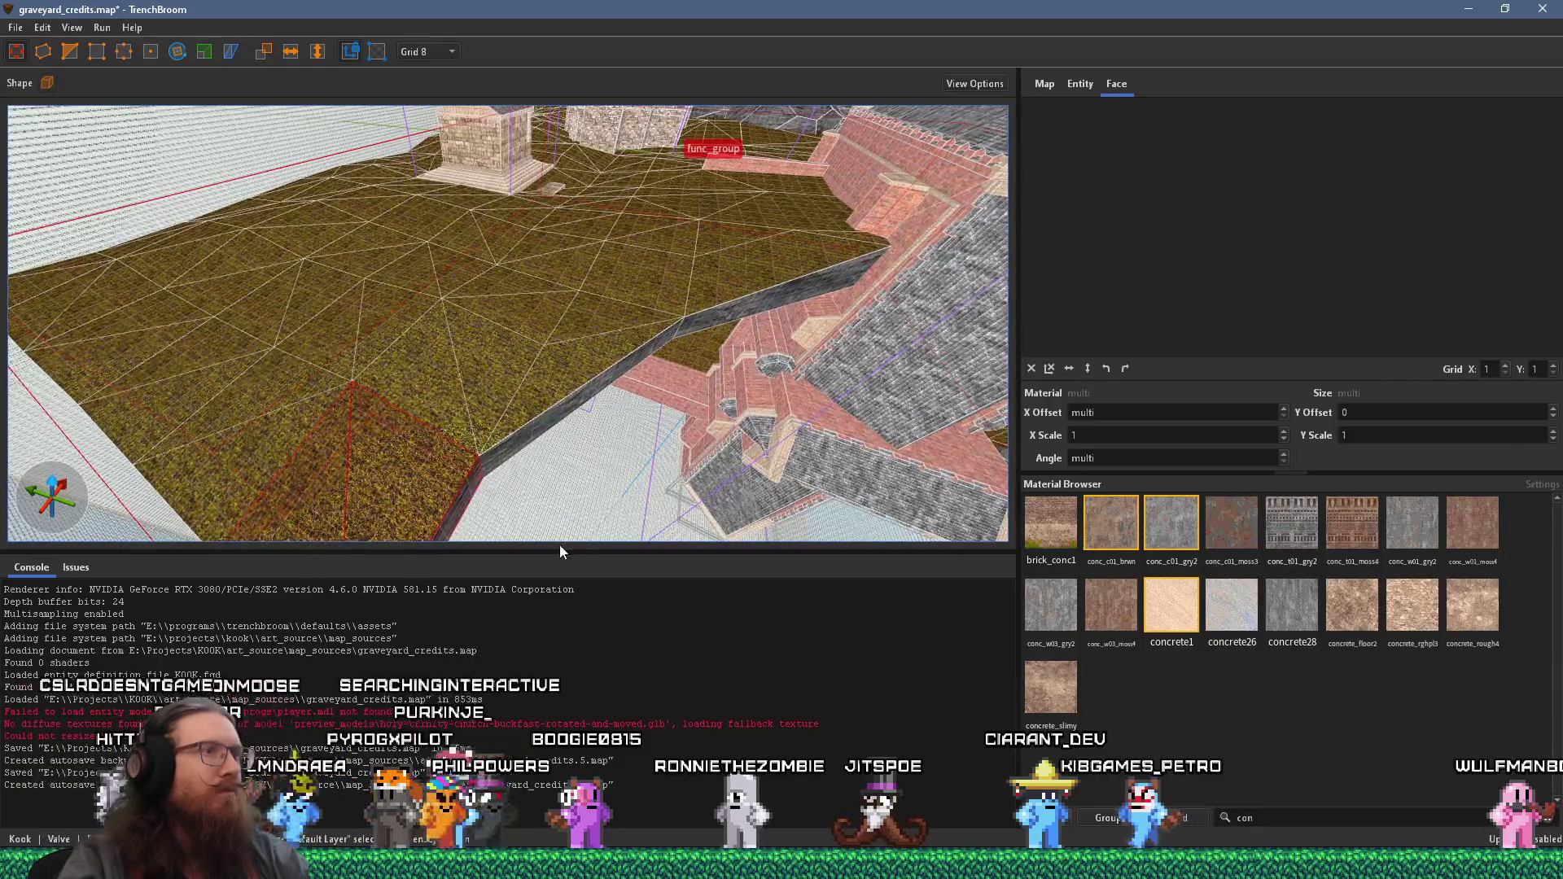
{"action": "mouse_move", "coordinate": [516, 315]}
{"action": "left_mouse_down"}
{"action": "mouse_move", "coordinate": [447, 321]}
{"action": "mouse_move", "coordinate": [464, 343]}
{"action": "mouse_move", "coordinate": [624, 94]}
{"action": "mouse_move", "coordinate": [559, 345]}
{"action": "mouse_move", "coordinate": [581, 313]}
{"action": "mouse_move", "coordinate": [545, 328]}
{"action": "mouse_move", "coordinate": [694, 345]}
{"action": "left_mouse_up"}
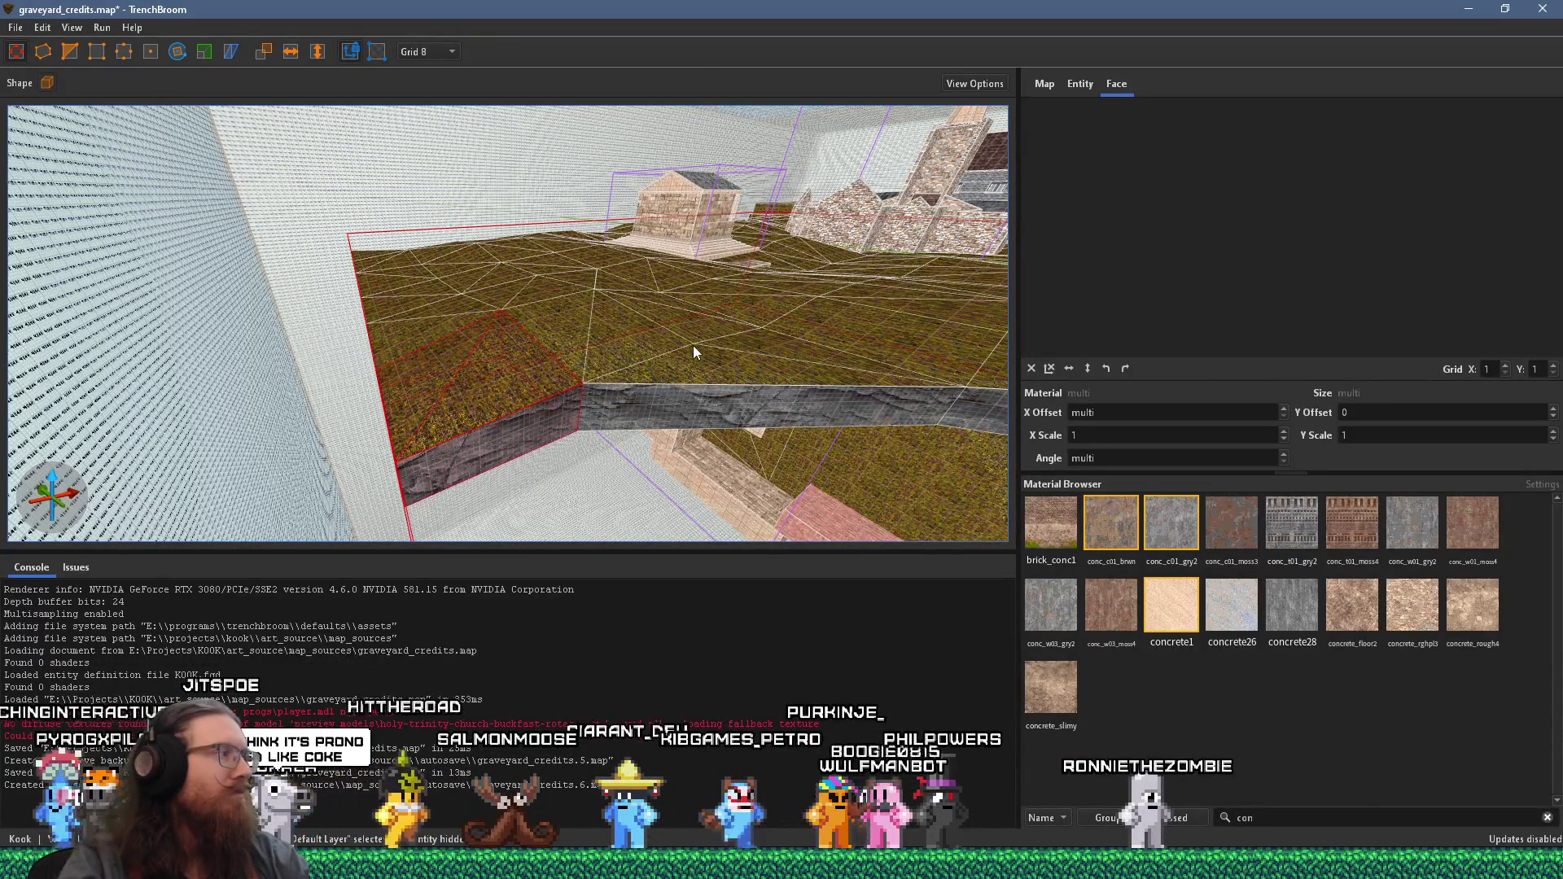
- Pick rockcliffsagcp from a rock face and draw a 120 × 392 × 128 cliff brush under the slab edge
{"action": "left_click_drag", "start_coordinate": [489, 390], "coordinate": [836, 232]}
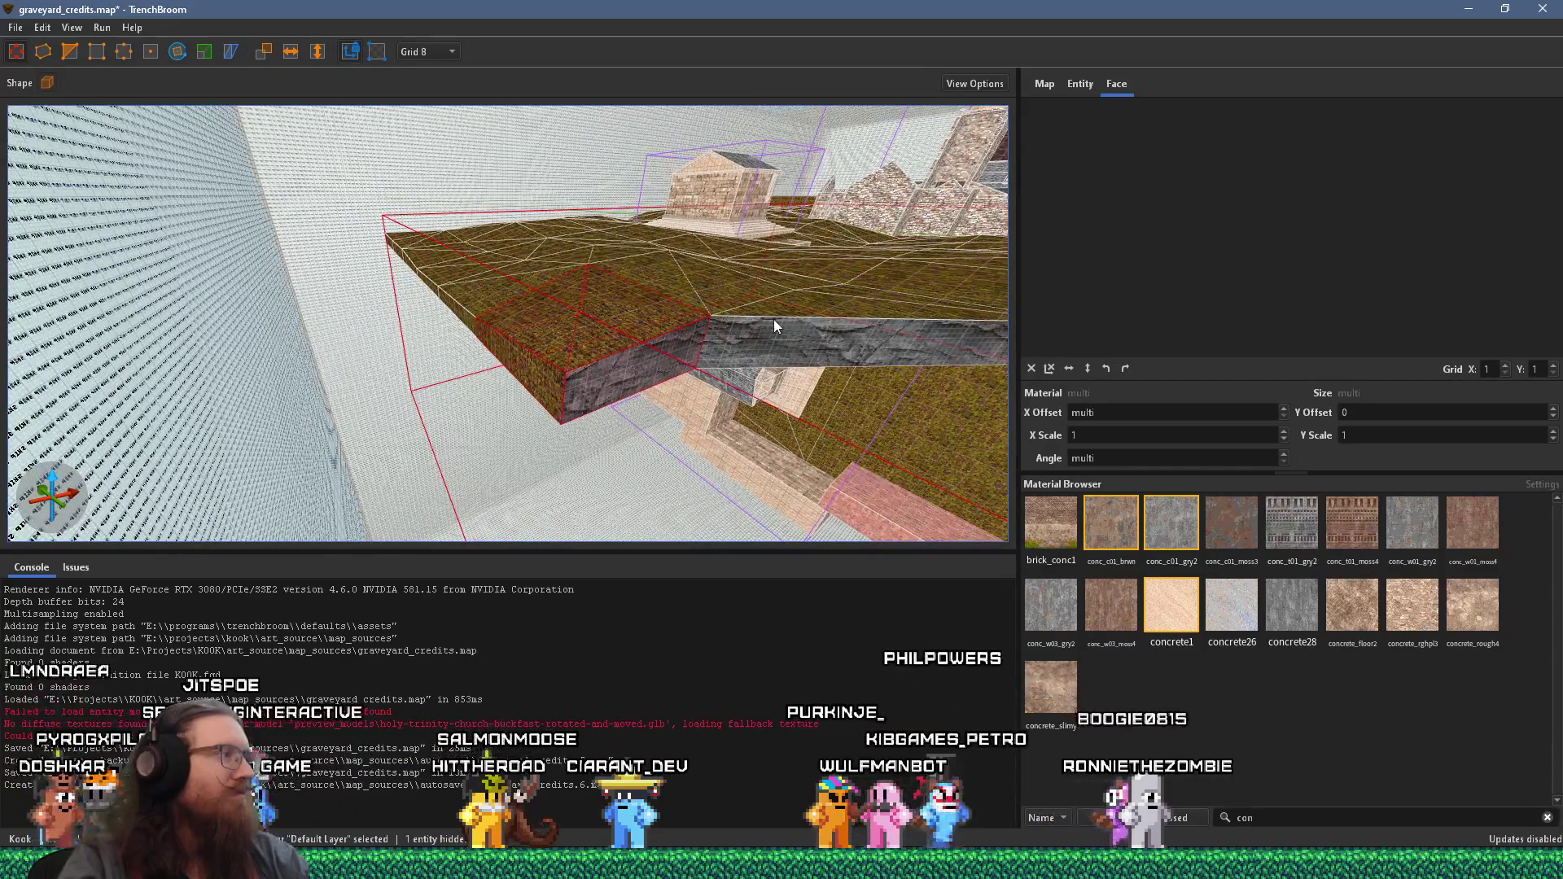
{"action": "left_click_drag", "start_coordinate": [639, 390], "coordinate": [765, 355]}
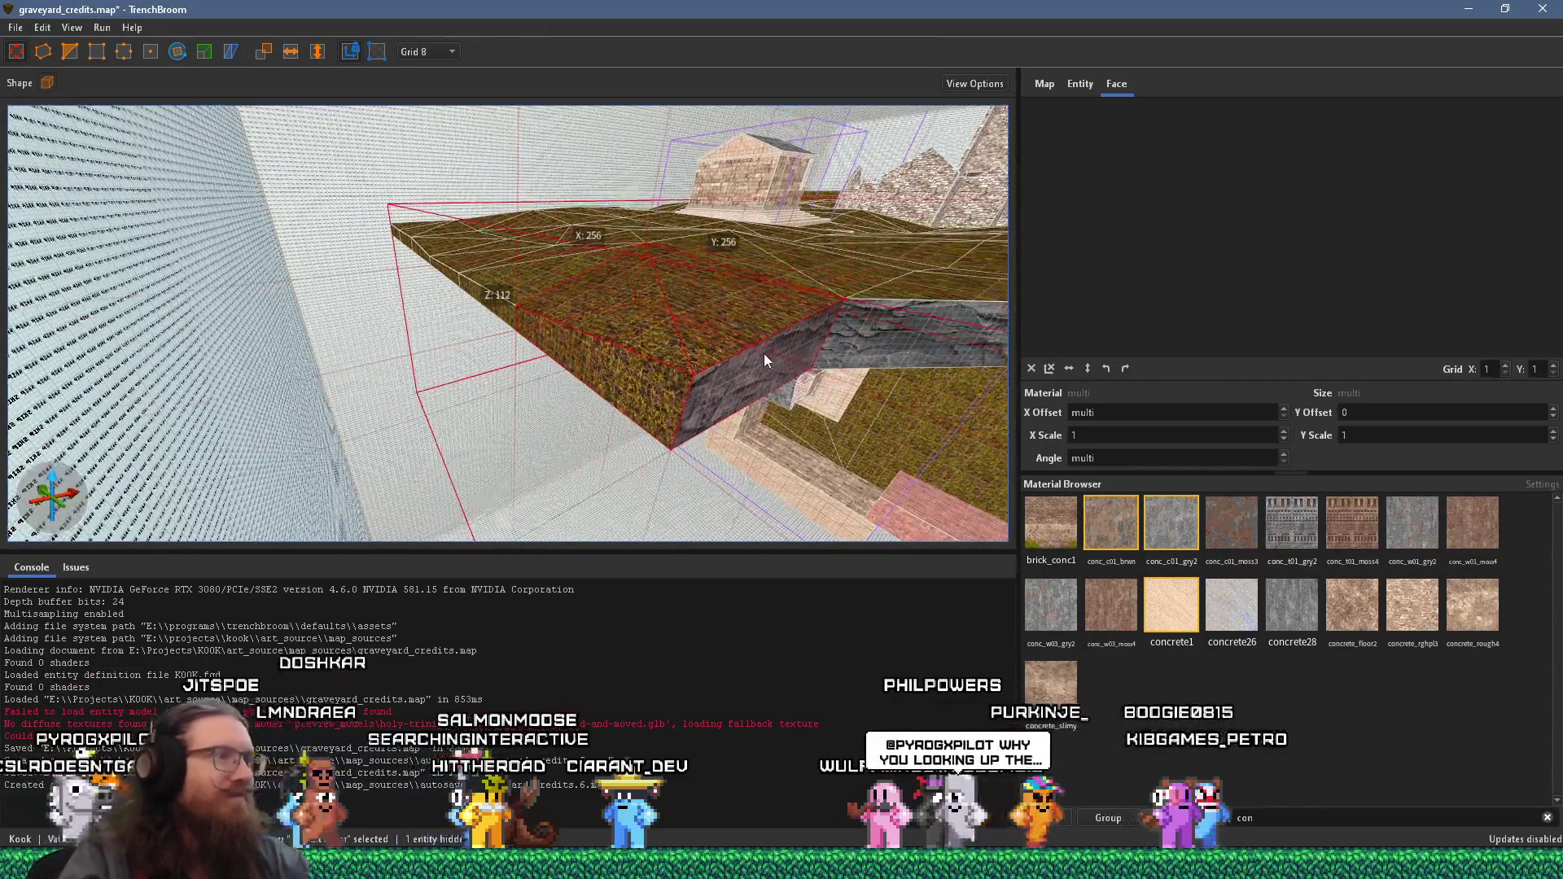
{"action": "key", "text": "Escape"}
{"action": "left_click", "coordinate": [727, 384], "text": "shift"}
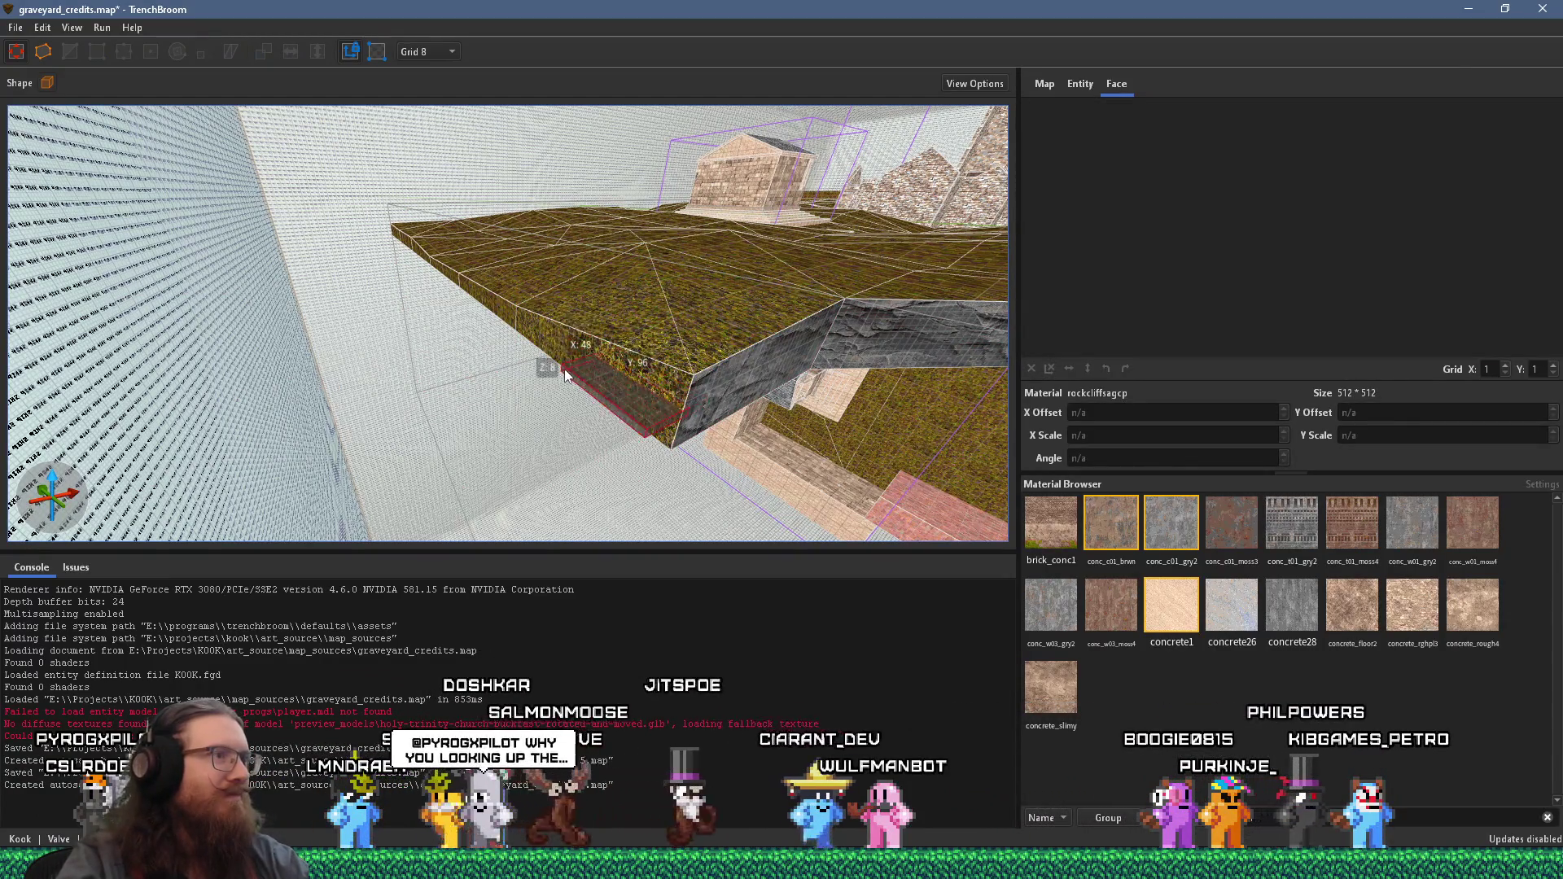
{"action": "mouse_move", "coordinate": [647, 336]}
{"action": "left_mouse_down"}
{"action": "mouse_move", "coordinate": [739, 375]}
{"action": "mouse_move", "coordinate": [785, 361]}
{"action": "left_mouse_up"}
{"action": "mouse_move", "coordinate": [744, 523]}
{"action": "left_mouse_down"}
{"action": "mouse_move", "coordinate": [750, 486]}
{"action": "mouse_move", "coordinate": [598, 388]}
{"action": "left_mouse_up"}
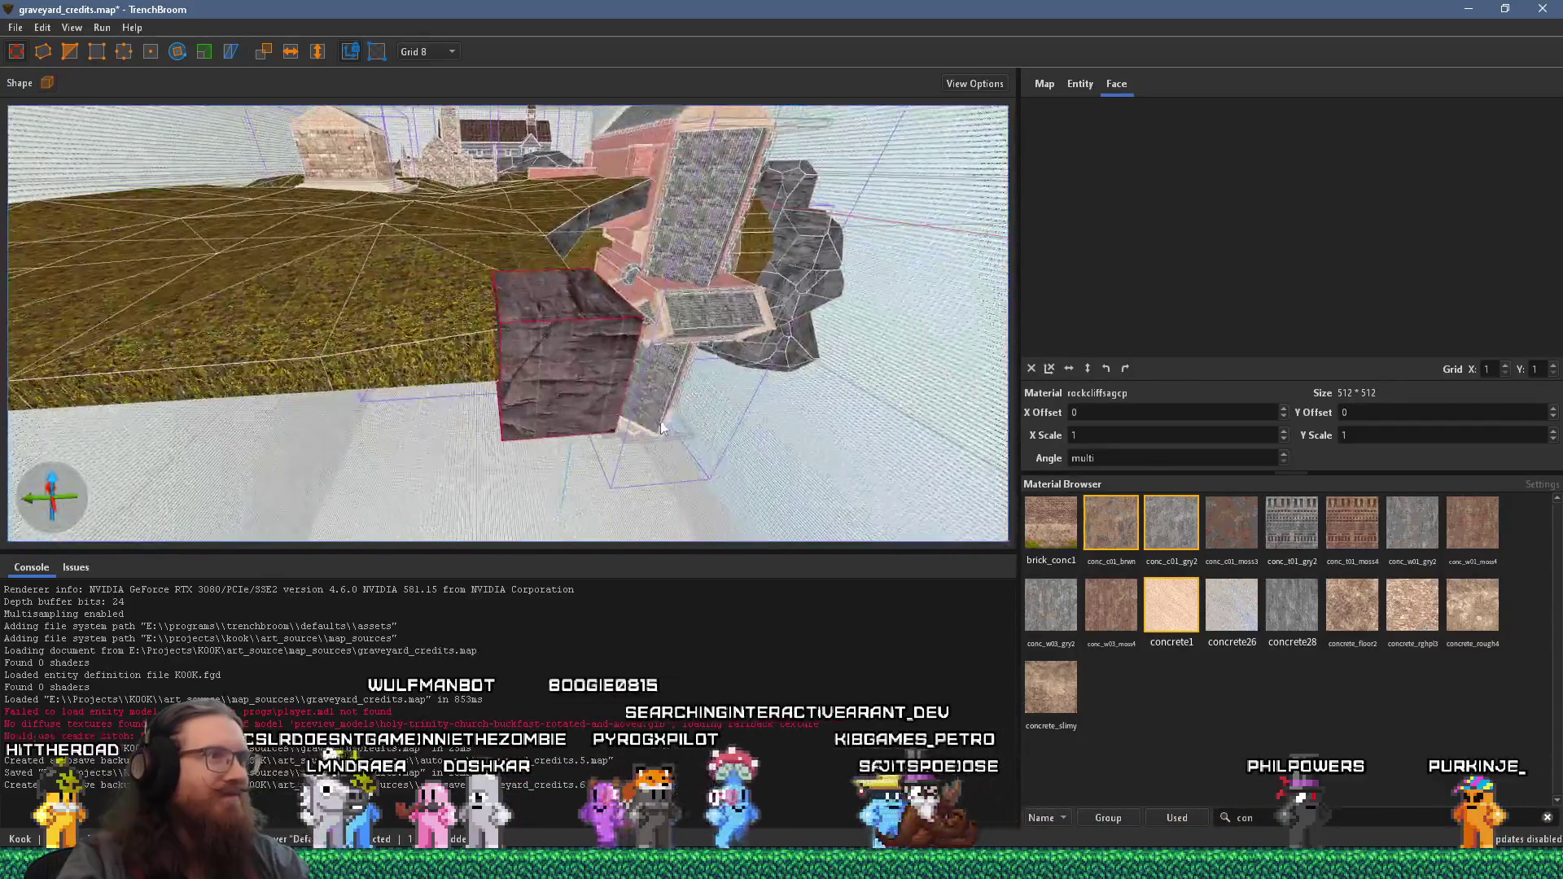
{"action": "mouse_move", "coordinate": [787, 404]}
{"action": "left_mouse_down"}
{"action": "mouse_move", "coordinate": [760, 335]}
{"action": "mouse_move", "coordinate": [741, 359]}
{"action": "left_mouse_up"}
{"action": "key", "text": "w"}
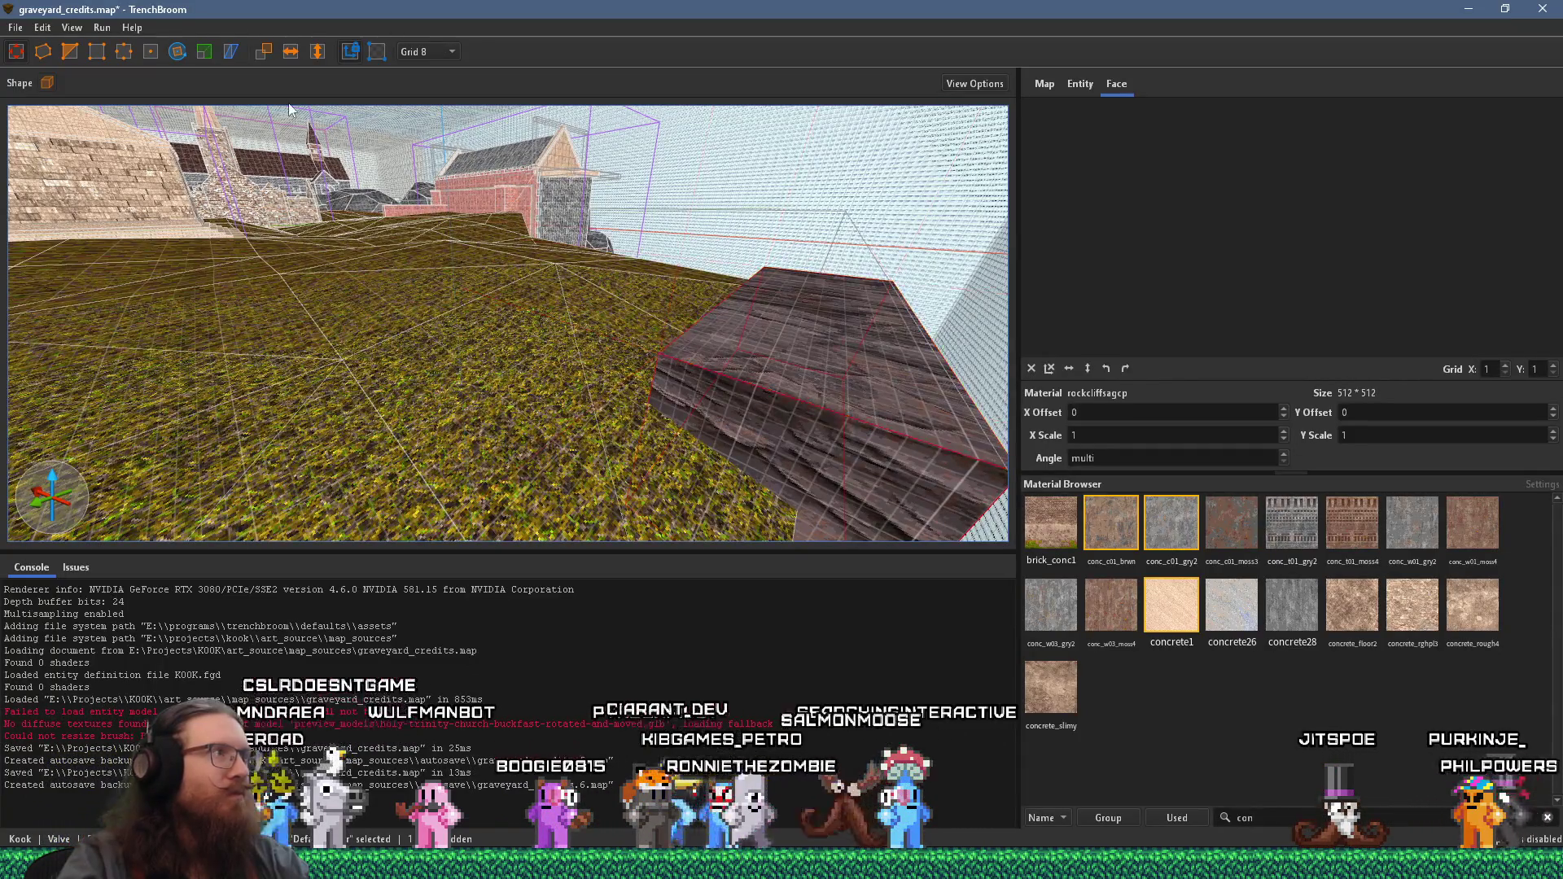
- Switch to the vertex tool and adjust the rock brush's vertices to enlarge it
{"action": "left_click", "coordinate": [70, 52]}
{"action": "scroll", "coordinate": [796, 462], "scroll_direction": "up", "scroll_amount": 5}
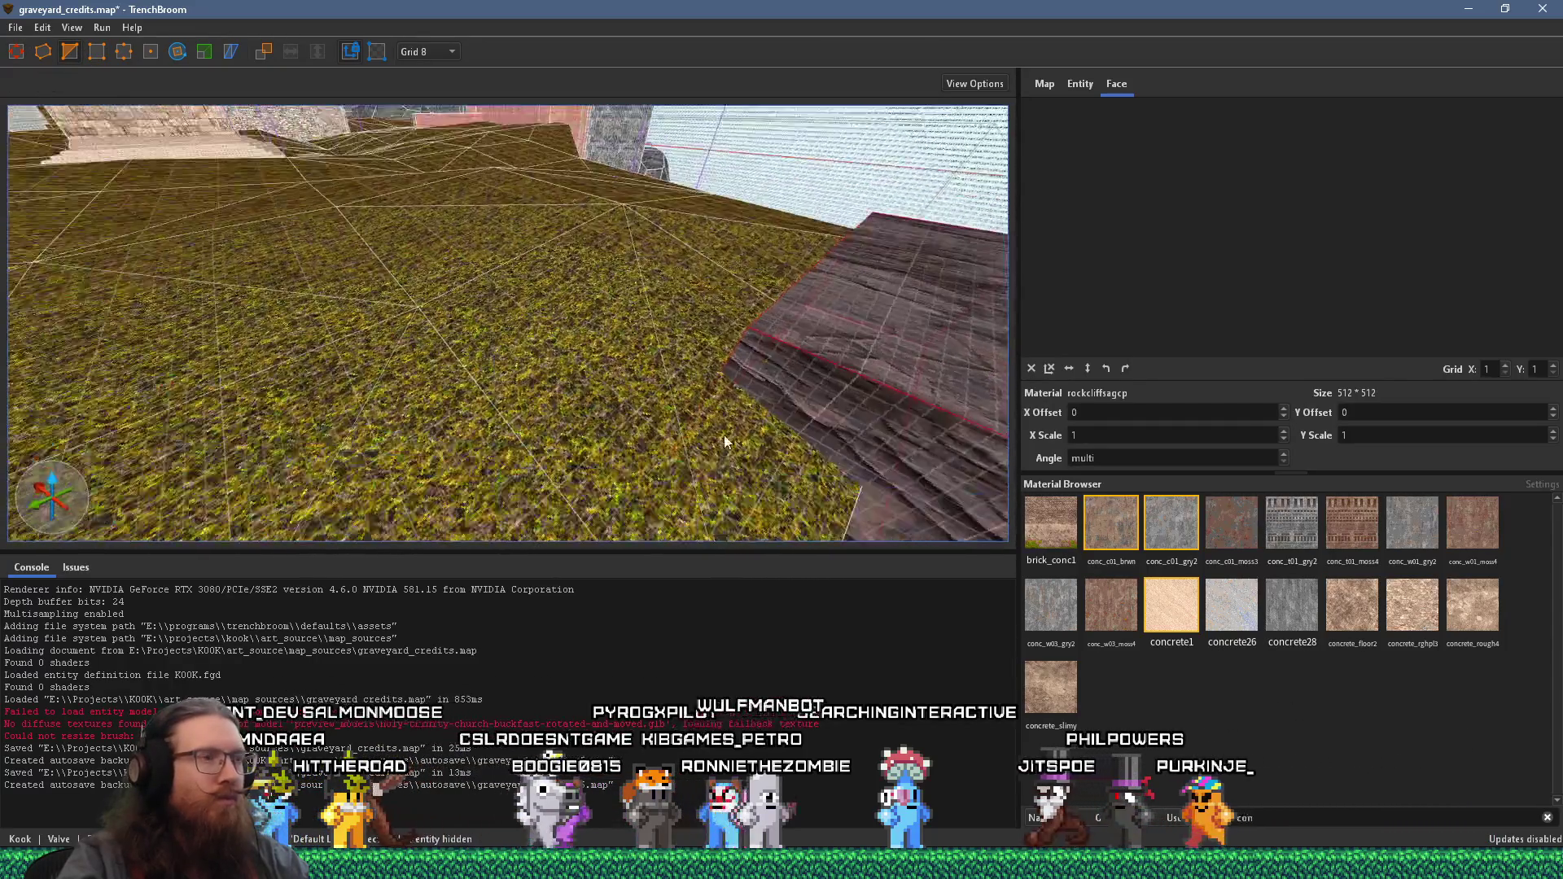
{"action": "left_click_drag", "start_coordinate": [676, 403], "coordinate": [748, 346]}
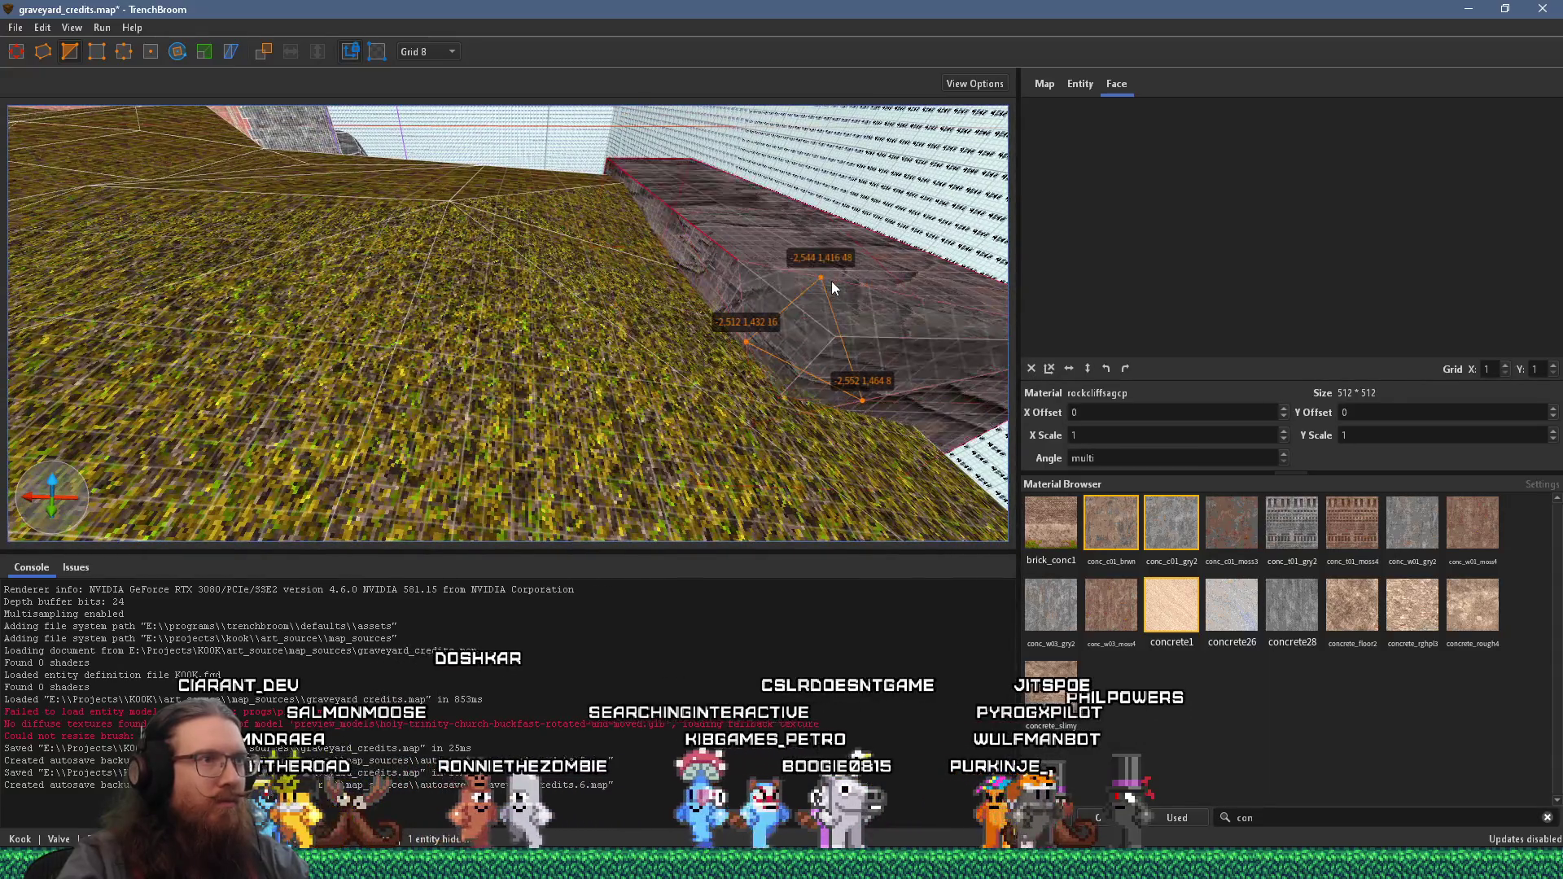
{"action": "key", "text": "ctrl+z"}
{"action": "mouse_move", "coordinate": [863, 232]}
{"action": "left_mouse_down"}
{"action": "mouse_move", "coordinate": [782, 384]}
{"action": "mouse_move", "coordinate": [428, 351]}
{"action": "mouse_move", "coordinate": [461, 361]}
{"action": "mouse_move", "coordinate": [376, 329]}
{"action": "left_mouse_up"}
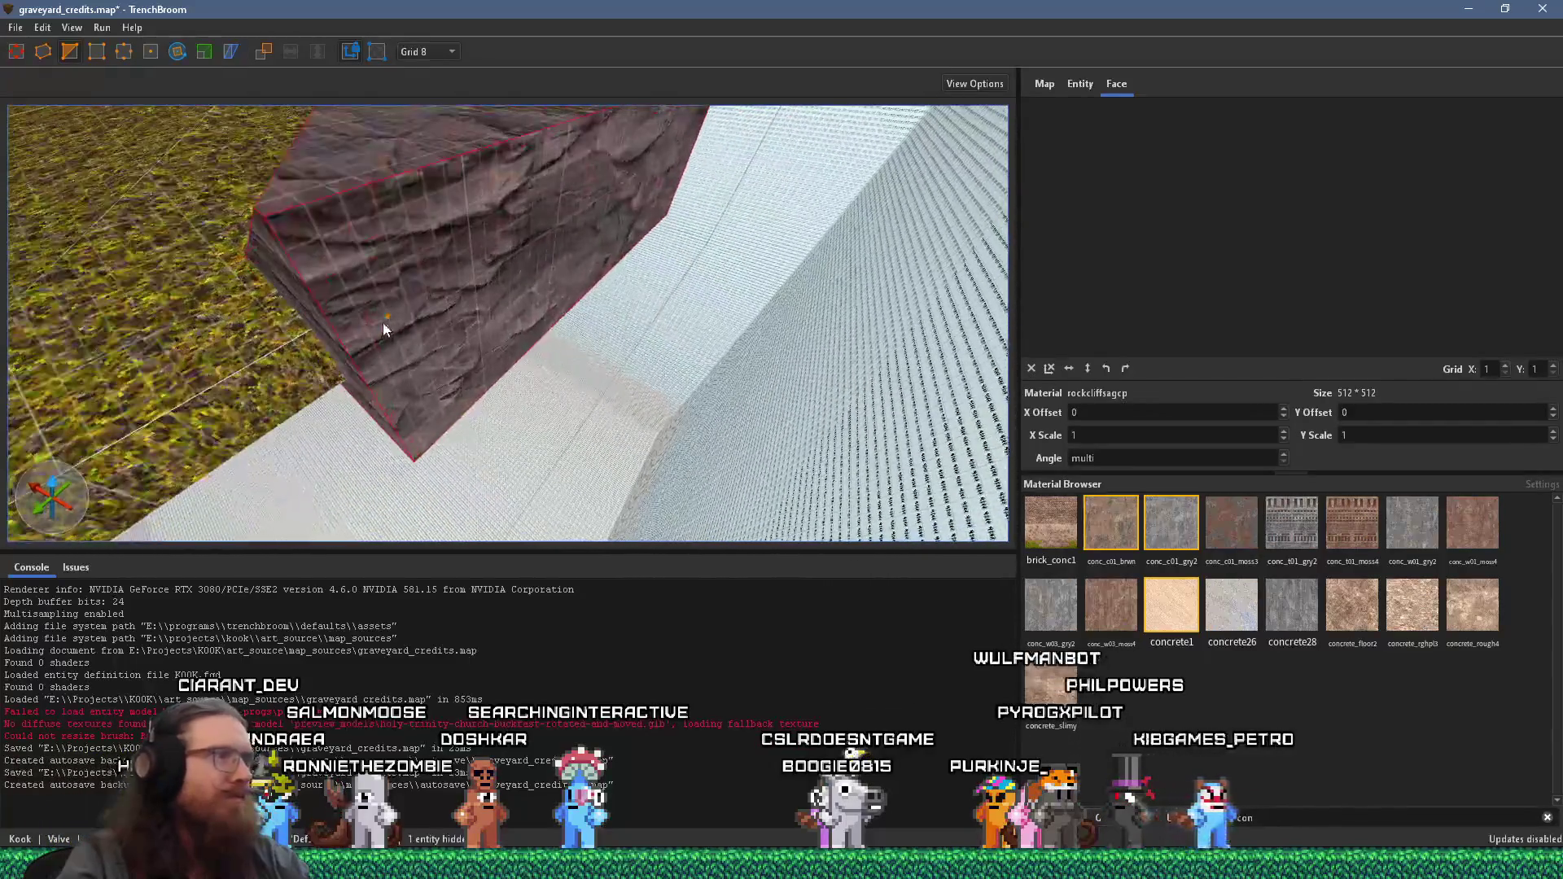
{"action": "mouse_move", "coordinate": [454, 368]}
{"action": "left_mouse_down"}
{"action": "mouse_move", "coordinate": [549, 360]}
{"action": "mouse_move", "coordinate": [579, 218]}
{"action": "mouse_move", "coordinate": [577, 258]}
{"action": "left_mouse_up"}
- Delete the rock's lower-face and ridge vertices to slant its faces, then clear the selection
{"action": "key", "text": "Delete"}
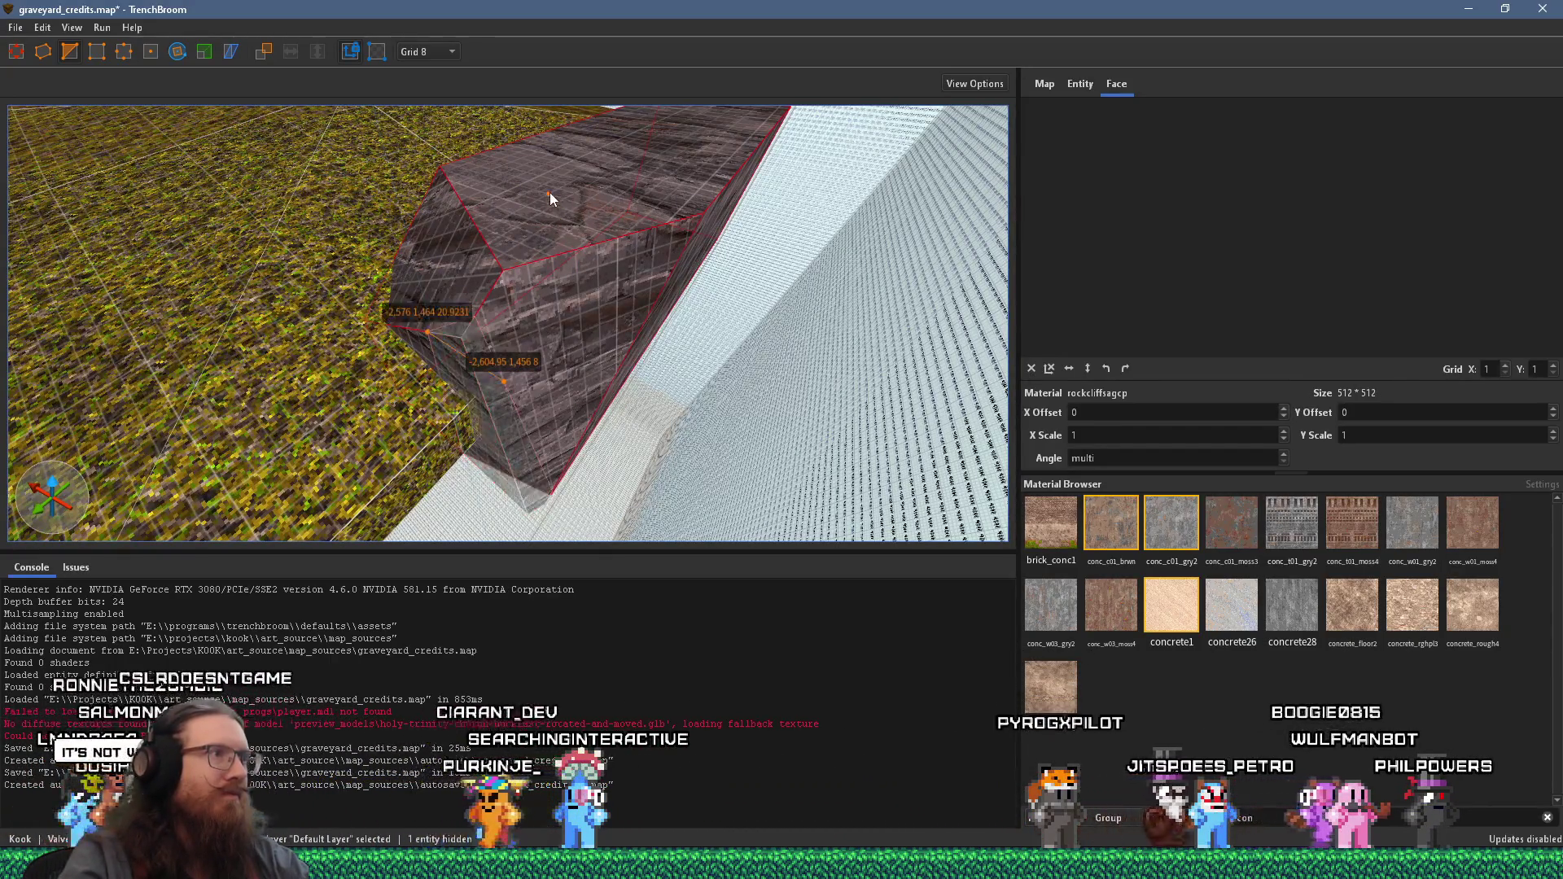
{"action": "key", "text": "Delete"}
{"action": "mouse_move", "coordinate": [549, 192]}
{"action": "left_mouse_down"}
{"action": "mouse_move", "coordinate": [691, 287]}
{"action": "mouse_move", "coordinate": [830, 348]}
{"action": "mouse_move", "coordinate": [691, 379]}
{"action": "left_mouse_up"}
{"action": "left_click", "coordinate": [696, 385]}
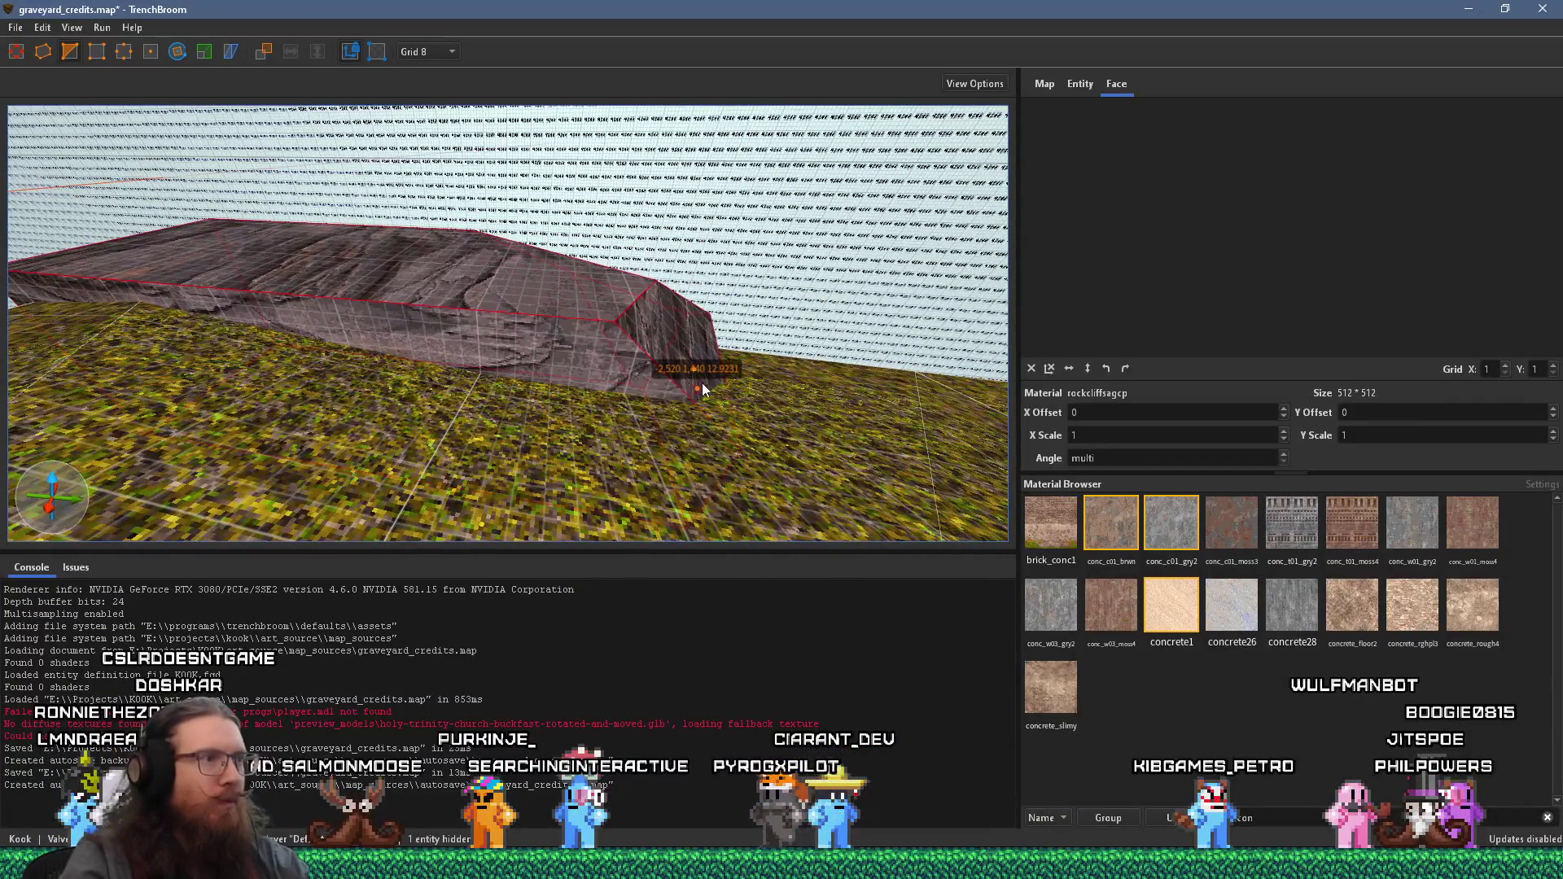
{"action": "left_click", "coordinate": [579, 300], "text": "shift"}
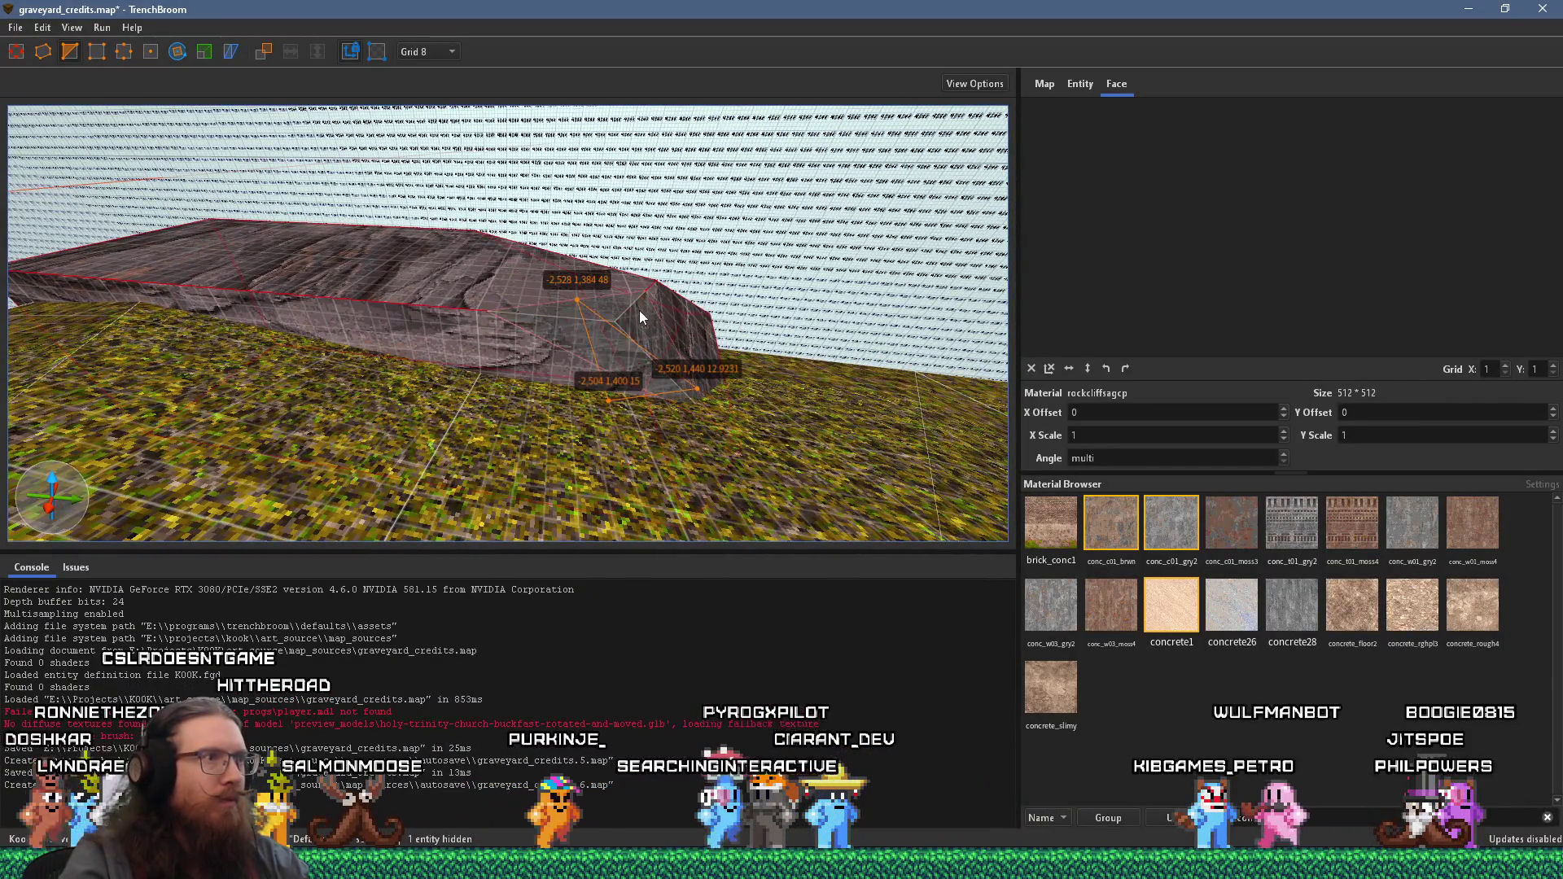
{"action": "key", "text": "Escape"}
{"action": "mouse_move", "coordinate": [448, 345]}
{"action": "left_mouse_down"}
{"action": "mouse_move", "coordinate": [363, 353]}
{"action": "mouse_move", "coordinate": [696, 324]}
{"action": "mouse_move", "coordinate": [638, 321]}
{"action": "mouse_move", "coordinate": [653, 329]}
{"action": "mouse_move", "coordinate": [614, 246]}
{"action": "mouse_move", "coordinate": [545, 461]}
{"action": "mouse_move", "coordinate": [544, 388]}
{"action": "mouse_move", "coordinate": [500, 349]}
{"action": "mouse_move", "coordinate": [487, 423]}
{"action": "mouse_move", "coordinate": [569, 509]}
{"action": "mouse_move", "coordinate": [539, 404]}
{"action": "mouse_move", "coordinate": [481, 326]}
{"action": "mouse_move", "coordinate": [467, 383]}
{"action": "mouse_move", "coordinate": [765, 354]}
{"action": "left_mouse_up"}
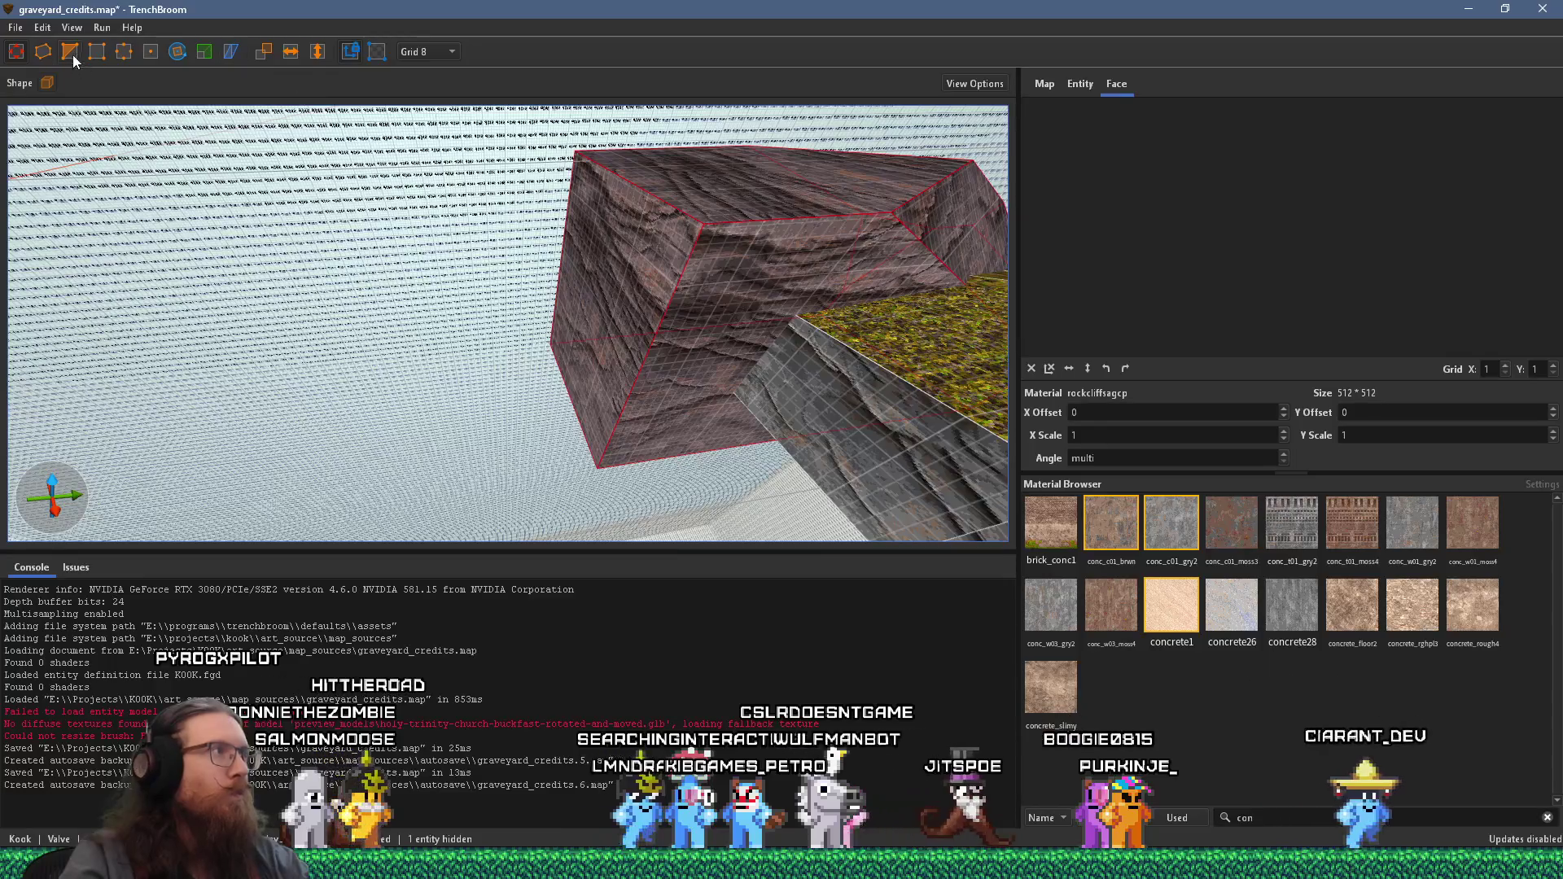
- Nudge the rock's top vertex, then clip the first corner off the rock brush
{"action": "left_click", "coordinate": [72, 57]}
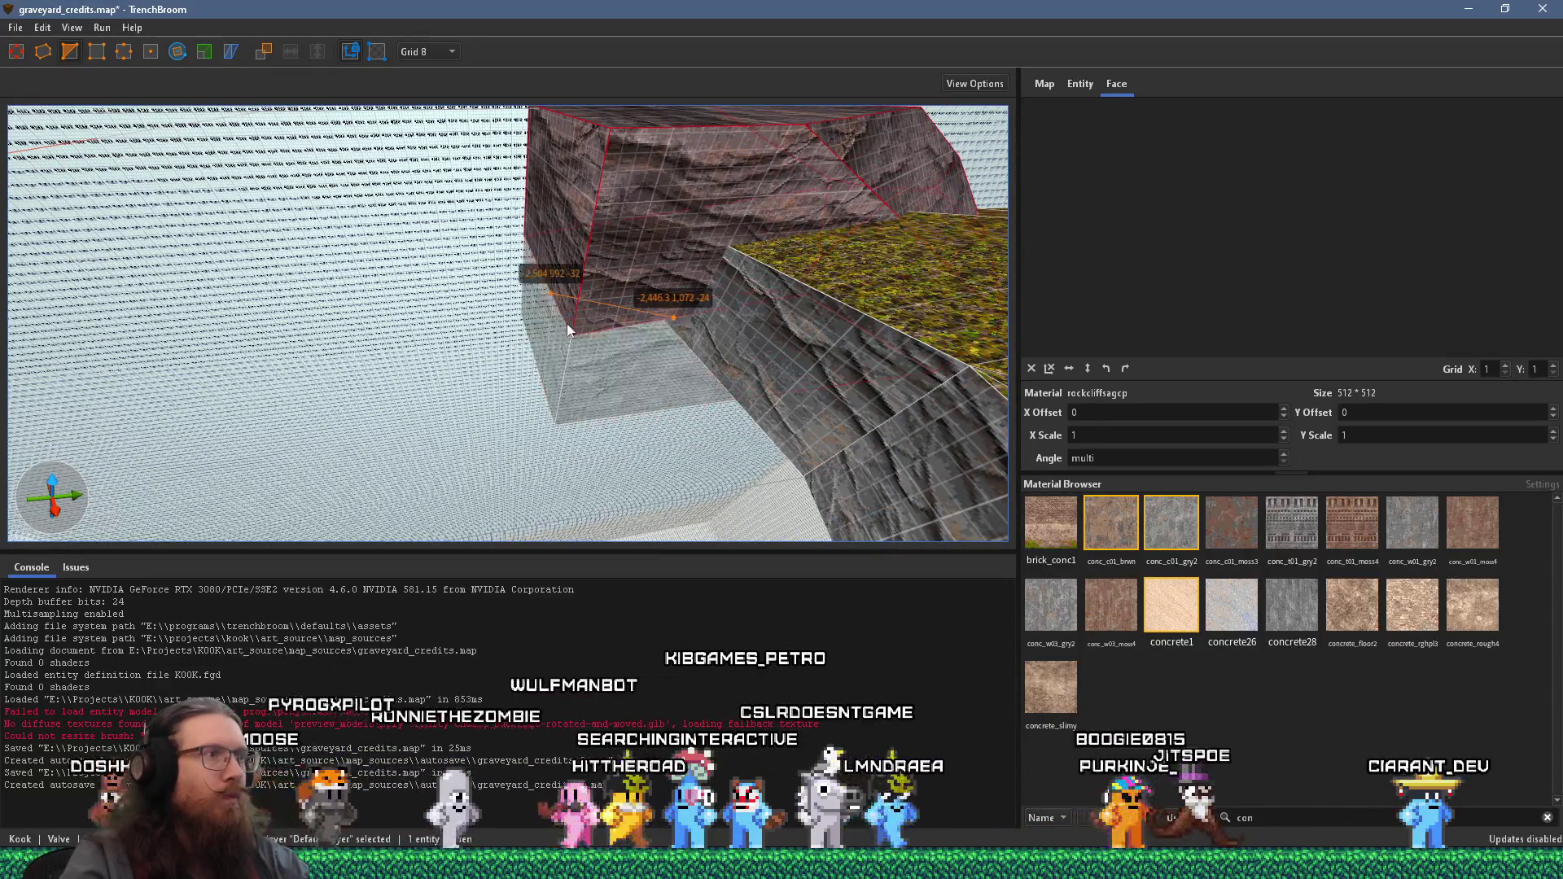
{"action": "left_click_drag", "start_coordinate": [564, 319], "coordinate": [546, 398]}
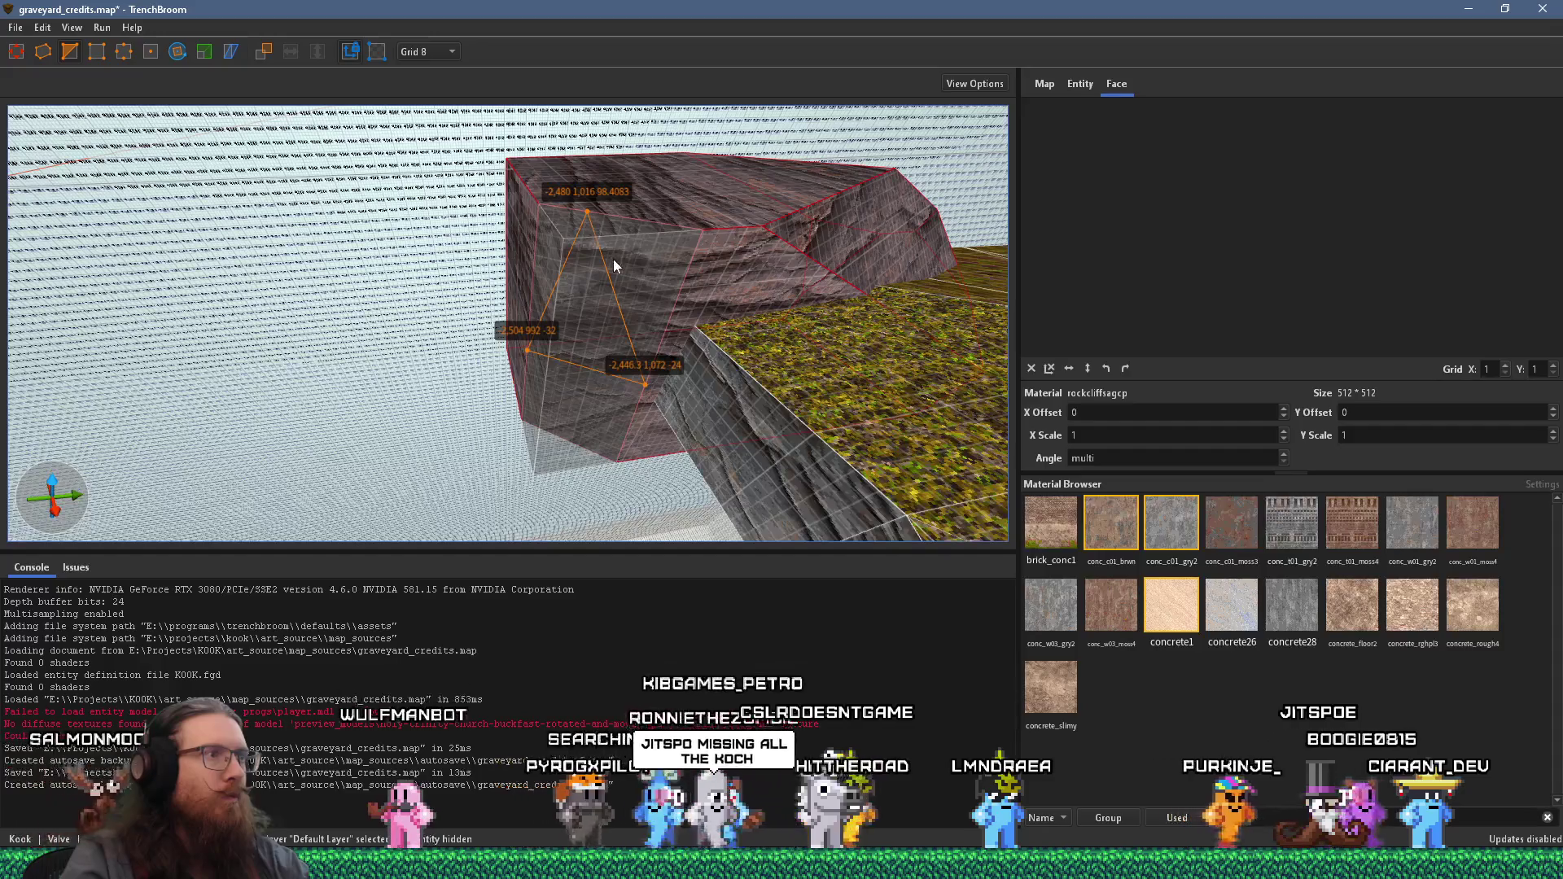
{"action": "left_click_drag", "start_coordinate": [613, 265], "coordinate": [533, 312]}
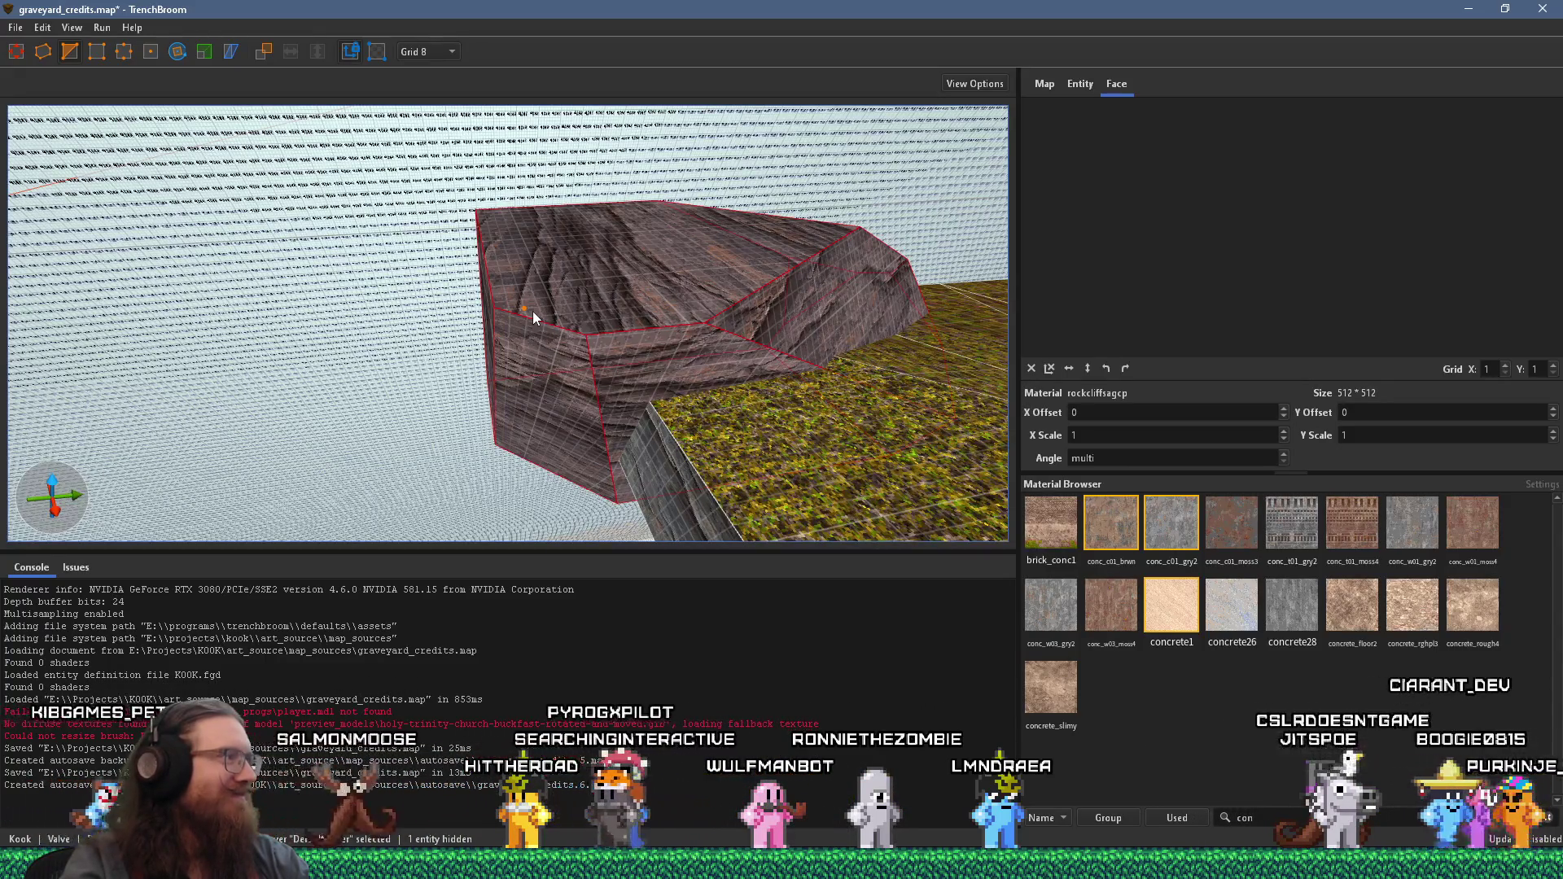
{"action": "left_click", "coordinate": [694, 382]}
{"action": "left_click", "coordinate": [566, 381]}
{"action": "left_click", "coordinate": [589, 272]}
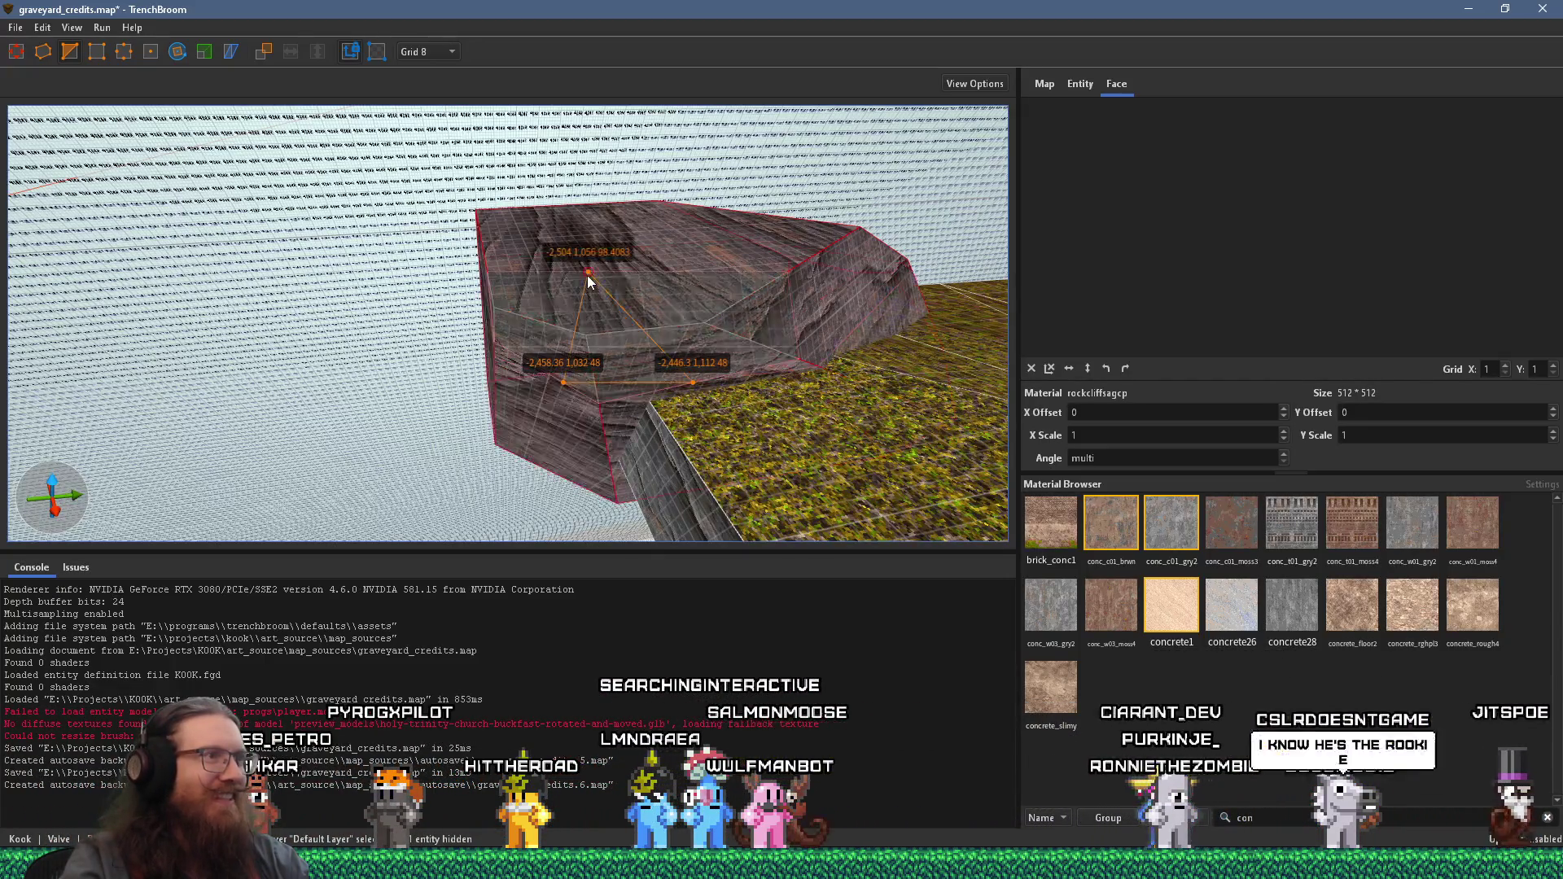
{"action": "key", "text": "Return"}
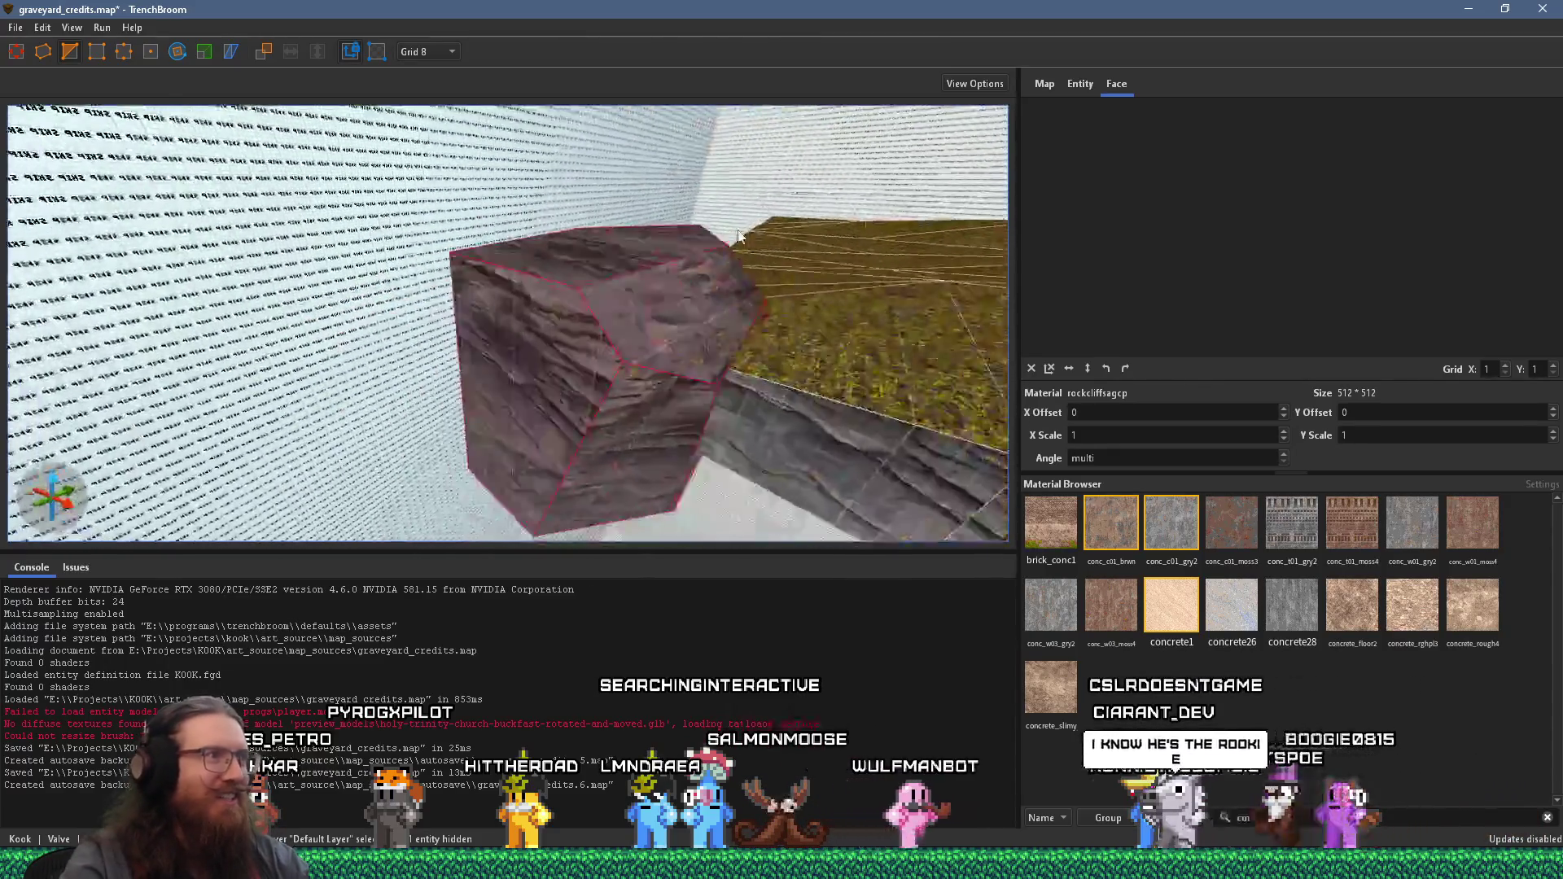
- Shave a second corner off the rock brush with an angled cut
{"action": "left_click_drag", "start_coordinate": [739, 327], "coordinate": [739, 433]}
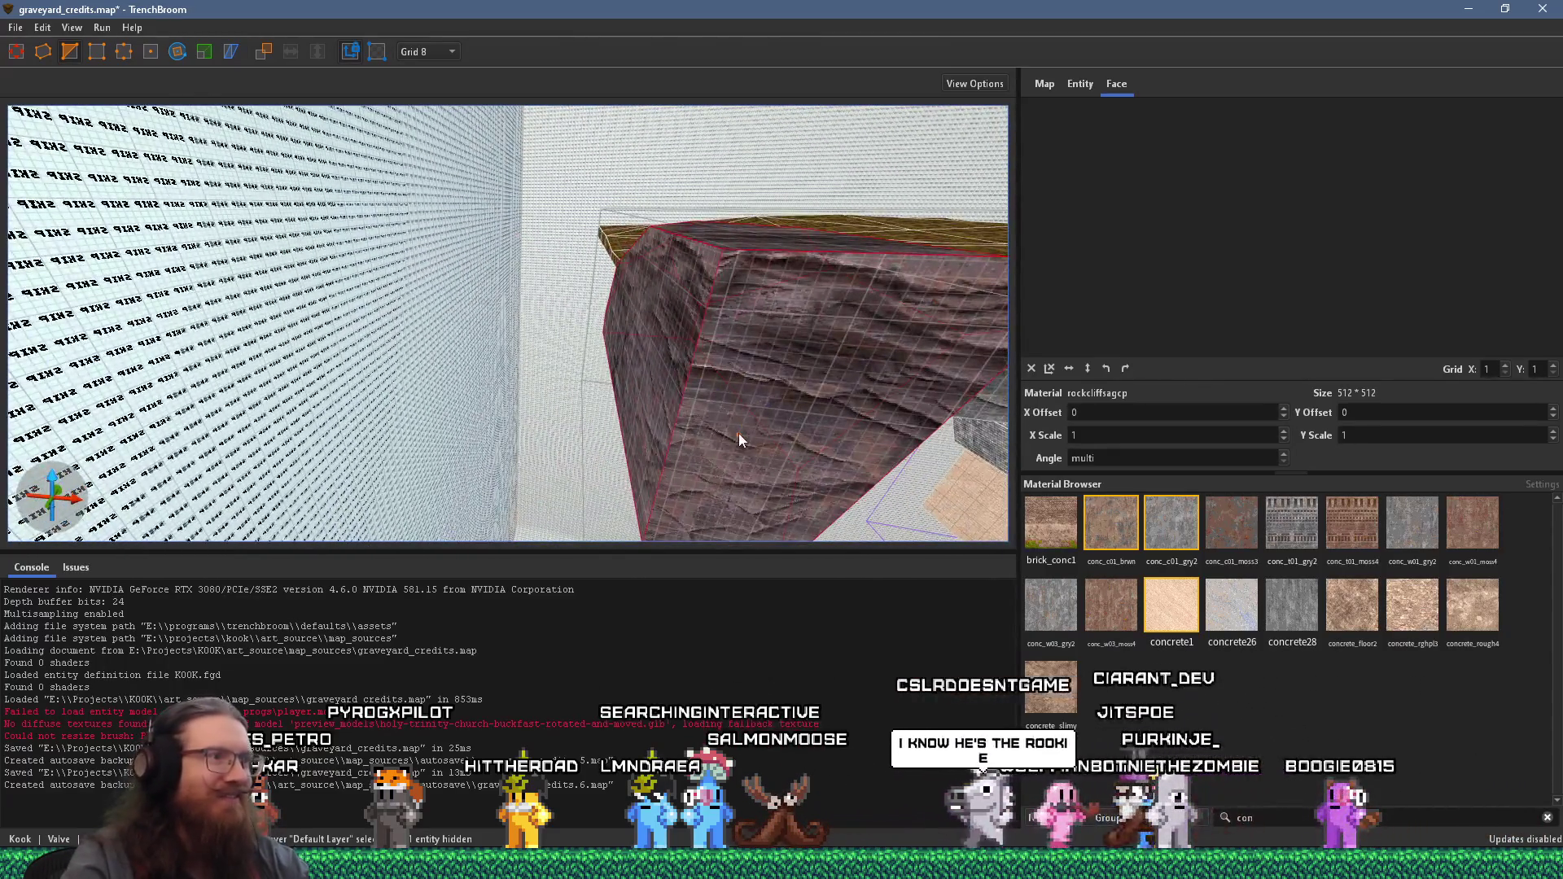
{"action": "left_click", "coordinate": [655, 402]}
{"action": "left_click", "coordinate": [746, 240]}
{"action": "key", "text": "Return"}
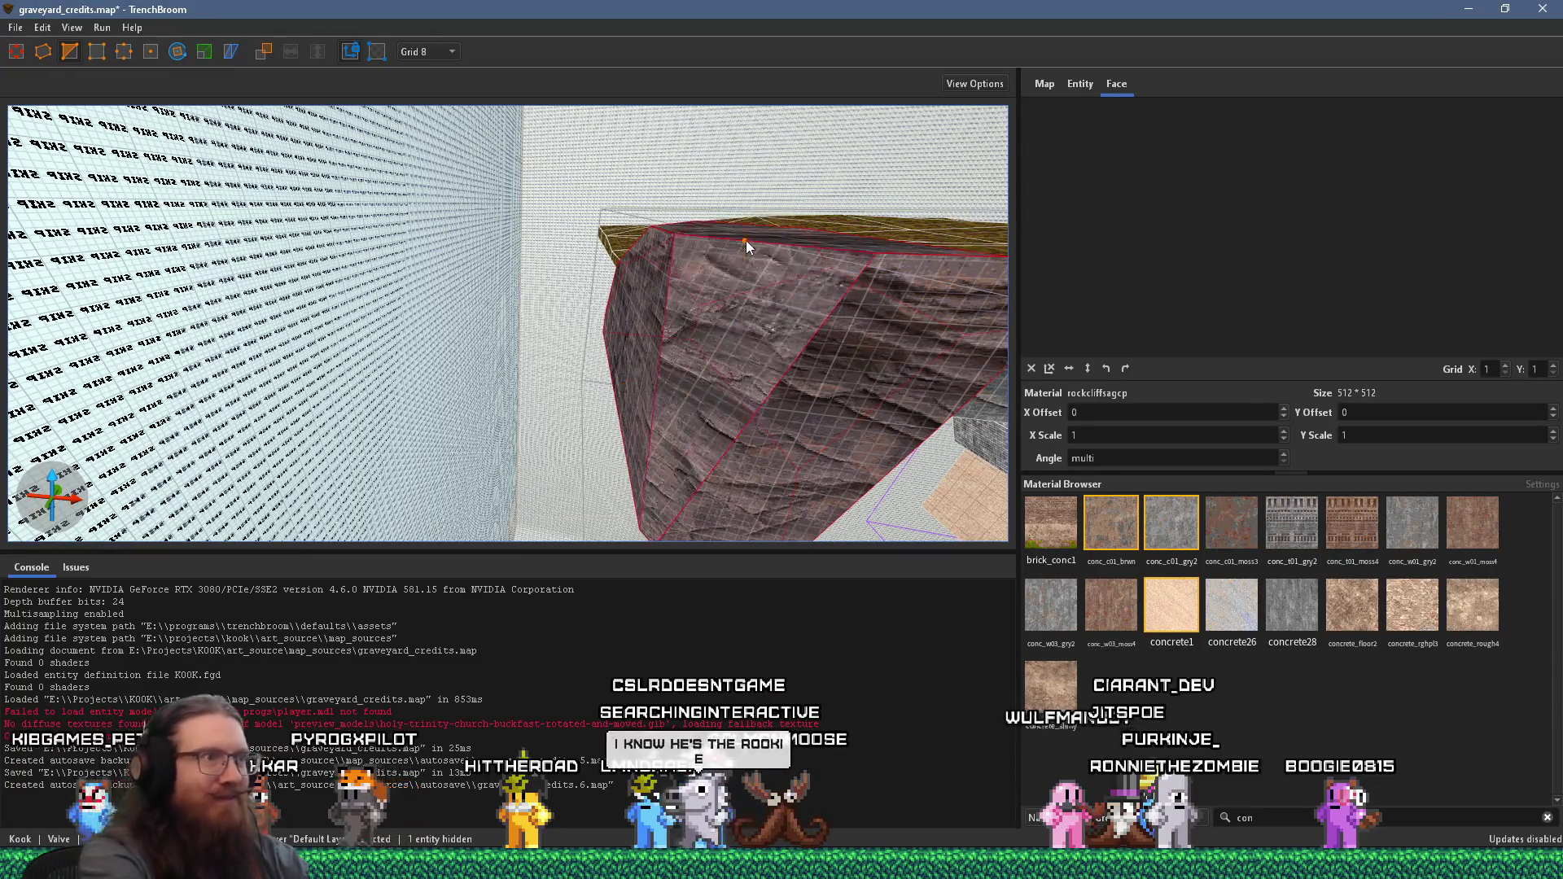
- Clip a third corner off the rock brush with a three-point cut
{"action": "mouse_move", "coordinate": [836, 304]}
{"action": "left_mouse_down"}
{"action": "mouse_move", "coordinate": [676, 447]}
{"action": "mouse_move", "coordinate": [687, 435]}
{"action": "mouse_move", "coordinate": [530, 315]}
{"action": "left_mouse_up"}
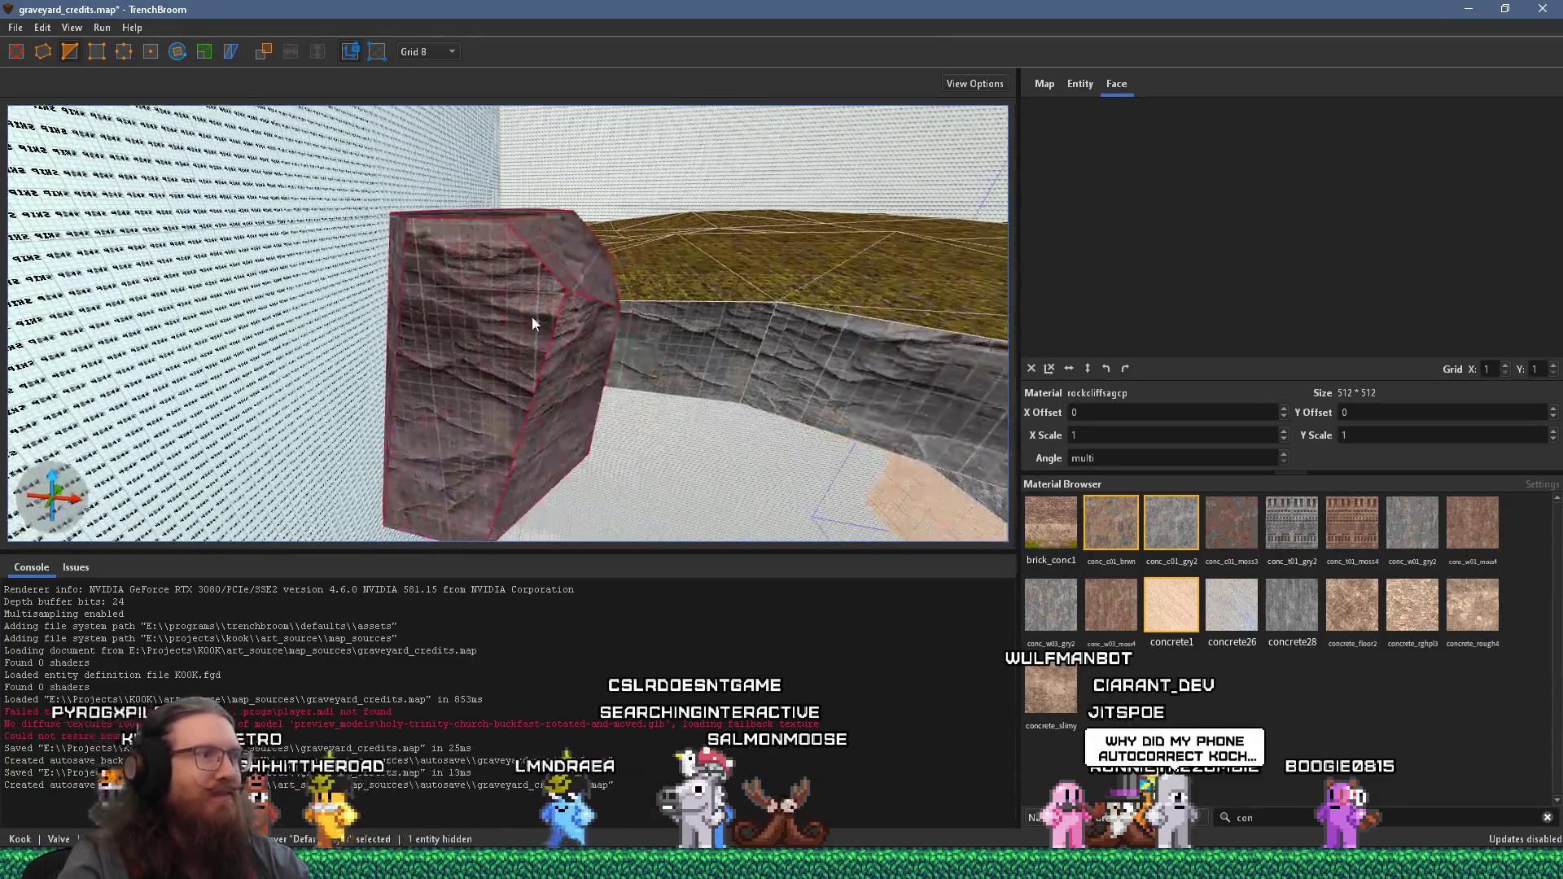
{"action": "left_click", "coordinate": [569, 351]}
{"action": "left_click", "coordinate": [483, 362]}
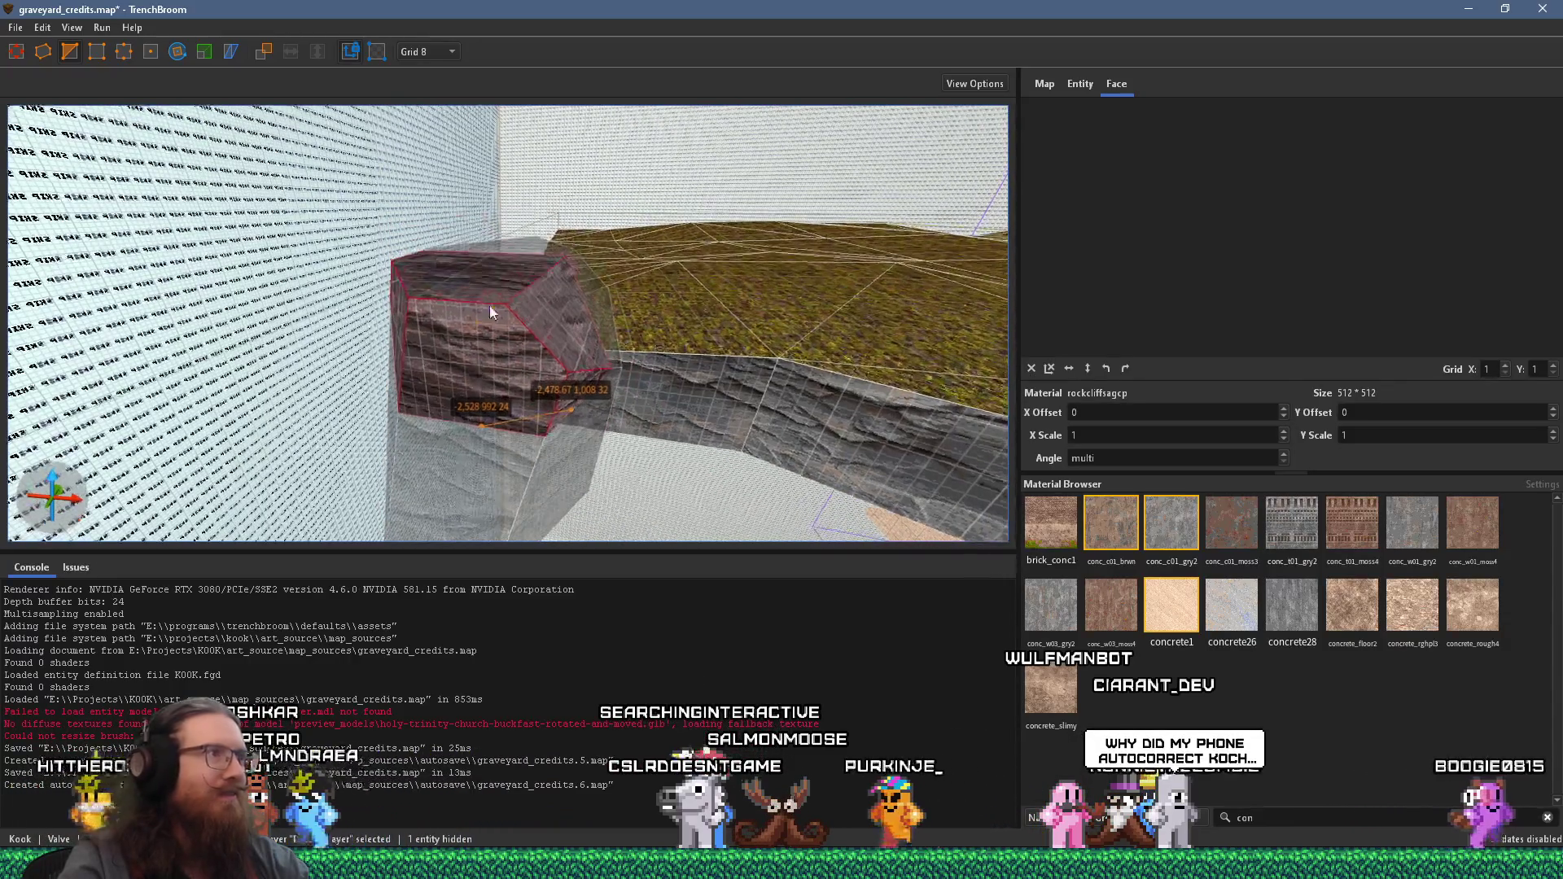
{"action": "left_click", "coordinate": [469, 285]}
{"action": "key", "text": "Return"}
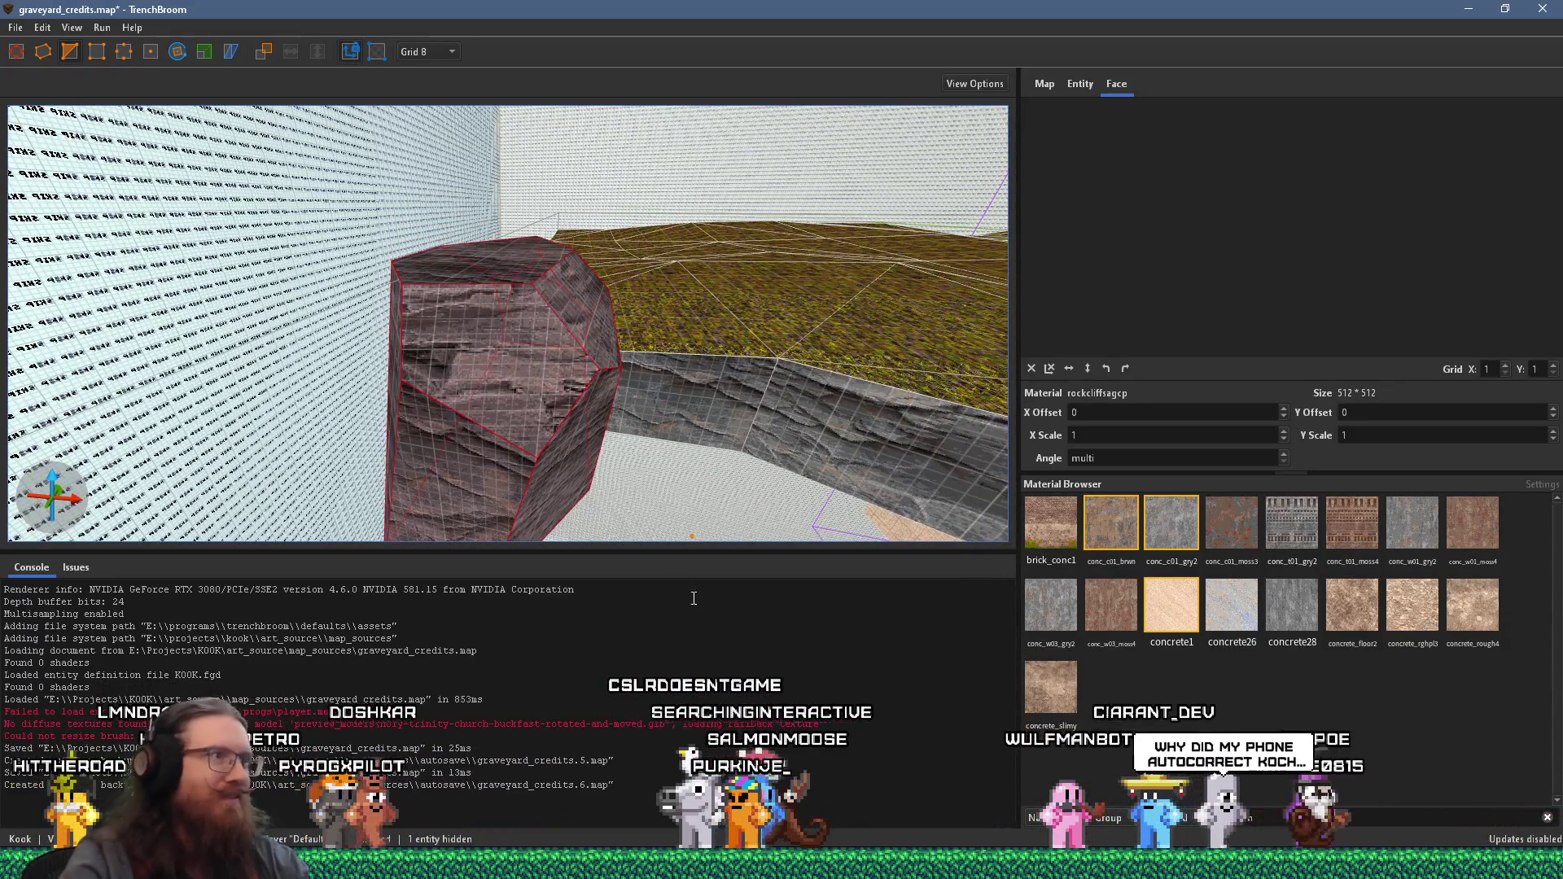
{"action": "mouse_move", "coordinate": [488, 250]}
{"action": "left_mouse_down"}
{"action": "mouse_move", "coordinate": [489, 280]}
{"action": "mouse_move", "coordinate": [646, 138]}
{"action": "mouse_move", "coordinate": [566, 191]}
{"action": "mouse_move", "coordinate": [495, 194]}
{"action": "mouse_move", "coordinate": [421, 115]}
{"action": "mouse_move", "coordinate": [481, 192]}
{"action": "mouse_move", "coordinate": [496, 145]}
{"action": "mouse_move", "coordinate": [442, 378]}
{"action": "mouse_move", "coordinate": [687, 241]}
{"action": "mouse_move", "coordinate": [366, 184]}
{"action": "mouse_move", "coordinate": [503, 233]}
{"action": "mouse_move", "coordinate": [422, 255]}
{"action": "mouse_move", "coordinate": [978, 213]}
{"action": "mouse_move", "coordinate": [745, 218]}
{"action": "mouse_move", "coordinate": [862, 111]}
{"action": "mouse_move", "coordinate": [551, 400]}
{"action": "mouse_move", "coordinate": [576, 363]}
{"action": "mouse_move", "coordinate": [761, 314]}
{"action": "left_mouse_up"}
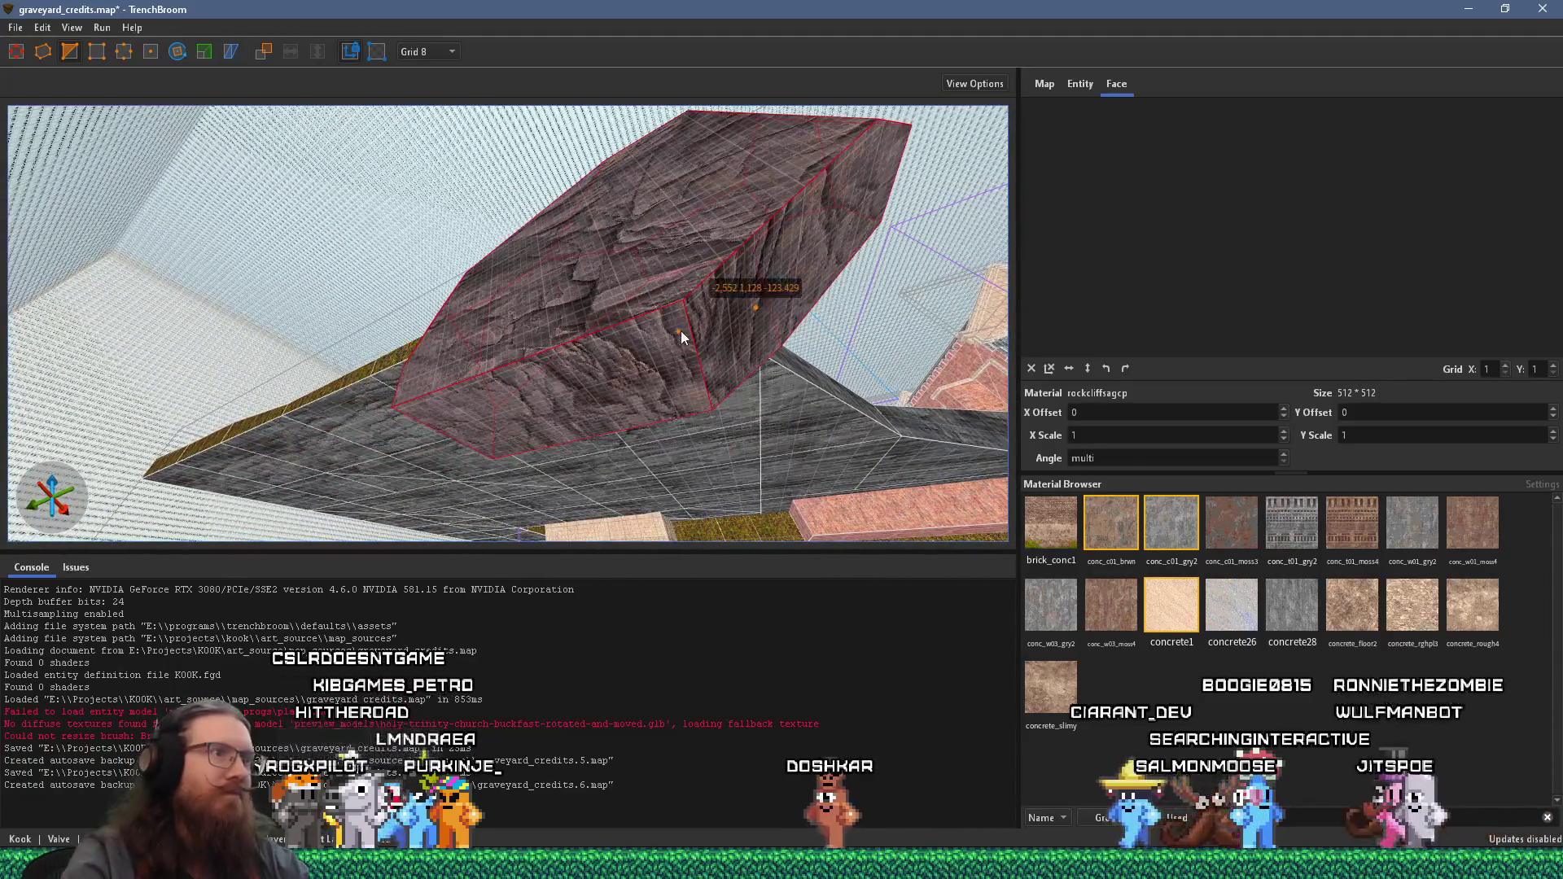
- Clip two angled facets into the rock brush's underside
{"action": "left_click", "coordinate": [662, 355]}
{"action": "left_click", "coordinate": [616, 230]}
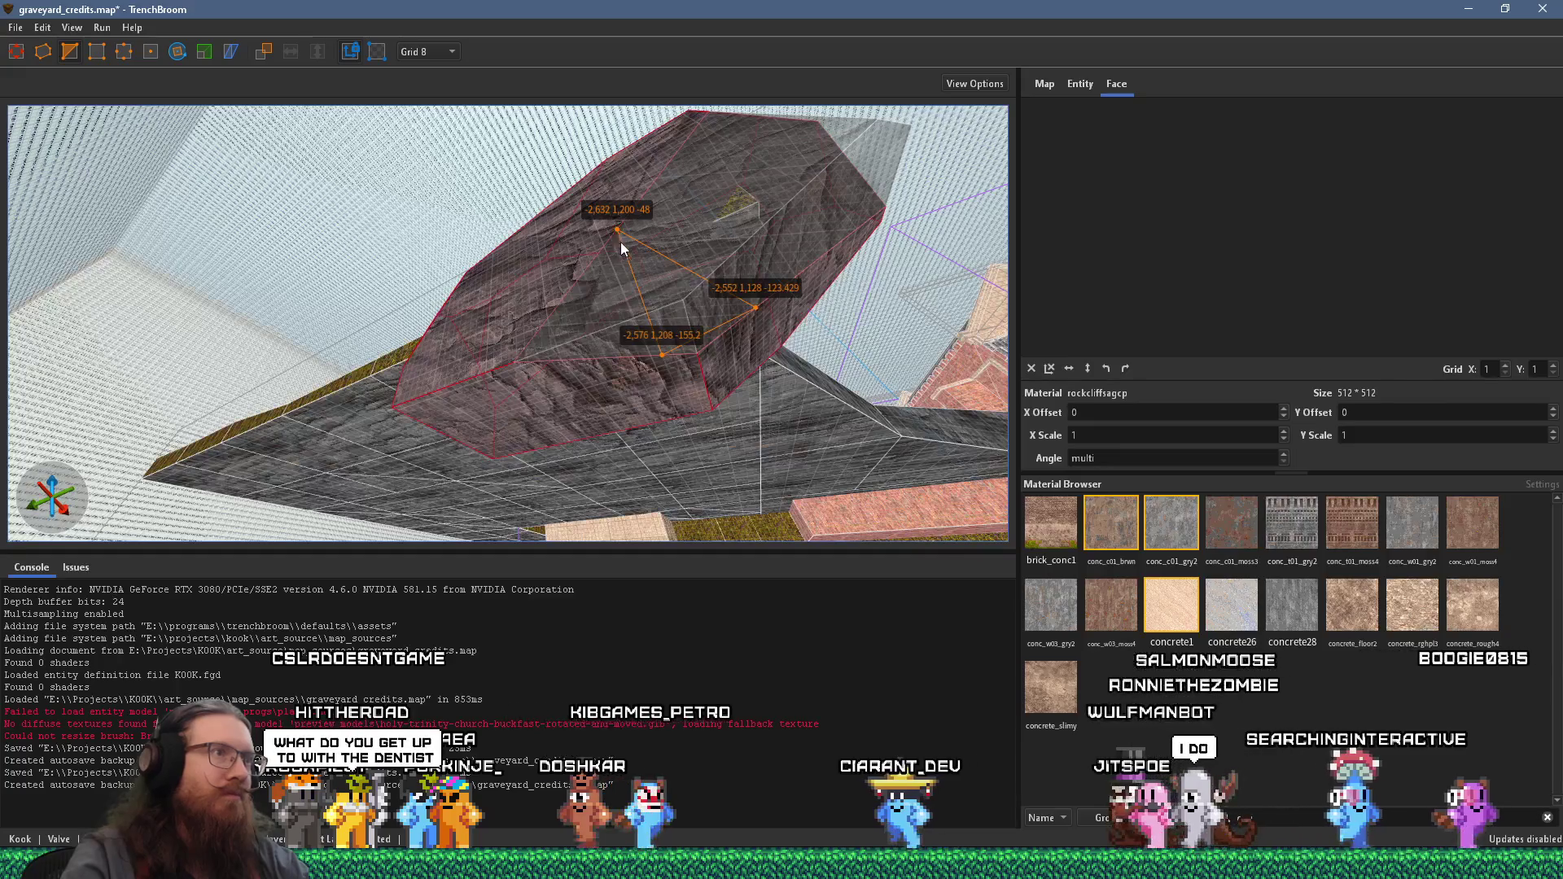
{"action": "mouse_move", "coordinate": [618, 231]}
{"action": "left_mouse_down"}
{"action": "mouse_move", "coordinate": [658, 247]}
{"action": "mouse_move", "coordinate": [616, 232]}
{"action": "mouse_move", "coordinate": [634, 281]}
{"action": "mouse_move", "coordinate": [544, 342]}
{"action": "mouse_move", "coordinate": [911, 243]}
{"action": "left_mouse_up"}
{"action": "key", "text": "Return"}
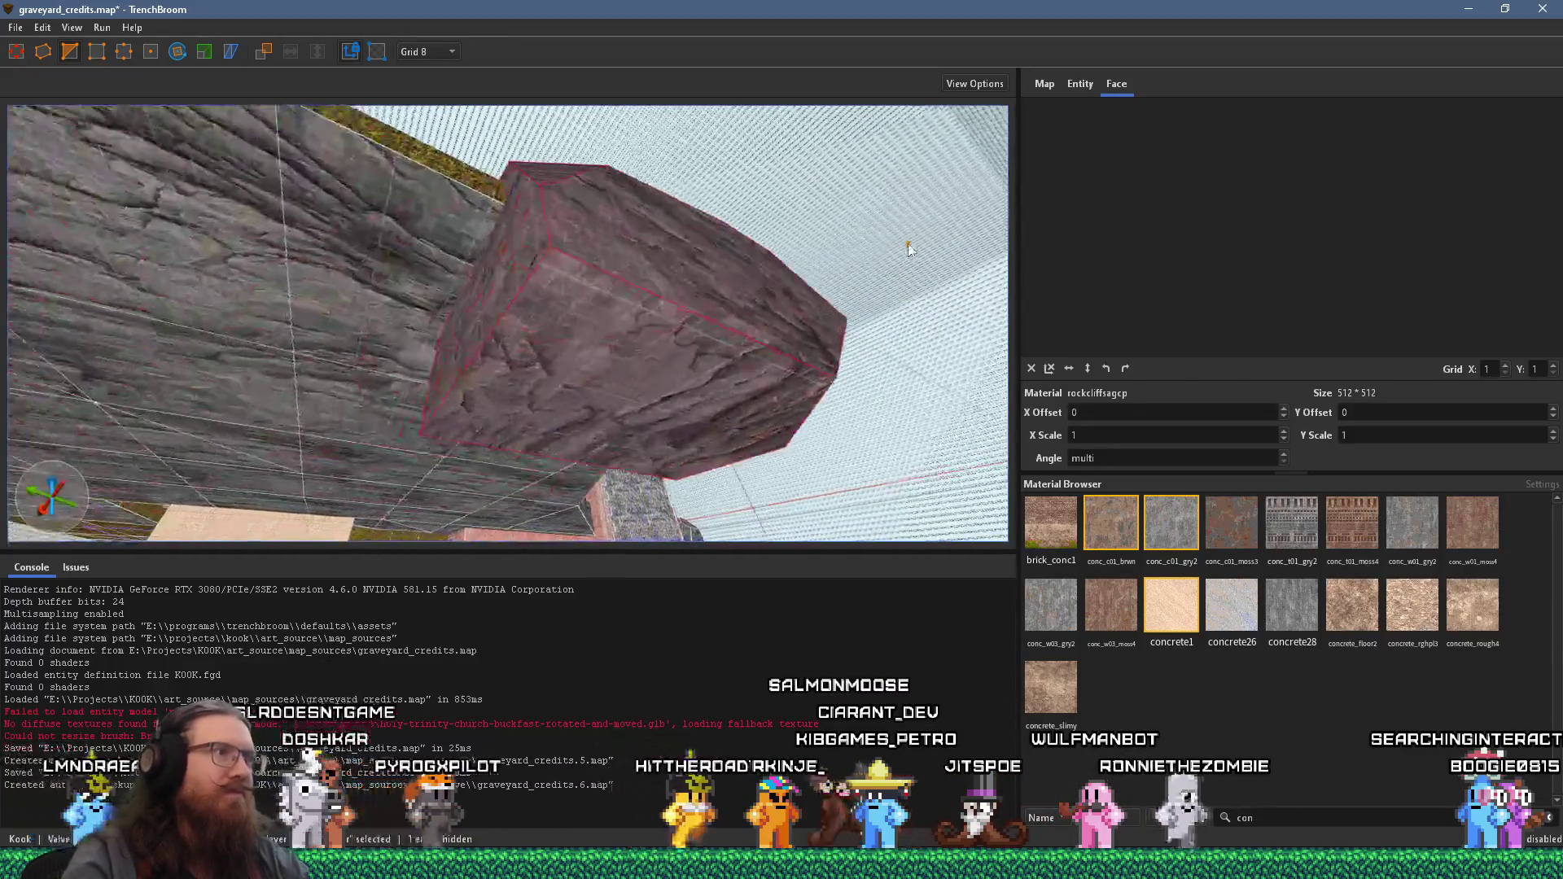
{"action": "left_click", "coordinate": [706, 317]}
{"action": "mouse_move", "coordinate": [614, 349]}
{"action": "left_mouse_down"}
{"action": "mouse_move", "coordinate": [583, 393]}
{"action": "mouse_move", "coordinate": [625, 369]}
{"action": "left_mouse_up"}
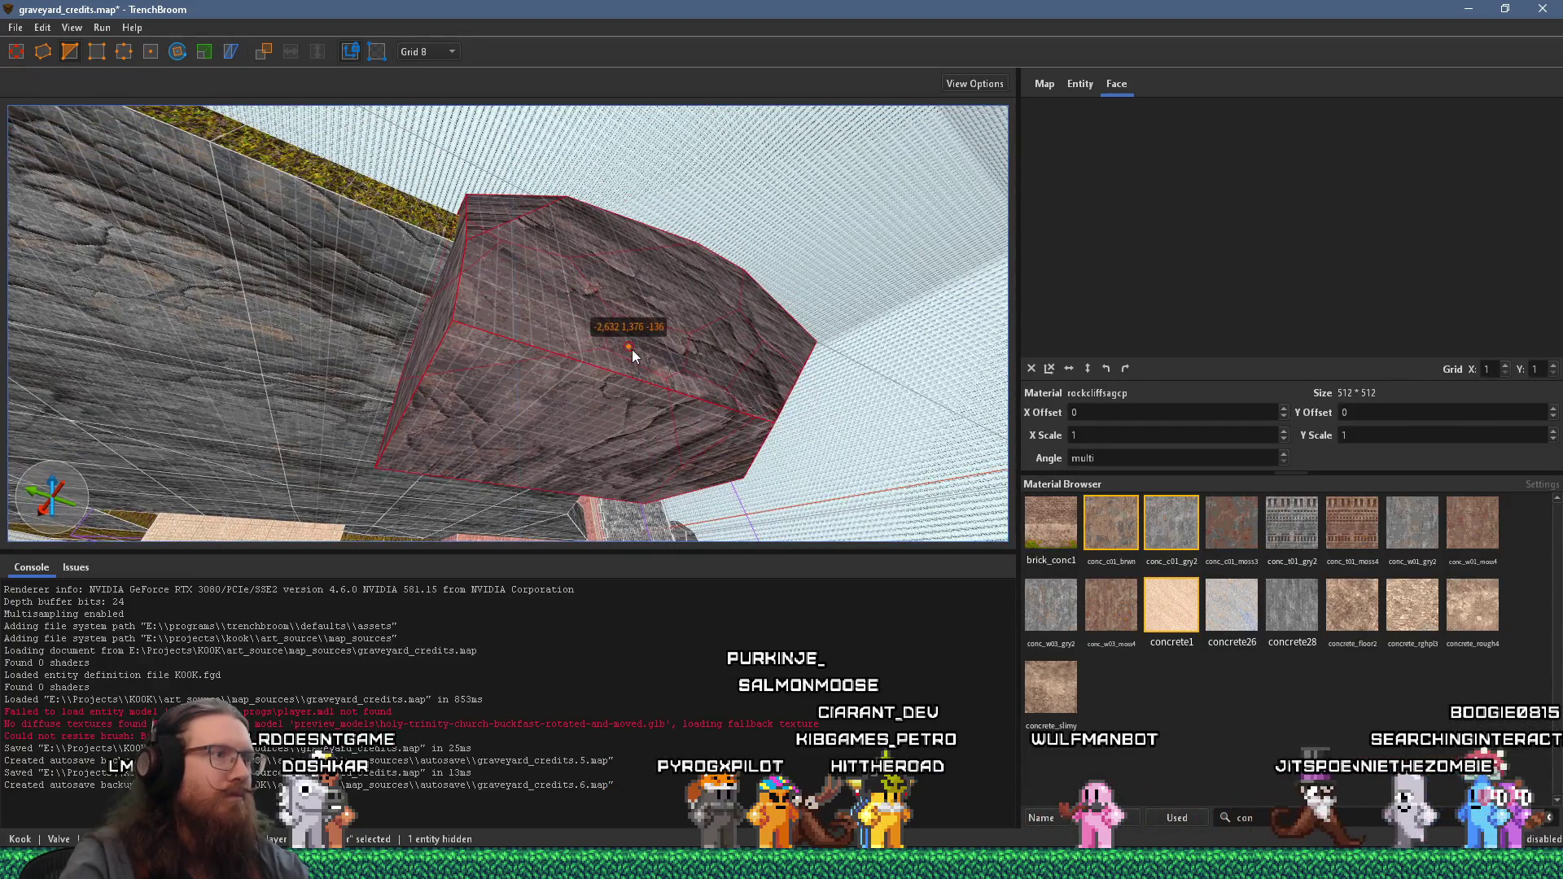
{"action": "left_click", "coordinate": [570, 403]}
{"action": "mouse_move", "coordinate": [534, 392]}
{"action": "left_mouse_down"}
{"action": "mouse_move", "coordinate": [551, 333]}
{"action": "mouse_move", "coordinate": [538, 378]}
{"action": "mouse_move", "coordinate": [581, 462]}
{"action": "mouse_move", "coordinate": [645, 269]}
{"action": "mouse_move", "coordinate": [552, 271]}
{"action": "mouse_move", "coordinate": [660, 411]}
{"action": "mouse_move", "coordinate": [639, 420]}
{"action": "mouse_move", "coordinate": [723, 276]}
{"action": "left_mouse_up"}
{"action": "key", "text": "Return"}
- Cut two more corners off the underside so the rock tapers like a boulder
{"action": "left_click", "coordinate": [723, 275]}
{"action": "left_click", "coordinate": [584, 325]}
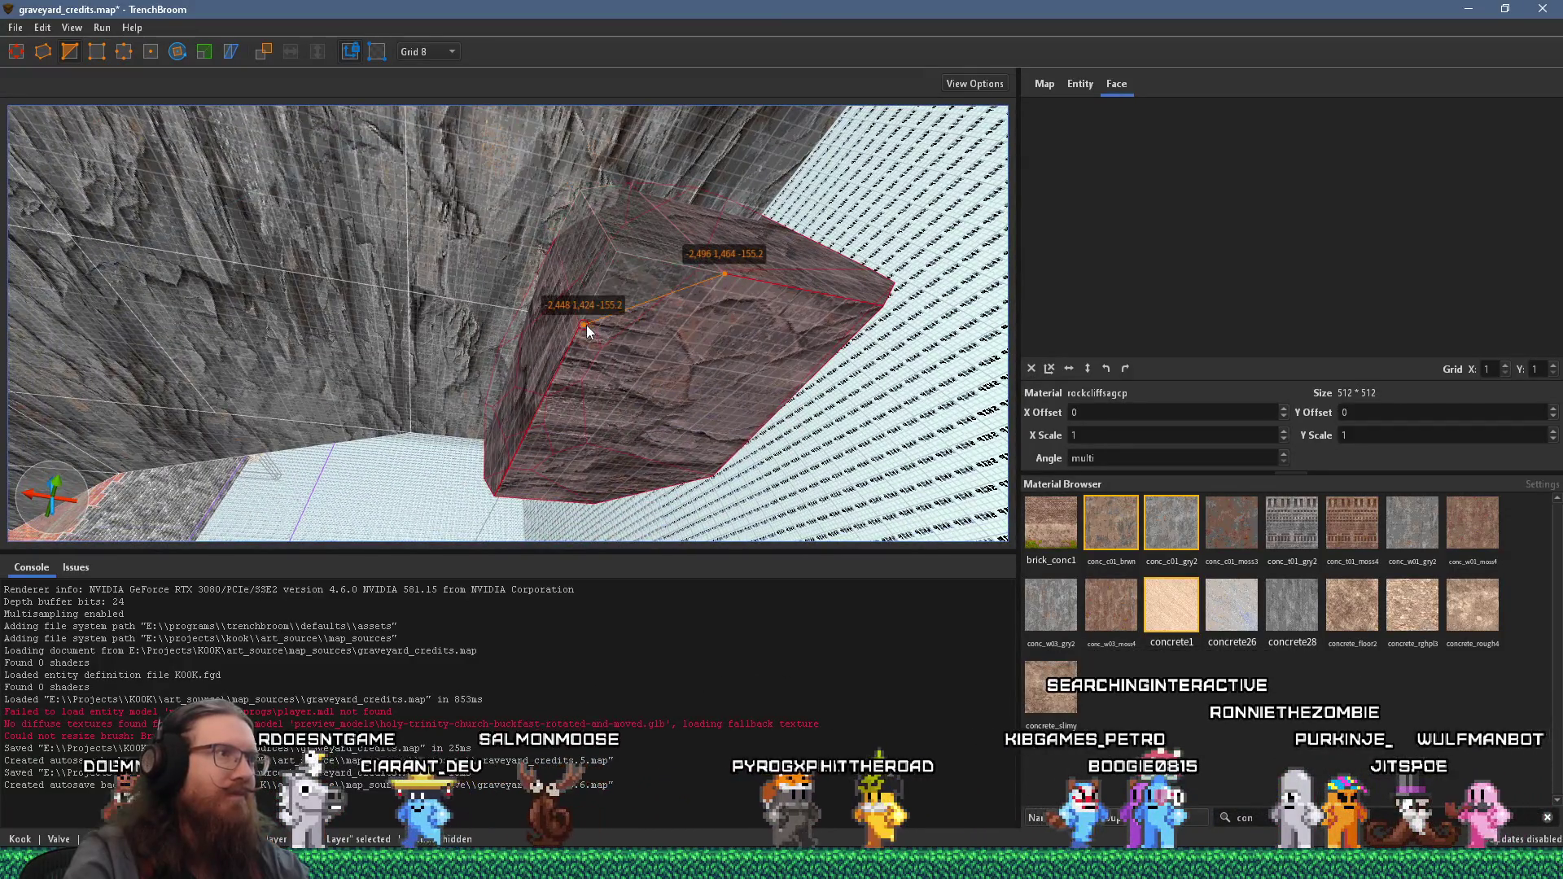
{"action": "left_click", "coordinate": [587, 255]}
{"action": "key", "text": "Return"}
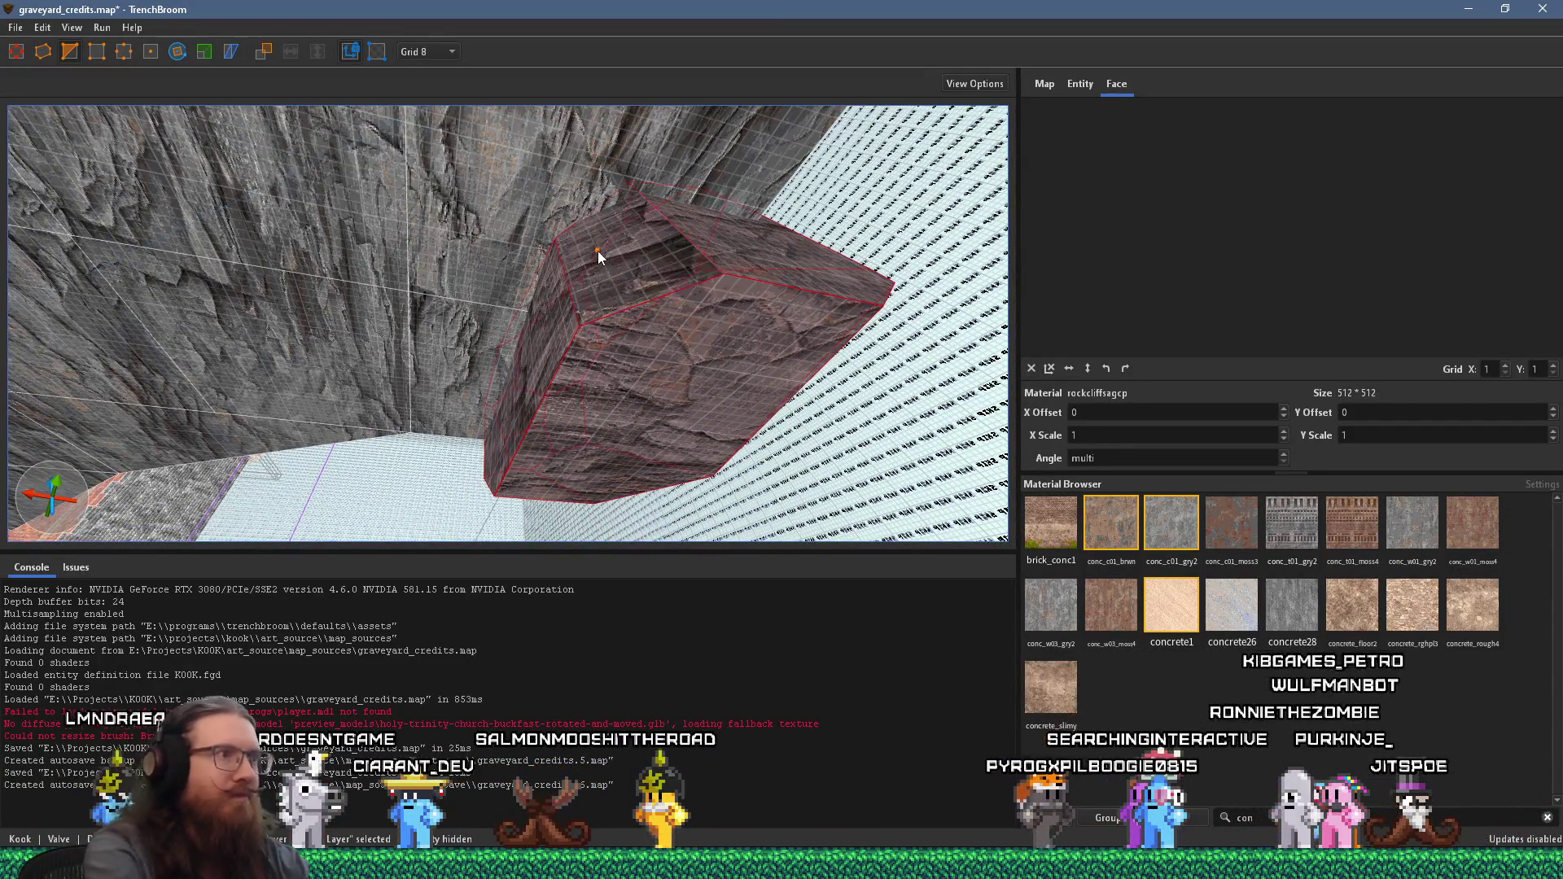
{"action": "mouse_move", "coordinate": [597, 248]}
{"action": "left_mouse_down"}
{"action": "mouse_move", "coordinate": [652, 254]}
{"action": "mouse_move", "coordinate": [454, 314]}
{"action": "mouse_move", "coordinate": [650, 326]}
{"action": "left_mouse_up"}
{"action": "left_click", "coordinate": [616, 309]}
{"action": "left_click", "coordinate": [696, 403]}
{"action": "mouse_move", "coordinate": [696, 403]}
{"action": "left_mouse_down"}
{"action": "mouse_move", "coordinate": [627, 434]}
{"action": "mouse_move", "coordinate": [662, 309]}
{"action": "left_mouse_up"}
{"action": "left_click", "coordinate": [663, 302]}
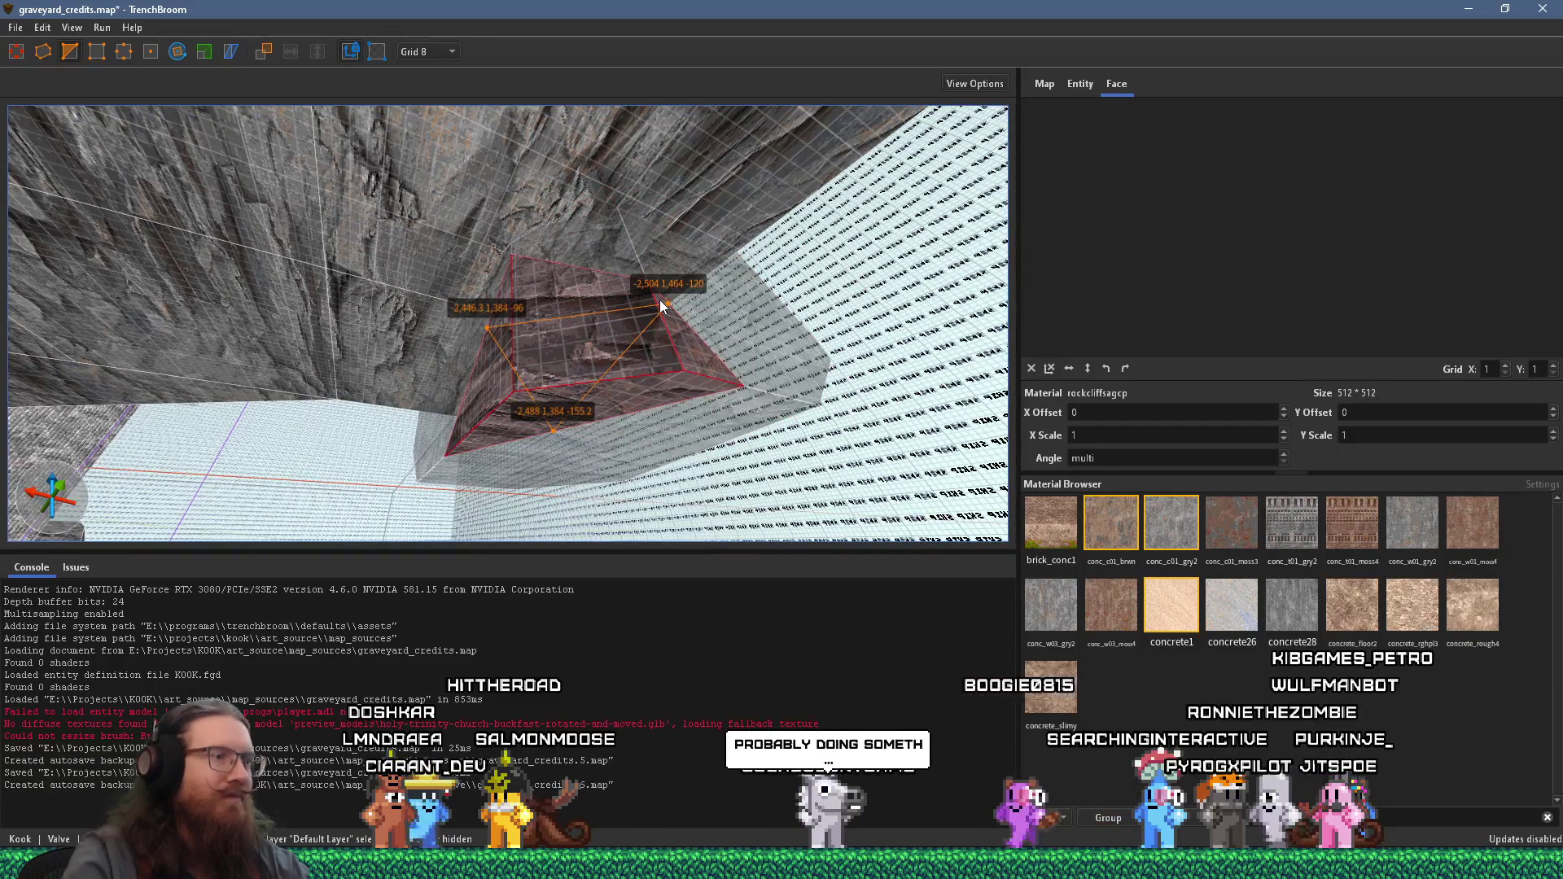
{"action": "key", "text": "Return"}
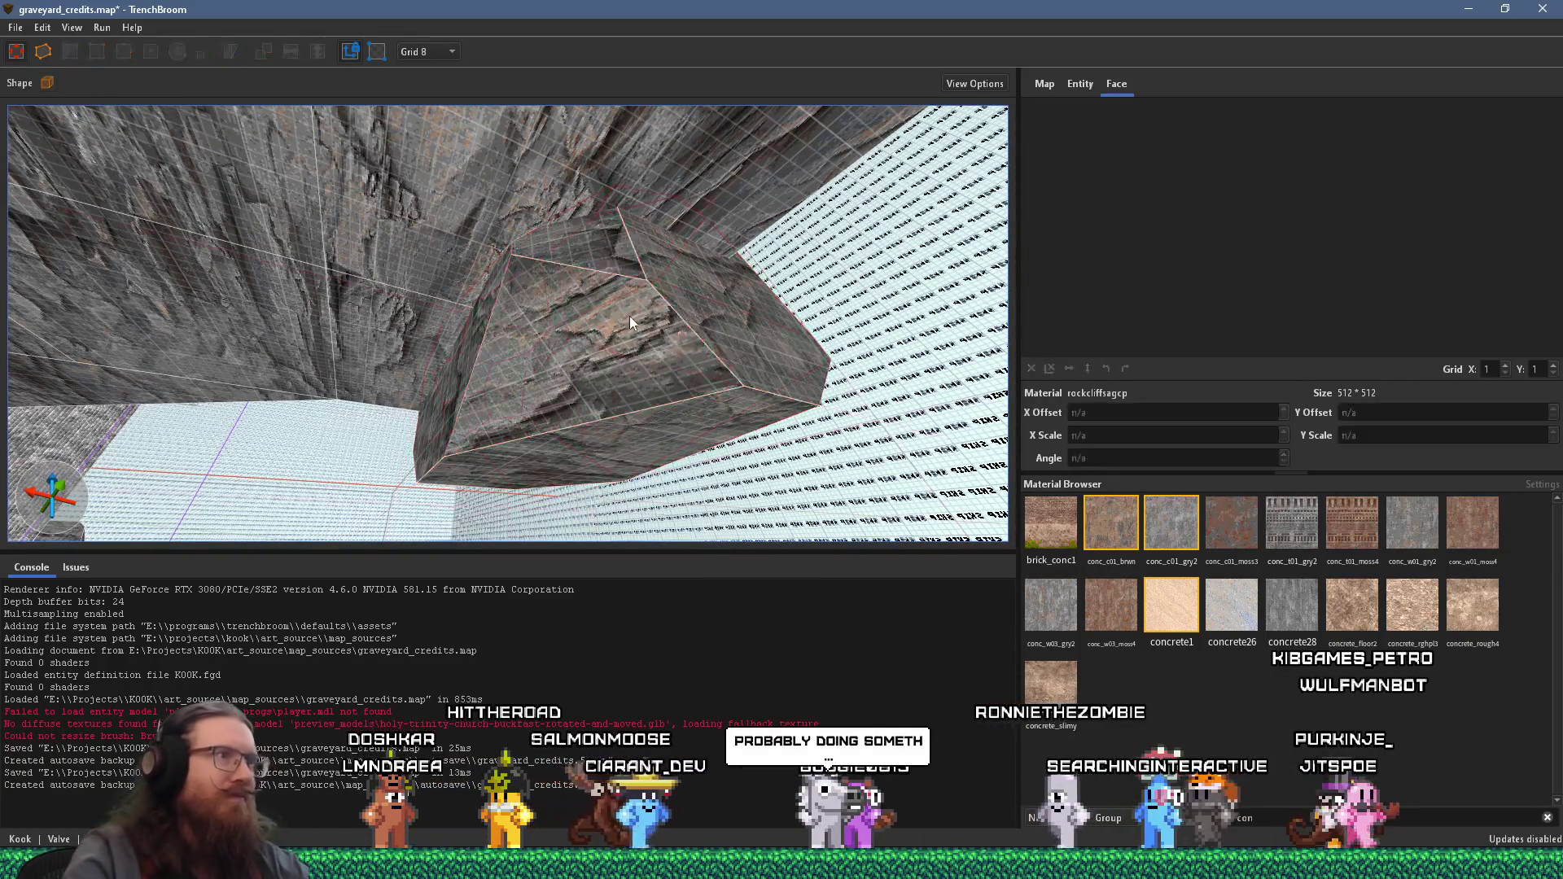
- Draw a new 160 × 160 × 168 rock-textured brush against the cliff face
{"action": "left_click_drag", "start_coordinate": [642, 288], "coordinate": [643, 261]}
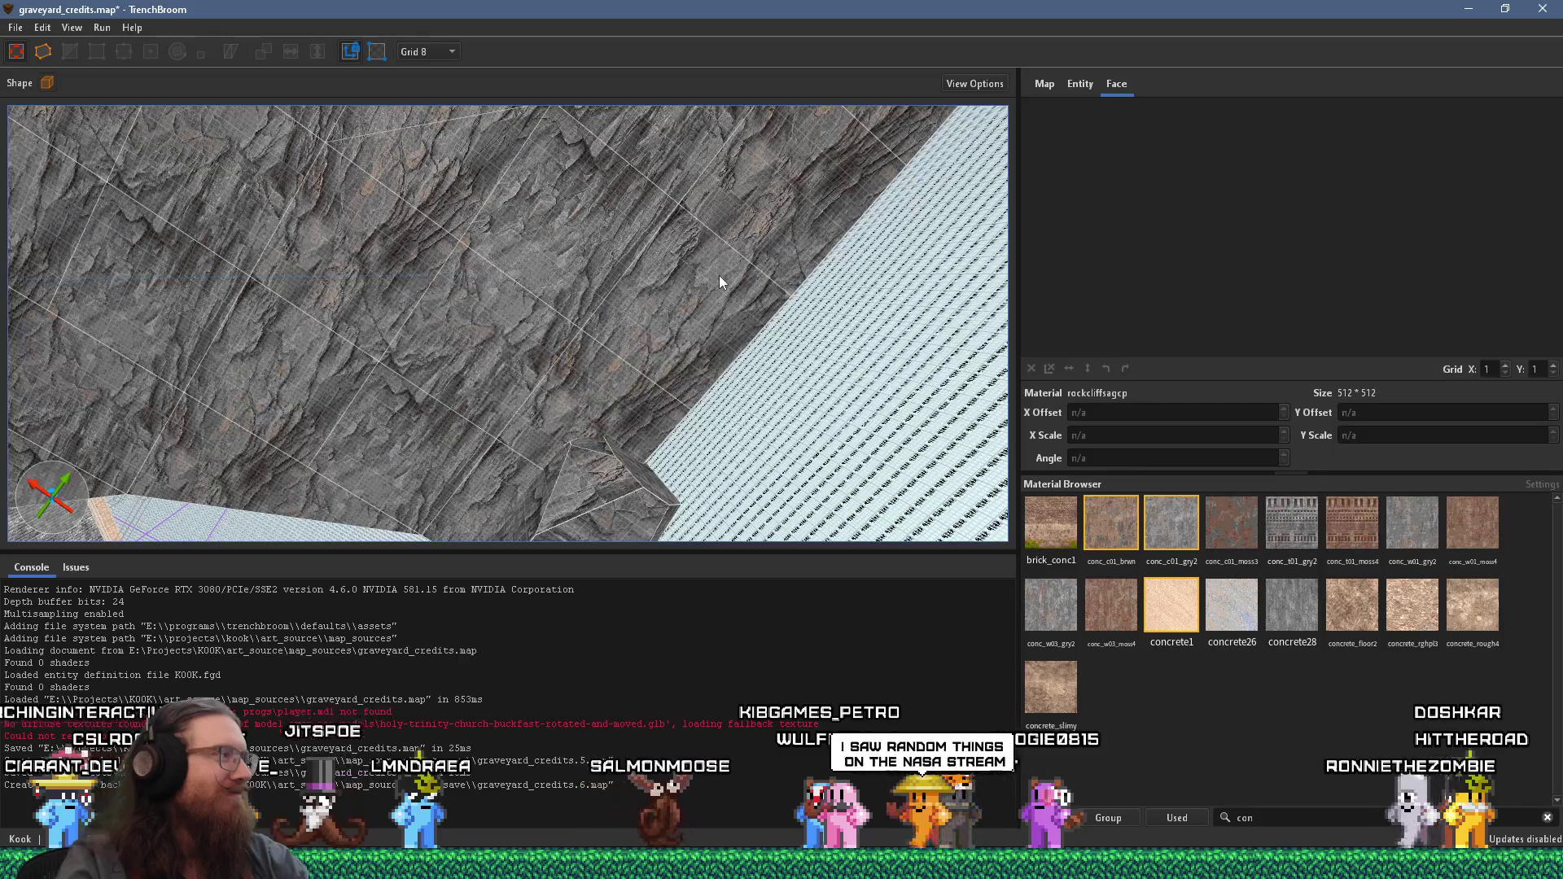
{"action": "mouse_move", "coordinate": [682, 277]}
{"action": "left_mouse_down"}
{"action": "mouse_move", "coordinate": [599, 303]}
{"action": "mouse_move", "coordinate": [548, 296]}
{"action": "mouse_move", "coordinate": [408, 192]}
{"action": "mouse_move", "coordinate": [514, 135]}
{"action": "mouse_move", "coordinate": [329, 378]}
{"action": "left_mouse_up"}
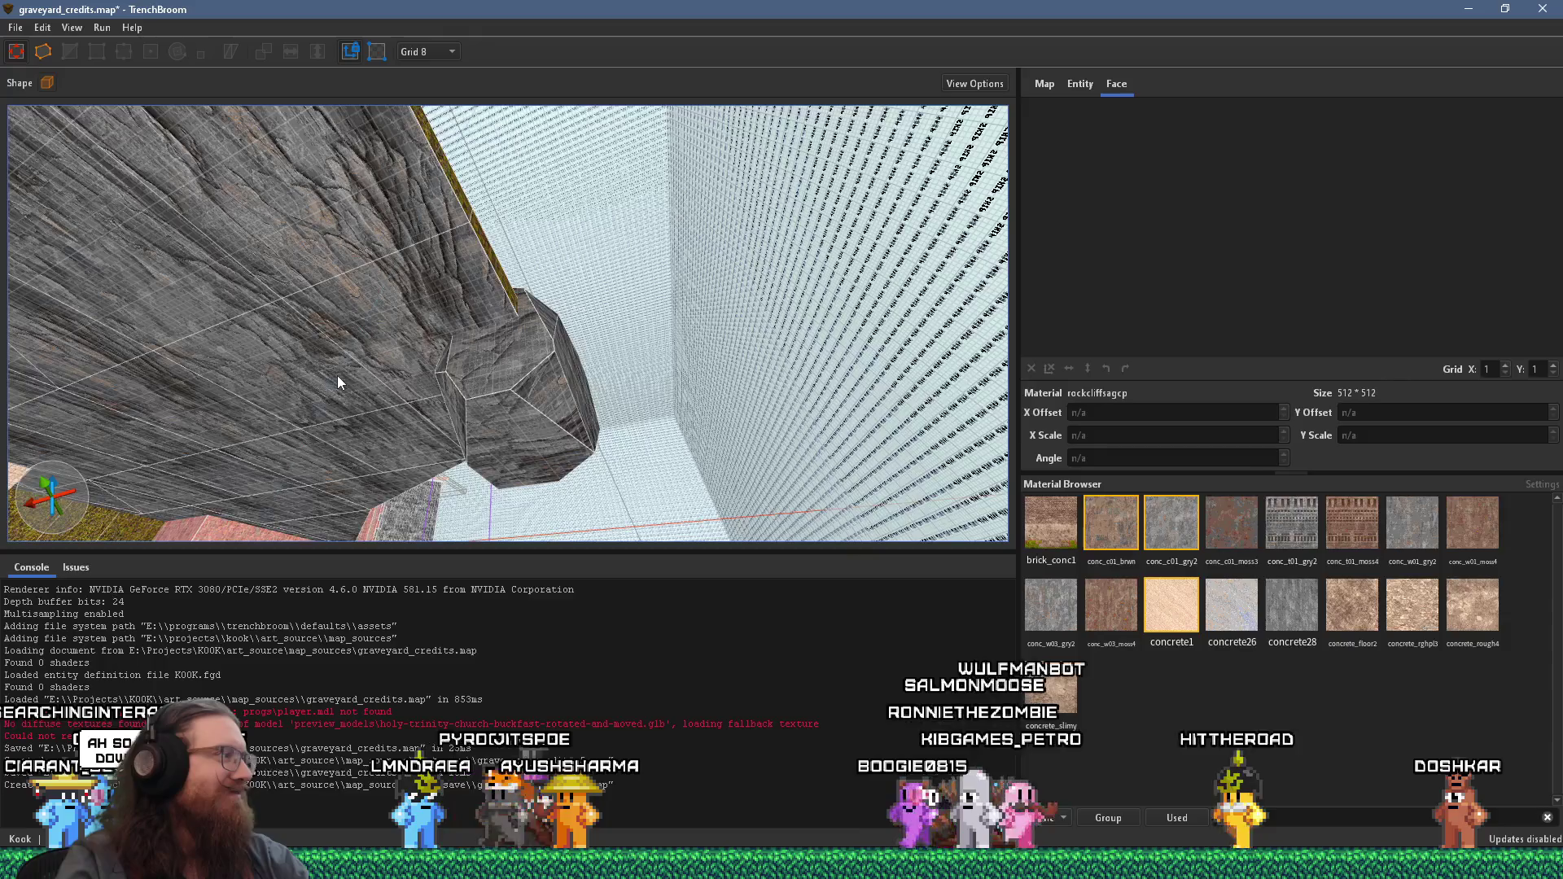
{"action": "mouse_move", "coordinate": [425, 306]}
{"action": "left_mouse_down"}
{"action": "mouse_move", "coordinate": [540, 277]}
{"action": "mouse_move", "coordinate": [536, 316]}
{"action": "mouse_move", "coordinate": [656, 254]}
{"action": "mouse_move", "coordinate": [437, 305]}
{"action": "left_mouse_up"}
{"action": "mouse_move", "coordinate": [586, 295]}
{"action": "left_mouse_down"}
{"action": "mouse_move", "coordinate": [511, 271]}
{"action": "mouse_move", "coordinate": [541, 430]}
{"action": "mouse_move", "coordinate": [607, 85]}
{"action": "mouse_move", "coordinate": [852, 369]}
{"action": "left_mouse_up"}
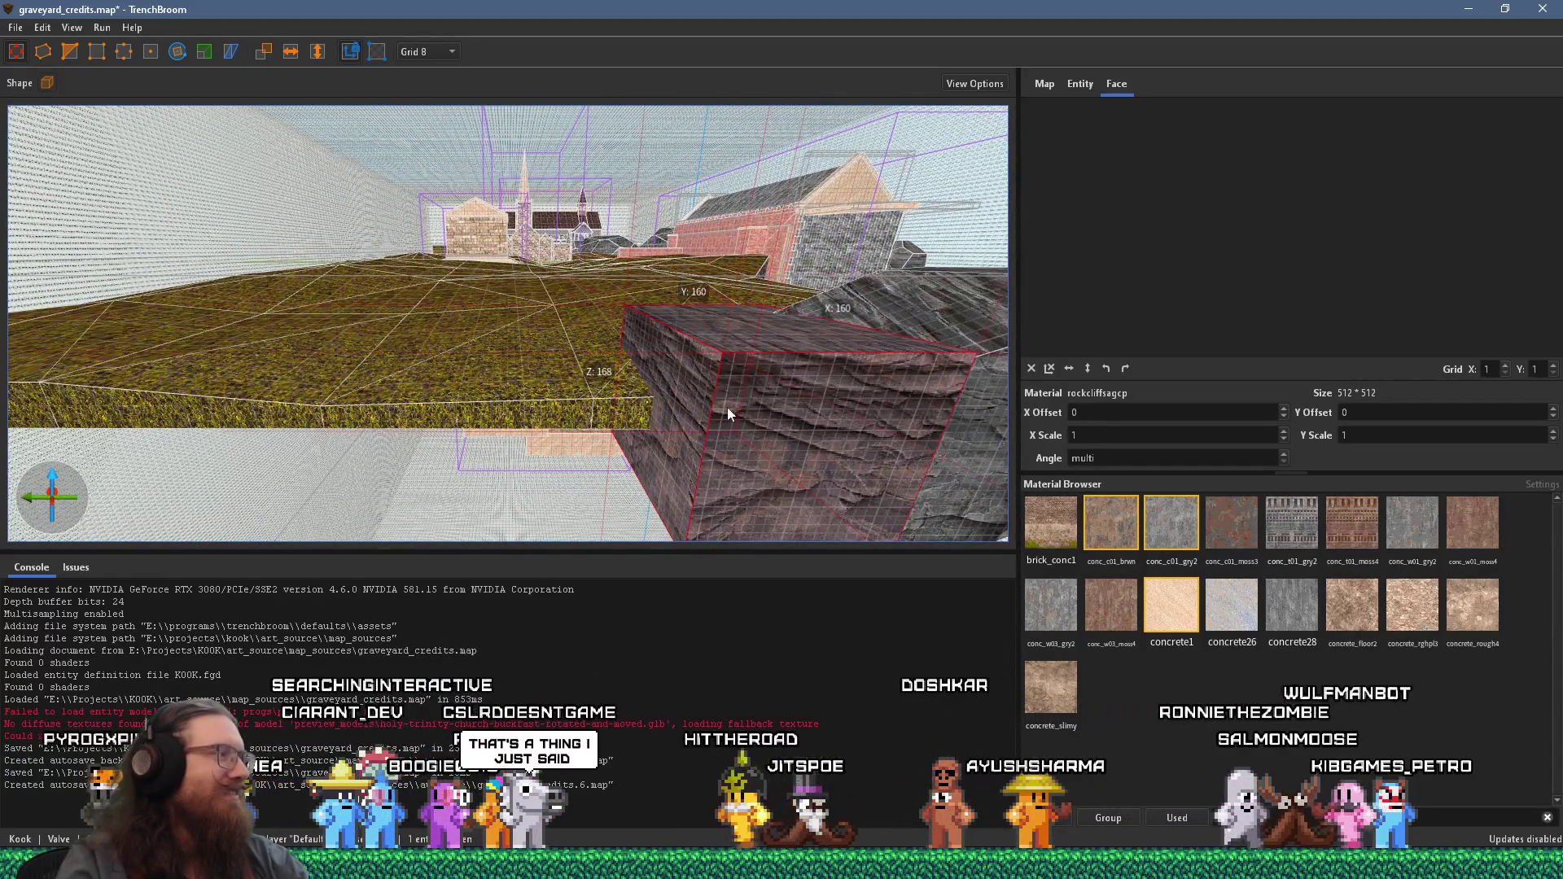
- Stretch the new rock brush from 160 to 400 units along the grass edge
{"action": "left_click_drag", "start_coordinate": [718, 448], "coordinate": [367, 460]}
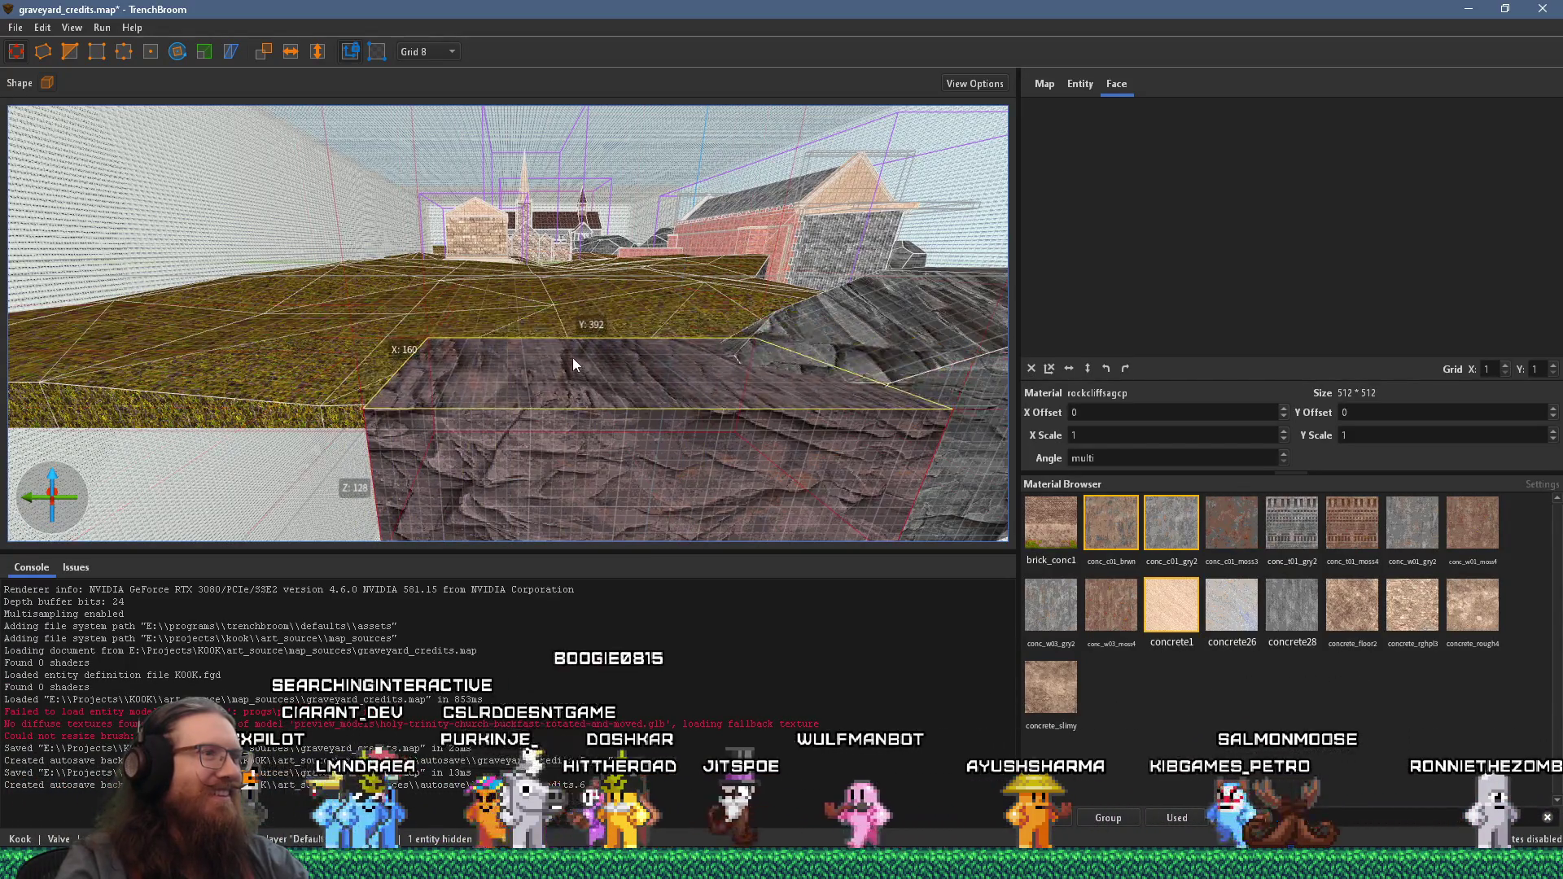
{"action": "mouse_move", "coordinate": [574, 344]}
{"action": "left_mouse_down"}
{"action": "mouse_move", "coordinate": [554, 349]}
{"action": "mouse_move", "coordinate": [1012, 296]}
{"action": "mouse_move", "coordinate": [730, 407]}
{"action": "mouse_move", "coordinate": [867, 397]}
{"action": "mouse_move", "coordinate": [713, 438]}
{"action": "left_mouse_up"}
{"action": "mouse_move", "coordinate": [794, 339]}
{"action": "left_mouse_down"}
{"action": "mouse_move", "coordinate": [834, 376]}
{"action": "mouse_move", "coordinate": [798, 412]}
{"action": "mouse_move", "coordinate": [508, 391]}
{"action": "mouse_move", "coordinate": [700, 324]}
{"action": "mouse_move", "coordinate": [606, 340]}
{"action": "mouse_move", "coordinate": [636, 287]}
{"action": "mouse_move", "coordinate": [726, 243]}
{"action": "left_mouse_up"}
{"action": "key", "text": "s"}
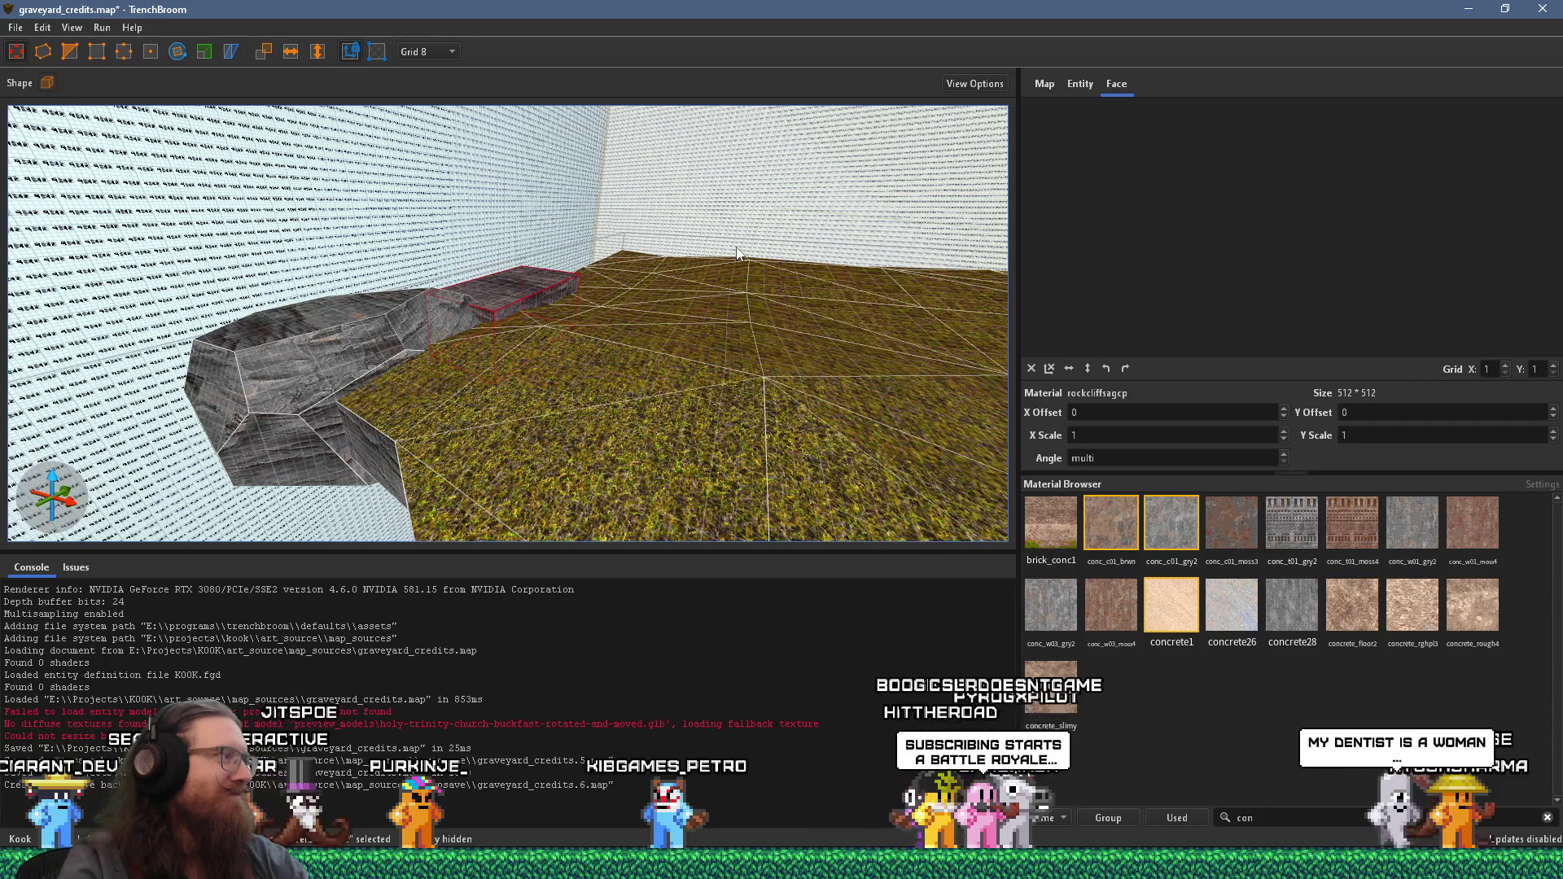
{"action": "scroll", "coordinate": [609, 281], "scroll_direction": "down", "scroll_amount": 5}
{"action": "scroll", "coordinate": [198, 353], "scroll_direction": "up", "scroll_amount": 3}
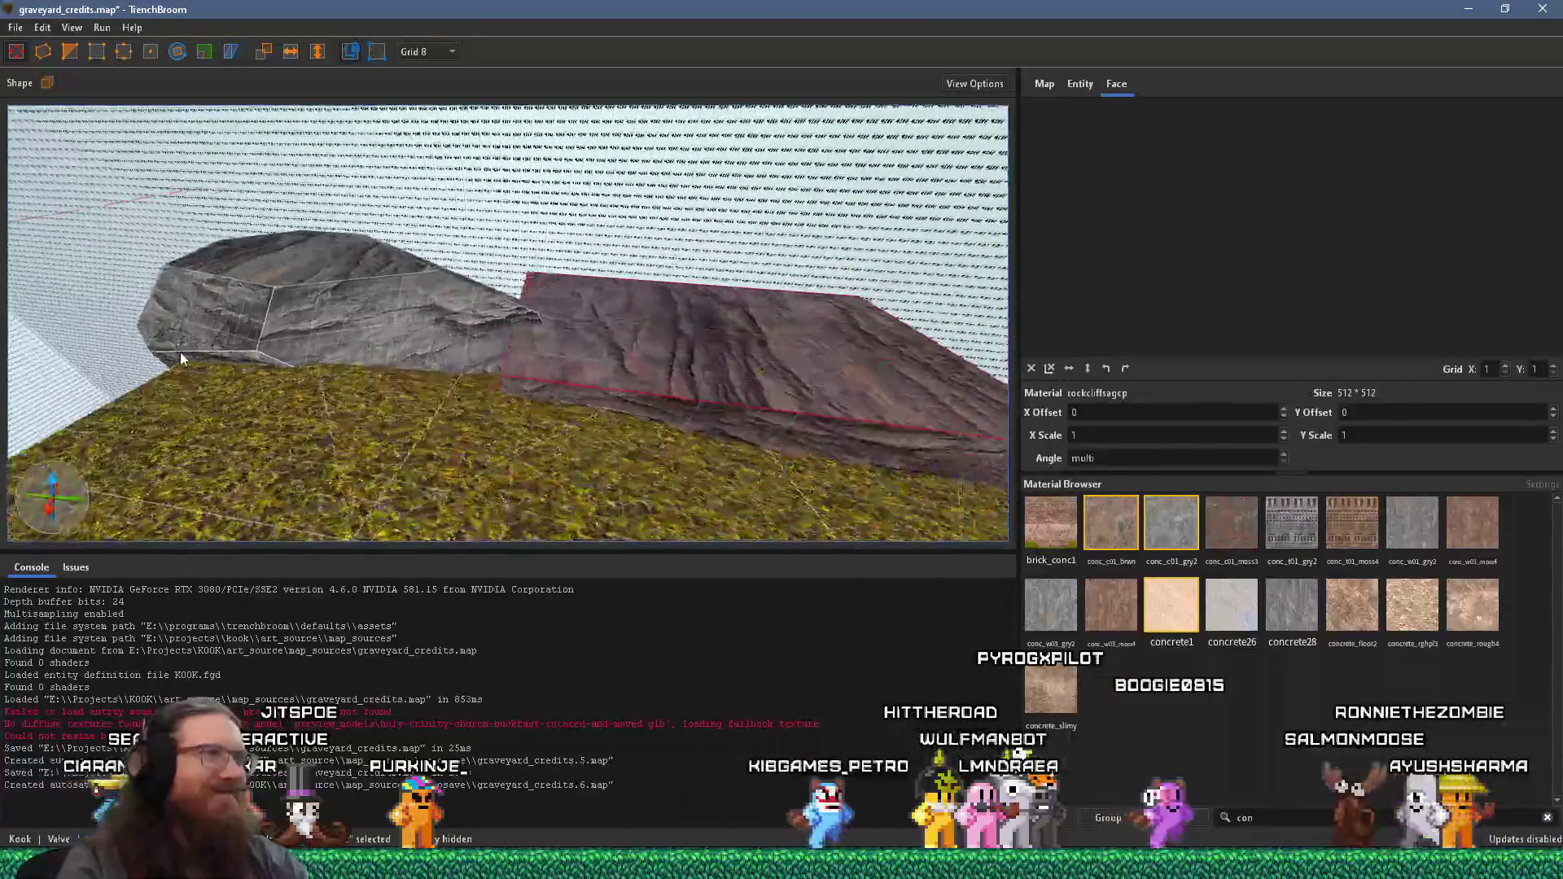
{"action": "scroll", "coordinate": [476, 329], "scroll_direction": "down", "scroll_amount": 5}
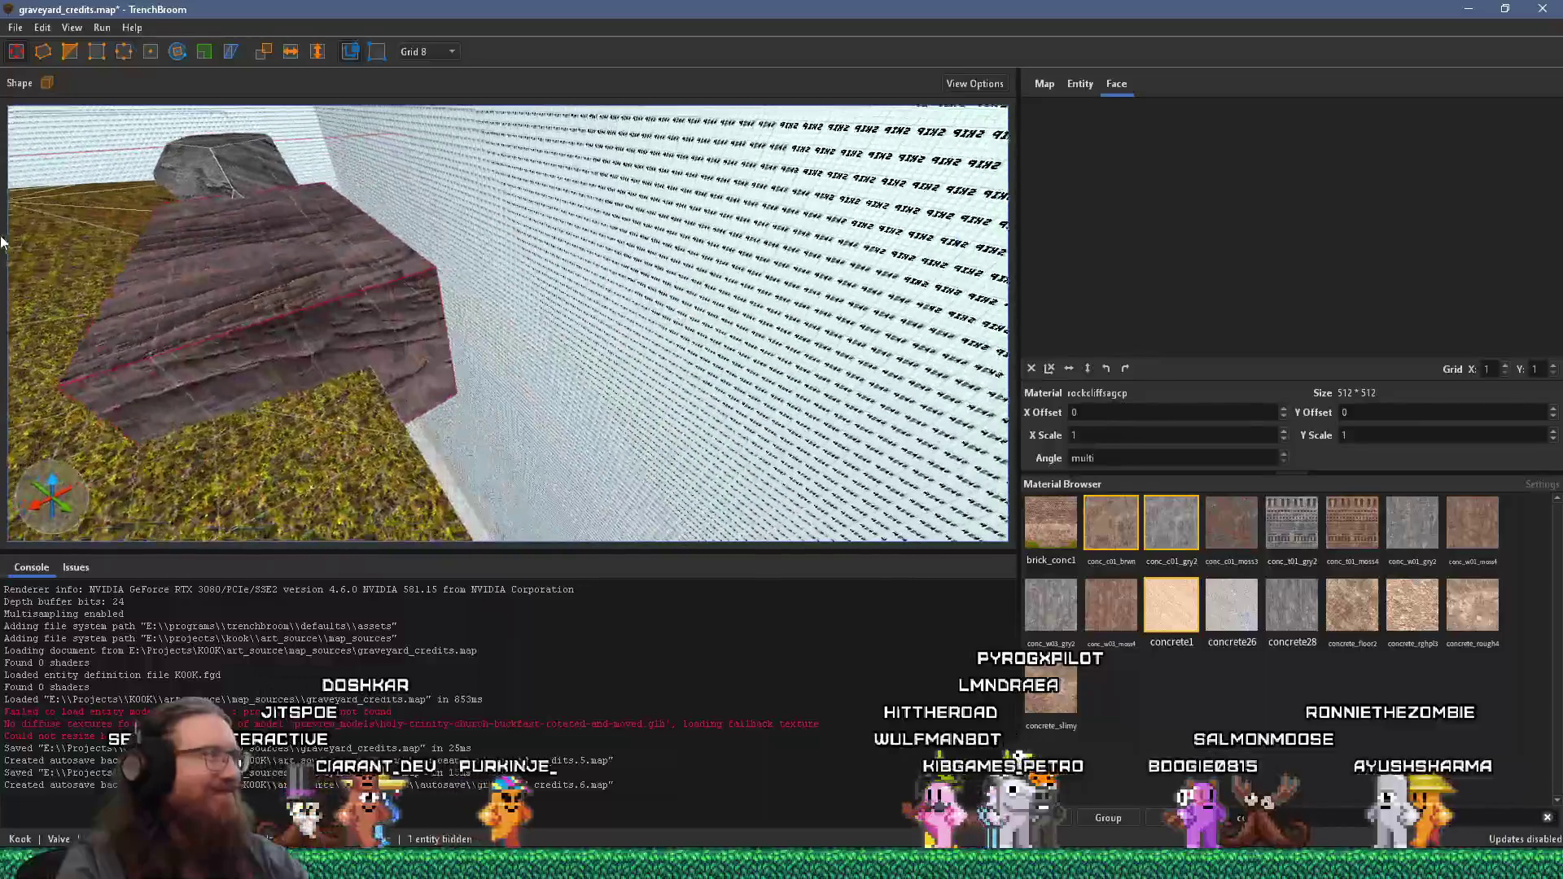
{"action": "scroll", "coordinate": [238, 270], "scroll_direction": "down", "scroll_amount": 5}
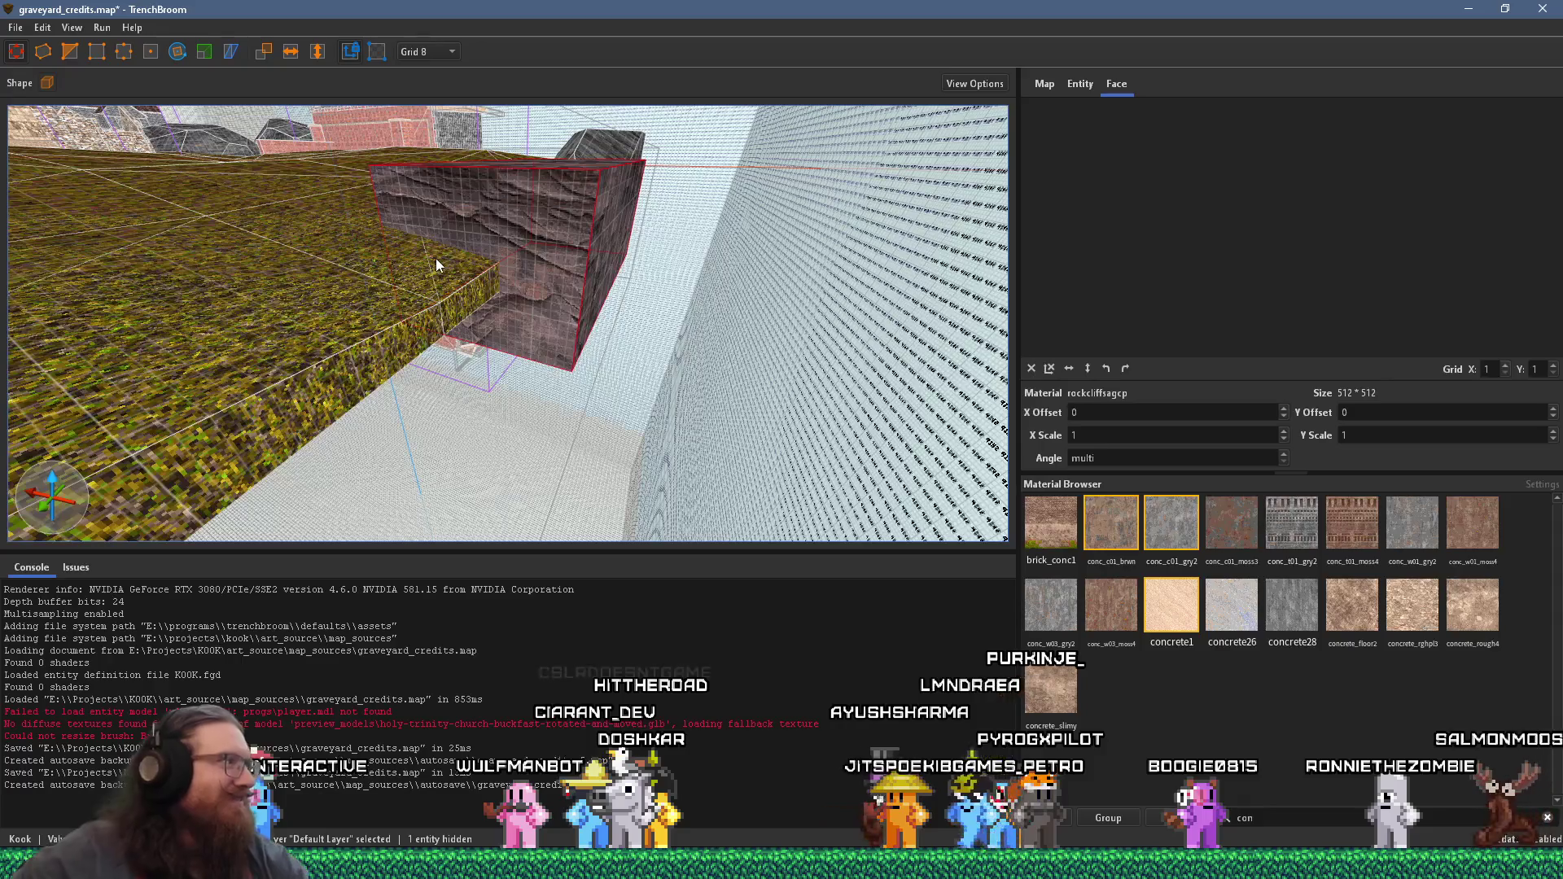
- Select the rock brush's edges and a vertex, then clear and reselect the brush beside the grass
{"action": "mouse_move", "coordinate": [517, 275]}
{"action": "left_mouse_down"}
{"action": "mouse_move", "coordinate": [316, 142]}
{"action": "mouse_move", "coordinate": [360, 299]}
{"action": "mouse_move", "coordinate": [513, 276]}
{"action": "mouse_move", "coordinate": [371, 263]}
{"action": "mouse_move", "coordinate": [288, 210]}
{"action": "mouse_move", "coordinate": [598, 315]}
{"action": "mouse_move", "coordinate": [831, 294]}
{"action": "left_mouse_up"}
{"action": "left_click", "coordinate": [764, 356]}
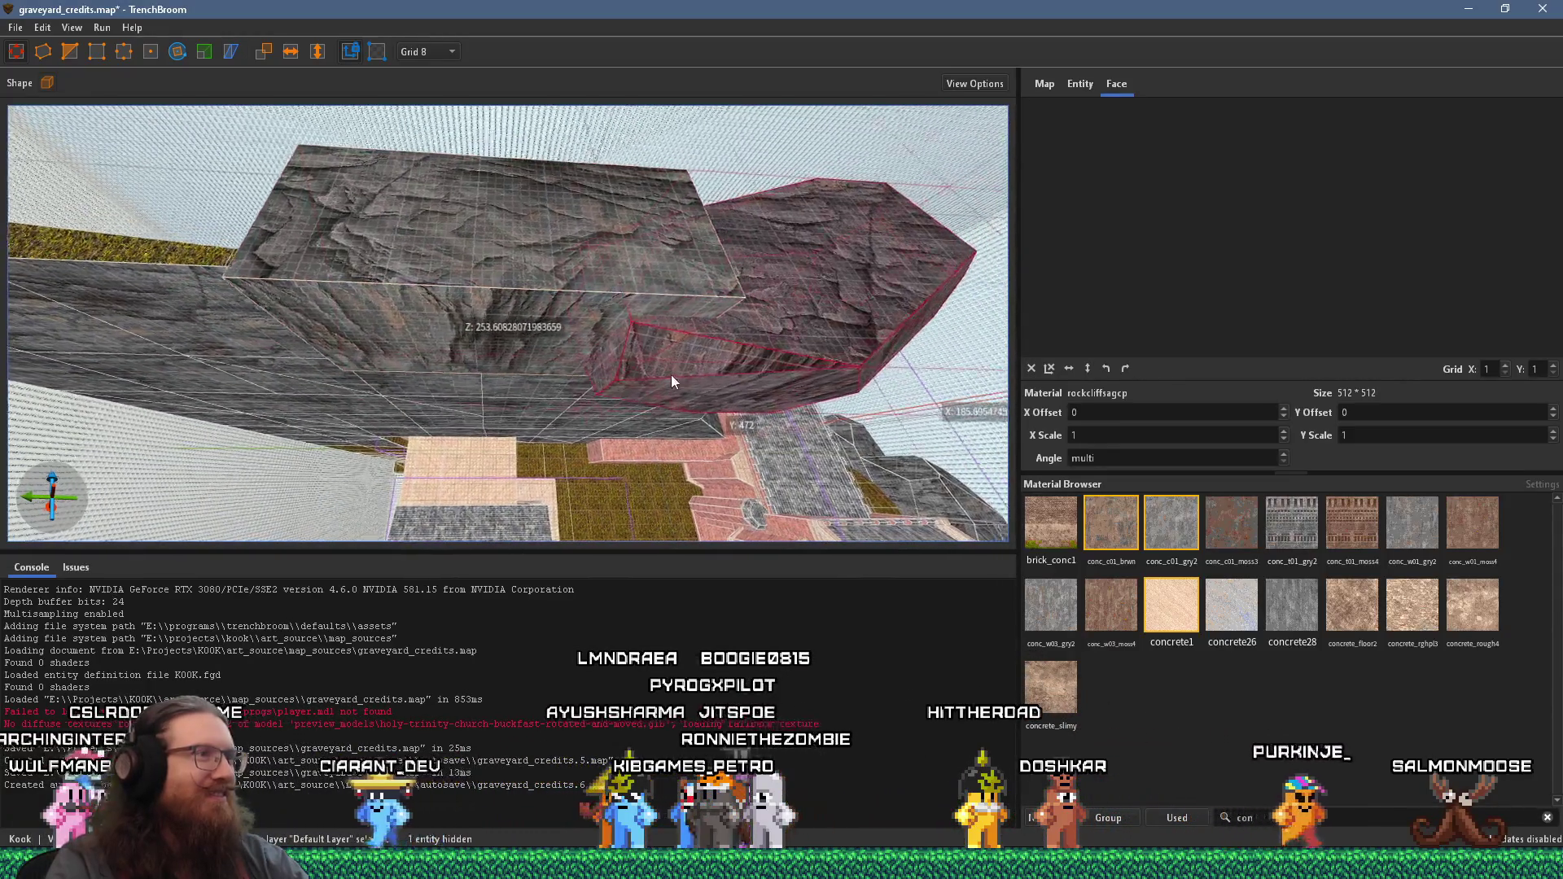
{"action": "left_click", "coordinate": [71, 52]}
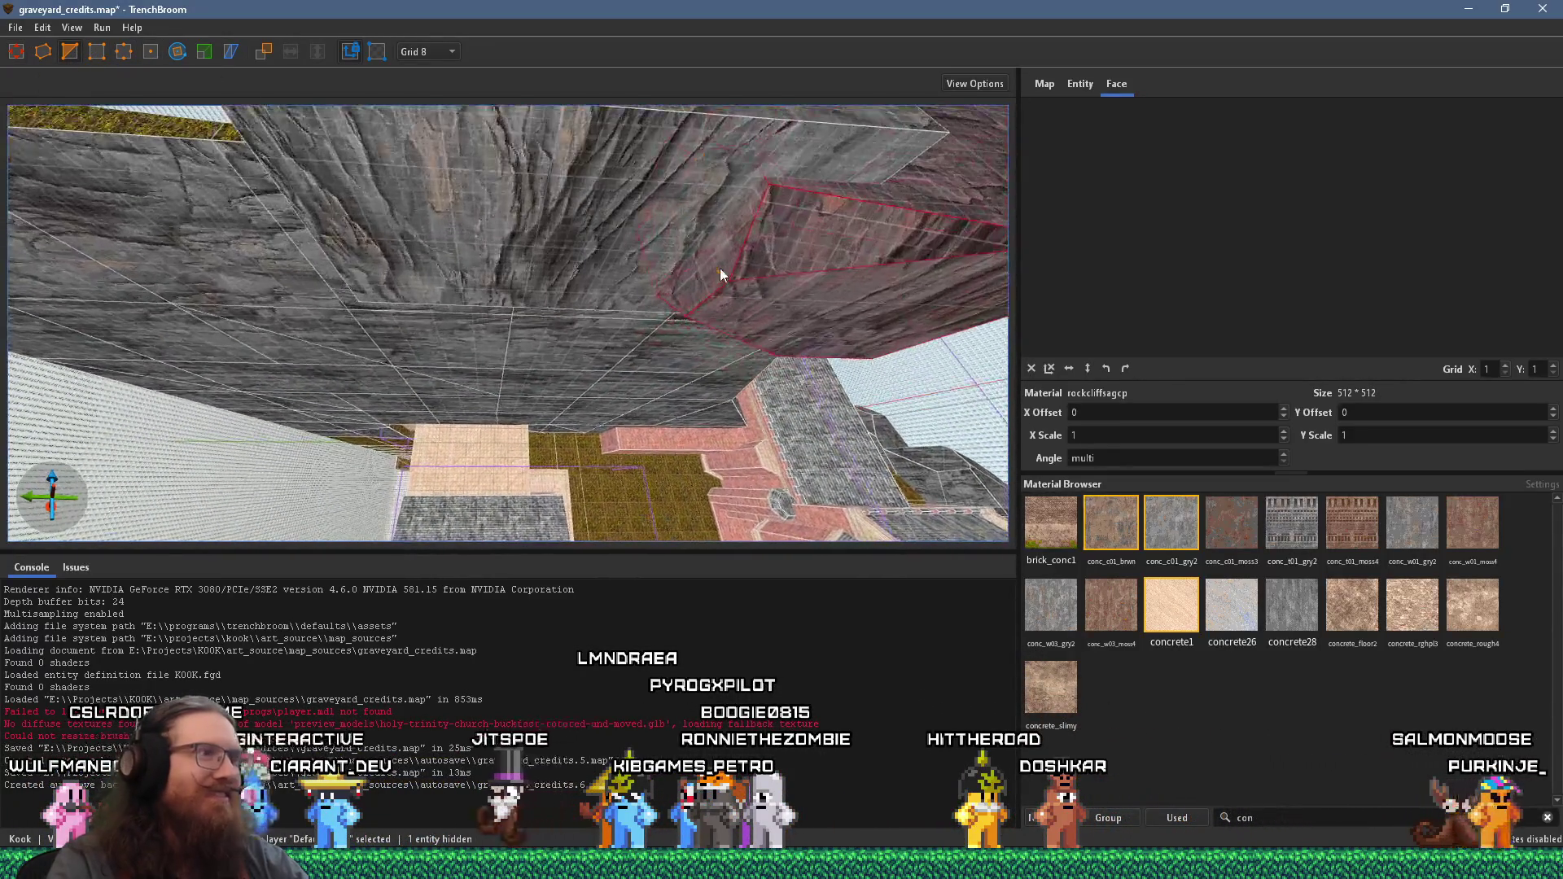
{"action": "left_click", "coordinate": [754, 296]}
{"action": "mouse_move", "coordinate": [754, 296]}
{"action": "left_mouse_down"}
{"action": "mouse_move", "coordinate": [658, 335]}
{"action": "mouse_move", "coordinate": [731, 245]}
{"action": "left_mouse_up"}
{"action": "left_click", "coordinate": [732, 246], "text": "shift"}
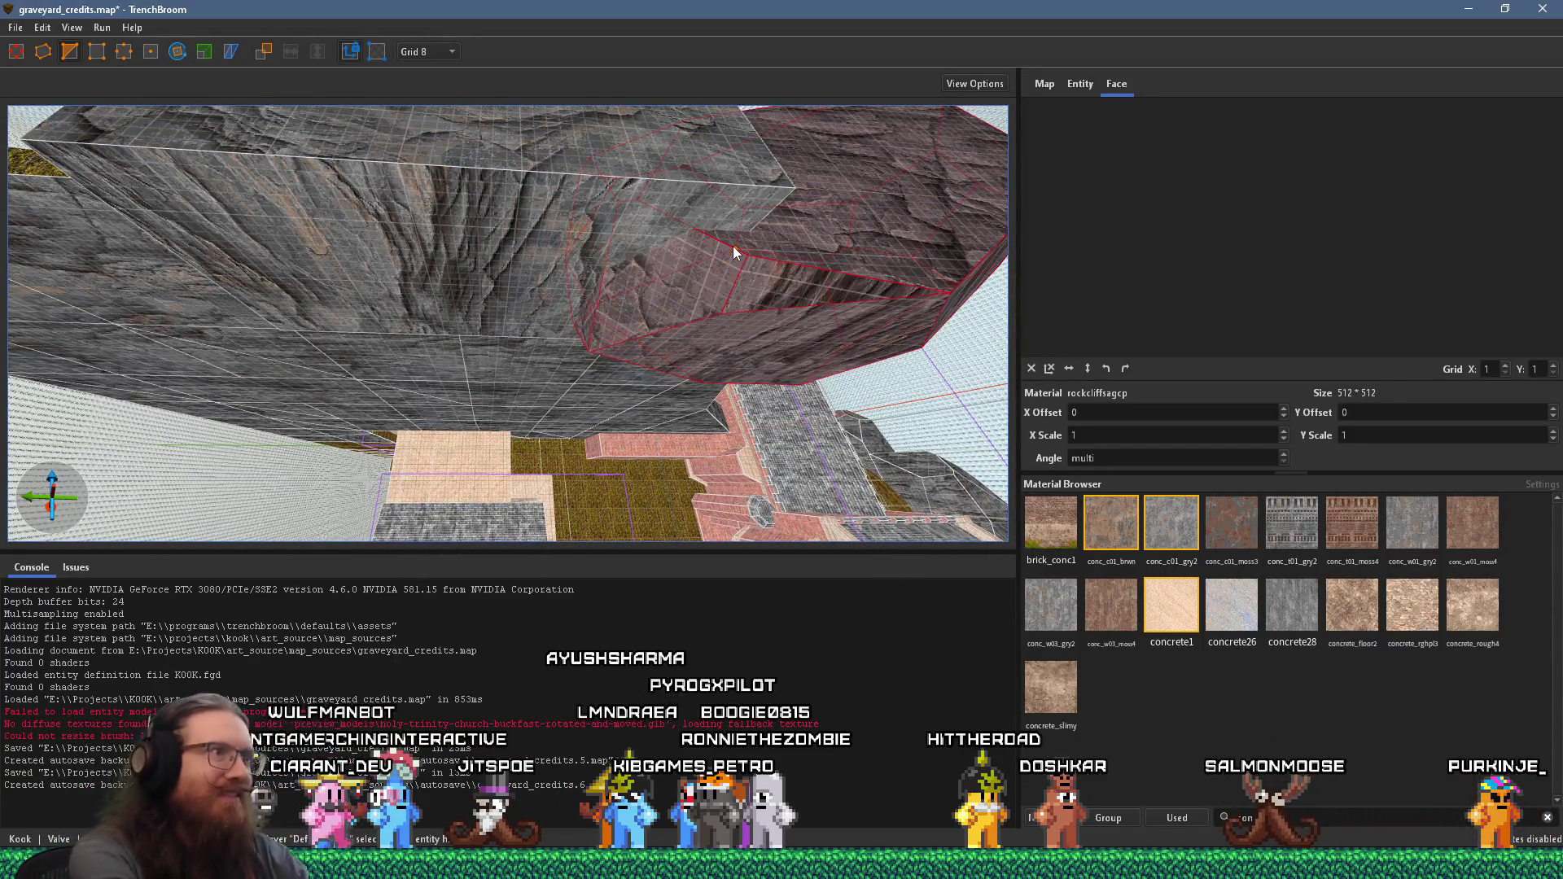
{"action": "scroll", "coordinate": [676, 334], "scroll_direction": "down", "scroll_amount": 5}
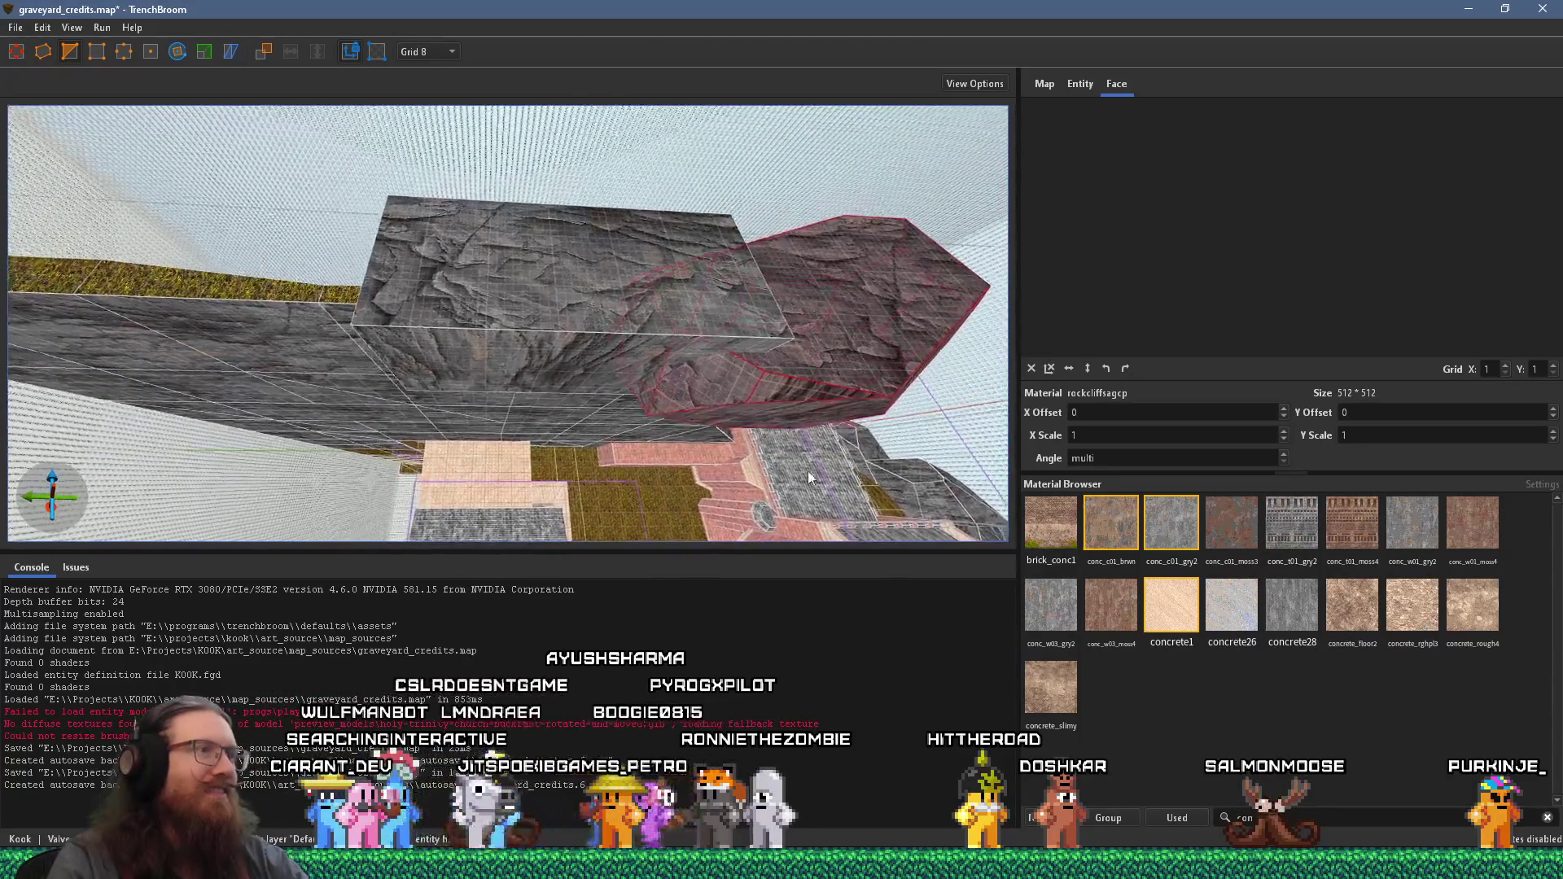
{"action": "key", "text": "Escape"}
{"action": "scroll", "coordinate": [816, 472], "scroll_direction": "up", "scroll_amount": 5}
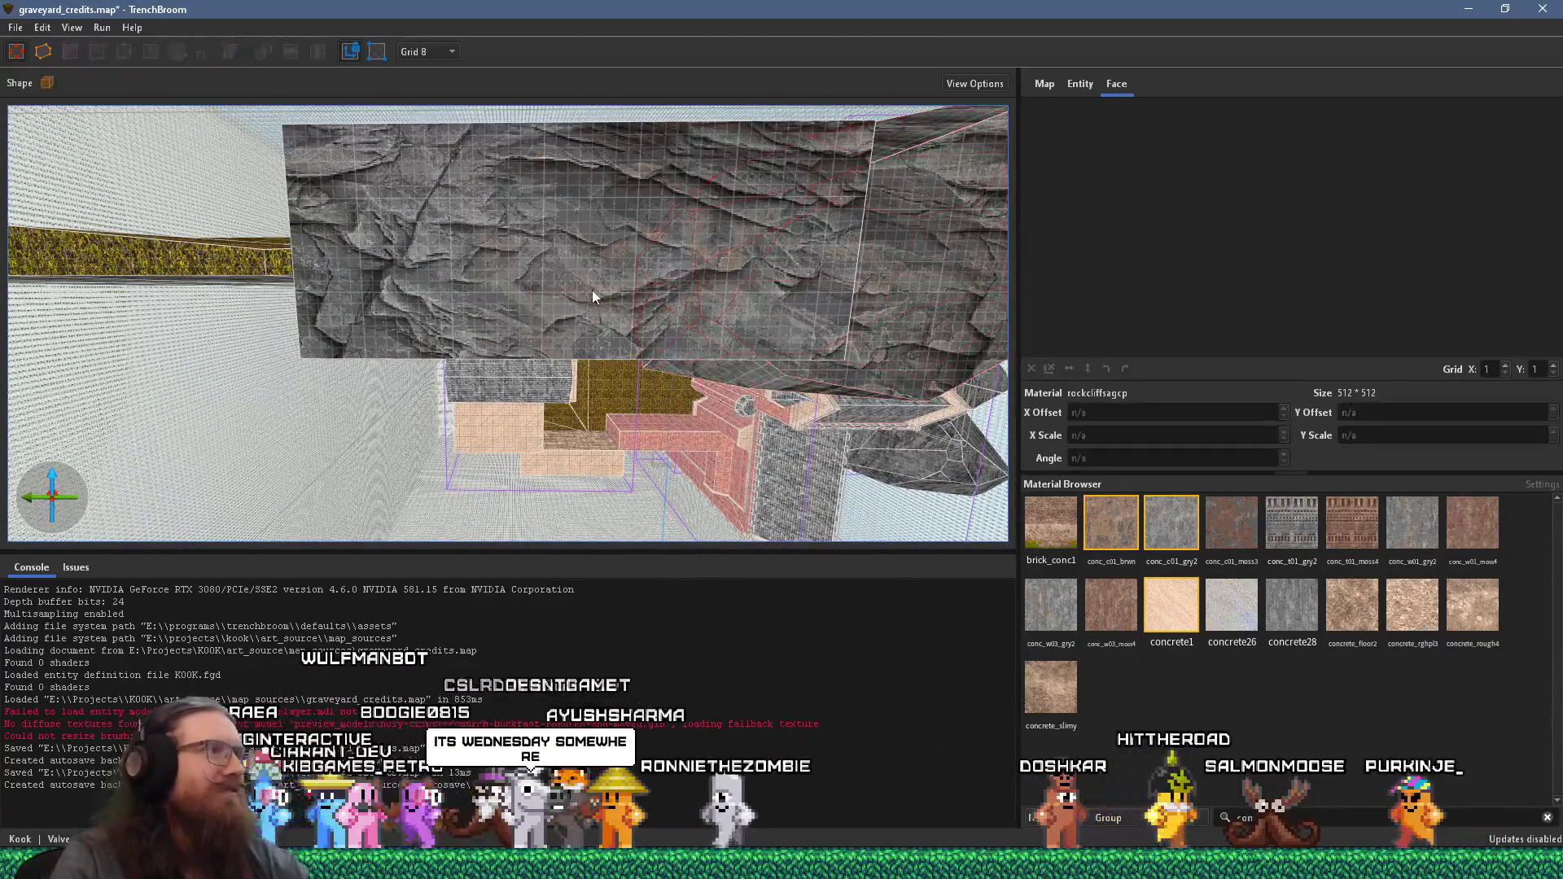
{"action": "left_click", "coordinate": [465, 327]}
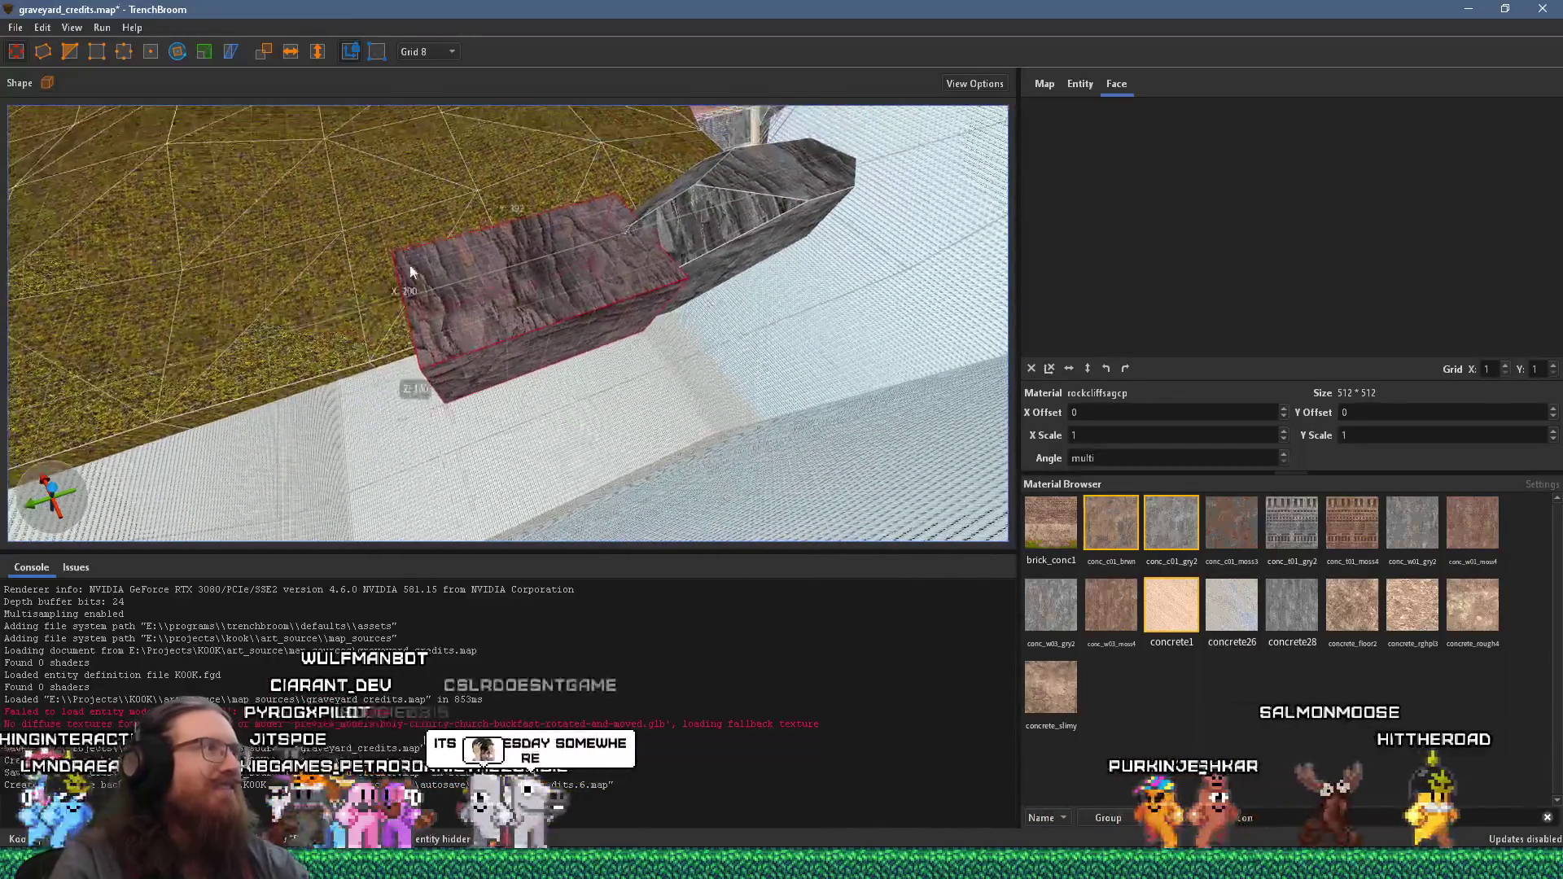
- Rotate the selected rock brush to 345 degrees
{"action": "key", "text": "r"}
{"action": "mouse_move", "coordinate": [516, 362]}
{"action": "left_mouse_down"}
{"action": "mouse_move", "coordinate": [482, 358]}
{"action": "mouse_move", "coordinate": [583, 447]}
{"action": "left_mouse_up"}
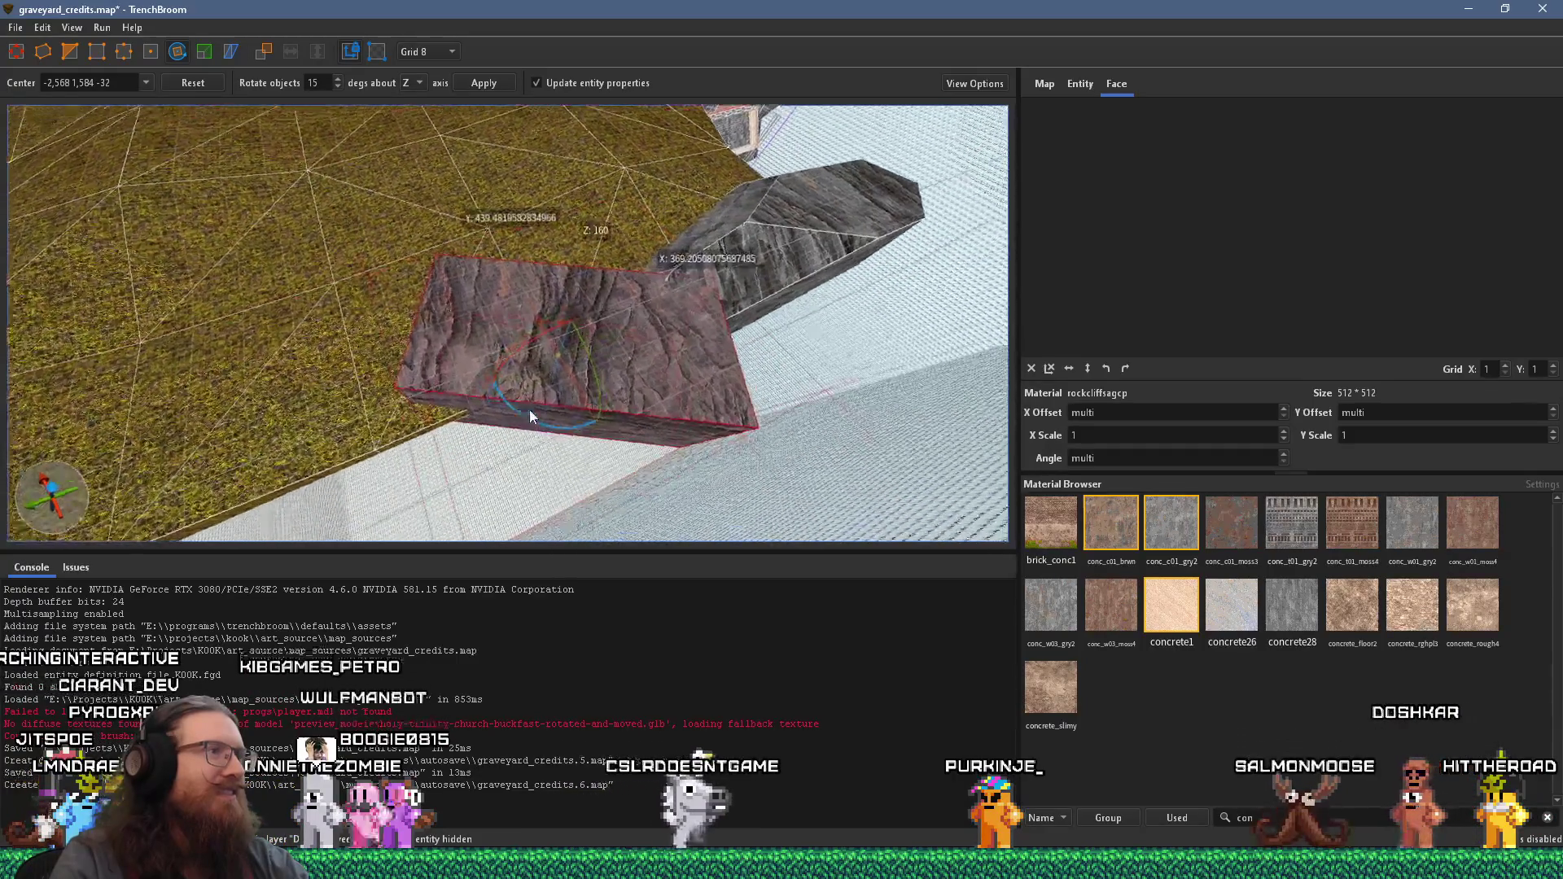
{"action": "mouse_move", "coordinate": [950, 495]}
{"action": "left_mouse_down"}
{"action": "mouse_move", "coordinate": [703, 388]}
{"action": "mouse_move", "coordinate": [740, 302]}
{"action": "left_mouse_up"}
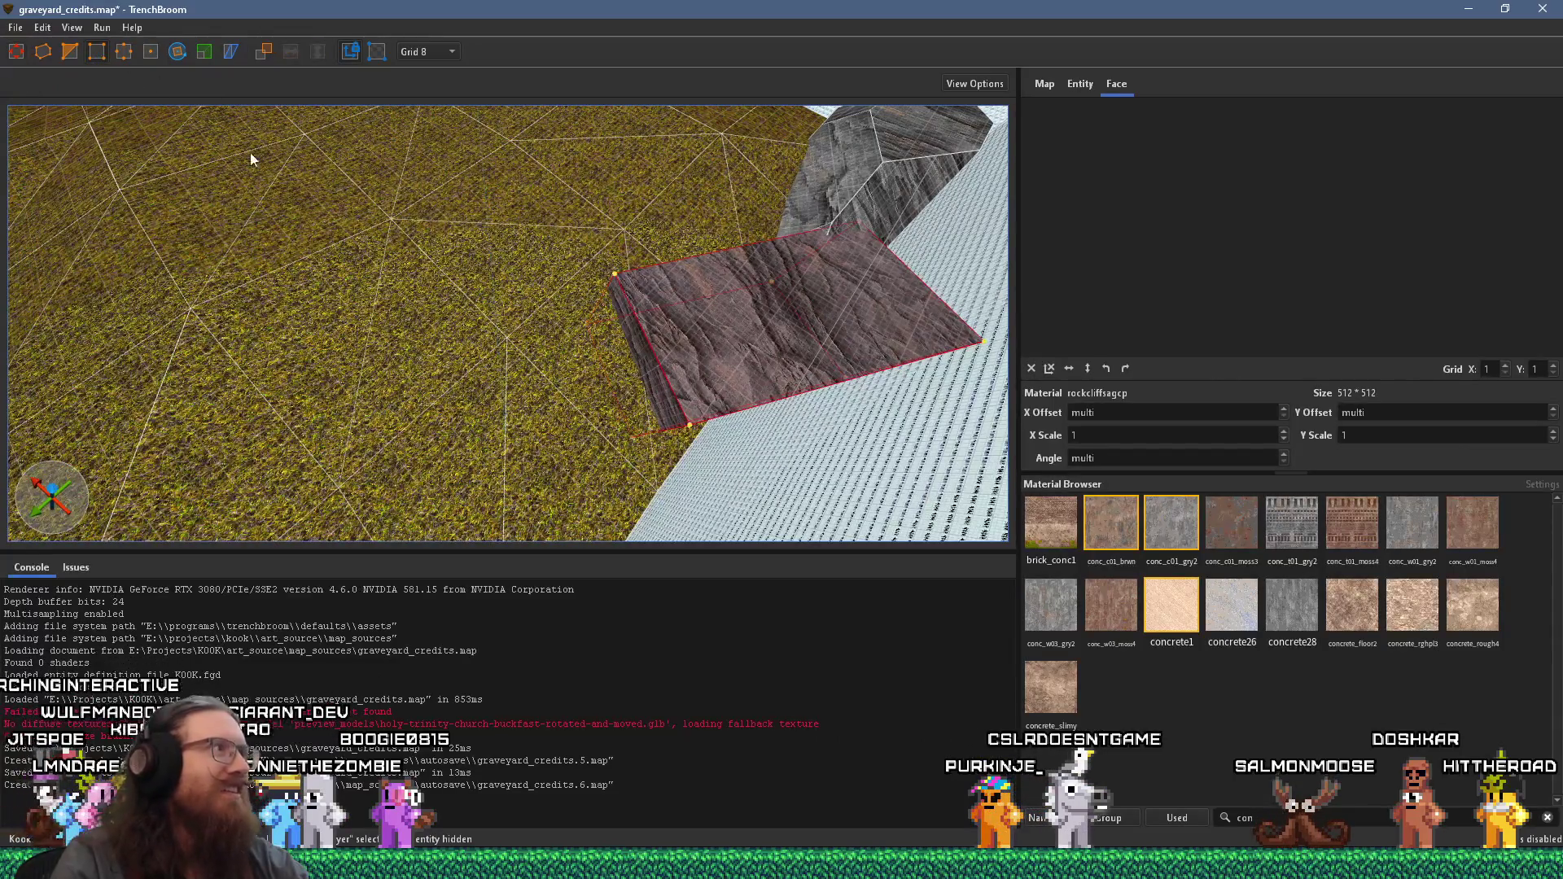
{"action": "left_click_drag", "start_coordinate": [492, 374], "coordinate": [491, 374]}
{"action": "left_click_drag", "start_coordinate": [606, 187], "coordinate": [607, 187]}
- Rotate the rock brush further so it tilts up as a cliff slab, then return to selection mode
{"action": "left_click", "coordinate": [177, 51]}
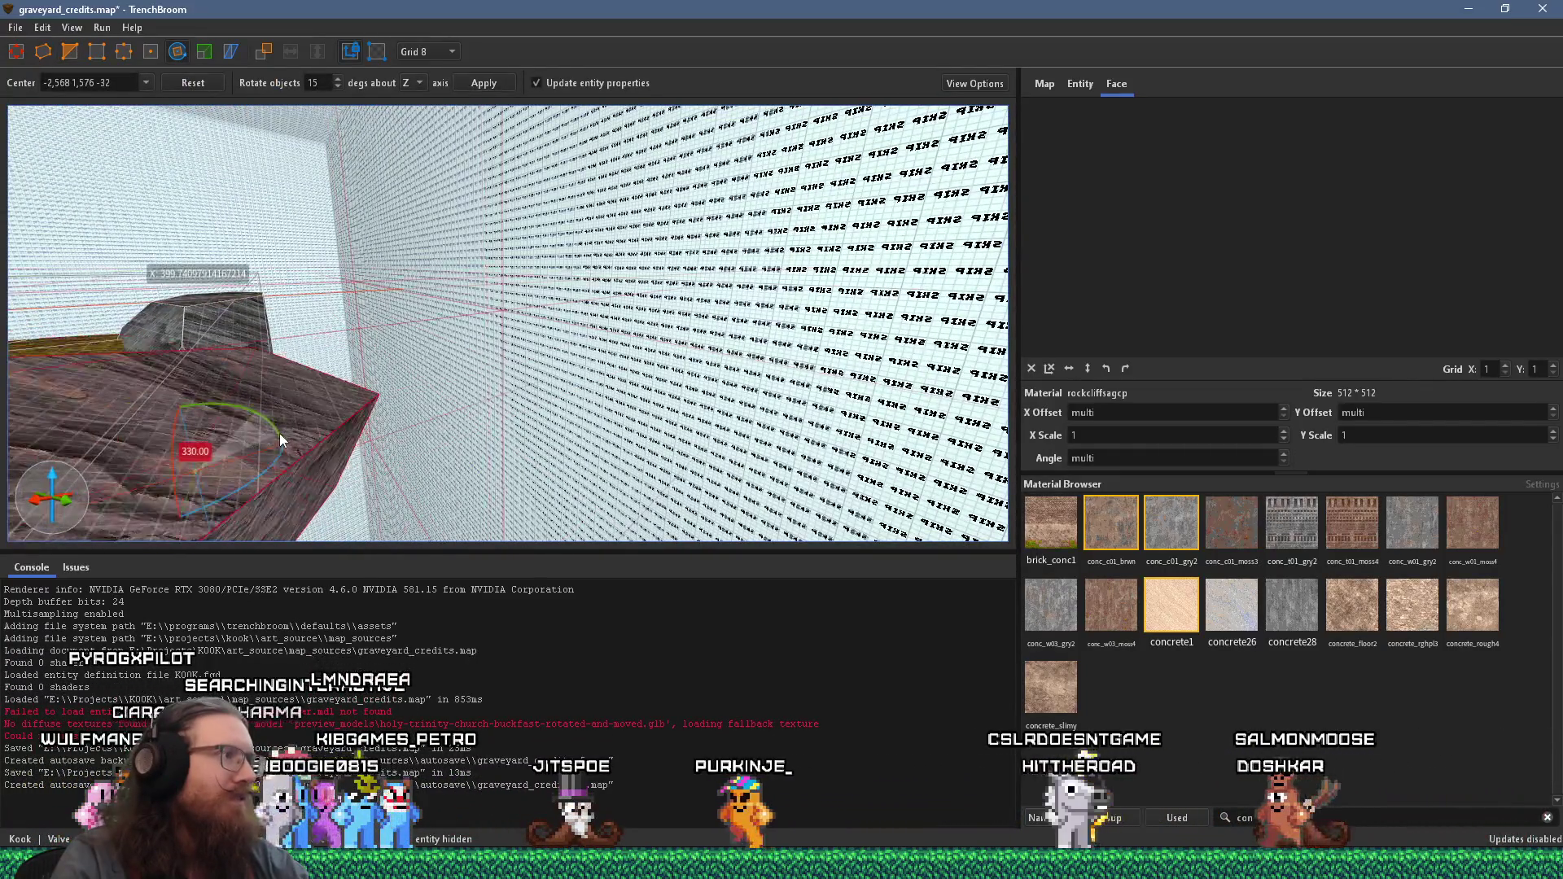
{"action": "mouse_move", "coordinate": [276, 416]}
{"action": "left_mouse_down"}
{"action": "mouse_move", "coordinate": [456, 310]}
{"action": "mouse_move", "coordinate": [216, 246]}
{"action": "left_mouse_up"}
{"action": "left_click", "coordinate": [25, 52]}
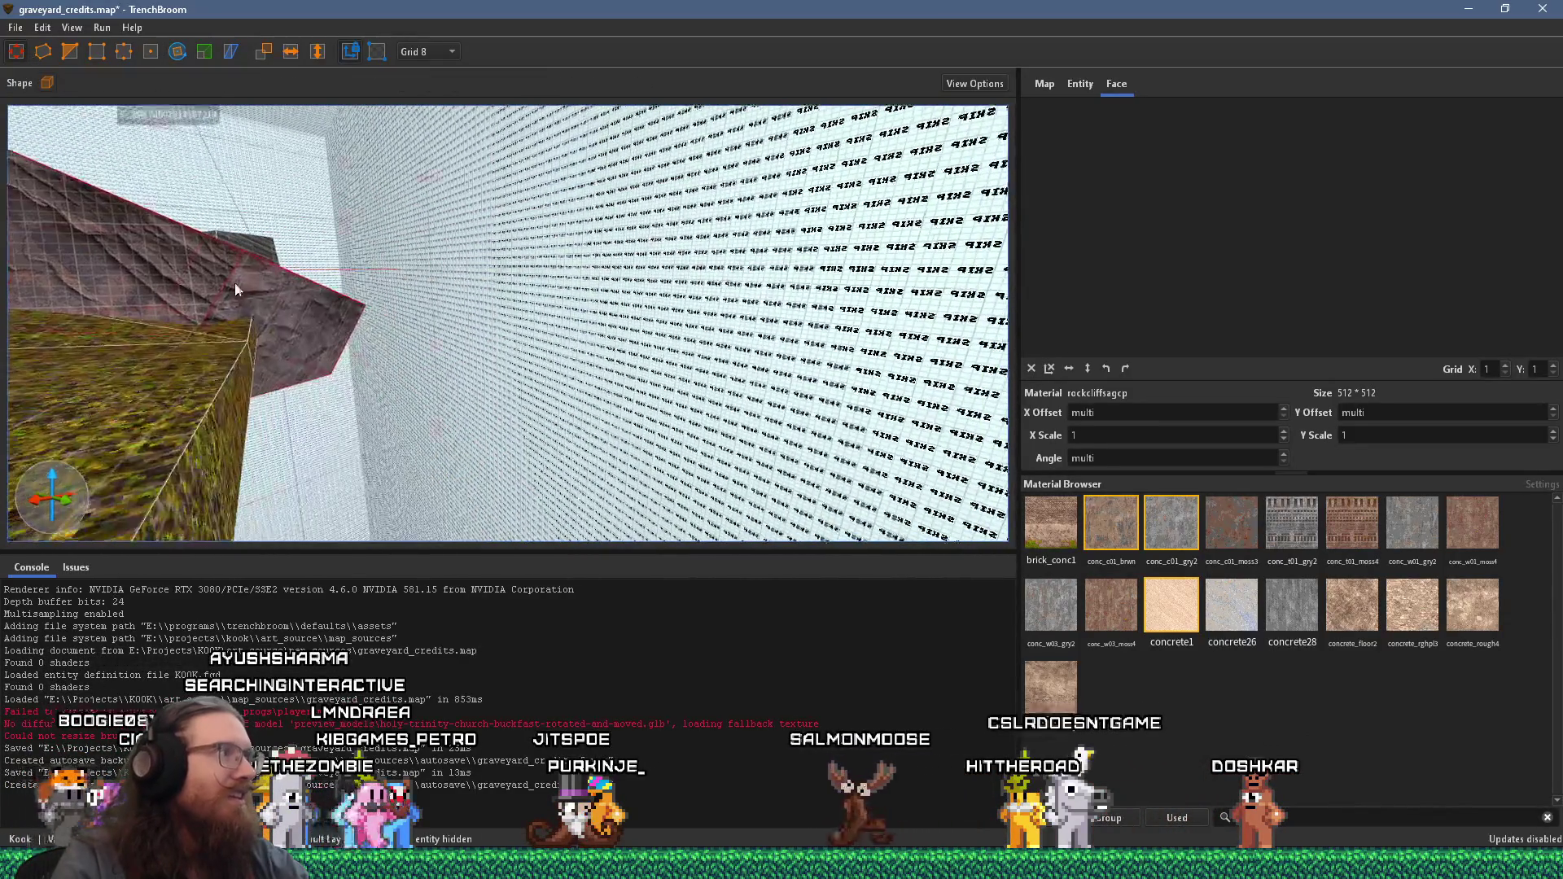
{"action": "mouse_move", "coordinate": [155, 277]}
{"action": "left_mouse_down"}
{"action": "mouse_move", "coordinate": [454, 382]}
{"action": "mouse_move", "coordinate": [691, 414]}
{"action": "mouse_move", "coordinate": [516, 549]}
{"action": "mouse_move", "coordinate": [140, 167]}
{"action": "left_mouse_up"}
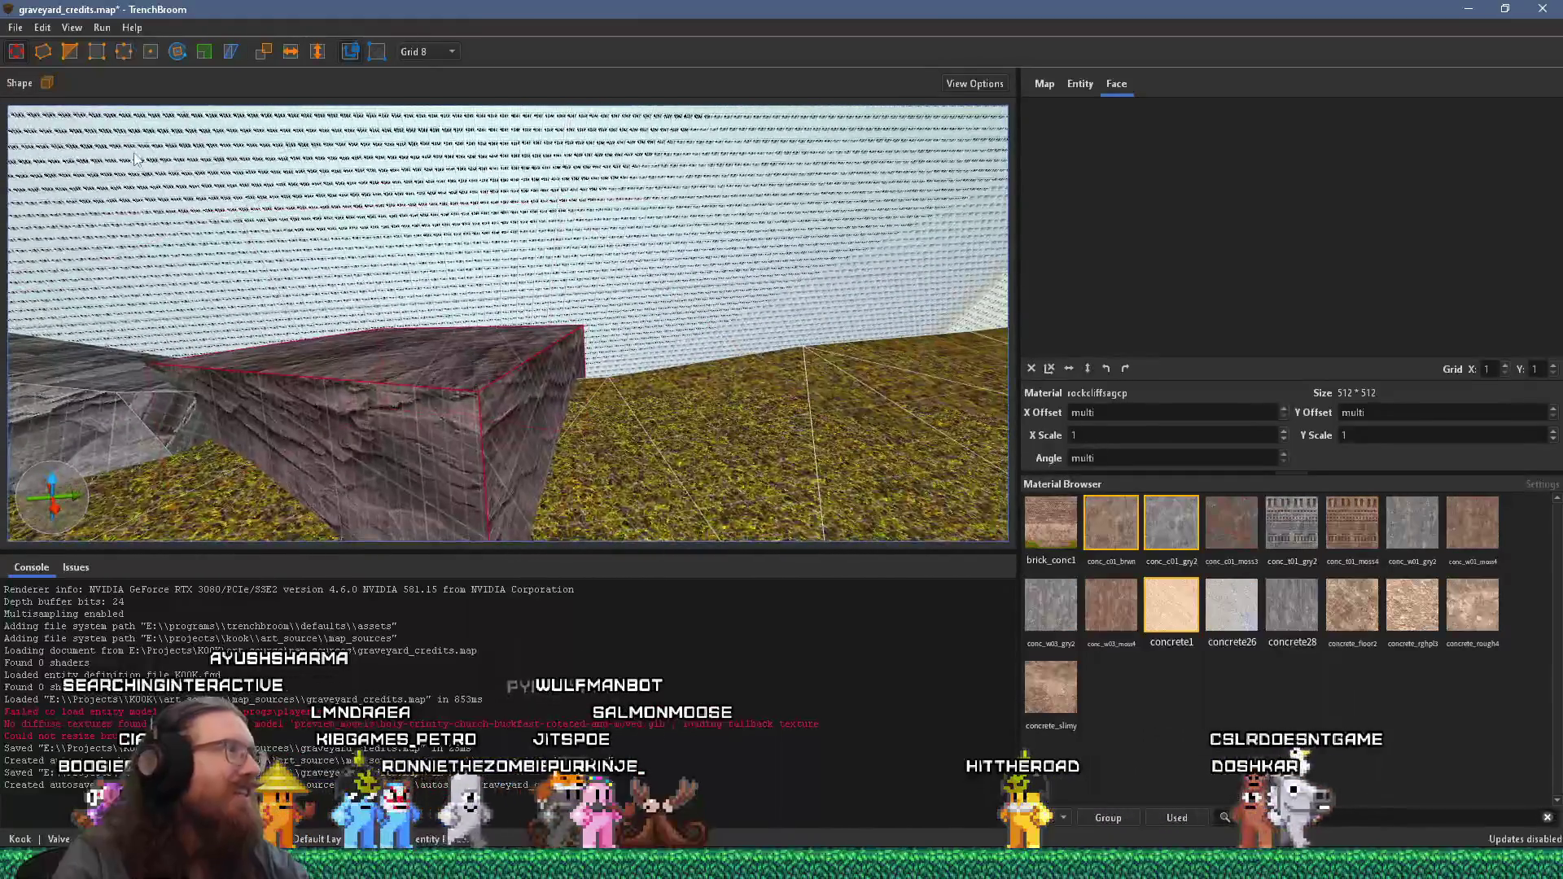
{"action": "left_click", "coordinate": [75, 50]}
- Select corners on the rock brush's top face in vertex mode, then restore the brush selection
{"action": "mouse_move", "coordinate": [347, 369]}
{"action": "left_mouse_down"}
{"action": "mouse_move", "coordinate": [366, 383]}
{"action": "mouse_move", "coordinate": [306, 499]}
{"action": "mouse_move", "coordinate": [589, 370]}
{"action": "left_mouse_up"}
{"action": "left_click", "coordinate": [527, 390], "text": "shift"}
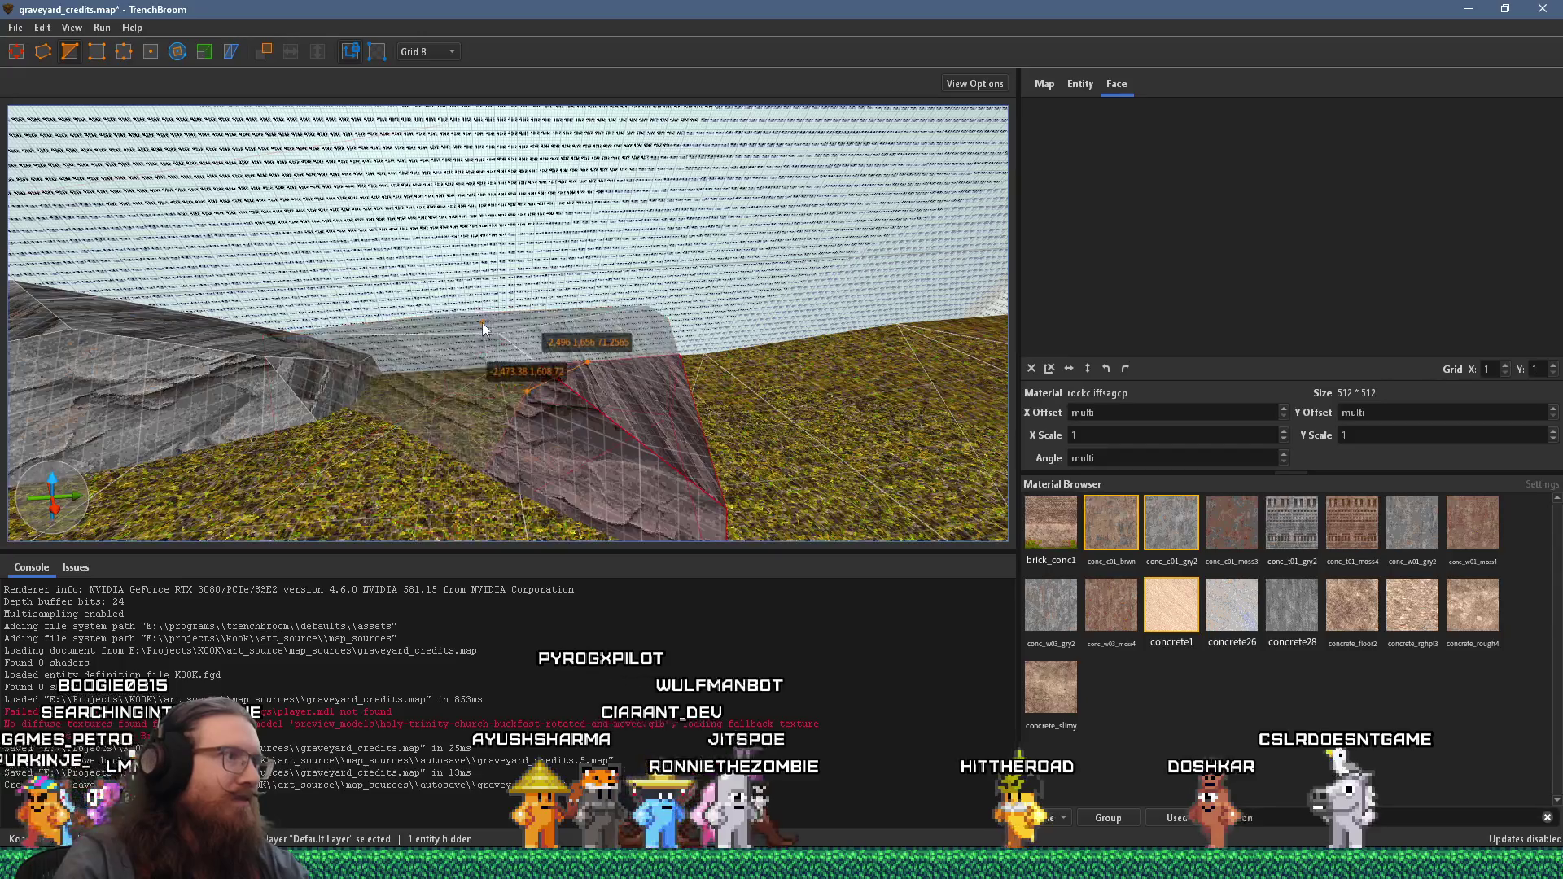
{"action": "left_click", "coordinate": [481, 322], "text": "shift"}
{"action": "key", "text": "Escape"}
{"action": "key", "text": "Escape"}
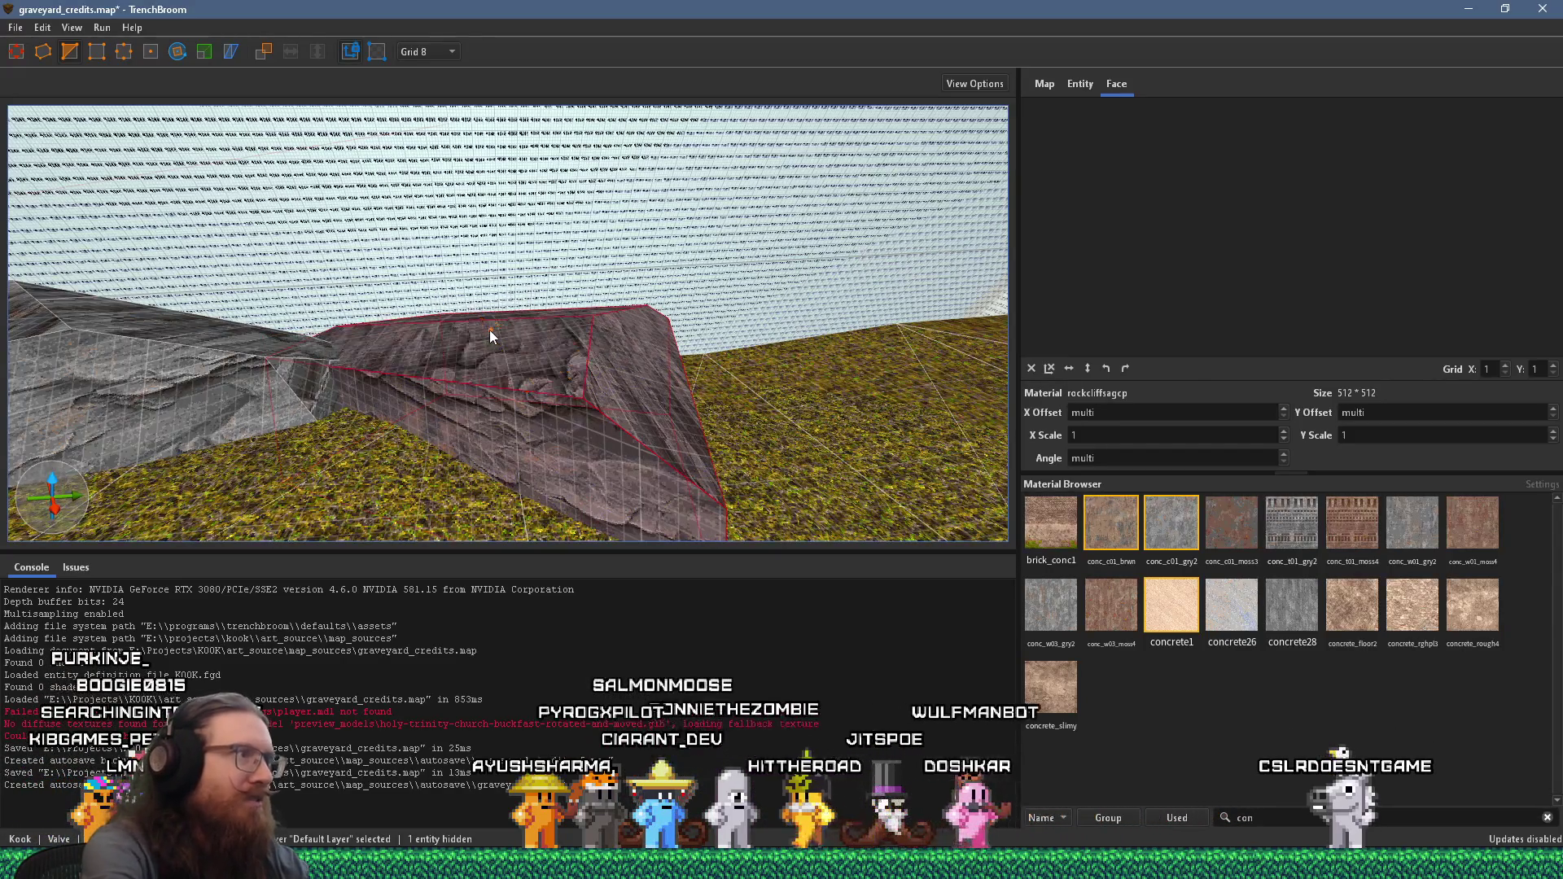
{"action": "mouse_move", "coordinate": [490, 330]}
{"action": "left_mouse_down"}
{"action": "mouse_move", "coordinate": [511, 394]}
{"action": "mouse_move", "coordinate": [324, 387]}
{"action": "mouse_move", "coordinate": [540, 425]}
{"action": "mouse_move", "coordinate": [610, 418]}
{"action": "mouse_move", "coordinate": [599, 275]}
{"action": "left_mouse_up"}
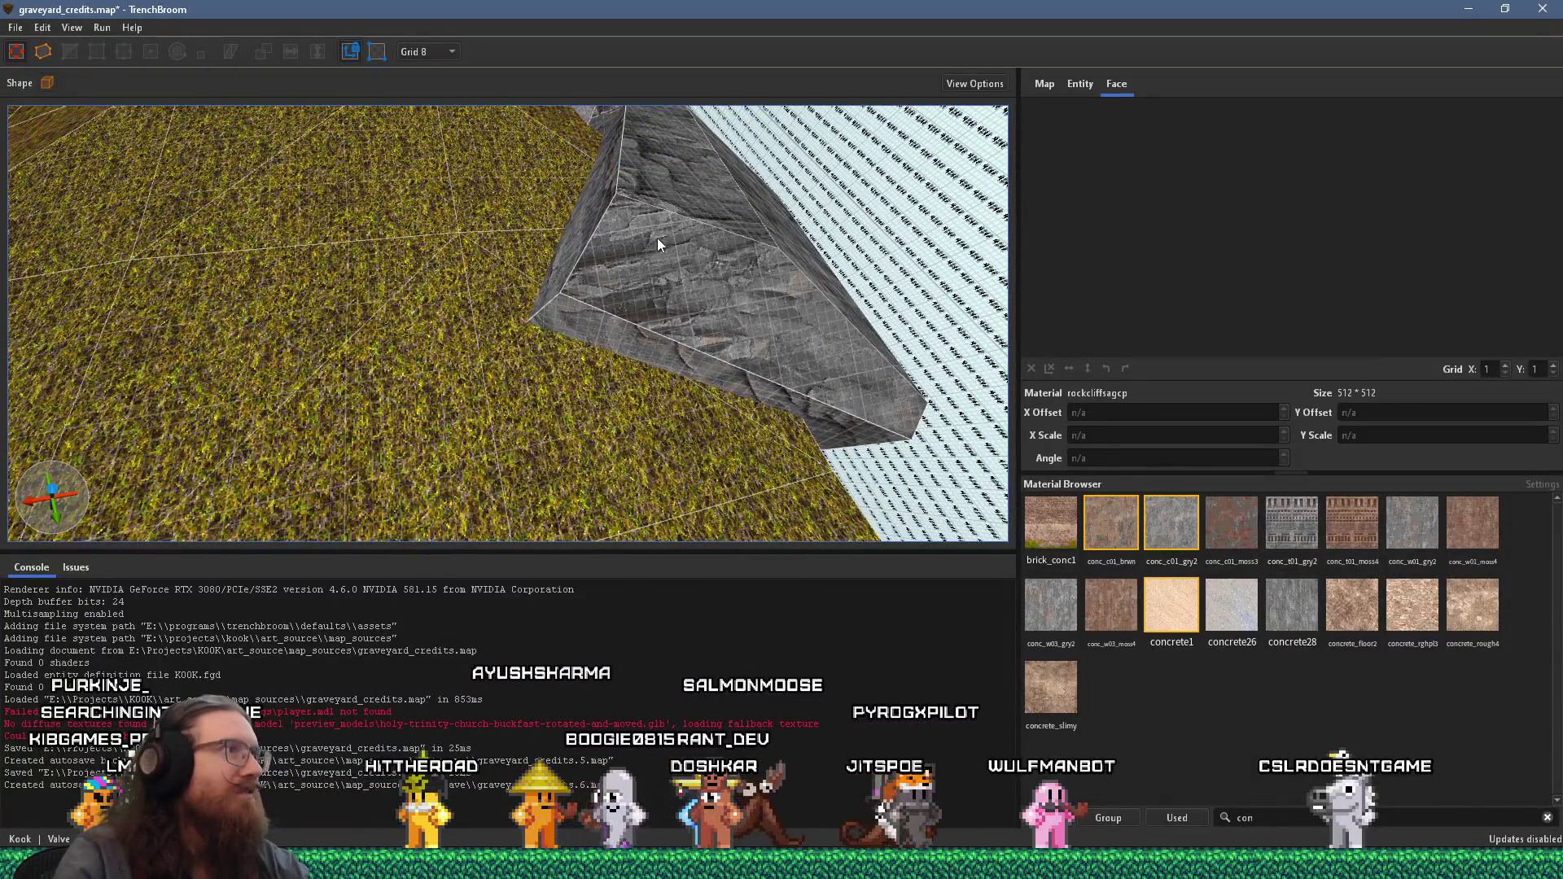
{"action": "key", "text": "ctrl+z"}
- Clip a triangular corner off the rock slab with a three-point cut
{"action": "key", "text": "c"}
{"action": "left_click", "coordinate": [586, 346]}
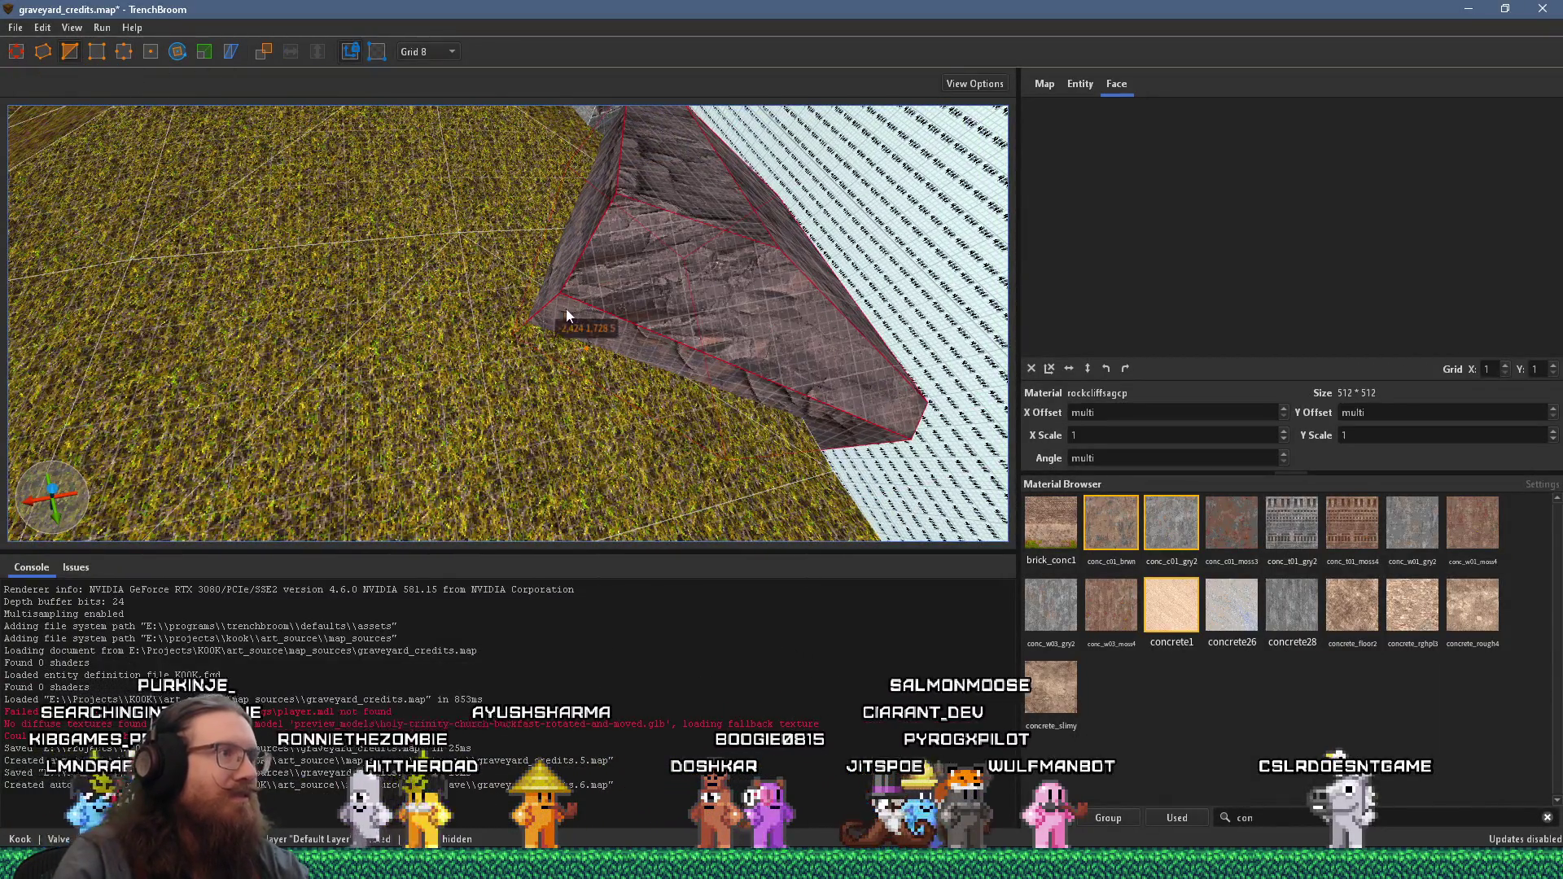
{"action": "left_click", "coordinate": [547, 248]}
{"action": "left_click", "coordinate": [609, 219]}
{"action": "key", "text": "Return"}
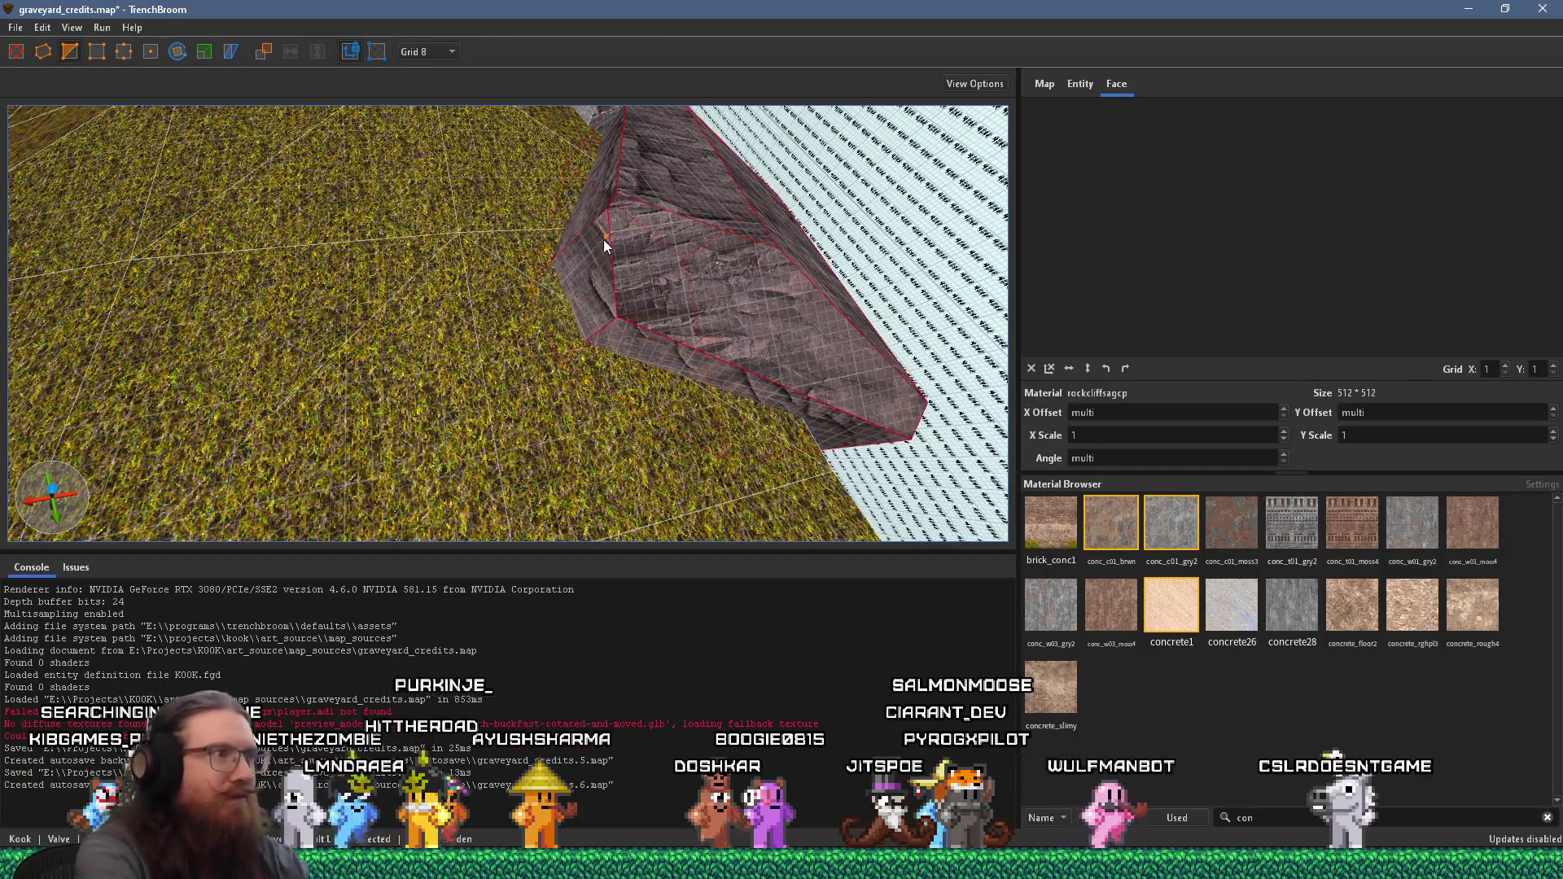
{"action": "mouse_move", "coordinate": [589, 275]}
{"action": "left_mouse_down"}
{"action": "mouse_move", "coordinate": [332, 417]}
{"action": "mouse_move", "coordinate": [471, 384]}
{"action": "mouse_move", "coordinate": [144, 87]}
{"action": "mouse_move", "coordinate": [471, 260]}
{"action": "left_mouse_up"}
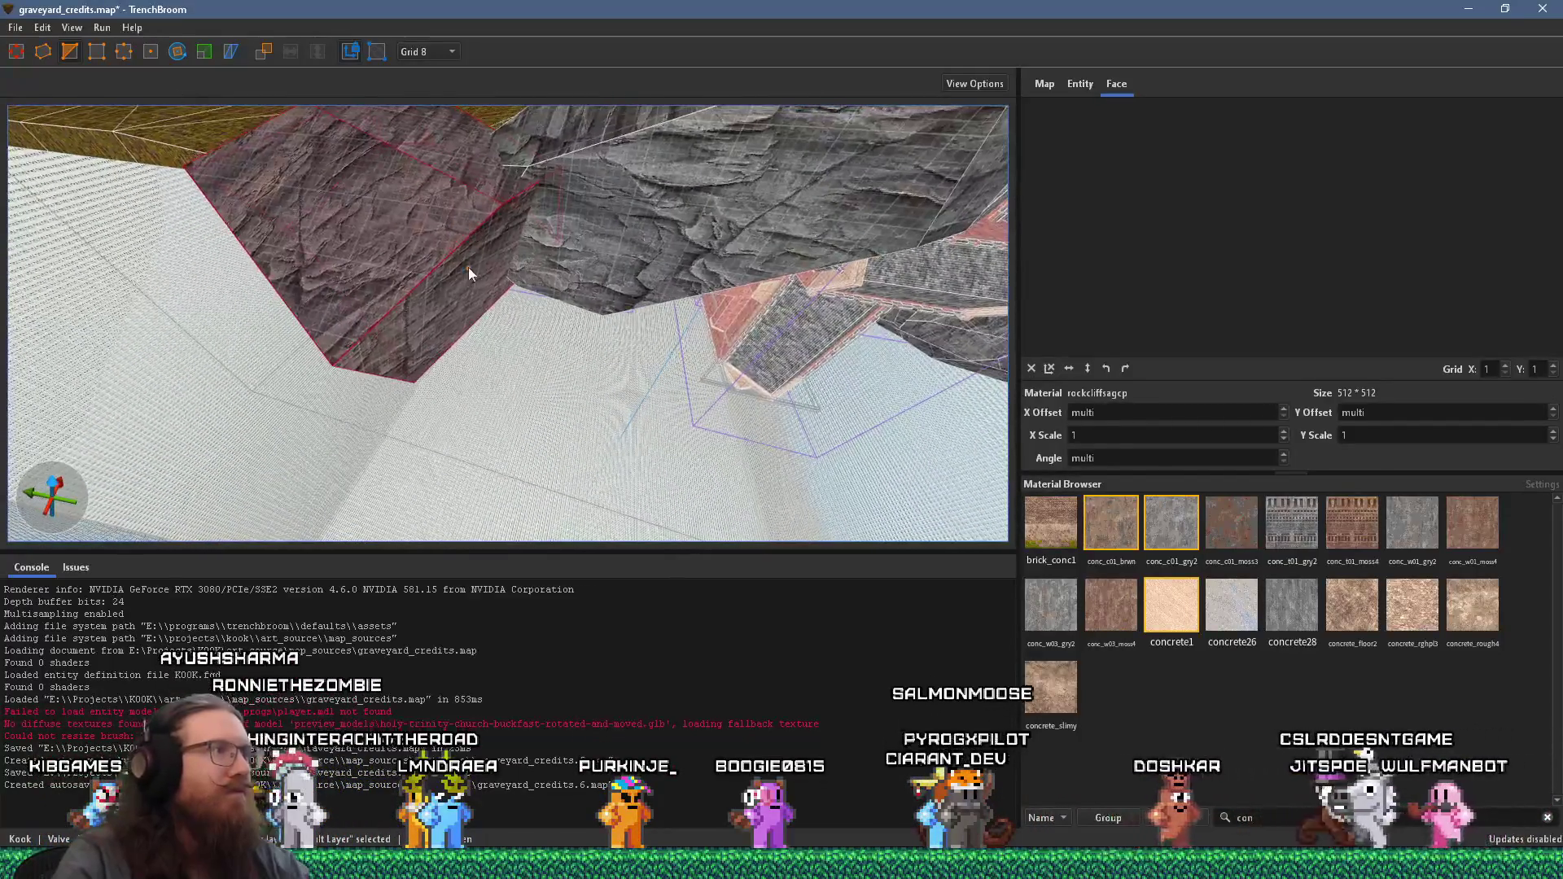
{"action": "left_click_drag", "start_coordinate": [399, 325], "coordinate": [485, 261]}
- Trim another corner running from the rock's underside toward its top
{"action": "left_click", "coordinate": [477, 246]}
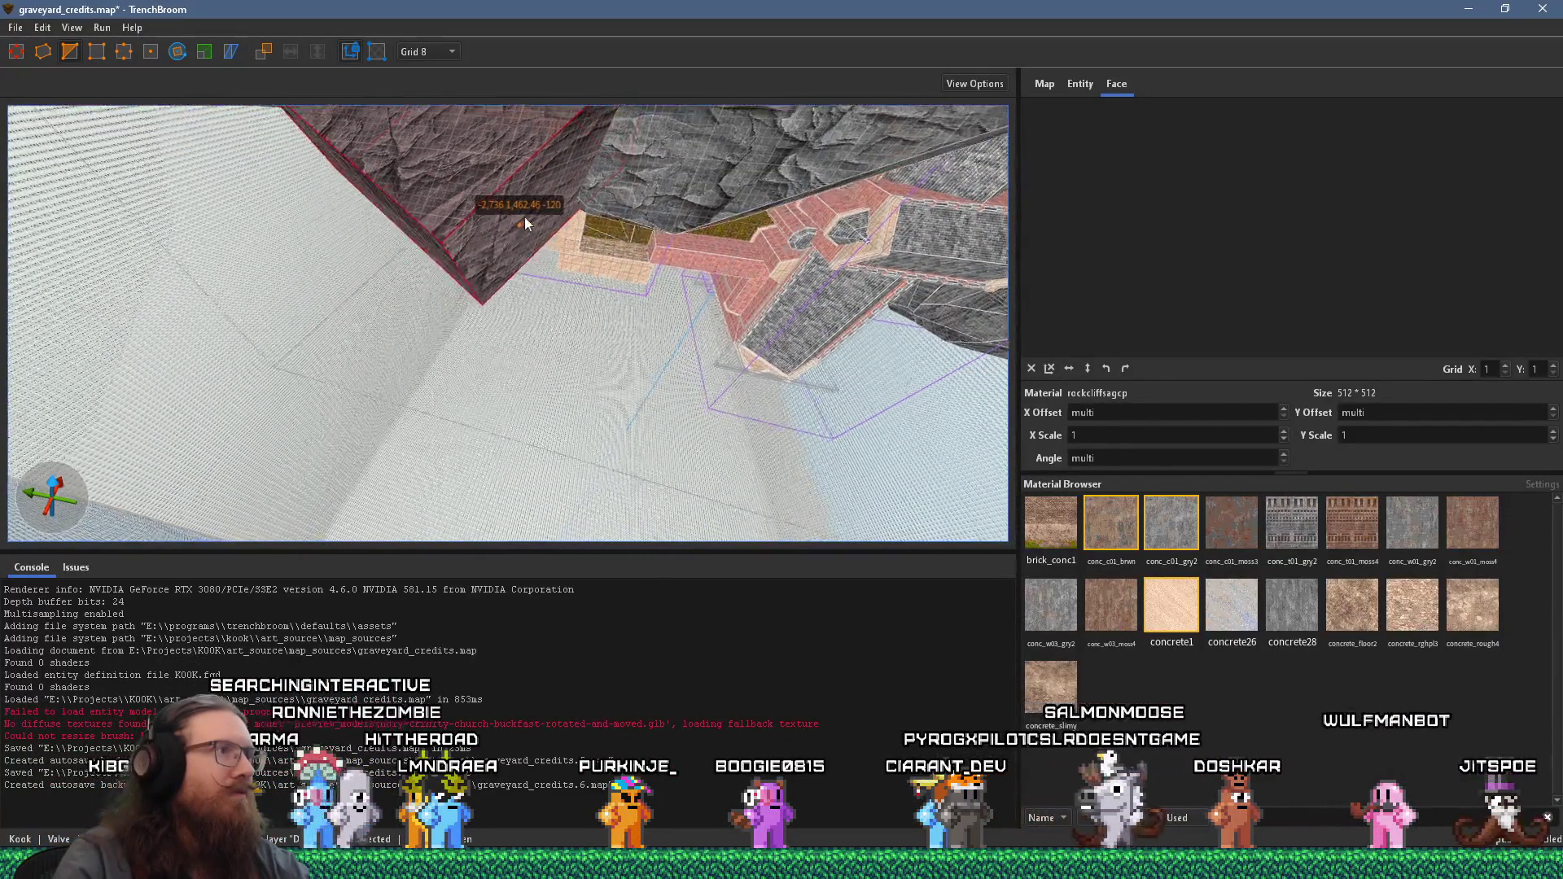
{"action": "left_click", "coordinate": [500, 192]}
{"action": "left_click", "coordinate": [560, 152]}
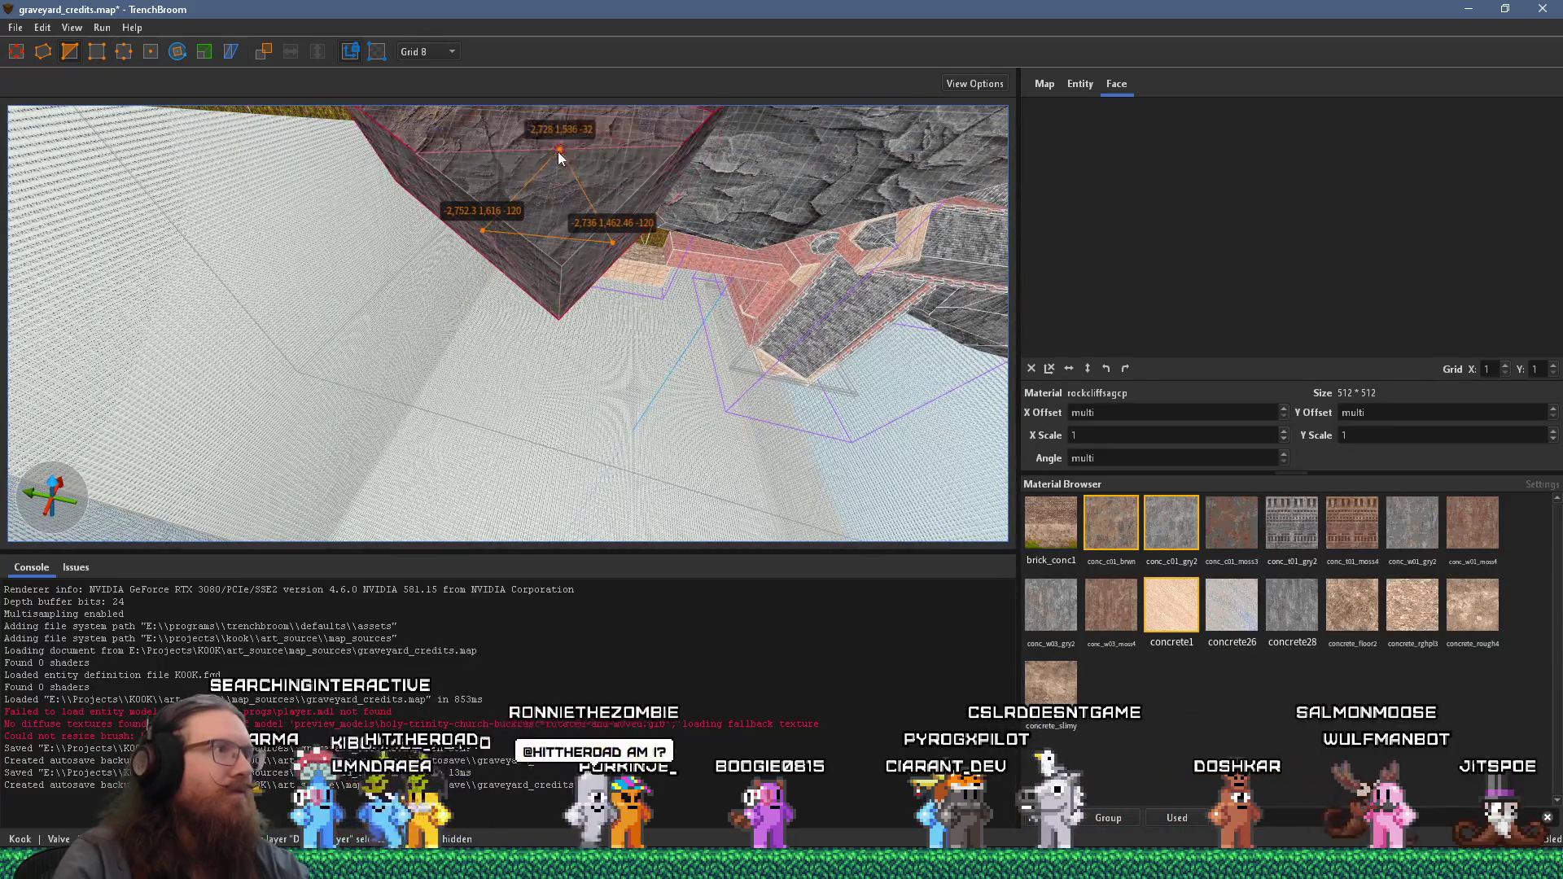
{"action": "key", "text": "Return"}
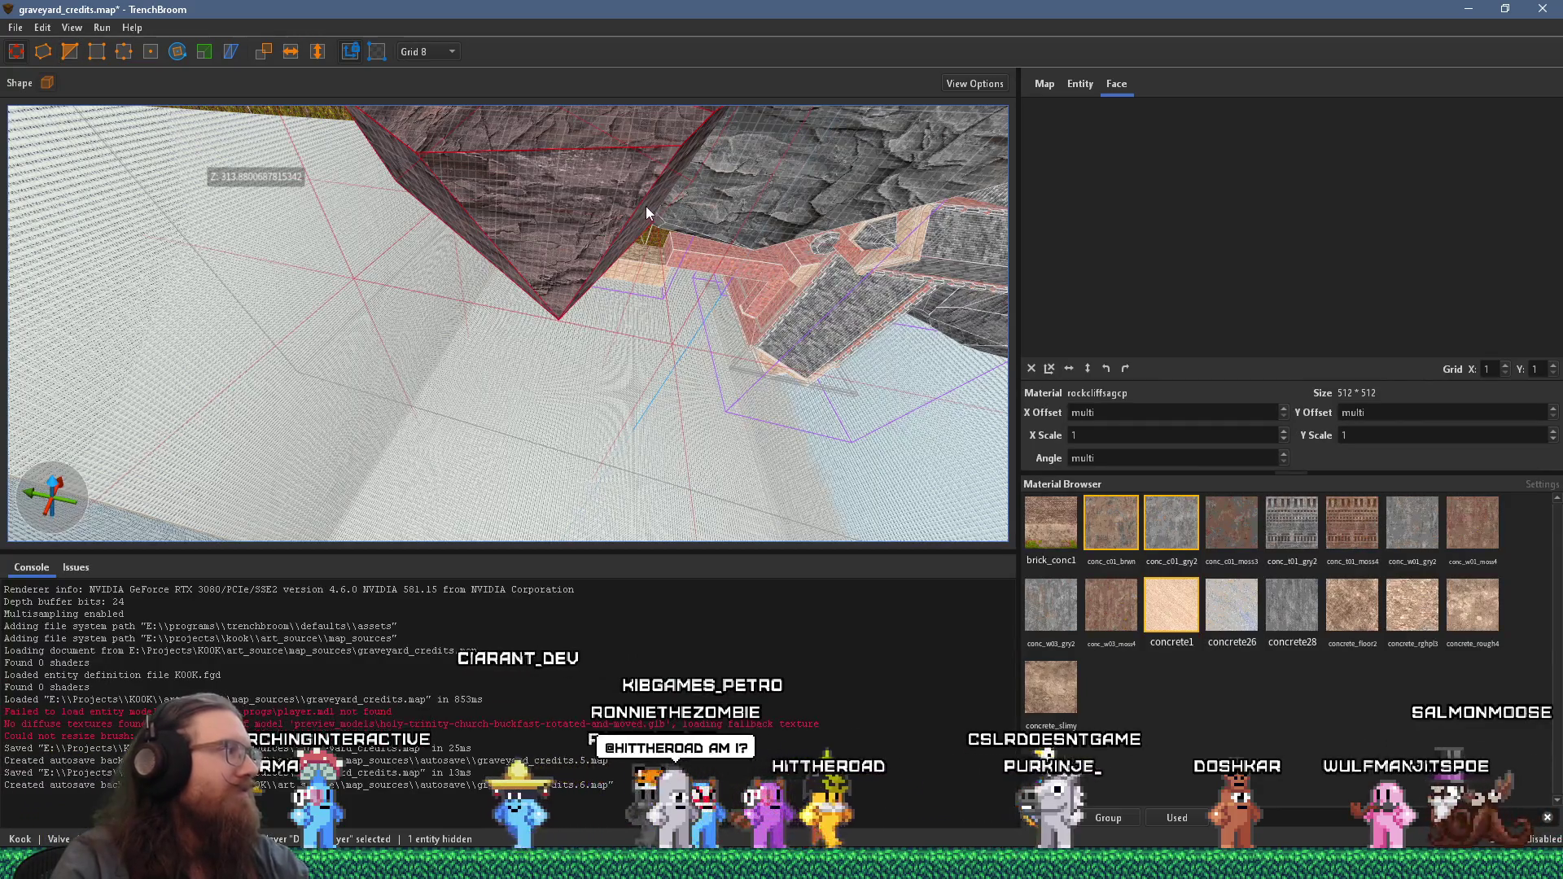
{"action": "mouse_move", "coordinate": [632, 197]}
{"action": "left_mouse_down"}
{"action": "mouse_move", "coordinate": [465, 423]}
{"action": "mouse_move", "coordinate": [473, 353]}
{"action": "mouse_move", "coordinate": [529, 265]}
{"action": "mouse_move", "coordinate": [467, 252]}
{"action": "mouse_move", "coordinate": [306, 285]}
{"action": "mouse_move", "coordinate": [540, 339]}
{"action": "mouse_move", "coordinate": [540, 301]}
{"action": "mouse_move", "coordinate": [498, 265]}
{"action": "mouse_move", "coordinate": [534, 427]}
{"action": "left_mouse_up"}
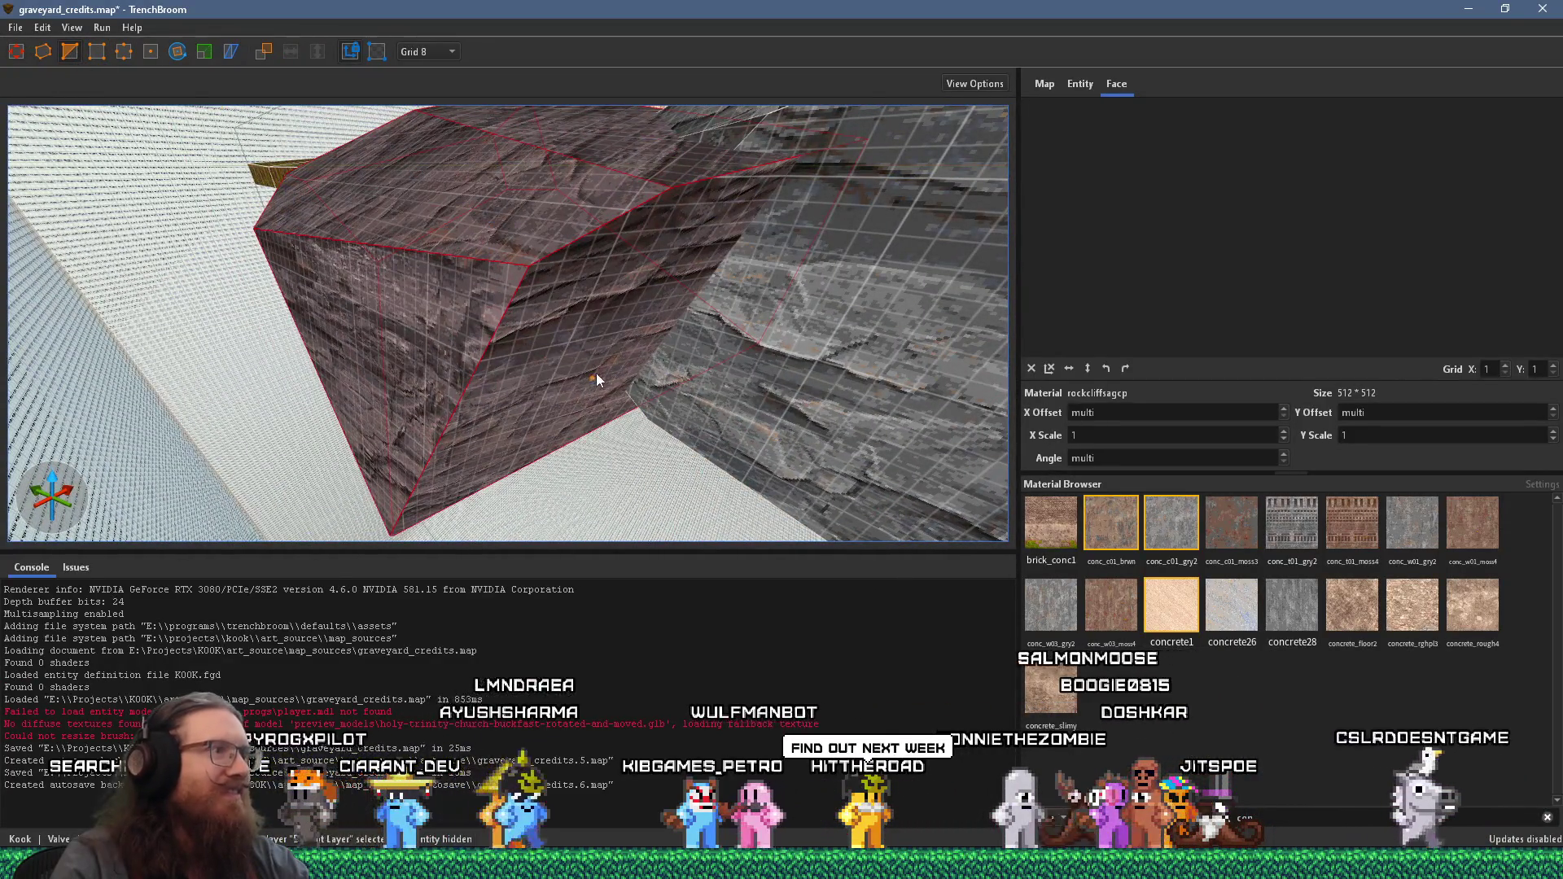
{"action": "left_click_drag", "start_coordinate": [584, 385], "coordinate": [539, 365]}
- Clip two more corners off the rock brush under the grass platform
{"action": "left_click", "coordinate": [528, 248], "text": "shift"}
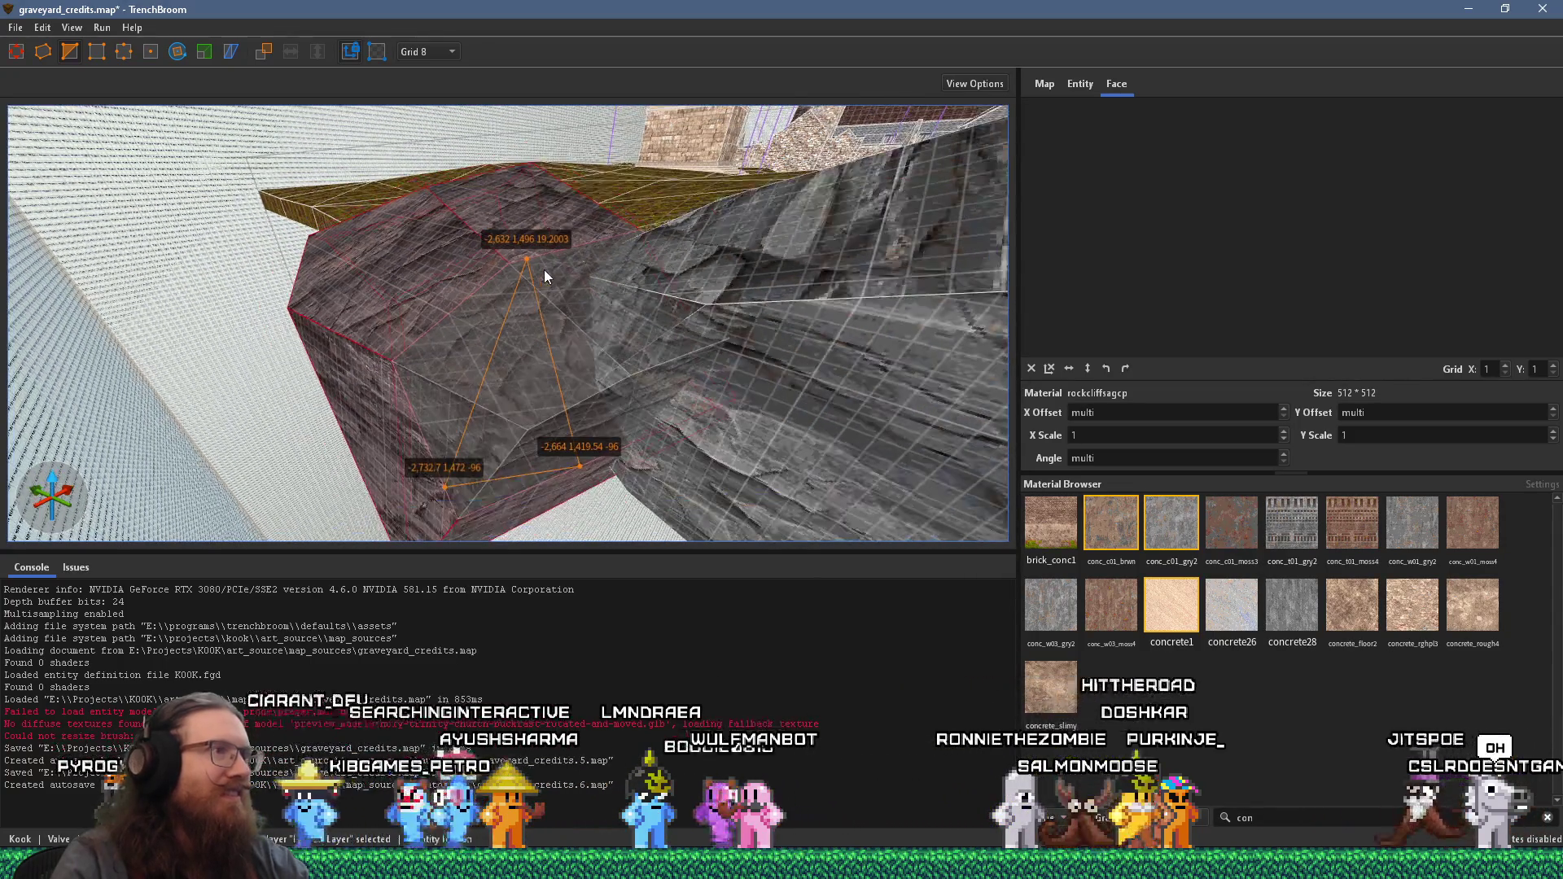
{"action": "mouse_move", "coordinate": [617, 176]}
{"action": "left_mouse_down"}
{"action": "mouse_move", "coordinate": [497, 313]}
{"action": "mouse_move", "coordinate": [464, 334]}
{"action": "mouse_move", "coordinate": [446, 319]}
{"action": "mouse_move", "coordinate": [415, 432]}
{"action": "mouse_move", "coordinate": [439, 519]}
{"action": "left_mouse_up"}
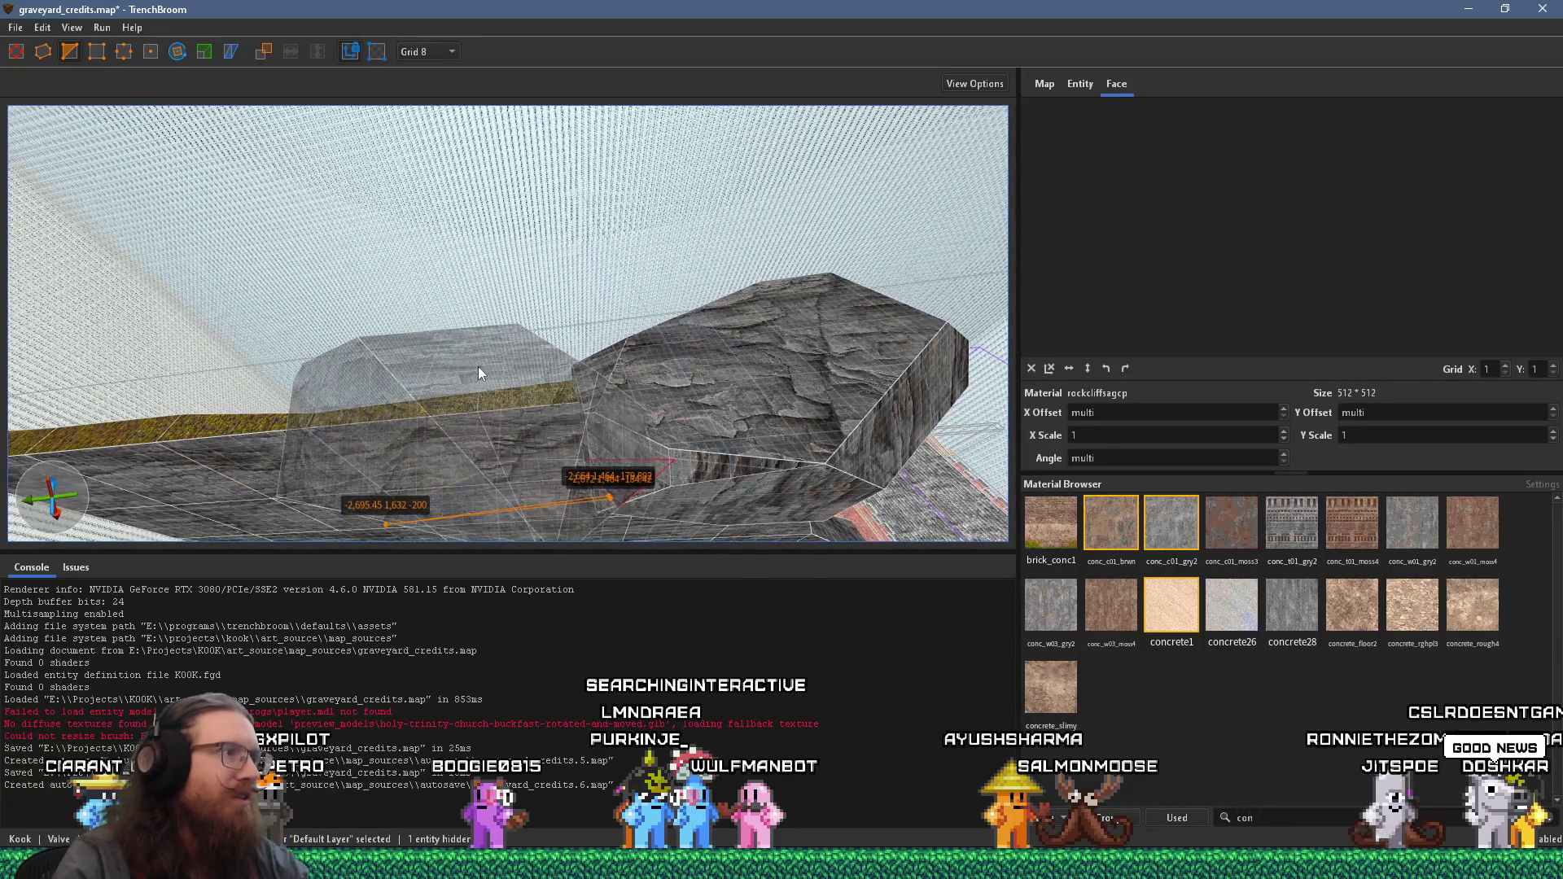
{"action": "left_click_drag", "start_coordinate": [122, 107], "coordinate": [551, 271]}
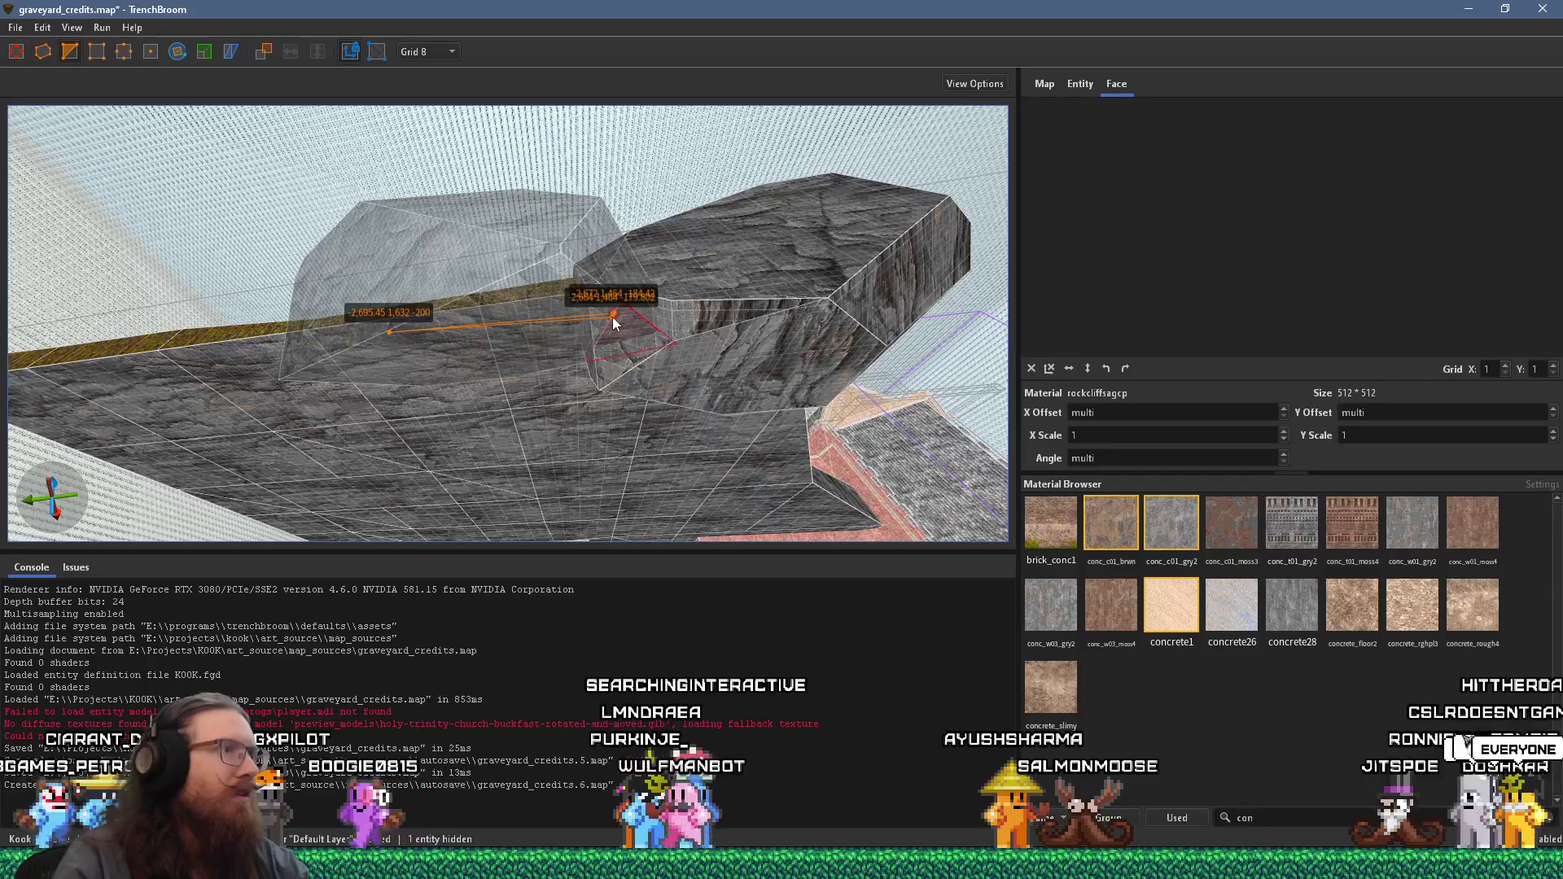
{"action": "left_click", "coordinate": [496, 206]}
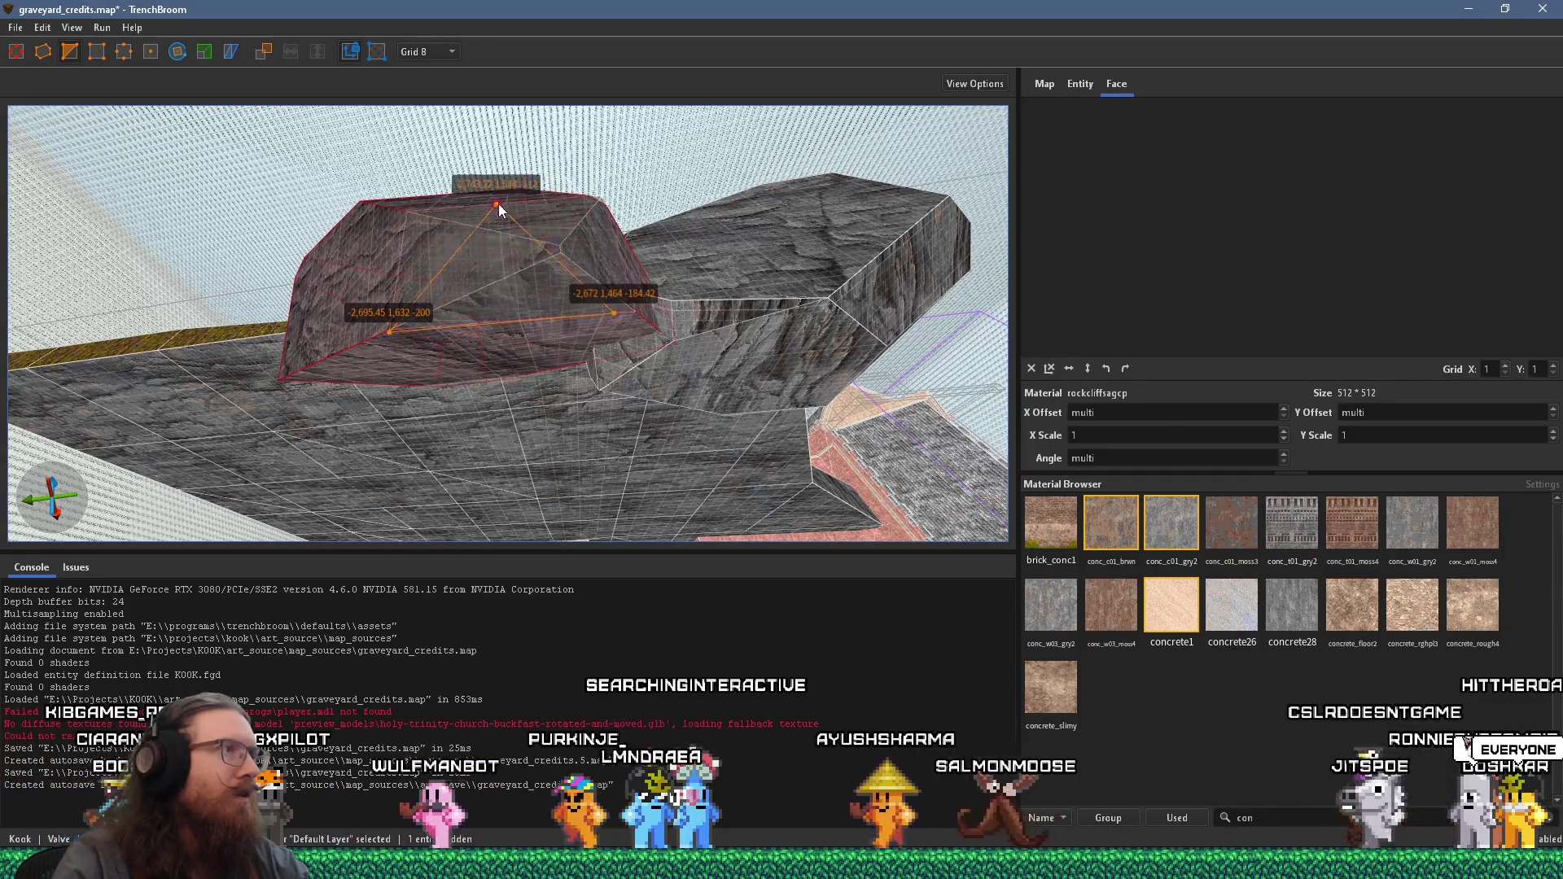
{"action": "key", "text": "Return"}
{"action": "mouse_move", "coordinate": [497, 203]}
{"action": "left_mouse_down"}
{"action": "mouse_move", "coordinate": [399, 292]}
{"action": "mouse_move", "coordinate": [676, 342]}
{"action": "mouse_move", "coordinate": [586, 331]}
{"action": "mouse_move", "coordinate": [617, 428]}
{"action": "mouse_move", "coordinate": [583, 493]}
{"action": "left_mouse_up"}
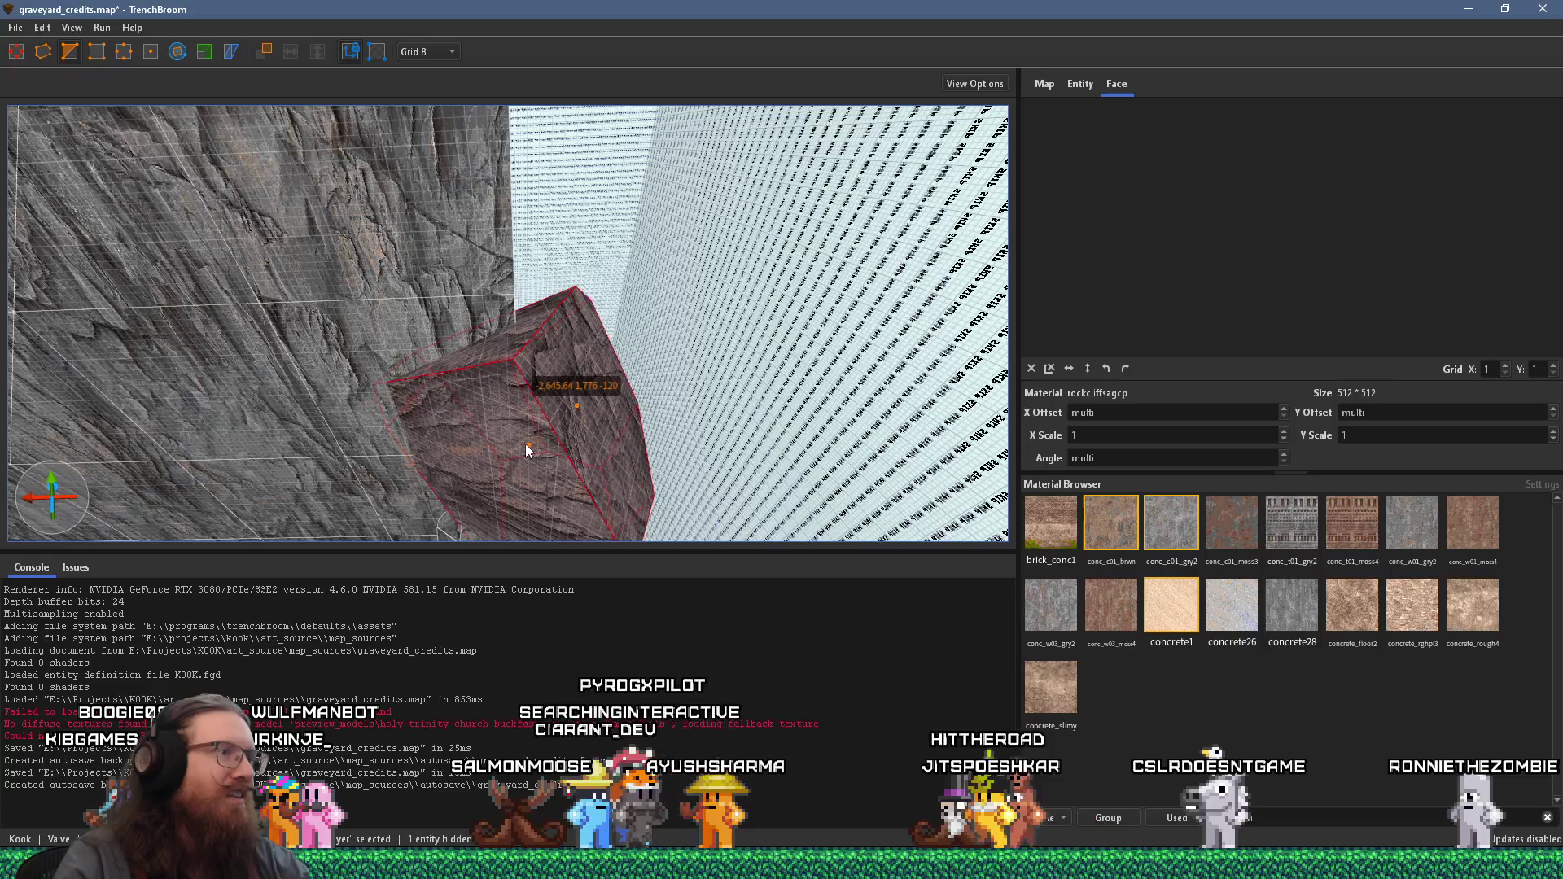
{"action": "left_click", "coordinate": [432, 403]}
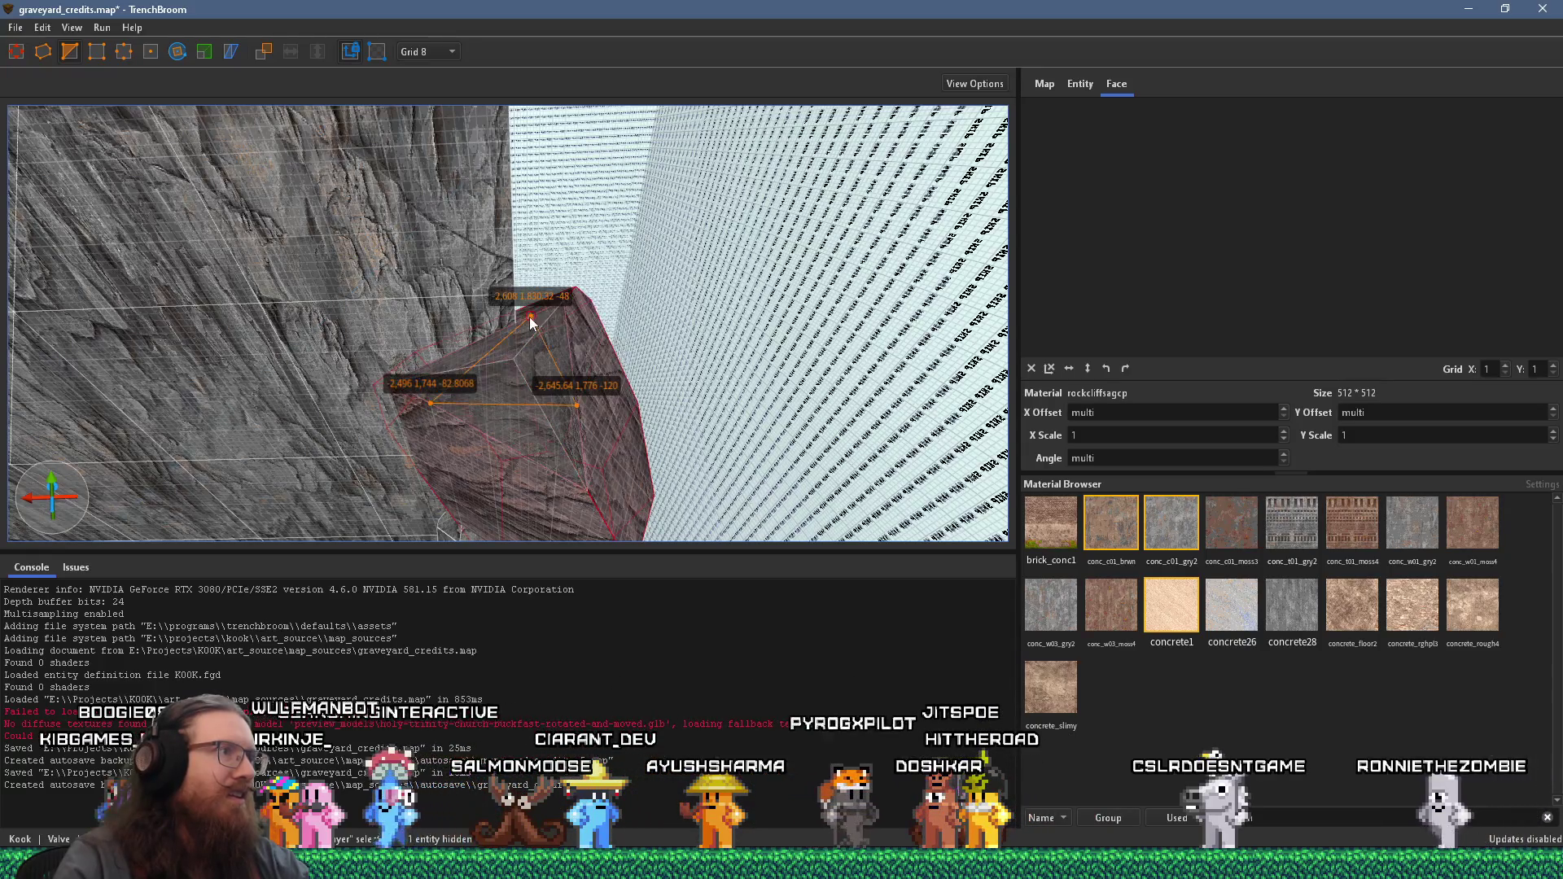
{"action": "key", "text": "Return"}
{"action": "mouse_move", "coordinate": [541, 329]}
{"action": "left_mouse_down"}
{"action": "mouse_move", "coordinate": [581, 360]}
{"action": "mouse_move", "coordinate": [210, 140]}
{"action": "mouse_move", "coordinate": [472, 223]}
{"action": "mouse_move", "coordinate": [485, 61]}
{"action": "mouse_move", "coordinate": [809, 63]}
{"action": "mouse_move", "coordinate": [283, 50]}
{"action": "left_mouse_up"}
{"action": "scroll", "coordinate": [422, 262], "scroll_direction": "up", "scroll_amount": 6}
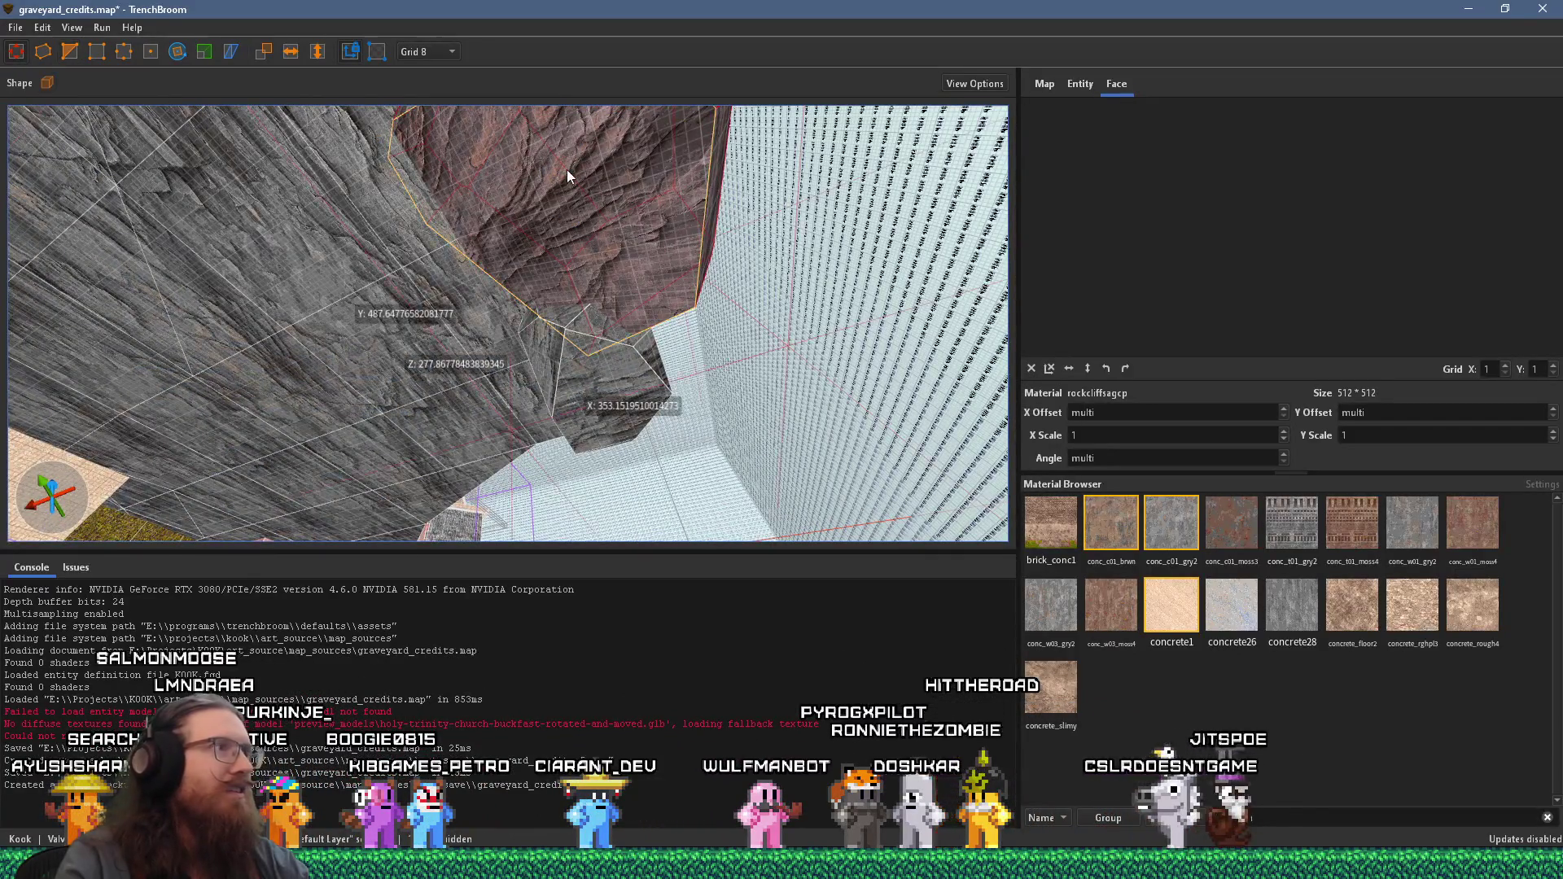
- Reselect the rock brush and clip another facet into its underside
{"action": "left_click", "coordinate": [540, 181]}
{"action": "mouse_move", "coordinate": [518, 227]}
{"action": "left_mouse_down"}
{"action": "mouse_move", "coordinate": [242, 399]}
{"action": "mouse_move", "coordinate": [114, 138]}
{"action": "left_mouse_up"}
{"action": "left_click", "coordinate": [70, 53]}
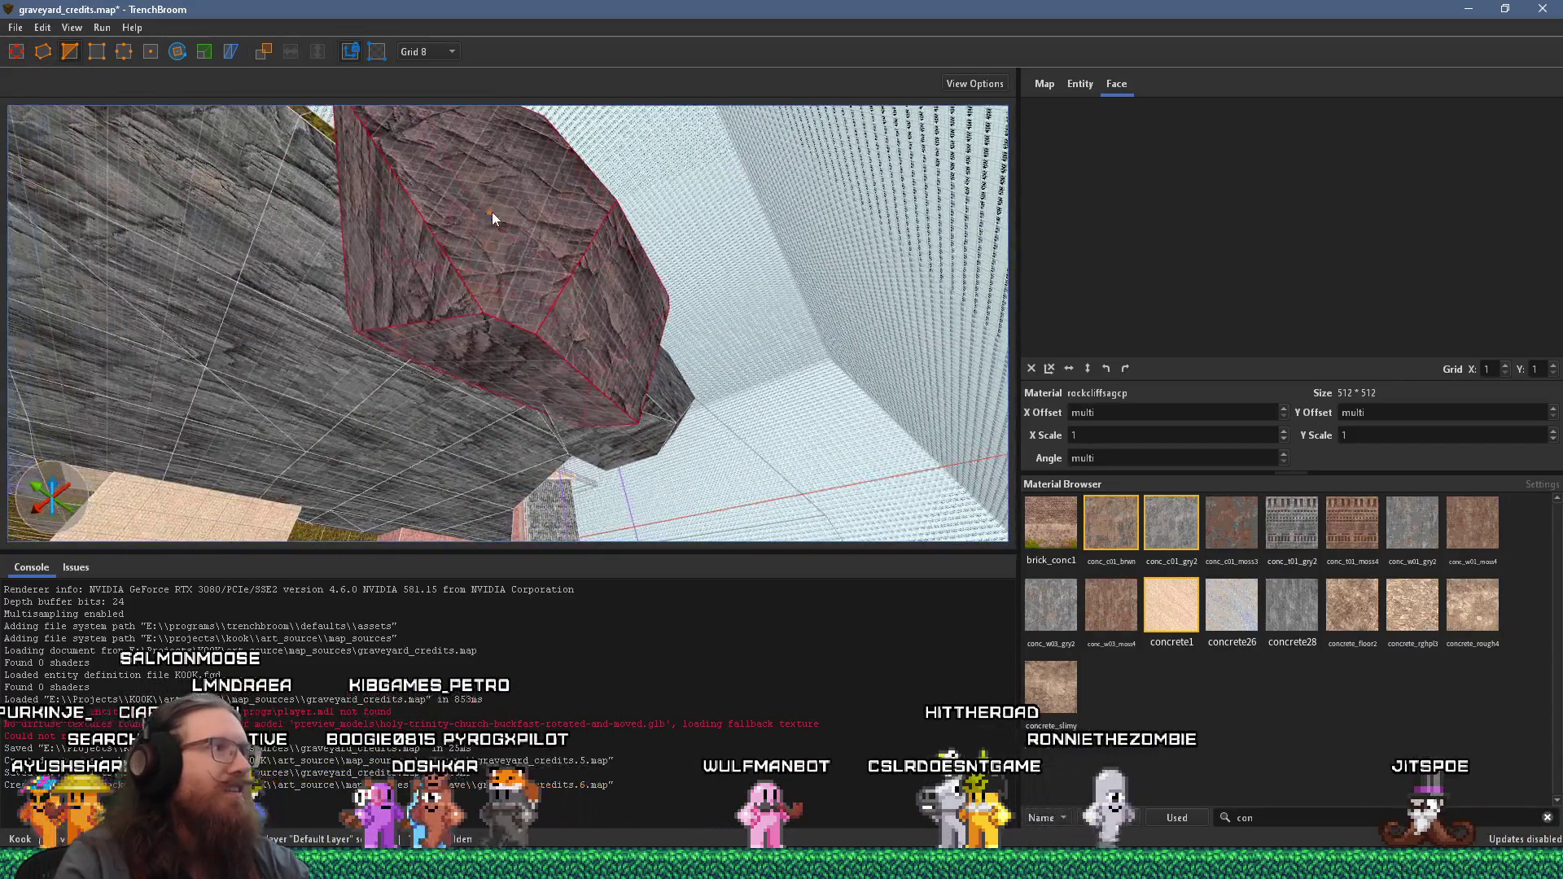
{"action": "left_click", "coordinate": [617, 311]}
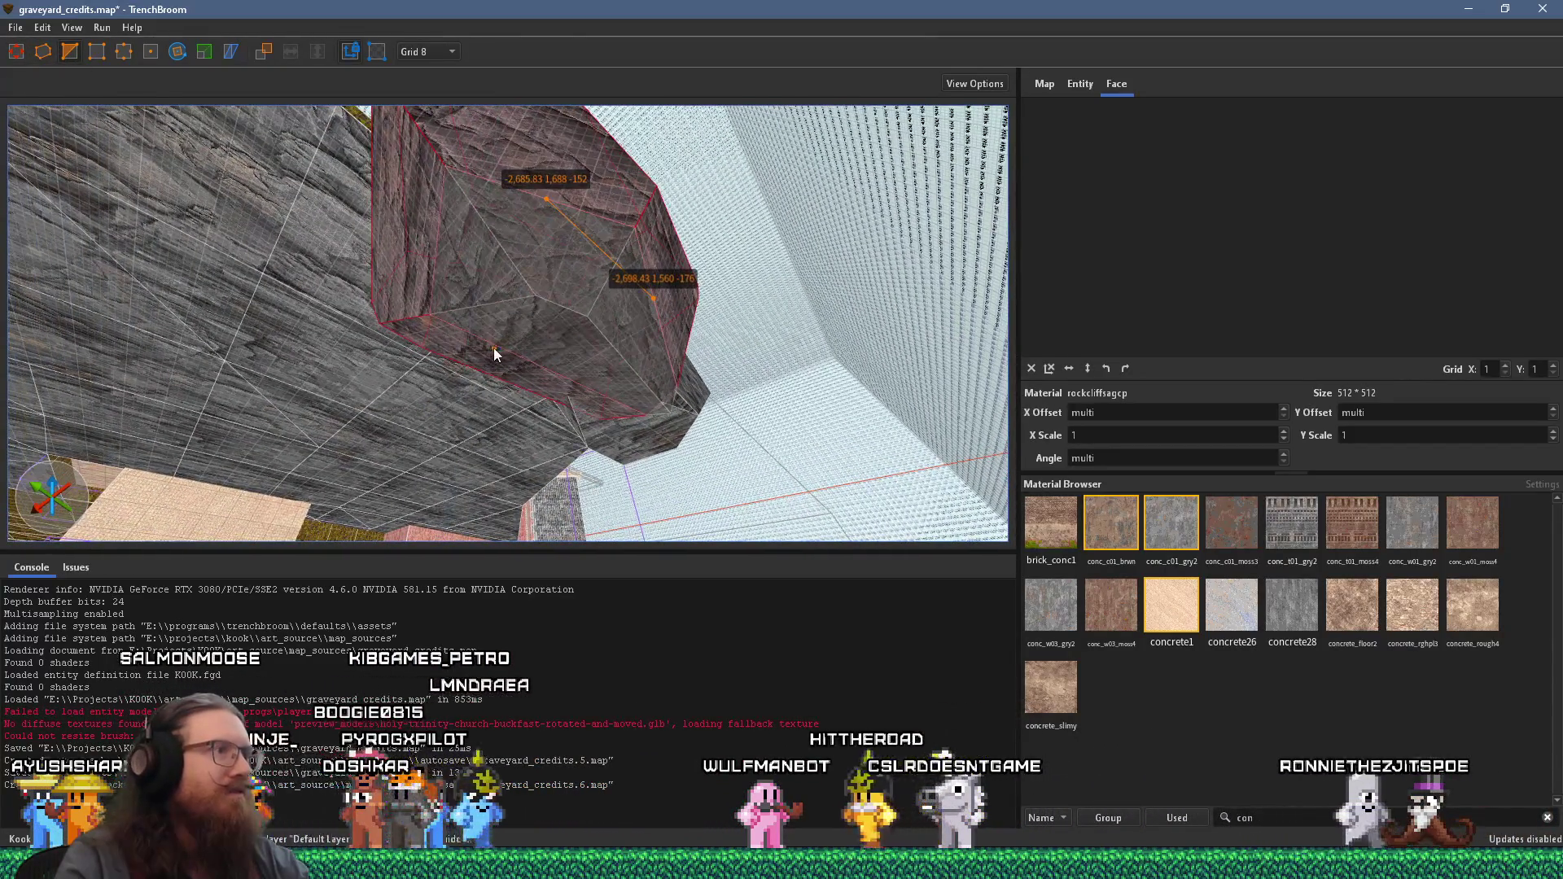
{"action": "key", "text": "Return"}
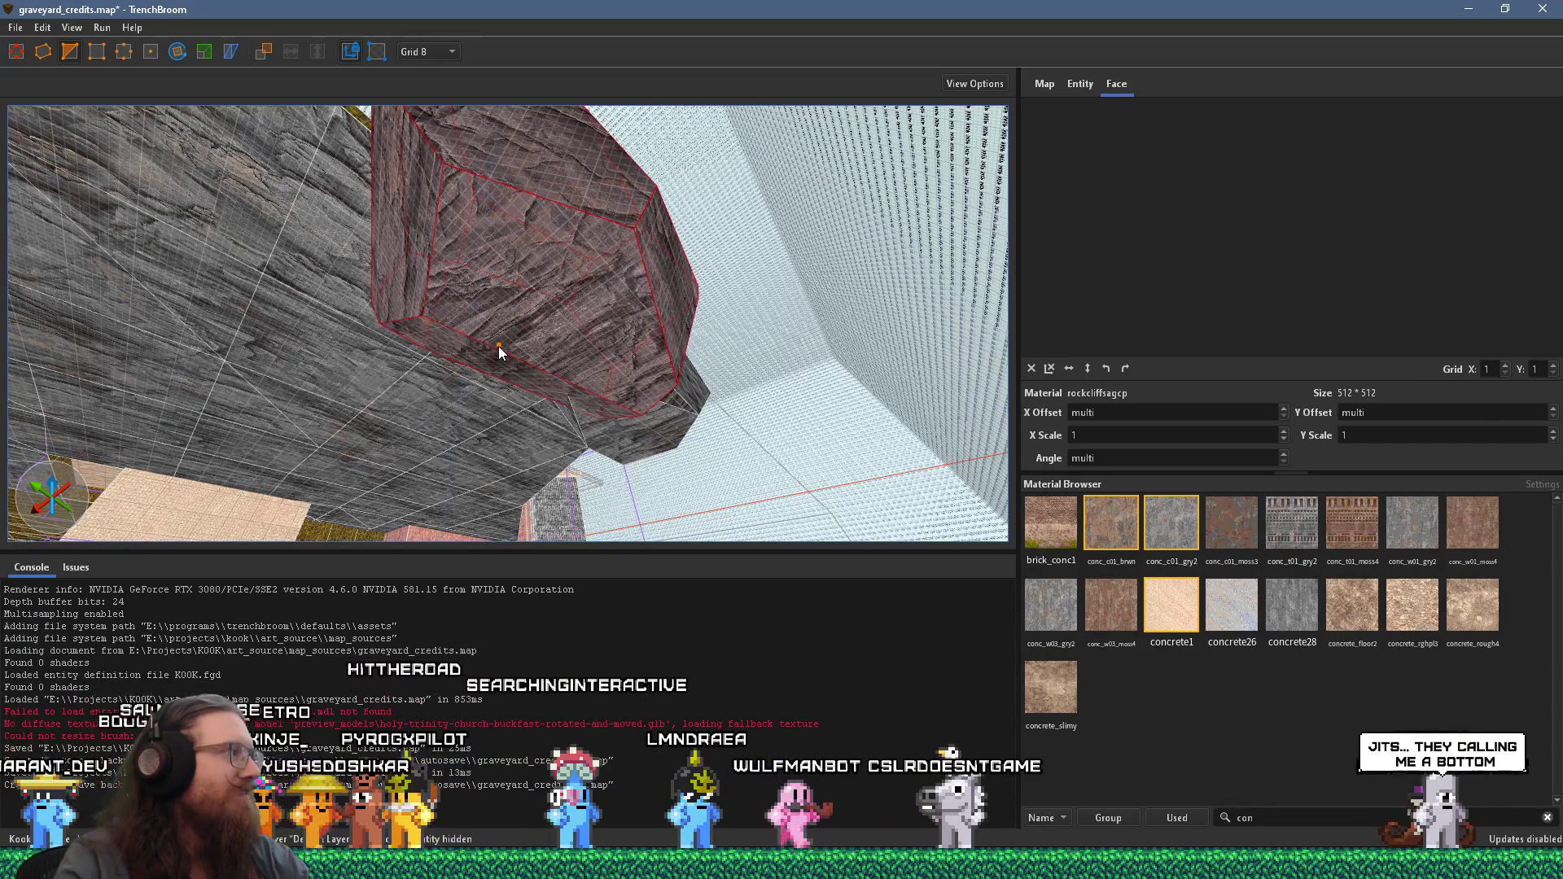
- Drag a rock corner vertex to reshape the boulder, then deselect it
{"action": "mouse_move", "coordinate": [554, 246]}
{"action": "left_mouse_down"}
{"action": "mouse_move", "coordinate": [640, 488]}
{"action": "mouse_move", "coordinate": [553, 326]}
{"action": "mouse_move", "coordinate": [381, 122]}
{"action": "mouse_move", "coordinate": [425, 406]}
{"action": "mouse_move", "coordinate": [423, 352]}
{"action": "mouse_move", "coordinate": [324, 297]}
{"action": "mouse_move", "coordinate": [436, 287]}
{"action": "mouse_move", "coordinate": [471, 246]}
{"action": "mouse_move", "coordinate": [485, 307]}
{"action": "mouse_move", "coordinate": [472, 295]}
{"action": "left_mouse_up"}
{"action": "mouse_move", "coordinate": [512, 224]}
{"action": "left_mouse_down"}
{"action": "mouse_move", "coordinate": [584, 222]}
{"action": "mouse_move", "coordinate": [464, 248]}
{"action": "mouse_move", "coordinate": [416, 319]}
{"action": "mouse_move", "coordinate": [511, 293]}
{"action": "mouse_move", "coordinate": [415, 119]}
{"action": "left_mouse_up"}
{"action": "mouse_move", "coordinate": [422, 172]}
{"action": "left_mouse_down"}
{"action": "mouse_move", "coordinate": [407, 325]}
{"action": "mouse_move", "coordinate": [373, 405]}
{"action": "mouse_move", "coordinate": [297, 412]}
{"action": "left_mouse_up"}
{"action": "key", "text": "Escape"}
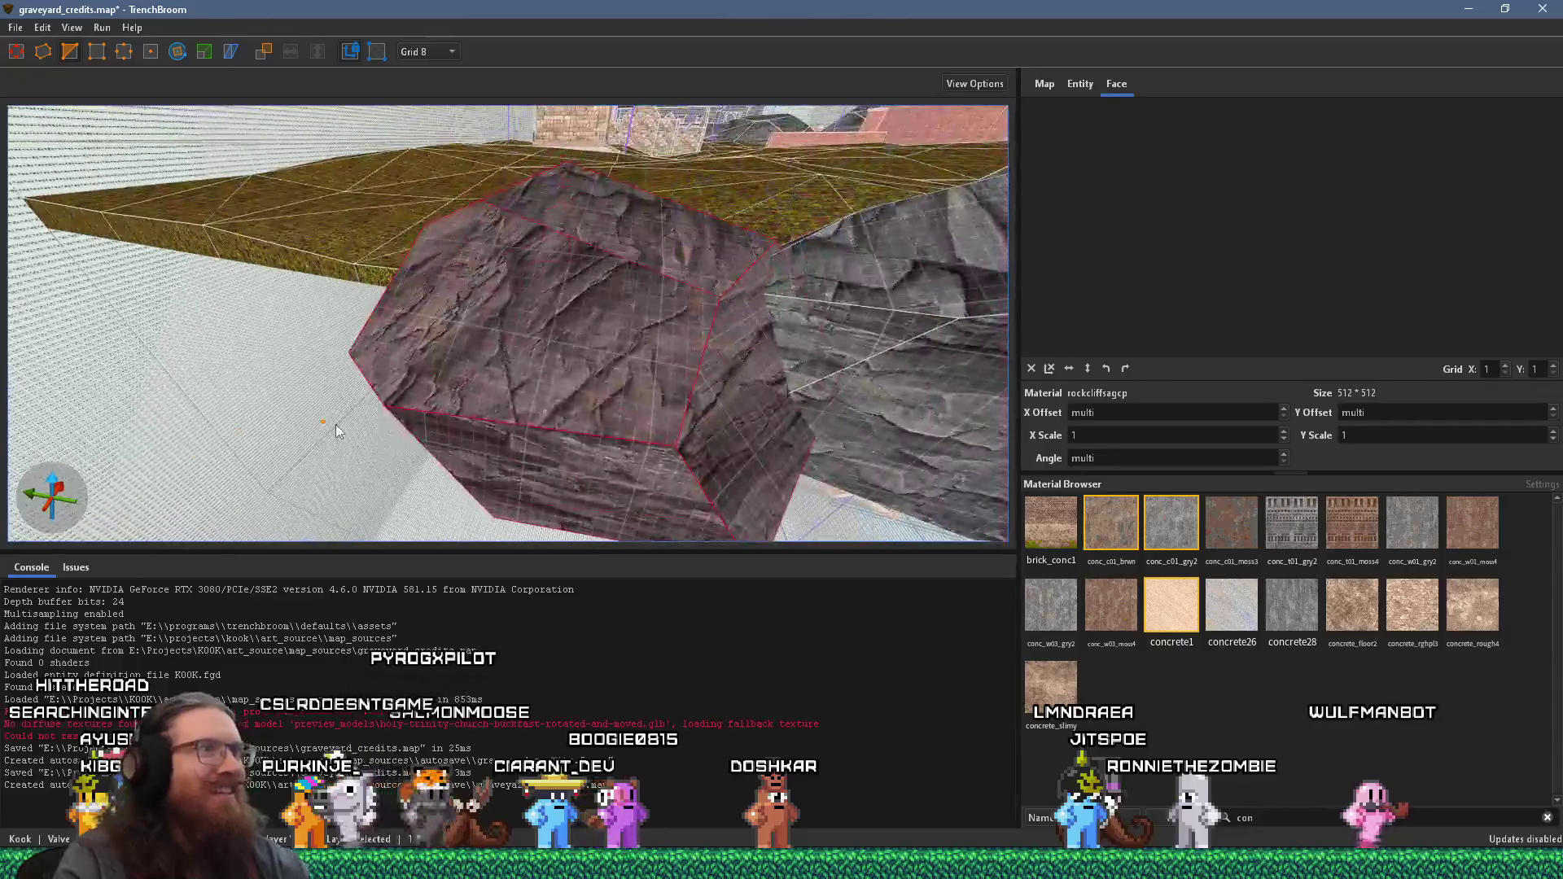
- Reset the reshaped rock brush's texture X/Y offsets to 0
{"action": "key", "text": "w"}
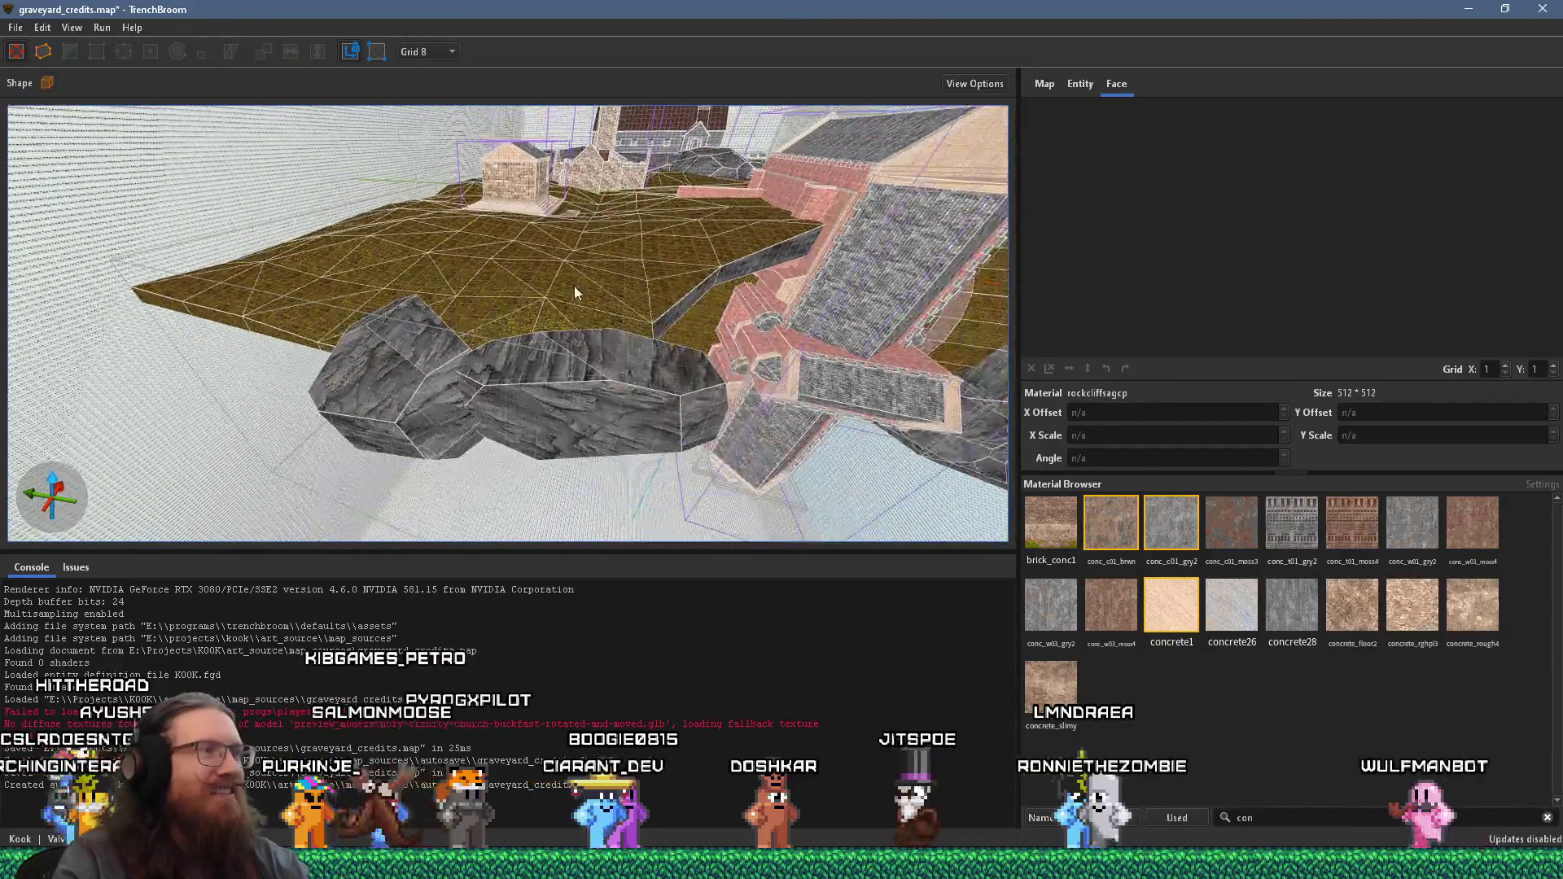
{"action": "left_click", "coordinate": [519, 290]}
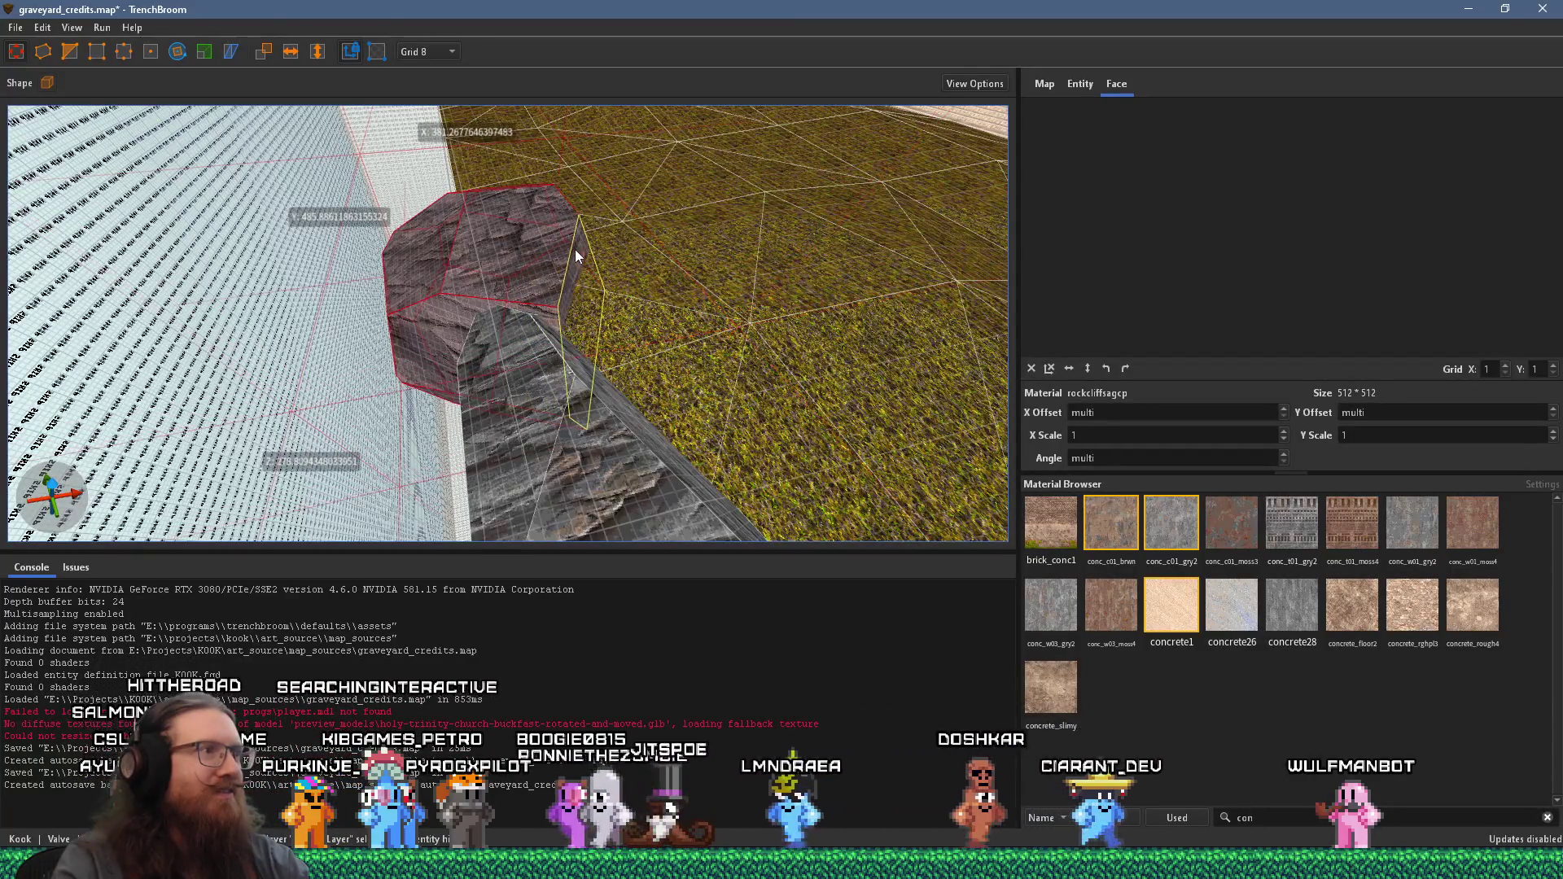
{"action": "key", "text": "w"}
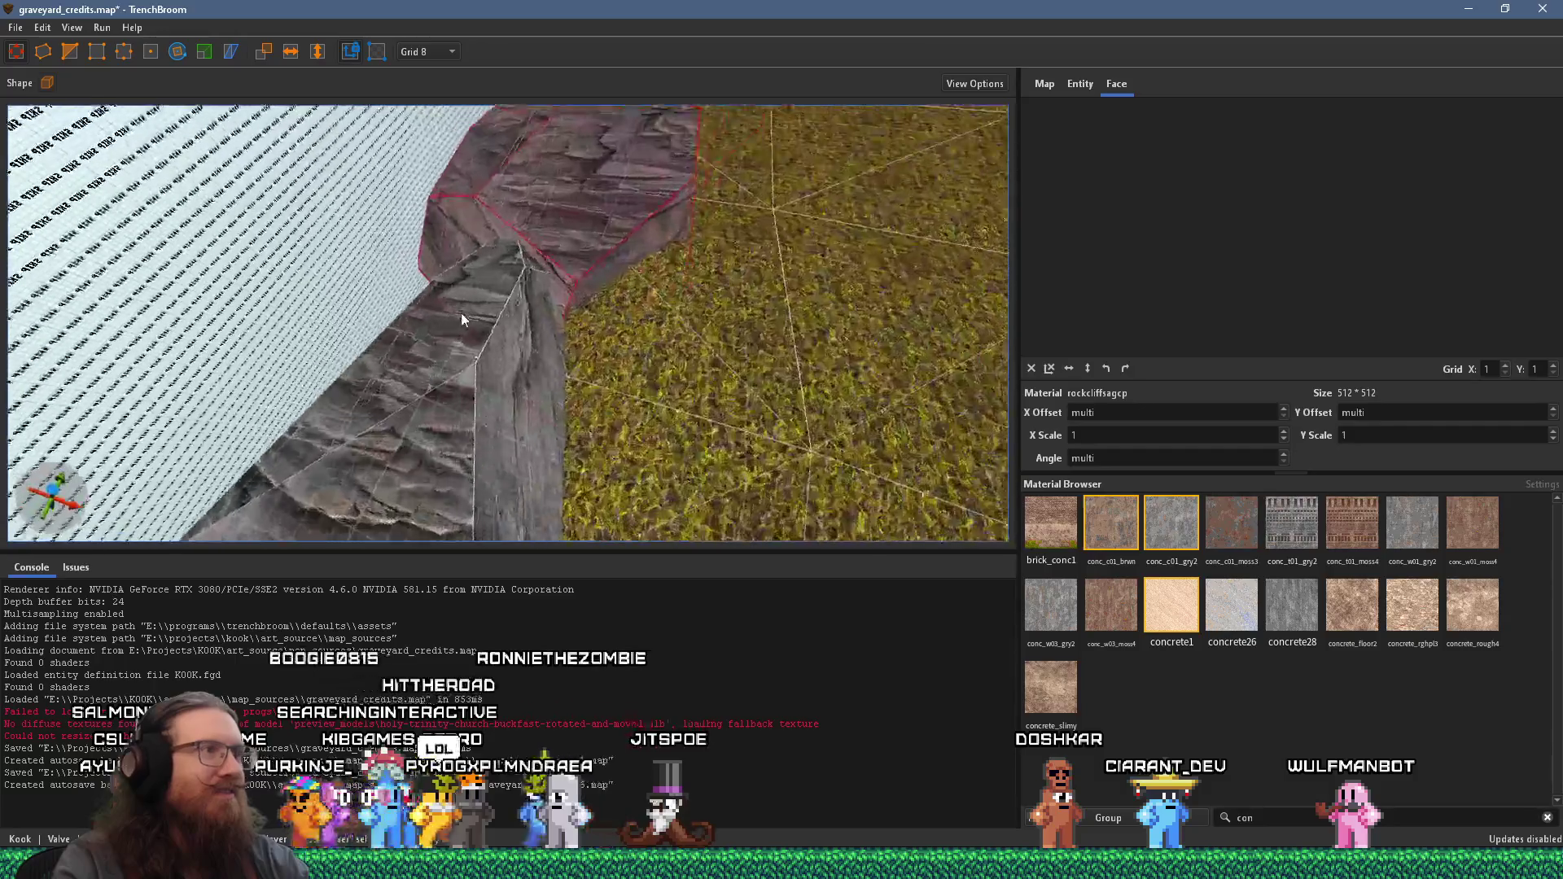
{"action": "left_click_drag", "start_coordinate": [594, 215], "coordinate": [531, 241]}
{"action": "key", "text": "Escape"}
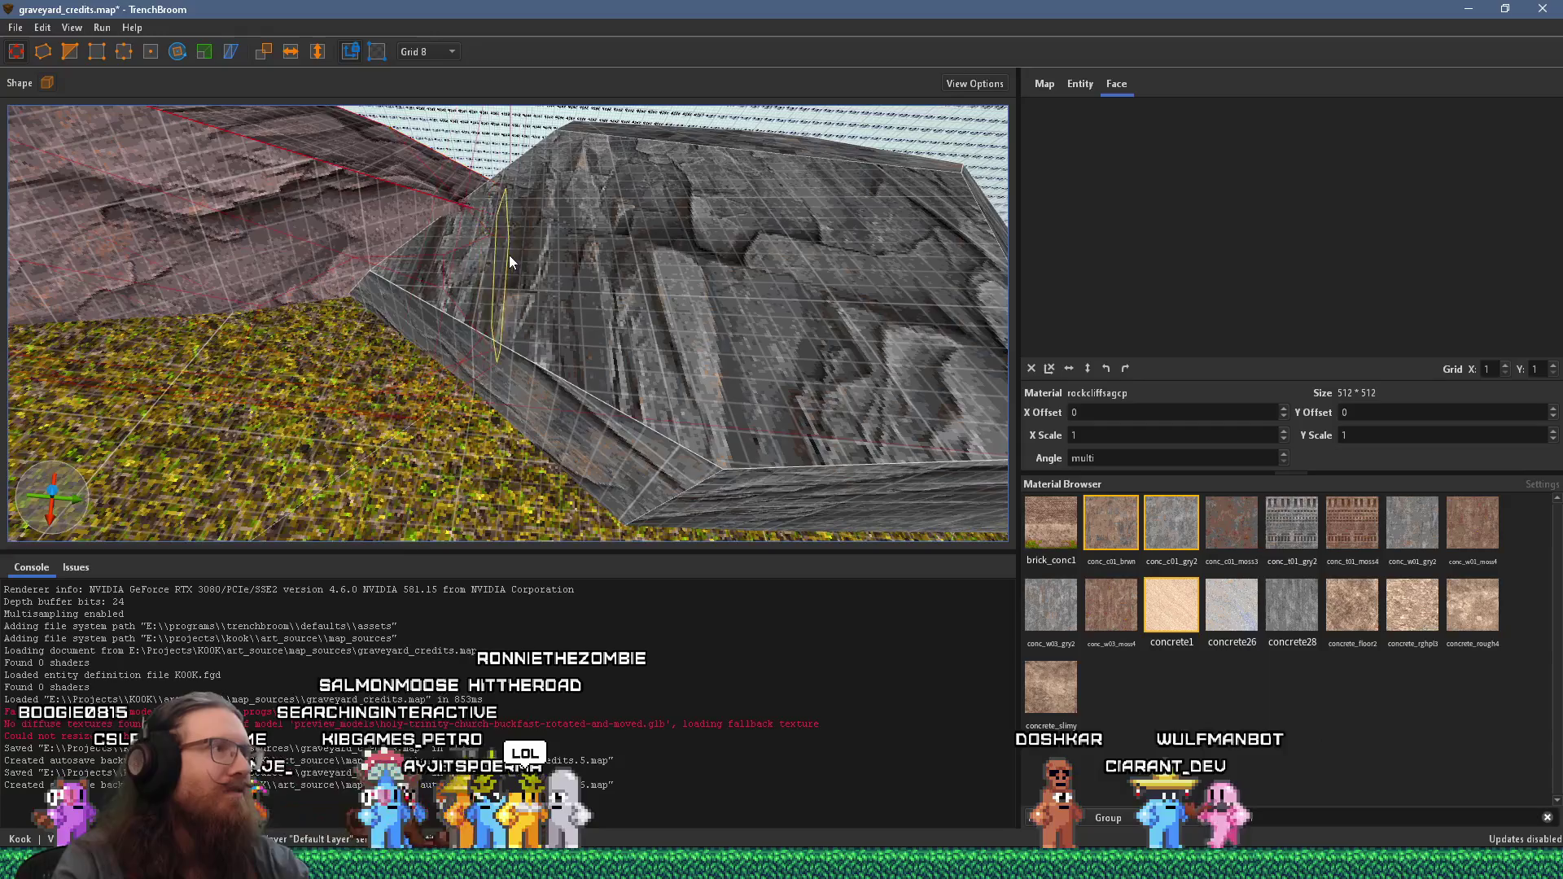
- Select the right rock brush and move in close to it
{"action": "key", "text": "s"}
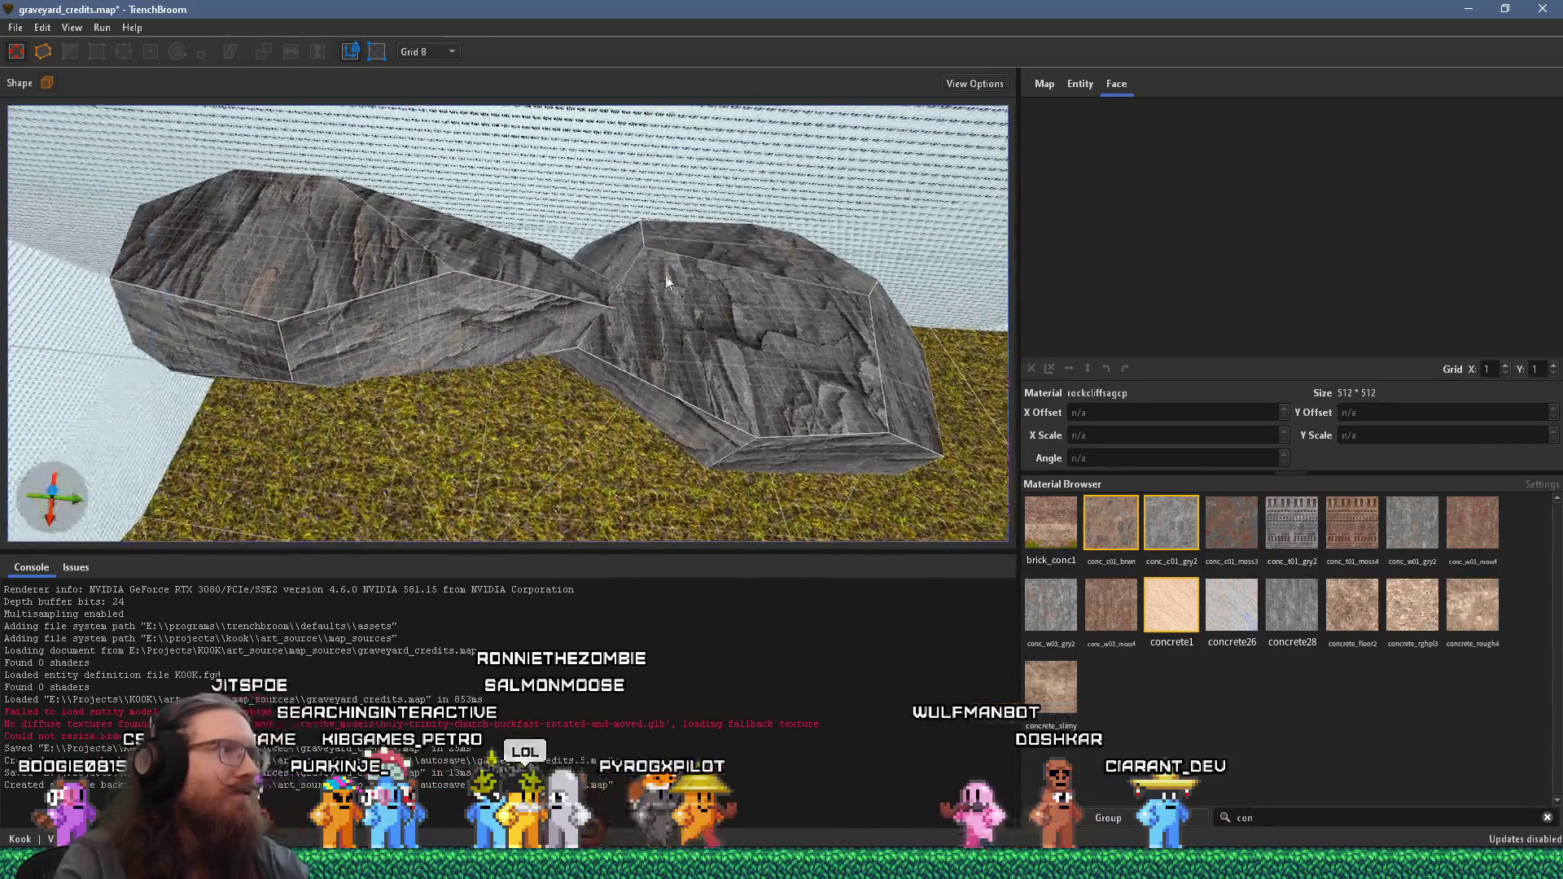
{"action": "left_click", "coordinate": [622, 255]}
{"action": "key", "text": "w"}
{"action": "scroll", "coordinate": [692, 282], "scroll_direction": "down", "scroll_amount": 5}
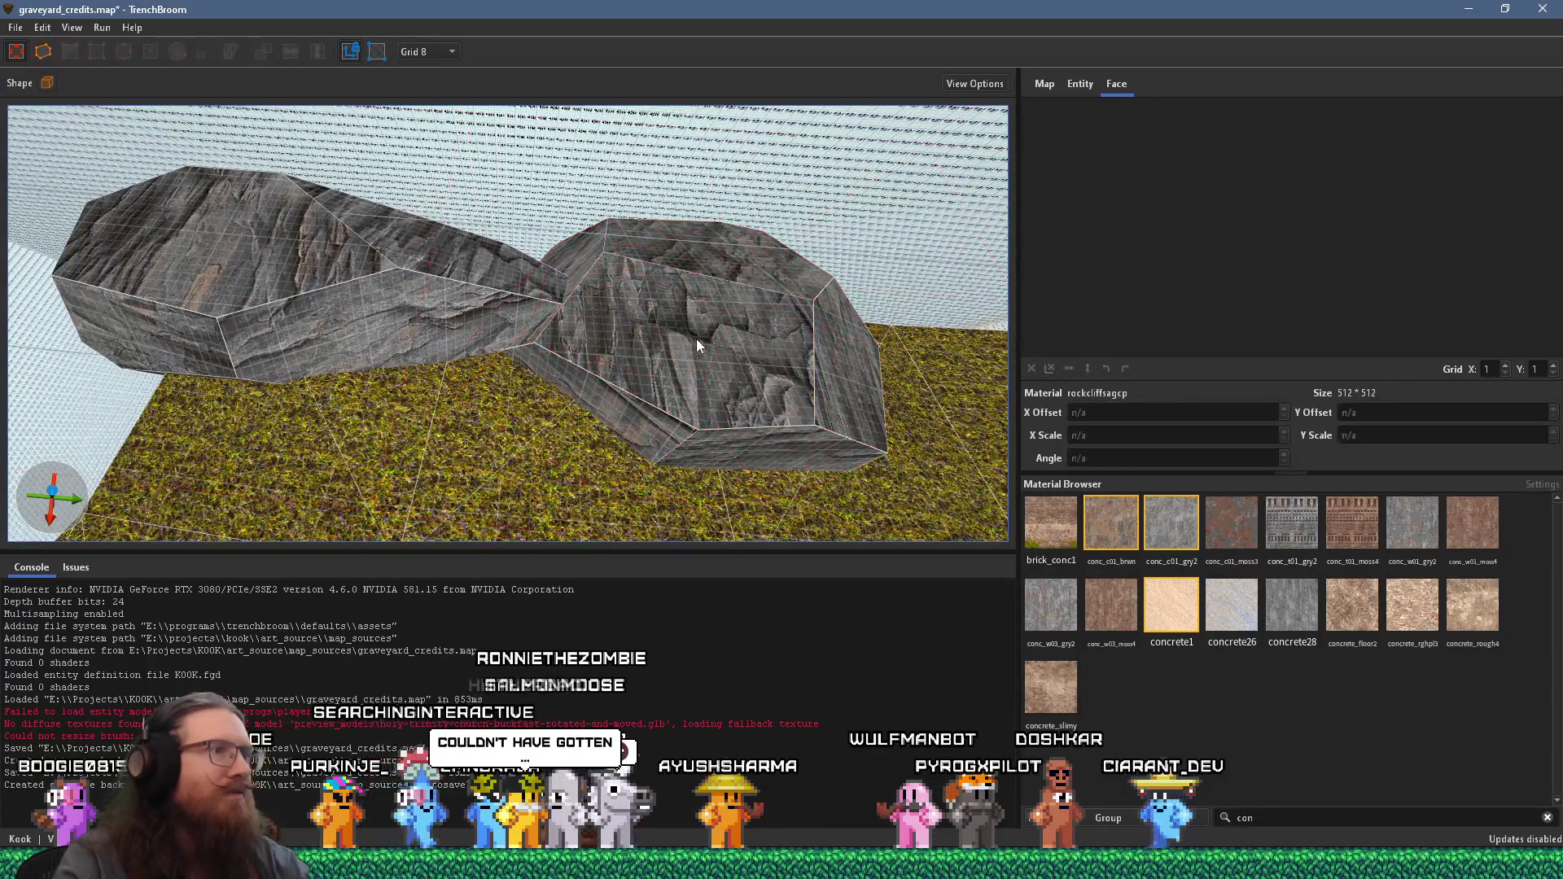
- Select the right rock's top face and shift its cliff texture offset
{"action": "scroll", "coordinate": [695, 338], "scroll_direction": "up", "scroll_amount": 5}
{"action": "left_click", "coordinate": [564, 239], "text": "shift"}
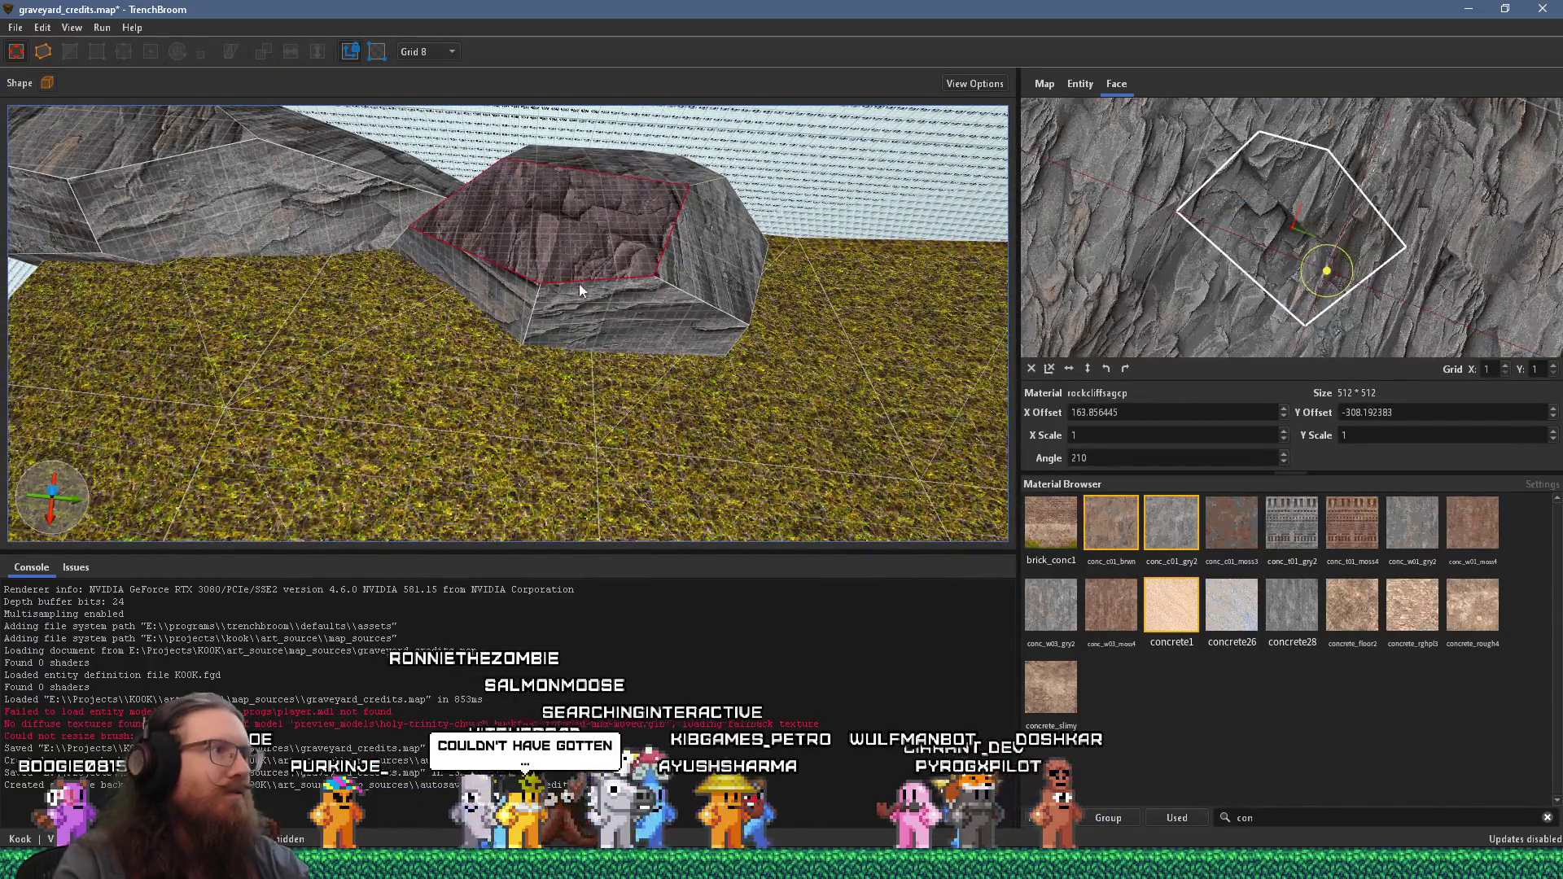
{"action": "mouse_move", "coordinate": [726, 257]}
{"action": "left_mouse_down"}
{"action": "mouse_move", "coordinate": [579, 476]}
{"action": "mouse_move", "coordinate": [569, 285]}
{"action": "mouse_move", "coordinate": [1008, 417]}
{"action": "mouse_move", "coordinate": [750, 329]}
{"action": "mouse_move", "coordinate": [906, 384]}
{"action": "mouse_move", "coordinate": [337, 322]}
{"action": "left_mouse_up"}
{"action": "left_click_drag", "start_coordinate": [506, 374], "coordinate": [375, 258]}
{"action": "mouse_move", "coordinate": [457, 342]}
{"action": "left_mouse_down"}
{"action": "mouse_move", "coordinate": [394, 328]}
{"action": "mouse_move", "coordinate": [270, 371]}
{"action": "mouse_move", "coordinate": [558, 238]}
{"action": "mouse_move", "coordinate": [703, 300]}
{"action": "mouse_move", "coordinate": [529, 311]}
{"action": "mouse_move", "coordinate": [607, 399]}
{"action": "mouse_move", "coordinate": [341, 281]}
{"action": "mouse_move", "coordinate": [555, 275]}
{"action": "mouse_move", "coordinate": [298, 348]}
{"action": "mouse_move", "coordinate": [672, 263]}
{"action": "mouse_move", "coordinate": [731, 319]}
{"action": "mouse_move", "coordinate": [643, 356]}
{"action": "mouse_move", "coordinate": [612, 332]}
{"action": "mouse_move", "coordinate": [745, 310]}
{"action": "mouse_move", "coordinate": [681, 334]}
{"action": "mouse_move", "coordinate": [845, 279]}
{"action": "mouse_move", "coordinate": [661, 321]}
{"action": "left_mouse_up"}
- Select the next rock faces, including the tall and broad faces, for alignment
{"action": "left_click", "coordinate": [420, 281]}
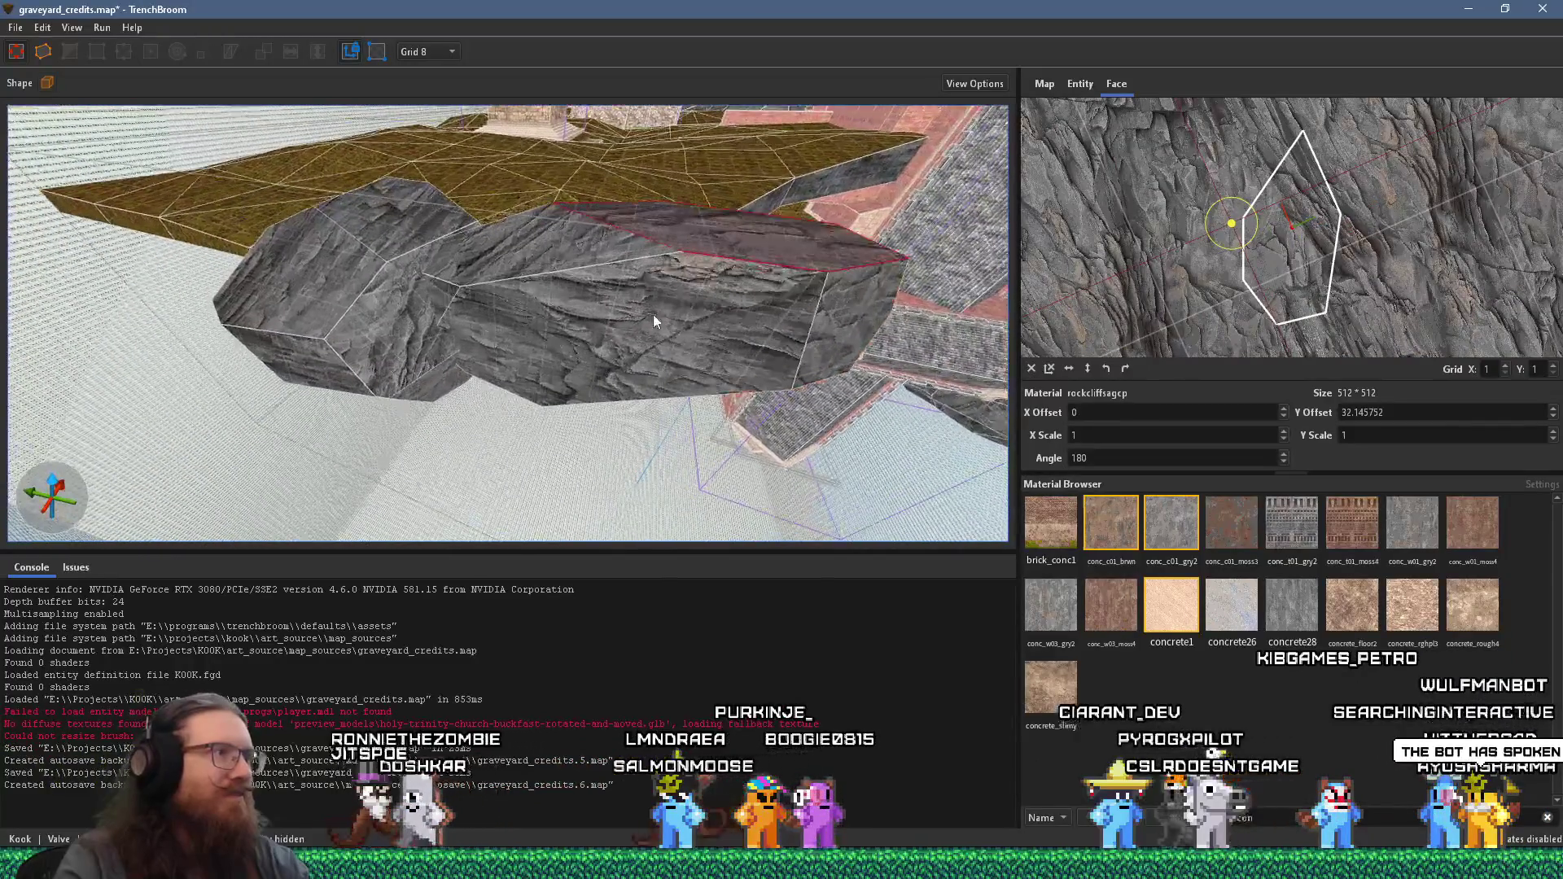
{"action": "mouse_move", "coordinate": [601, 260]}
{"action": "left_mouse_down"}
{"action": "mouse_move", "coordinate": [715, 295]}
{"action": "mouse_move", "coordinate": [354, 224]}
{"action": "mouse_move", "coordinate": [526, 327]}
{"action": "mouse_move", "coordinate": [454, 257]}
{"action": "mouse_move", "coordinate": [443, 310]}
{"action": "left_mouse_up"}
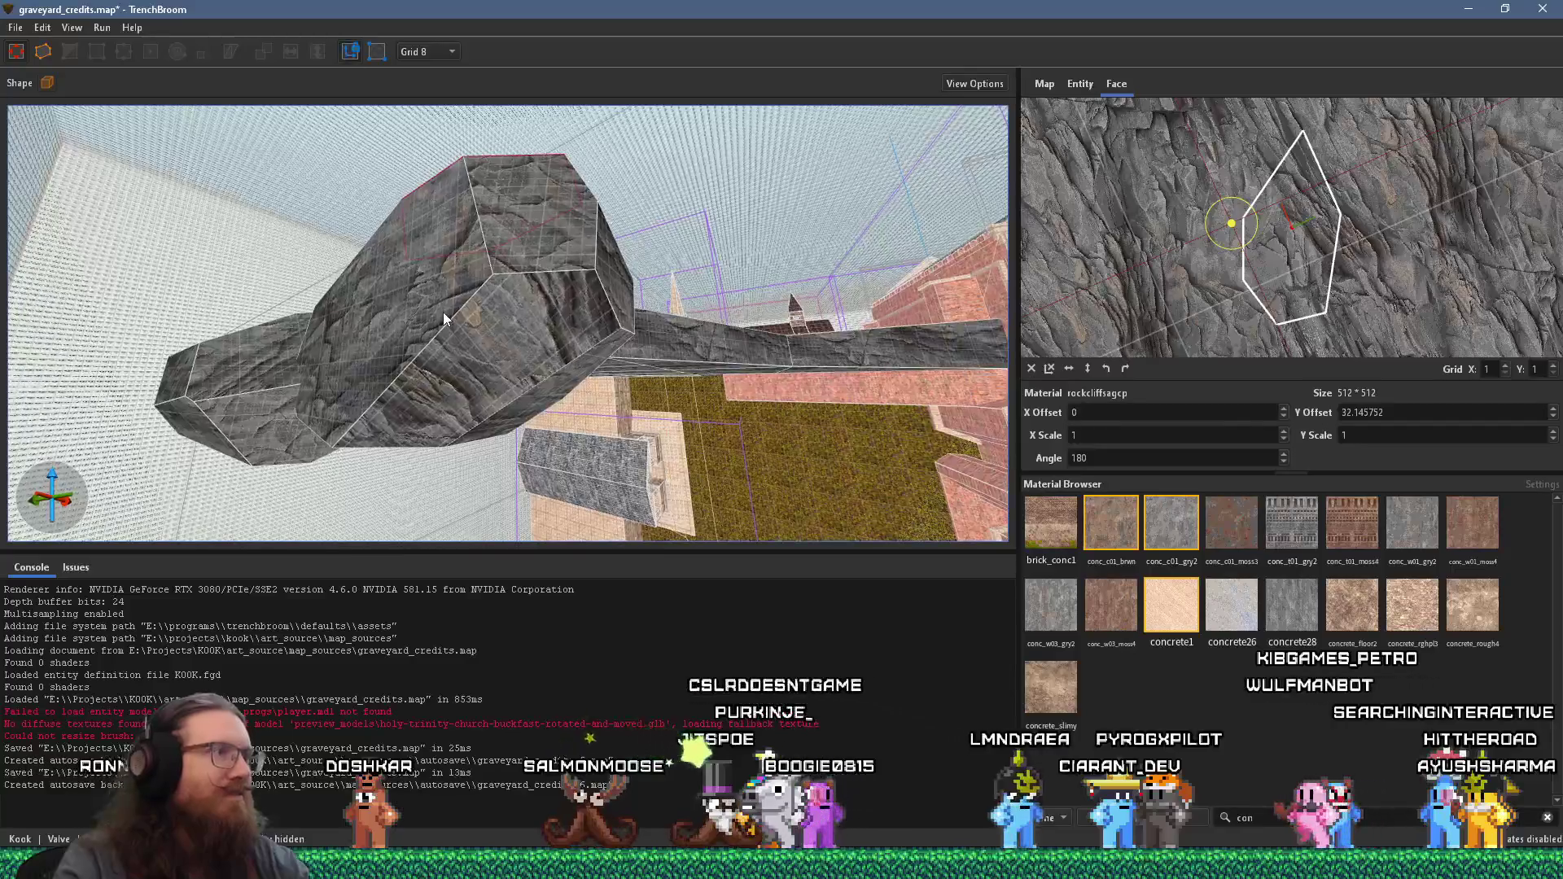
{"action": "left_click", "coordinate": [443, 311], "text": "shift"}
{"action": "mouse_move", "coordinate": [569, 387]}
{"action": "left_mouse_down"}
{"action": "mouse_move", "coordinate": [669, 324]}
{"action": "mouse_move", "coordinate": [589, 371]}
{"action": "left_mouse_up"}
{"action": "left_click", "coordinate": [588, 371], "text": "shift"}
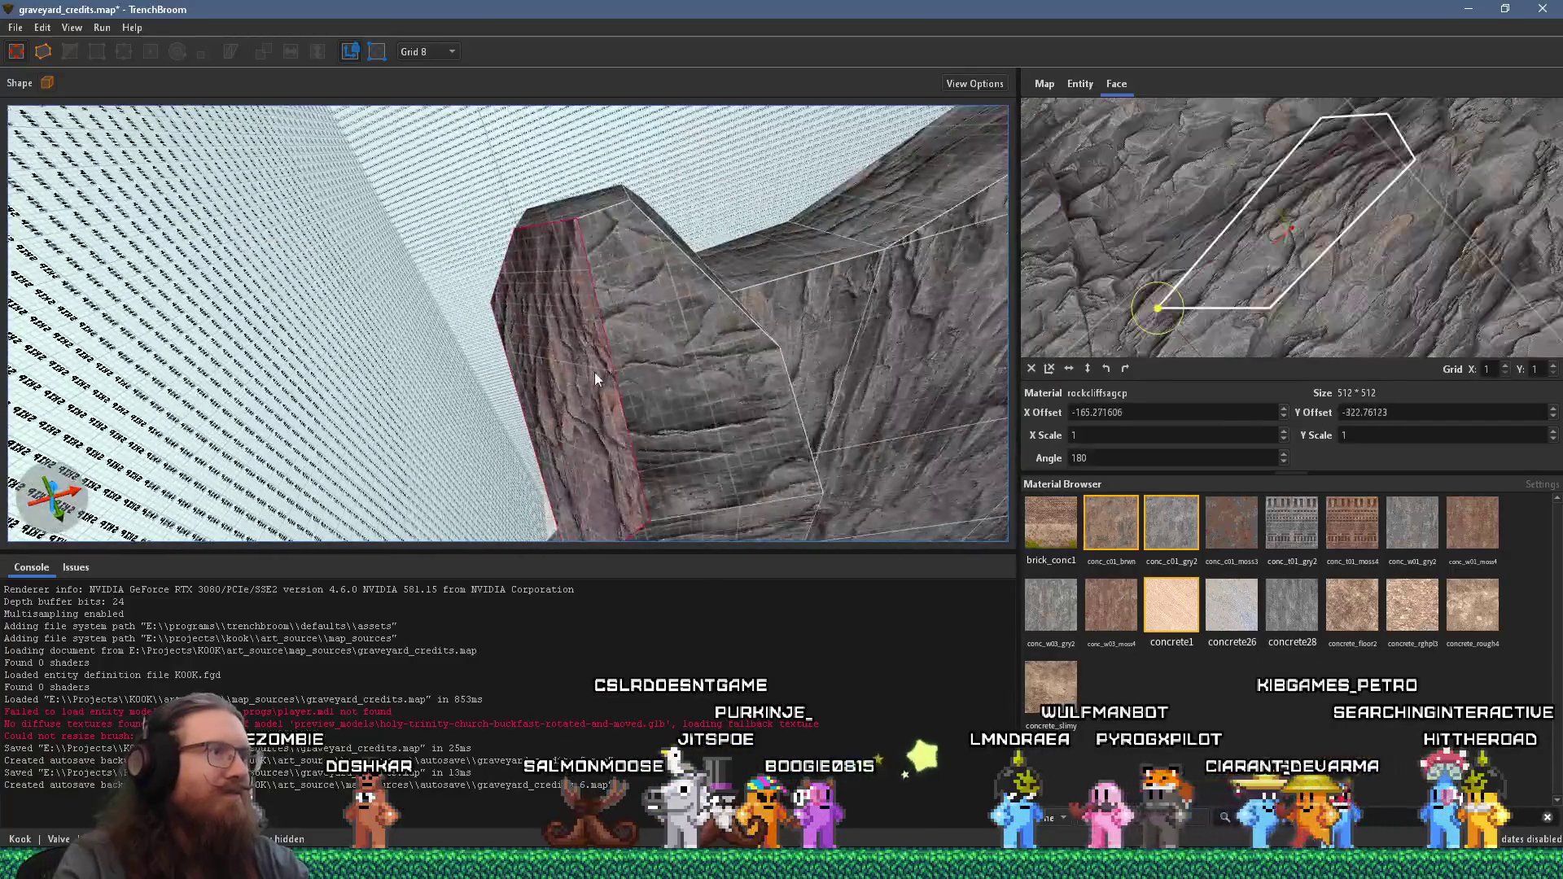
{"action": "mouse_move", "coordinate": [706, 353]}
{"action": "left_mouse_down"}
{"action": "mouse_move", "coordinate": [530, 413]}
{"action": "mouse_move", "coordinate": [259, 354]}
{"action": "left_mouse_up"}
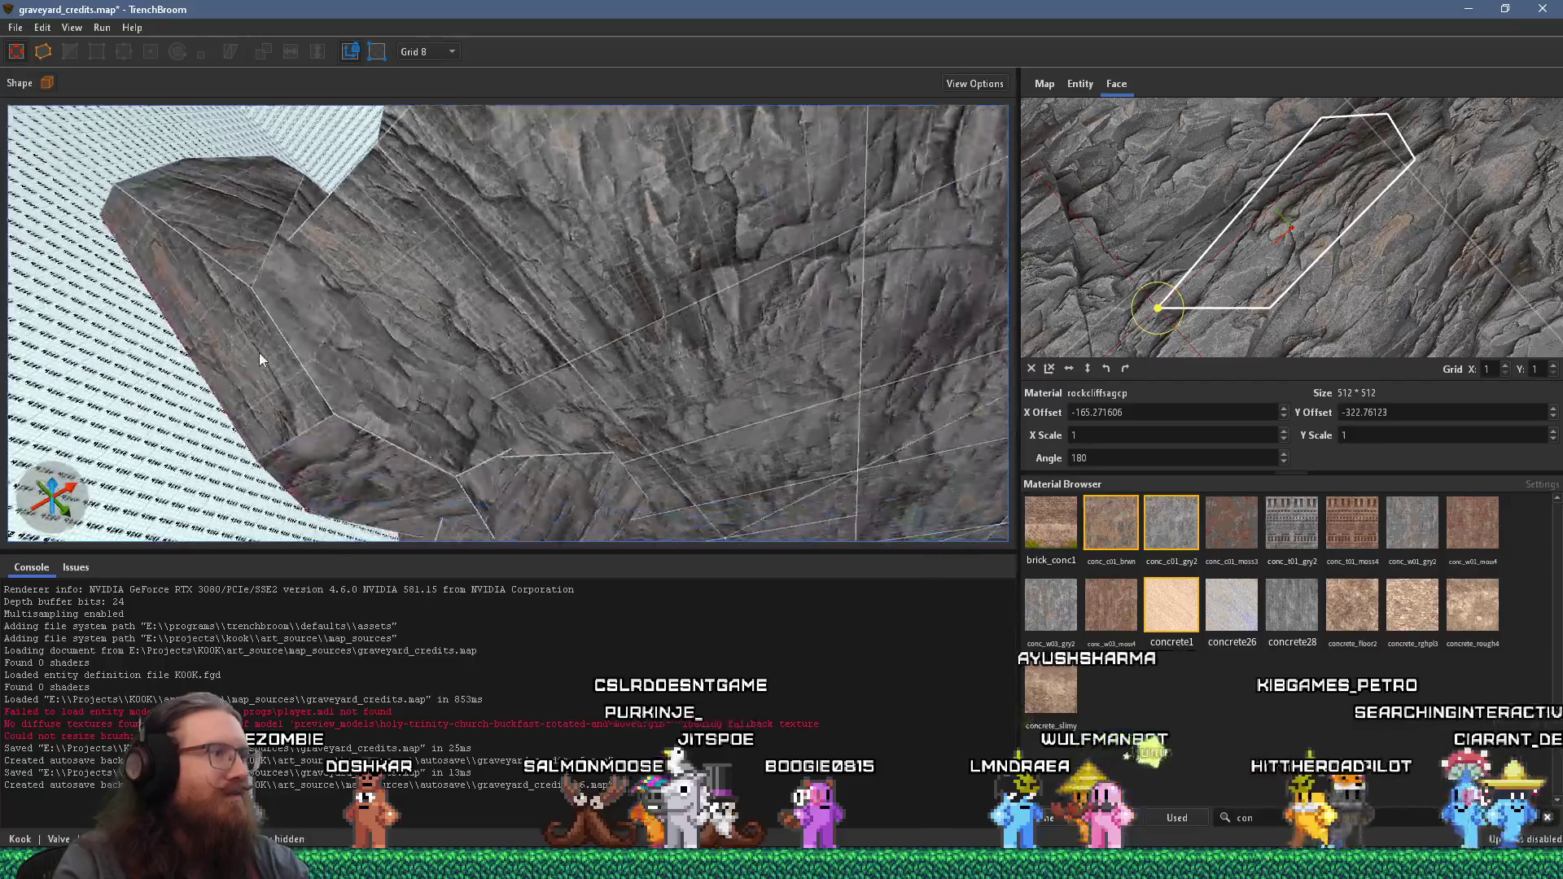
{"action": "left_click", "coordinate": [379, 409], "text": "shift"}
{"action": "mouse_move", "coordinate": [366, 470]}
{"action": "left_mouse_down"}
{"action": "mouse_move", "coordinate": [358, 359]}
{"action": "mouse_move", "coordinate": [359, 447]}
{"action": "mouse_move", "coordinate": [126, 190]}
{"action": "left_mouse_up"}
- Align the cliff texture on the rock pillar's adjacent face, then select the whole right rock brush
{"action": "mouse_move", "coordinate": [266, 314]}
{"action": "left_mouse_down"}
{"action": "mouse_move", "coordinate": [309, 267]}
{"action": "mouse_move", "coordinate": [618, 117]}
{"action": "mouse_move", "coordinate": [987, 472]}
{"action": "mouse_move", "coordinate": [600, 422]}
{"action": "mouse_move", "coordinate": [594, 529]}
{"action": "mouse_move", "coordinate": [605, 363]}
{"action": "left_mouse_up"}
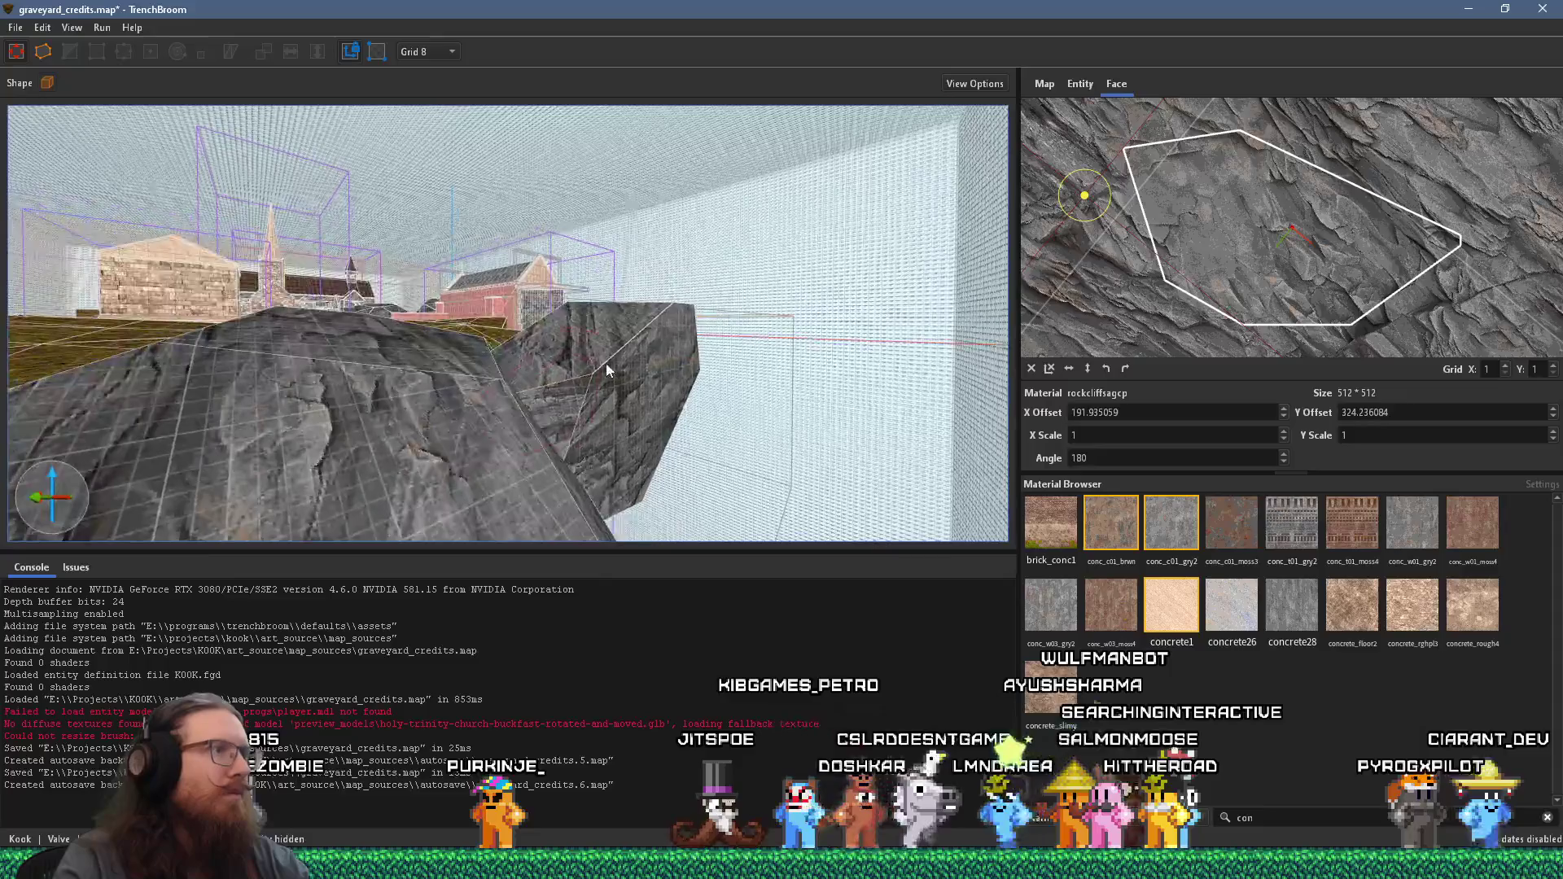
{"action": "left_click", "coordinate": [601, 399], "text": "shift"}
{"action": "left_click", "coordinate": [565, 388], "text": "shift"}
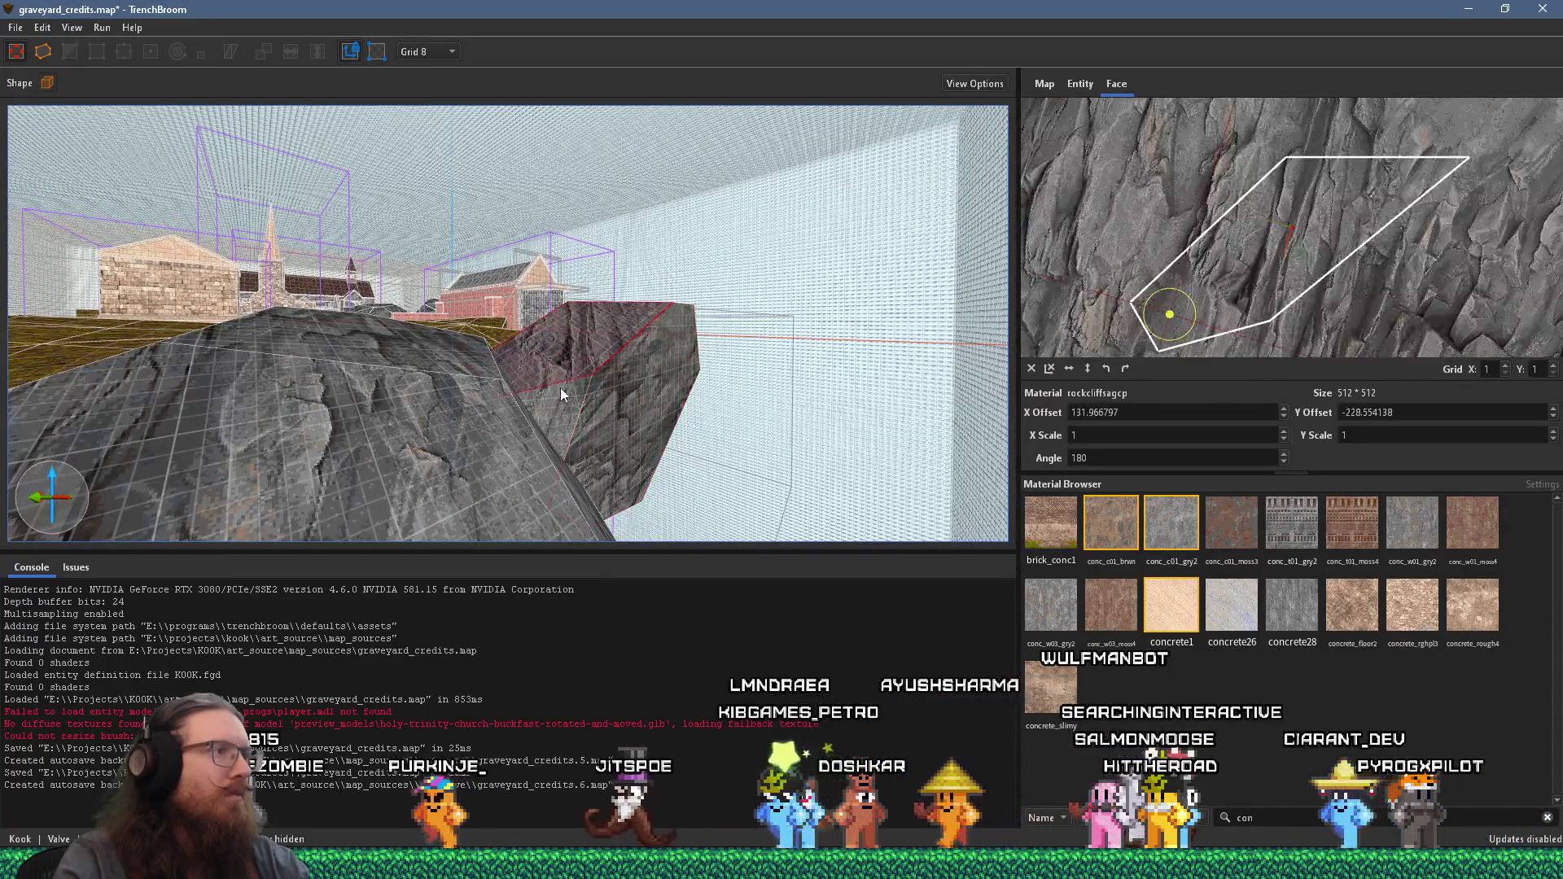
{"action": "mouse_move", "coordinate": [594, 392]}
{"action": "left_mouse_down"}
{"action": "mouse_move", "coordinate": [638, 387]}
{"action": "mouse_move", "coordinate": [509, 431]}
{"action": "mouse_move", "coordinate": [773, 417]}
{"action": "left_mouse_up"}
{"action": "left_click", "coordinate": [622, 413]}
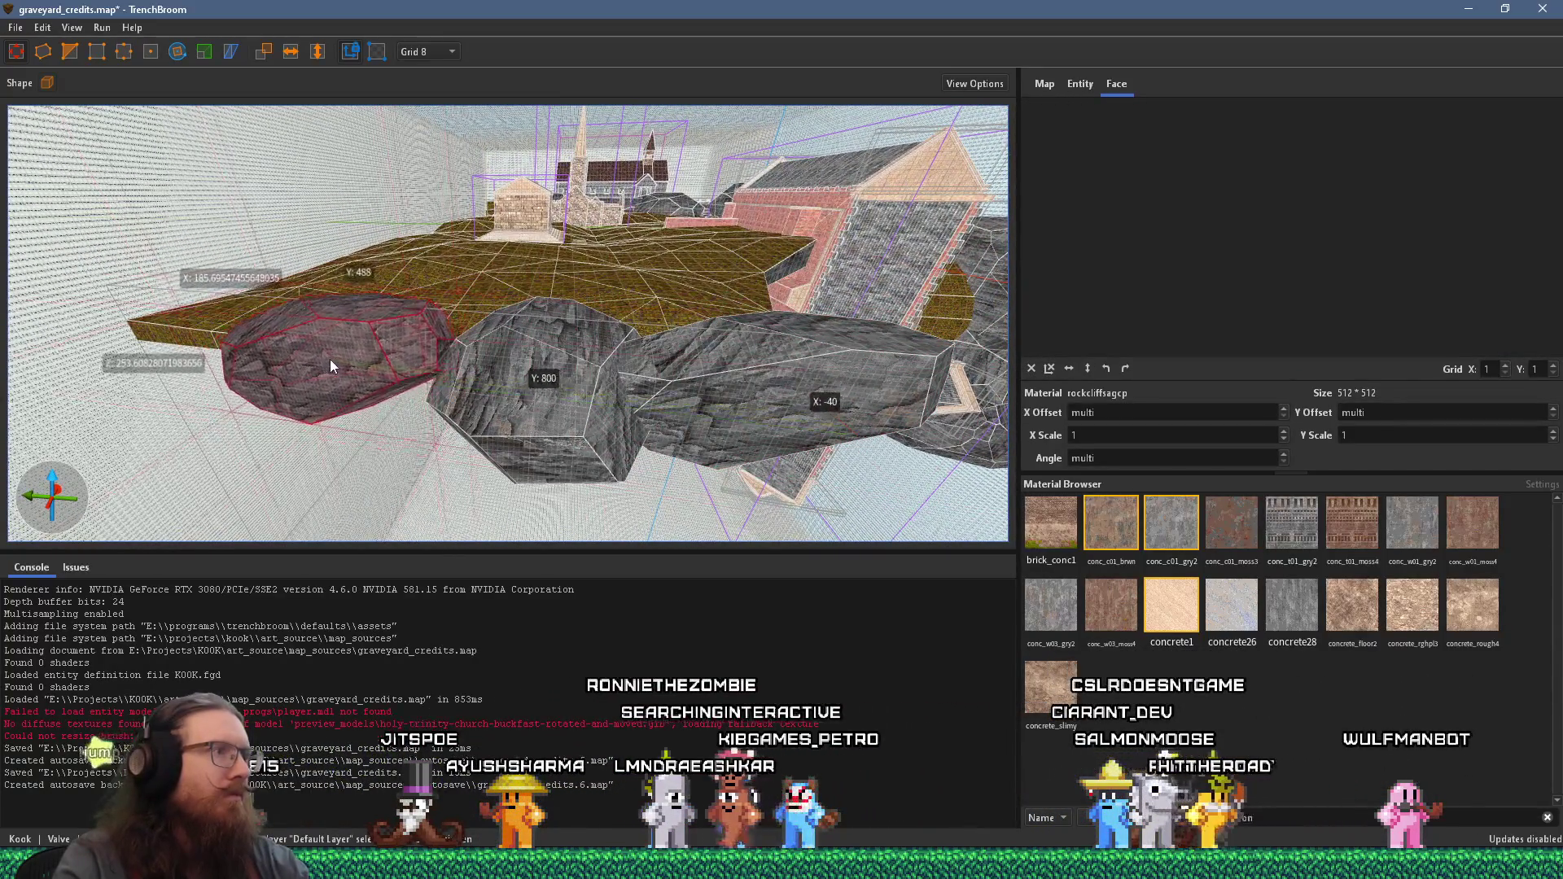
- Rotate the first rock brush 225° about Z, add 15° more, and slide it into place
{"action": "scroll", "coordinate": [380, 301], "scroll_direction": "up", "scroll_amount": 5}
{"action": "mouse_move", "coordinate": [394, 294]}
{"action": "left_mouse_down"}
{"action": "mouse_move", "coordinate": [599, 403]}
{"action": "mouse_move", "coordinate": [353, 314]}
{"action": "mouse_move", "coordinate": [226, 293]}
{"action": "mouse_move", "coordinate": [347, 389]}
{"action": "left_mouse_up"}
{"action": "left_click", "coordinate": [456, 432], "text": "shift"}
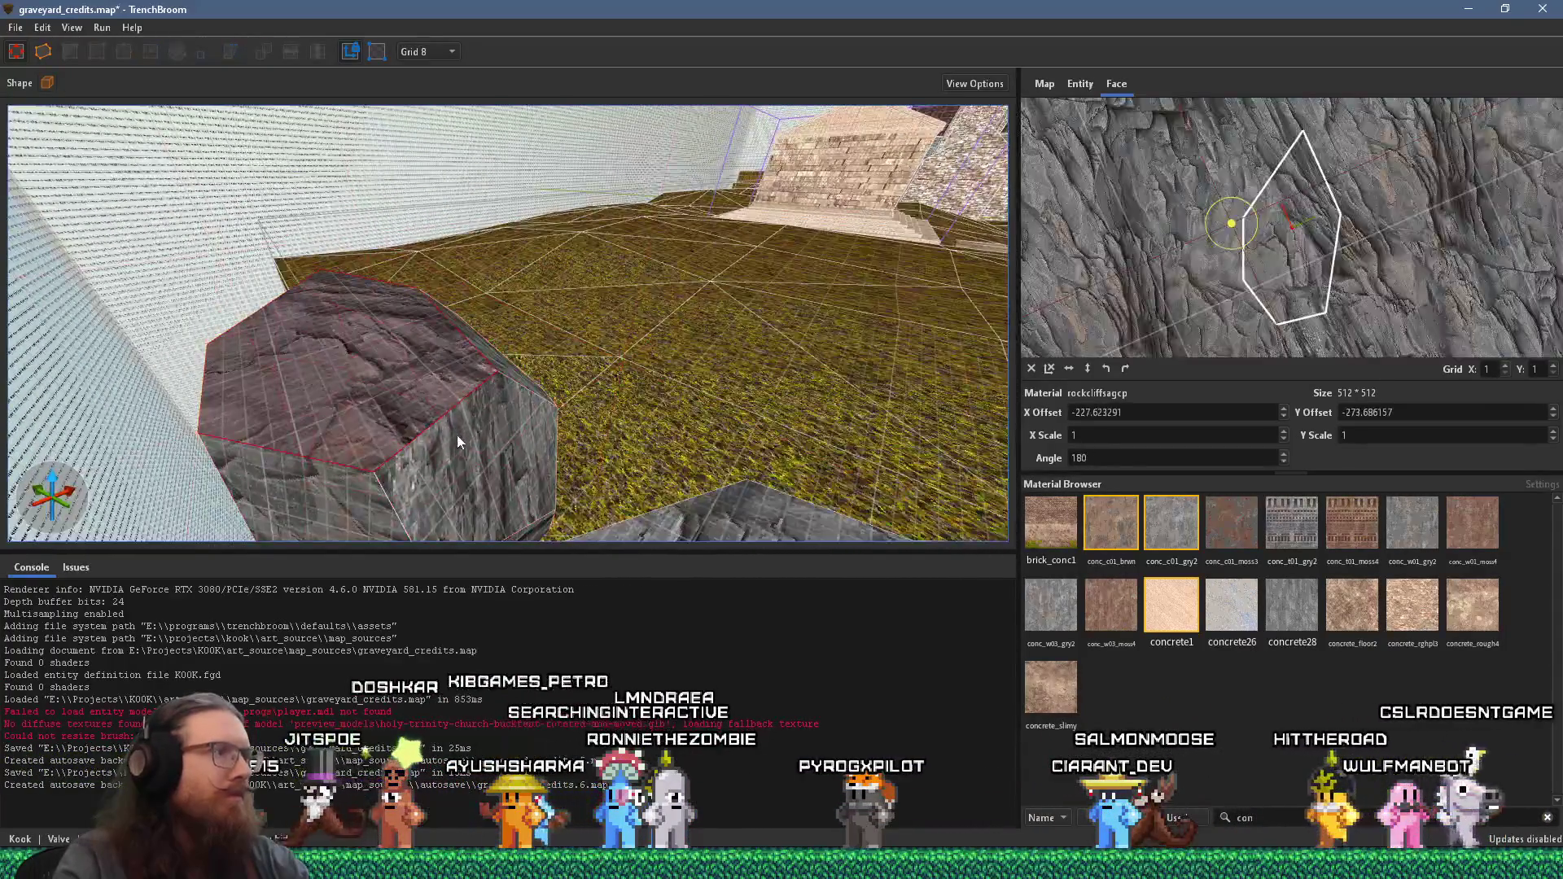
{"action": "mouse_move", "coordinate": [465, 424]}
{"action": "left_mouse_down"}
{"action": "mouse_move", "coordinate": [305, 312]}
{"action": "mouse_move", "coordinate": [315, 379]}
{"action": "mouse_move", "coordinate": [612, 319]}
{"action": "mouse_move", "coordinate": [539, 328]}
{"action": "mouse_move", "coordinate": [657, 408]}
{"action": "left_mouse_up"}
{"action": "left_click", "coordinate": [303, 389], "text": "shift"}
{"action": "left_click", "coordinate": [580, 311]}
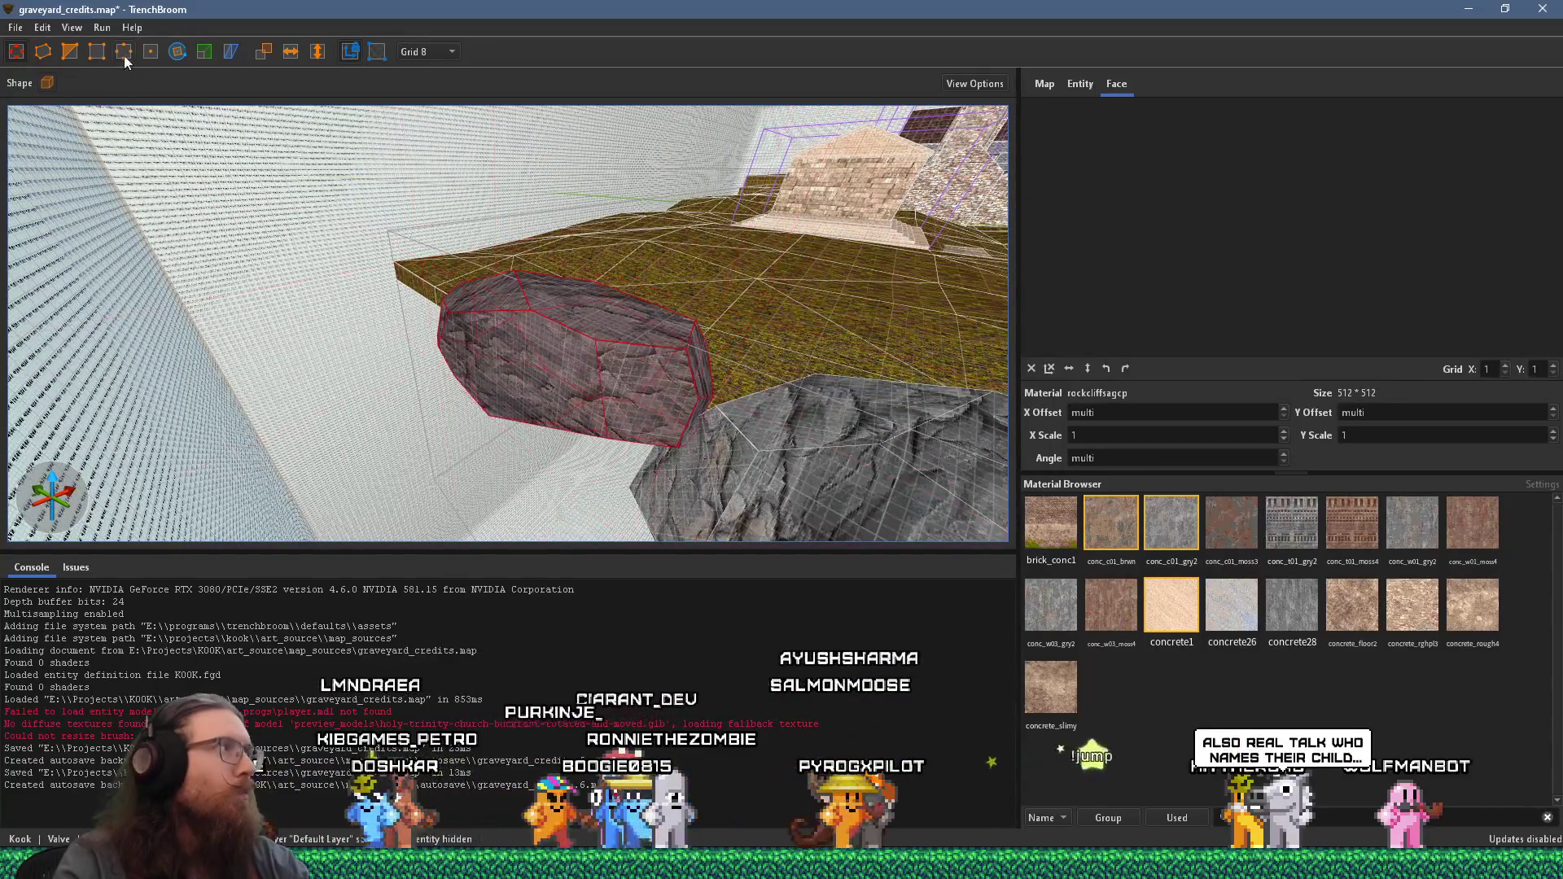
{"action": "mouse_move", "coordinate": [589, 332]}
{"action": "left_mouse_down"}
{"action": "mouse_move", "coordinate": [536, 233]}
{"action": "mouse_move", "coordinate": [210, 193]}
{"action": "left_mouse_up"}
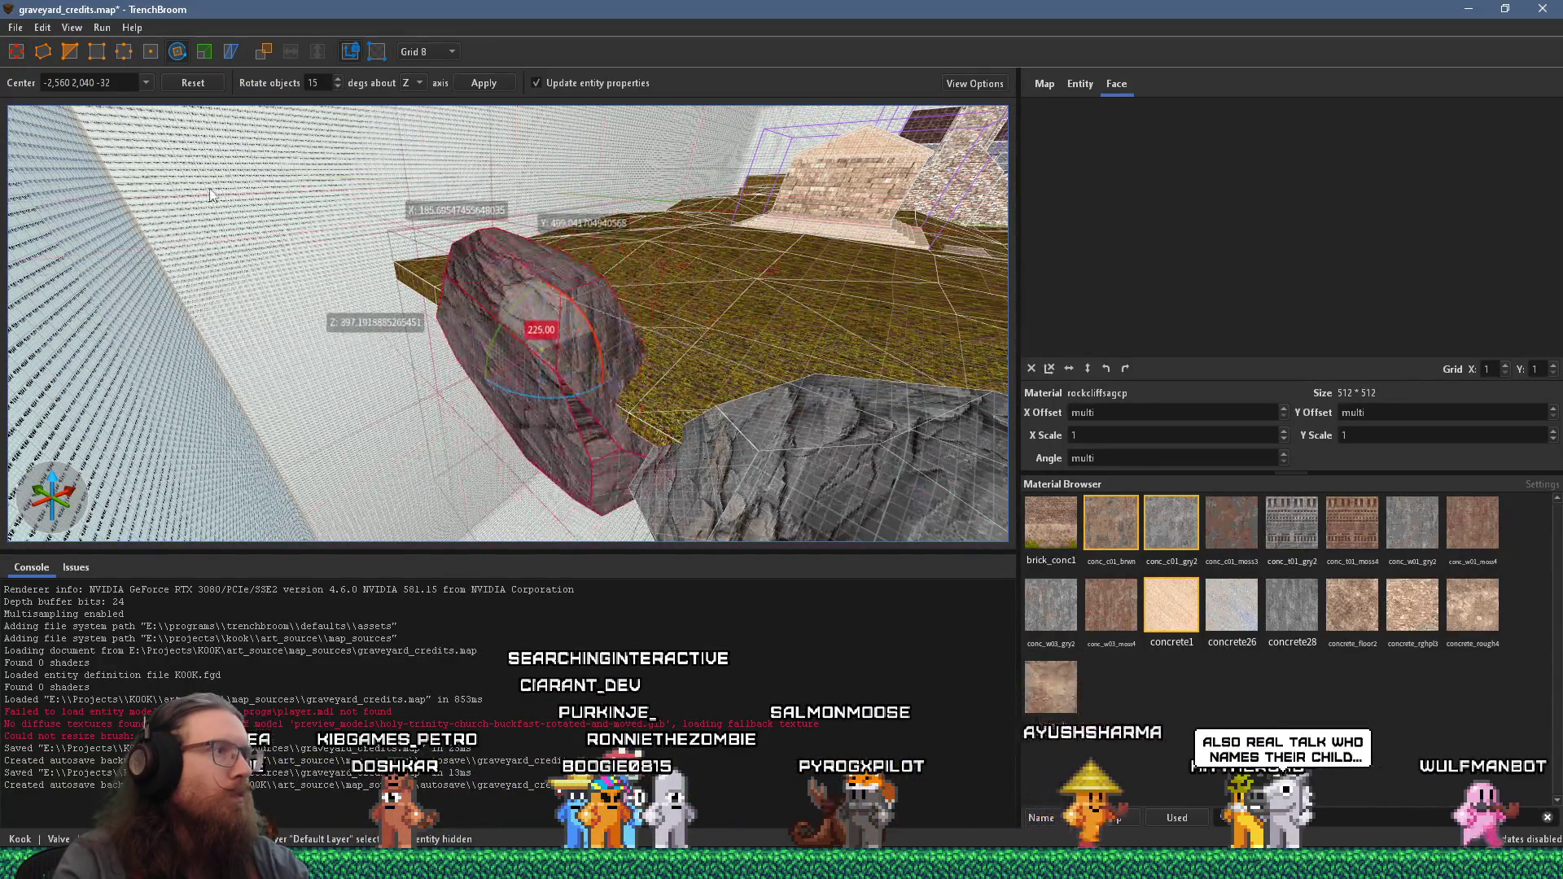
{"action": "left_click_drag", "start_coordinate": [120, 215], "coordinate": [158, 209]}
{"action": "mouse_move", "coordinate": [354, 260]}
{"action": "left_mouse_down"}
{"action": "mouse_move", "coordinate": [515, 241]}
{"action": "mouse_move", "coordinate": [188, 96]}
{"action": "left_mouse_up"}
{"action": "left_click_drag", "start_coordinate": [600, 359], "coordinate": [614, 371]}
{"action": "key", "text": "Escape"}
{"action": "mouse_move", "coordinate": [439, 399]}
{"action": "left_mouse_down"}
{"action": "mouse_move", "coordinate": [531, 453]}
{"action": "mouse_move", "coordinate": [555, 428]}
{"action": "mouse_move", "coordinate": [569, 308]}
{"action": "mouse_move", "coordinate": [409, 222]}
{"action": "mouse_move", "coordinate": [568, 277]}
{"action": "mouse_move", "coordinate": [652, 267]}
{"action": "mouse_move", "coordinate": [110, 275]}
{"action": "mouse_move", "coordinate": [290, 281]}
{"action": "mouse_move", "coordinate": [574, 340]}
{"action": "mouse_move", "coordinate": [460, 305]}
{"action": "mouse_move", "coordinate": [617, 309]}
{"action": "mouse_move", "coordinate": [812, 227]}
{"action": "mouse_move", "coordinate": [661, 251]}
{"action": "mouse_move", "coordinate": [506, 137]}
{"action": "mouse_move", "coordinate": [497, 218]}
{"action": "mouse_move", "coordinate": [289, 290]}
{"action": "mouse_move", "coordinate": [612, 369]}
{"action": "left_mouse_up"}
- Rotate the neighbouring rock brush along the wall about its centre
{"action": "left_click", "coordinate": [374, 250], "text": "shift"}
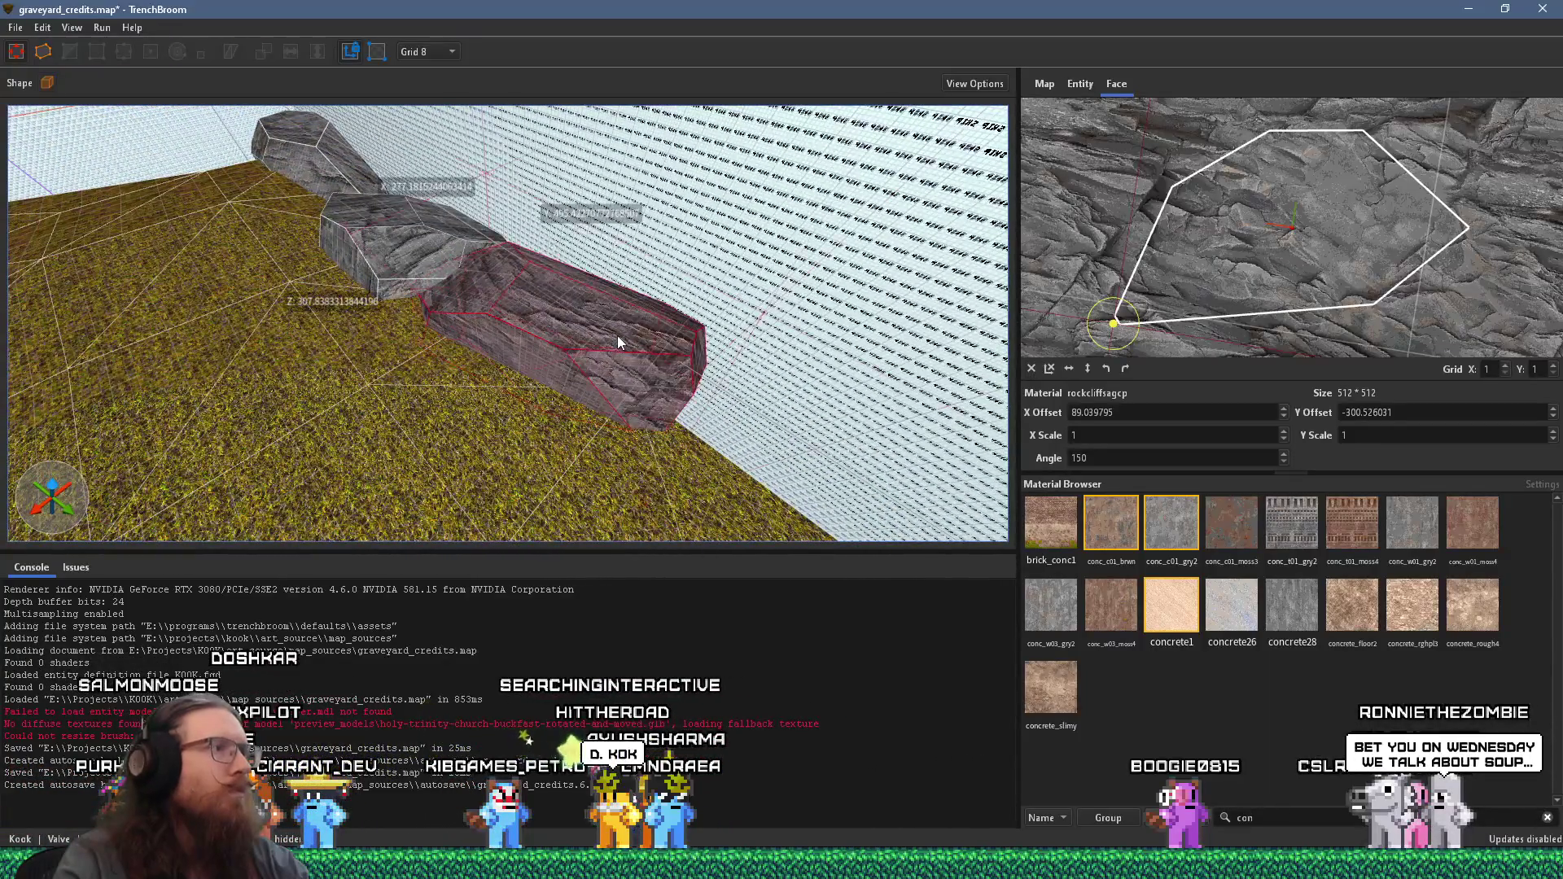
{"action": "left_click", "coordinate": [616, 336]}
{"action": "mouse_move", "coordinate": [389, 255]}
{"action": "left_mouse_down"}
{"action": "mouse_move", "coordinate": [326, 277]}
{"action": "mouse_move", "coordinate": [404, 253]}
{"action": "mouse_move", "coordinate": [495, 262]}
{"action": "mouse_move", "coordinate": [492, 290]}
{"action": "mouse_move", "coordinate": [814, 490]}
{"action": "mouse_move", "coordinate": [877, 557]}
{"action": "mouse_move", "coordinate": [732, 394]}
{"action": "mouse_move", "coordinate": [261, 40]}
{"action": "left_mouse_up"}
{"action": "left_click", "coordinate": [404, 252]}
{"action": "key", "text": "r"}
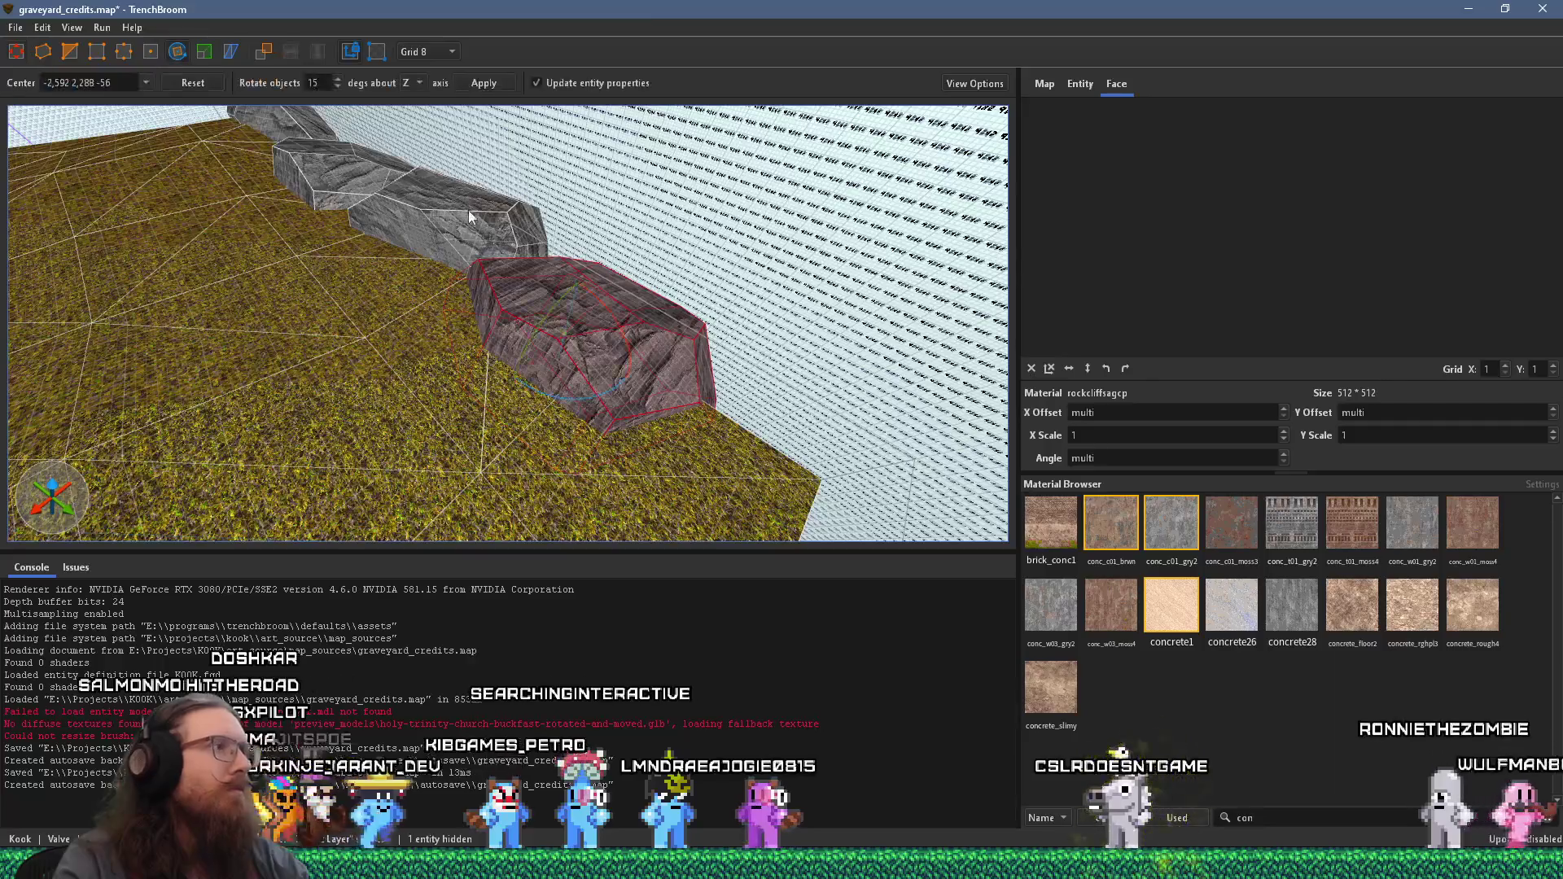
{"action": "left_click_drag", "start_coordinate": [545, 317], "coordinate": [747, 209]}
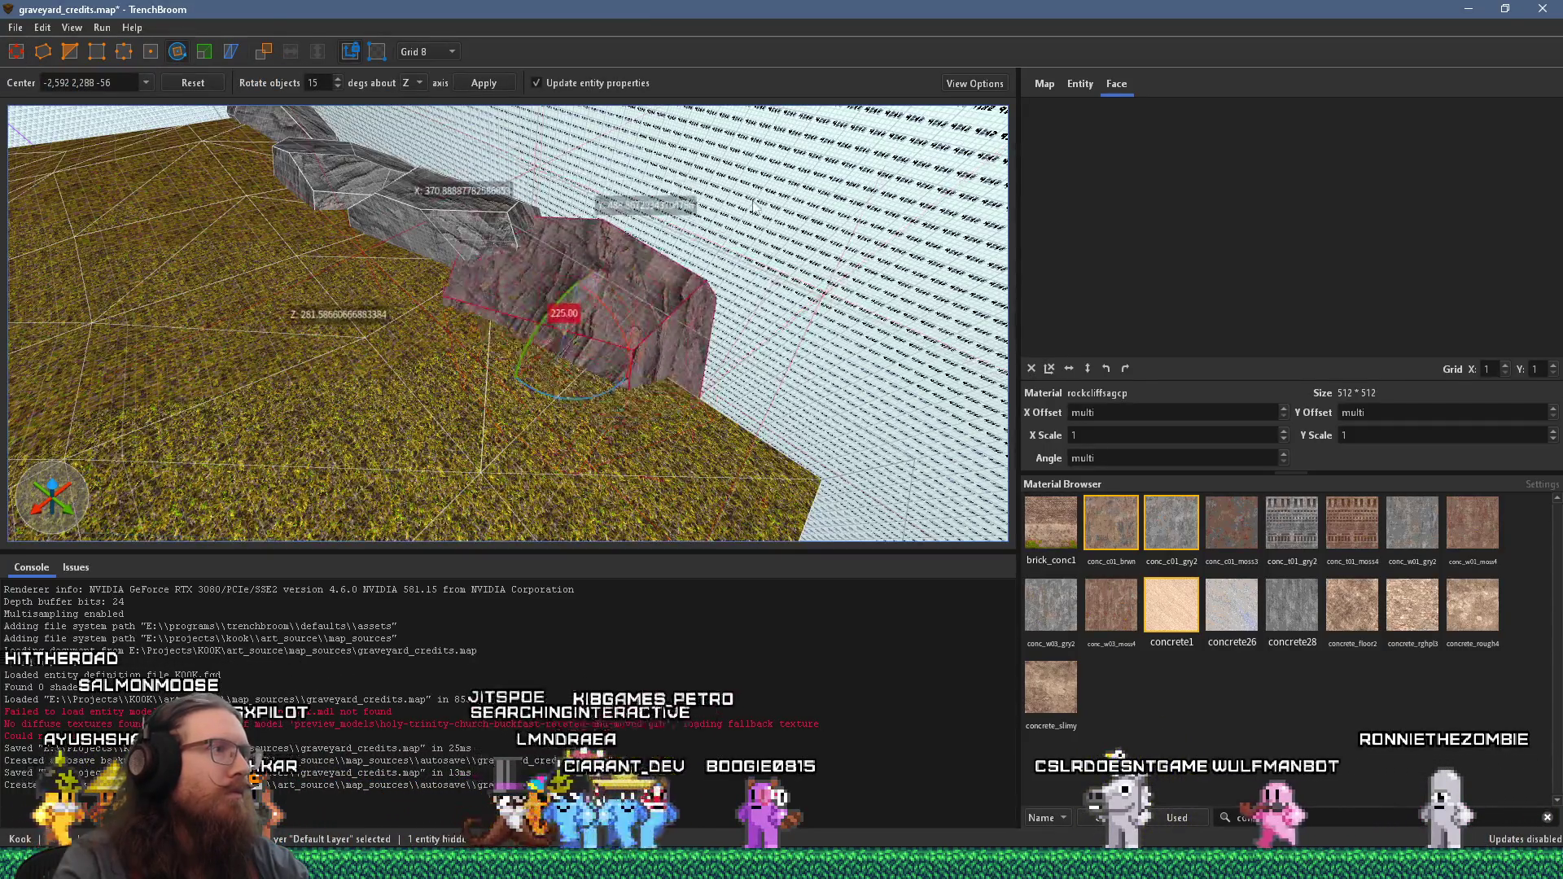
{"action": "mouse_move", "coordinate": [443, 261]}
{"action": "left_mouse_down"}
{"action": "mouse_move", "coordinate": [617, 278]}
{"action": "mouse_move", "coordinate": [431, 247]}
{"action": "mouse_move", "coordinate": [421, 399]}
{"action": "mouse_move", "coordinate": [520, 369]}
{"action": "mouse_move", "coordinate": [201, 334]}
{"action": "mouse_move", "coordinate": [436, 375]}
{"action": "mouse_move", "coordinate": [669, 370]}
{"action": "mouse_move", "coordinate": [511, 255]}
{"action": "left_mouse_up"}
{"action": "key", "text": "r"}
{"action": "left_click", "coordinate": [511, 256]}
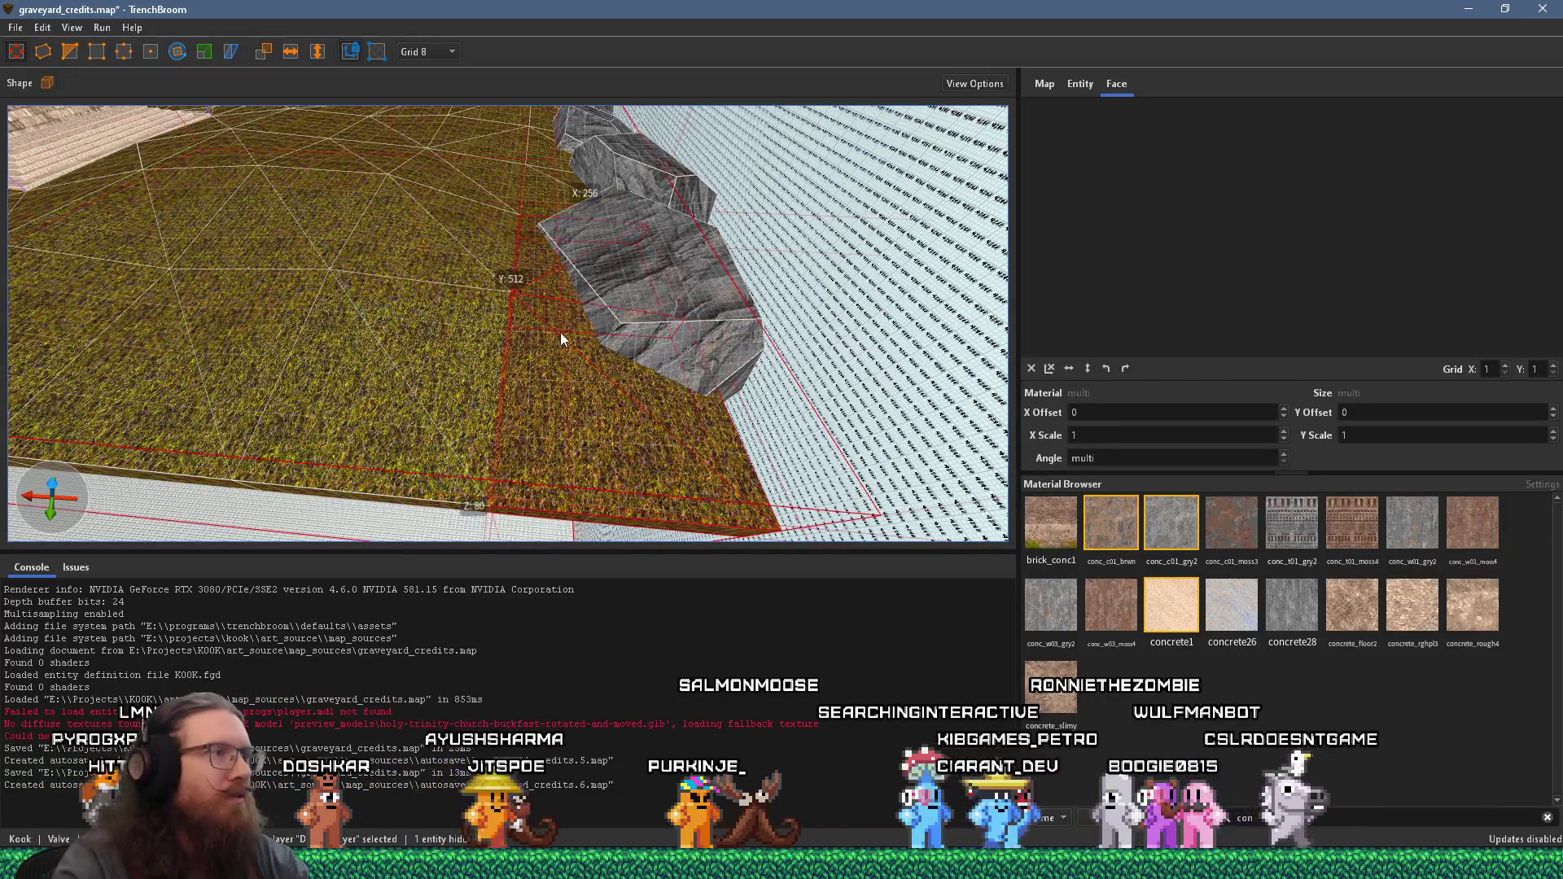
- Hide the grass brush and the small stray brush
{"action": "key", "text": "Delete"}
{"action": "mouse_move", "coordinate": [571, 311]}
{"action": "left_mouse_down"}
{"action": "mouse_move", "coordinate": [456, 510]}
{"action": "mouse_move", "coordinate": [531, 353]}
{"action": "left_mouse_up"}
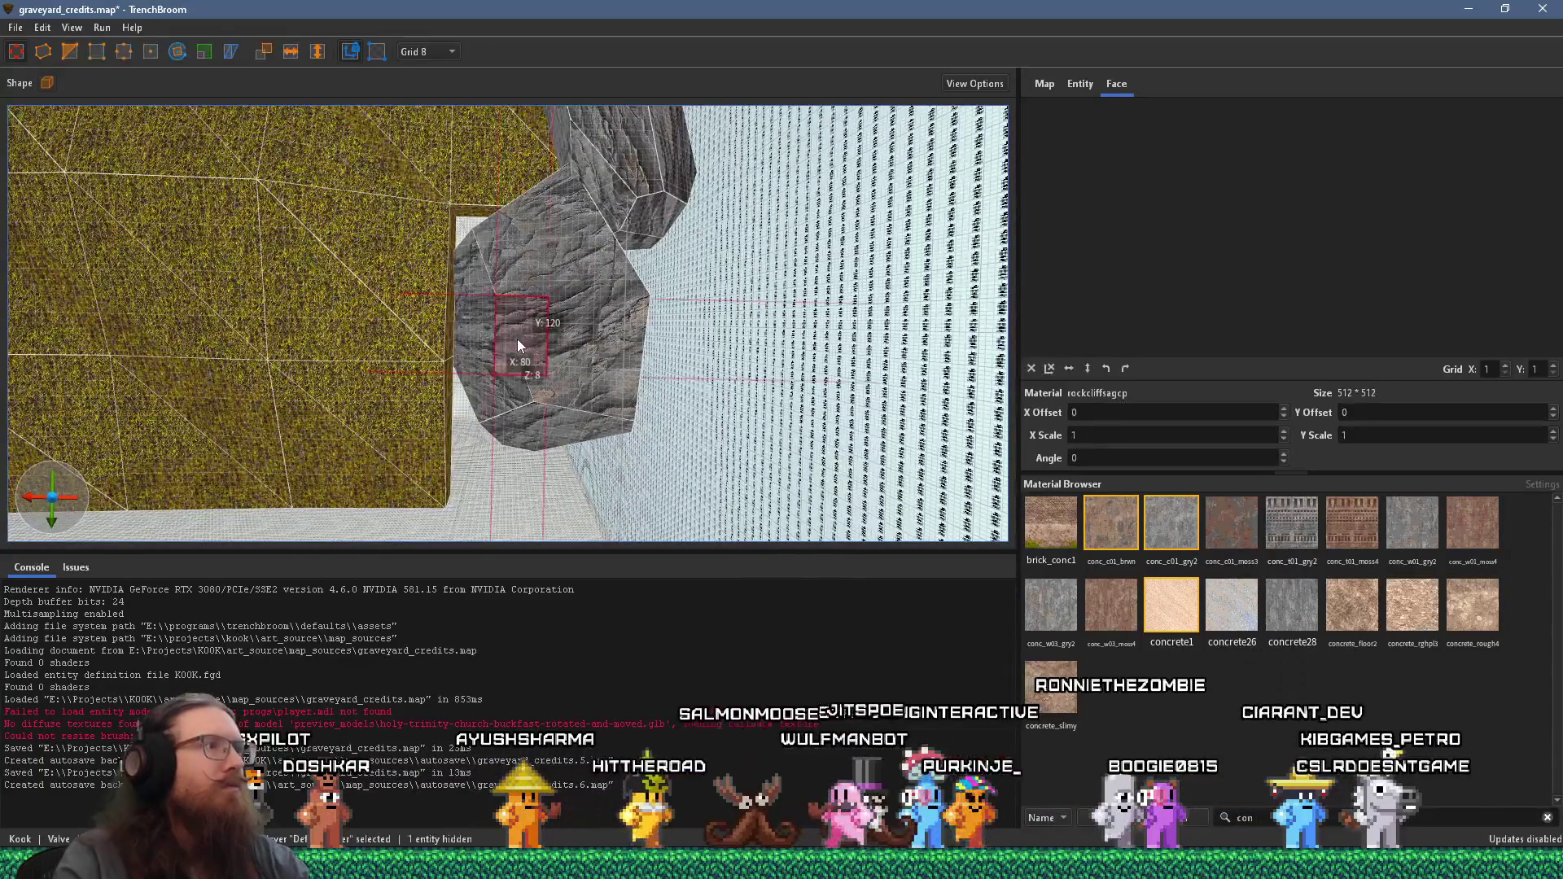
{"action": "key", "text": "Escape"}
- Move a rock brush up and left and rotate it about its vertical axis
{"action": "left_click", "coordinate": [518, 340]}
{"action": "mouse_move", "coordinate": [519, 340]}
{"action": "left_mouse_down"}
{"action": "mouse_move", "coordinate": [457, 265]}
{"action": "mouse_move", "coordinate": [480, 276]}
{"action": "left_mouse_up"}
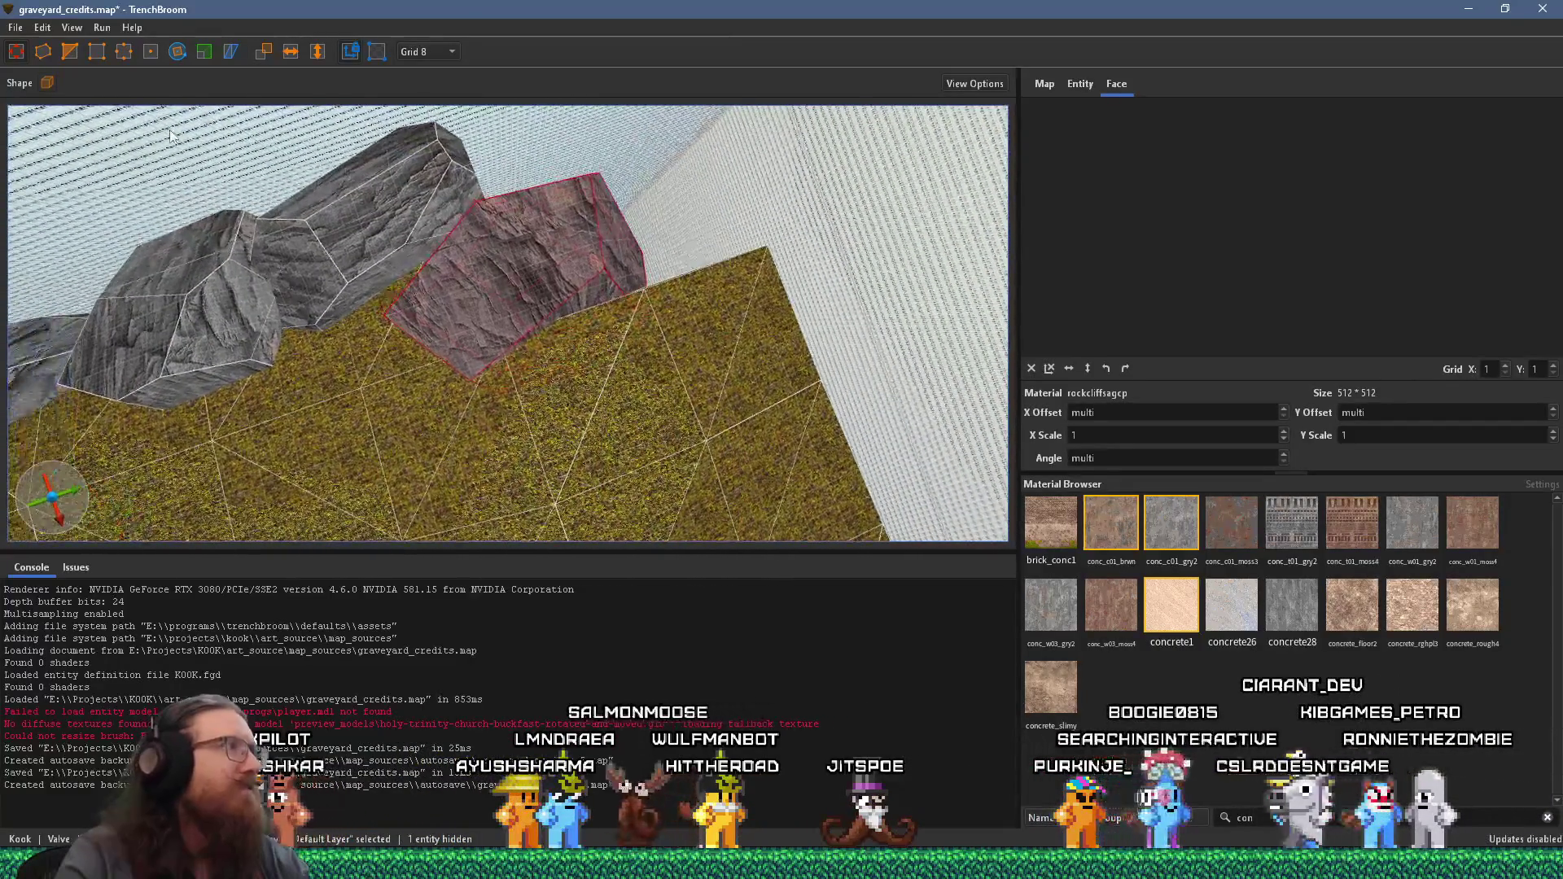
{"action": "left_click_drag", "start_coordinate": [520, 358], "coordinate": [438, 319]}
{"action": "key", "text": "r"}
{"action": "scroll", "coordinate": [529, 317], "scroll_direction": "up", "scroll_amount": 5}
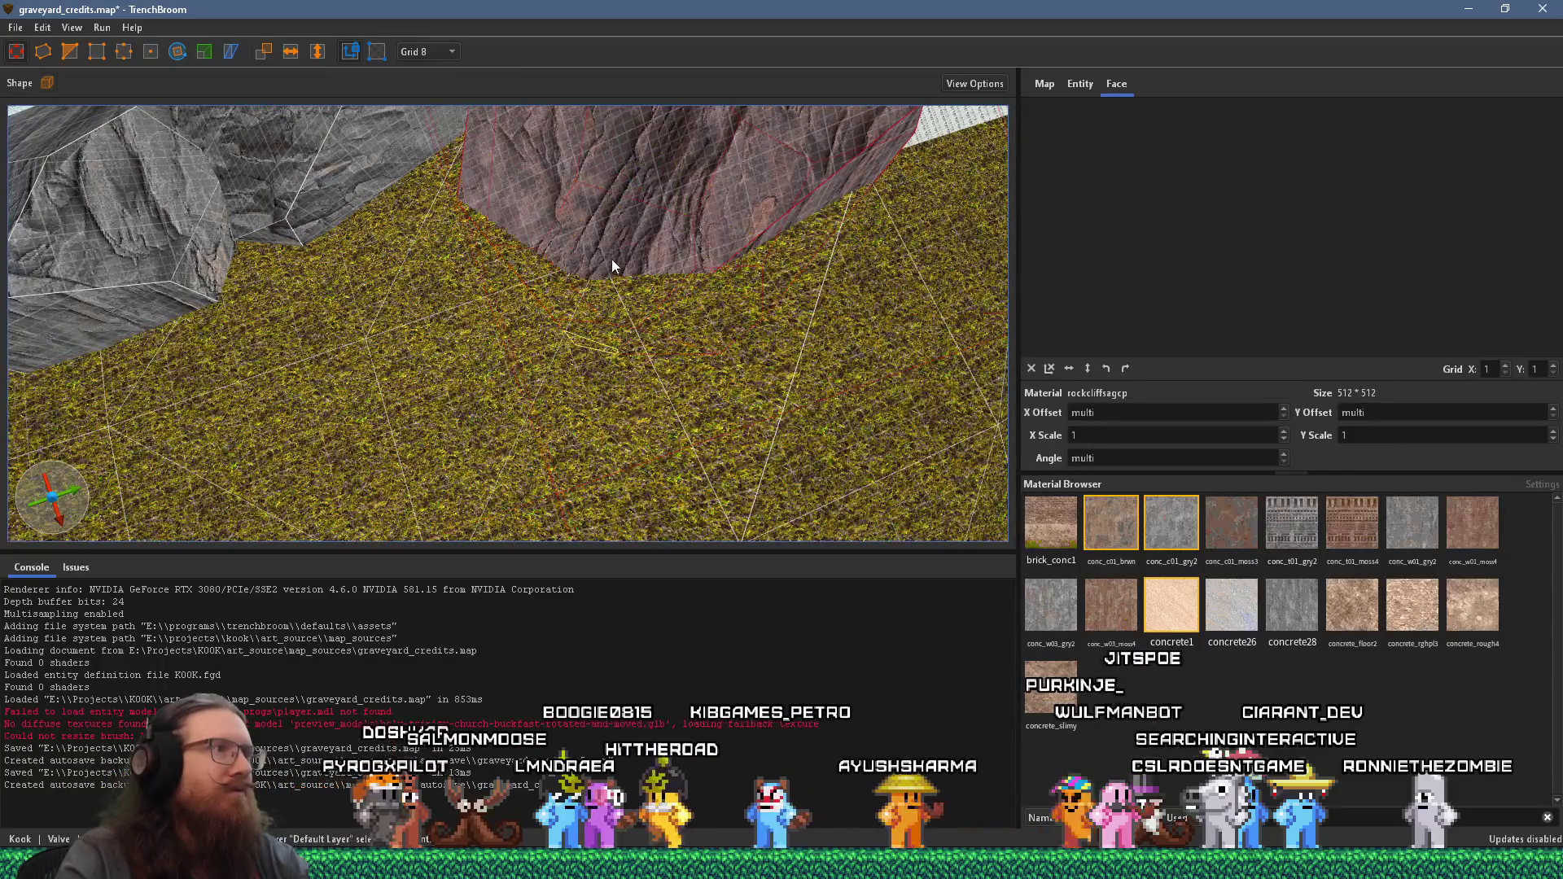
{"action": "scroll", "coordinate": [731, 307], "scroll_direction": "down", "scroll_amount": 5}
{"action": "scroll", "coordinate": [495, 301], "scroll_direction": "up", "scroll_amount": 5}
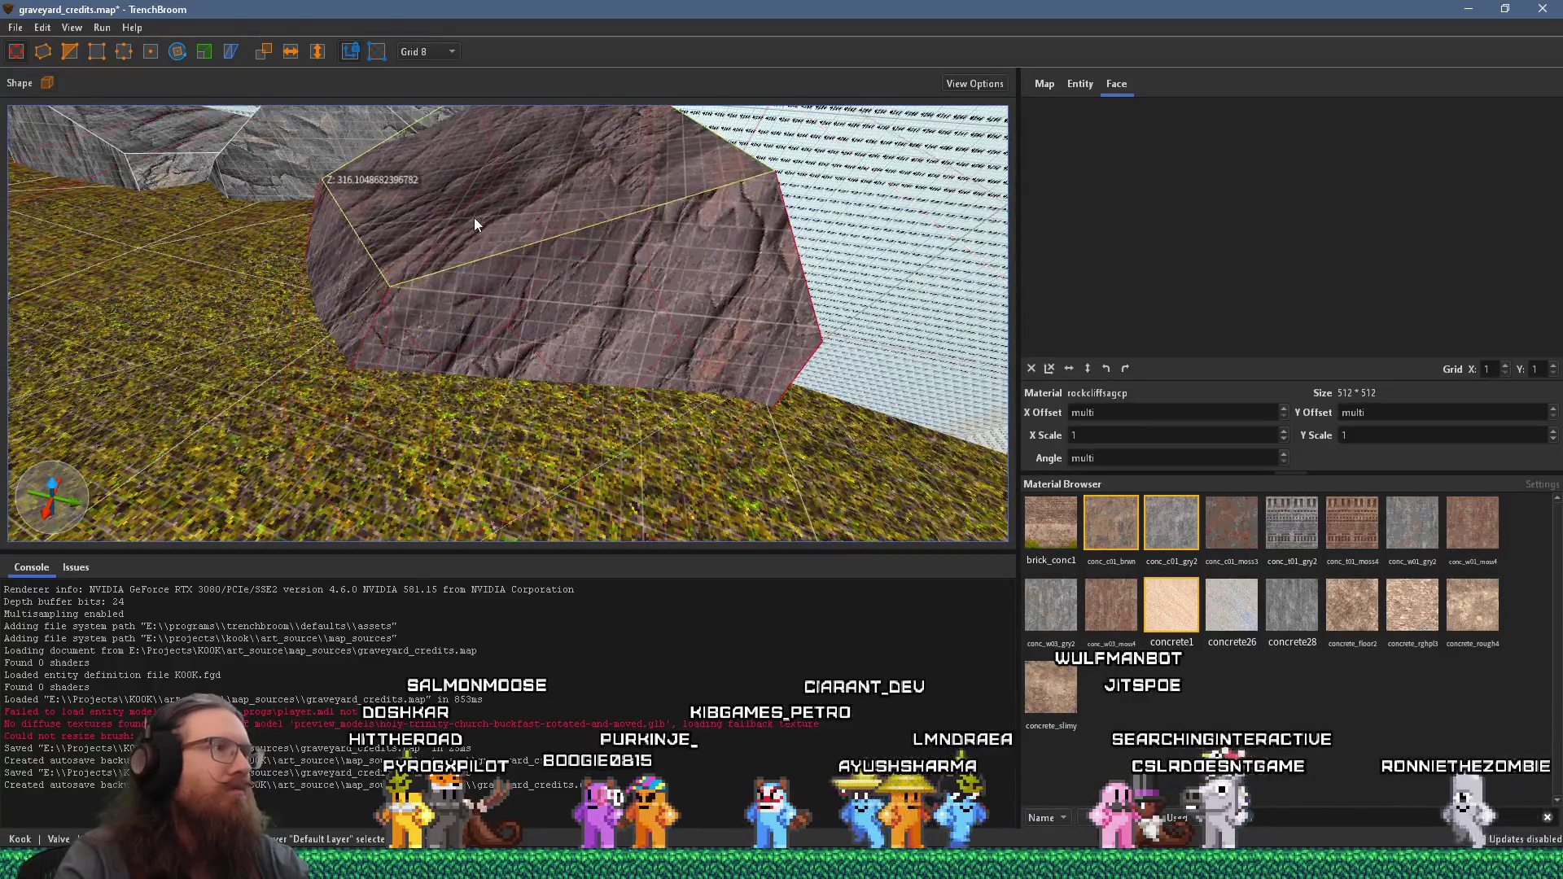
{"action": "mouse_move", "coordinate": [483, 228]}
{"action": "left_mouse_down"}
{"action": "mouse_move", "coordinate": [186, 259]}
{"action": "mouse_move", "coordinate": [342, 289]}
{"action": "mouse_move", "coordinate": [261, 256]}
{"action": "mouse_move", "coordinate": [340, 371]}
{"action": "left_mouse_up"}
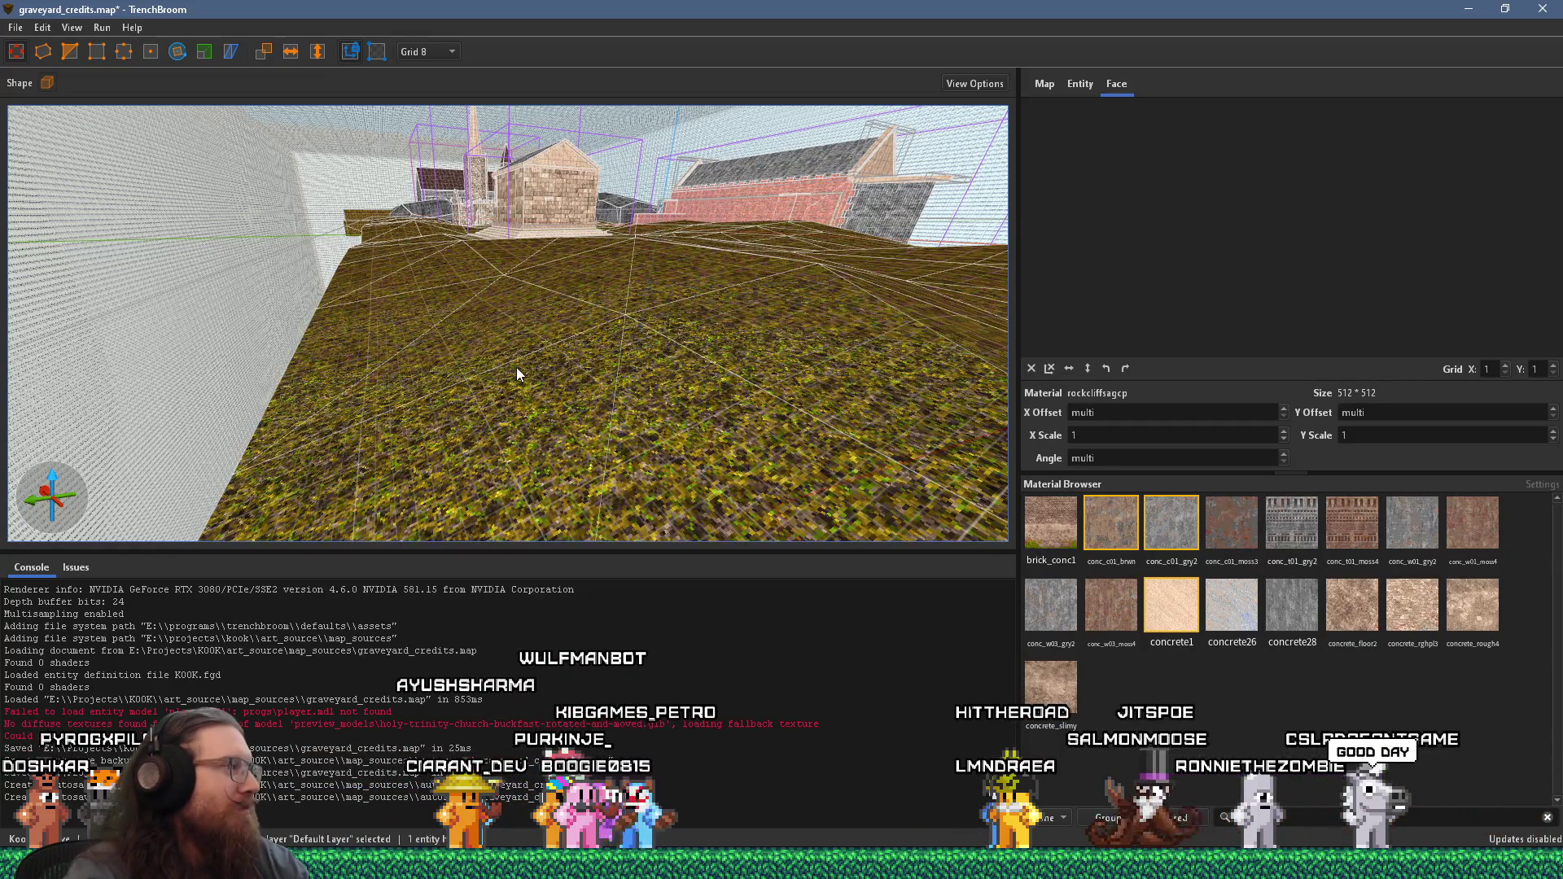
- Slide a rock brush left toward the wall at the grass edge
{"action": "key", "text": "ctrl+u"}
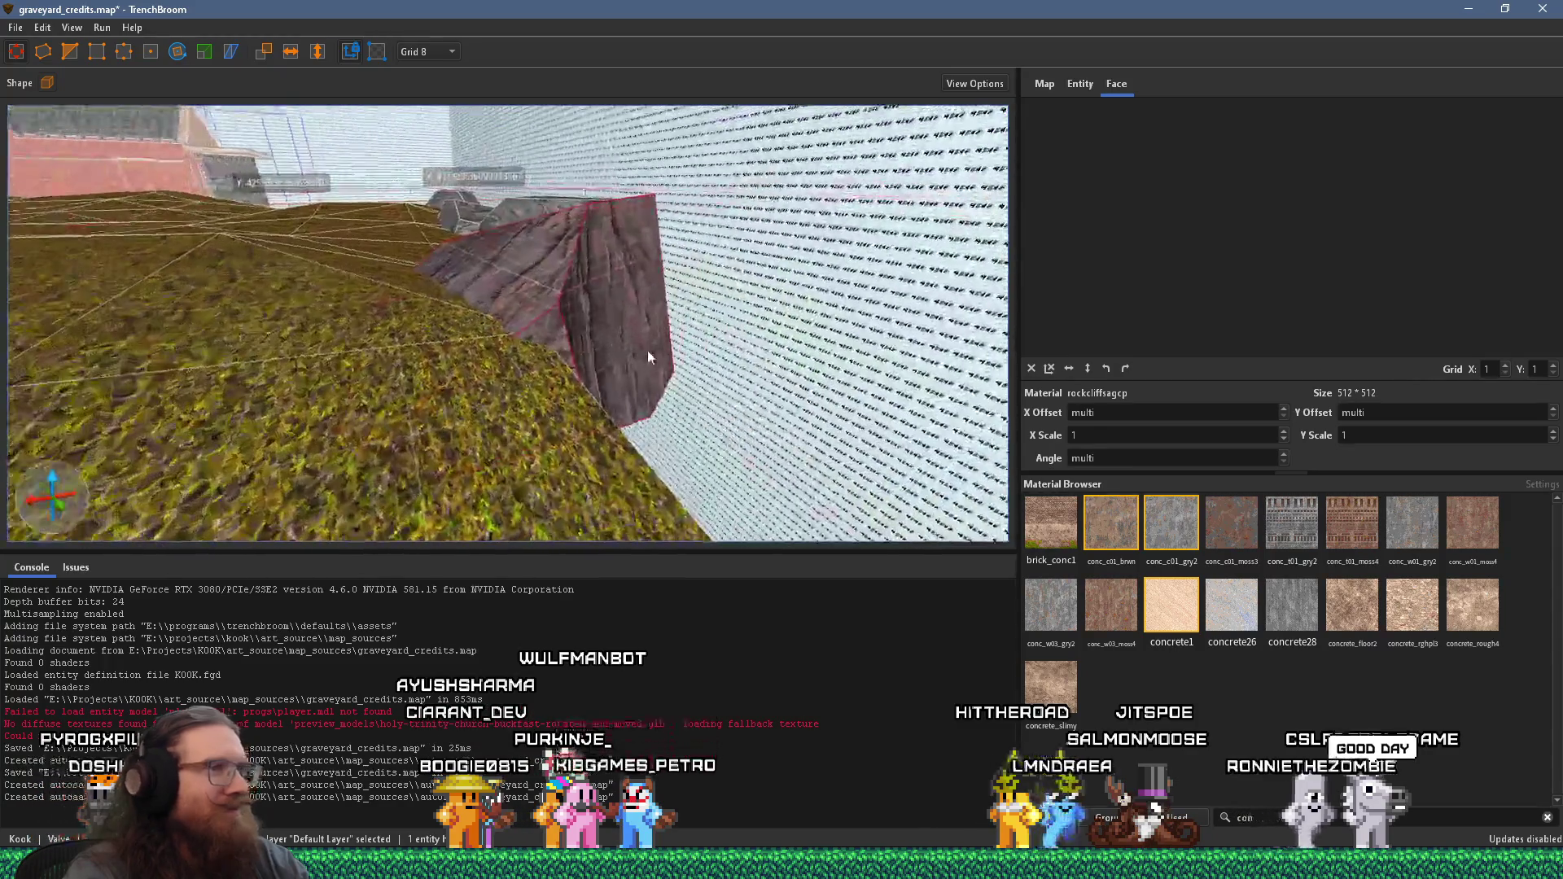
{"action": "mouse_move", "coordinate": [401, 418]}
{"action": "left_mouse_down"}
{"action": "mouse_move", "coordinate": [427, 397]}
{"action": "mouse_move", "coordinate": [417, 433]}
{"action": "mouse_move", "coordinate": [97, 310]}
{"action": "mouse_move", "coordinate": [501, 345]}
{"action": "mouse_move", "coordinate": [703, 300]}
{"action": "left_mouse_up"}
{"action": "mouse_move", "coordinate": [528, 338]}
{"action": "left_mouse_down"}
{"action": "mouse_move", "coordinate": [481, 352]}
{"action": "mouse_move", "coordinate": [627, 349]}
{"action": "mouse_move", "coordinate": [535, 510]}
{"action": "mouse_move", "coordinate": [558, 348]}
{"action": "left_mouse_up"}
{"action": "mouse_move", "coordinate": [539, 310]}
{"action": "left_mouse_down"}
{"action": "mouse_move", "coordinate": [573, 390]}
{"action": "mouse_move", "coordinate": [543, 344]}
{"action": "left_mouse_up"}
{"action": "key", "text": "a"}
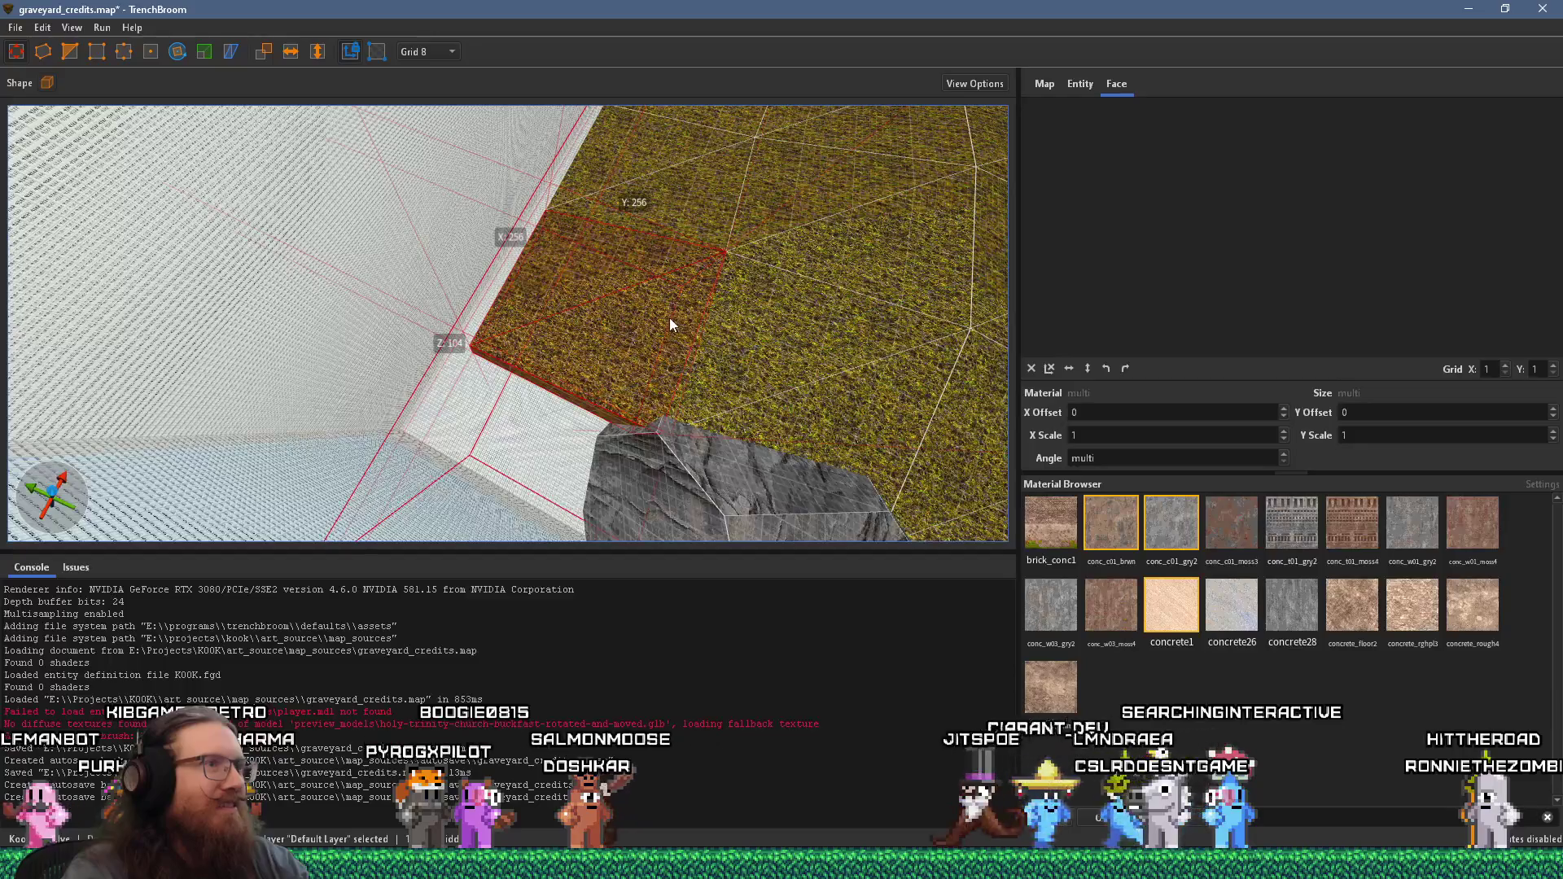
{"action": "key", "text": "Escape"}
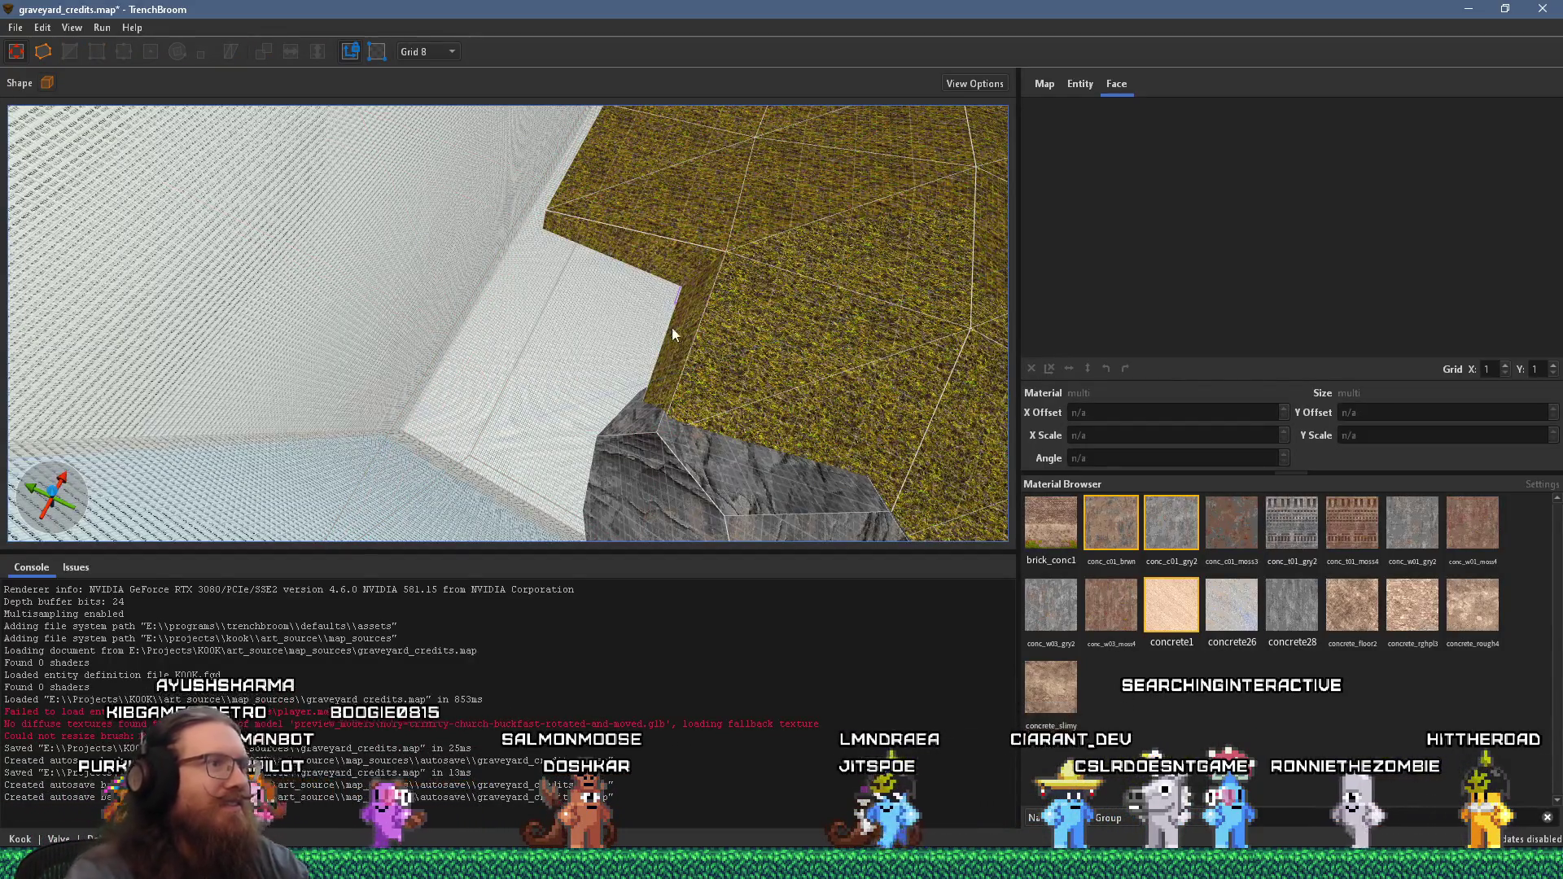
{"action": "left_click_drag", "start_coordinate": [669, 319], "coordinate": [713, 390]}
{"action": "mouse_move", "coordinate": [630, 338]}
{"action": "left_mouse_down"}
{"action": "mouse_move", "coordinate": [459, 399]}
{"action": "mouse_move", "coordinate": [519, 331]}
{"action": "mouse_move", "coordinate": [593, 372]}
{"action": "left_mouse_up"}
{"action": "left_click", "coordinate": [633, 423]}
{"action": "left_click_drag", "start_coordinate": [635, 424], "coordinate": [319, 299]}
{"action": "key", "text": "a"}
{"action": "key", "text": "w"}
{"action": "key", "text": "a"}
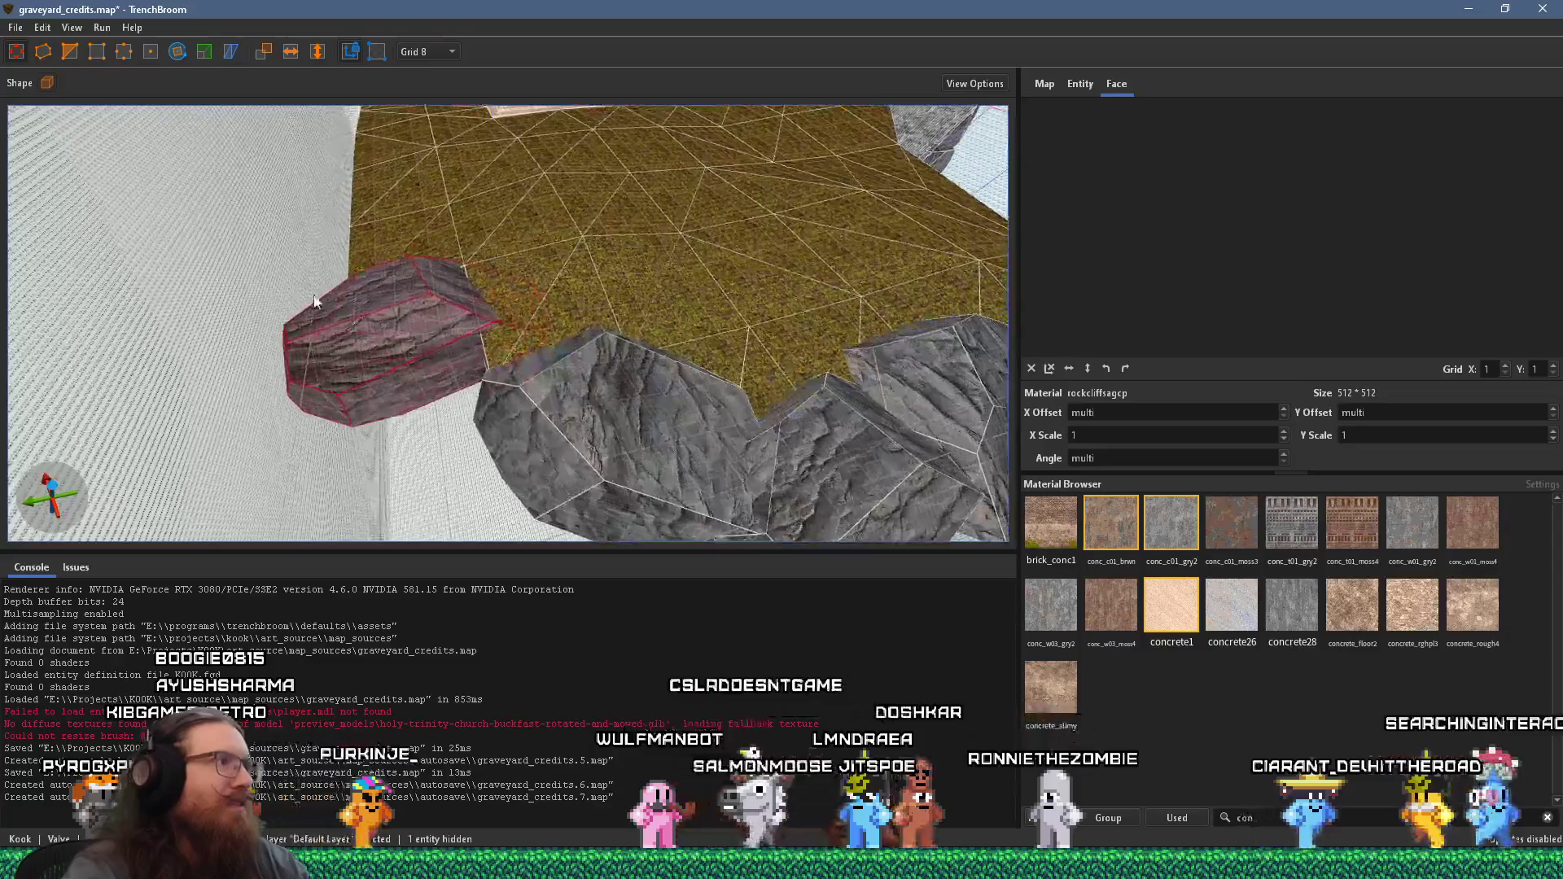
- Rotate the rock 285° about Z and reshape it by dragging its faces and vertices
{"action": "left_click", "coordinate": [178, 52]}
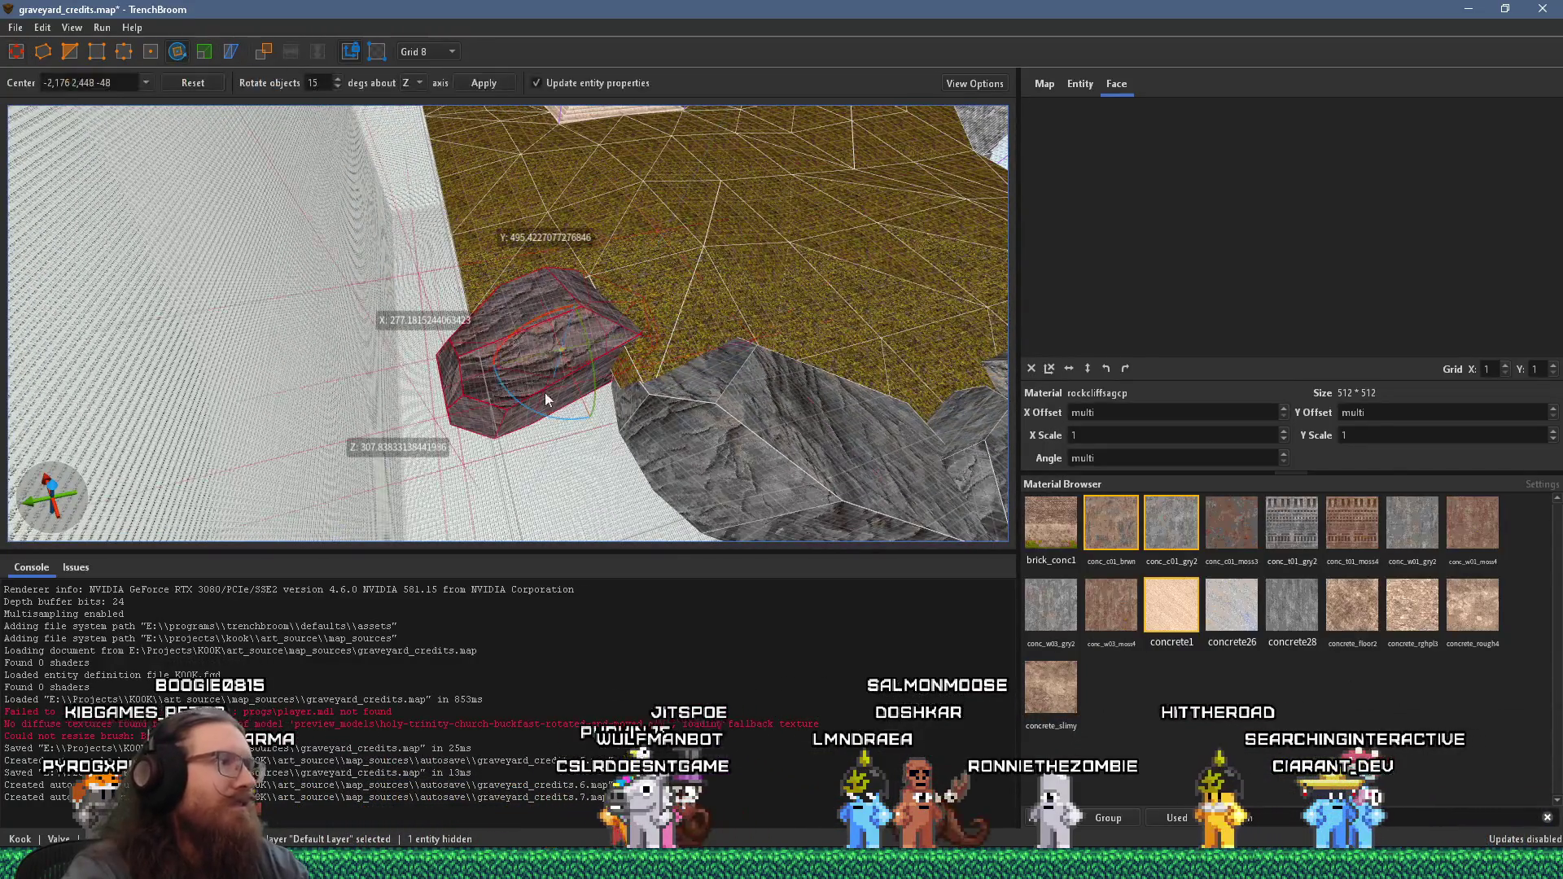
{"action": "left_click_drag", "start_coordinate": [563, 422], "coordinate": [407, 376]}
{"action": "scroll", "coordinate": [497, 288], "scroll_direction": "up", "scroll_amount": 2}
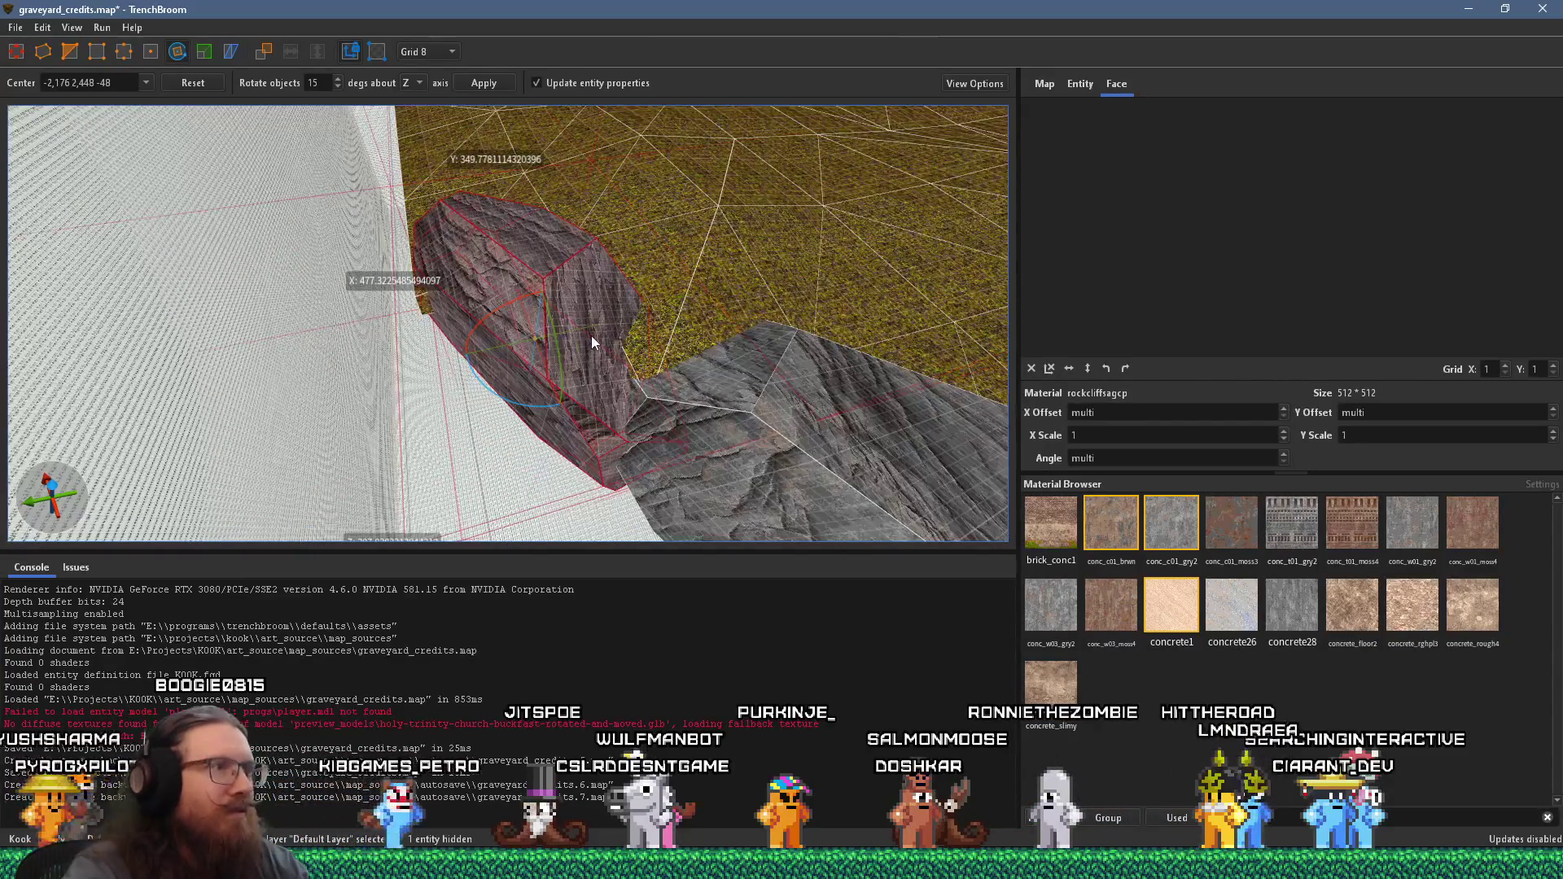
{"action": "mouse_move", "coordinate": [605, 340]}
{"action": "left_mouse_down"}
{"action": "mouse_move", "coordinate": [553, 324]}
{"action": "mouse_move", "coordinate": [451, 366]}
{"action": "mouse_move", "coordinate": [516, 287]}
{"action": "left_mouse_up"}
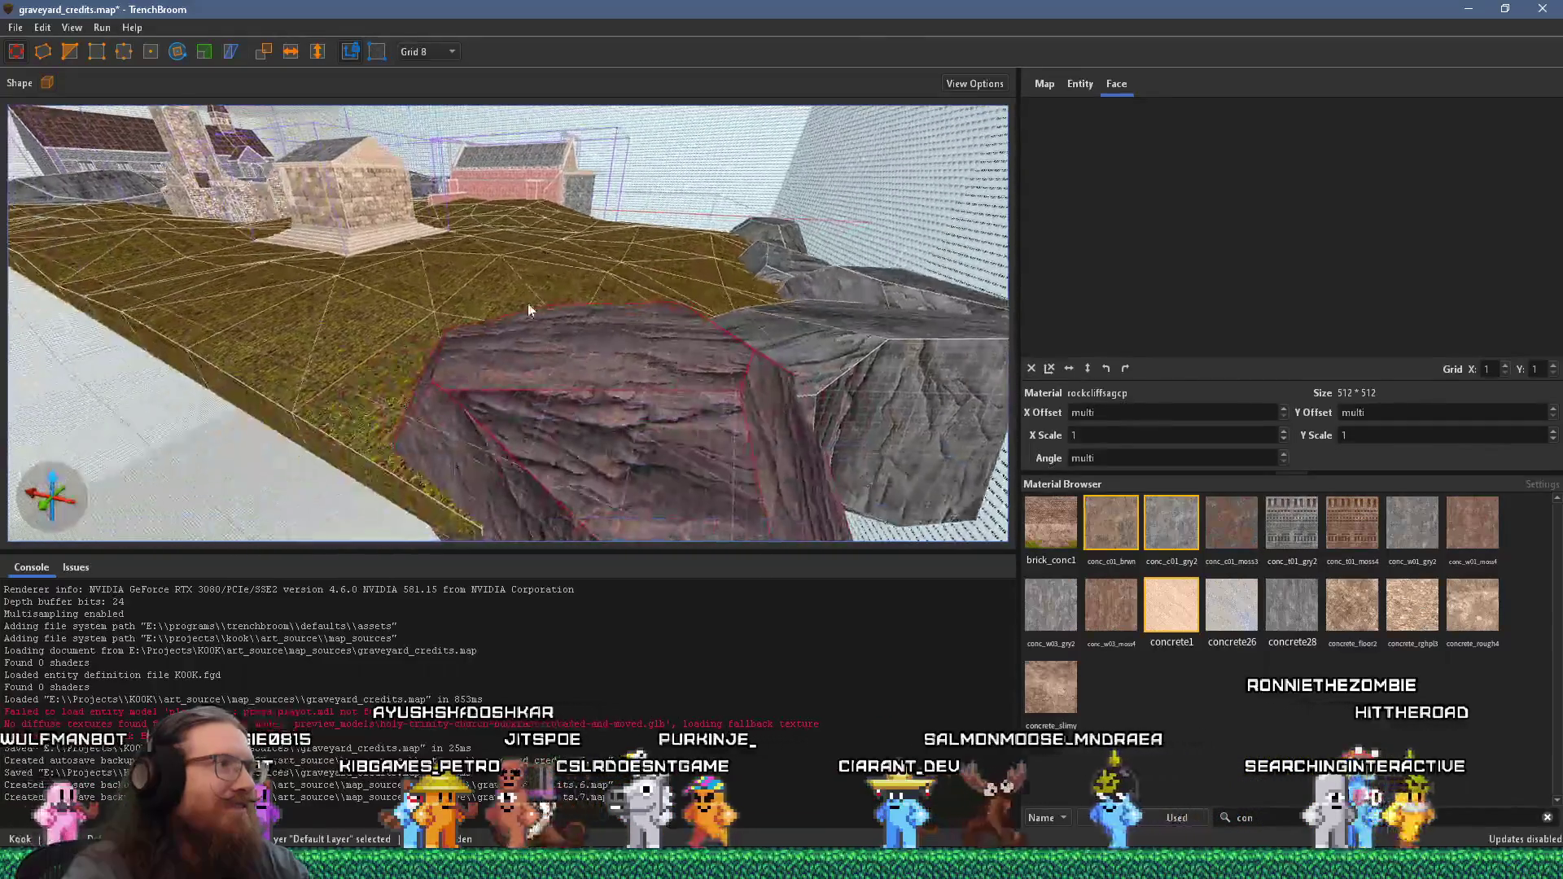
{"action": "mouse_move", "coordinate": [622, 402]}
{"action": "left_mouse_down"}
{"action": "mouse_move", "coordinate": [607, 411]}
{"action": "mouse_move", "coordinate": [358, 207]}
{"action": "mouse_move", "coordinate": [598, 302]}
{"action": "mouse_move", "coordinate": [557, 242]}
{"action": "mouse_move", "coordinate": [747, 268]}
{"action": "mouse_move", "coordinate": [397, 221]}
{"action": "mouse_move", "coordinate": [516, 287]}
{"action": "mouse_move", "coordinate": [514, 314]}
{"action": "mouse_move", "coordinate": [441, 236]}
{"action": "mouse_move", "coordinate": [506, 373]}
{"action": "mouse_move", "coordinate": [696, 459]}
{"action": "mouse_move", "coordinate": [384, 277]}
{"action": "mouse_move", "coordinate": [702, 285]}
{"action": "mouse_move", "coordinate": [520, 304]}
{"action": "mouse_move", "coordinate": [644, 228]}
{"action": "mouse_move", "coordinate": [563, 246]}
{"action": "mouse_move", "coordinate": [590, 264]}
{"action": "left_mouse_up"}
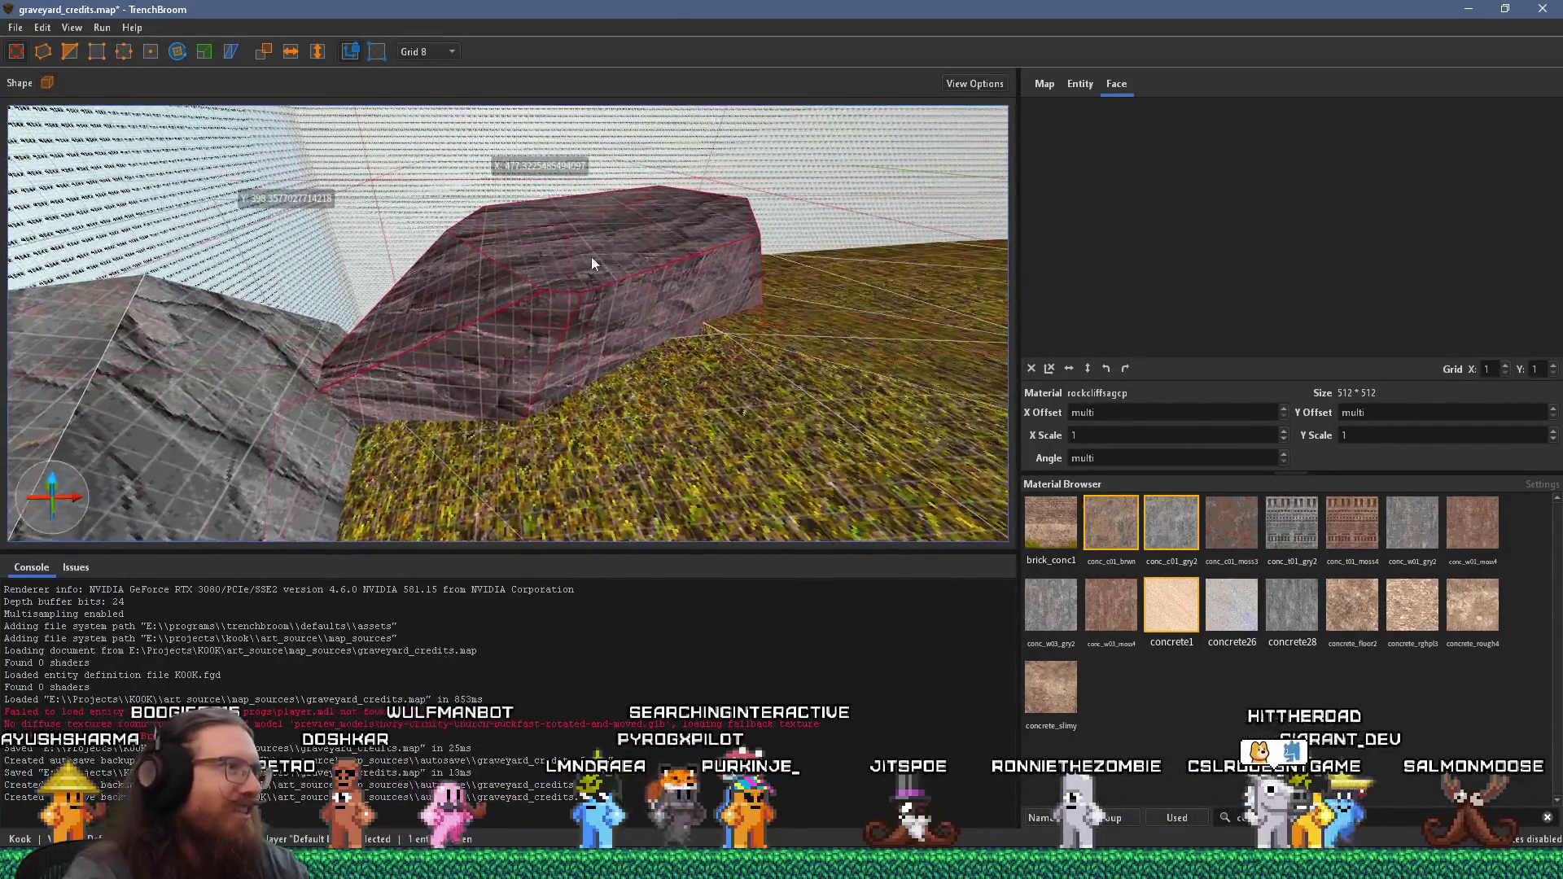
{"action": "mouse_move", "coordinate": [708, 308]}
{"action": "left_mouse_down"}
{"action": "mouse_move", "coordinate": [534, 351]}
{"action": "mouse_move", "coordinate": [568, 240]}
{"action": "left_mouse_up"}
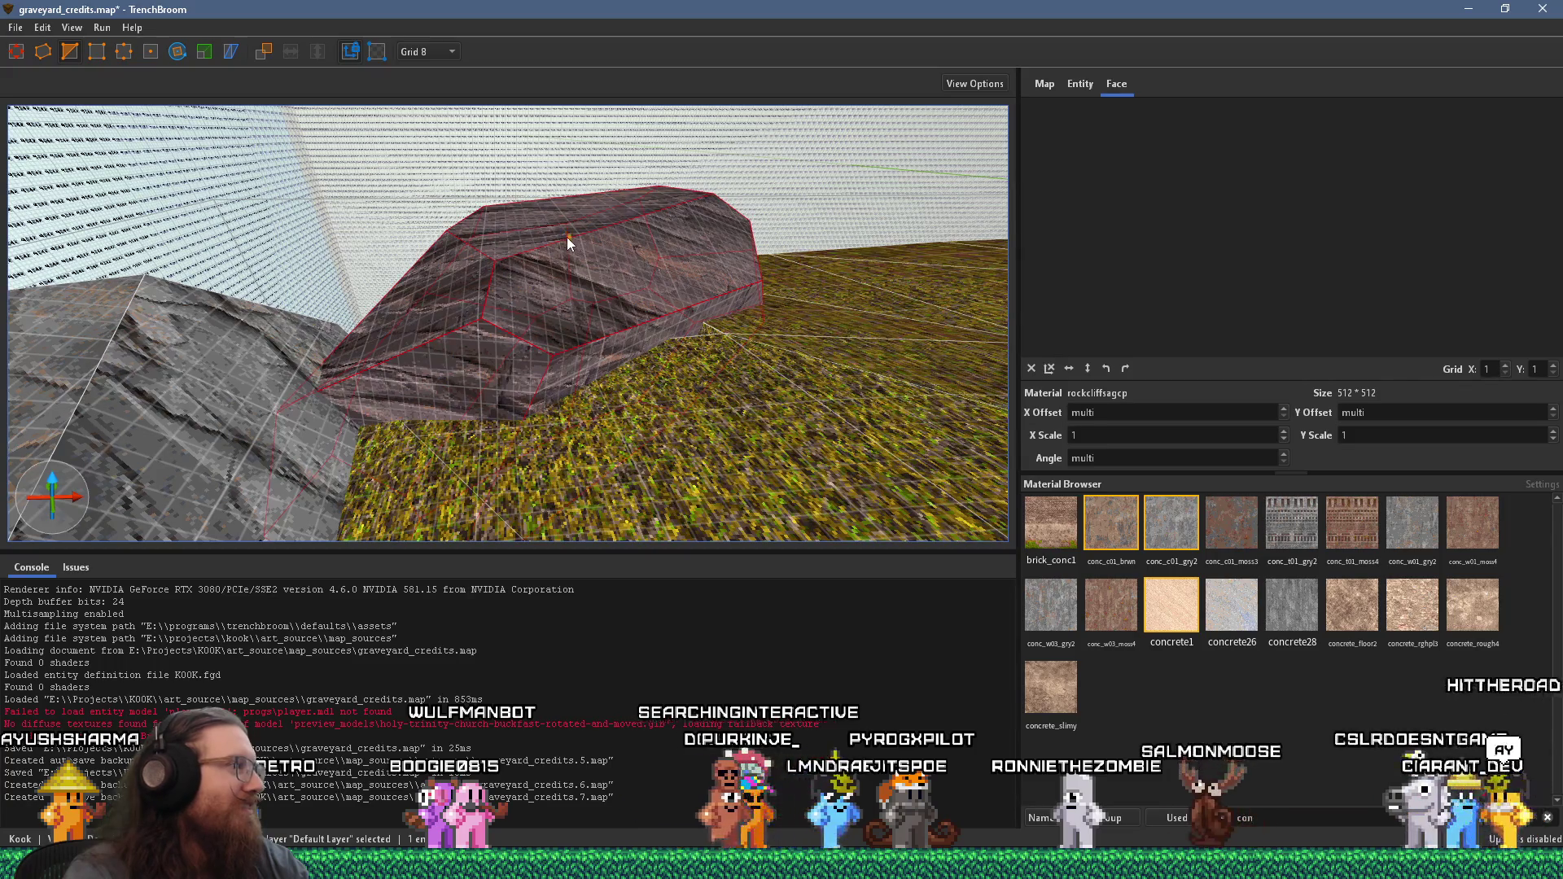
{"action": "scroll", "coordinate": [640, 257], "scroll_direction": "up", "scroll_amount": 5}
{"action": "left_click", "coordinate": [574, 224], "text": "shift"}
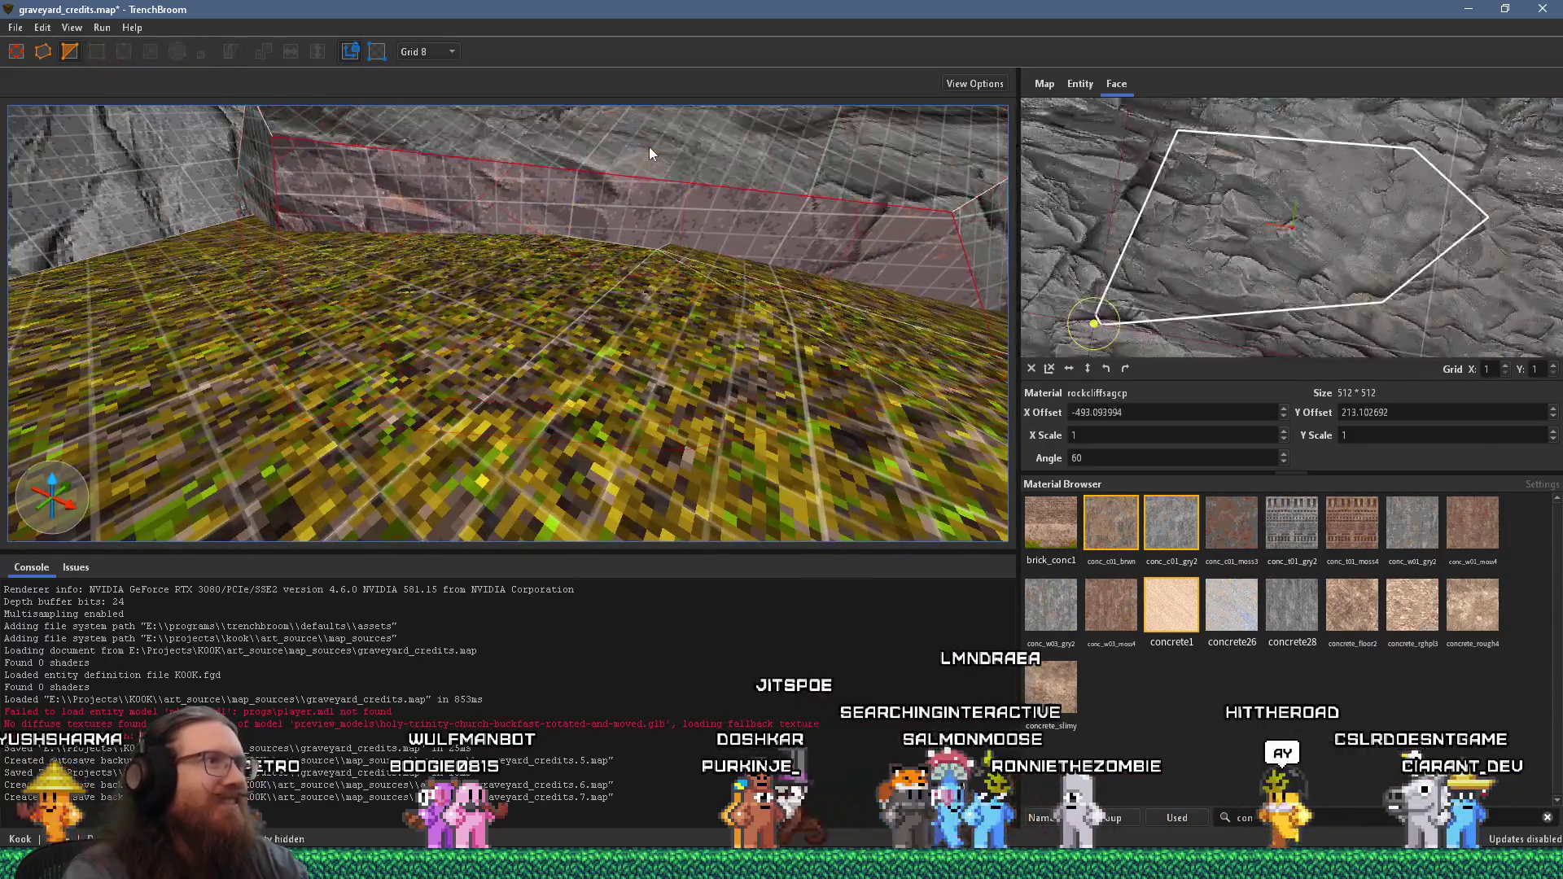
{"action": "scroll", "coordinate": [366, 311], "scroll_direction": "down", "scroll_amount": 10}
{"action": "scroll", "coordinate": [698, 446], "scroll_direction": "up", "scroll_amount": 5}
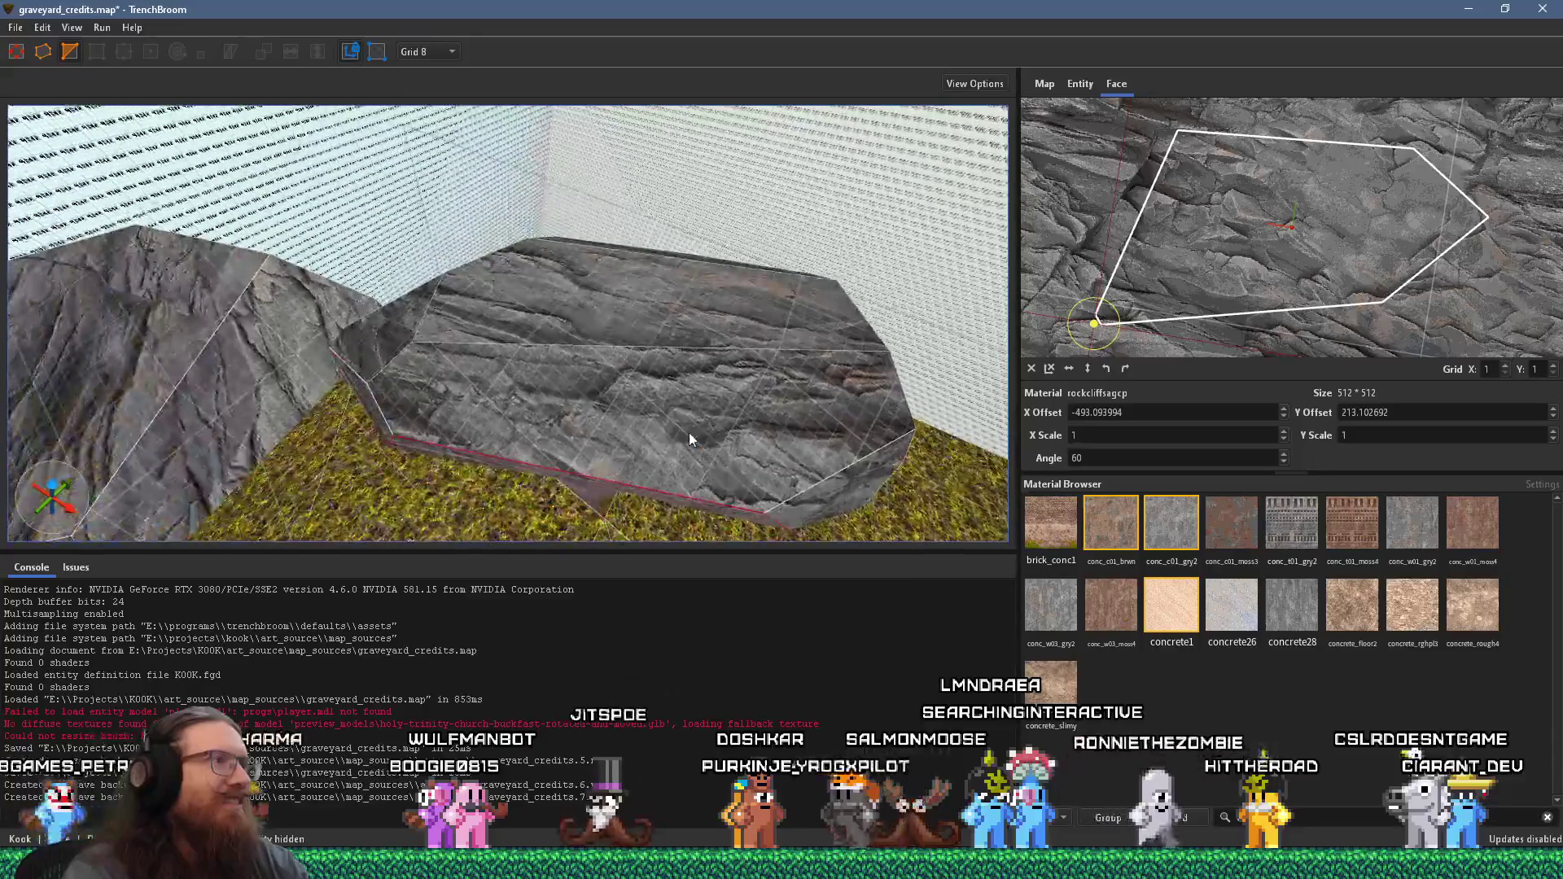
{"action": "left_click", "coordinate": [614, 384], "text": "shift"}
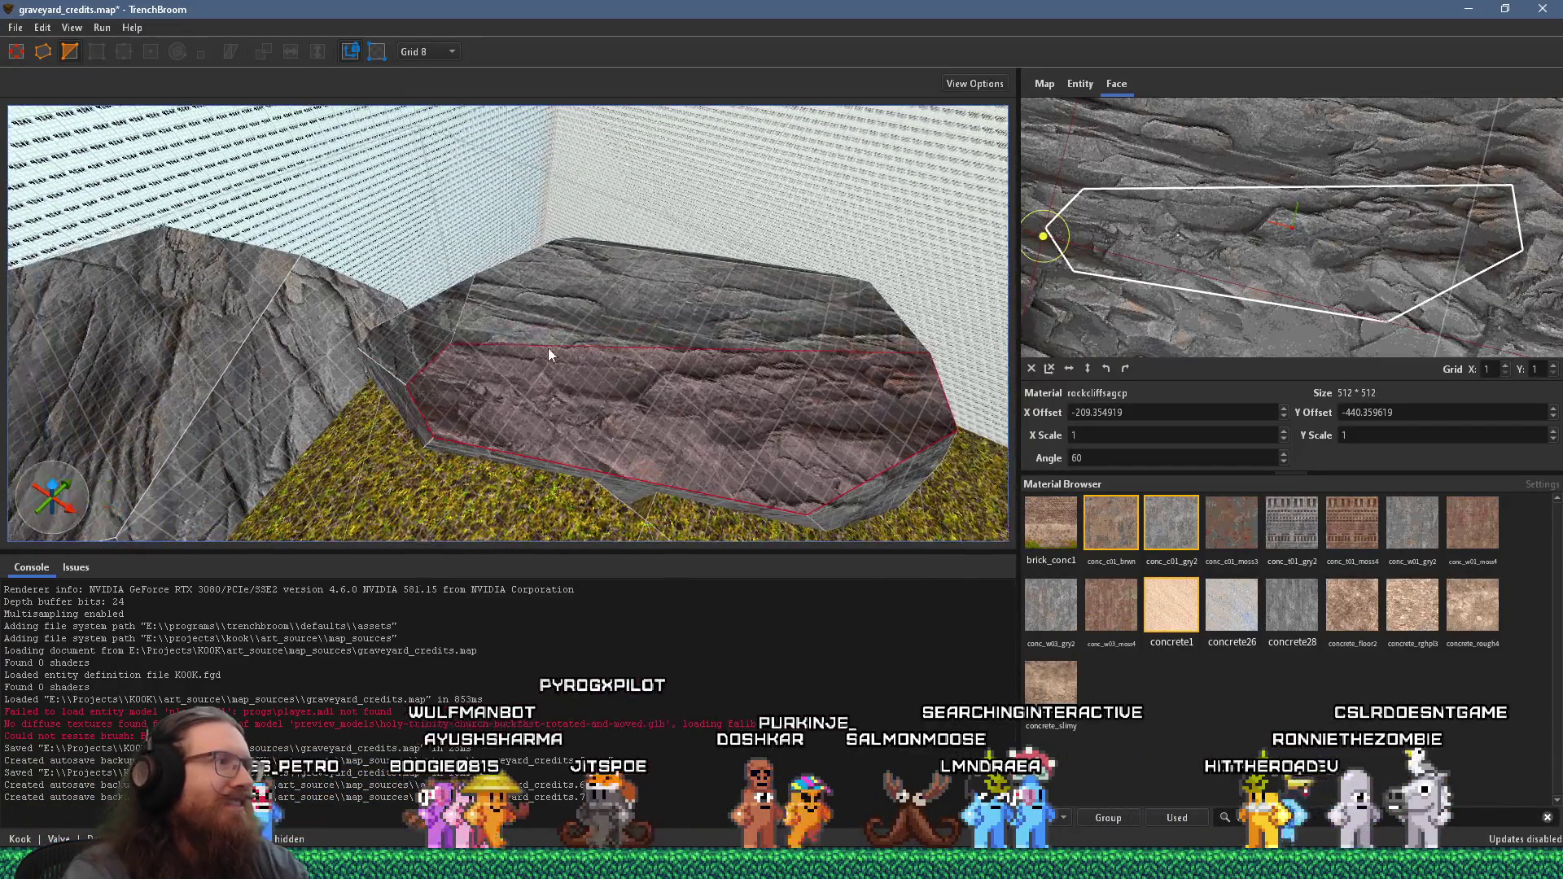
{"action": "left_click", "coordinate": [755, 424], "text": "shift"}
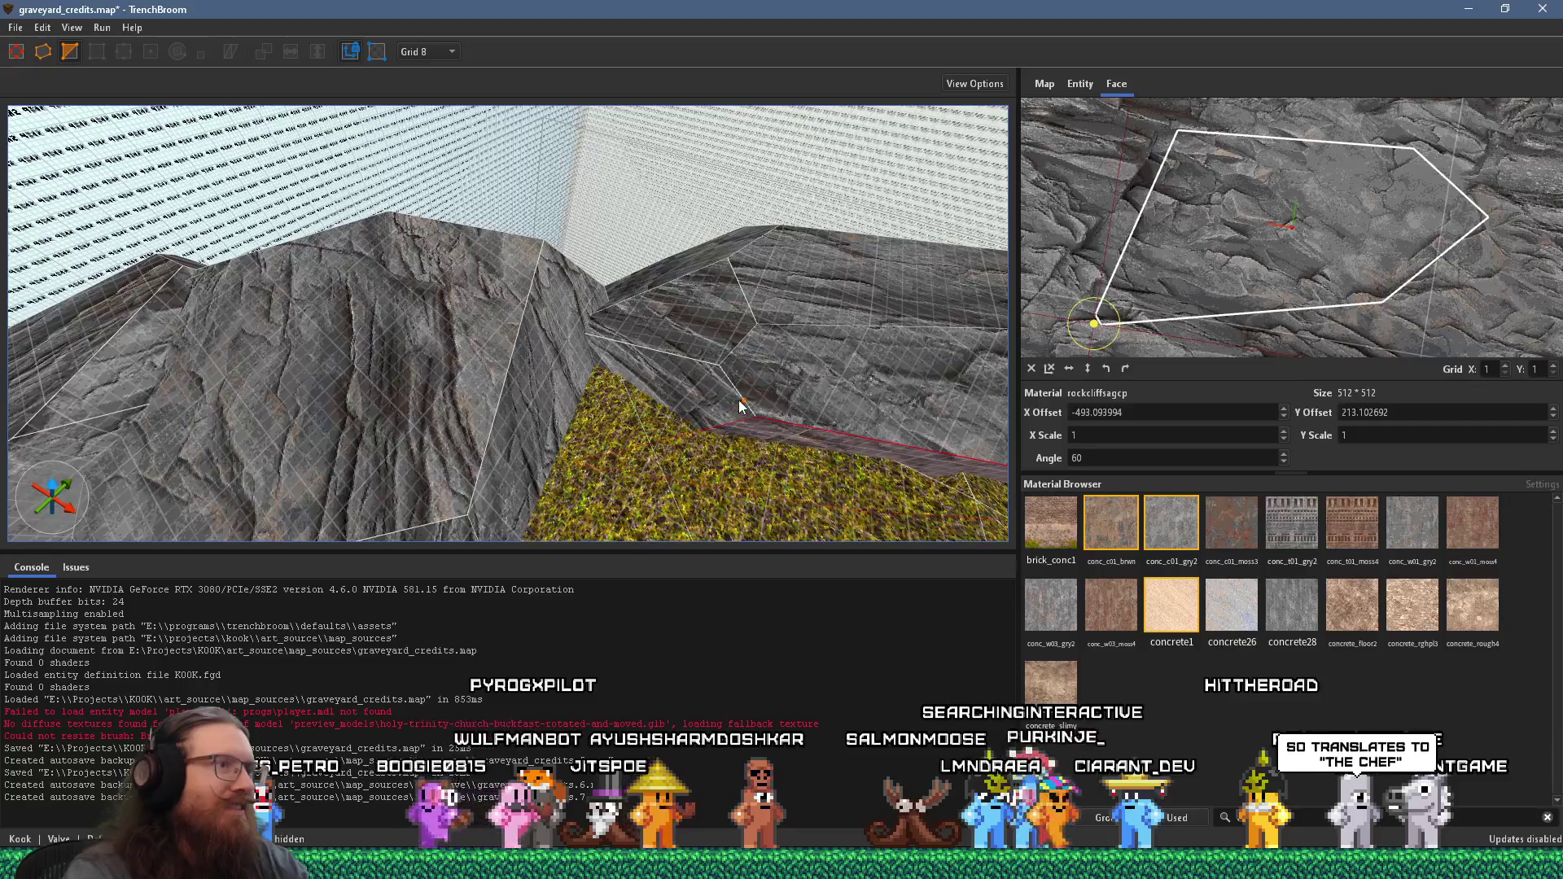
{"action": "left_click", "coordinate": [777, 358], "text": "shift"}
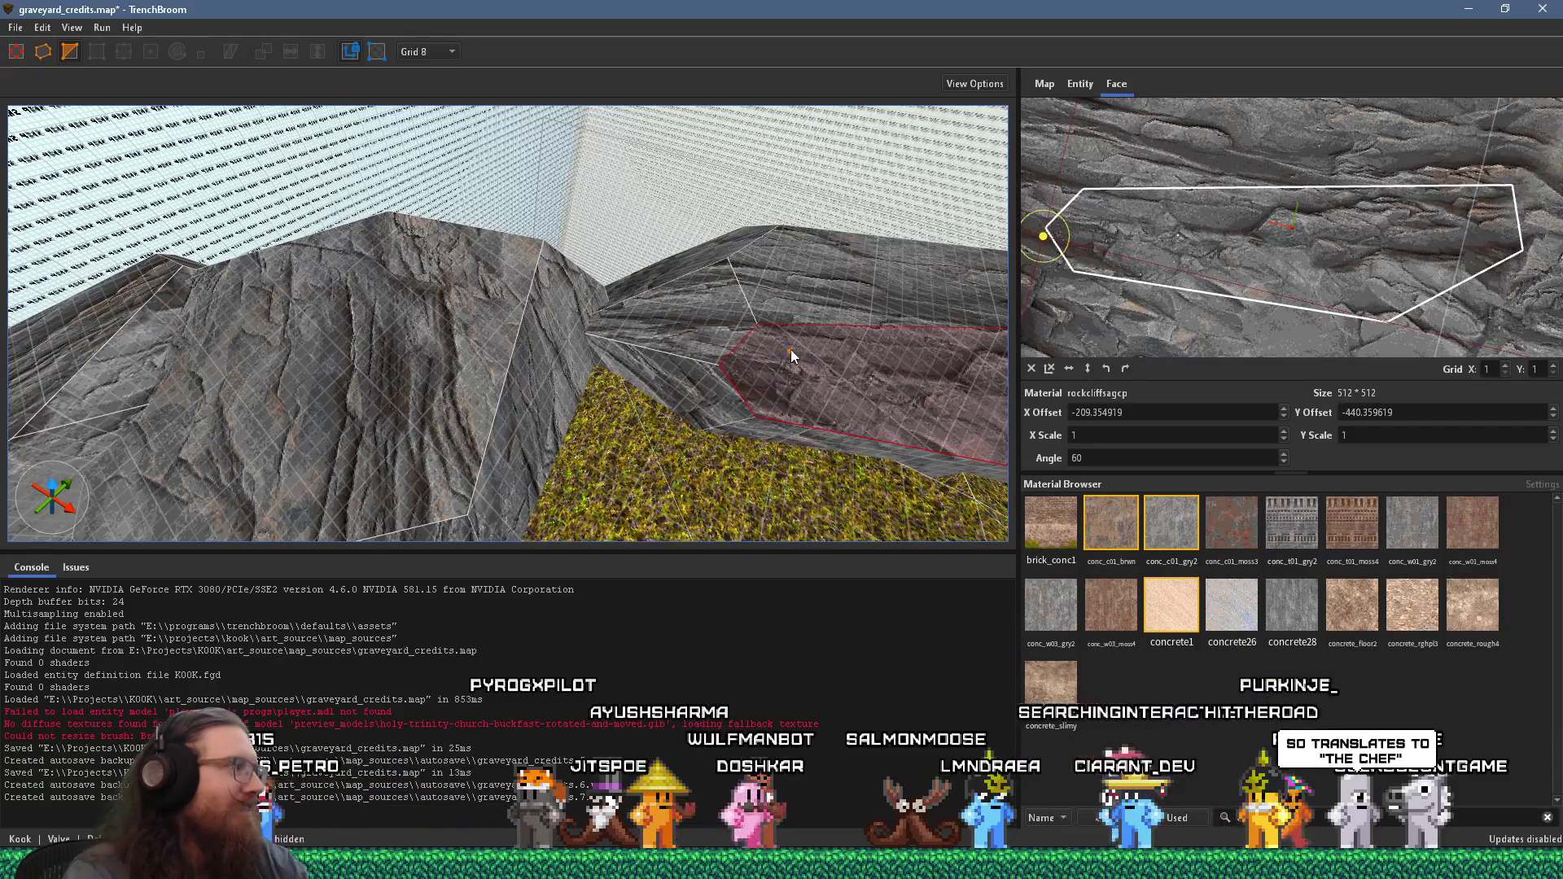
{"action": "left_click", "coordinate": [812, 357], "text": "shift"}
{"action": "key", "text": "w"}
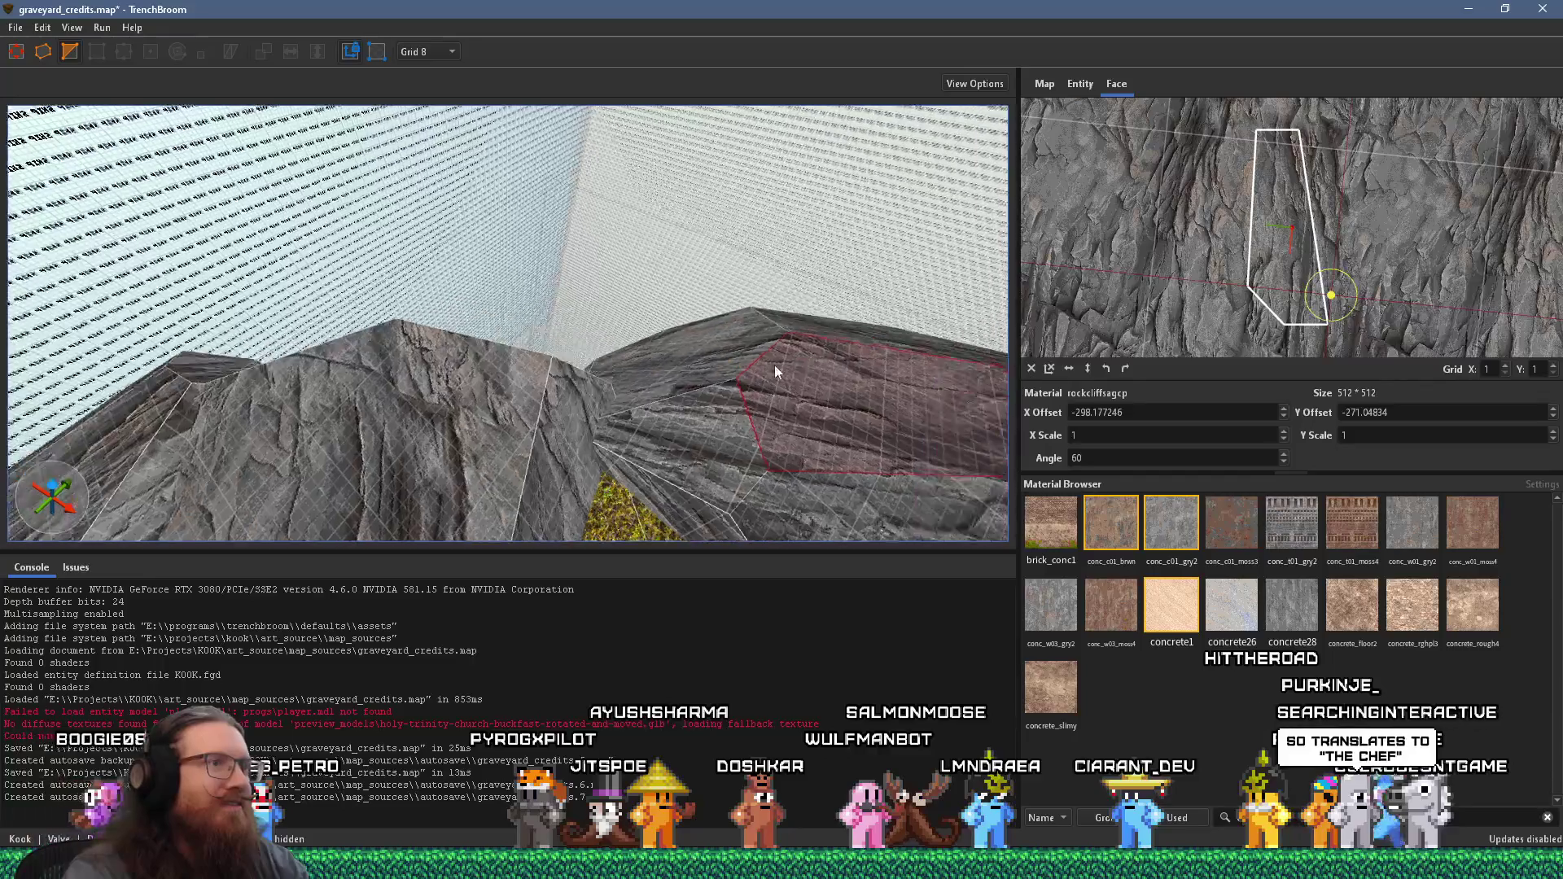
{"action": "left_click_drag", "start_coordinate": [669, 444], "coordinate": [354, 340]}
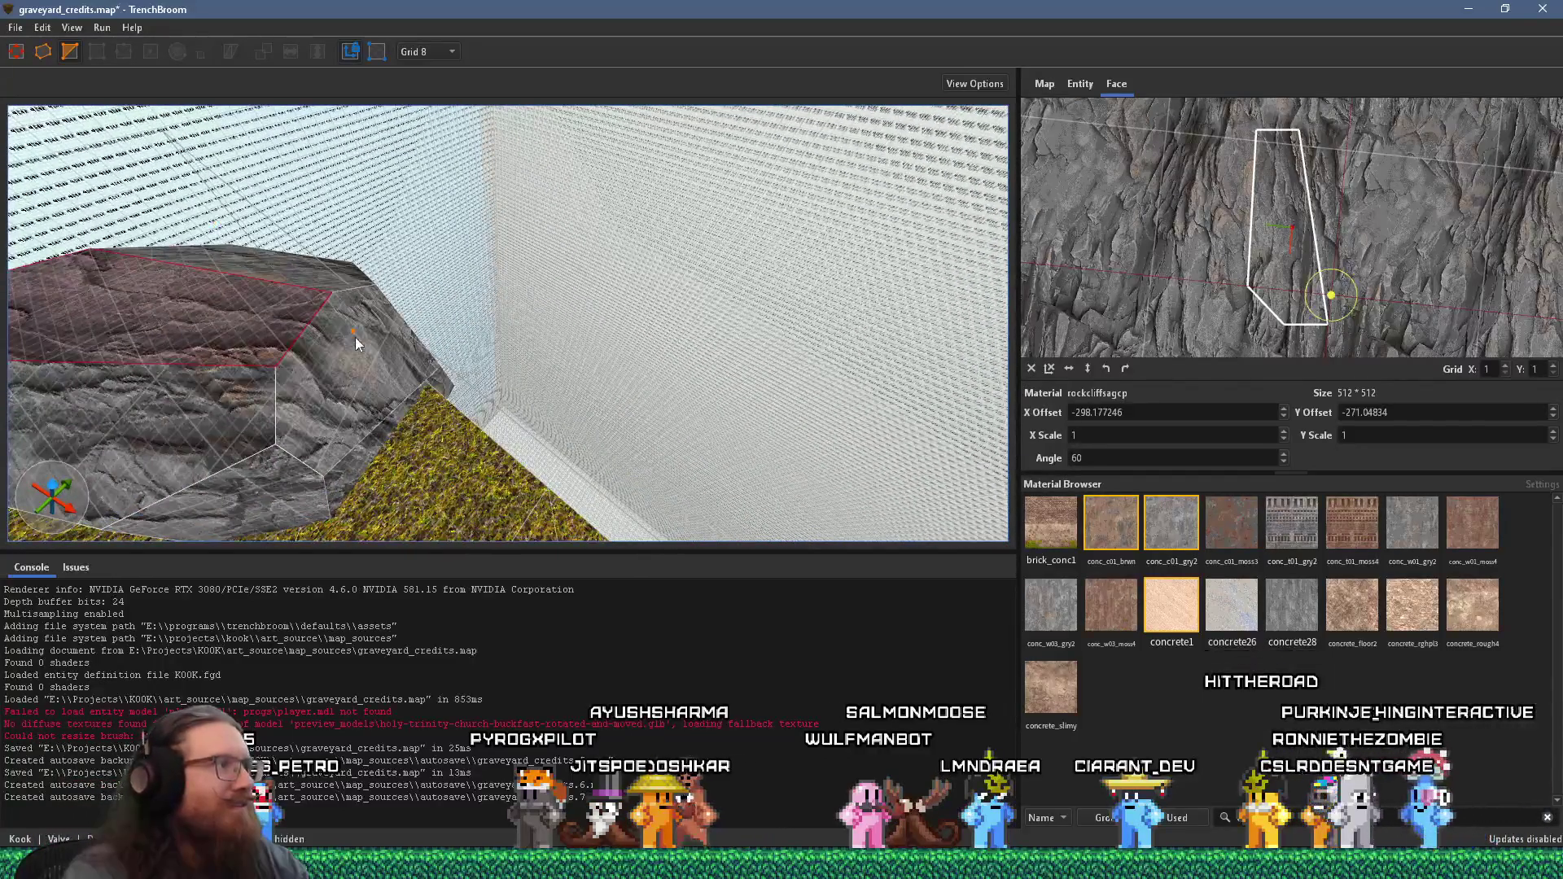
{"action": "left_click", "coordinate": [232, 456], "text": "shift"}
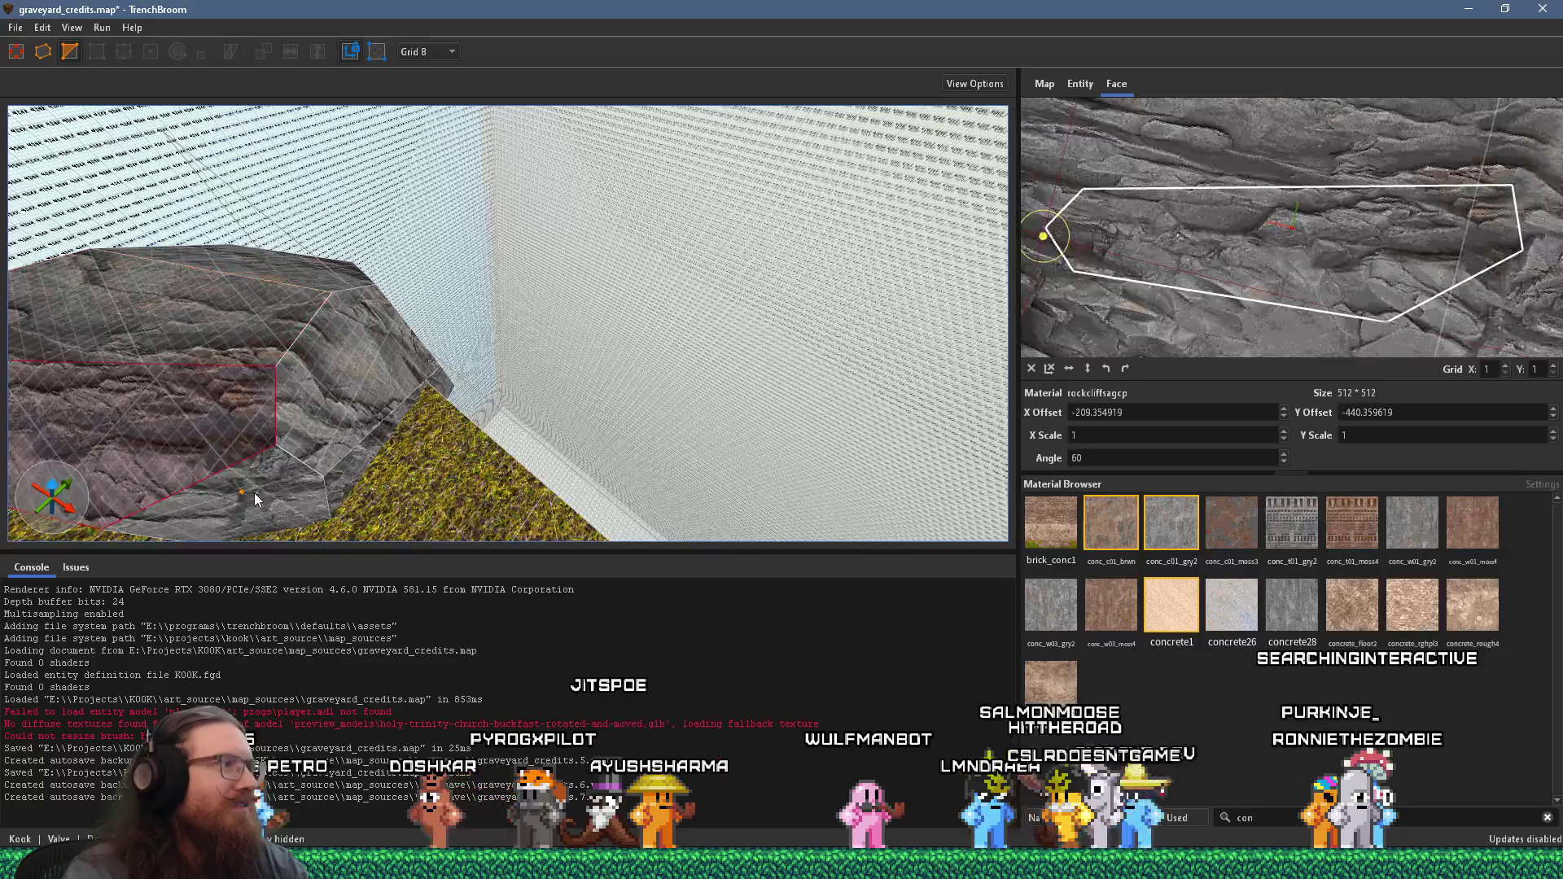
{"action": "left_click", "coordinate": [352, 460], "text": "shift"}
{"action": "mouse_move", "coordinate": [360, 451]}
{"action": "left_mouse_down"}
{"action": "mouse_move", "coordinate": [490, 271]}
{"action": "mouse_move", "coordinate": [466, 314]}
{"action": "left_mouse_up"}
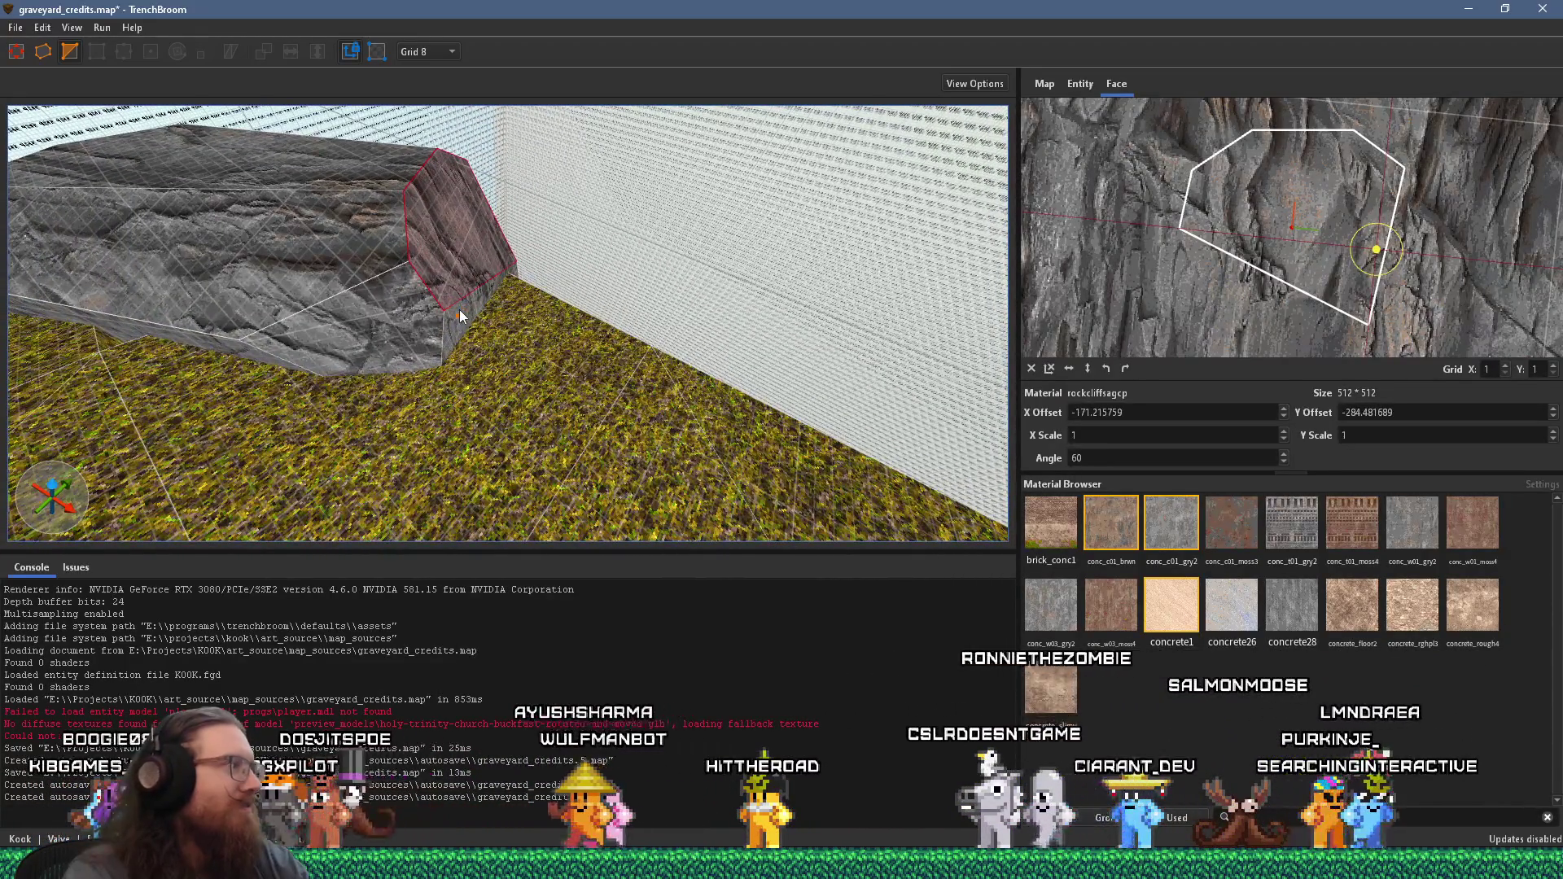
{"action": "mouse_move", "coordinate": [471, 261]}
{"action": "left_mouse_down"}
{"action": "mouse_move", "coordinate": [481, 301]}
{"action": "mouse_move", "coordinate": [470, 286]}
{"action": "left_mouse_up"}
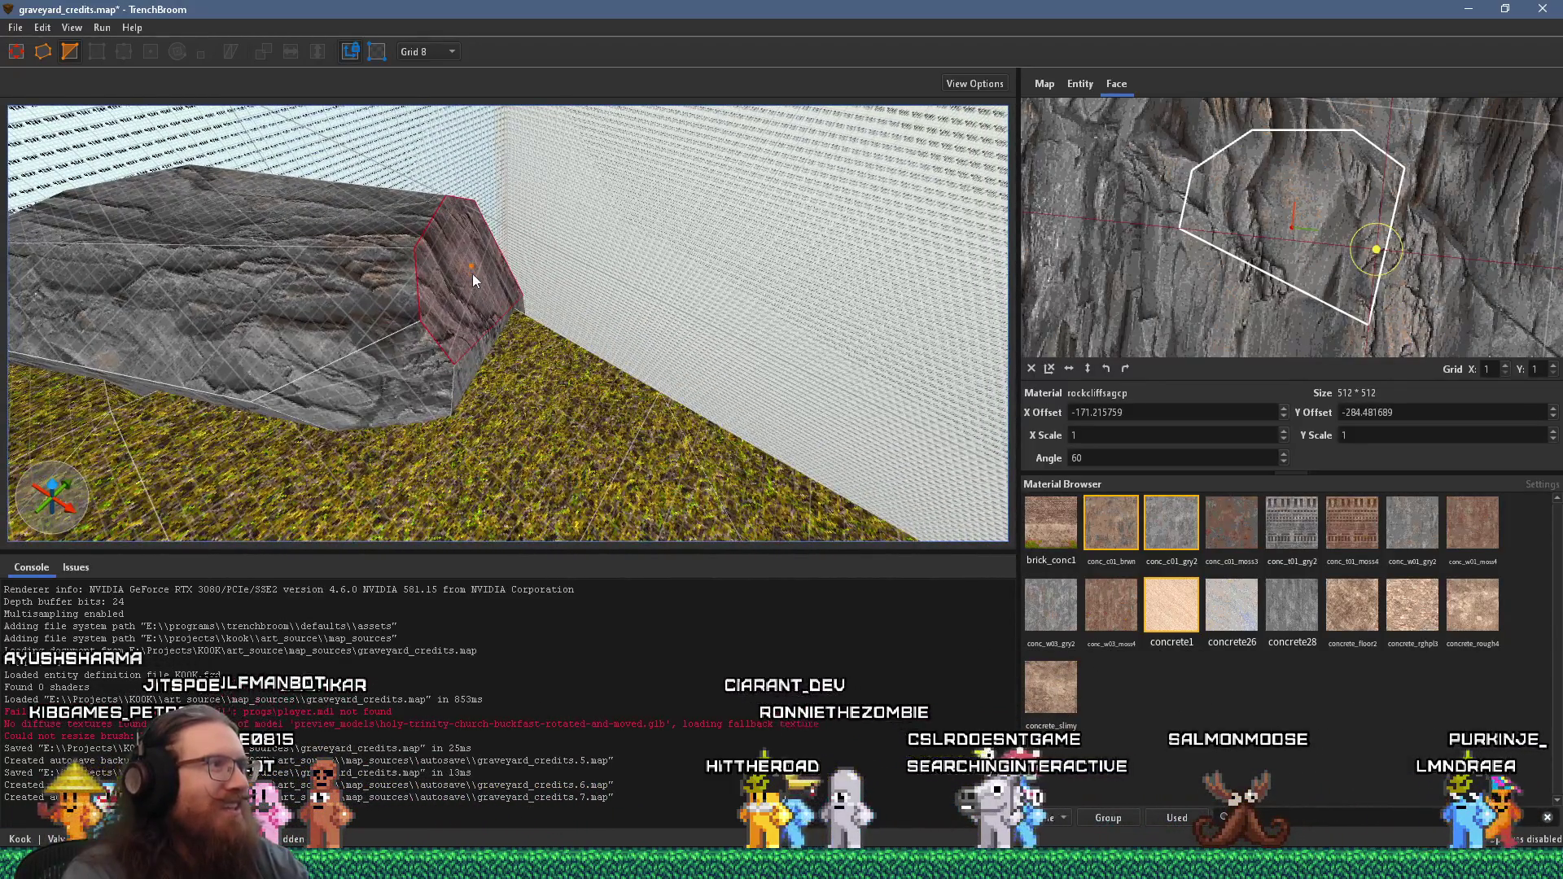
{"action": "left_click", "coordinate": [16, 27]}
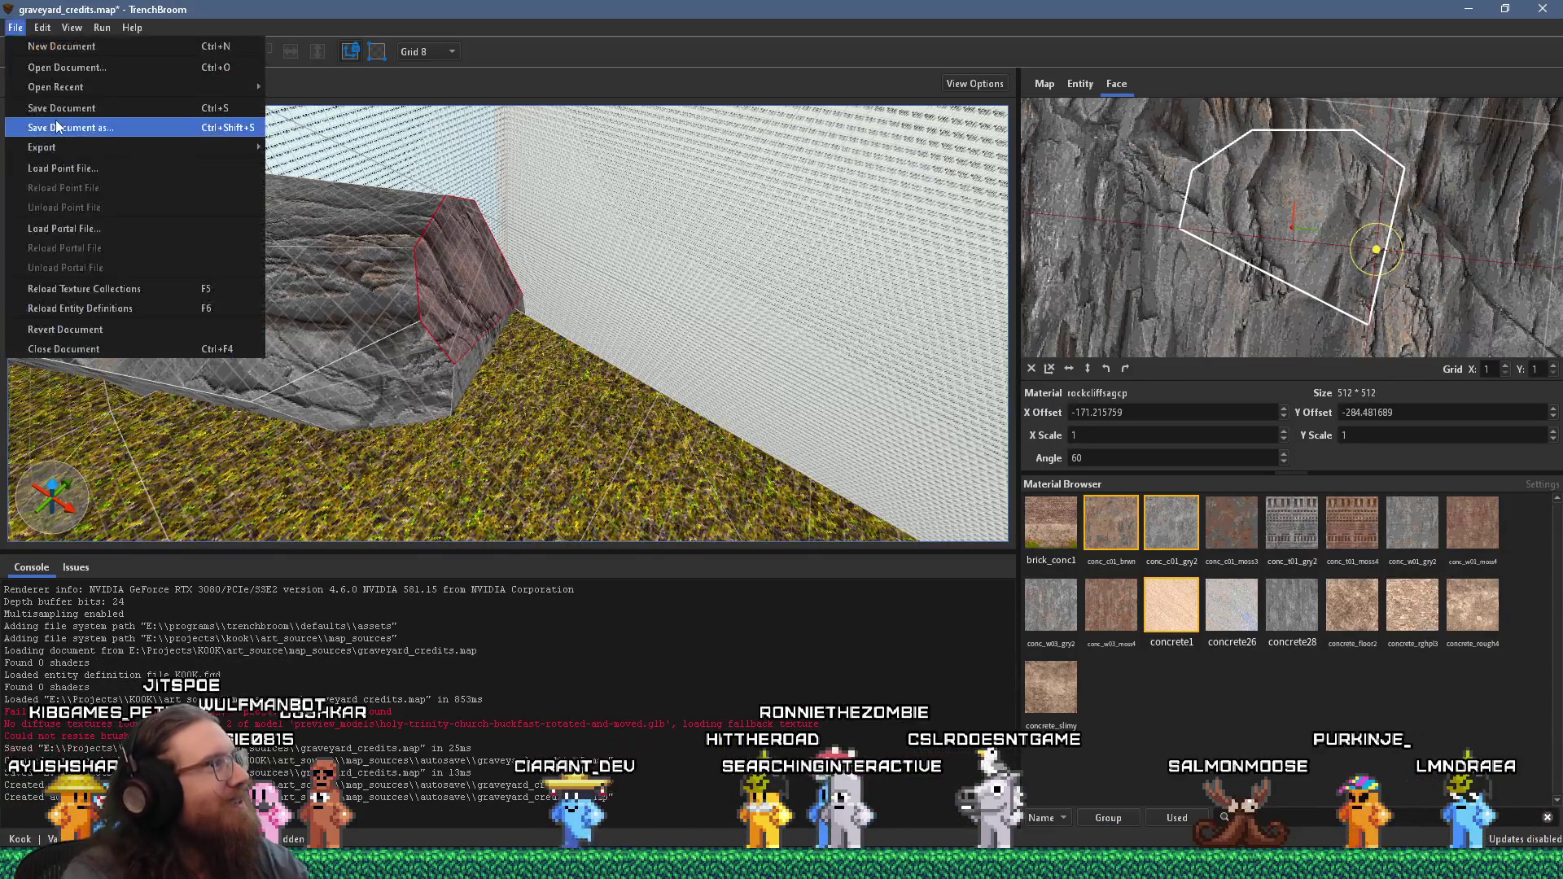
- Save the map with File > Save Document
{"action": "left_click", "coordinate": [57, 114]}
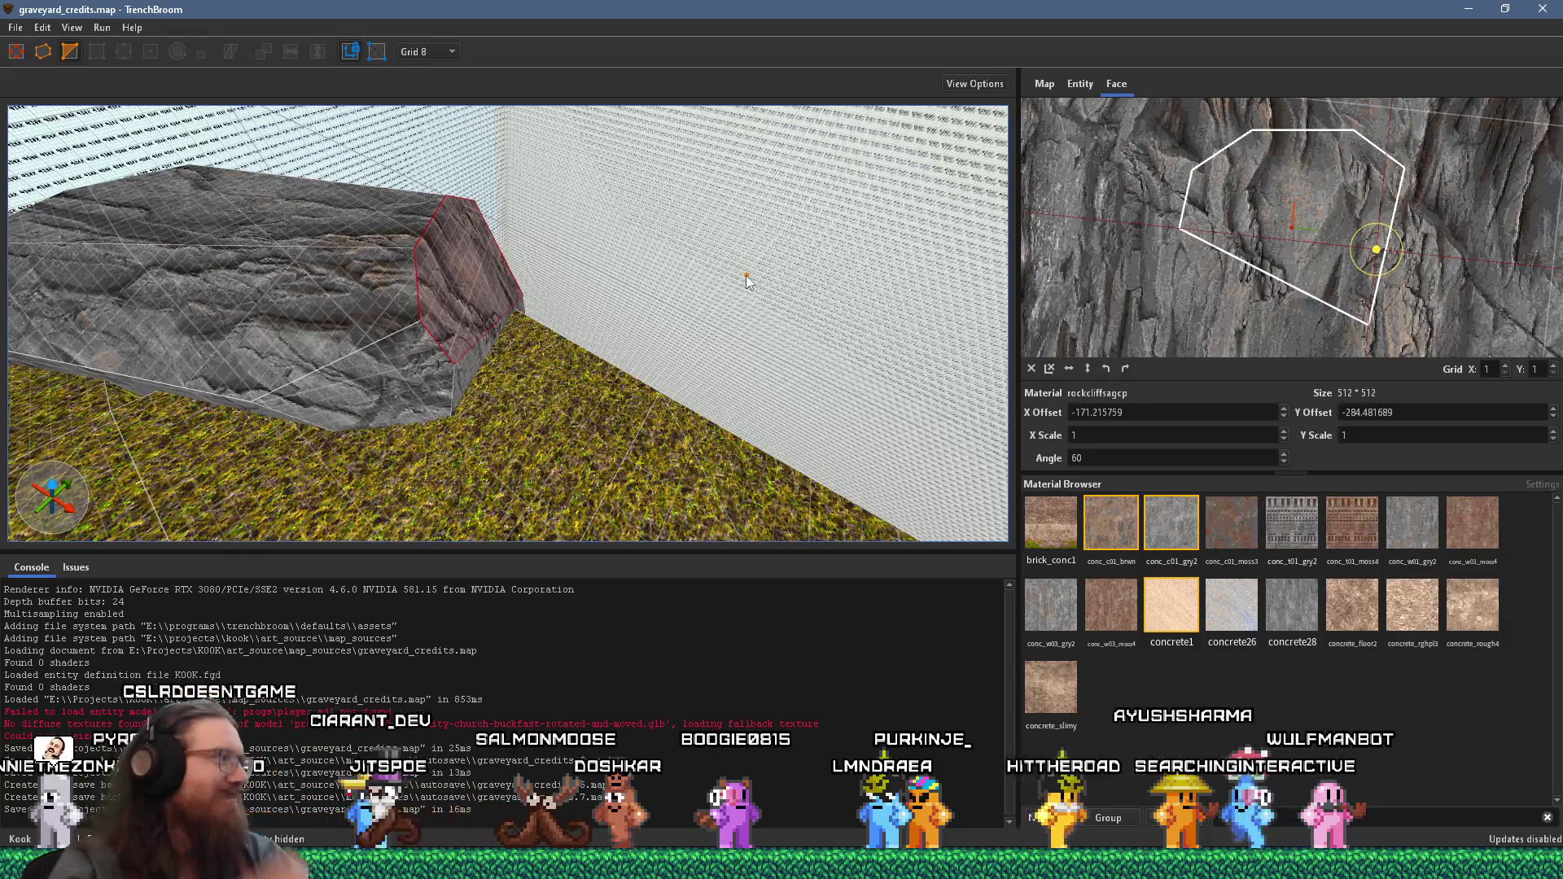
{"action": "mouse_move", "coordinate": [748, 280]}
{"action": "left_mouse_down"}
{"action": "mouse_move", "coordinate": [314, 347]}
{"action": "mouse_move", "coordinate": [649, 304]}
{"action": "left_mouse_up"}
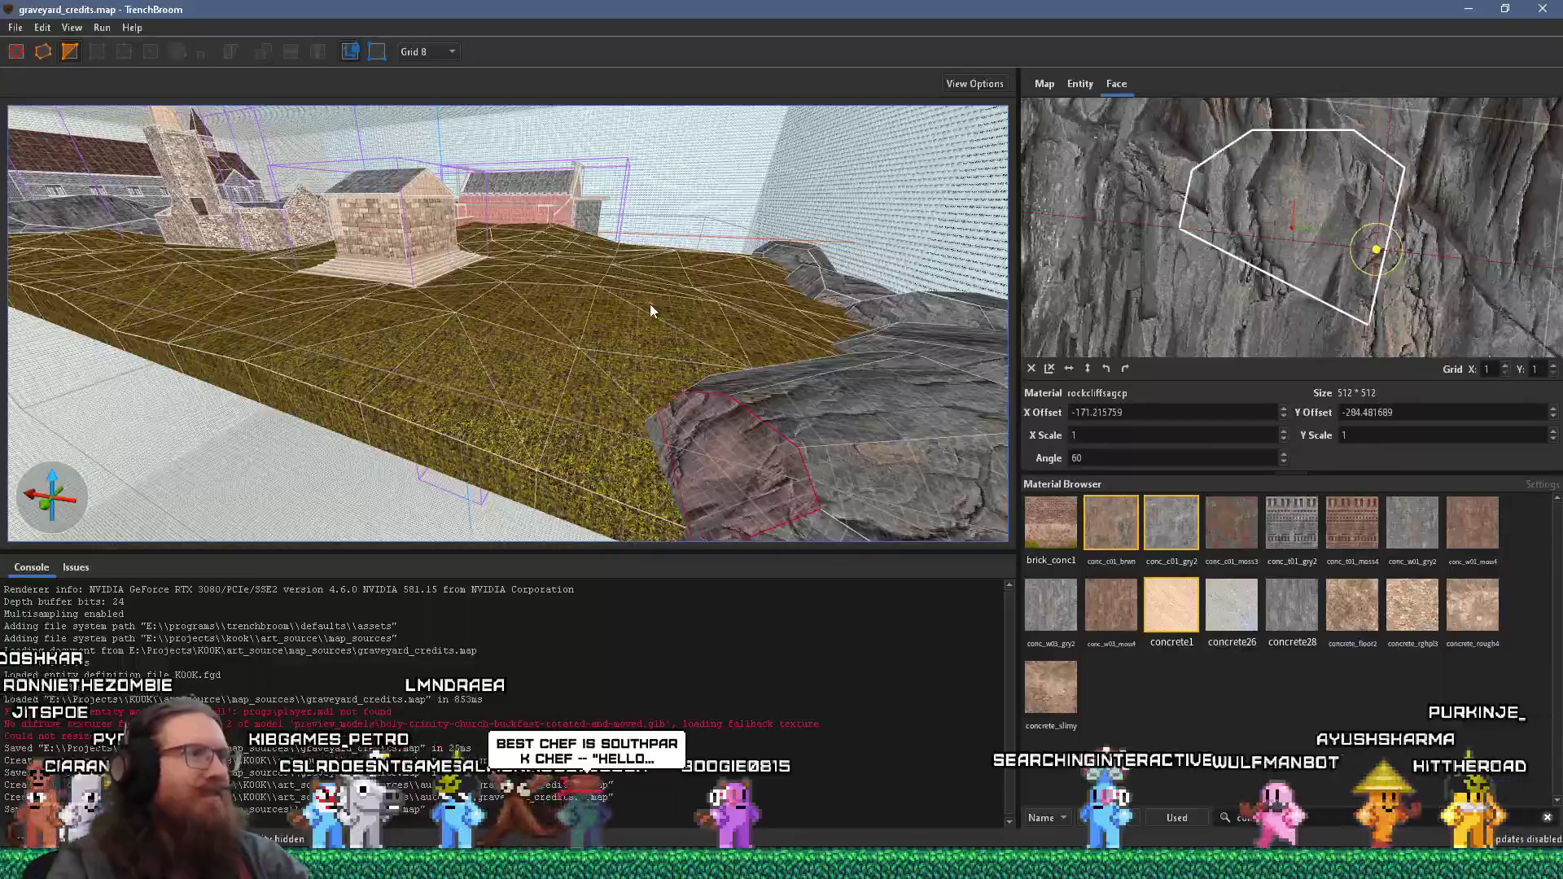
{"action": "key", "text": "Escape"}
{"action": "scroll", "coordinate": [590, 299], "scroll_direction": "up", "scroll_amount": 2}
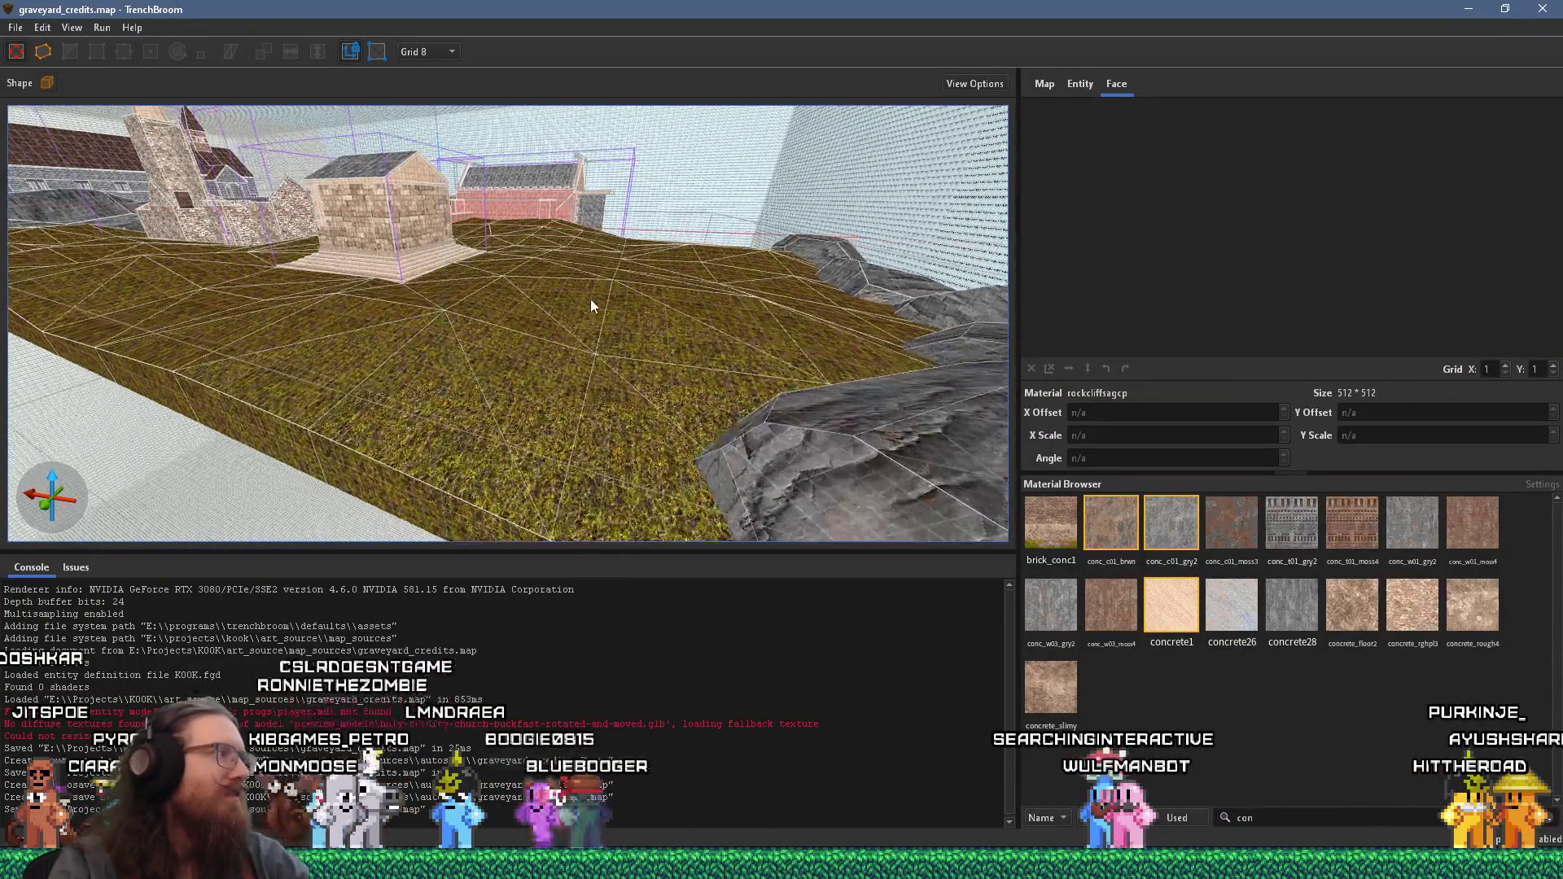
{"action": "scroll", "coordinate": [599, 304], "scroll_direction": "up", "scroll_amount": 5}
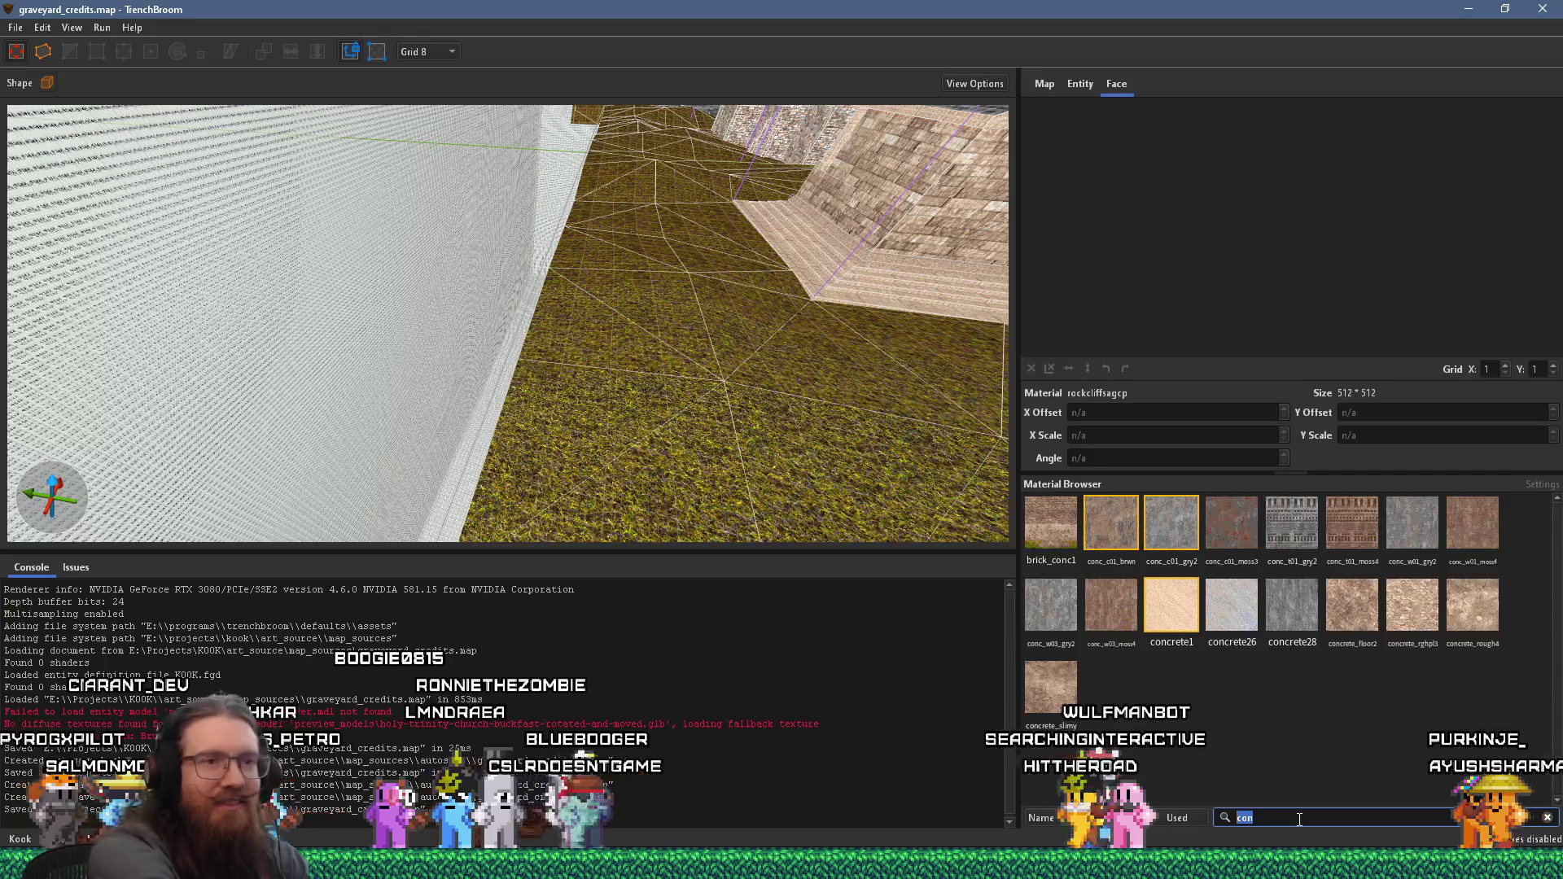
- Search the Material Browser for brick, then stone, then red to reach stone_7_red1
{"action": "type", "text": "brick"}
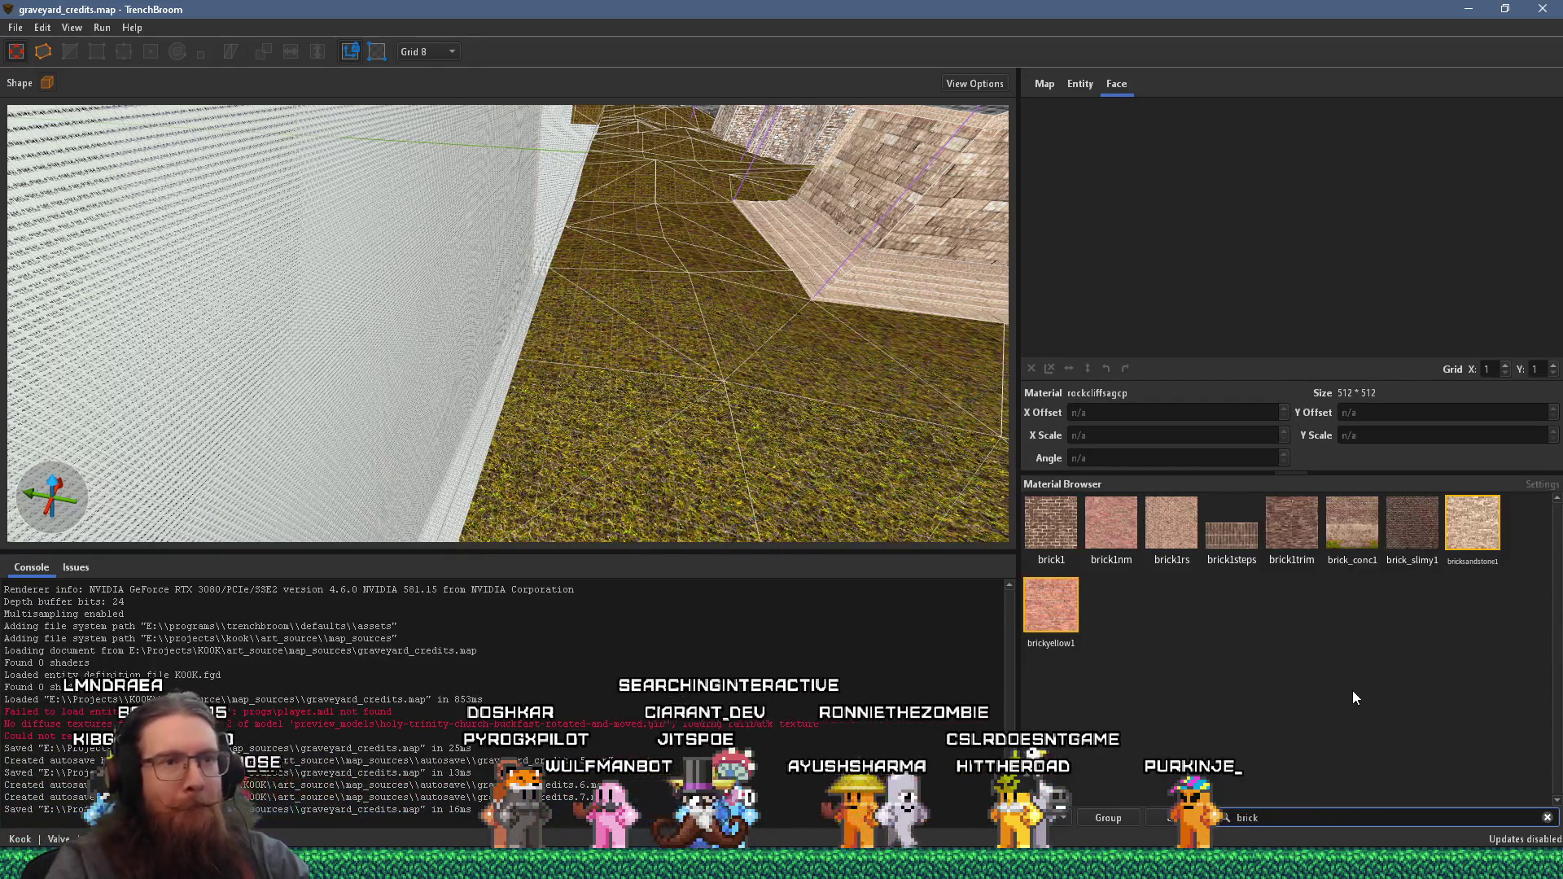
{"action": "double_click", "coordinate": [1243, 814]}
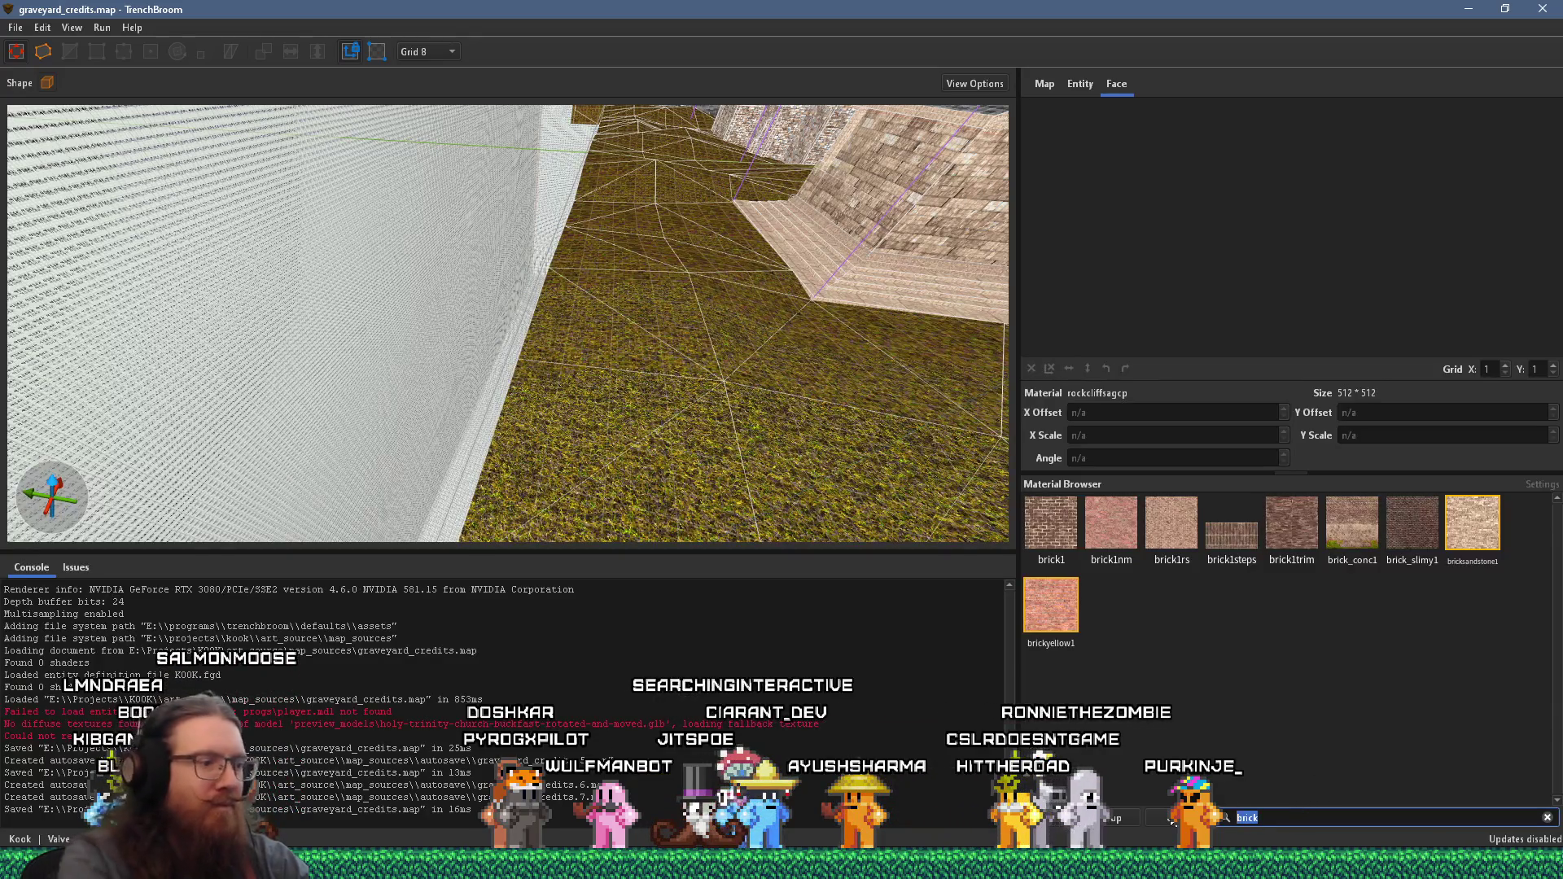
{"action": "type", "text": "stone"}
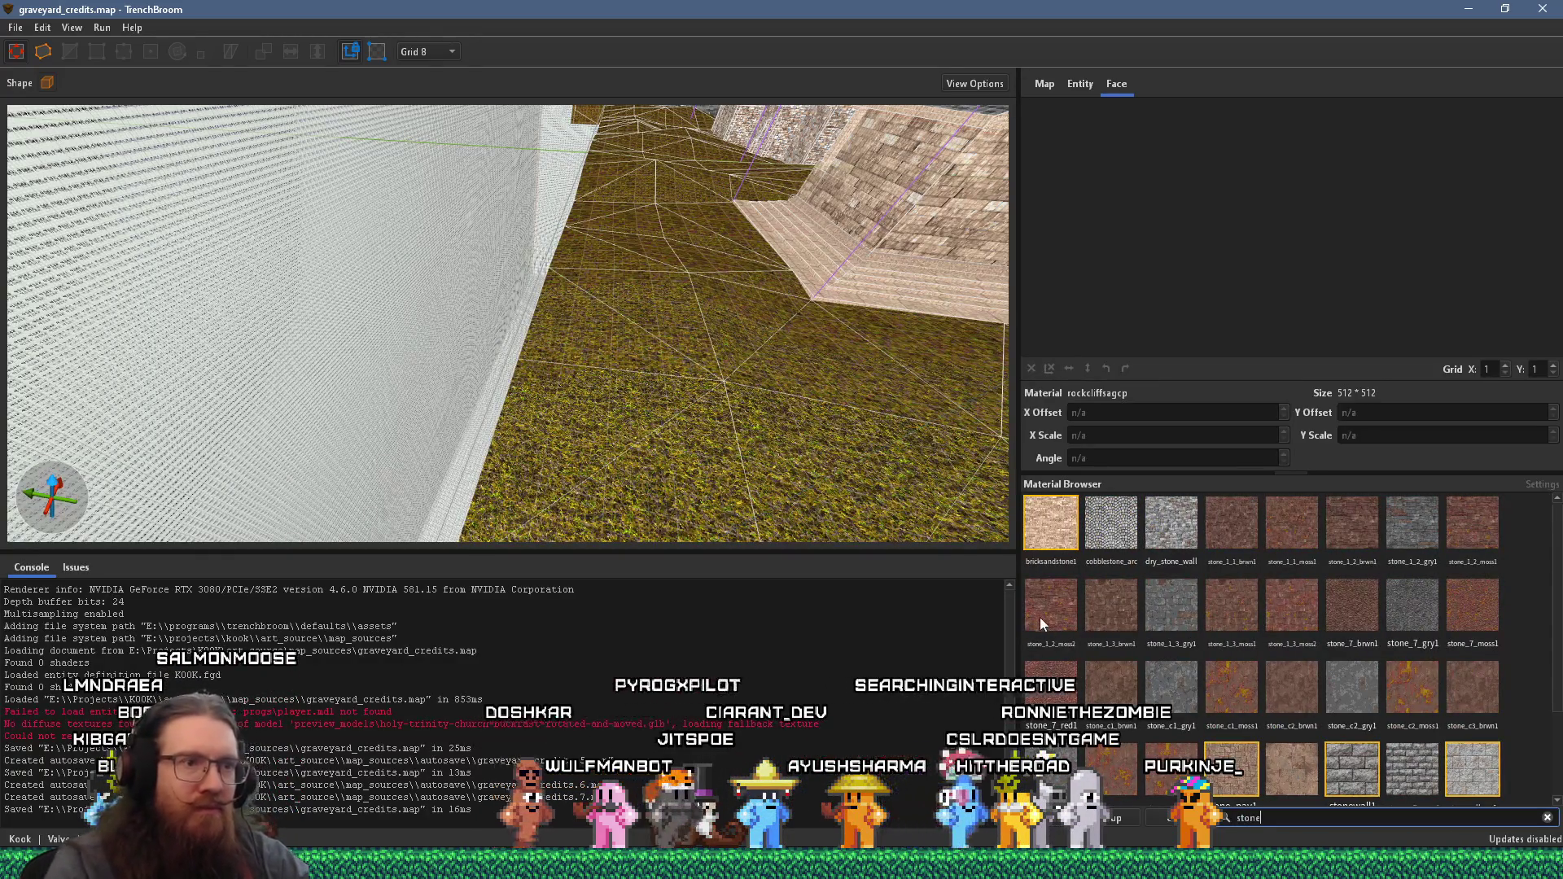
{"action": "left_click", "coordinate": [1048, 606]}
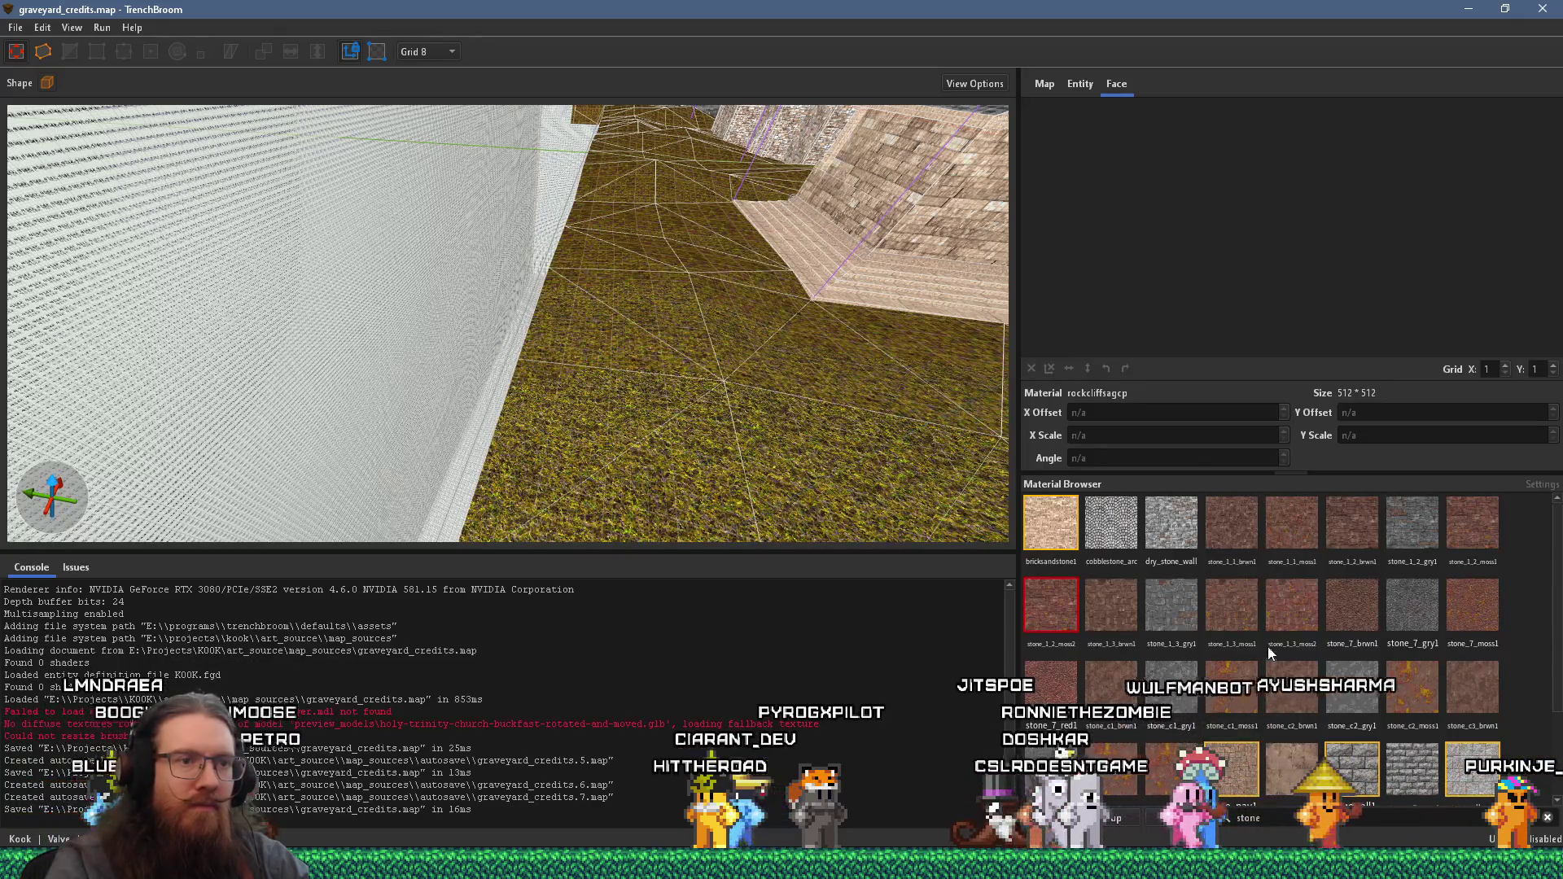
{"action": "scroll", "coordinate": [1454, 583], "scroll_direction": "down", "scroll_amount": 2}
{"action": "type", "text": "red"}
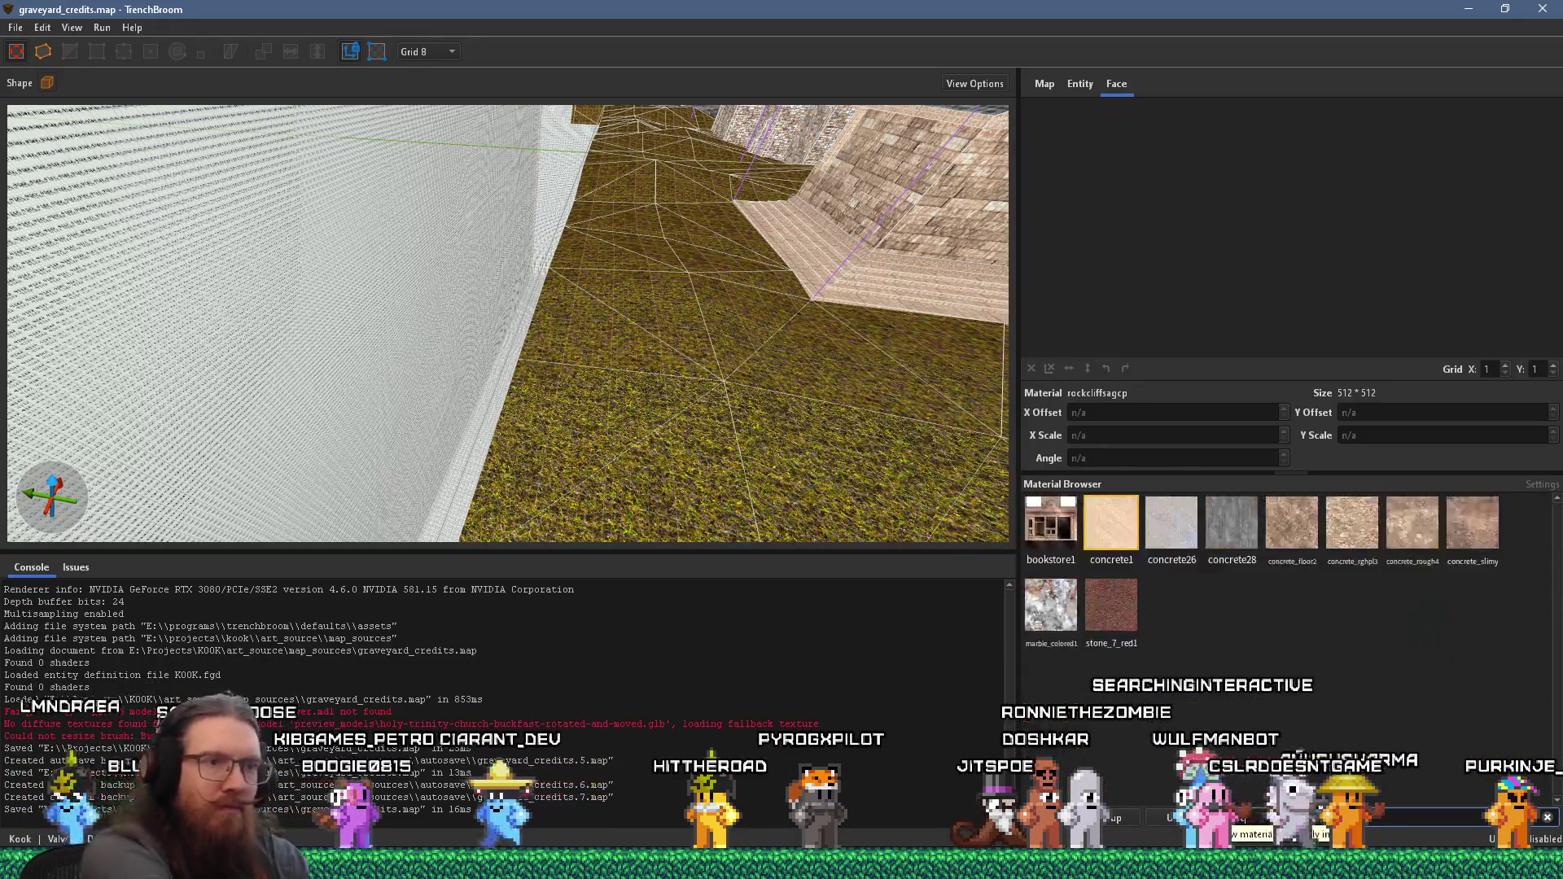
- Draw a stone_7_red1 brush and extend it into a tall, thick wall beside the grass
{"action": "mouse_move", "coordinate": [537, 464]}
{"action": "left_mouse_down"}
{"action": "mouse_move", "coordinate": [612, 367]}
{"action": "mouse_move", "coordinate": [648, 236]}
{"action": "mouse_move", "coordinate": [686, 369]}
{"action": "left_mouse_up"}
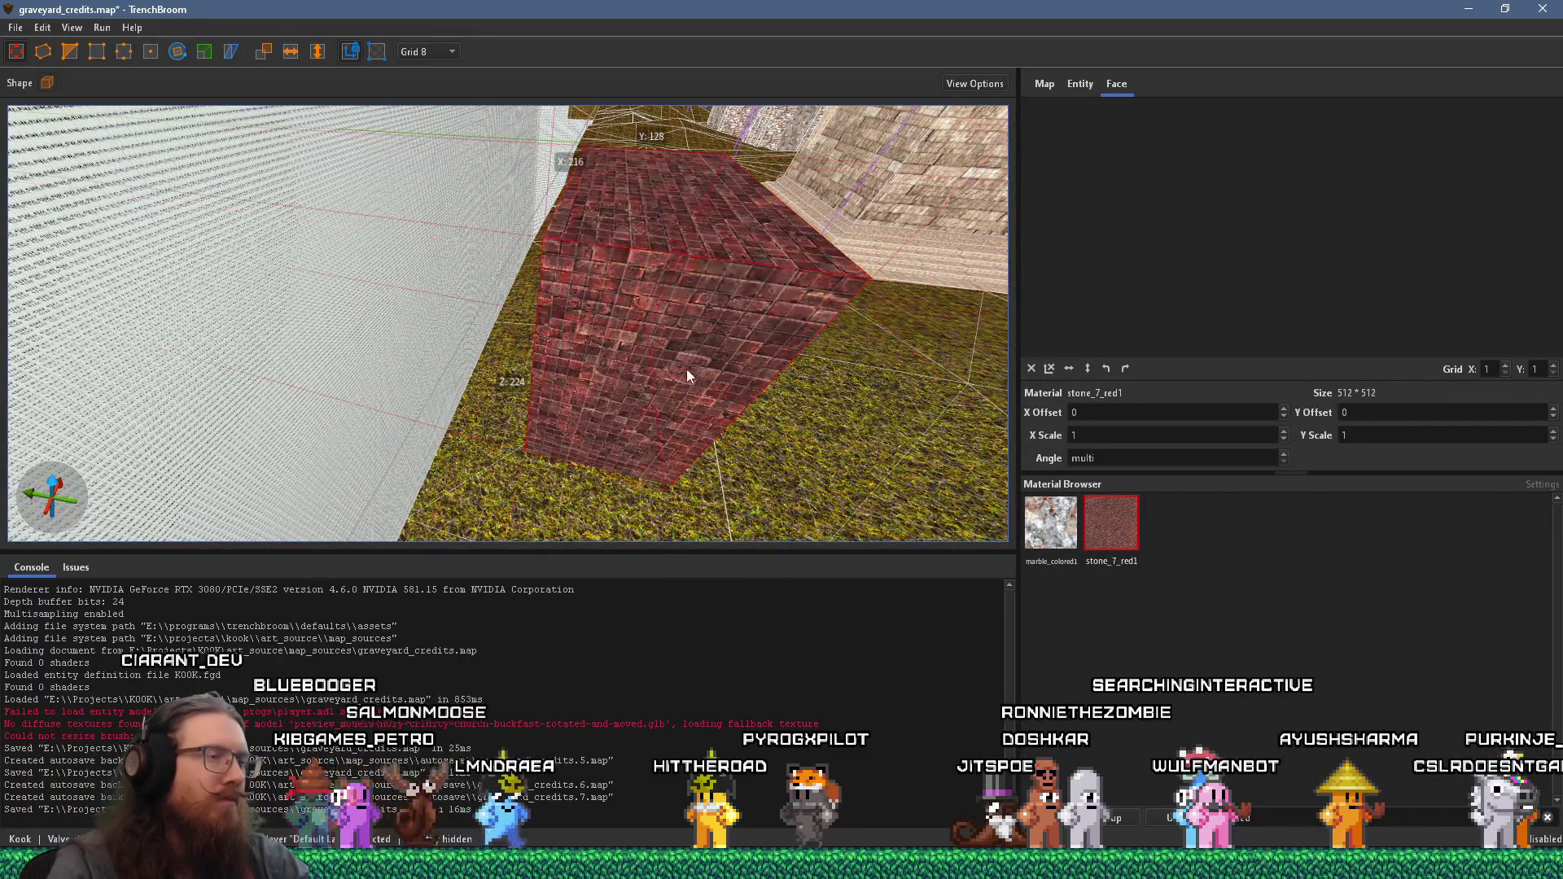
{"action": "mouse_move", "coordinate": [426, 265]}
{"action": "left_mouse_down"}
{"action": "mouse_move", "coordinate": [470, 287]}
{"action": "mouse_move", "coordinate": [327, 374]}
{"action": "mouse_move", "coordinate": [423, 391]}
{"action": "mouse_move", "coordinate": [261, 335]}
{"action": "mouse_move", "coordinate": [337, 361]}
{"action": "mouse_move", "coordinate": [820, 290]}
{"action": "mouse_move", "coordinate": [491, 340]}
{"action": "mouse_move", "coordinate": [716, 363]}
{"action": "mouse_move", "coordinate": [714, 296]}
{"action": "mouse_move", "coordinate": [594, 287]}
{"action": "left_mouse_up"}
{"action": "mouse_move", "coordinate": [500, 464]}
{"action": "left_mouse_down"}
{"action": "mouse_move", "coordinate": [494, 483]}
{"action": "mouse_move", "coordinate": [584, 375]}
{"action": "mouse_move", "coordinate": [656, 417]}
{"action": "left_mouse_up"}
{"action": "mouse_move", "coordinate": [769, 397]}
{"action": "left_mouse_down"}
{"action": "mouse_move", "coordinate": [732, 377]}
{"action": "mouse_move", "coordinate": [405, 471]}
{"action": "mouse_move", "coordinate": [440, 447]}
{"action": "mouse_move", "coordinate": [251, 465]}
{"action": "mouse_move", "coordinate": [476, 407]}
{"action": "left_mouse_up"}
- Set the grid size to 16 and inspect the red brick wall from across the grass
{"action": "left_click", "coordinate": [451, 54]}
{"action": "left_click", "coordinate": [451, 130]}
{"action": "mouse_move", "coordinate": [490, 355]}
{"action": "left_mouse_down"}
{"action": "mouse_move", "coordinate": [467, 360]}
{"action": "mouse_move", "coordinate": [529, 407]}
{"action": "mouse_move", "coordinate": [671, 70]}
{"action": "left_mouse_up"}
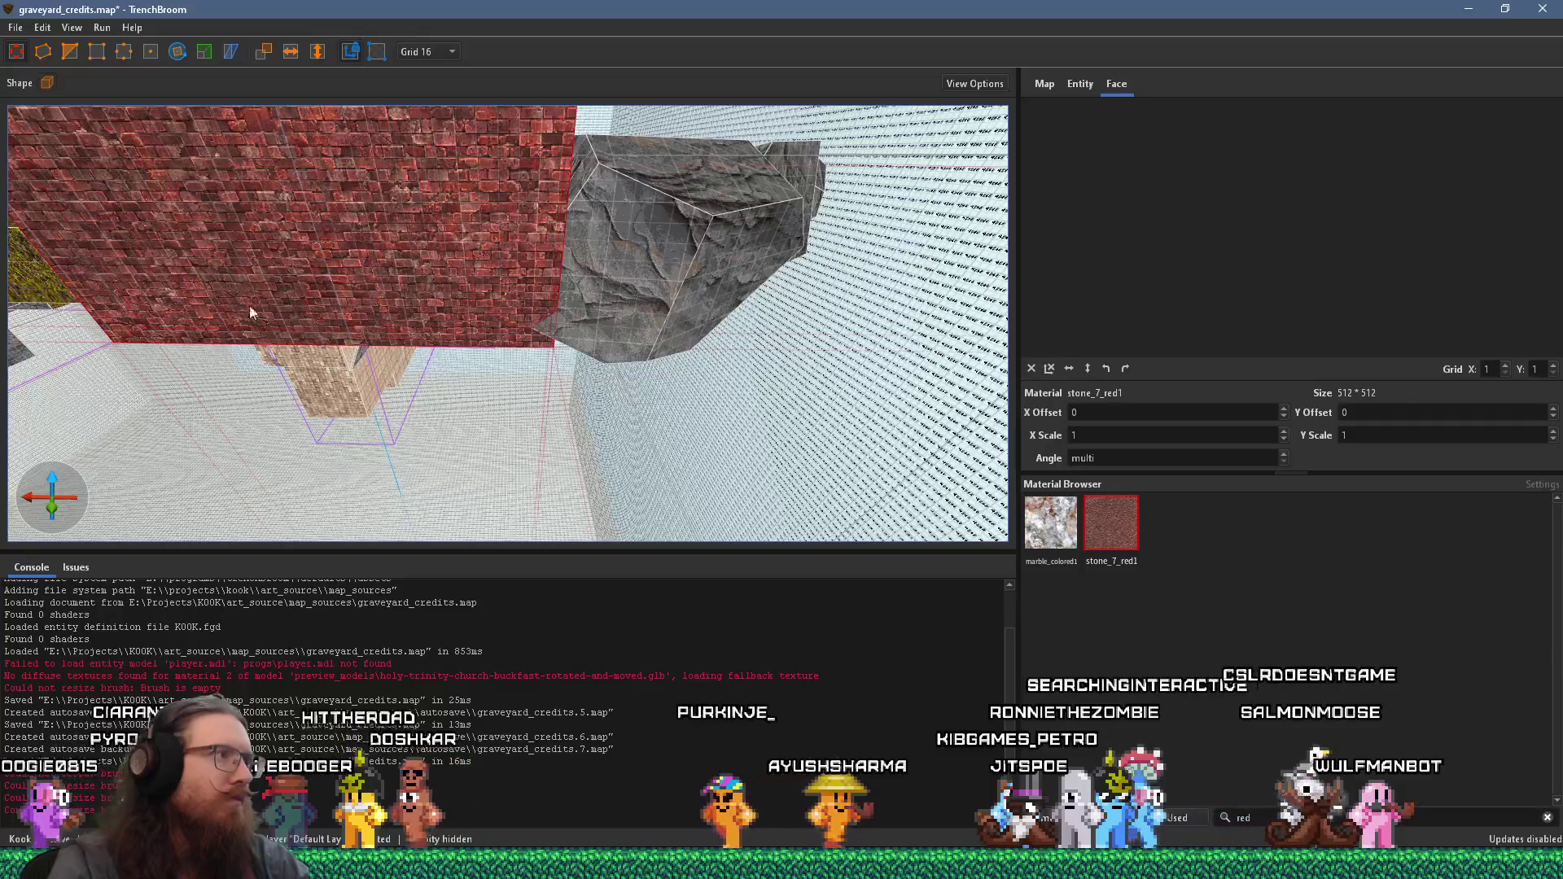
{"action": "left_click_drag", "start_coordinate": [283, 324], "coordinate": [778, 157]}
{"action": "mouse_move", "coordinate": [645, 399]}
{"action": "left_mouse_down"}
{"action": "mouse_move", "coordinate": [934, 171]}
{"action": "mouse_move", "coordinate": [589, 246]}
{"action": "mouse_move", "coordinate": [542, 42]}
{"action": "mouse_move", "coordinate": [720, 60]}
{"action": "mouse_move", "coordinate": [893, 490]}
{"action": "mouse_move", "coordinate": [882, 422]}
{"action": "mouse_move", "coordinate": [642, 208]}
{"action": "mouse_move", "coordinate": [147, 84]}
{"action": "mouse_move", "coordinate": [627, 491]}
{"action": "mouse_move", "coordinate": [727, 520]}
{"action": "mouse_move", "coordinate": [708, 397]}
{"action": "mouse_move", "coordinate": [569, 358]}
{"action": "mouse_move", "coordinate": [290, 341]}
{"action": "mouse_move", "coordinate": [423, 382]}
{"action": "mouse_move", "coordinate": [690, 544]}
{"action": "mouse_move", "coordinate": [690, 415]}
{"action": "mouse_move", "coordinate": [705, 418]}
{"action": "mouse_move", "coordinate": [667, 403]}
{"action": "mouse_move", "coordinate": [719, 408]}
{"action": "mouse_move", "coordinate": [418, 256]}
{"action": "mouse_move", "coordinate": [26, 356]}
{"action": "left_mouse_up"}
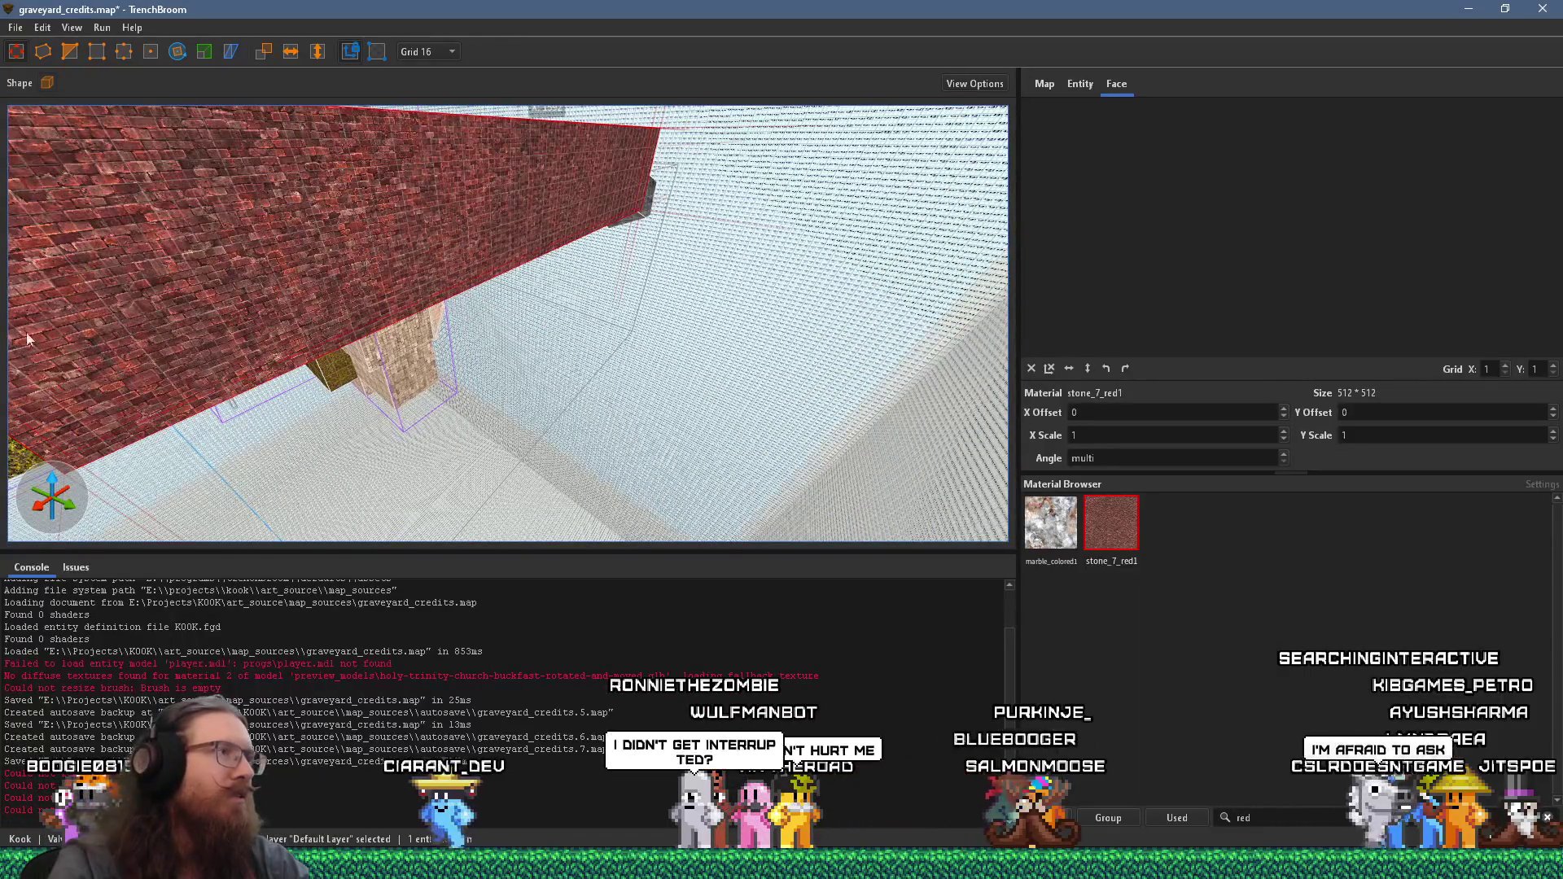
{"action": "left_click_drag", "start_coordinate": [502, 332], "coordinate": [682, 357]}
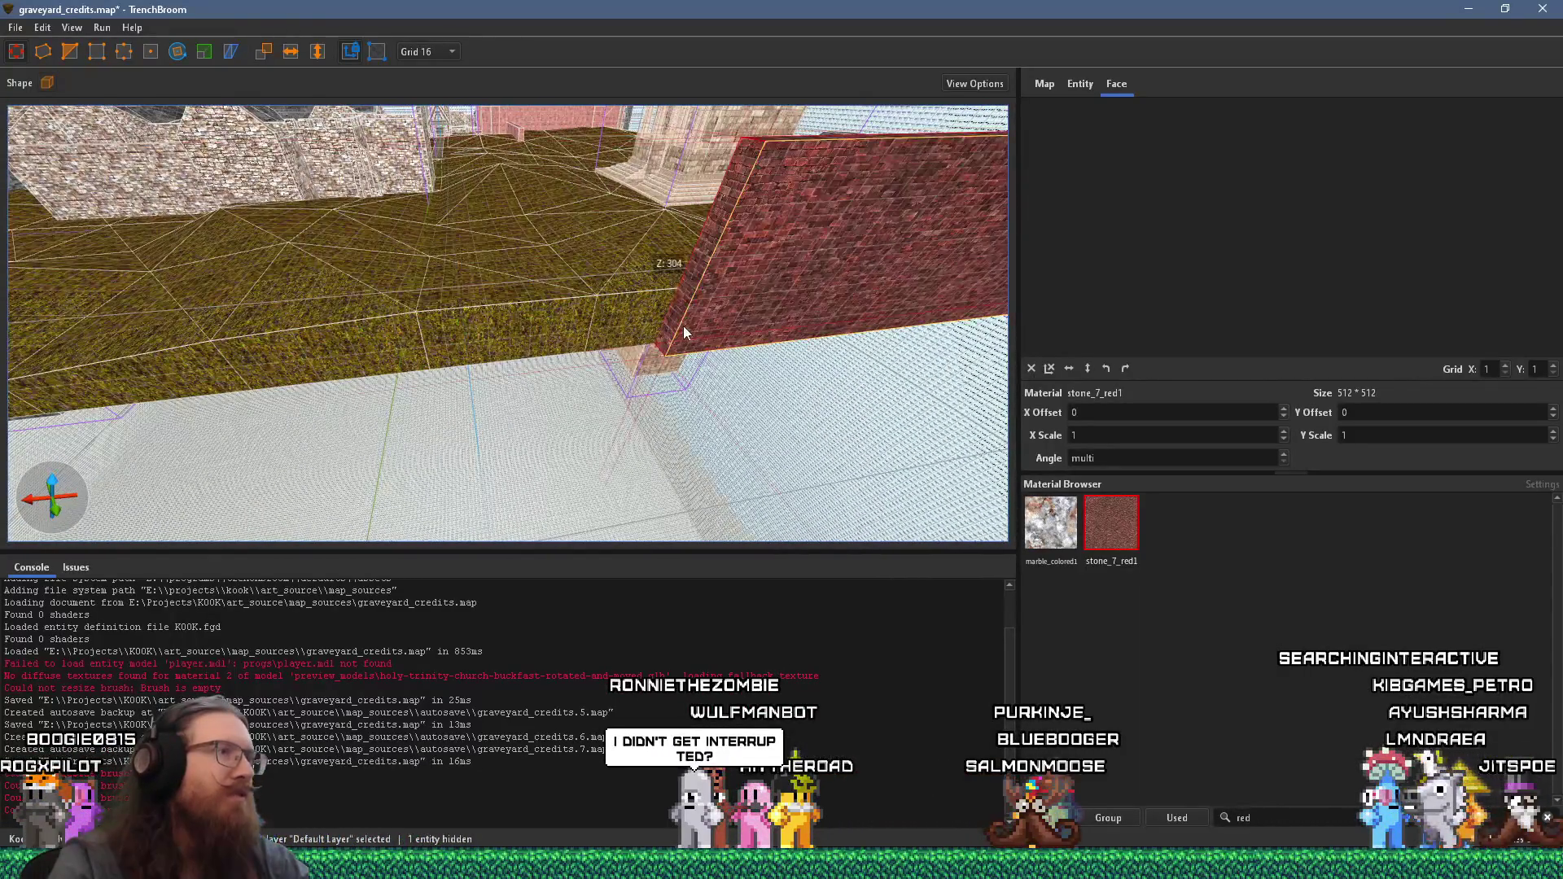
{"action": "mouse_move", "coordinate": [593, 323]}
{"action": "left_mouse_down"}
{"action": "mouse_move", "coordinate": [60, 324]}
{"action": "mouse_move", "coordinate": [1004, 346]}
{"action": "left_mouse_up"}
{"action": "mouse_move", "coordinate": [634, 352]}
{"action": "left_mouse_down"}
{"action": "mouse_move", "coordinate": [142, 286]}
{"action": "mouse_move", "coordinate": [499, 291]}
{"action": "mouse_move", "coordinate": [759, 403]}
{"action": "mouse_move", "coordinate": [774, 374]}
{"action": "mouse_move", "coordinate": [438, 369]}
{"action": "mouse_move", "coordinate": [550, 380]}
{"action": "mouse_move", "coordinate": [563, 398]}
{"action": "mouse_move", "coordinate": [541, 394]}
{"action": "mouse_move", "coordinate": [586, 374]}
{"action": "mouse_move", "coordinate": [265, 481]}
{"action": "mouse_move", "coordinate": [456, 408]}
{"action": "mouse_move", "coordinate": [242, 370]}
{"action": "mouse_move", "coordinate": [656, 350]}
{"action": "mouse_move", "coordinate": [293, 315]}
{"action": "mouse_move", "coordinate": [646, 360]}
{"action": "mouse_move", "coordinate": [773, 358]}
{"action": "left_mouse_up"}
- Select the small rock brush beside the cliff and frame it from above
{"action": "left_click", "coordinate": [838, 339]}
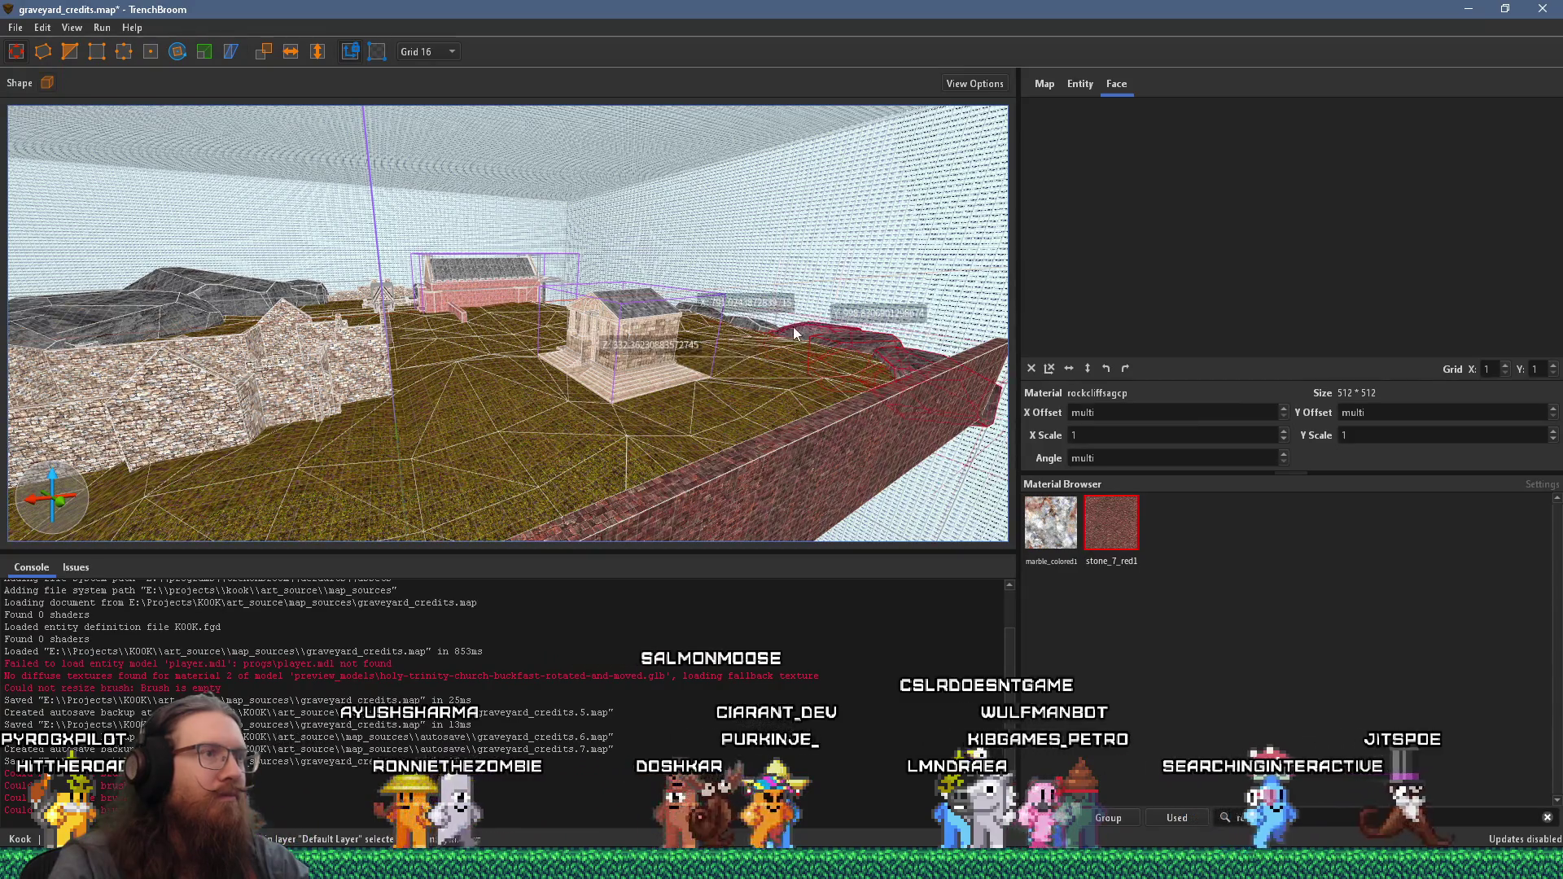
{"action": "mouse_move", "coordinate": [757, 324]}
{"action": "left_mouse_down"}
{"action": "mouse_move", "coordinate": [692, 370]}
{"action": "mouse_move", "coordinate": [686, 317]}
{"action": "mouse_move", "coordinate": [777, 254]}
{"action": "mouse_move", "coordinate": [669, 296]}
{"action": "mouse_move", "coordinate": [98, 403]}
{"action": "mouse_move", "coordinate": [967, 603]}
{"action": "mouse_move", "coordinate": [288, 275]}
{"action": "mouse_move", "coordinate": [574, 384]}
{"action": "mouse_move", "coordinate": [695, 373]}
{"action": "left_mouse_up"}
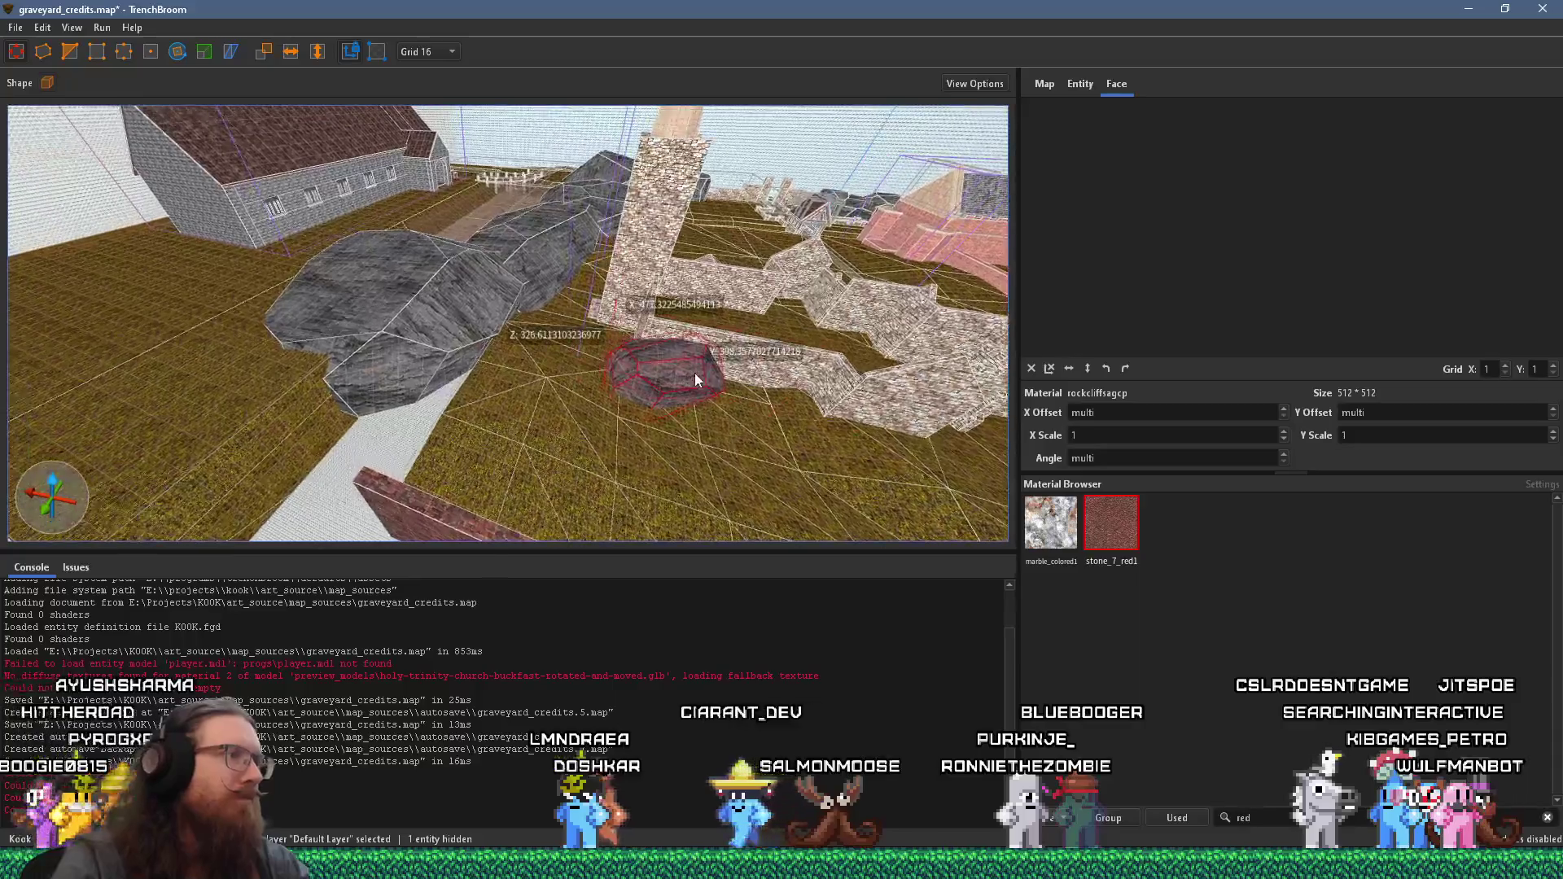
{"action": "mouse_move", "coordinate": [398, 398]}
{"action": "left_mouse_down"}
{"action": "mouse_move", "coordinate": [612, 423]}
{"action": "mouse_move", "coordinate": [560, 436]}
{"action": "mouse_move", "coordinate": [568, 472]}
{"action": "mouse_move", "coordinate": [593, 418]}
{"action": "mouse_move", "coordinate": [694, 456]}
{"action": "mouse_move", "coordinate": [757, 456]}
{"action": "left_mouse_up"}
{"action": "mouse_move", "coordinate": [459, 449]}
{"action": "left_mouse_down"}
{"action": "mouse_move", "coordinate": [547, 434]}
{"action": "mouse_move", "coordinate": [545, 389]}
{"action": "left_mouse_up"}
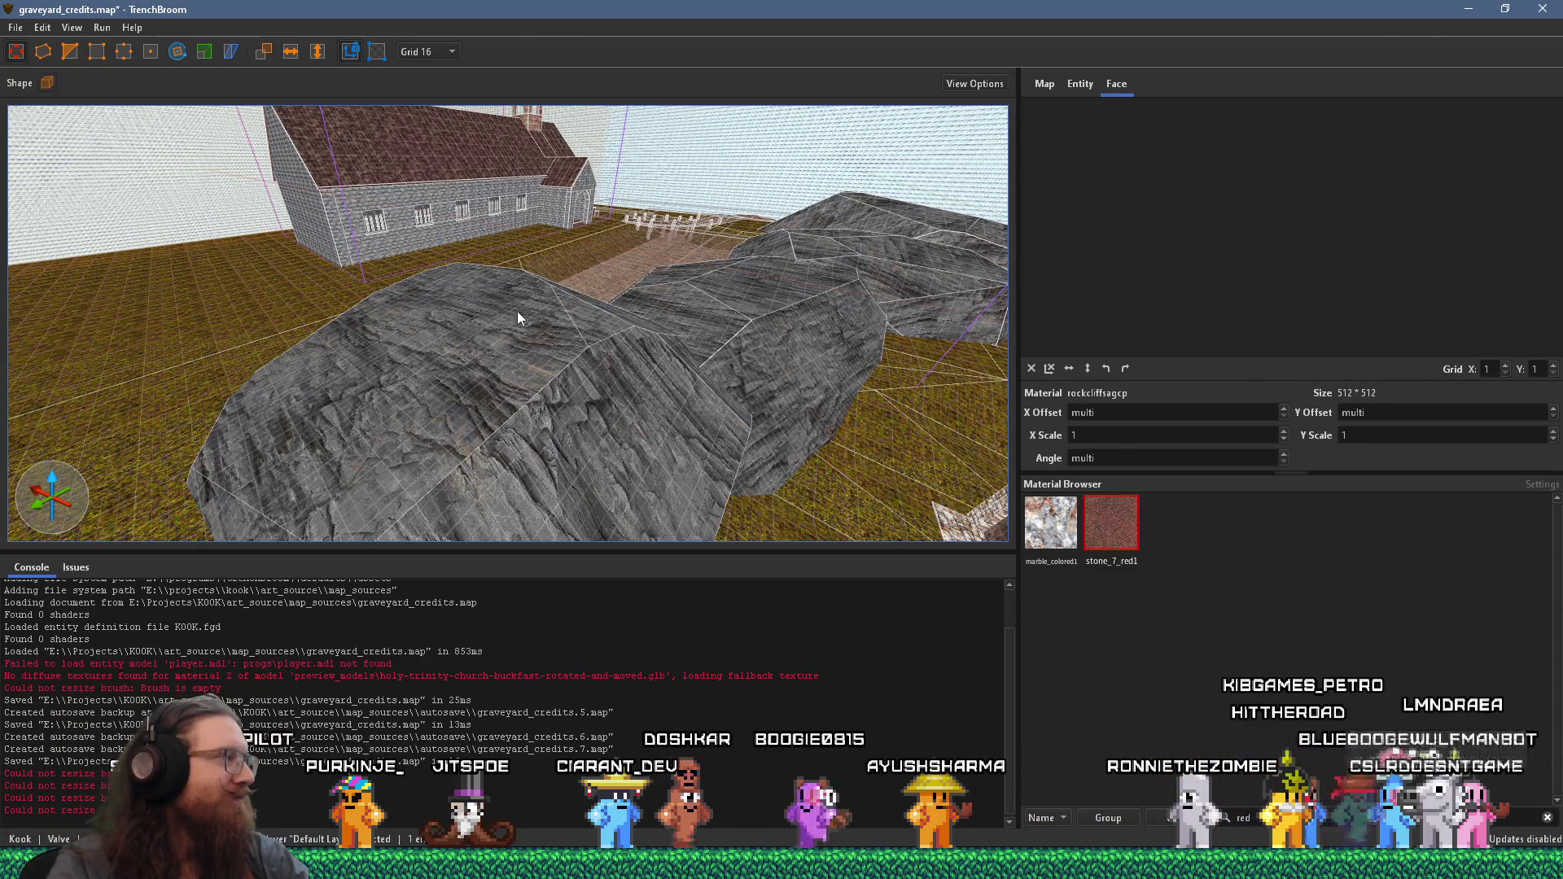
{"action": "scroll", "coordinate": [480, 295], "scroll_direction": "down", "scroll_amount": 5}
{"action": "scroll", "coordinate": [558, 163], "scroll_direction": "down", "scroll_amount": 2}
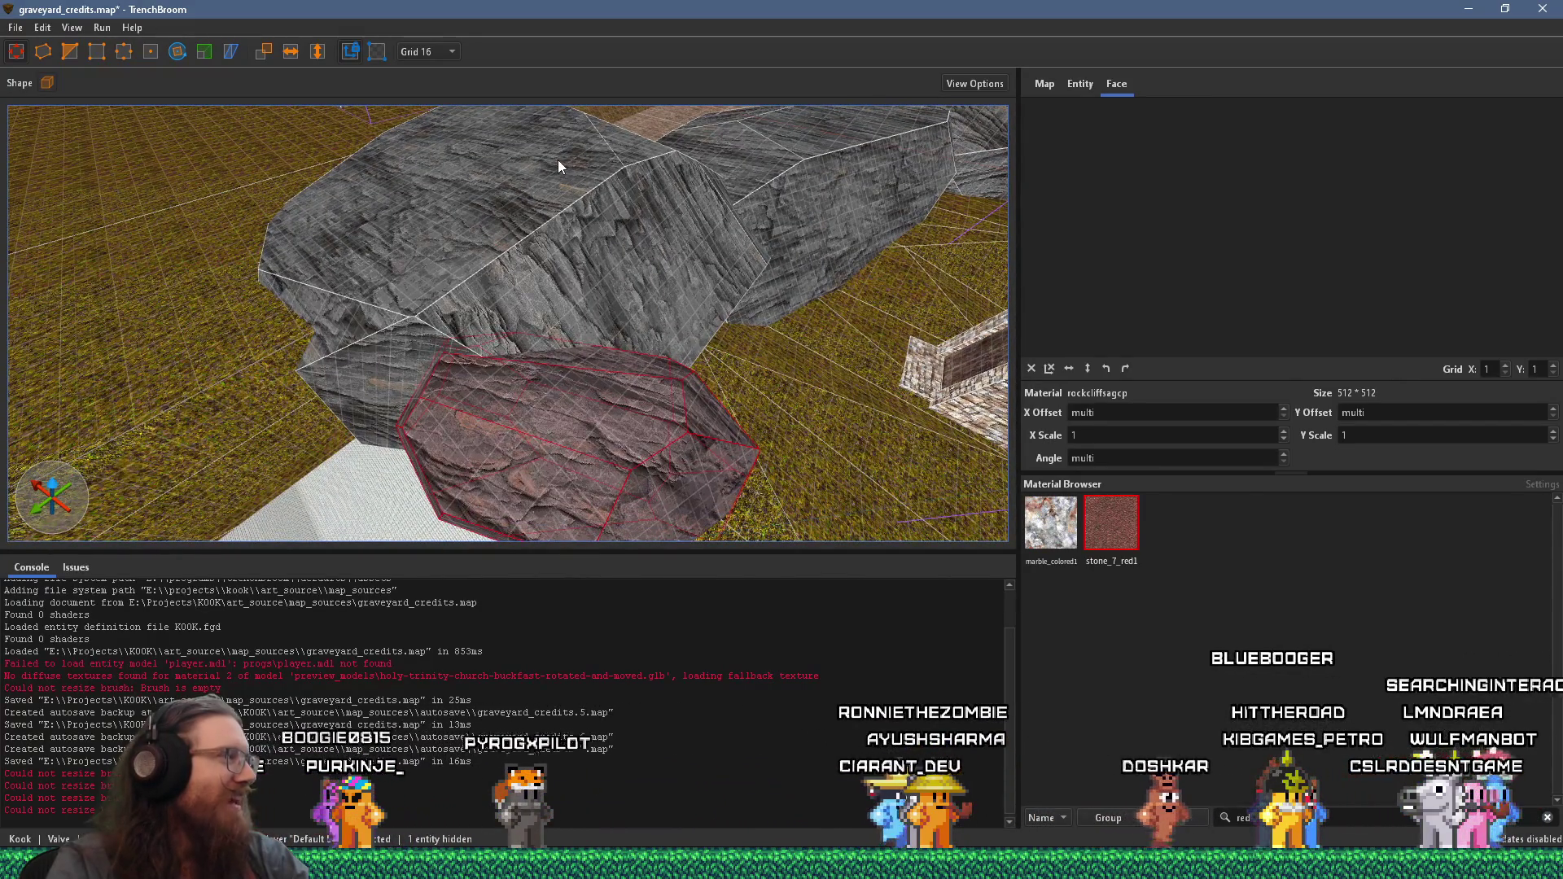
{"action": "scroll", "coordinate": [633, 277], "scroll_direction": "down", "scroll_amount": 5}
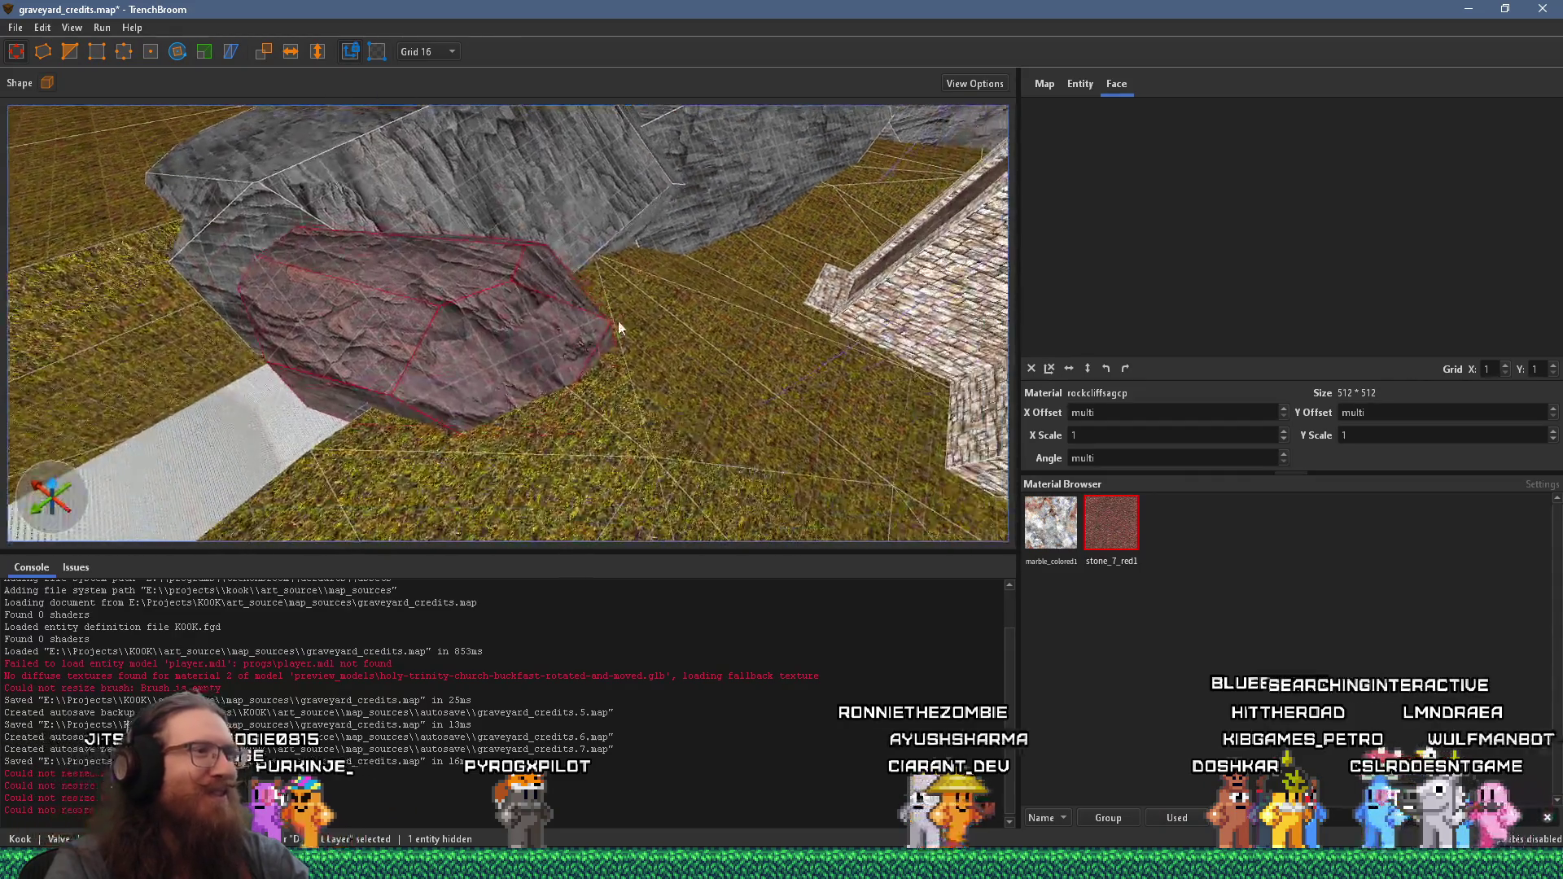
{"action": "scroll", "coordinate": [456, 316], "scroll_direction": "up", "scroll_amount": 5}
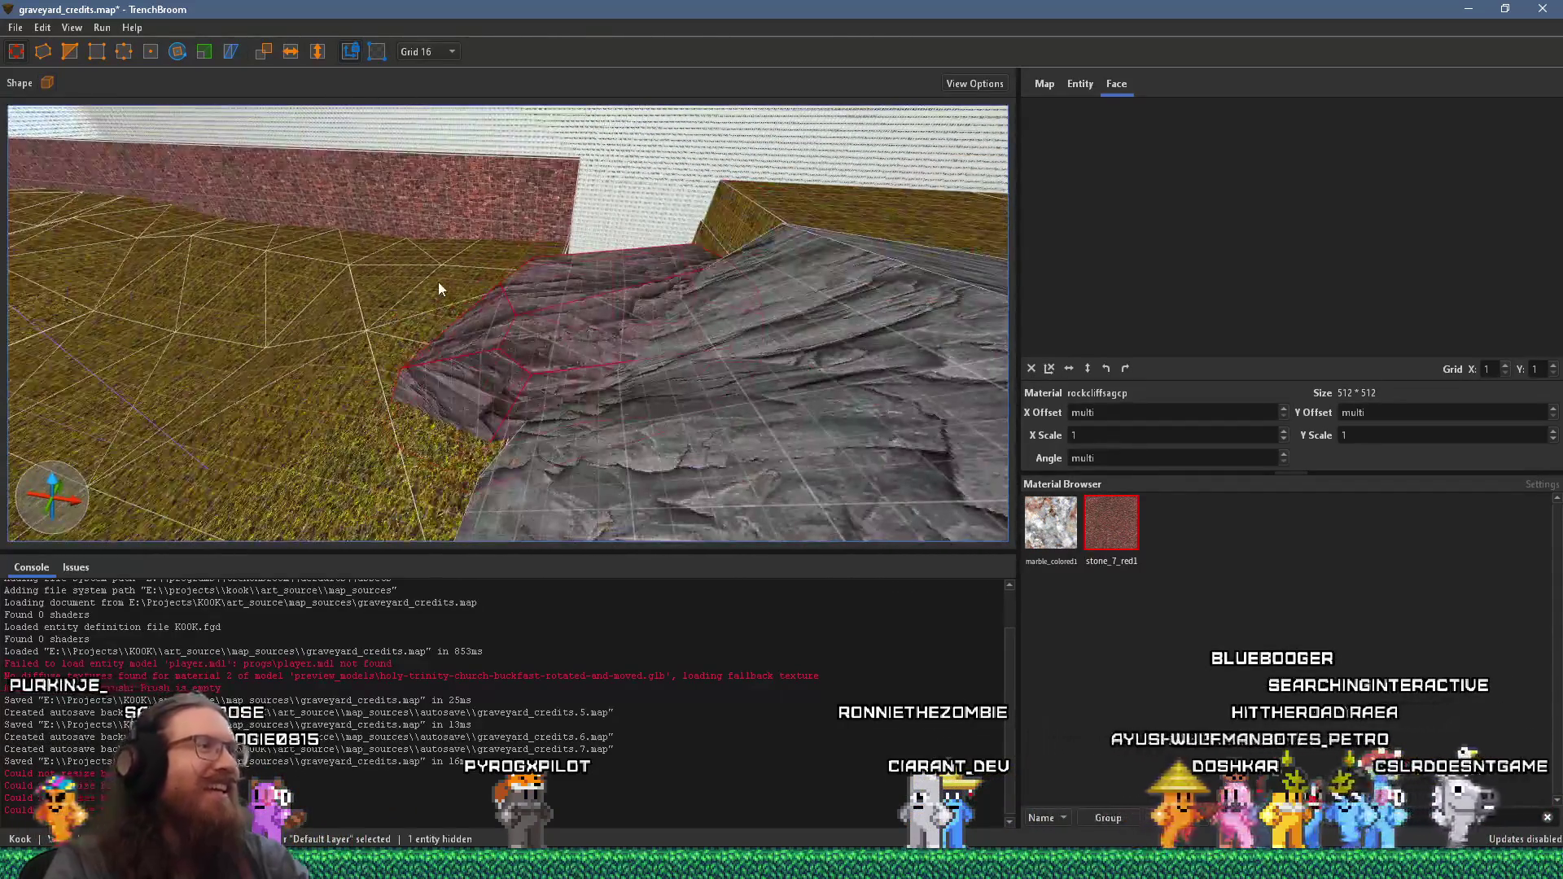
{"action": "mouse_move", "coordinate": [327, 324]}
{"action": "left_mouse_down"}
{"action": "mouse_move", "coordinate": [538, 401]}
{"action": "mouse_move", "coordinate": [488, 372]}
{"action": "mouse_move", "coordinate": [890, 325]}
{"action": "mouse_move", "coordinate": [768, 342]}
{"action": "mouse_move", "coordinate": [670, 320]}
{"action": "mouse_move", "coordinate": [833, 317]}
{"action": "mouse_move", "coordinate": [793, 306]}
{"action": "left_mouse_up"}
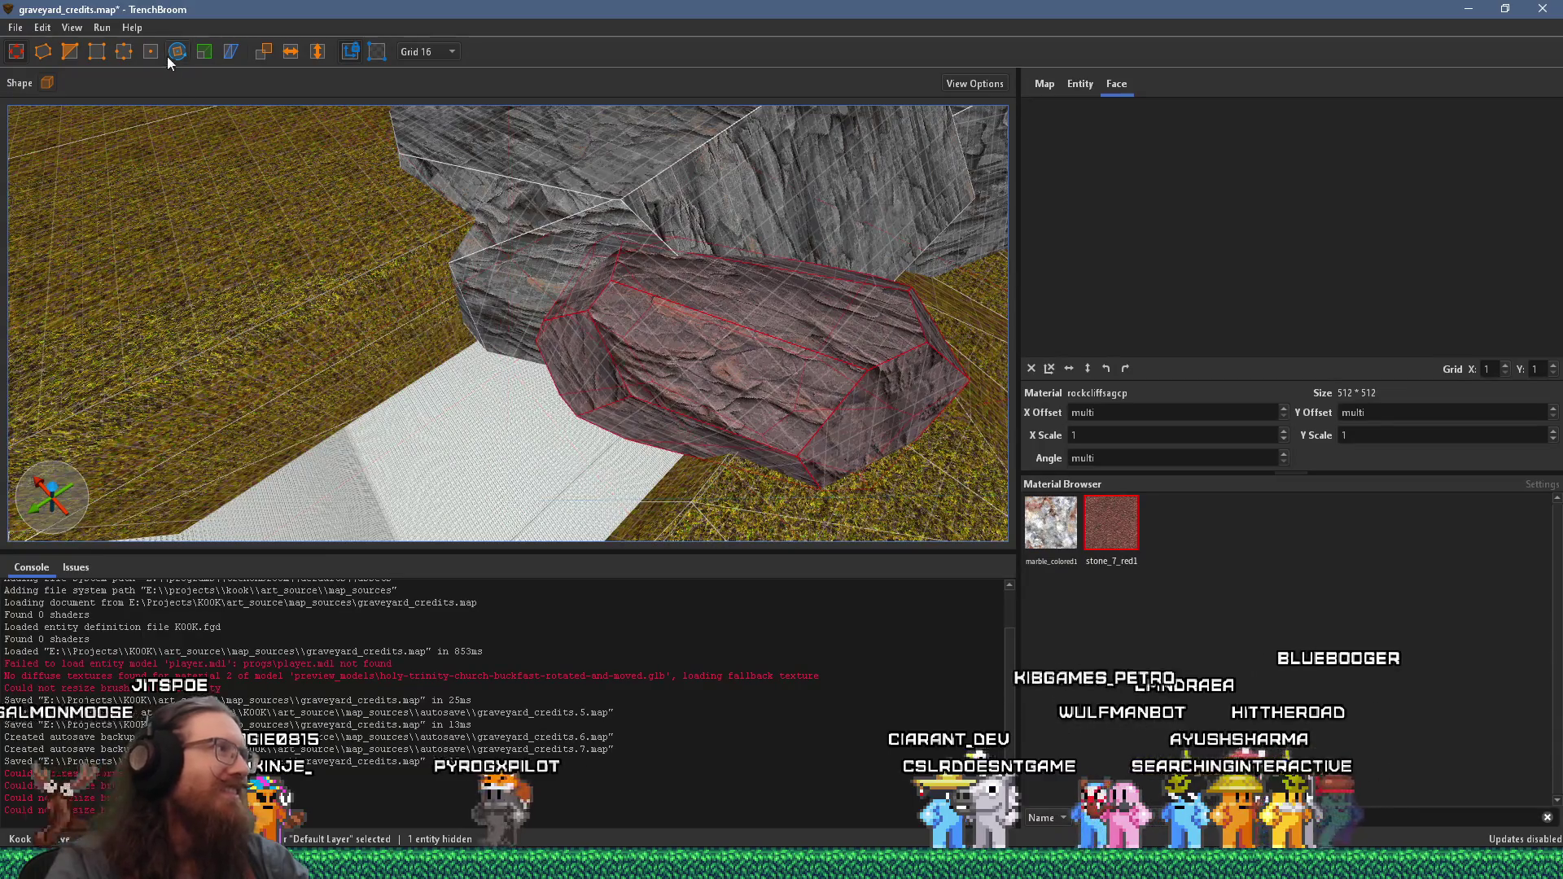
- Rotate the small rock brush to a new angle, briefly toggling the Scale tool
{"action": "mouse_move", "coordinate": [648, 390]}
{"action": "left_mouse_down"}
{"action": "mouse_move", "coordinate": [668, 256]}
{"action": "mouse_move", "coordinate": [770, 226]}
{"action": "mouse_move", "coordinate": [370, 244]}
{"action": "mouse_move", "coordinate": [81, 213]}
{"action": "mouse_move", "coordinate": [651, 413]}
{"action": "mouse_move", "coordinate": [902, 265]}
{"action": "mouse_move", "coordinate": [855, 204]}
{"action": "left_mouse_up"}
{"action": "key", "text": "t"}
{"action": "scroll", "coordinate": [437, 192], "scroll_direction": "up", "scroll_amount": 3}
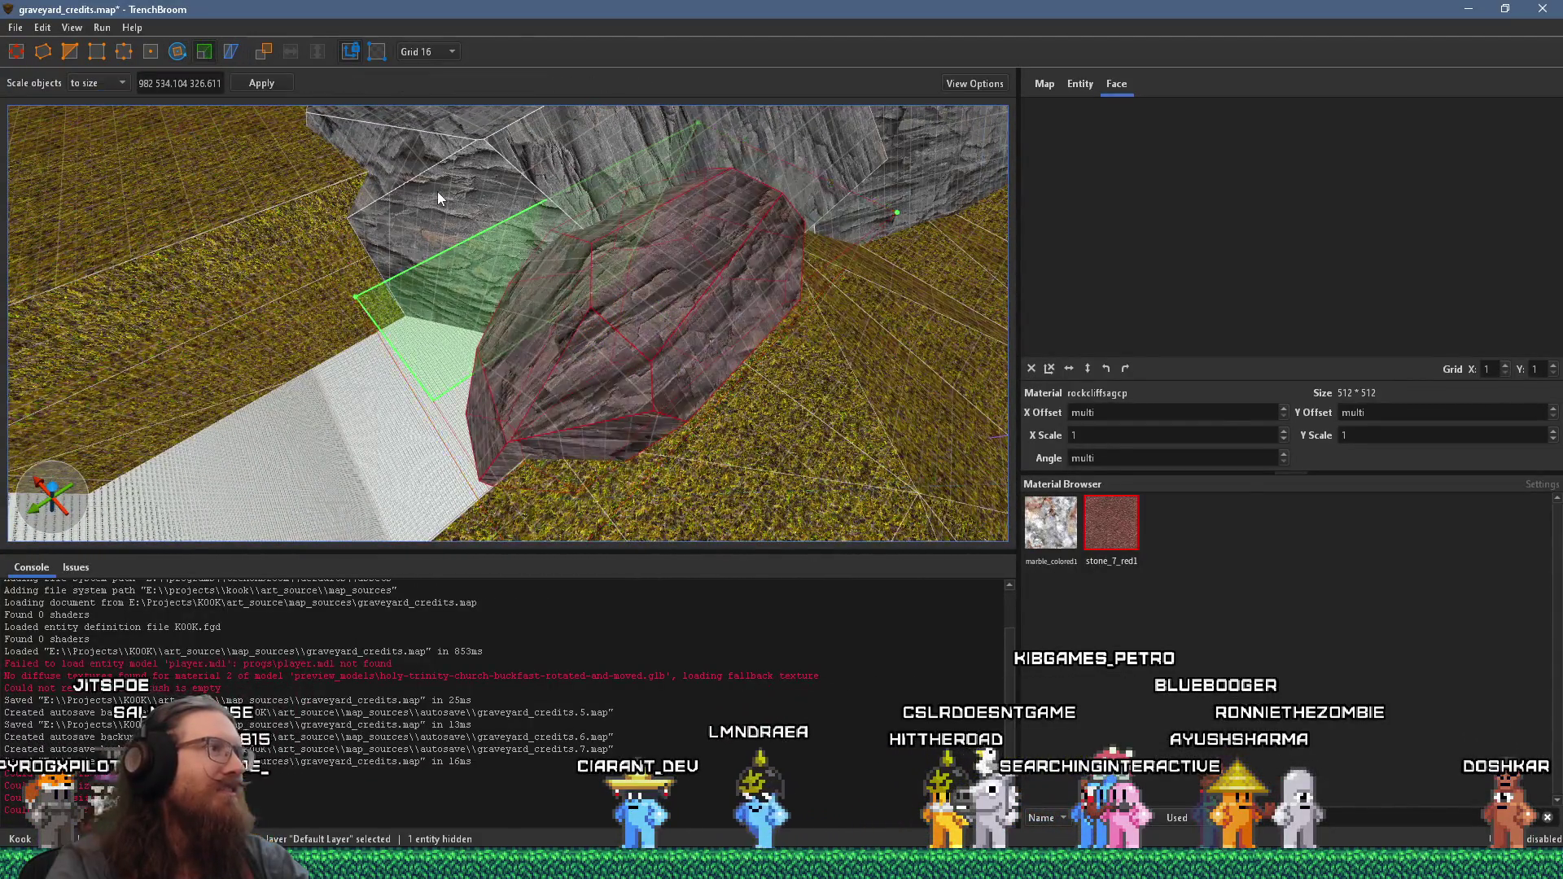
{"action": "mouse_move", "coordinate": [617, 200]}
{"action": "left_mouse_down"}
{"action": "mouse_move", "coordinate": [536, 388]}
{"action": "mouse_move", "coordinate": [609, 325]}
{"action": "mouse_move", "coordinate": [105, 344]}
{"action": "mouse_move", "coordinate": [242, 242]}
{"action": "mouse_move", "coordinate": [359, 18]}
{"action": "mouse_move", "coordinate": [589, 213]}
{"action": "mouse_move", "coordinate": [442, 132]}
{"action": "mouse_move", "coordinate": [506, 214]}
{"action": "mouse_move", "coordinate": [296, 233]}
{"action": "mouse_move", "coordinate": [464, 307]}
{"action": "mouse_move", "coordinate": [501, 368]}
{"action": "mouse_move", "coordinate": [404, 388]}
{"action": "mouse_move", "coordinate": [14, 25]}
{"action": "left_mouse_up"}
{"action": "key", "text": "Escape"}
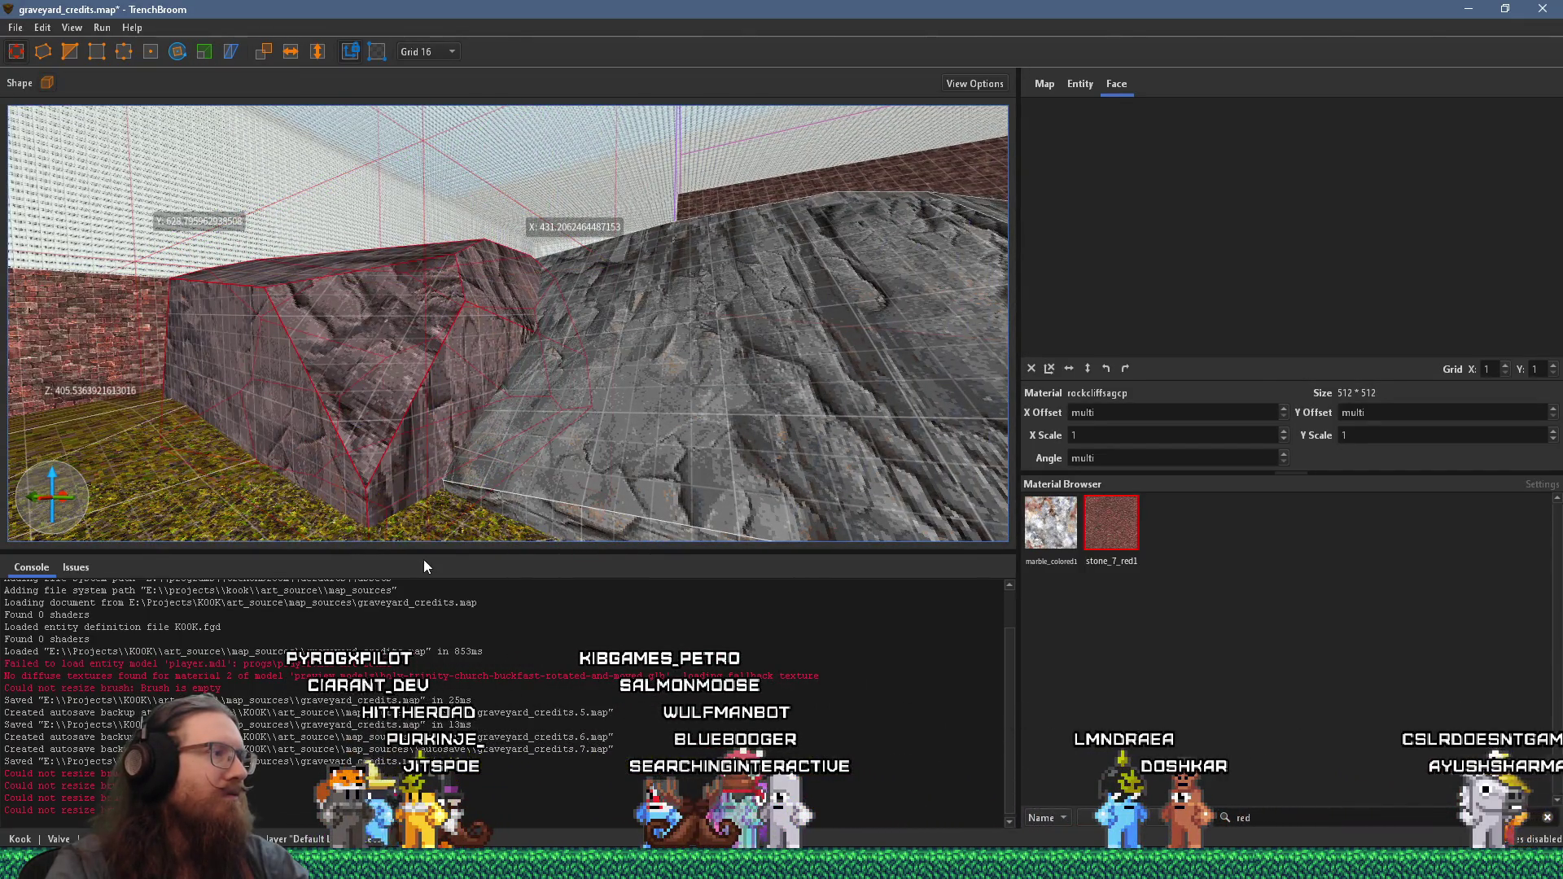
{"action": "mouse_move", "coordinate": [399, 446]}
{"action": "left_mouse_down"}
{"action": "mouse_move", "coordinate": [555, 449]}
{"action": "mouse_move", "coordinate": [339, 558]}
{"action": "mouse_move", "coordinate": [446, 358]}
{"action": "mouse_move", "coordinate": [487, 333]}
{"action": "mouse_move", "coordinate": [373, 209]}
{"action": "mouse_move", "coordinate": [386, 244]}
{"action": "left_mouse_up"}
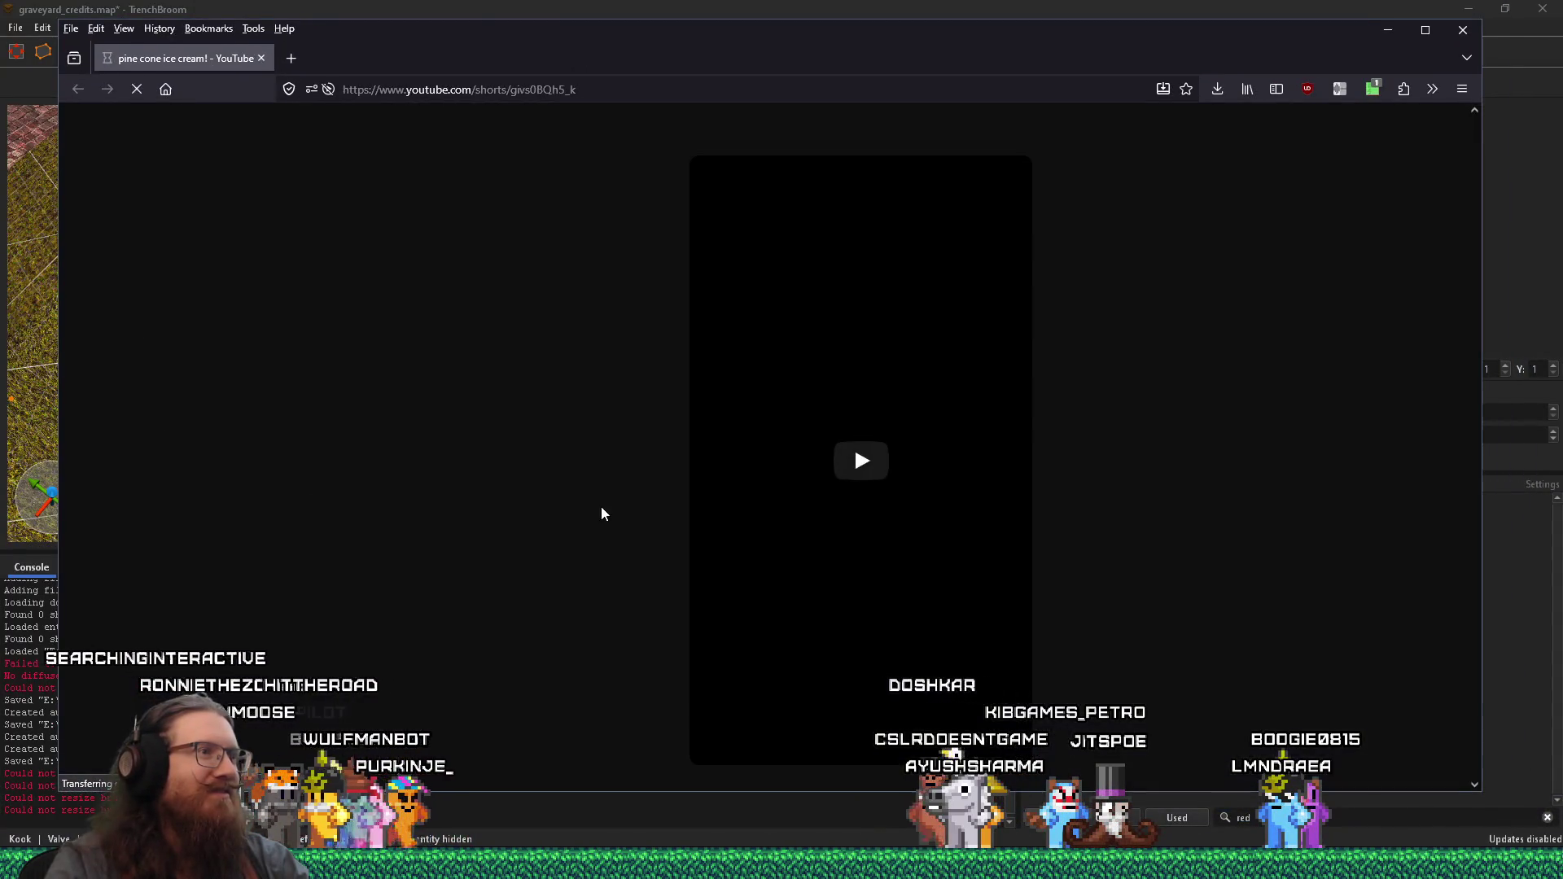
- Play the 'pine cone ice cream!' Short through, then pause it
{"action": "left_click", "coordinate": [856, 476]}
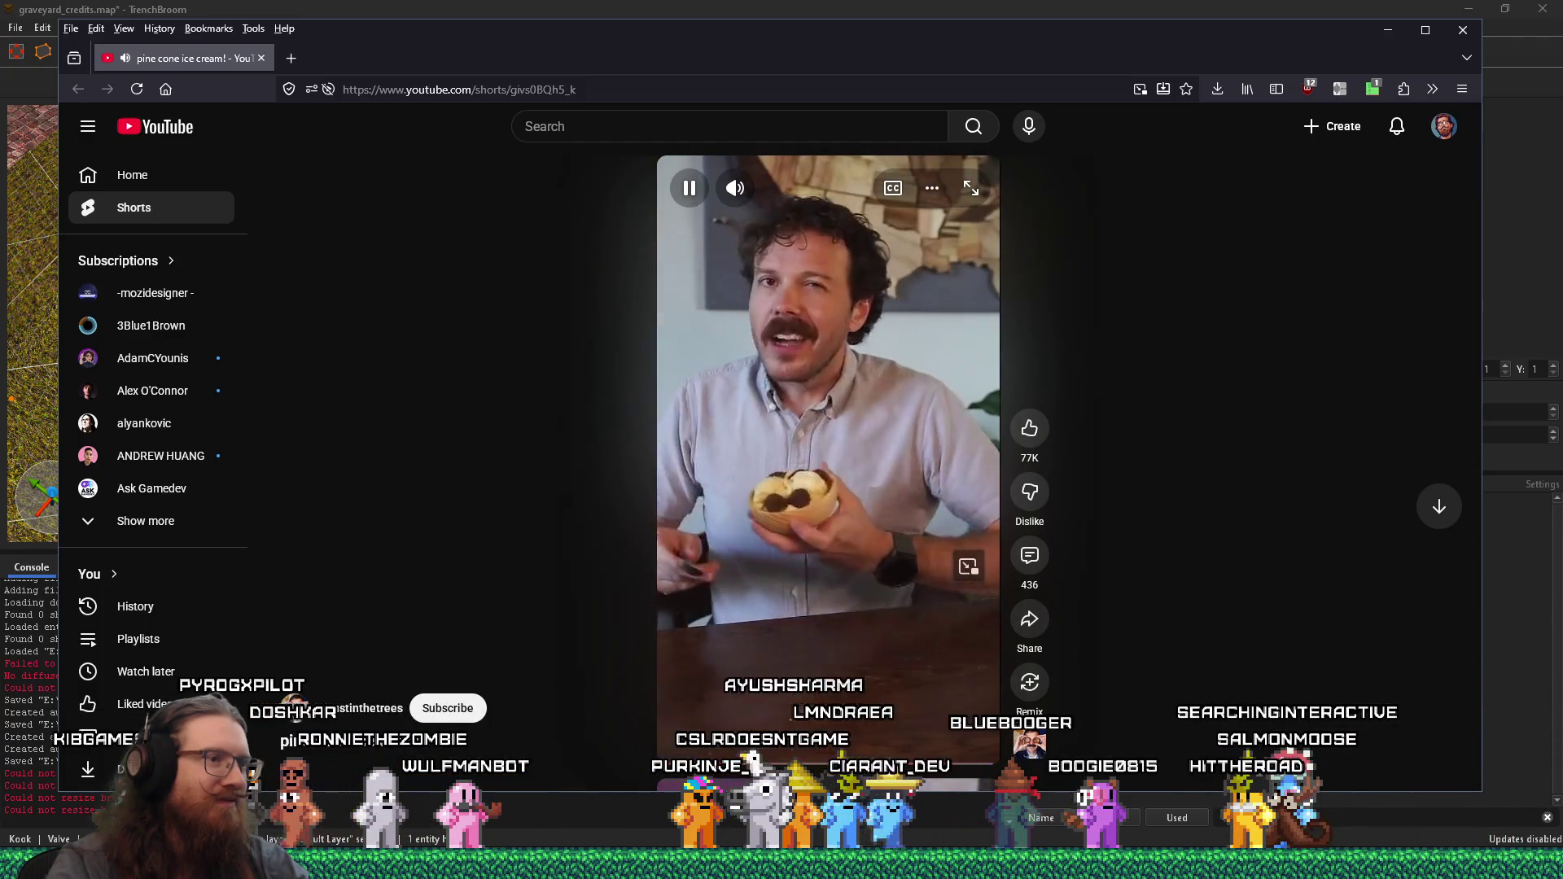
{"action": "left_click", "coordinate": [892, 419]}
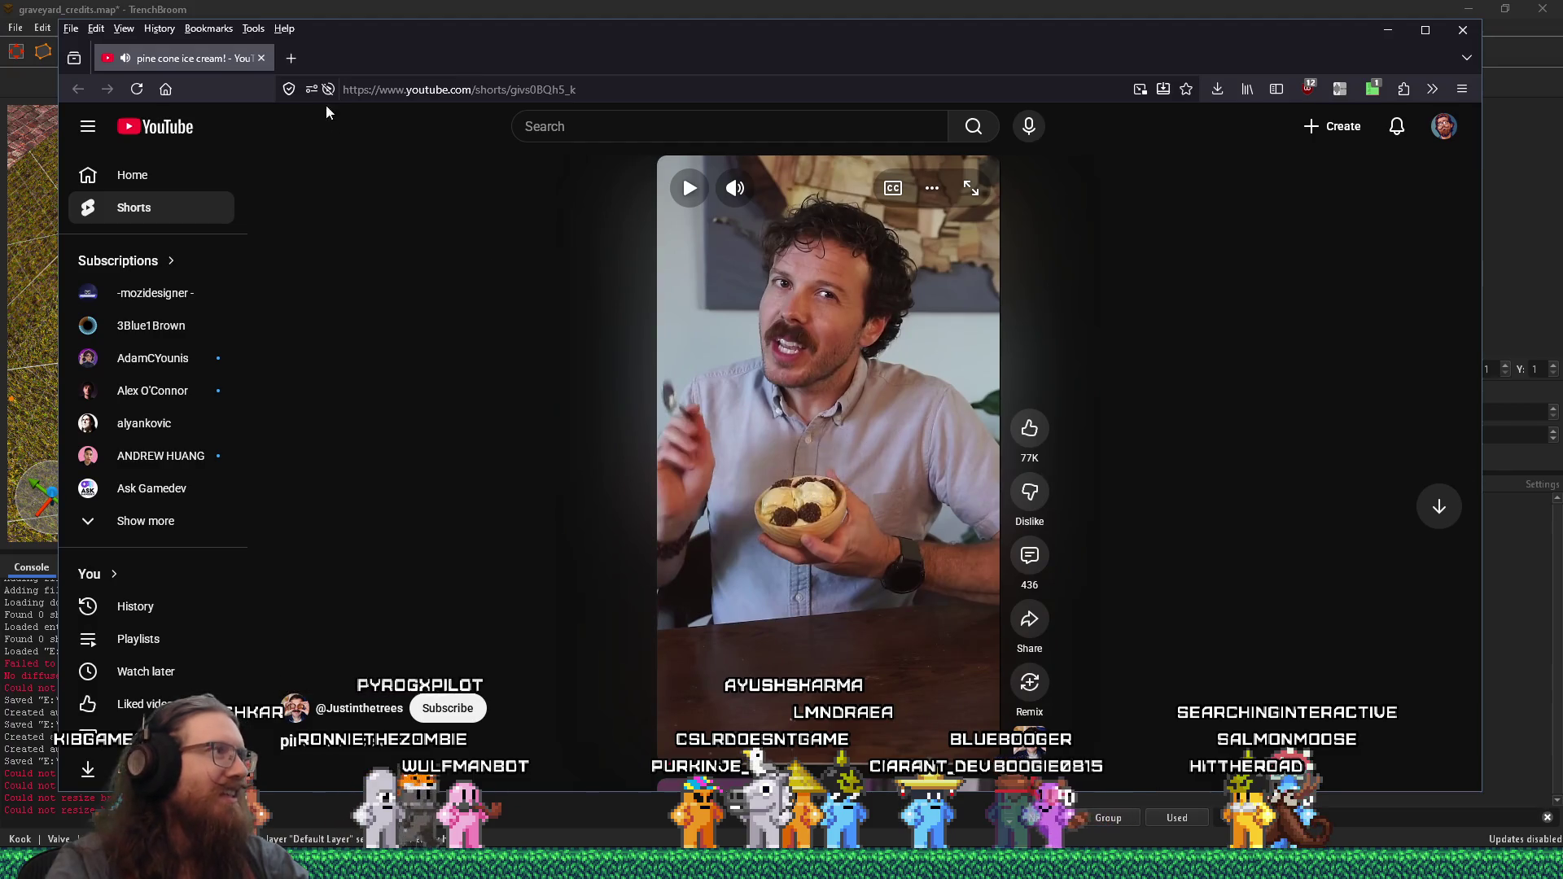
- Close Firefox and clip one corner off the rock brush beside the brick wall
{"action": "left_click", "coordinate": [260, 59]}
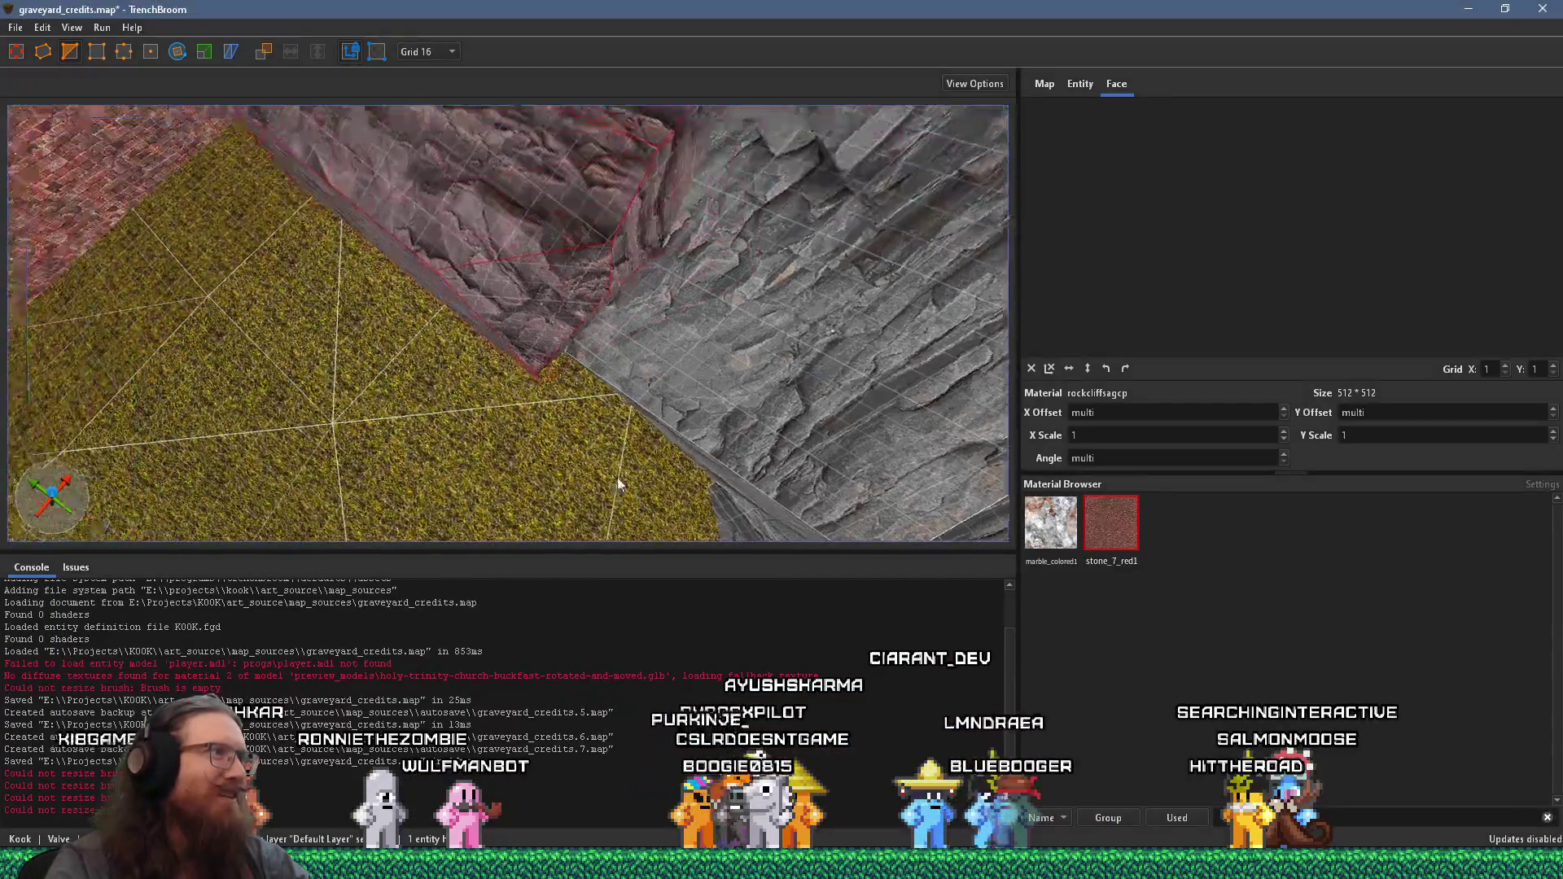
{"action": "mouse_move", "coordinate": [617, 477]}
{"action": "left_mouse_down"}
{"action": "mouse_move", "coordinate": [594, 376]}
{"action": "mouse_move", "coordinate": [539, 324]}
{"action": "mouse_move", "coordinate": [668, 346]}
{"action": "left_mouse_up"}
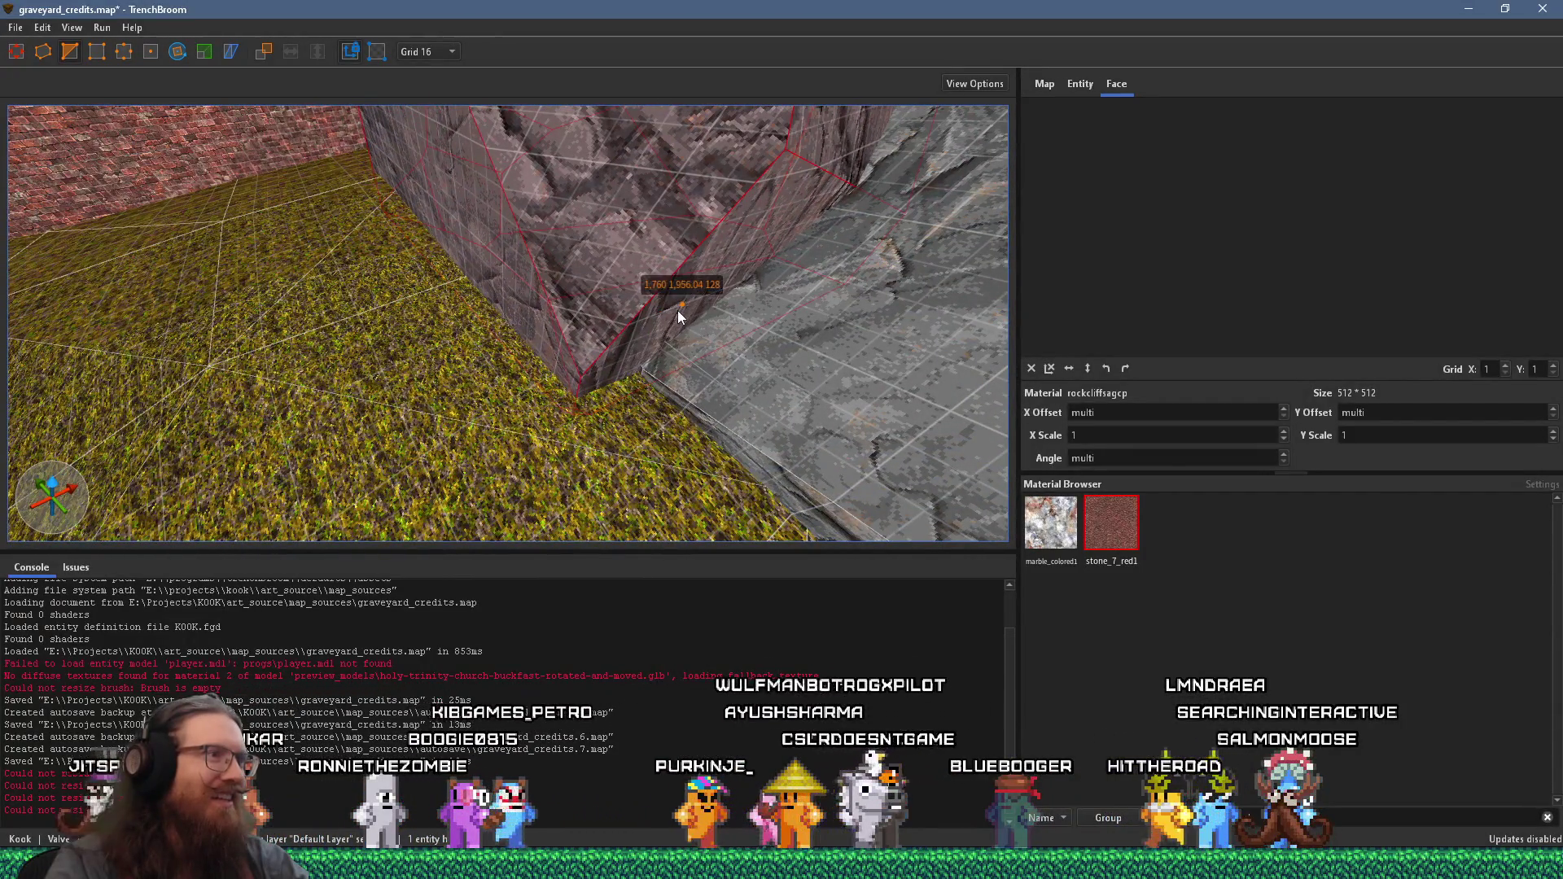
{"action": "scroll", "coordinate": [530, 314], "scroll_direction": "down", "scroll_amount": 5}
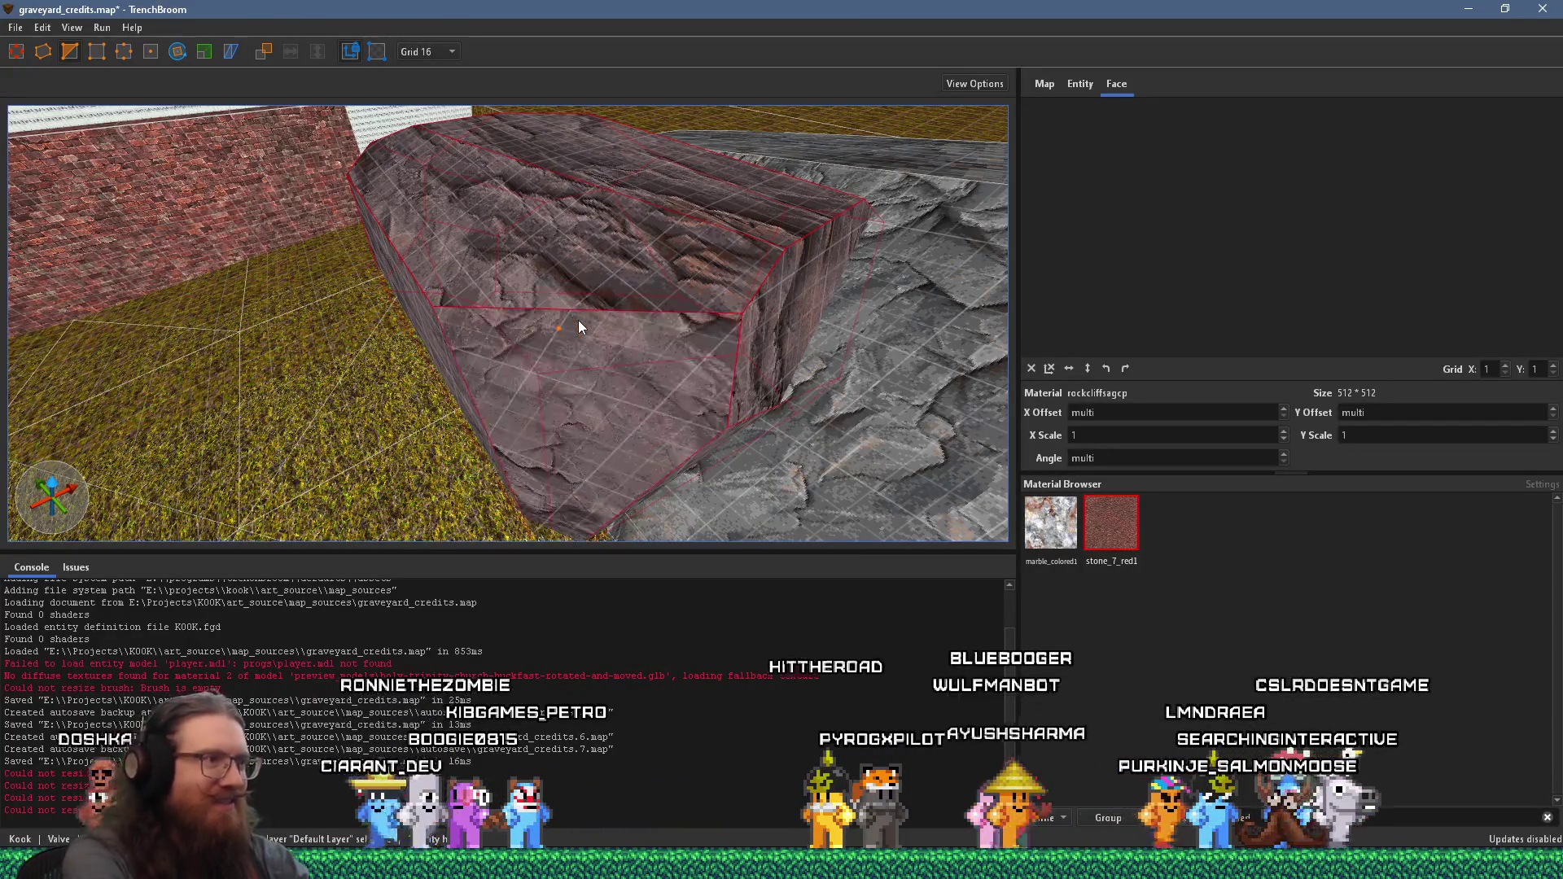
{"action": "mouse_move", "coordinate": [422, 471]}
{"action": "left_mouse_down"}
{"action": "mouse_move", "coordinate": [722, 321]}
{"action": "mouse_move", "coordinate": [680, 408]}
{"action": "mouse_move", "coordinate": [133, 366]}
{"action": "mouse_move", "coordinate": [332, 341]}
{"action": "mouse_move", "coordinate": [573, 339]}
{"action": "mouse_move", "coordinate": [598, 493]}
{"action": "mouse_move", "coordinate": [698, 456]}
{"action": "left_mouse_up"}
{"action": "left_click", "coordinate": [547, 447]}
{"action": "left_click", "coordinate": [538, 276]}
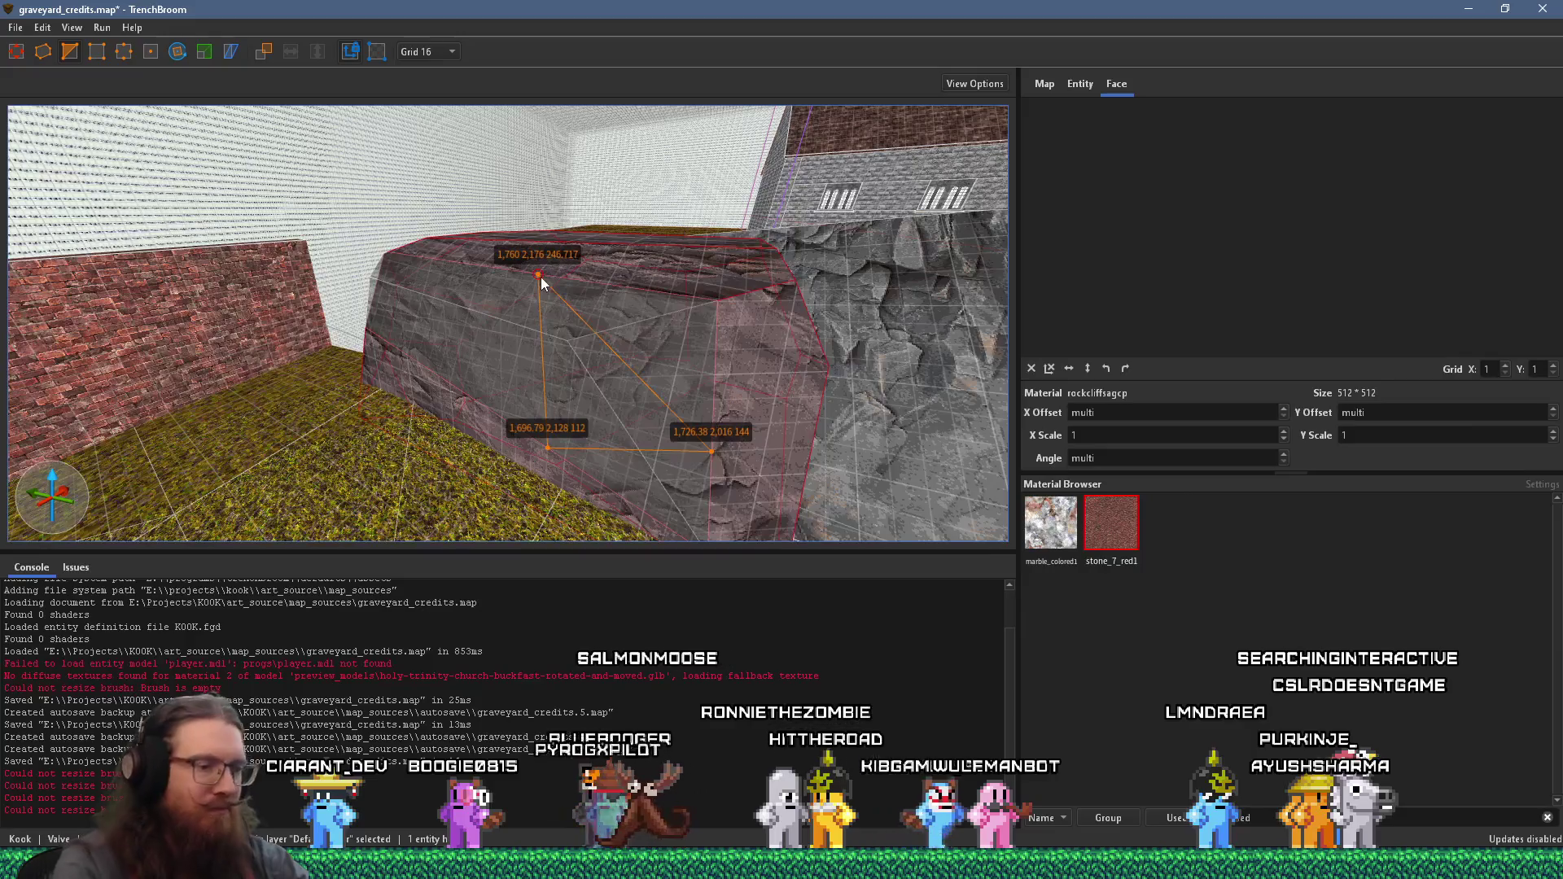
{"action": "key", "text": "Return"}
- Clip the rock's other end with a second cut
{"action": "mouse_move", "coordinate": [633, 284]}
{"action": "left_mouse_down"}
{"action": "mouse_move", "coordinate": [153, 339]}
{"action": "mouse_move", "coordinate": [250, 380]}
{"action": "left_mouse_up"}
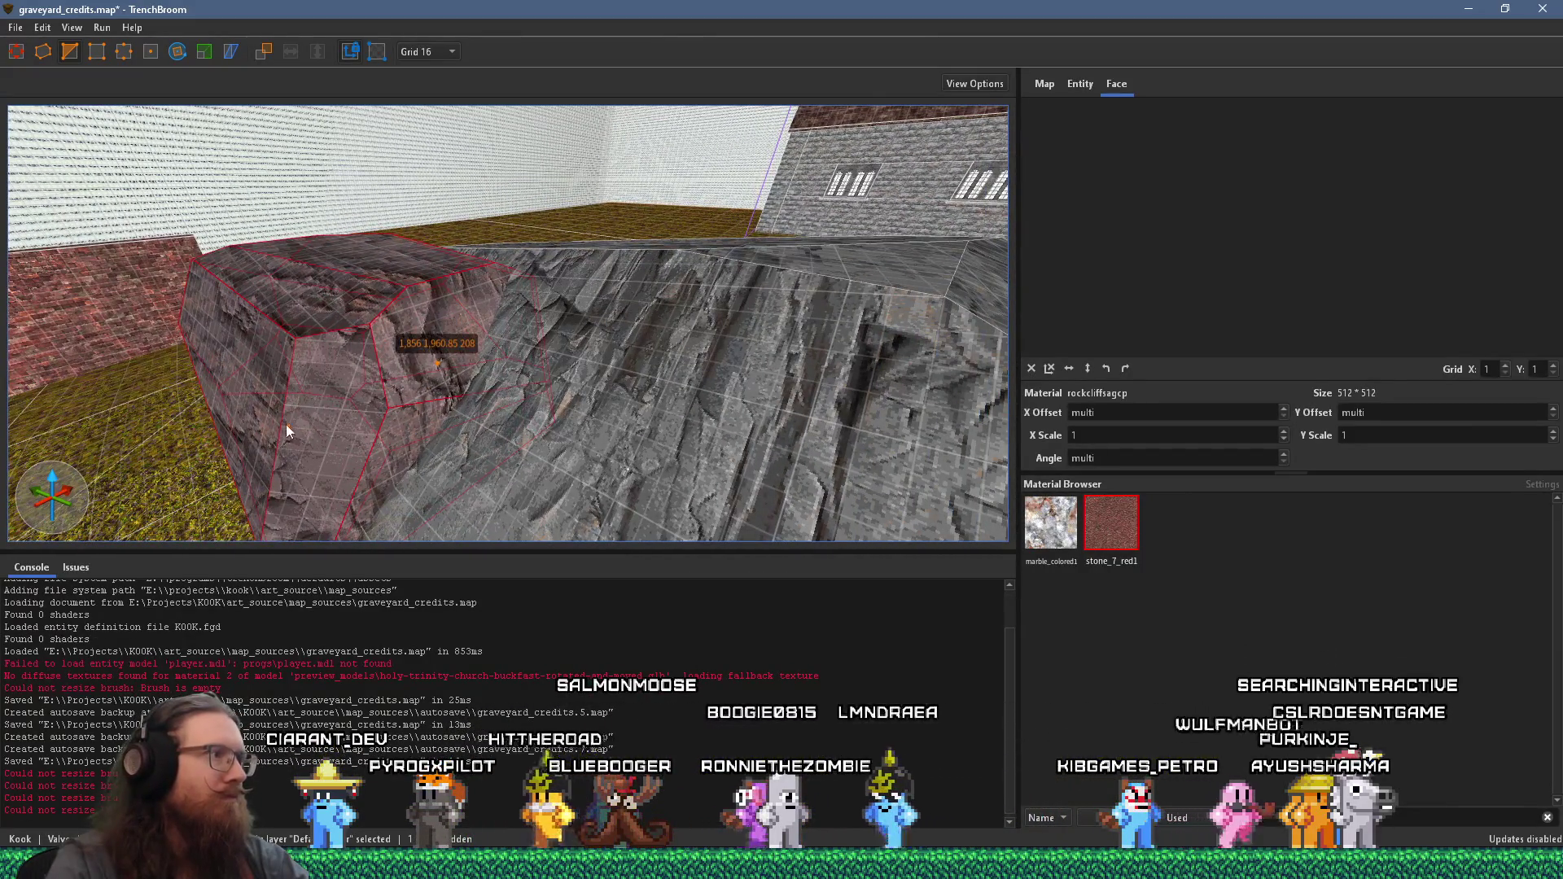
{"action": "left_click", "coordinate": [323, 271]}
{"action": "key", "text": "Tab"}
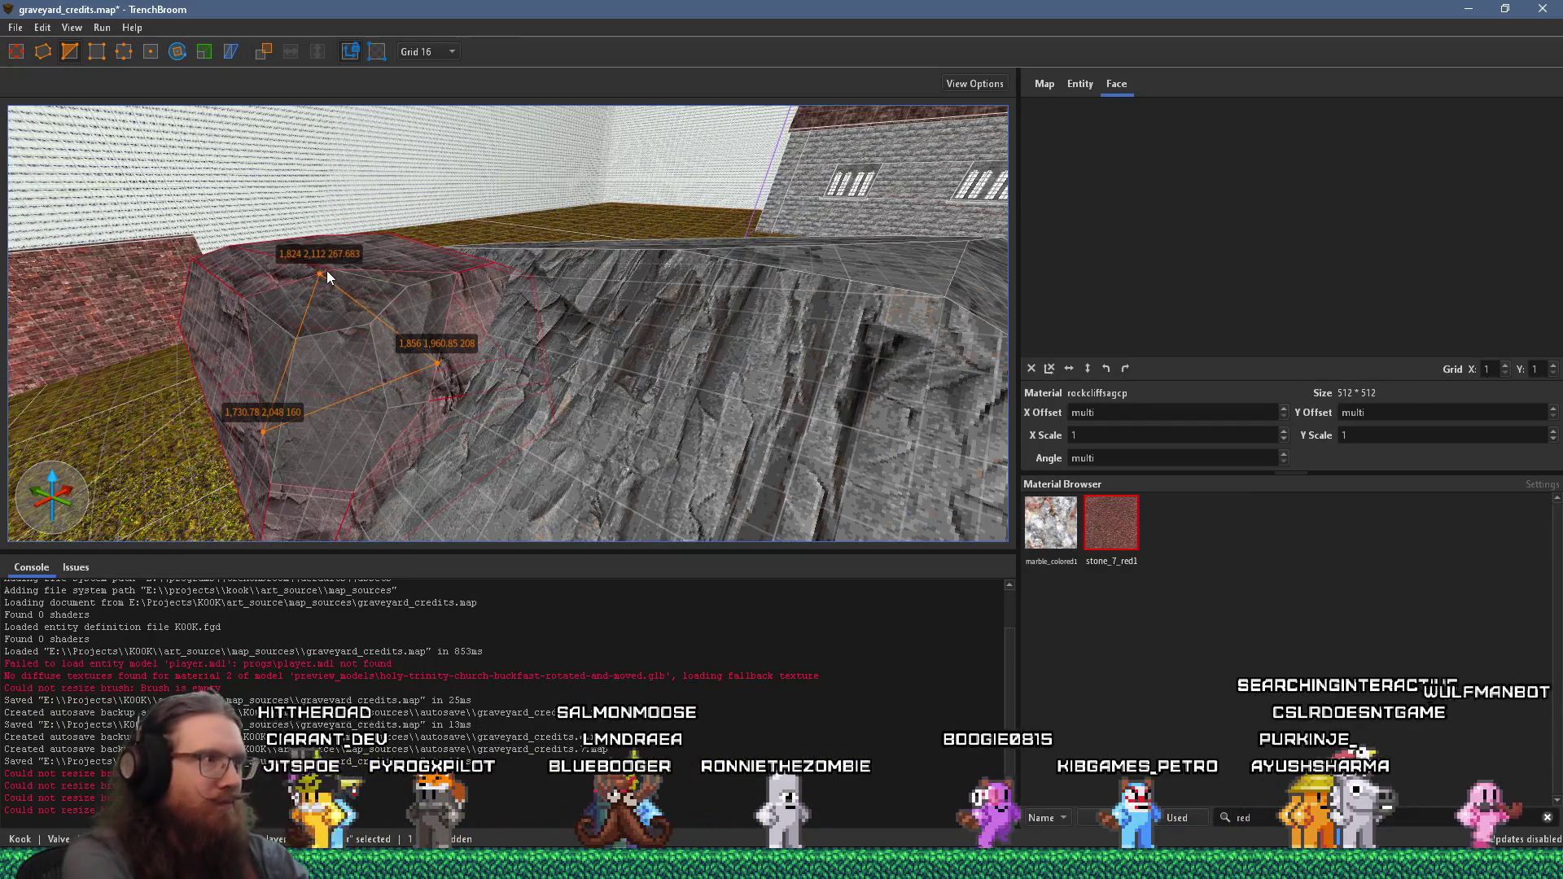
{"action": "key", "text": "Return"}
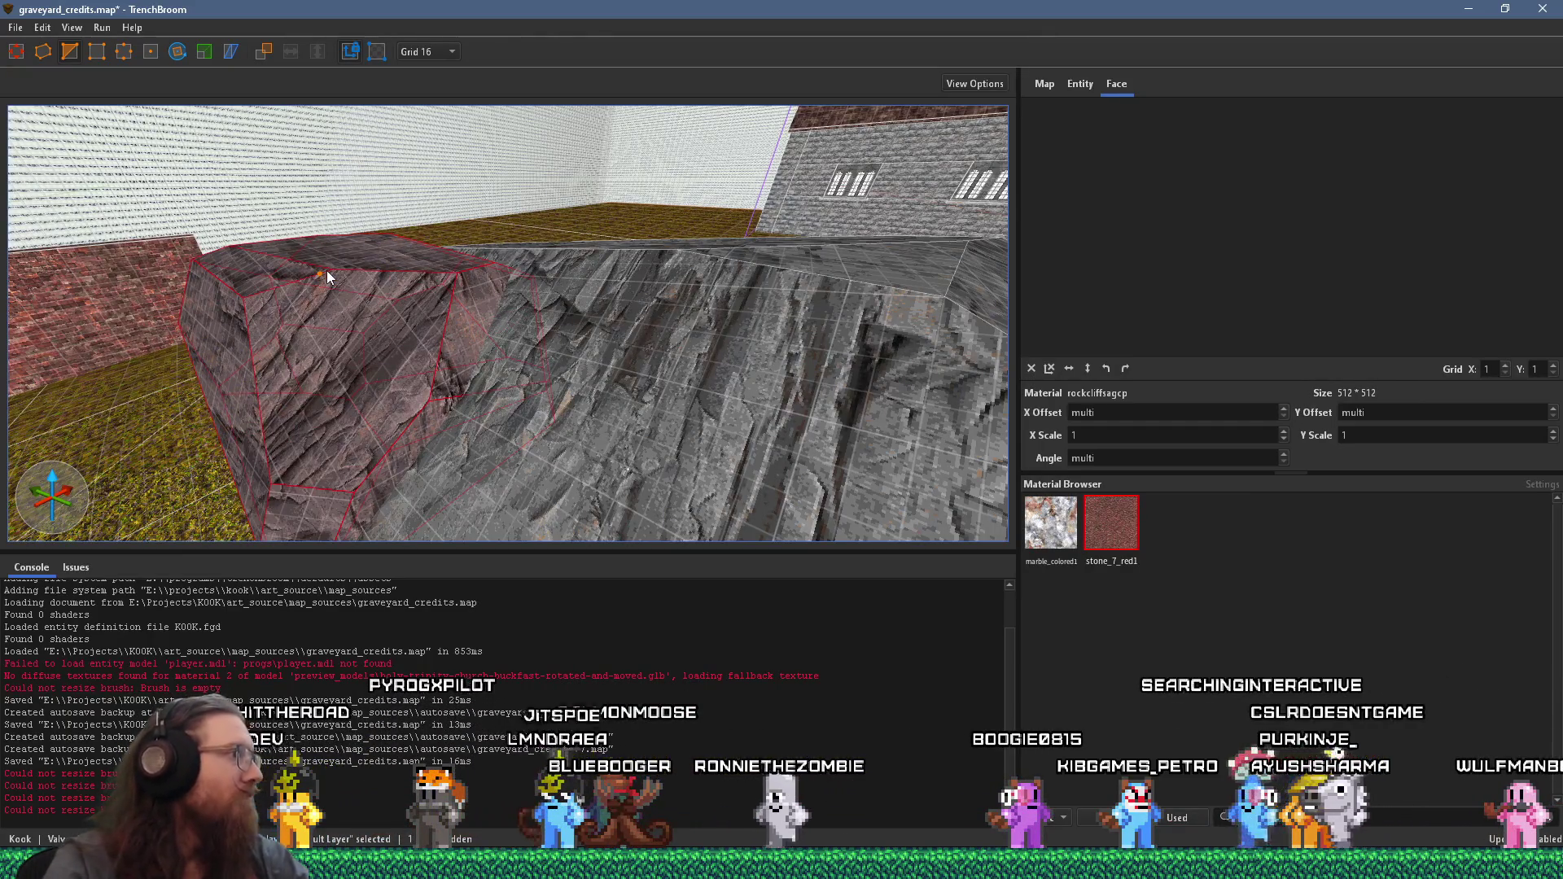
- Select one face of the clipped rock brush for texture editing
{"action": "left_click_drag", "start_coordinate": [237, 373], "coordinate": [468, 347]}
{"action": "mouse_move", "coordinate": [193, 348]}
{"action": "left_mouse_down"}
{"action": "mouse_move", "coordinate": [775, 378]}
{"action": "mouse_move", "coordinate": [554, 409]}
{"action": "mouse_move", "coordinate": [746, 173]}
{"action": "mouse_move", "coordinate": [437, 178]}
{"action": "mouse_move", "coordinate": [631, 407]}
{"action": "mouse_move", "coordinate": [500, 340]}
{"action": "mouse_move", "coordinate": [586, 339]}
{"action": "mouse_move", "coordinate": [428, 156]}
{"action": "mouse_move", "coordinate": [431, 276]}
{"action": "mouse_move", "coordinate": [247, 236]}
{"action": "left_mouse_up"}
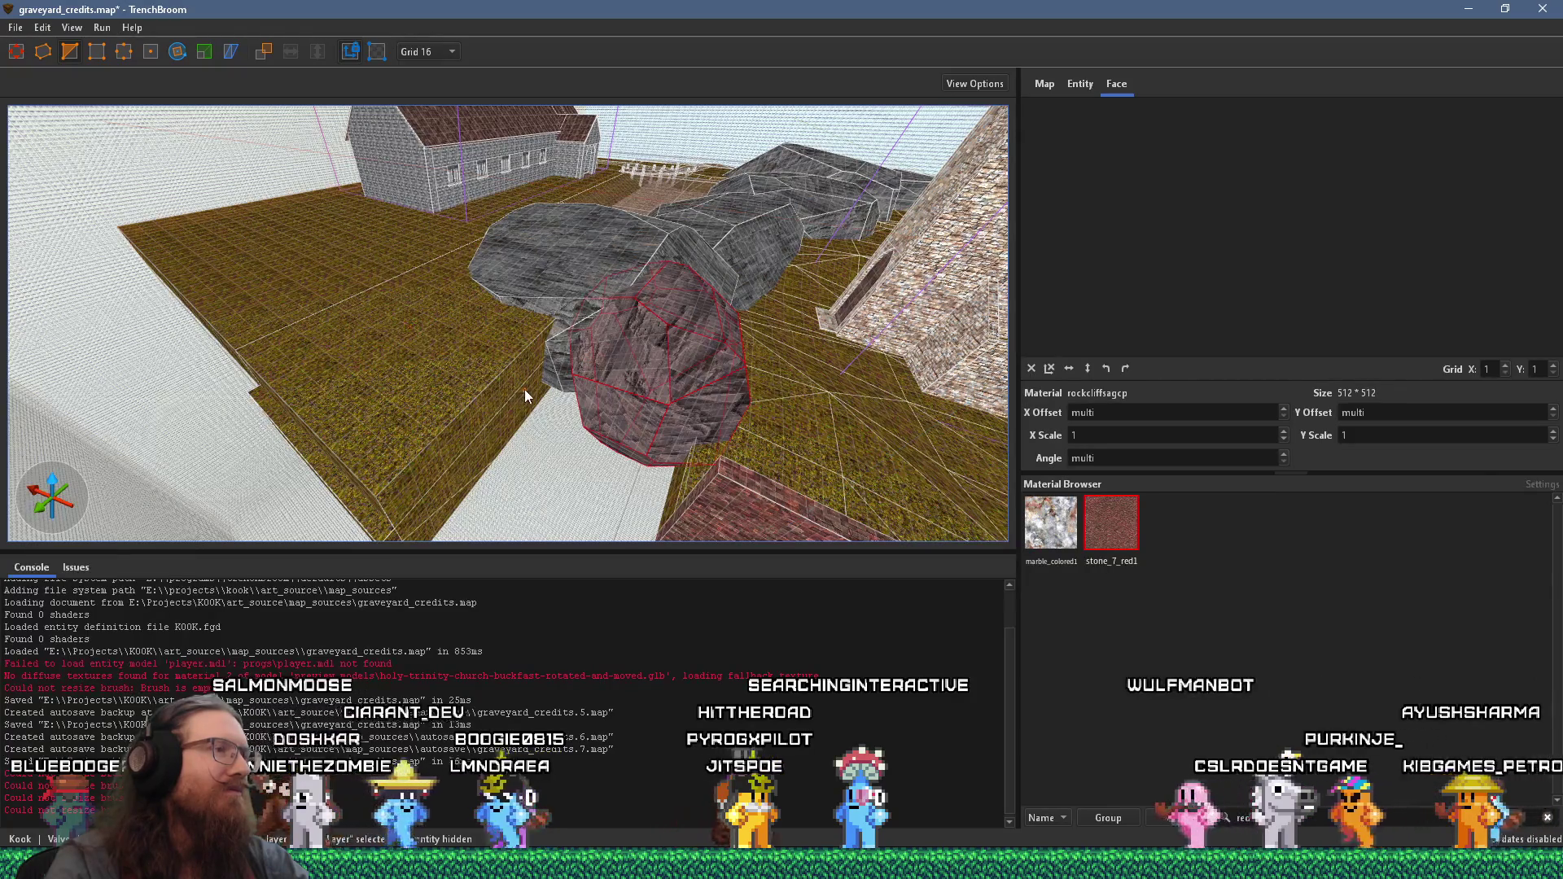
{"action": "mouse_move", "coordinate": [548, 387]}
{"action": "left_mouse_down"}
{"action": "mouse_move", "coordinate": [584, 374]}
{"action": "mouse_move", "coordinate": [417, 345]}
{"action": "mouse_move", "coordinate": [961, 402]}
{"action": "left_mouse_up"}
{"action": "left_click", "coordinate": [1028, 368]}
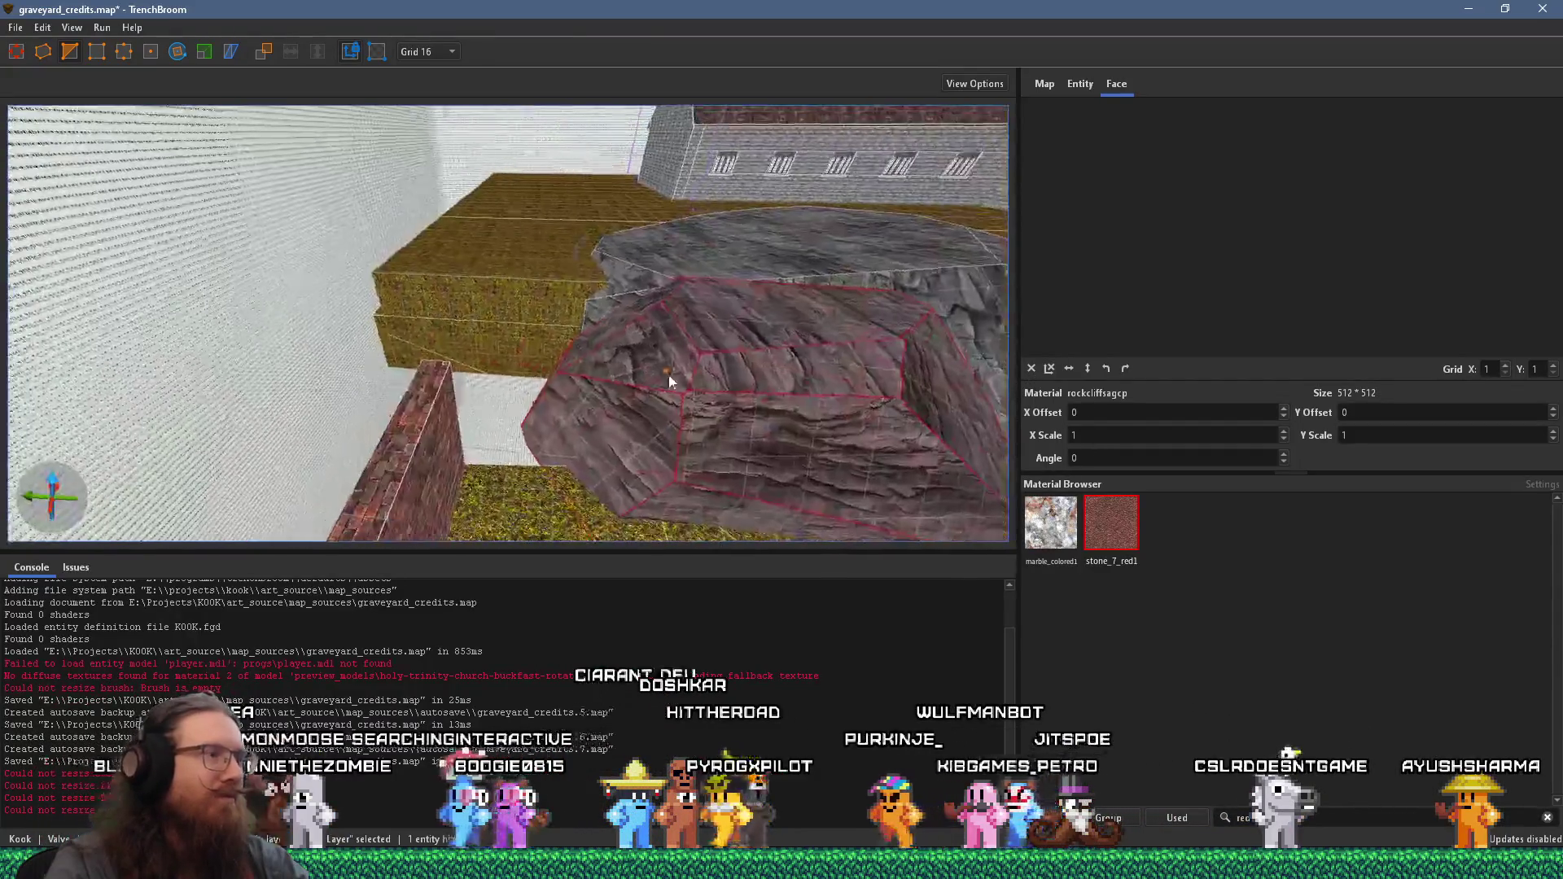
- Wrap the rockcliffsagcp texture from one rock face onto its neighbouring and lower faces
{"action": "left_click", "coordinate": [580, 306], "text": "shift"}
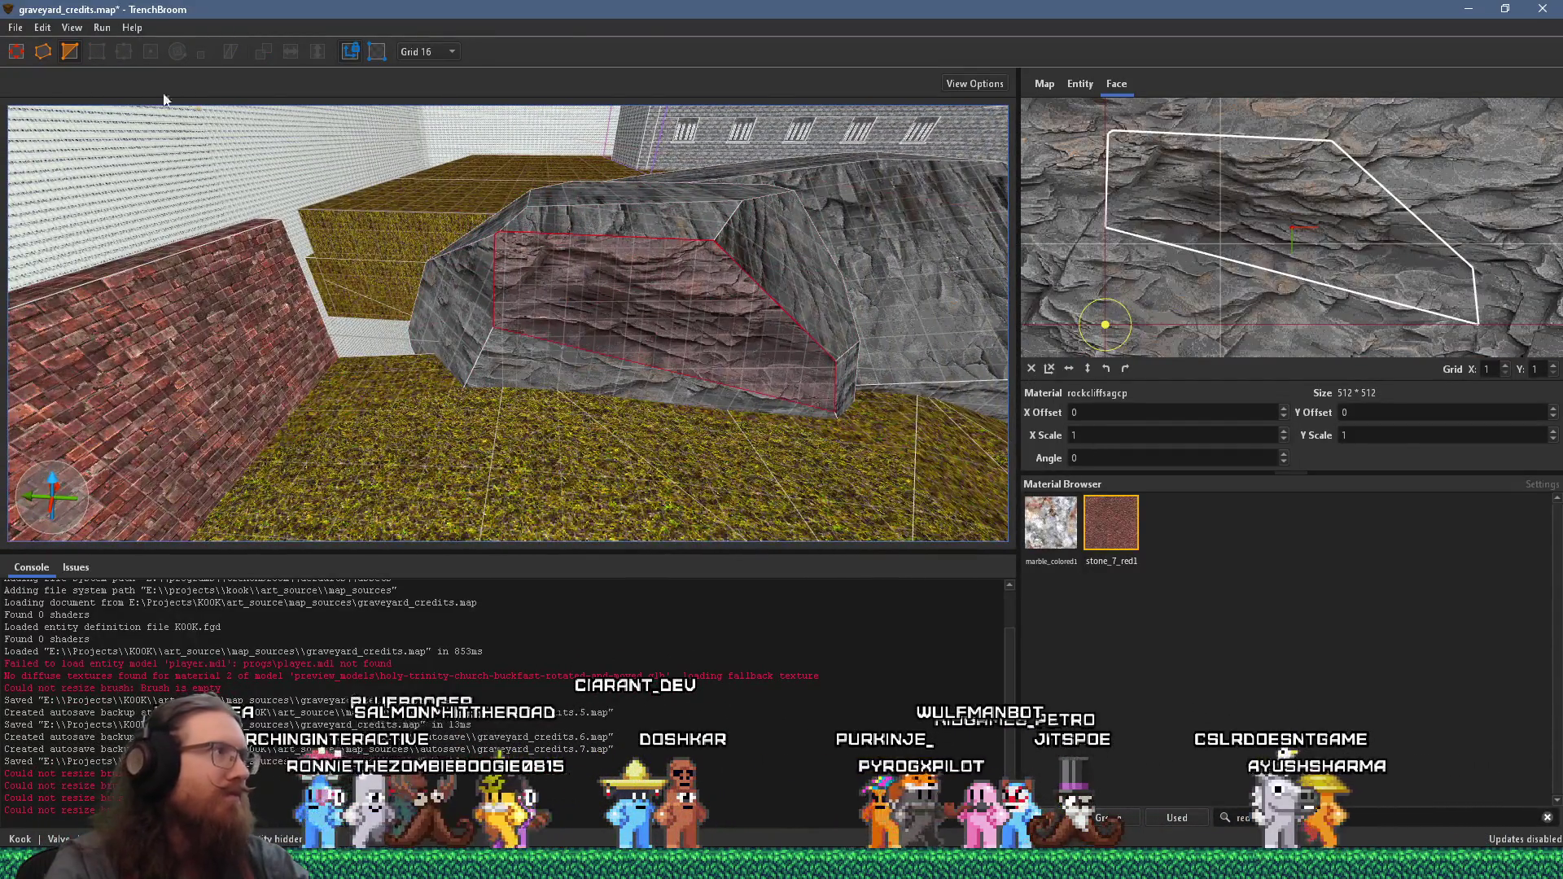
{"action": "left_click", "coordinate": [16, 51]}
{"action": "mouse_move", "coordinate": [575, 273]}
{"action": "left_mouse_down"}
{"action": "mouse_move", "coordinate": [588, 324]}
{"action": "mouse_move", "coordinate": [259, 315]}
{"action": "left_mouse_up"}
{"action": "left_click", "coordinate": [597, 386], "text": "shift"}
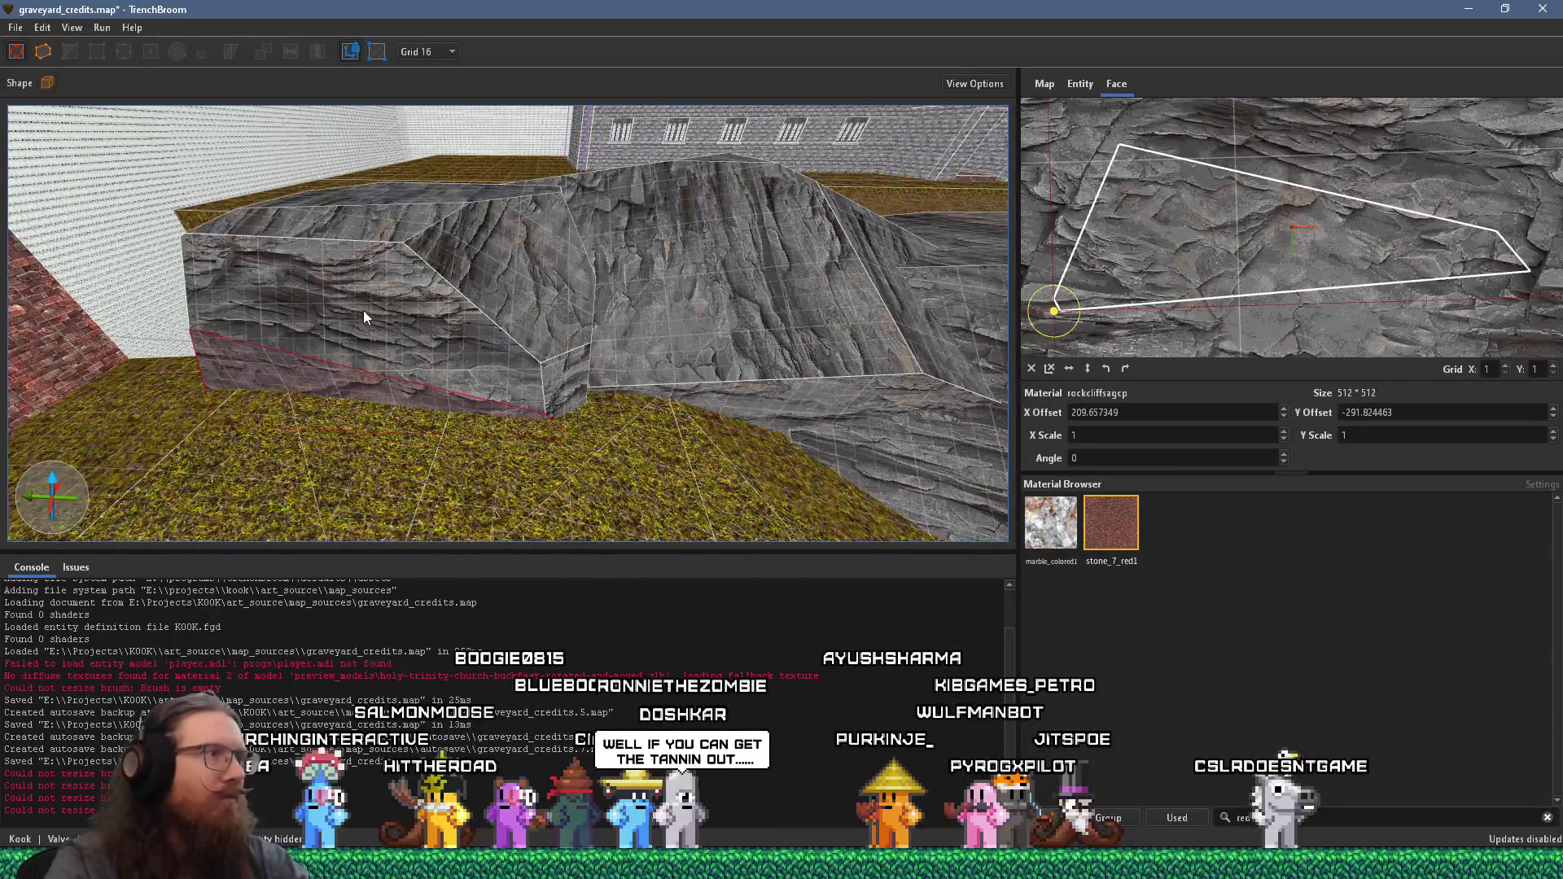
{"action": "left_click", "coordinate": [363, 311], "text": "shift"}
{"action": "left_click_drag", "start_coordinate": [417, 308], "coordinate": [558, 443]}
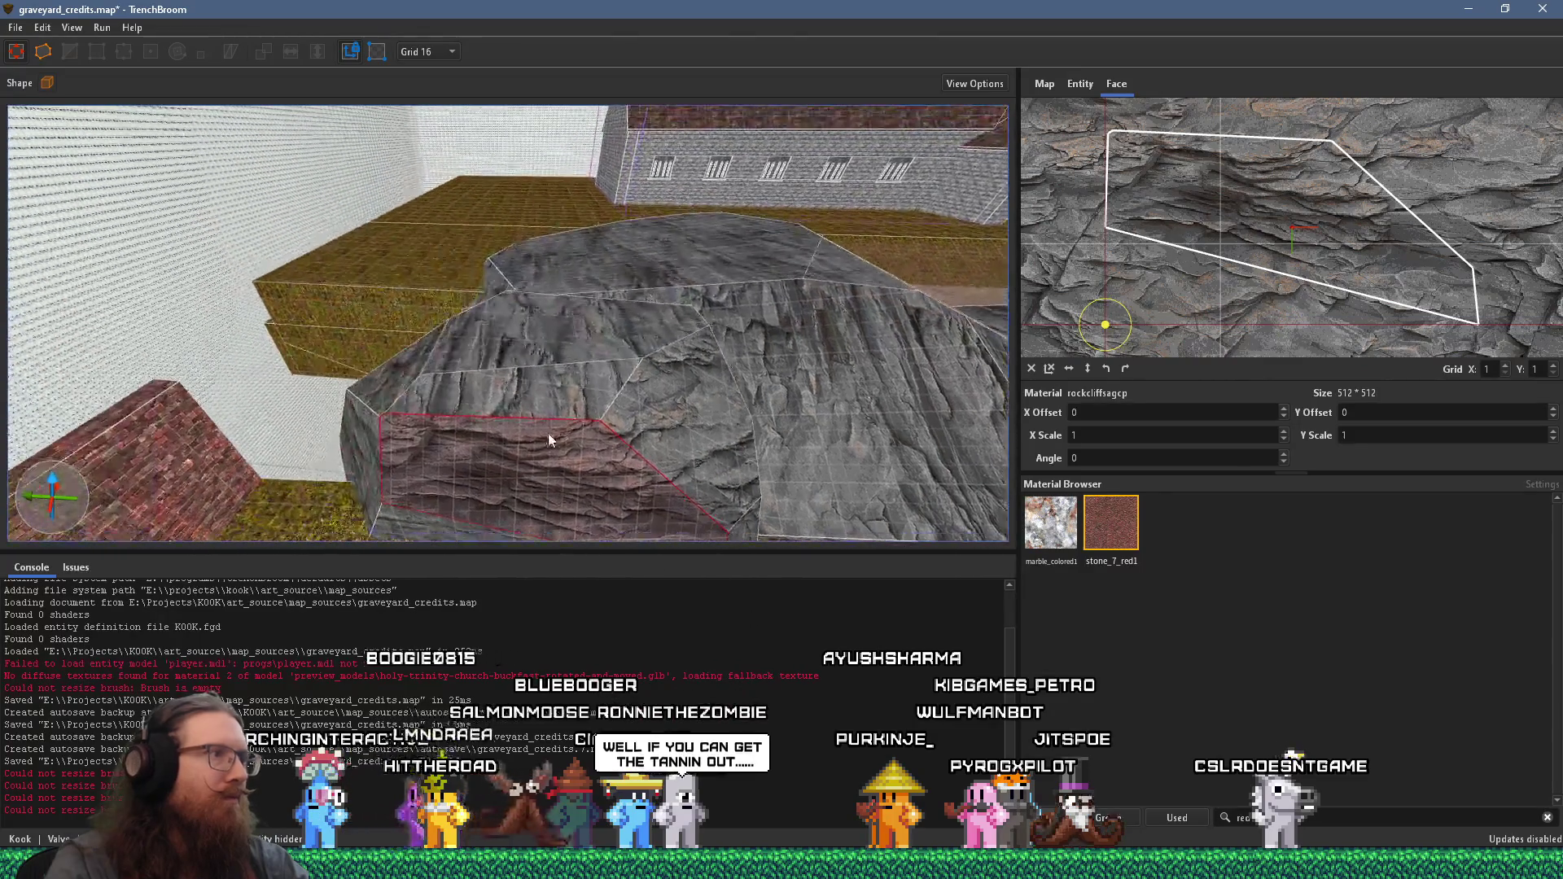
{"action": "left_click_drag", "start_coordinate": [463, 370], "coordinate": [908, 350]}
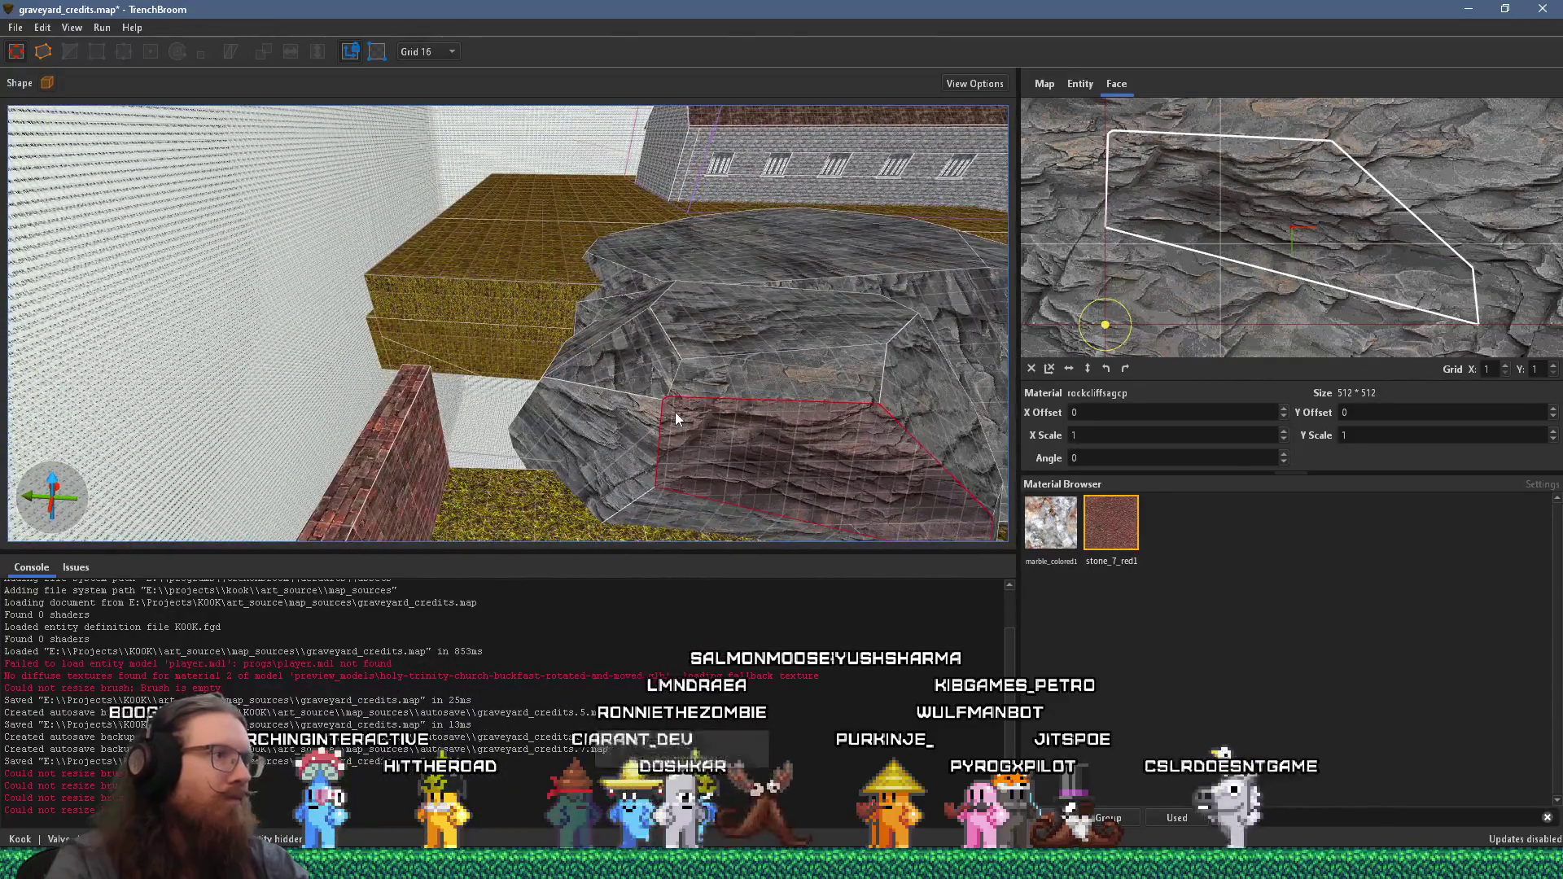
{"action": "mouse_move", "coordinate": [623, 383]}
{"action": "left_mouse_down"}
{"action": "mouse_move", "coordinate": [713, 390]}
{"action": "mouse_move", "coordinate": [752, 209]}
{"action": "mouse_move", "coordinate": [677, 402]}
{"action": "left_mouse_up"}
{"action": "mouse_move", "coordinate": [687, 327]}
{"action": "left_mouse_down"}
{"action": "mouse_move", "coordinate": [685, 282]}
{"action": "mouse_move", "coordinate": [672, 526]}
{"action": "left_mouse_up"}
- Align the rock texture across the remaining upper faces so it flows continuously
{"action": "left_click", "coordinate": [716, 317], "text": "shift"}
{"action": "mouse_move", "coordinate": [559, 387]}
{"action": "left_mouse_down"}
{"action": "mouse_move", "coordinate": [691, 360]}
{"action": "mouse_move", "coordinate": [622, 365]}
{"action": "mouse_move", "coordinate": [685, 363]}
{"action": "mouse_move", "coordinate": [695, 251]}
{"action": "left_mouse_up"}
{"action": "left_click", "coordinate": [695, 252], "text": "shift"}
{"action": "left_click_drag", "start_coordinate": [785, 339], "coordinate": [352, 215]}
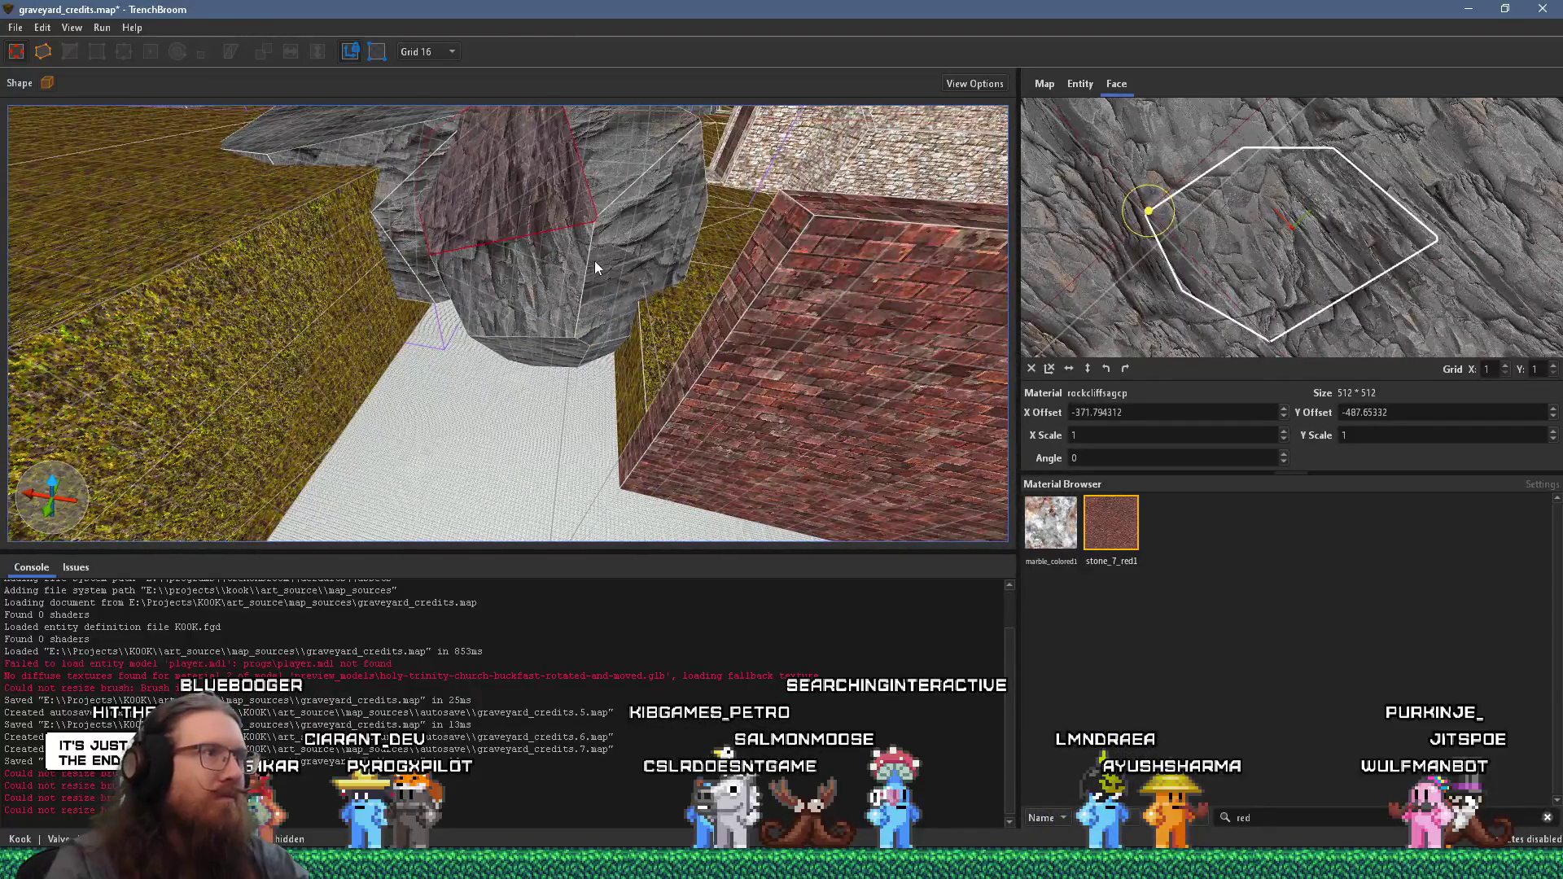
{"action": "left_click", "coordinate": [592, 271], "text": "shift"}
{"action": "mouse_move", "coordinate": [561, 303]}
{"action": "left_mouse_down"}
{"action": "mouse_move", "coordinate": [634, 277]}
{"action": "mouse_move", "coordinate": [543, 302]}
{"action": "mouse_move", "coordinate": [507, 279]}
{"action": "mouse_move", "coordinate": [492, 289]}
{"action": "mouse_move", "coordinate": [525, 297]}
{"action": "mouse_move", "coordinate": [464, 331]}
{"action": "mouse_move", "coordinate": [398, 277]}
{"action": "mouse_move", "coordinate": [624, 492]}
{"action": "left_mouse_up"}
{"action": "left_click", "coordinate": [634, 276], "text": "shift"}
{"action": "left_click", "coordinate": [508, 279], "text": "shift"}
{"action": "left_click", "coordinate": [482, 289], "text": "shift"}
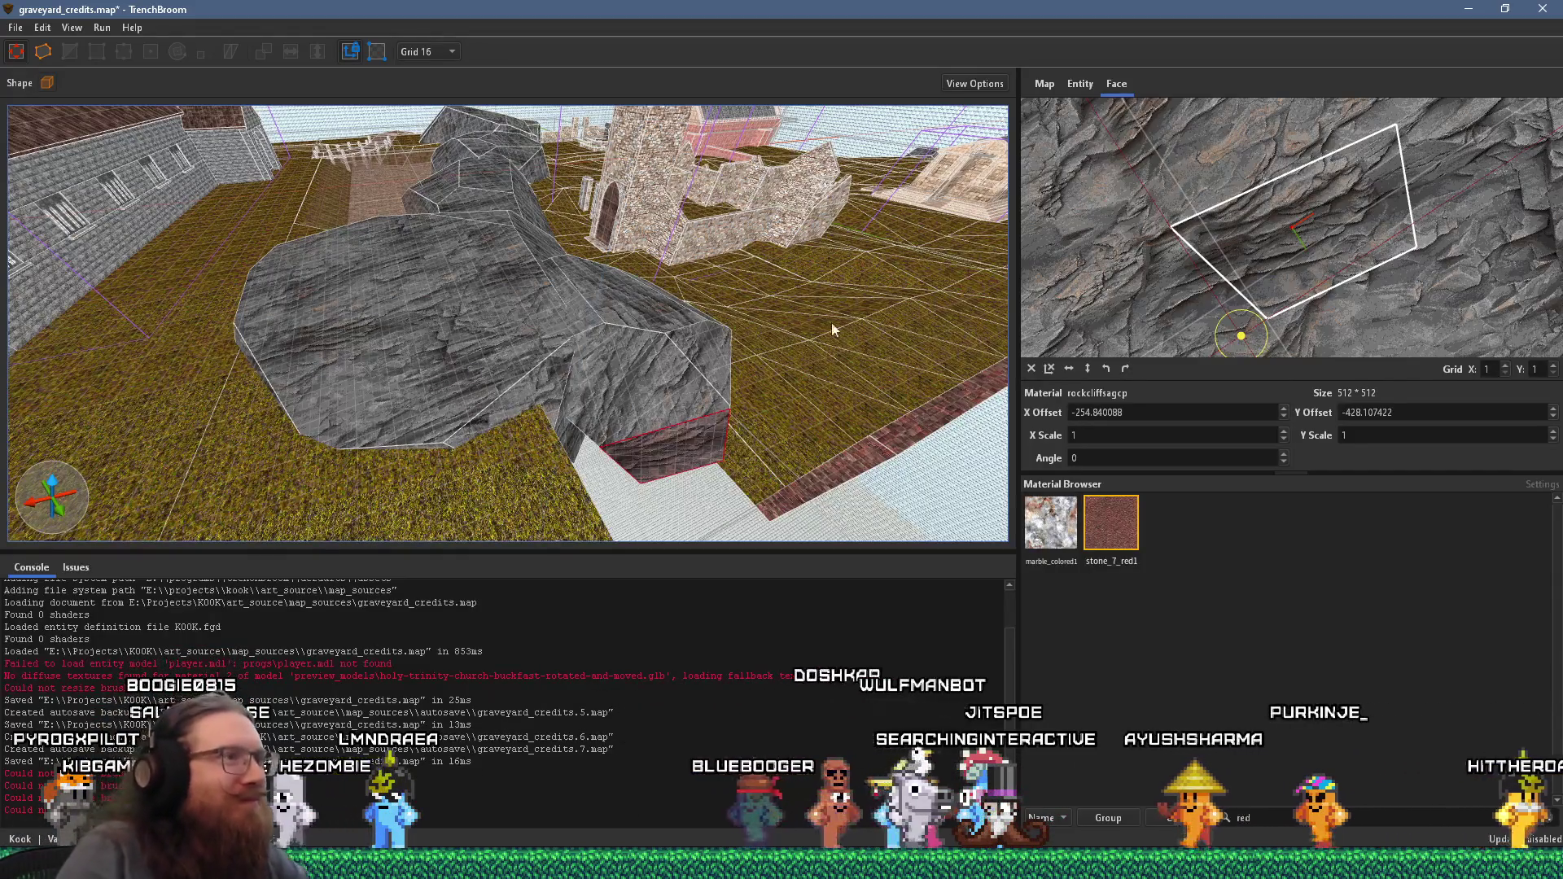
- Reshape the centre rock brush by pulling one lower vertex upward
{"action": "scroll", "coordinate": [805, 338], "scroll_direction": "up", "scroll_amount": 5}
{"action": "scroll", "coordinate": [480, 288], "scroll_direction": "down", "scroll_amount": 5}
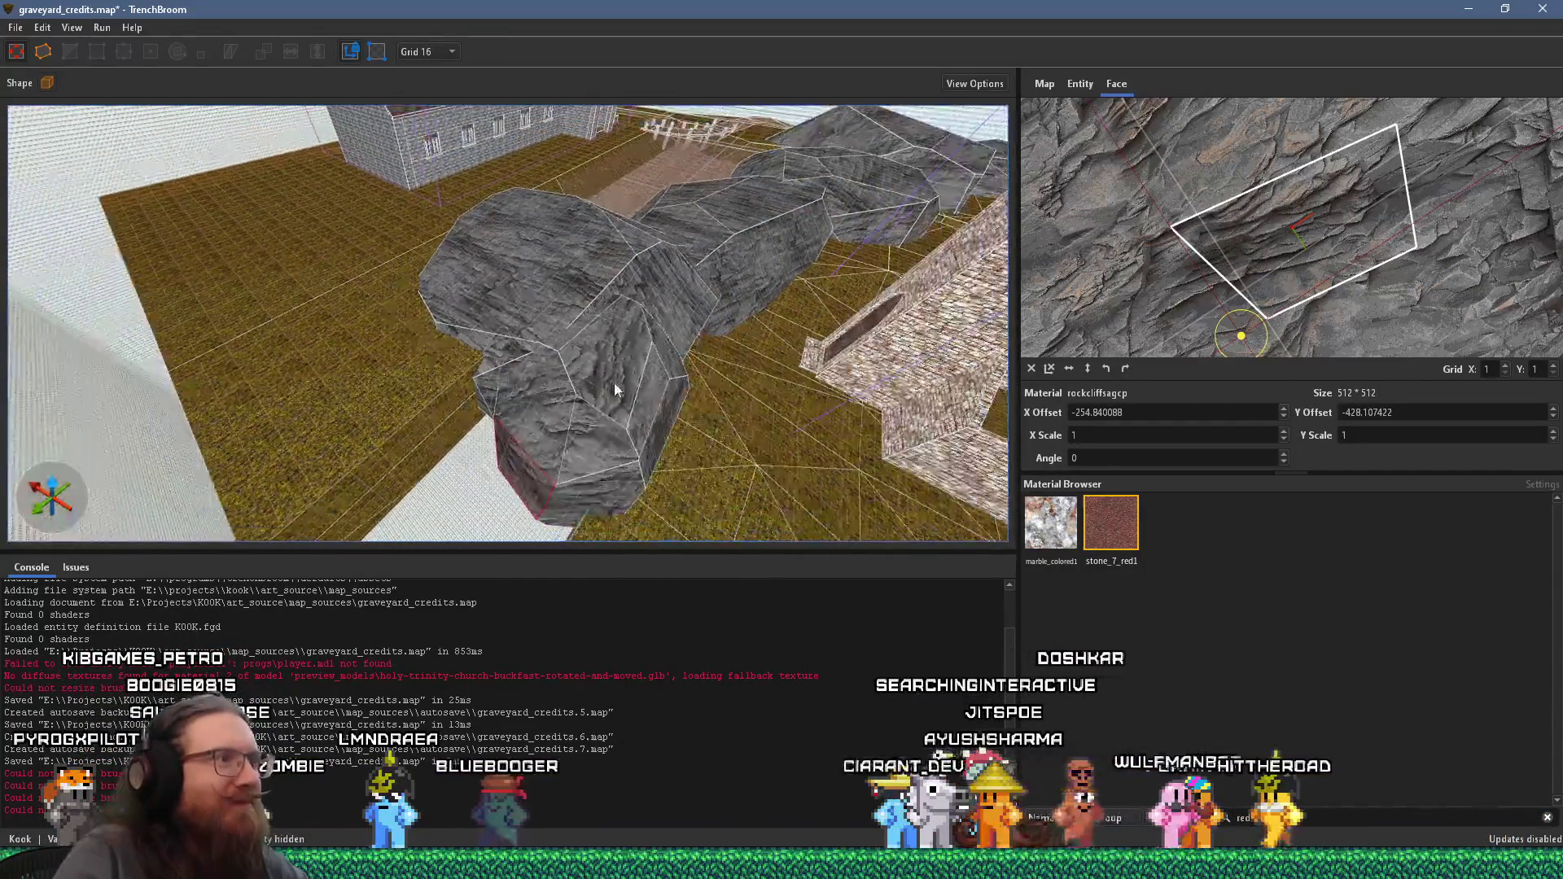
{"action": "scroll", "coordinate": [497, 275], "scroll_direction": "up", "scroll_amount": 10}
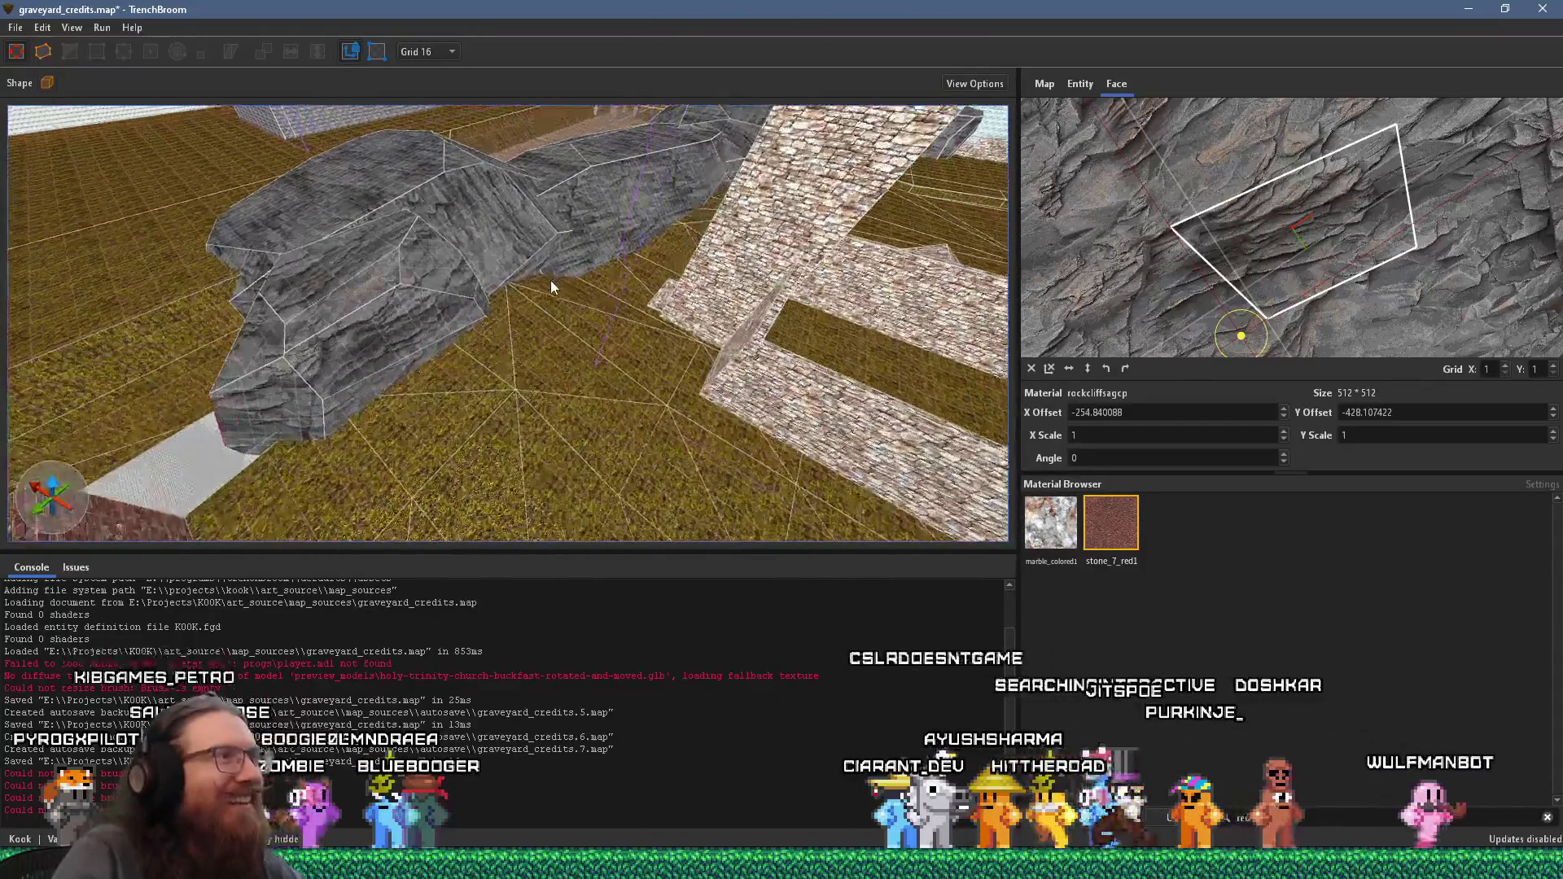
{"action": "scroll", "coordinate": [508, 313], "scroll_direction": "up", "scroll_amount": 5}
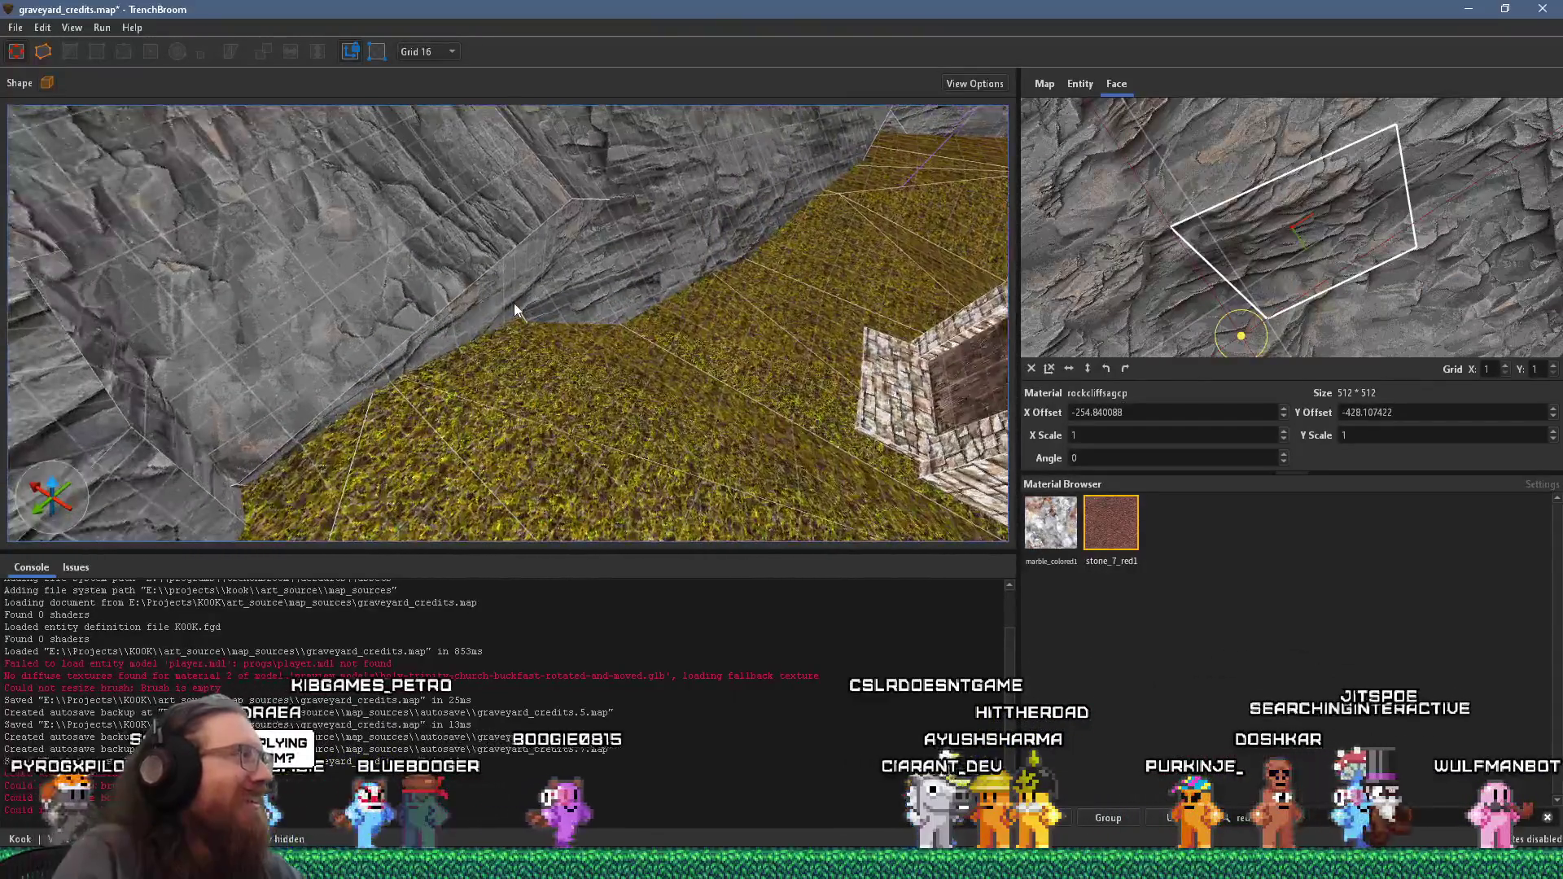
{"action": "left_click", "coordinate": [555, 299]}
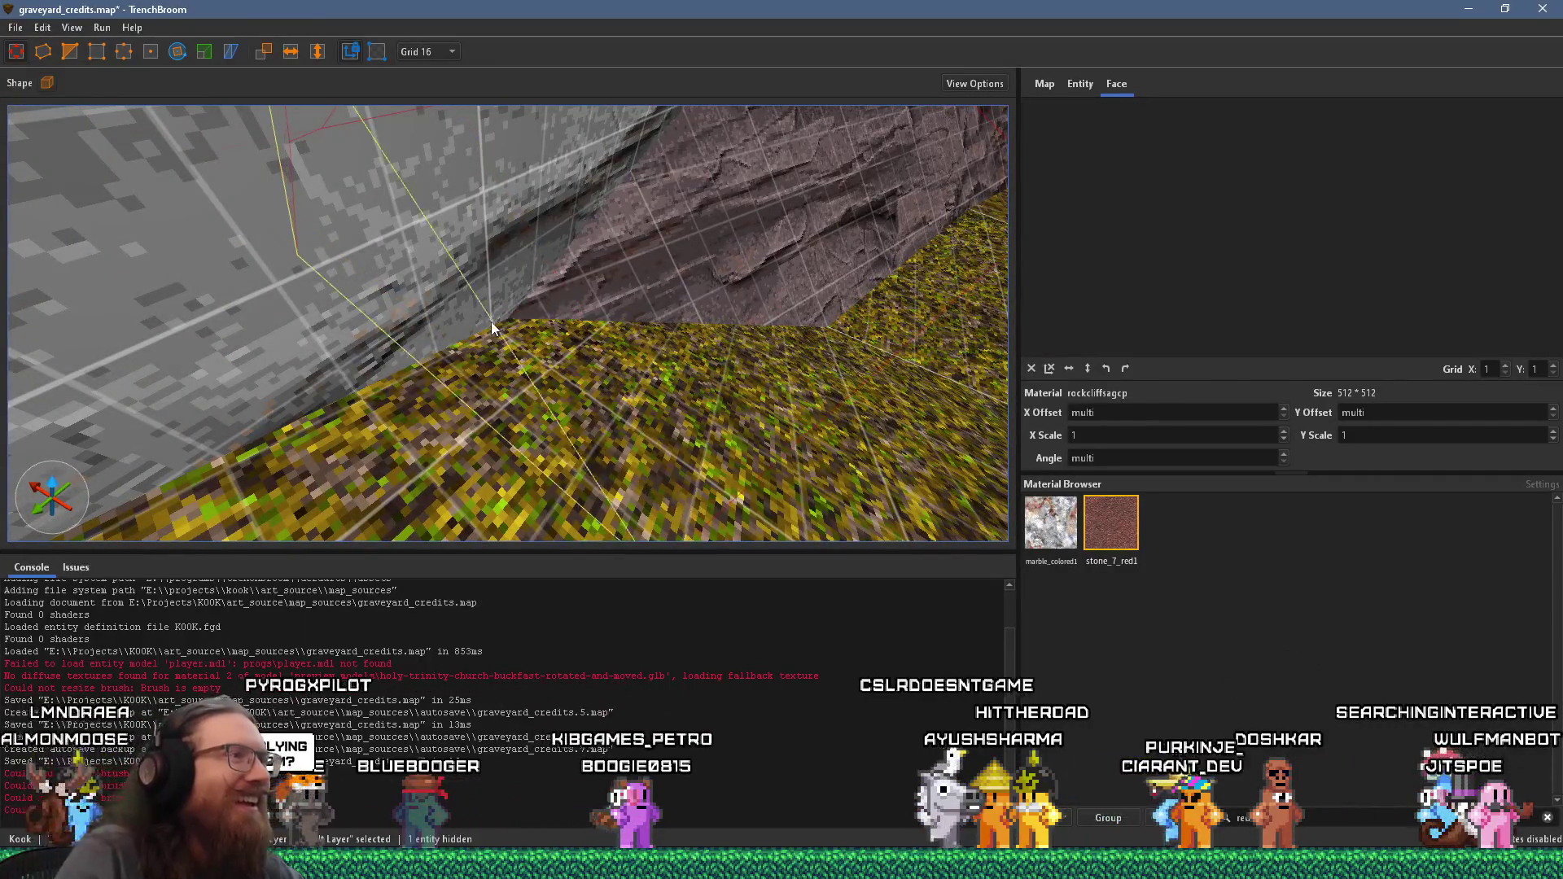
{"action": "scroll", "coordinate": [456, 338], "scroll_direction": "down", "scroll_amount": 6}
{"action": "mouse_move", "coordinate": [469, 340]}
{"action": "left_mouse_down"}
{"action": "mouse_move", "coordinate": [514, 309]}
{"action": "mouse_move", "coordinate": [478, 262]}
{"action": "mouse_move", "coordinate": [246, 275]}
{"action": "left_mouse_up"}
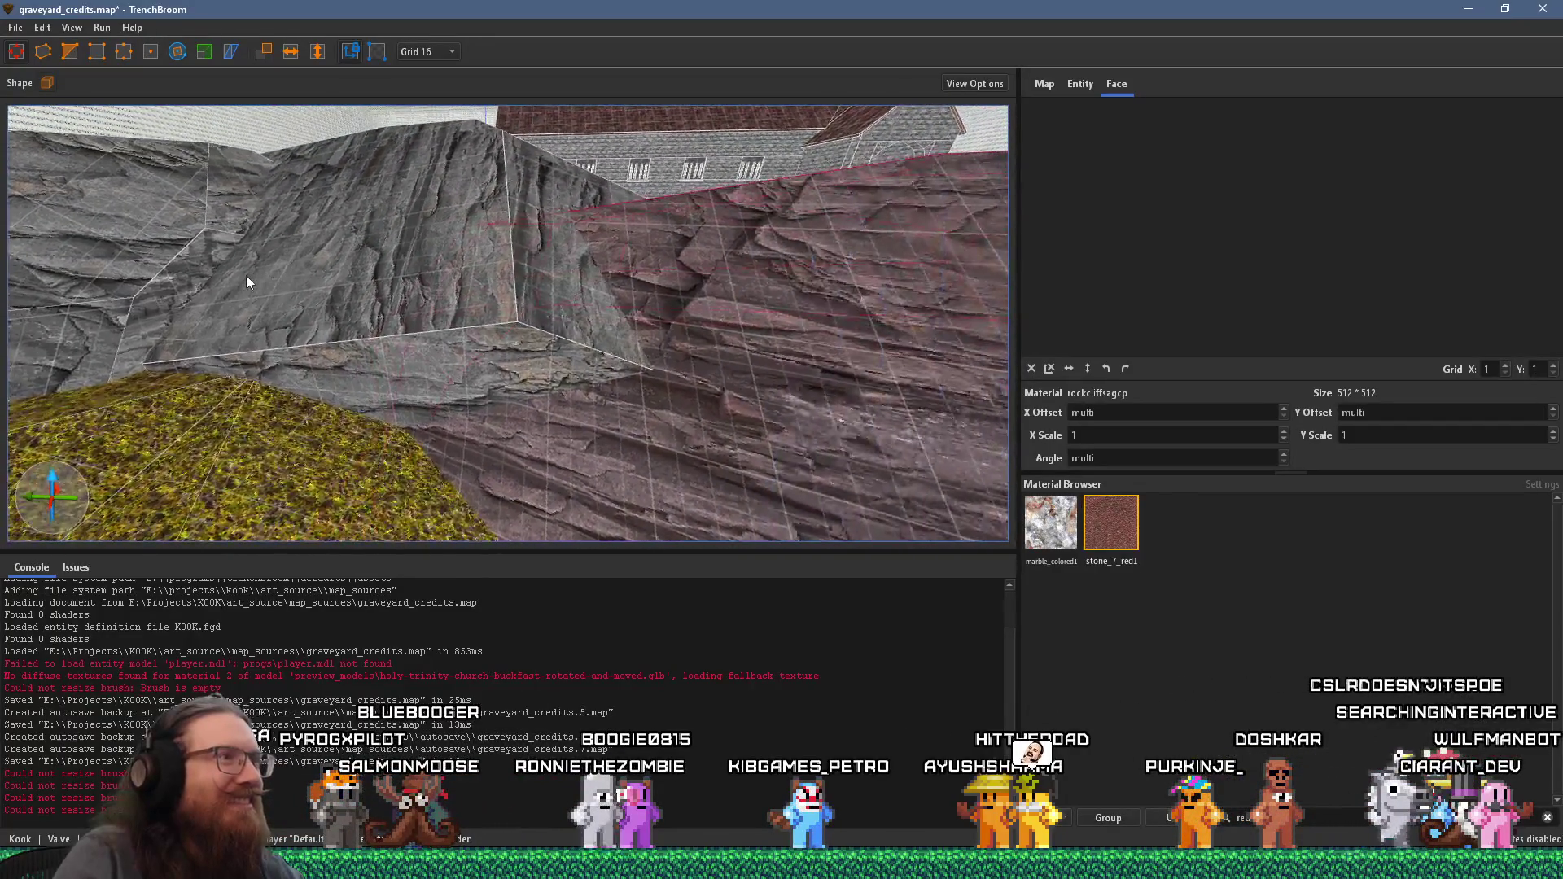
{"action": "left_click", "coordinate": [457, 369]}
{"action": "mouse_move", "coordinate": [477, 387]}
{"action": "left_mouse_down"}
{"action": "mouse_move", "coordinate": [465, 404]}
{"action": "mouse_move", "coordinate": [246, 301]}
{"action": "mouse_move", "coordinate": [121, 114]}
{"action": "left_mouse_up"}
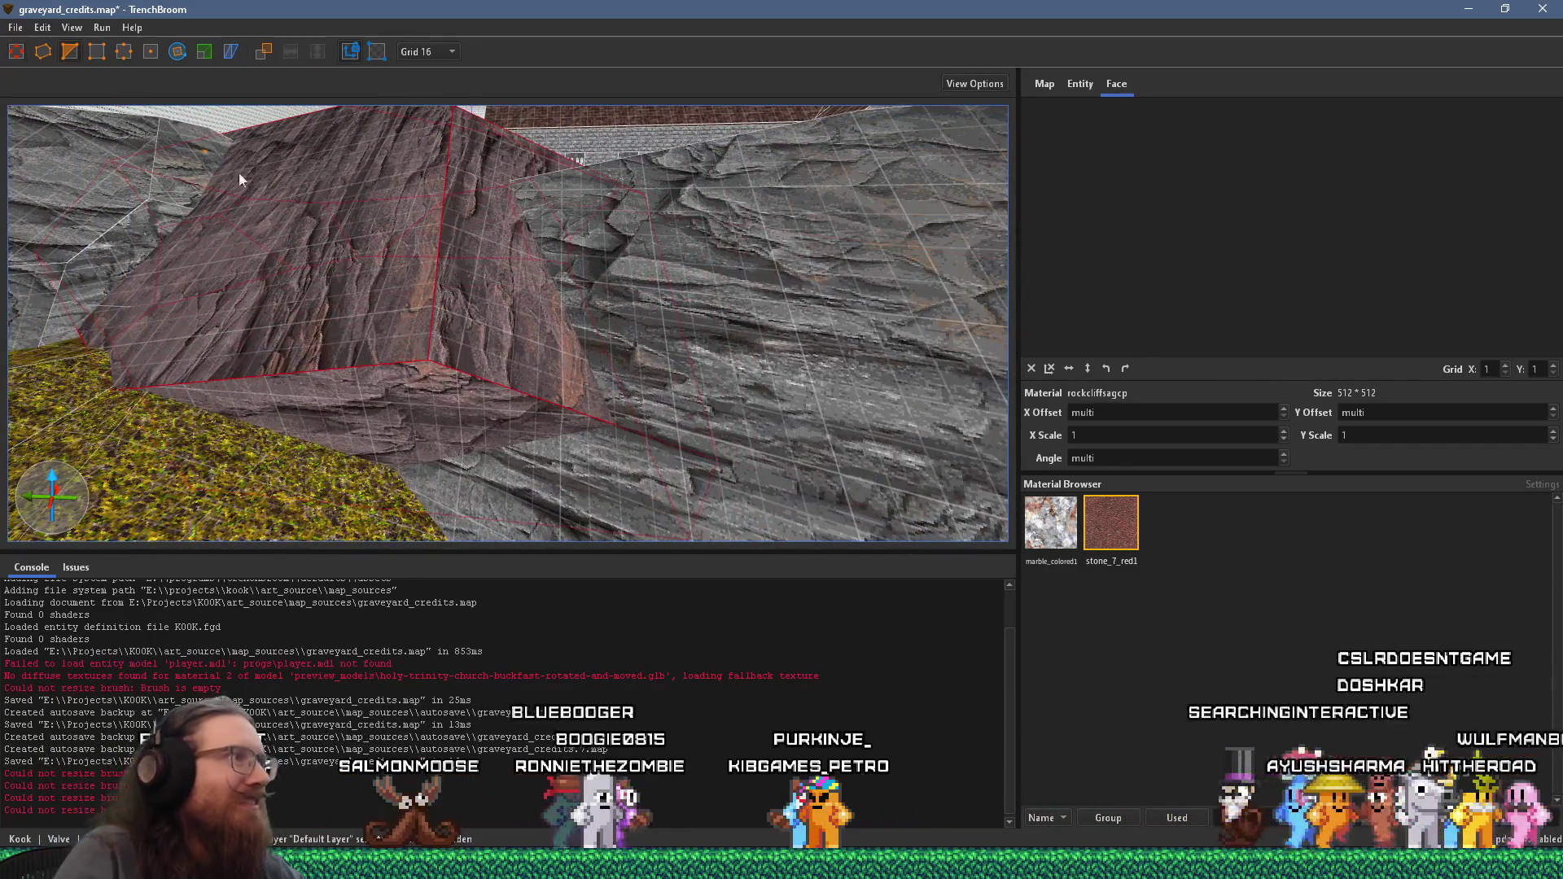
{"action": "mouse_move", "coordinate": [397, 388]}
{"action": "left_mouse_down"}
{"action": "mouse_move", "coordinate": [381, 280]}
{"action": "mouse_move", "coordinate": [394, 255]}
{"action": "mouse_move", "coordinate": [395, 273]}
{"action": "left_mouse_up"}
- Realign the rockcliffsagcp texture face by face on the reshaped rock, including its top face
{"action": "left_click_drag", "start_coordinate": [512, 377], "coordinate": [607, 441]}
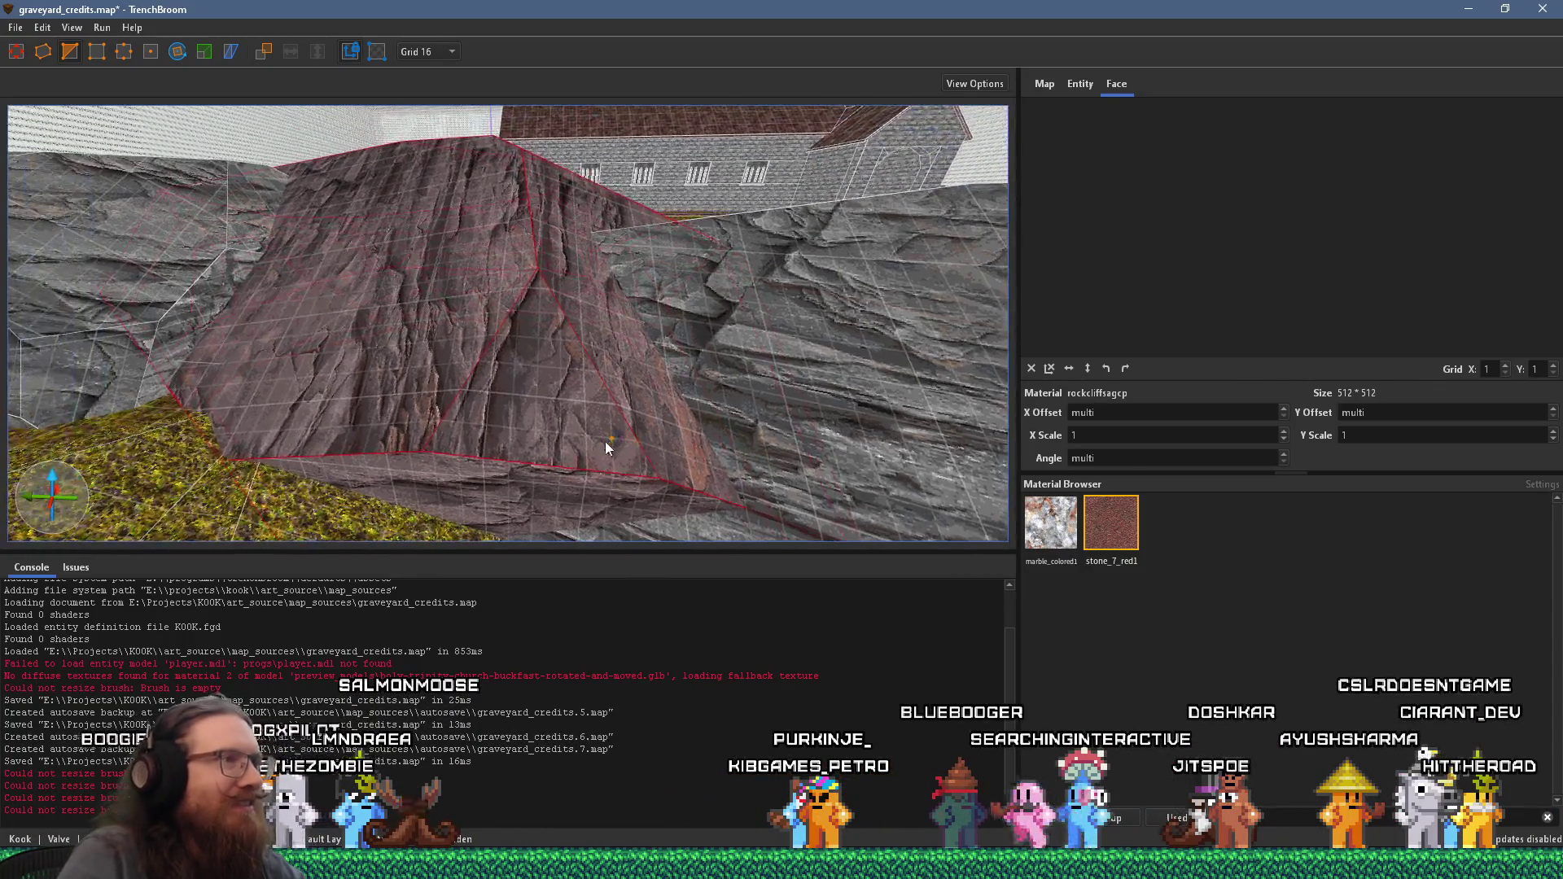
{"action": "left_click", "coordinate": [535, 479]}
{"action": "left_click", "coordinate": [496, 407]}
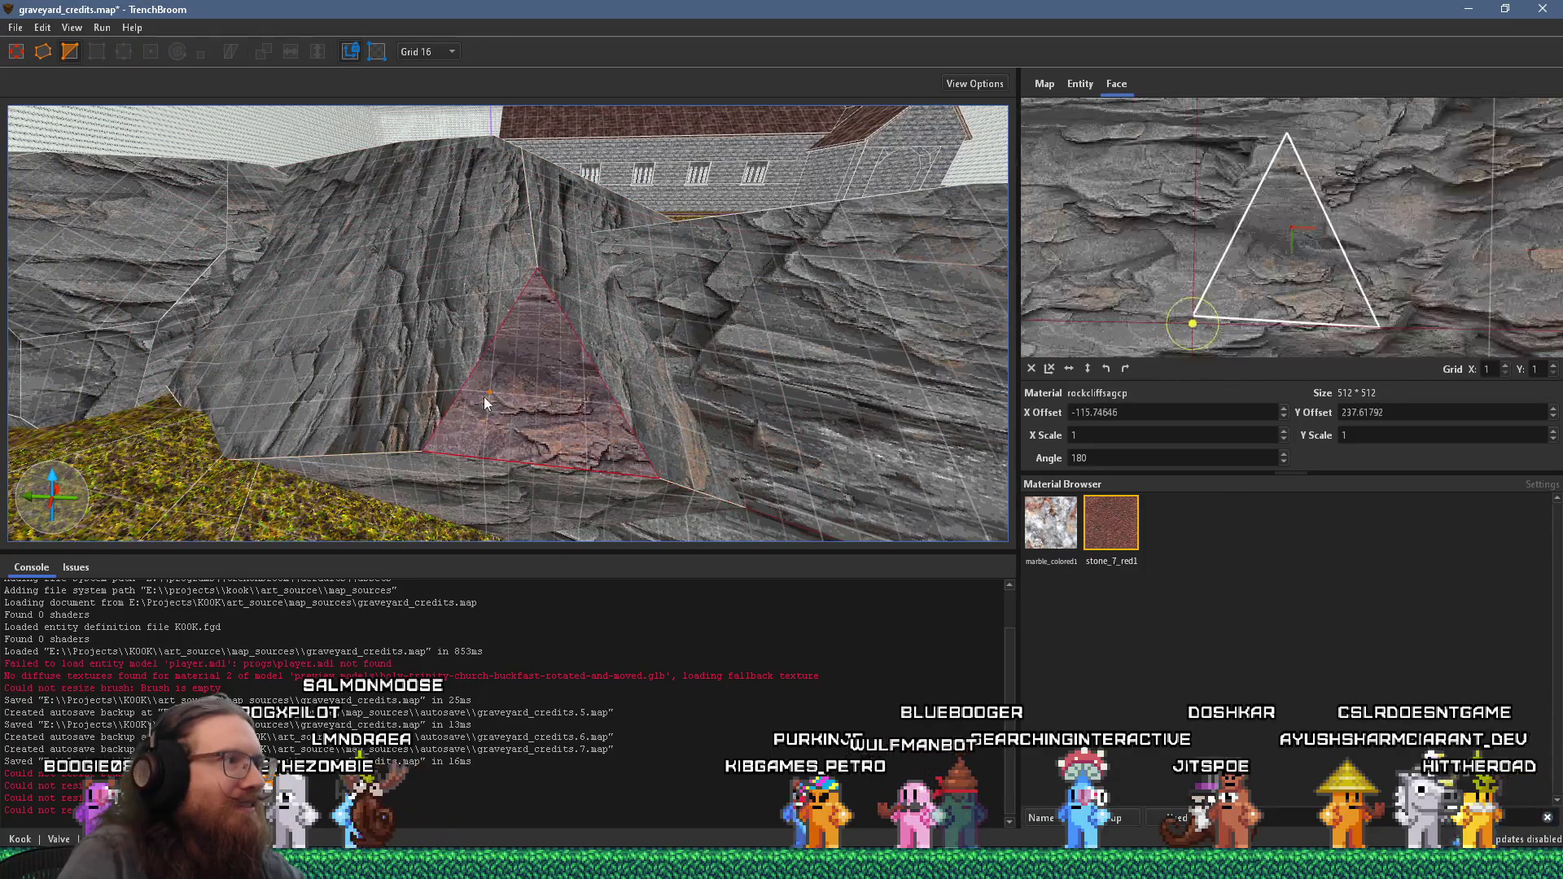
{"action": "mouse_move", "coordinate": [559, 391]}
{"action": "left_mouse_down"}
{"action": "mouse_move", "coordinate": [470, 373]}
{"action": "mouse_move", "coordinate": [535, 442]}
{"action": "mouse_move", "coordinate": [524, 418]}
{"action": "mouse_move", "coordinate": [434, 593]}
{"action": "left_mouse_up"}
{"action": "left_click", "coordinate": [445, 352]}
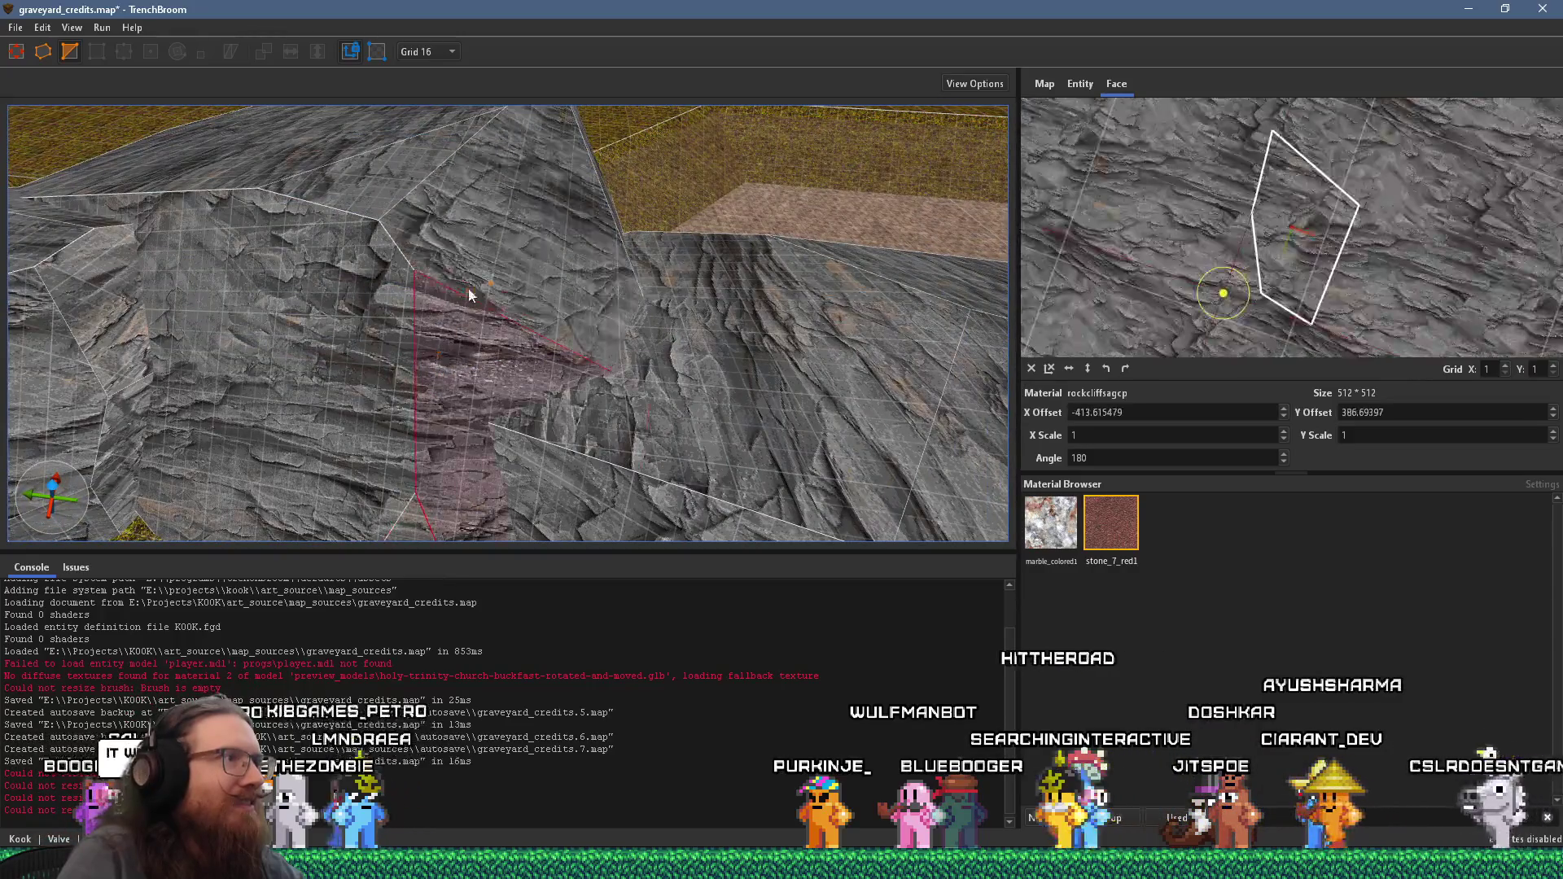
{"action": "left_click_drag", "start_coordinate": [481, 290], "coordinate": [745, 495]}
{"action": "left_click", "coordinate": [541, 408]}
{"action": "mouse_move", "coordinate": [549, 332]}
{"action": "left_mouse_down"}
{"action": "mouse_move", "coordinate": [398, 290]}
{"action": "mouse_move", "coordinate": [145, 311]}
{"action": "mouse_move", "coordinate": [375, 298]}
{"action": "mouse_move", "coordinate": [360, 301]}
{"action": "mouse_move", "coordinate": [637, 430]}
{"action": "mouse_move", "coordinate": [792, 114]}
{"action": "mouse_move", "coordinate": [636, 245]}
{"action": "left_mouse_up"}
{"action": "left_click", "coordinate": [436, 275]}
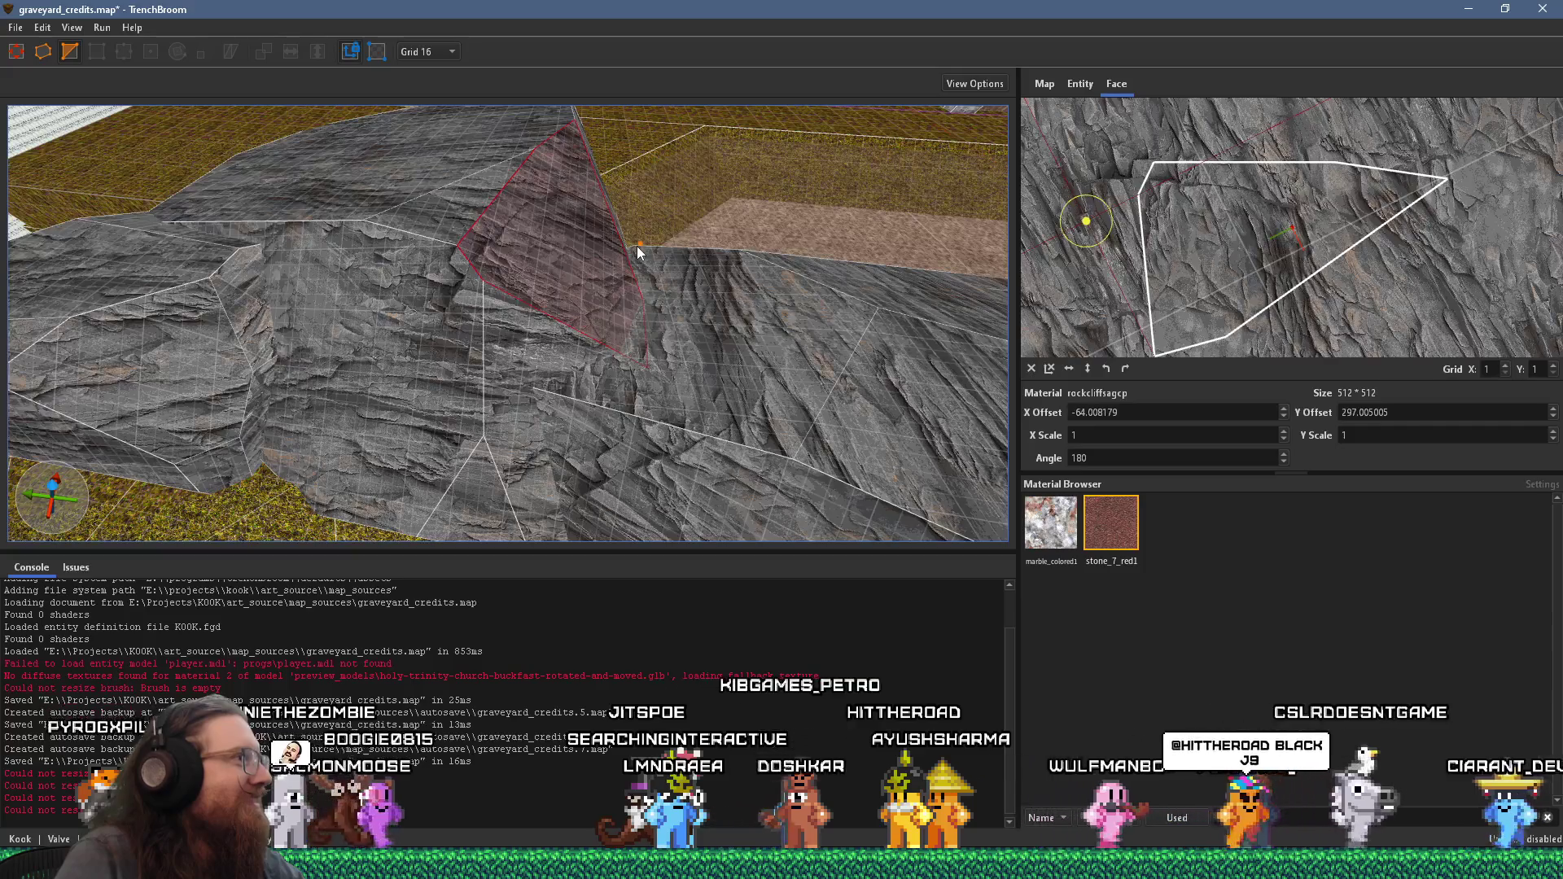
{"action": "mouse_move", "coordinate": [639, 252]}
{"action": "left_mouse_down"}
{"action": "mouse_move", "coordinate": [222, 328]}
{"action": "mouse_move", "coordinate": [407, 296]}
{"action": "mouse_move", "coordinate": [680, 302]}
{"action": "left_mouse_up"}
{"action": "left_click", "coordinate": [610, 314]}
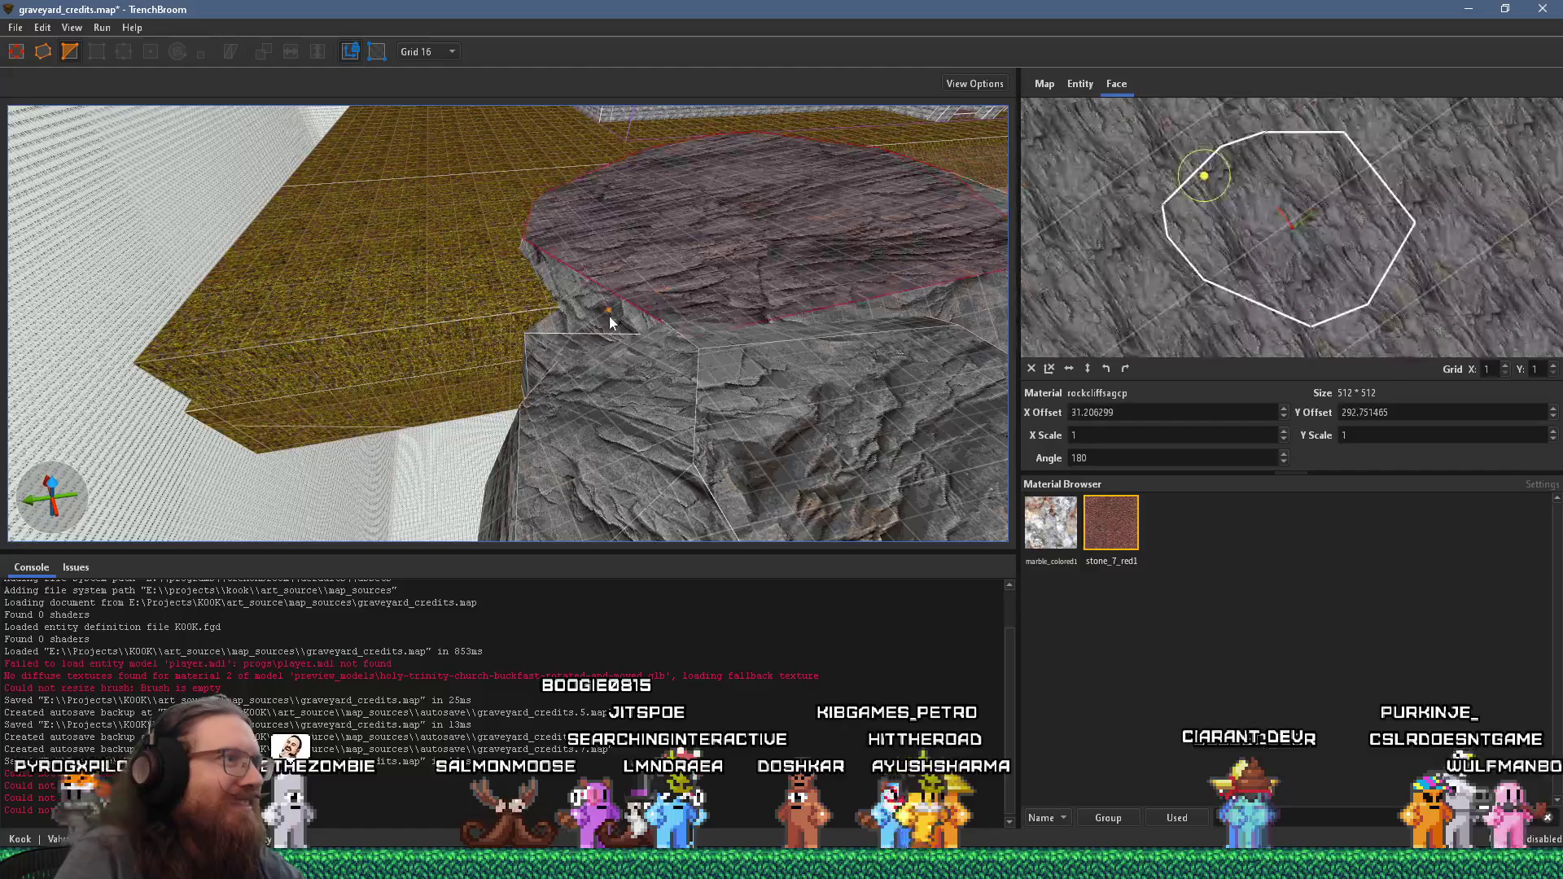
{"action": "left_click", "coordinate": [557, 340]}
{"action": "mouse_move", "coordinate": [556, 340]}
{"action": "left_mouse_down"}
{"action": "mouse_move", "coordinate": [681, 341]}
{"action": "mouse_move", "coordinate": [548, 382]}
{"action": "mouse_move", "coordinate": [505, 355]}
{"action": "mouse_move", "coordinate": [554, 345]}
{"action": "mouse_move", "coordinate": [519, 330]}
{"action": "mouse_move", "coordinate": [735, 460]}
{"action": "mouse_move", "coordinate": [415, 409]}
{"action": "mouse_move", "coordinate": [754, 350]}
{"action": "mouse_move", "coordinate": [420, 422]}
{"action": "mouse_move", "coordinate": [760, 286]}
{"action": "mouse_move", "coordinate": [539, 377]}
{"action": "mouse_move", "coordinate": [492, 370]}
{"action": "mouse_move", "coordinate": [656, 359]}
{"action": "mouse_move", "coordinate": [872, 403]}
{"action": "mouse_move", "coordinate": [768, 486]}
{"action": "mouse_move", "coordinate": [594, 445]}
{"action": "left_mouse_up"}
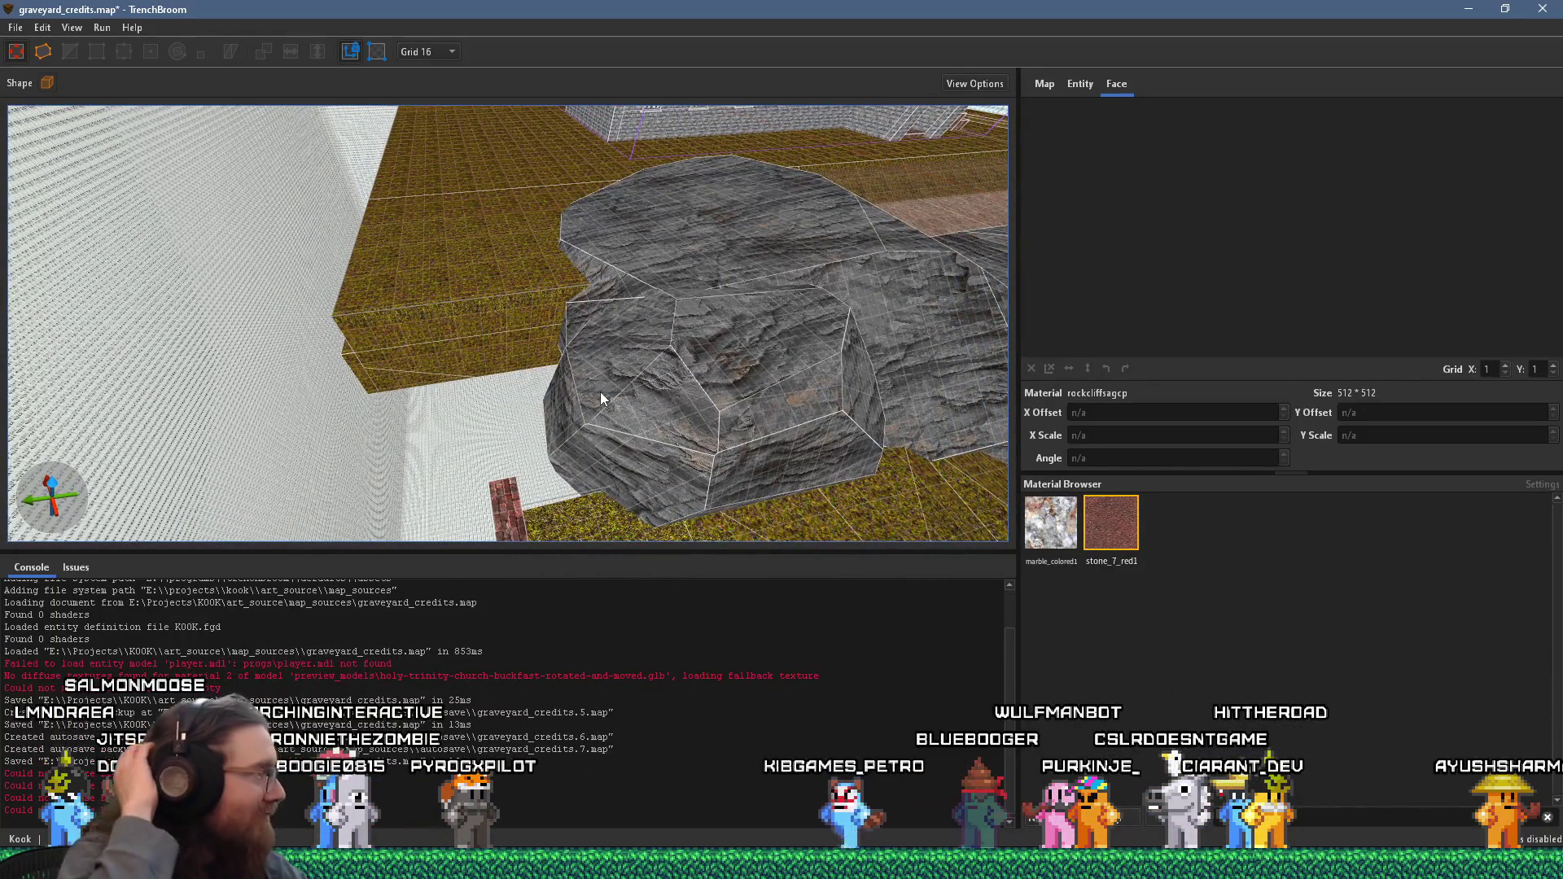
- Rotate the reddish rock cliff brush a quarter turn about the vertical axis
{"action": "mouse_move", "coordinate": [599, 392]}
{"action": "left_mouse_down"}
{"action": "mouse_move", "coordinate": [500, 435]}
{"action": "mouse_move", "coordinate": [952, 315]}
{"action": "mouse_move", "coordinate": [652, 387]}
{"action": "mouse_move", "coordinate": [438, 374]}
{"action": "mouse_move", "coordinate": [663, 392]}
{"action": "mouse_move", "coordinate": [823, 349]}
{"action": "mouse_move", "coordinate": [394, 335]}
{"action": "mouse_move", "coordinate": [493, 309]}
{"action": "mouse_move", "coordinate": [843, 343]}
{"action": "left_mouse_up"}
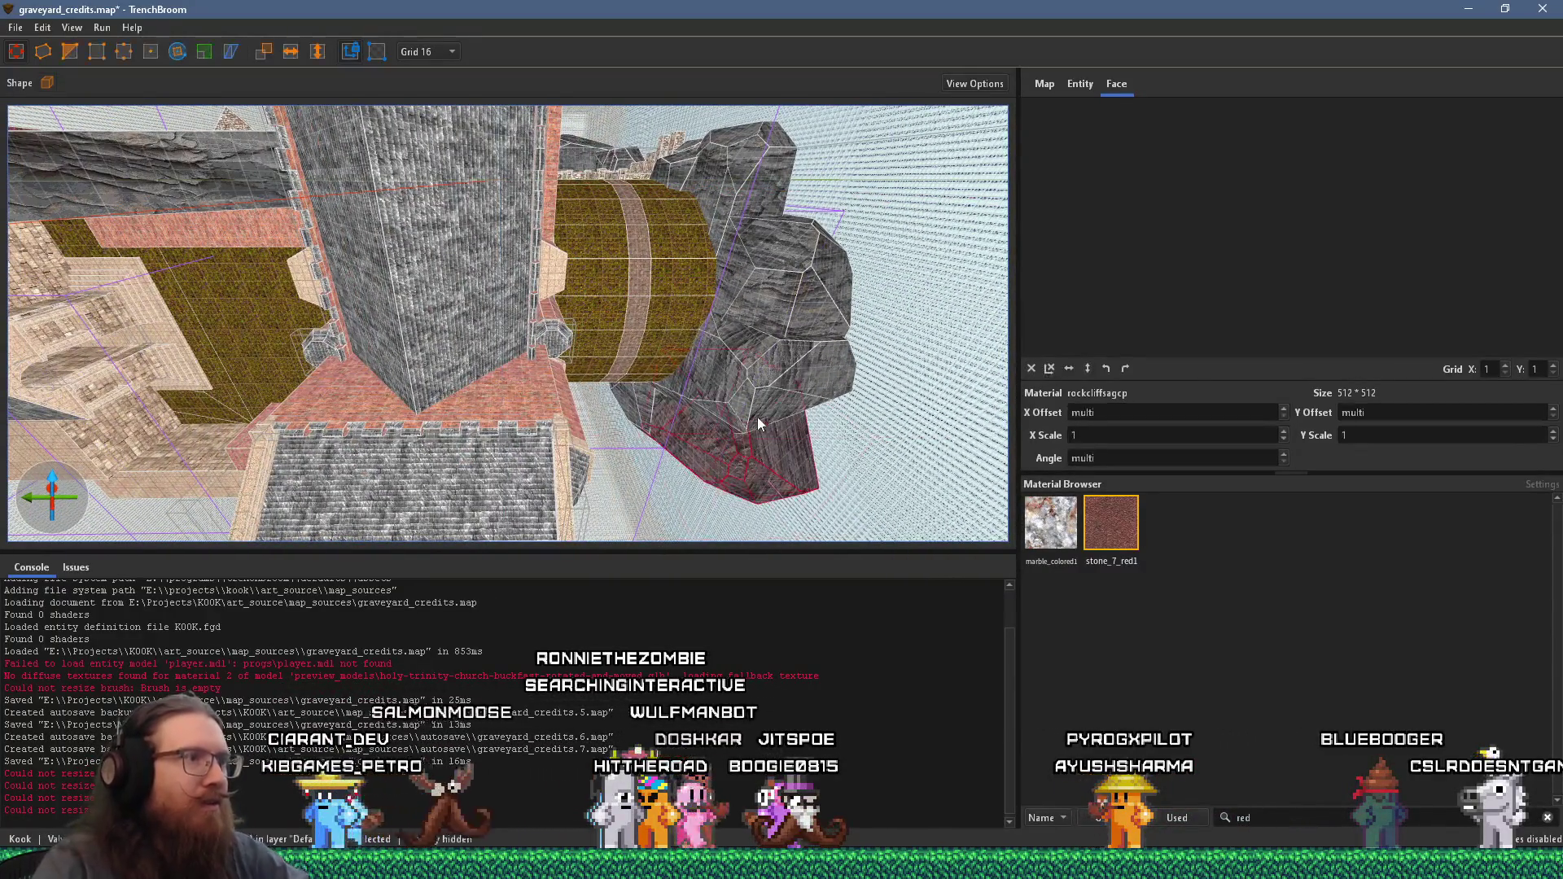
{"action": "left_click", "coordinate": [768, 383]}
{"action": "left_click_drag", "start_coordinate": [461, 261], "coordinate": [570, 417]}
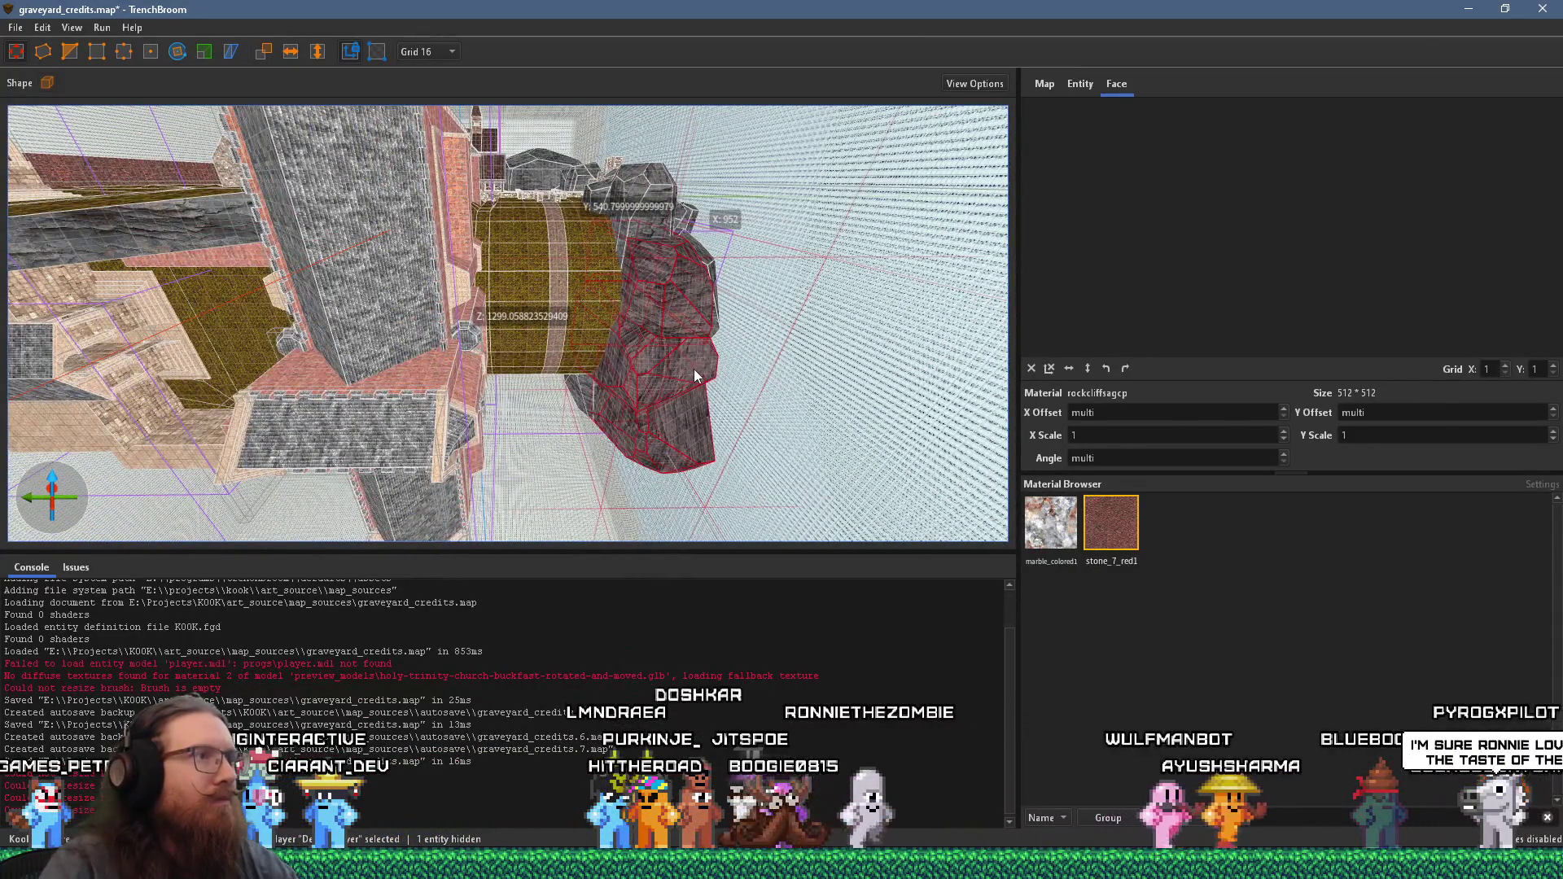
{"action": "mouse_move", "coordinate": [693, 376]}
{"action": "left_mouse_down"}
{"action": "mouse_move", "coordinate": [742, 485]}
{"action": "mouse_move", "coordinate": [568, 299]}
{"action": "mouse_move", "coordinate": [637, 325]}
{"action": "mouse_move", "coordinate": [225, 112]}
{"action": "left_mouse_up"}
{"action": "left_click", "coordinate": [176, 52]}
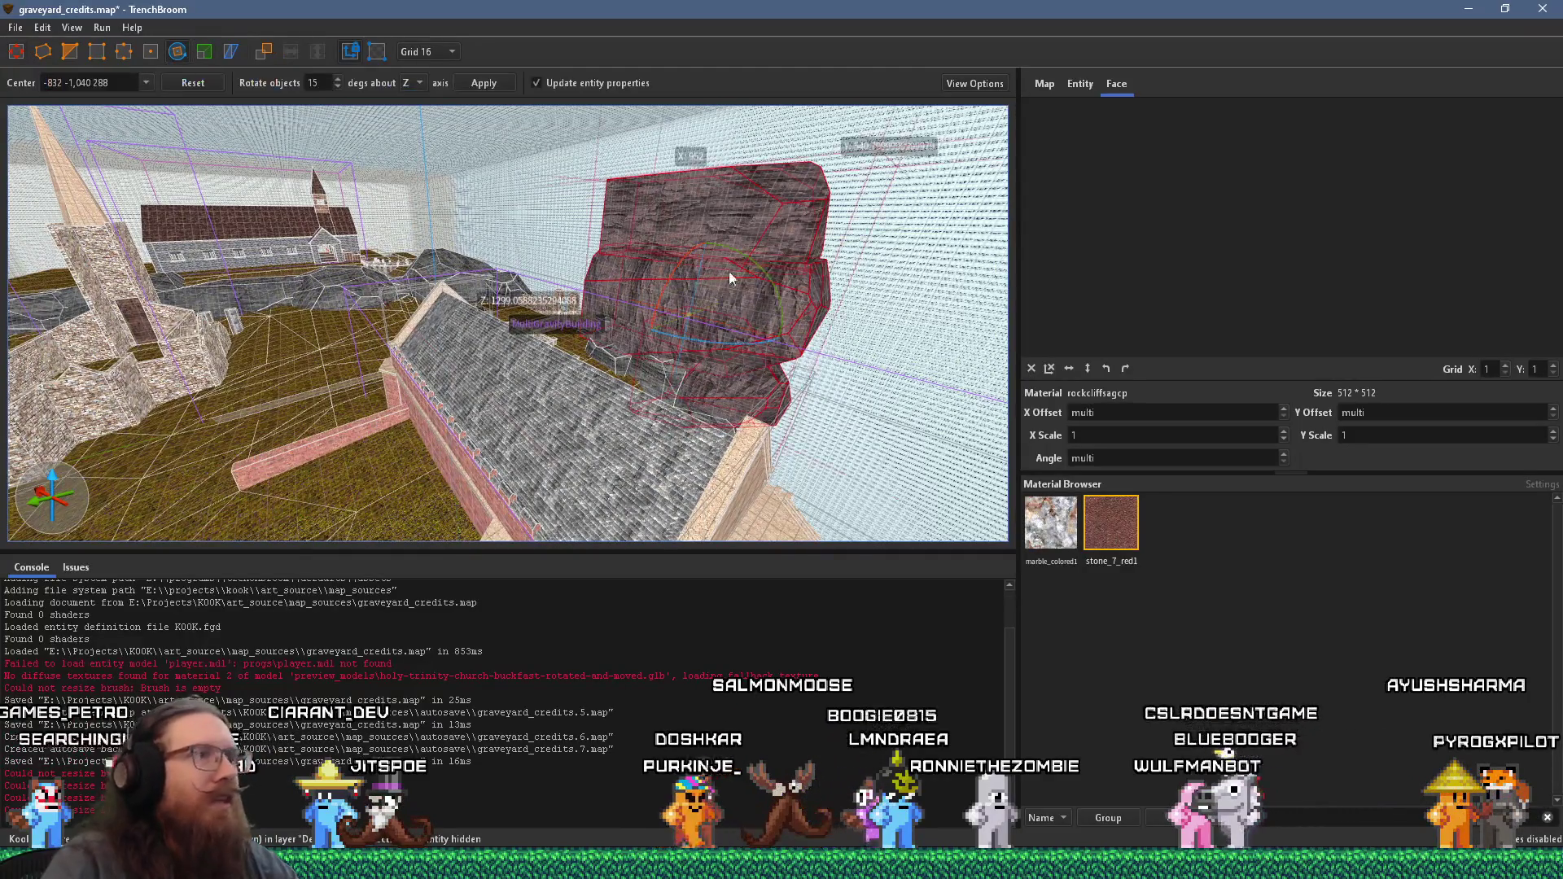
{"action": "mouse_move", "coordinate": [773, 280]}
{"action": "left_mouse_down"}
{"action": "mouse_move", "coordinate": [682, 124]}
{"action": "mouse_move", "coordinate": [594, 62]}
{"action": "mouse_move", "coordinate": [550, 56]}
{"action": "left_mouse_up"}
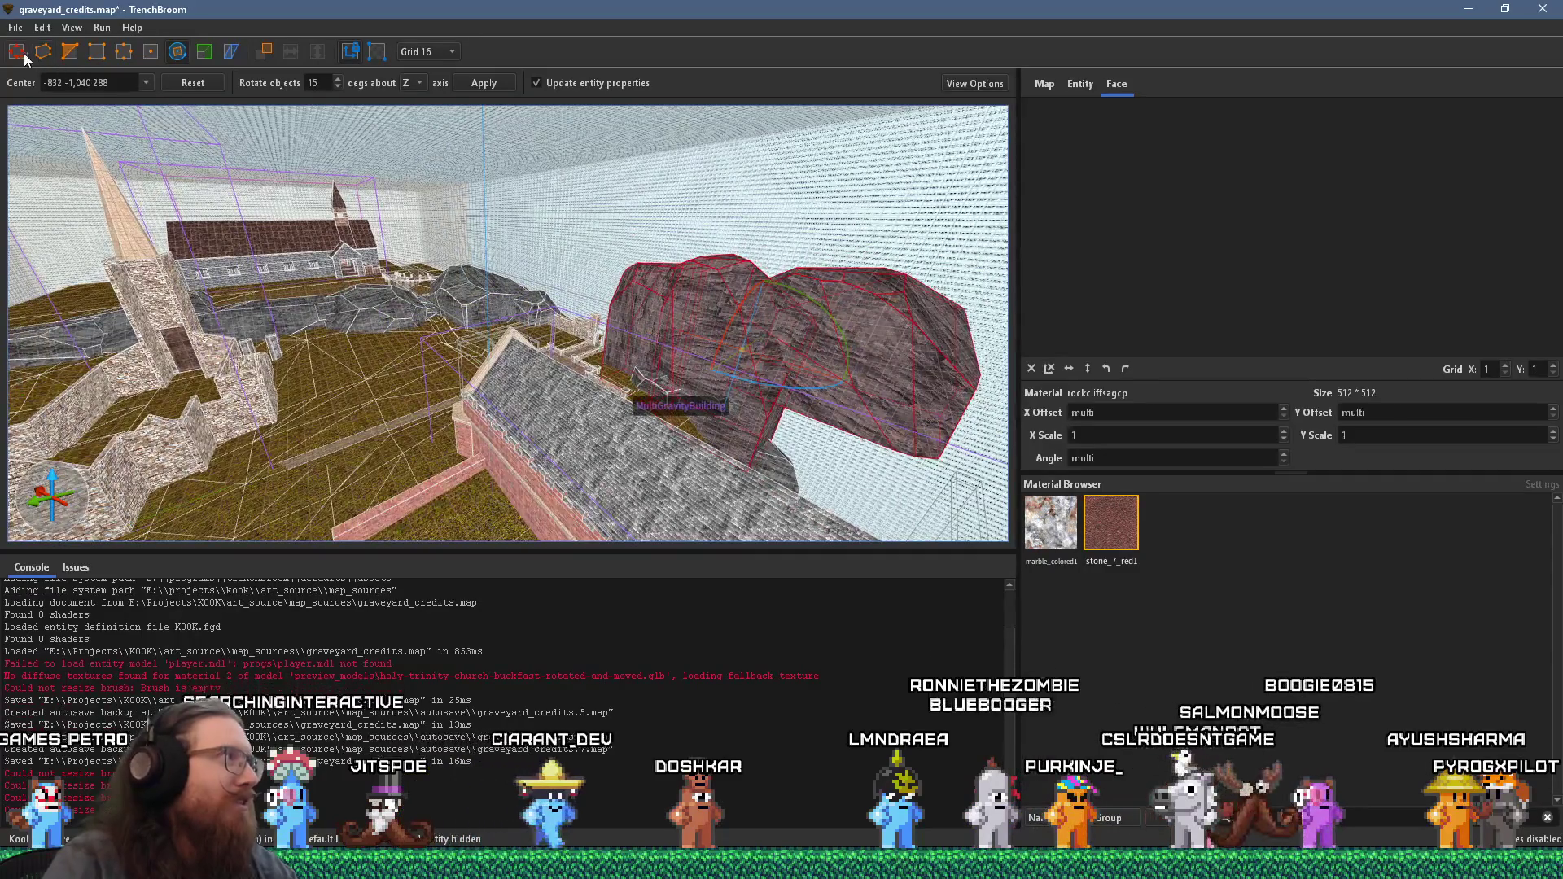
{"action": "key", "text": "r"}
- Move the rotated rock beside the grey cliff rocks near the church and adjust its angle
{"action": "mouse_move", "coordinate": [709, 286]}
{"action": "left_mouse_down"}
{"action": "mouse_move", "coordinate": [659, 359]}
{"action": "mouse_move", "coordinate": [61, 318]}
{"action": "mouse_move", "coordinate": [96, 331]}
{"action": "left_mouse_up"}
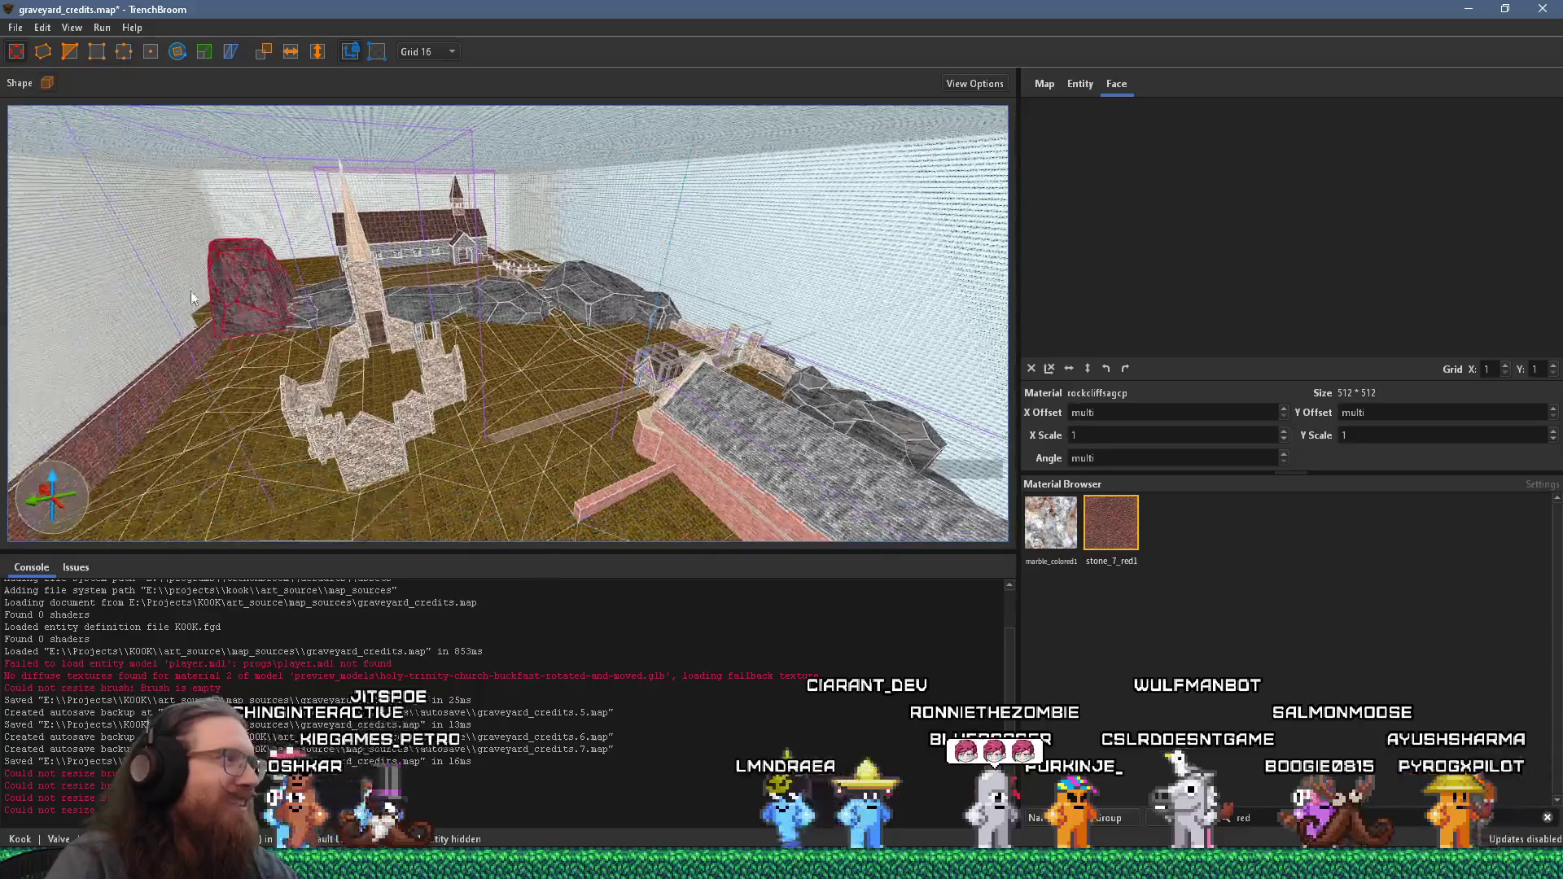
{"action": "scroll", "coordinate": [462, 291], "scroll_direction": "up", "scroll_amount": 5}
{"action": "mouse_move", "coordinate": [366, 309]}
{"action": "left_mouse_down"}
{"action": "mouse_move", "coordinate": [417, 319]}
{"action": "mouse_move", "coordinate": [439, 305]}
{"action": "mouse_move", "coordinate": [327, 310]}
{"action": "left_mouse_up"}
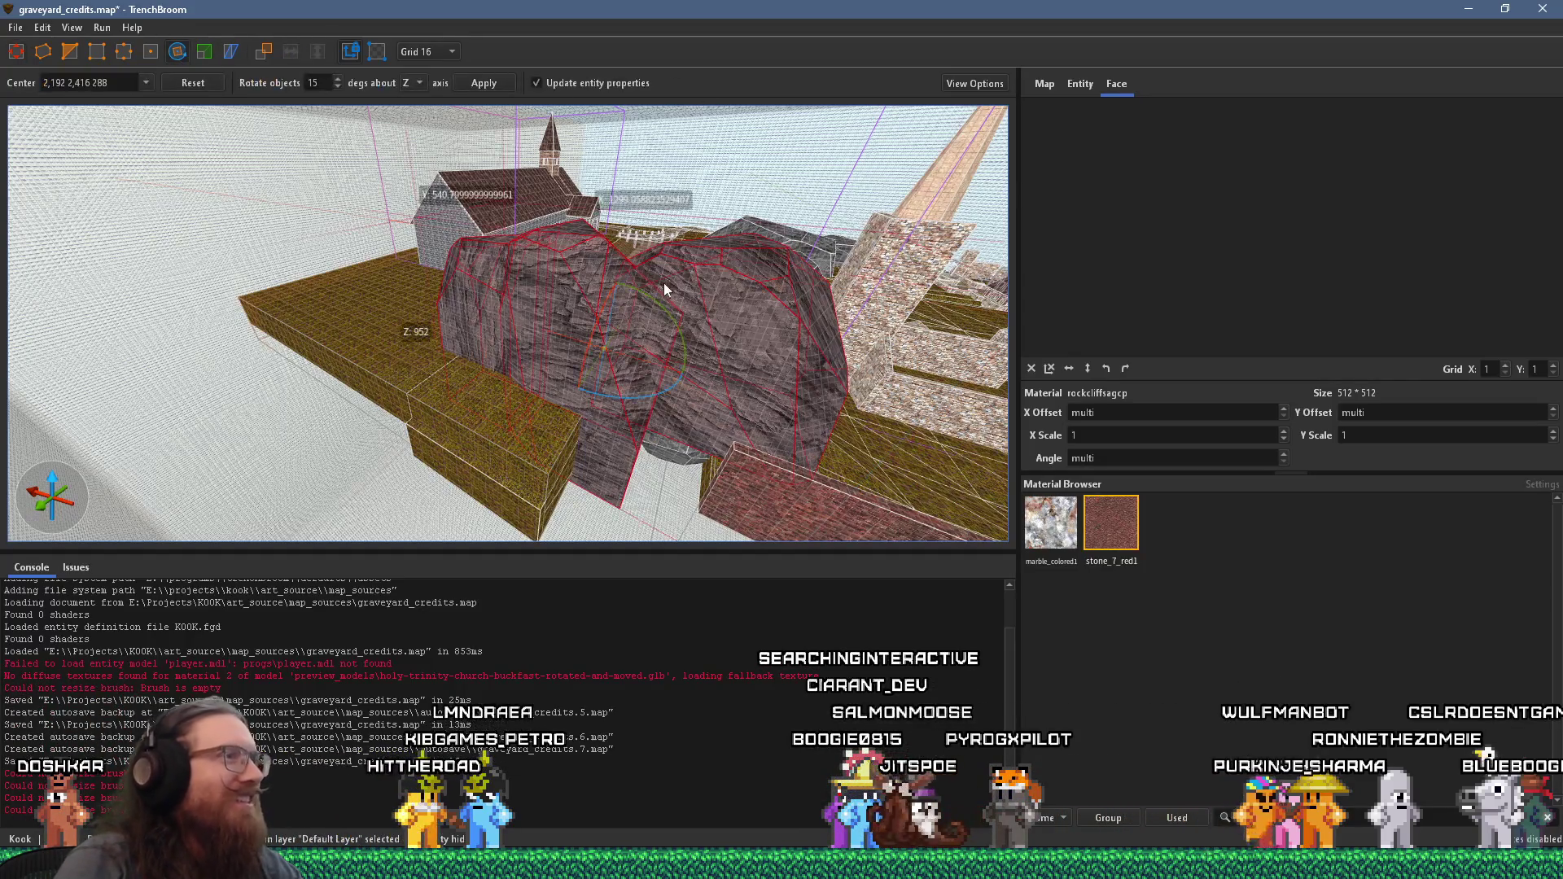
{"action": "left_click_drag", "start_coordinate": [648, 397], "coordinate": [696, 378]}
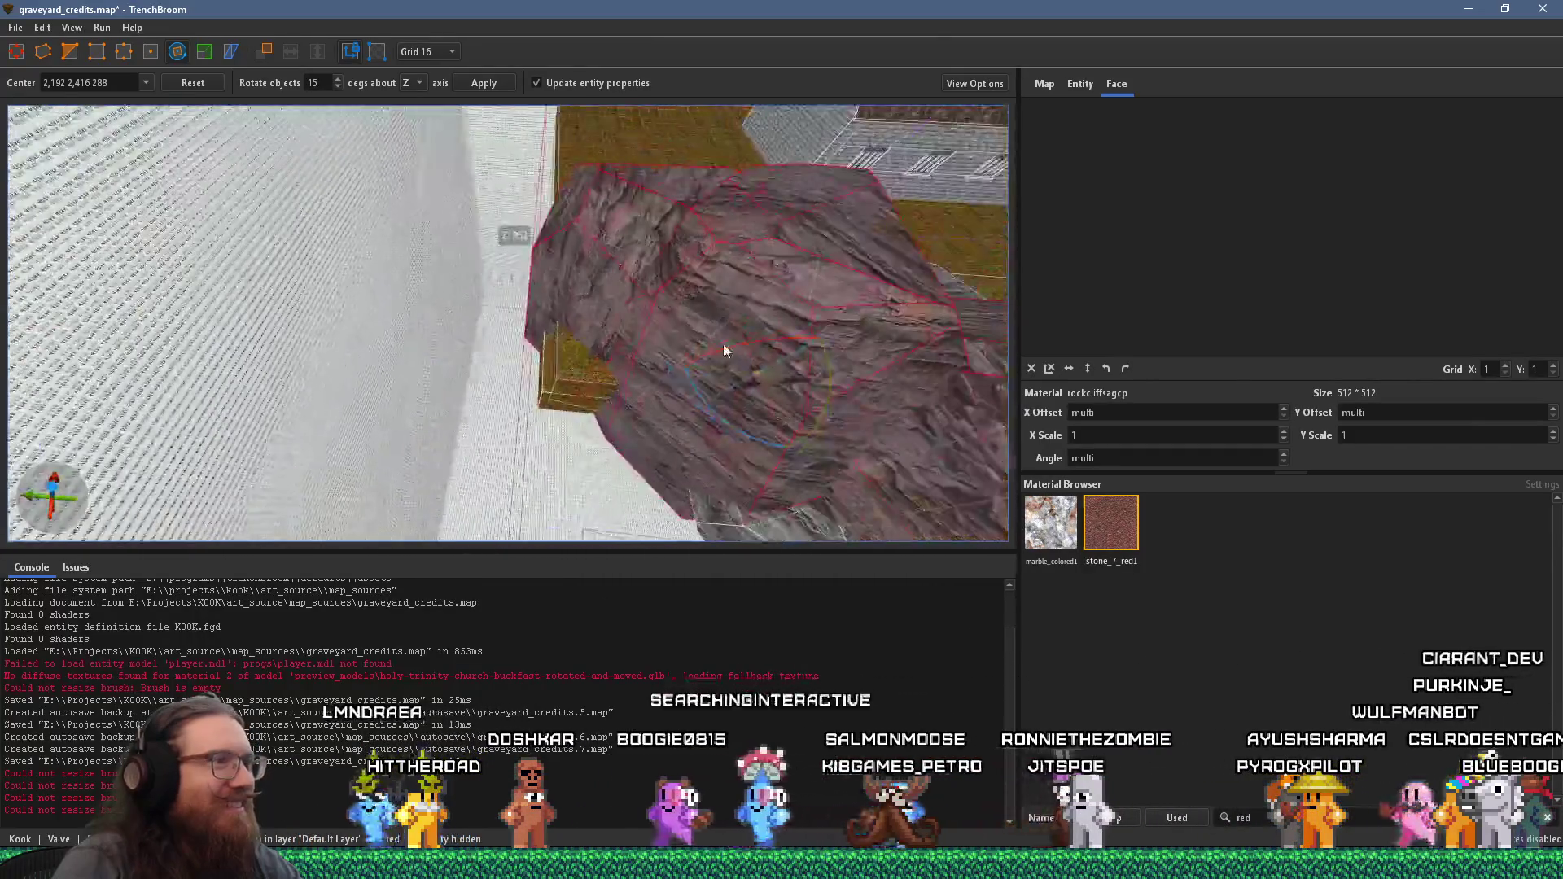
{"action": "left_click", "coordinate": [14, 52]}
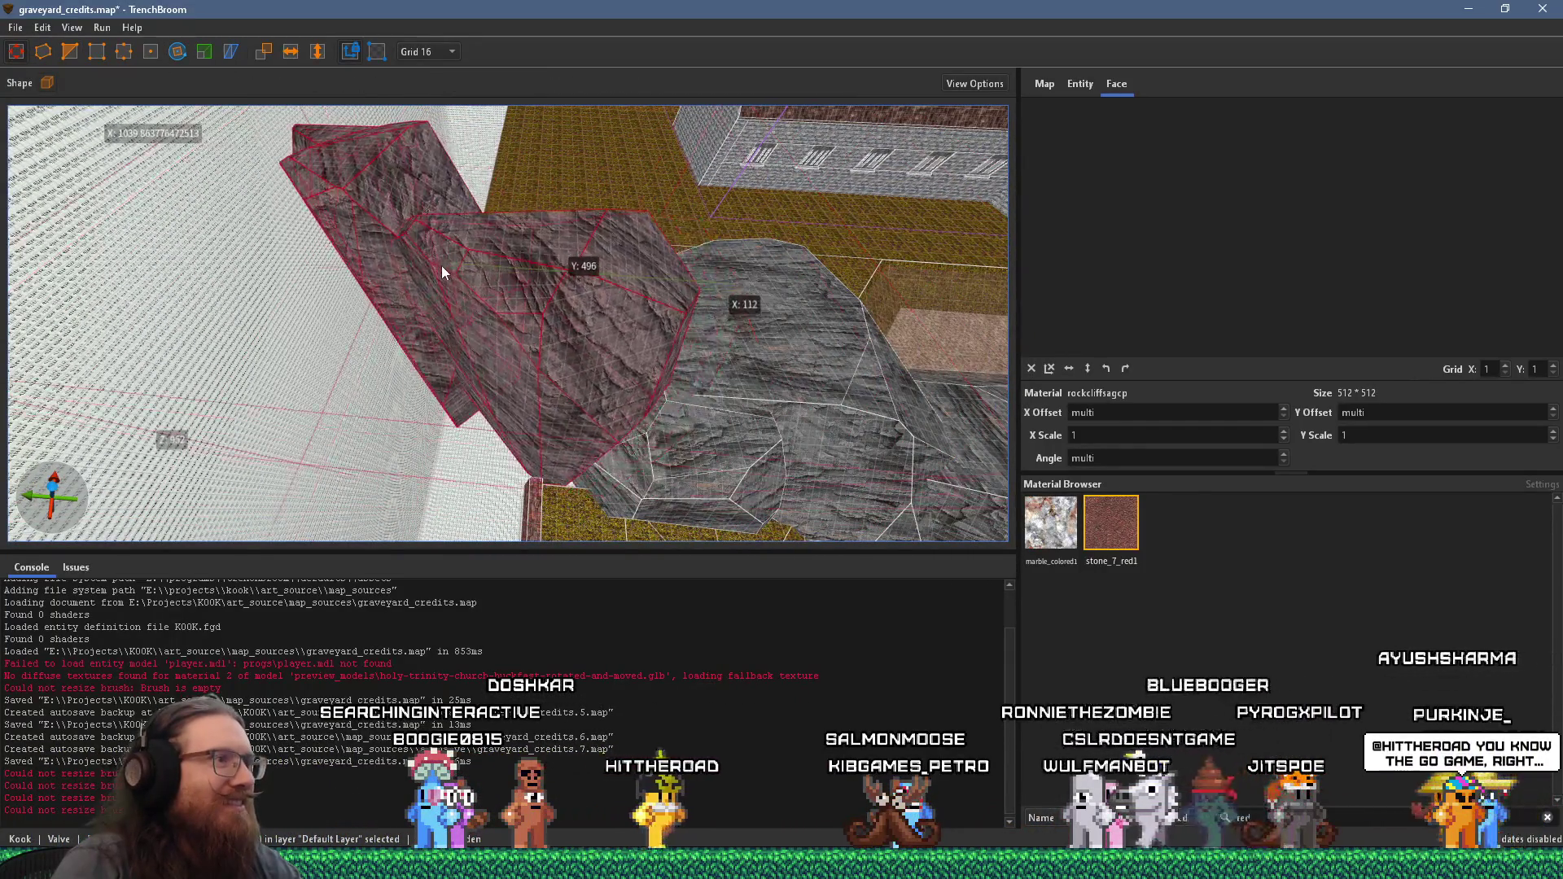
- Nudge the red rock against the grey rocks and clip its top lower
{"action": "scroll", "coordinate": [529, 350], "scroll_direction": "up", "scroll_amount": 5}
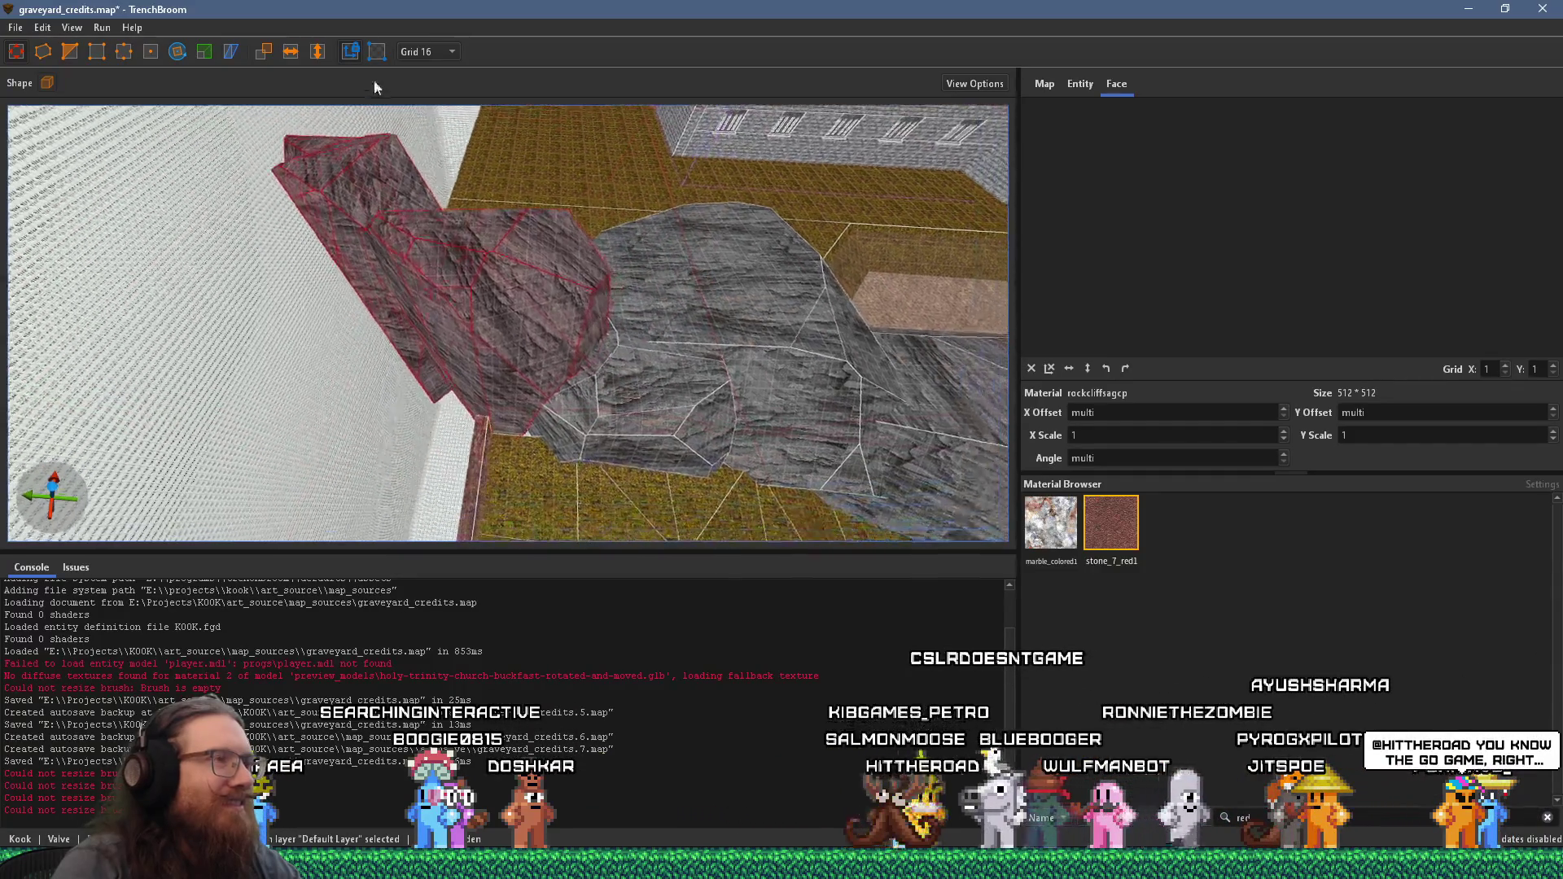
{"action": "mouse_move", "coordinate": [446, 226]}
{"action": "left_mouse_down"}
{"action": "mouse_move", "coordinate": [416, 255]}
{"action": "mouse_move", "coordinate": [431, 277]}
{"action": "left_mouse_up"}
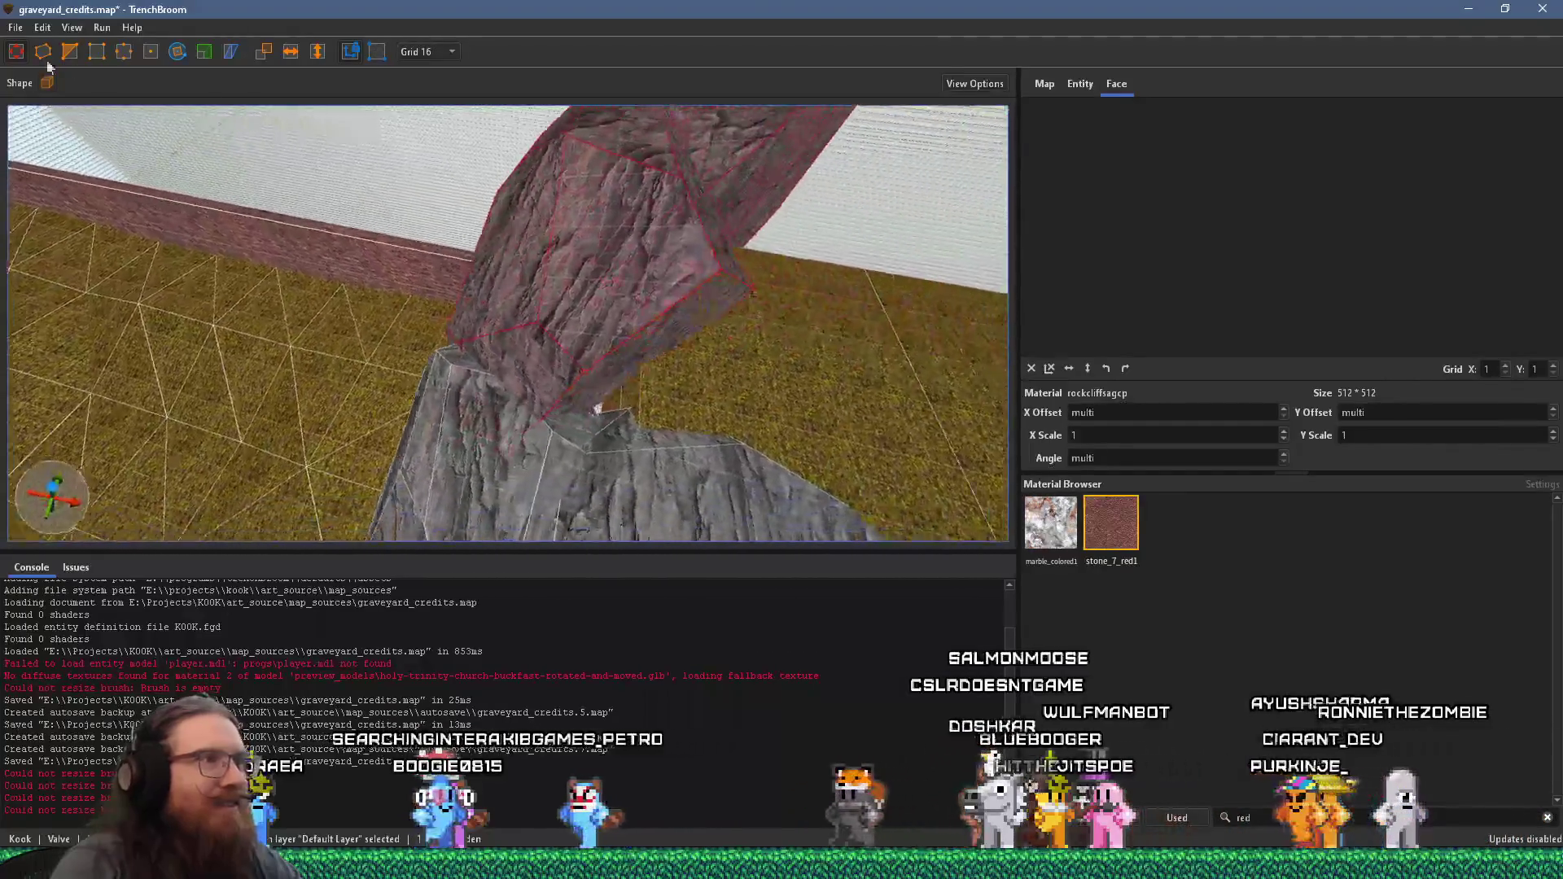
{"action": "mouse_move", "coordinate": [666, 262]}
{"action": "left_mouse_down"}
{"action": "mouse_move", "coordinate": [340, 231]}
{"action": "mouse_move", "coordinate": [629, 232]}
{"action": "mouse_move", "coordinate": [656, 213]}
{"action": "left_mouse_up"}
{"action": "mouse_move", "coordinate": [594, 259]}
{"action": "left_mouse_down"}
{"action": "mouse_move", "coordinate": [594, 314]}
{"action": "mouse_move", "coordinate": [623, 360]}
{"action": "mouse_move", "coordinate": [354, 143]}
{"action": "mouse_move", "coordinate": [402, 204]}
{"action": "mouse_move", "coordinate": [427, 177]}
{"action": "mouse_move", "coordinate": [154, 175]}
{"action": "mouse_move", "coordinate": [902, 310]}
{"action": "mouse_move", "coordinate": [126, 99]}
{"action": "left_mouse_up"}
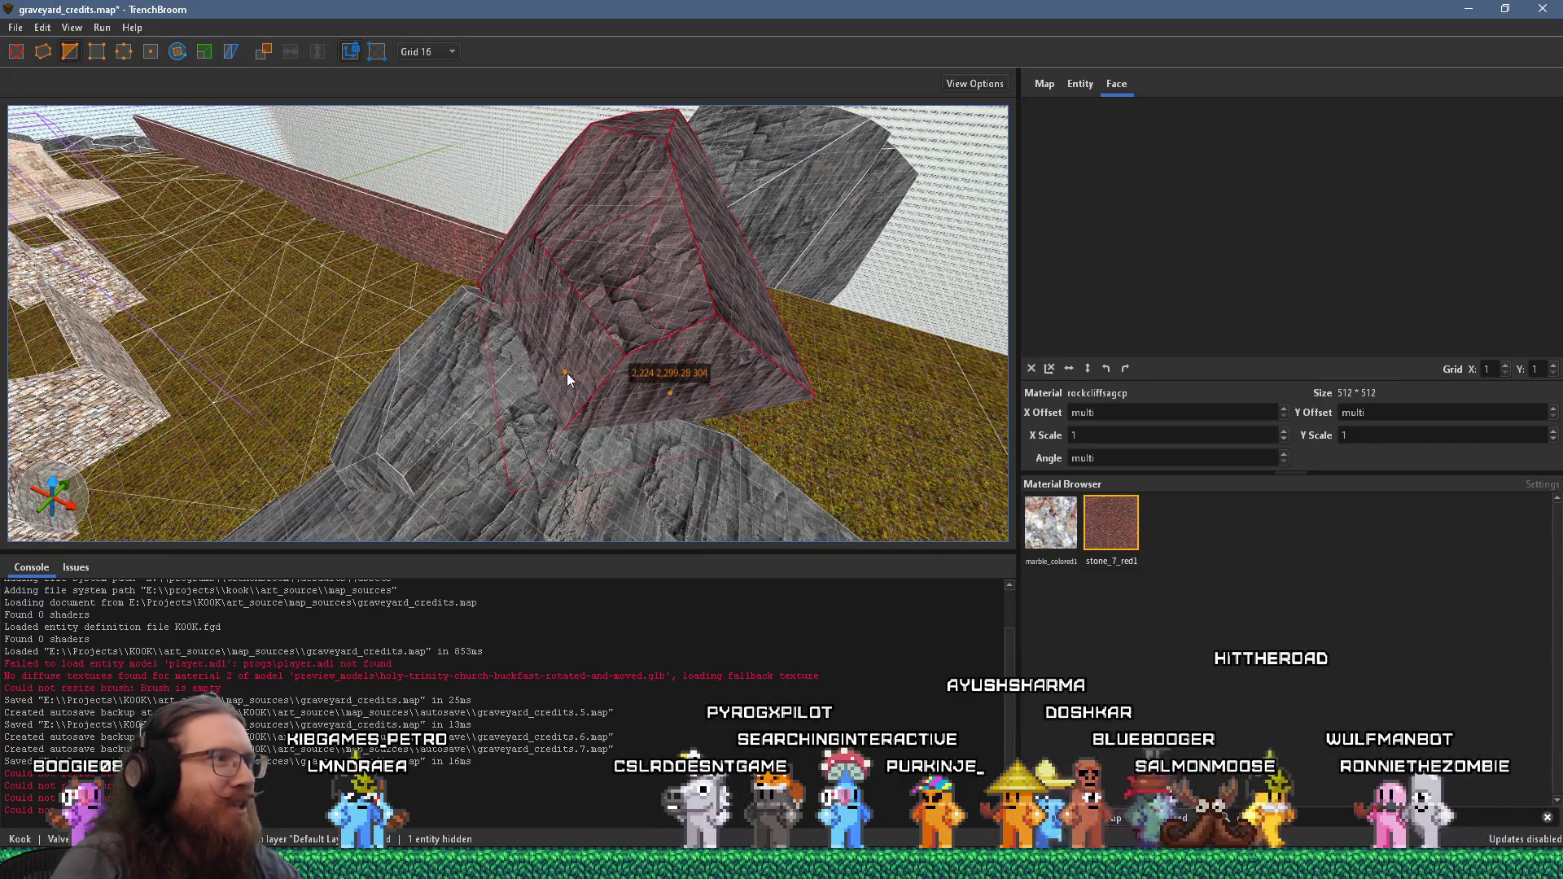
{"action": "key", "text": "Return"}
- Cut the rock's bottom edge along a three-point clip plane
{"action": "mouse_move", "coordinate": [708, 285]}
{"action": "left_mouse_down"}
{"action": "mouse_move", "coordinate": [802, 350]}
{"action": "mouse_move", "coordinate": [350, 241]}
{"action": "mouse_move", "coordinate": [179, 238]}
{"action": "mouse_move", "coordinate": [547, 316]}
{"action": "mouse_move", "coordinate": [346, 37]}
{"action": "left_mouse_up"}
{"action": "left_click_drag", "start_coordinate": [443, 265], "coordinate": [525, 454]}
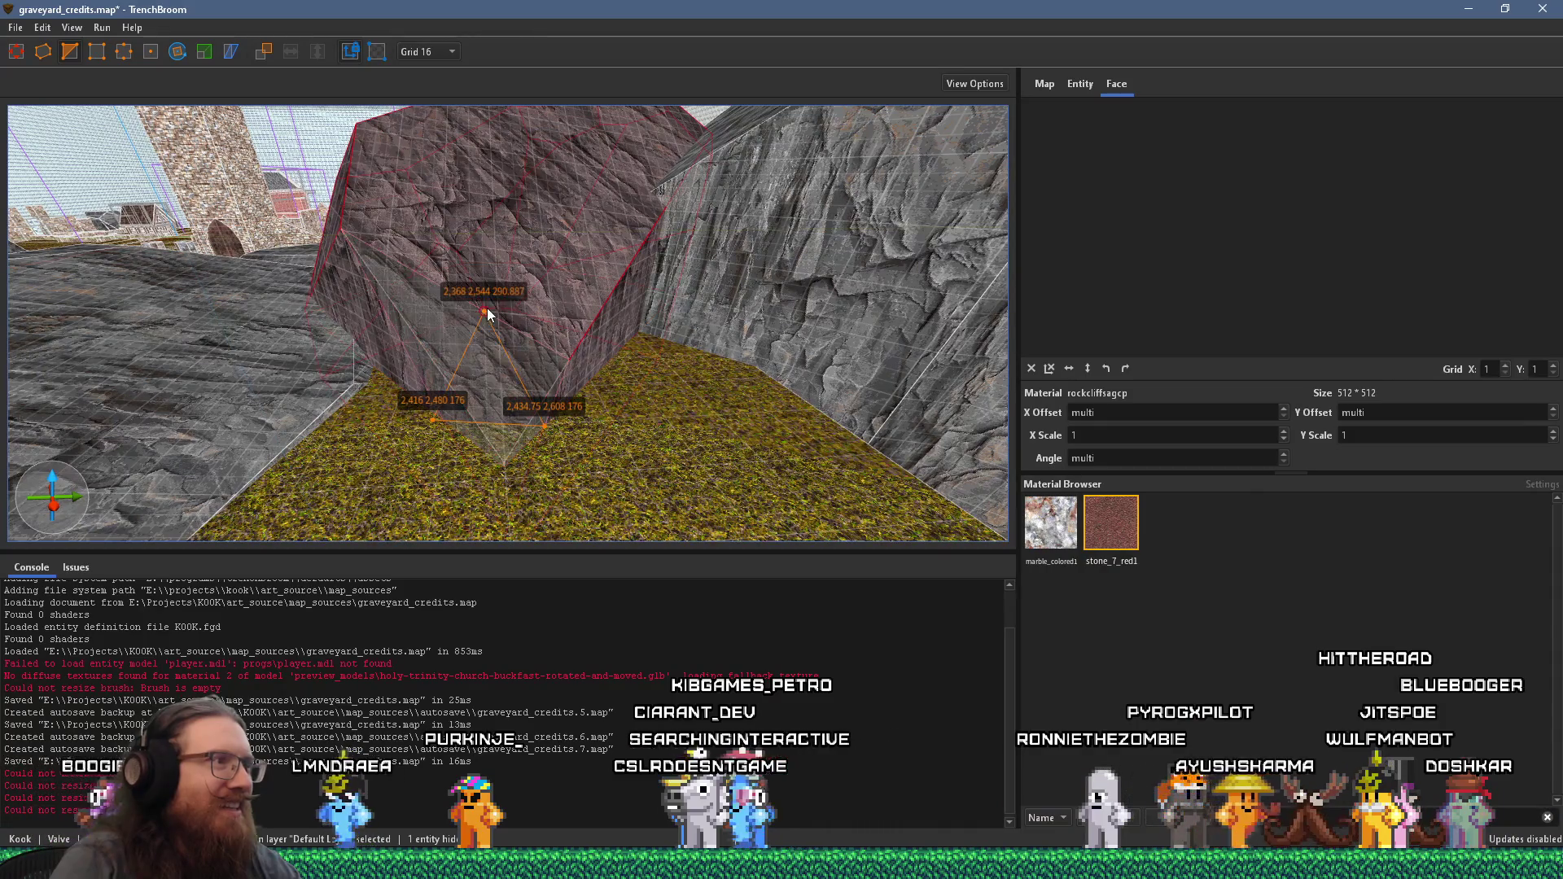
{"action": "key", "text": "Return"}
{"action": "mouse_move", "coordinate": [504, 303]}
{"action": "left_mouse_down"}
{"action": "mouse_move", "coordinate": [169, 211]}
{"action": "mouse_move", "coordinate": [811, 311]}
{"action": "mouse_move", "coordinate": [835, 412]}
{"action": "mouse_move", "coordinate": [708, 334]}
{"action": "left_mouse_up"}
- Clip one more angled slice off the rock and inspect it wedged against the grass edge
{"action": "left_click", "coordinate": [736, 316]}
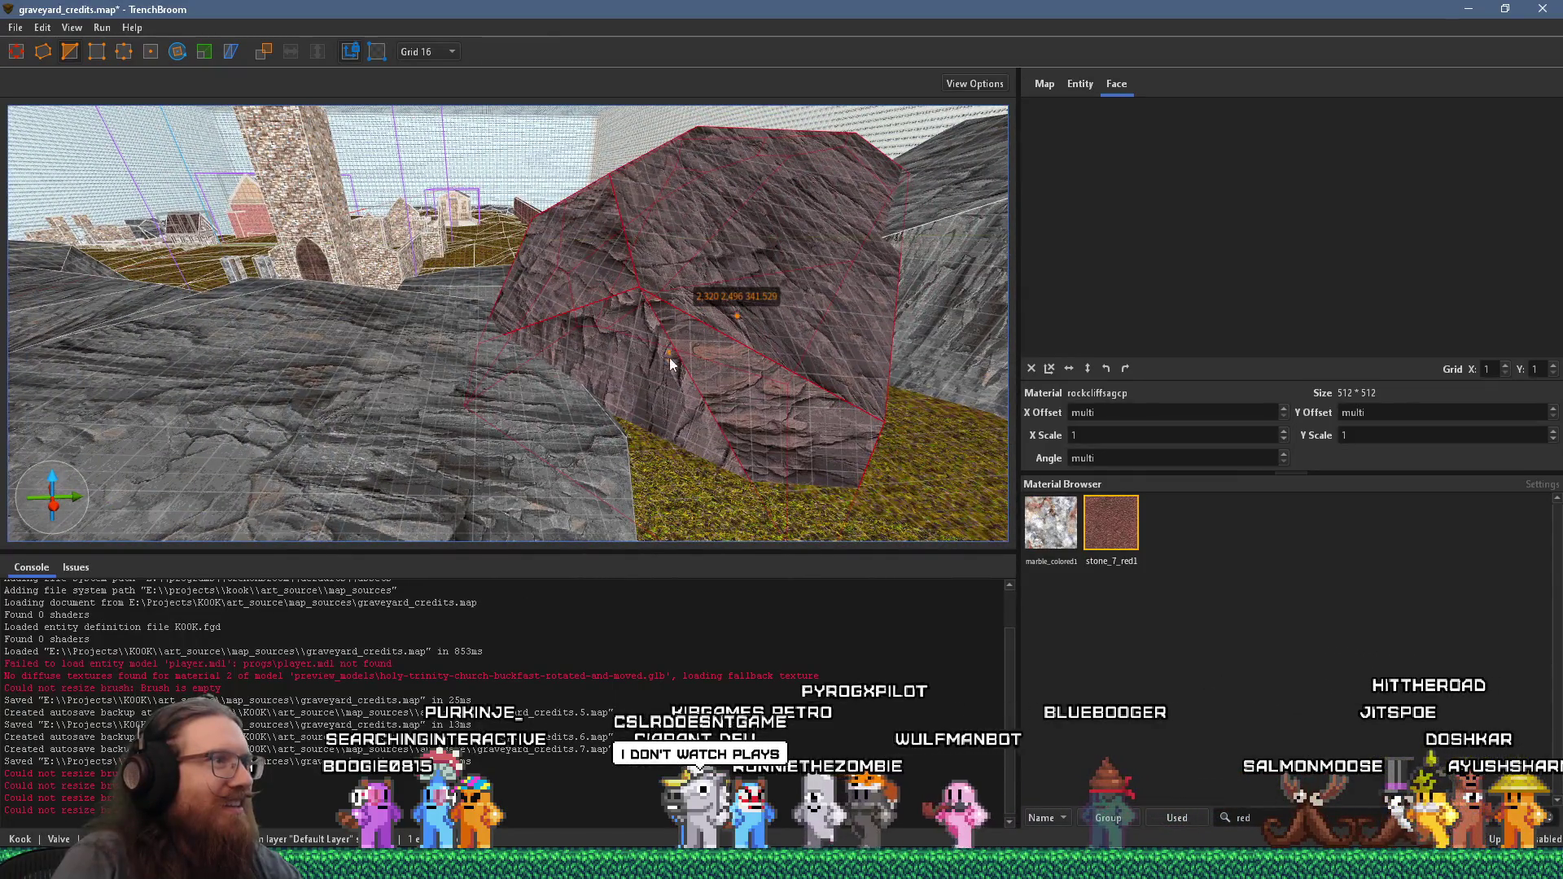
{"action": "left_click", "coordinate": [644, 367]}
{"action": "left_click", "coordinate": [590, 265]}
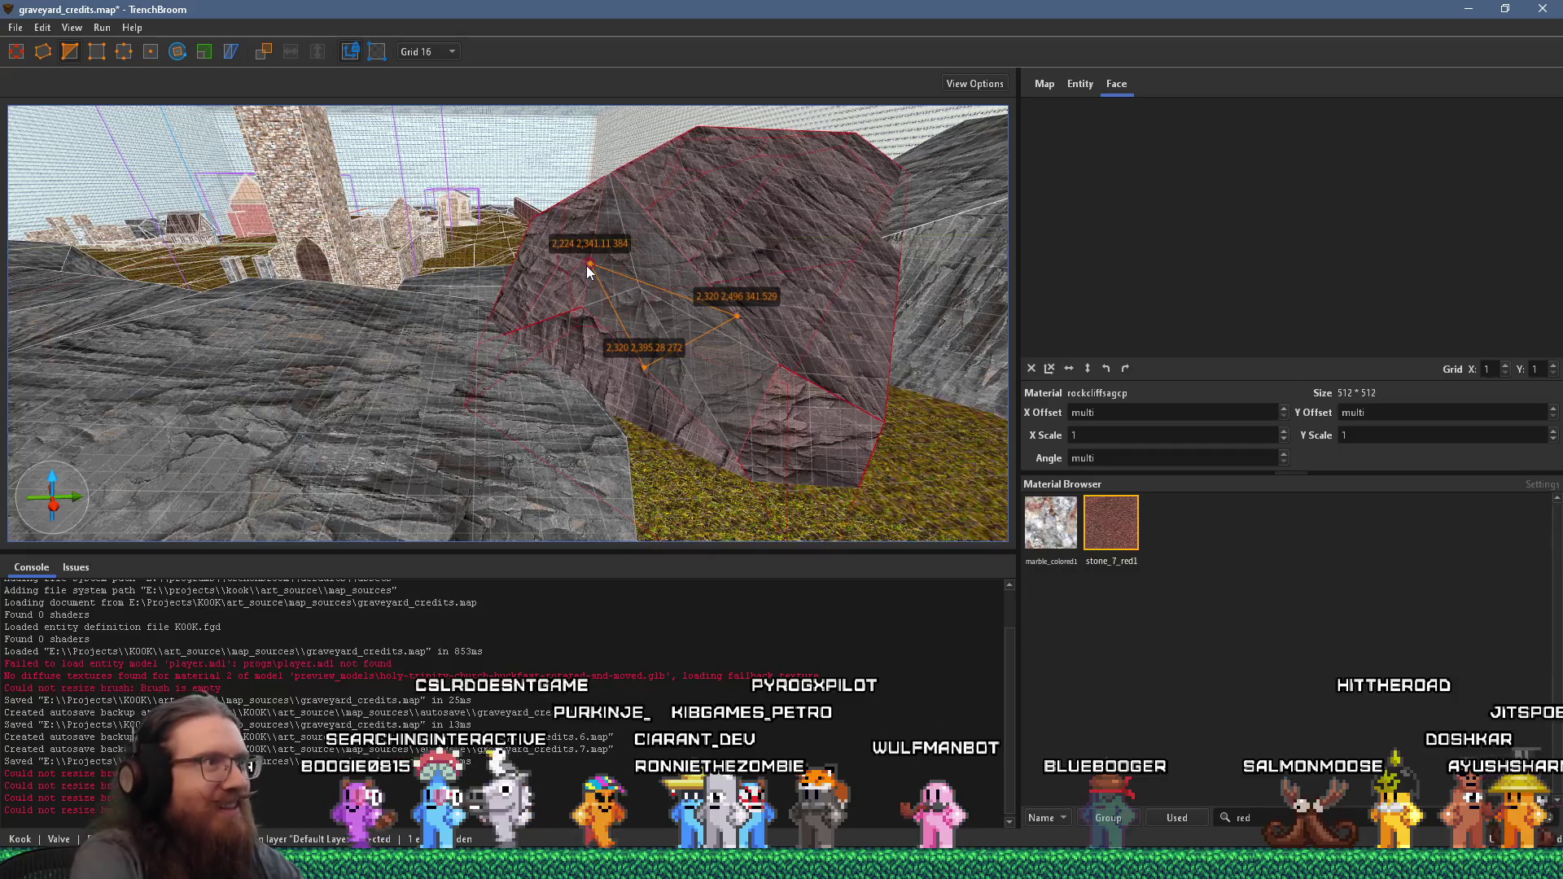
{"action": "key", "text": "Return"}
{"action": "mouse_move", "coordinate": [590, 268]}
{"action": "left_mouse_down"}
{"action": "mouse_move", "coordinate": [611, 280]}
{"action": "mouse_move", "coordinate": [646, 392]}
{"action": "mouse_move", "coordinate": [660, 376]}
{"action": "mouse_move", "coordinate": [705, 454]}
{"action": "mouse_move", "coordinate": [408, 334]}
{"action": "mouse_move", "coordinate": [303, 331]}
{"action": "mouse_move", "coordinate": [503, 313]}
{"action": "mouse_move", "coordinate": [485, 321]}
{"action": "mouse_move", "coordinate": [863, 164]}
{"action": "mouse_move", "coordinate": [442, 394]}
{"action": "mouse_move", "coordinate": [900, 235]}
{"action": "left_mouse_up"}
{"action": "mouse_move", "coordinate": [512, 437]}
{"action": "left_mouse_down"}
{"action": "mouse_move", "coordinate": [848, 205]}
{"action": "mouse_move", "coordinate": [834, 303]}
{"action": "mouse_move", "coordinate": [1062, 307]}
{"action": "mouse_move", "coordinate": [568, 403]}
{"action": "mouse_move", "coordinate": [388, 404]}
{"action": "mouse_move", "coordinate": [494, 336]}
{"action": "mouse_move", "coordinate": [648, 328]}
{"action": "left_mouse_up"}
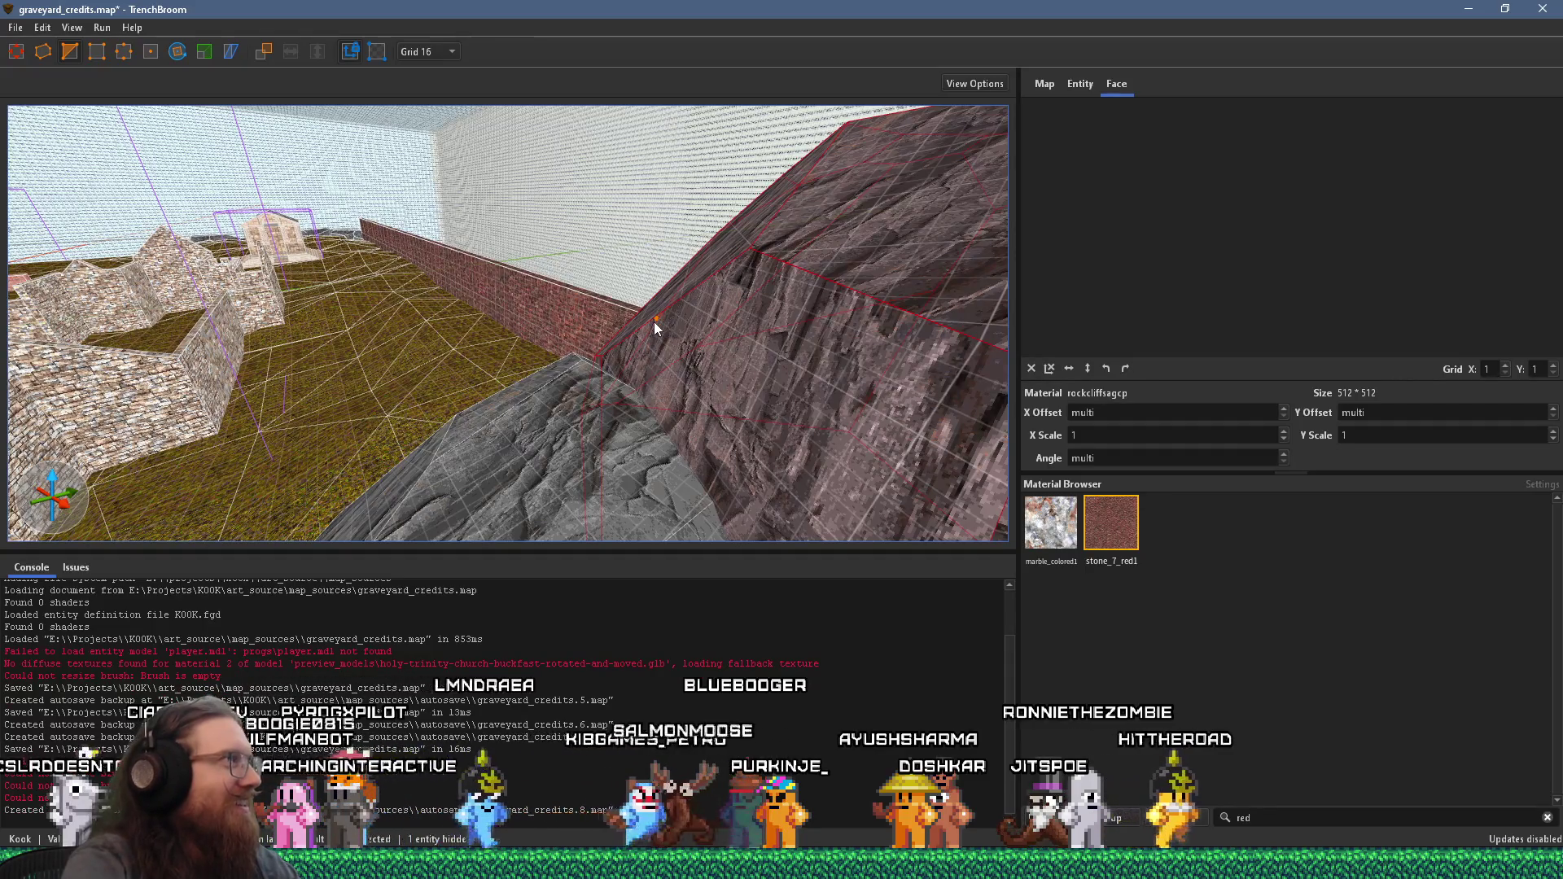
{"action": "mouse_move", "coordinate": [819, 251]}
{"action": "left_mouse_down"}
{"action": "mouse_move", "coordinate": [819, 296]}
{"action": "mouse_move", "coordinate": [428, 119]}
{"action": "mouse_move", "coordinate": [520, 231]}
{"action": "mouse_move", "coordinate": [446, 258]}
{"action": "mouse_move", "coordinate": [221, 209]}
{"action": "mouse_move", "coordinate": [496, 193]}
{"action": "mouse_move", "coordinate": [761, 306]}
{"action": "mouse_move", "coordinate": [337, 453]}
{"action": "mouse_move", "coordinate": [516, 363]}
{"action": "mouse_move", "coordinate": [667, 319]}
{"action": "mouse_move", "coordinate": [87, 268]}
{"action": "mouse_move", "coordinate": [477, 282]}
{"action": "mouse_move", "coordinate": [802, 389]}
{"action": "mouse_move", "coordinate": [593, 298]}
{"action": "left_mouse_up"}
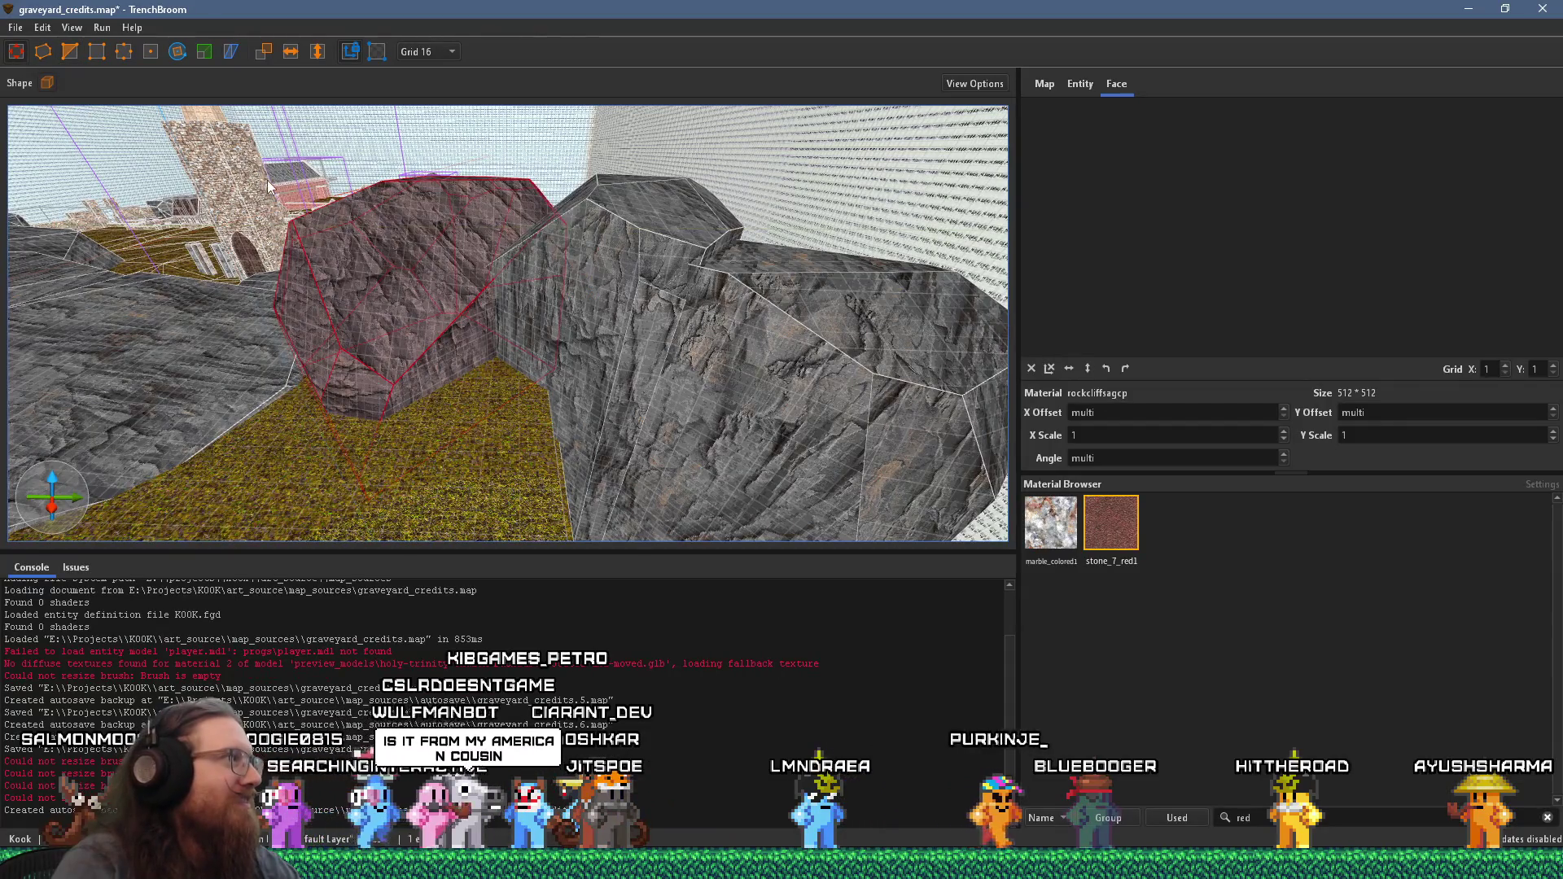
- Enlarge the neighbouring rock cliff brush by pulling its front face outward
{"action": "left_click", "coordinate": [554, 236]}
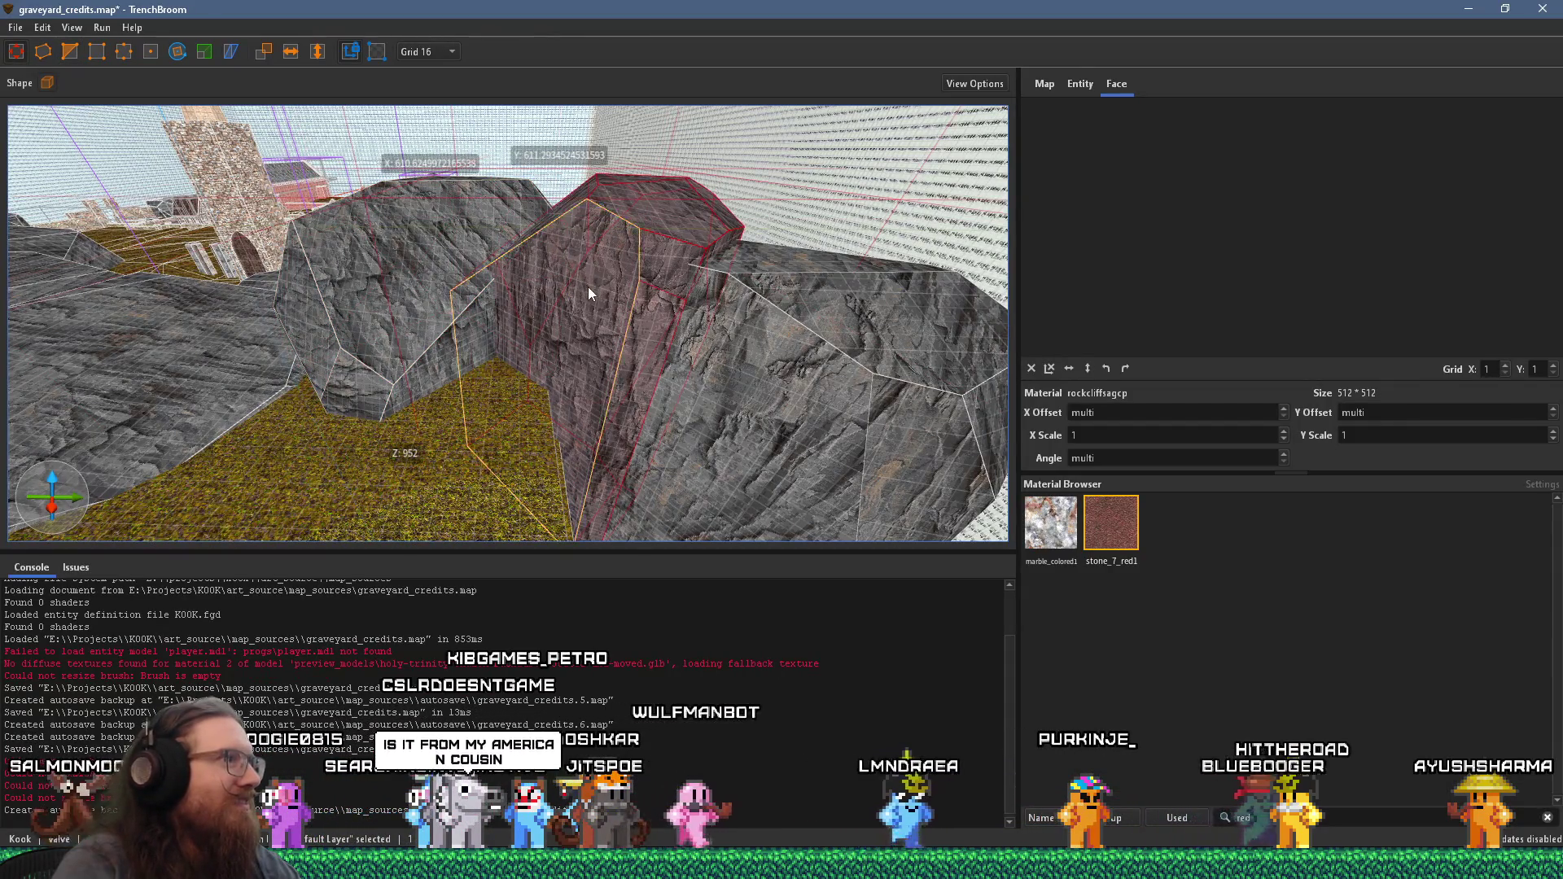
{"action": "left_click_drag", "start_coordinate": [562, 306], "coordinate": [540, 319]}
{"action": "scroll", "coordinate": [536, 319], "scroll_direction": "up", "scroll_amount": 3}
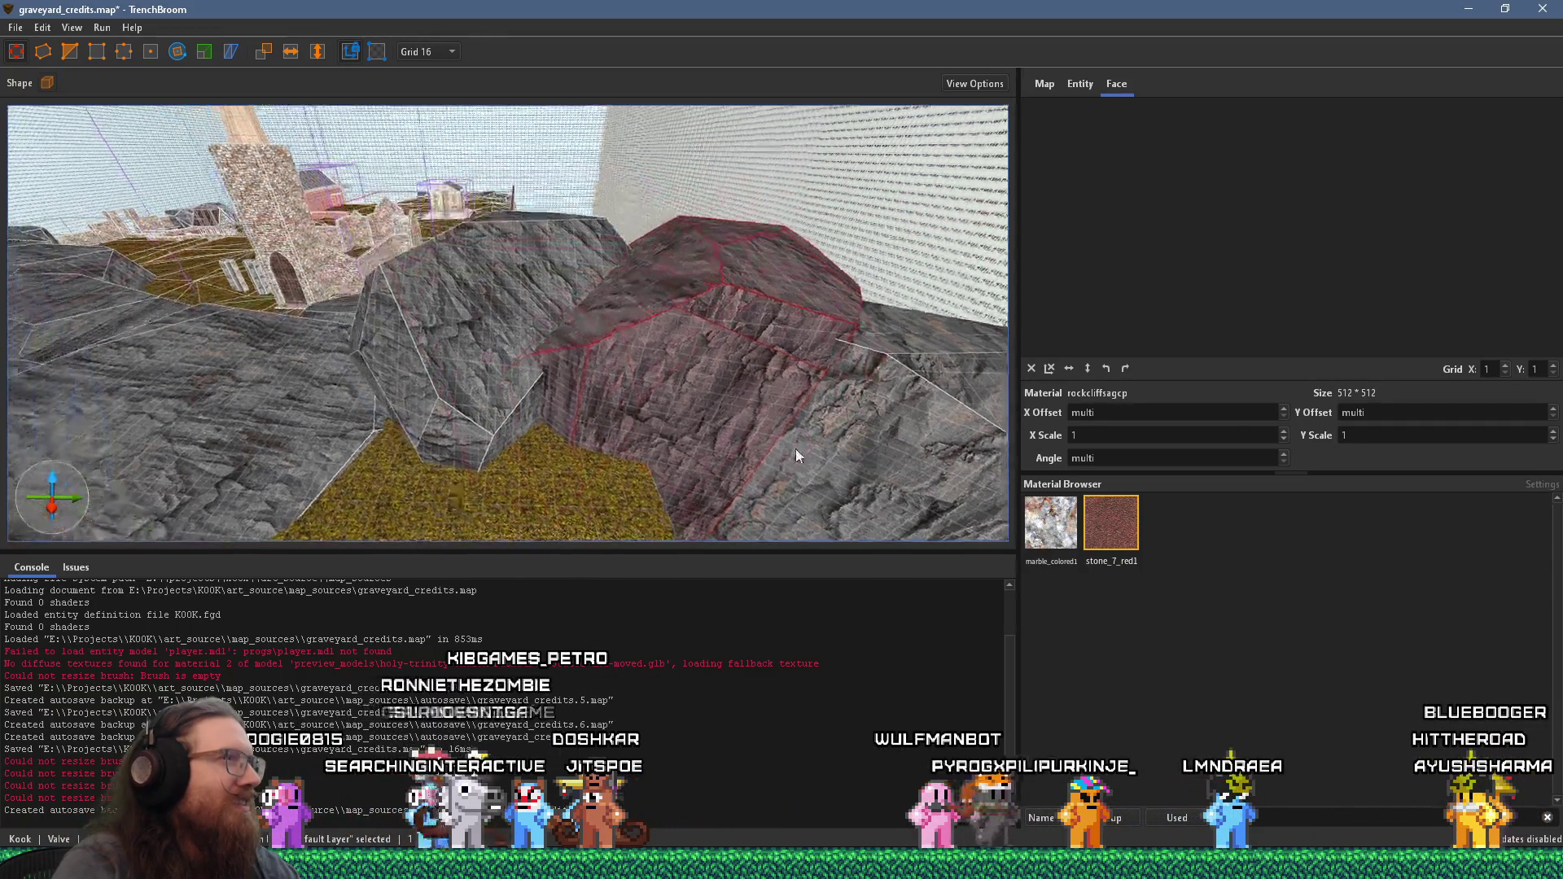
{"action": "mouse_move", "coordinate": [637, 349]}
{"action": "left_mouse_down"}
{"action": "mouse_move", "coordinate": [695, 383]}
{"action": "mouse_move", "coordinate": [407, 513]}
{"action": "mouse_move", "coordinate": [583, 158]}
{"action": "mouse_move", "coordinate": [594, 169]}
{"action": "mouse_move", "coordinate": [453, 406]}
{"action": "mouse_move", "coordinate": [488, 273]}
{"action": "left_mouse_up"}
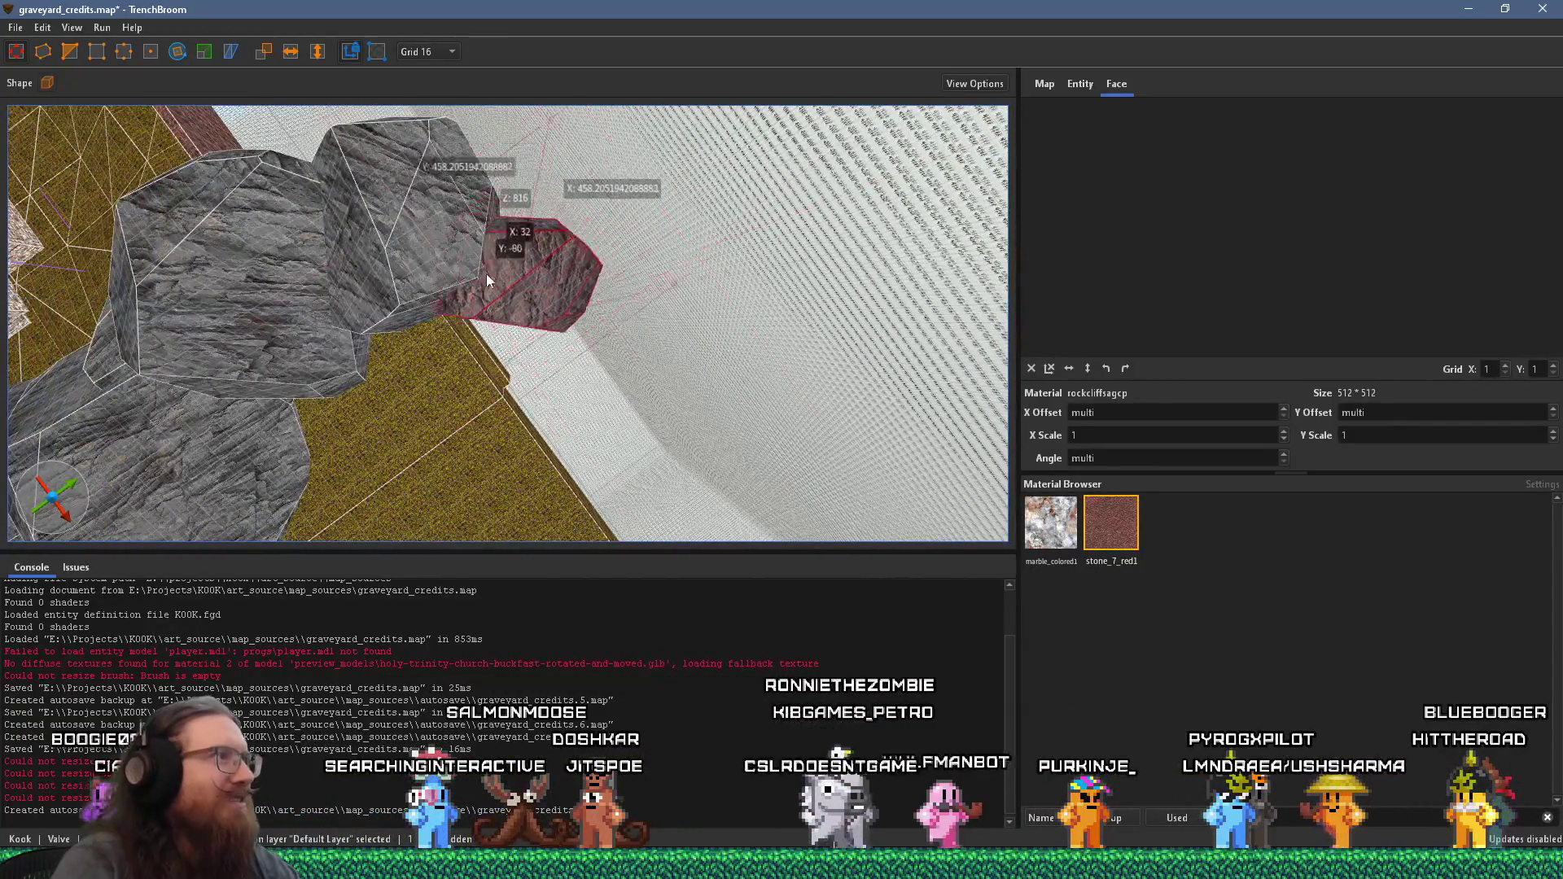
- Toggle the Rotate tool on the brush and orbit around to inspect how it fills the gap
{"action": "key", "text": "r"}
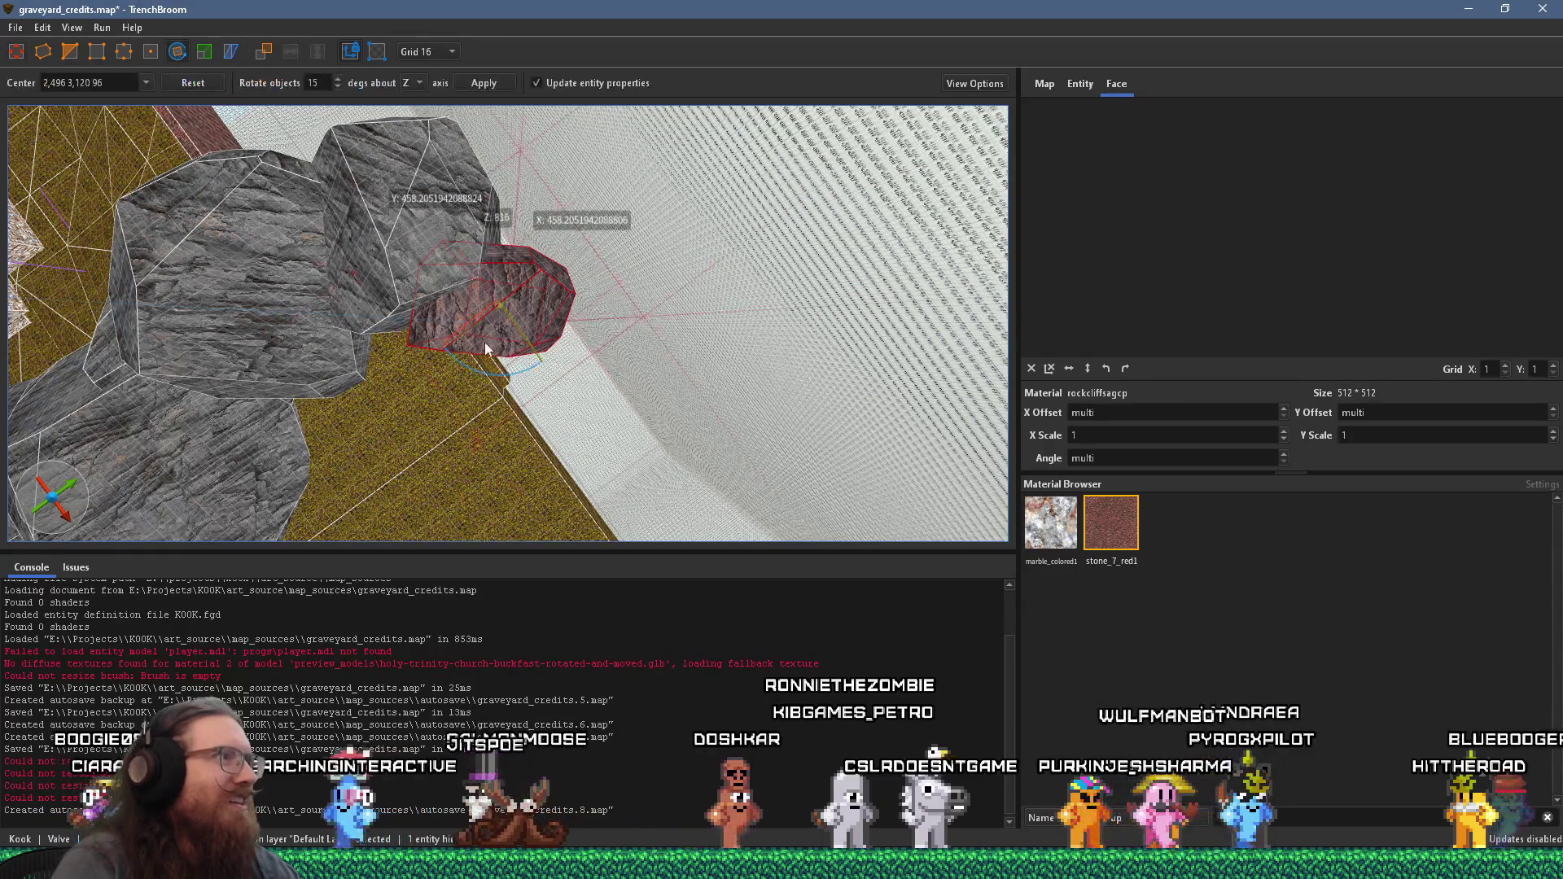
{"action": "mouse_move", "coordinate": [428, 355]}
{"action": "left_mouse_down"}
{"action": "mouse_move", "coordinate": [700, 158]}
{"action": "mouse_move", "coordinate": [573, 249]}
{"action": "left_mouse_up"}
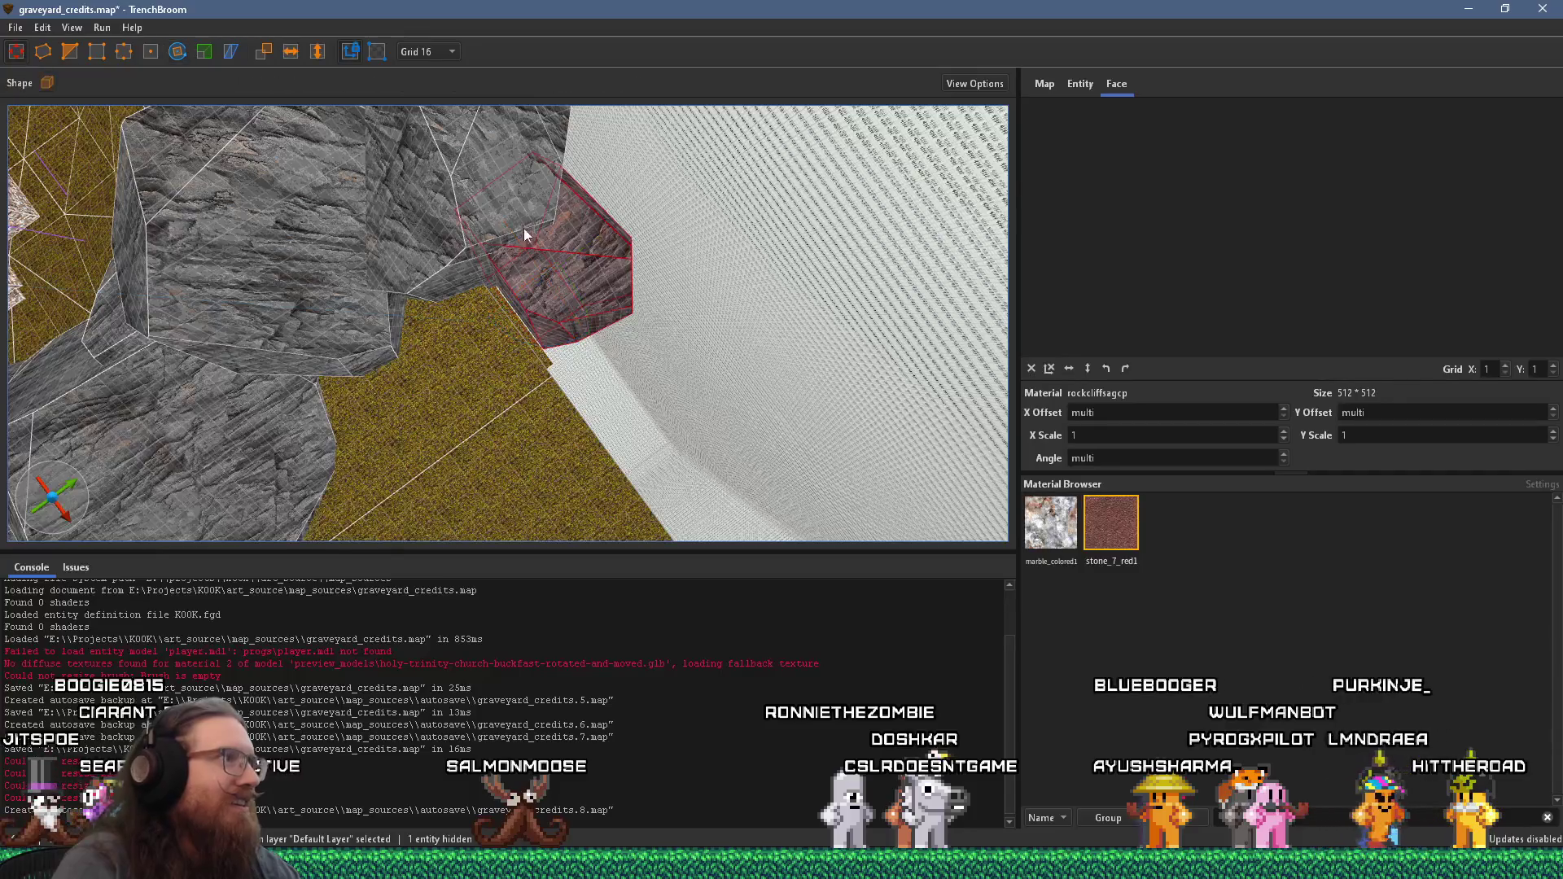
{"action": "mouse_move", "coordinate": [422, 280]}
{"action": "left_mouse_down"}
{"action": "mouse_move", "coordinate": [666, 172]}
{"action": "mouse_move", "coordinate": [621, 231]}
{"action": "mouse_move", "coordinate": [556, 249]}
{"action": "mouse_move", "coordinate": [489, 174]}
{"action": "mouse_move", "coordinate": [650, 110]}
{"action": "left_mouse_up"}
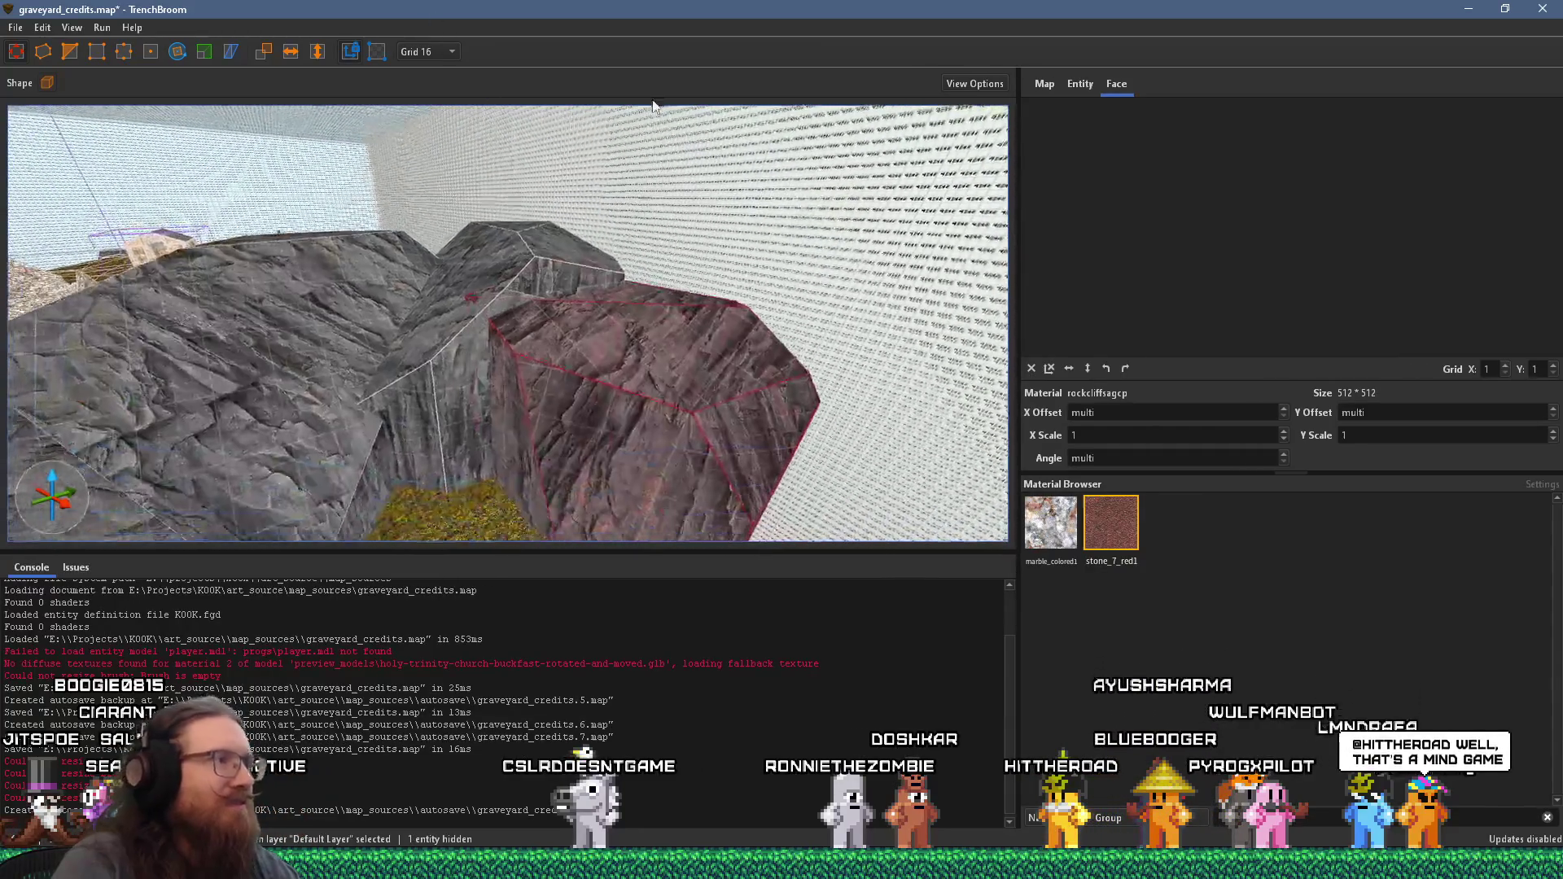
{"action": "scroll", "coordinate": [603, 204], "scroll_direction": "up", "scroll_amount": 2}
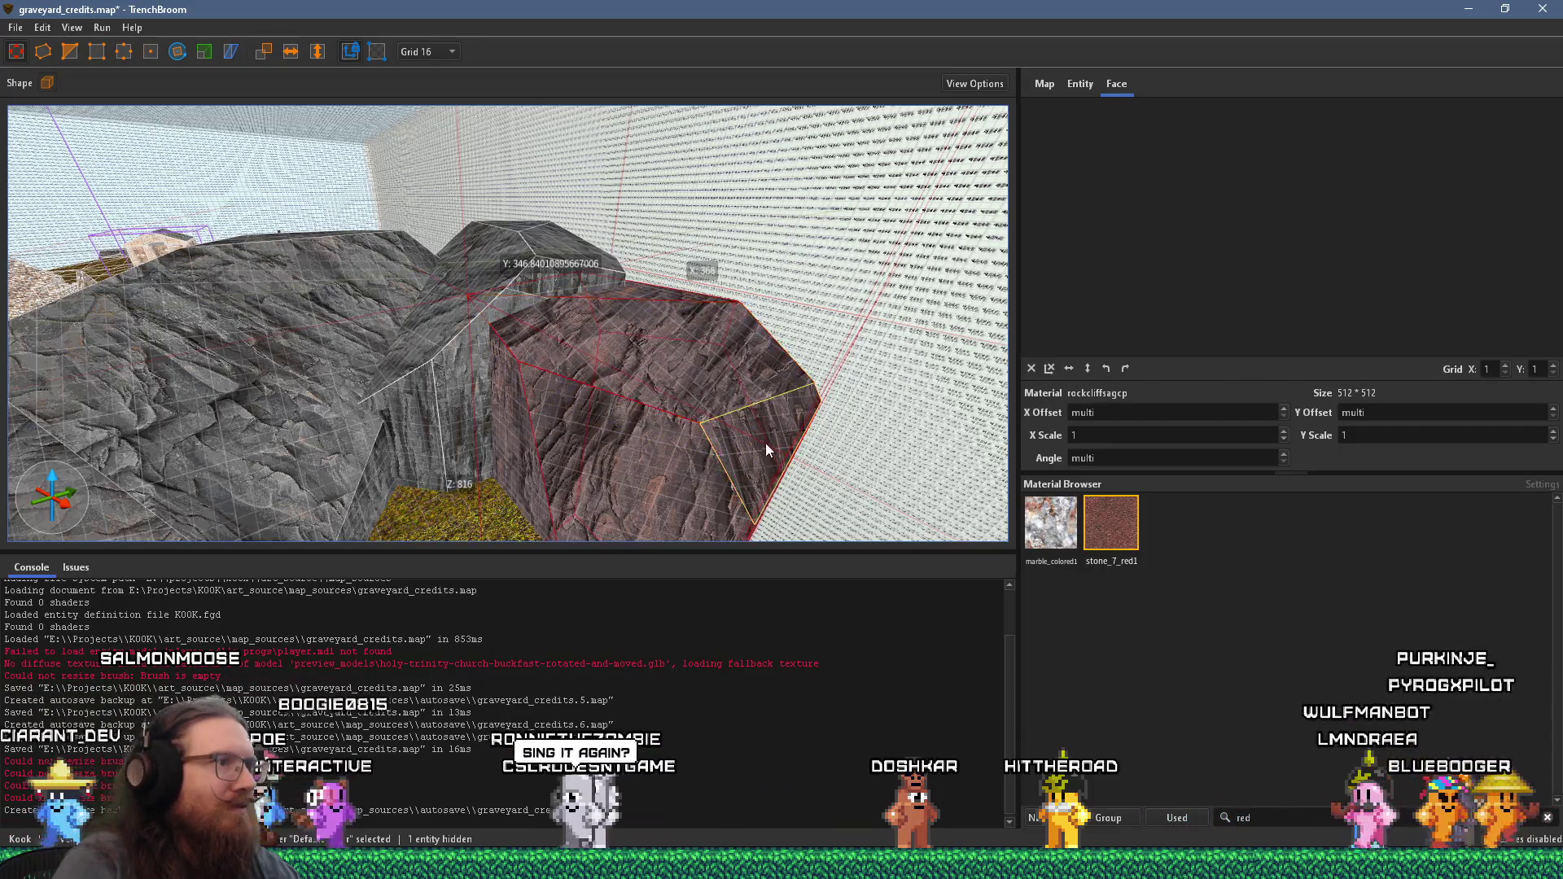
{"action": "left_click_drag", "start_coordinate": [623, 350], "coordinate": [124, 274]}
{"action": "scroll", "coordinate": [124, 274], "scroll_direction": "up", "scroll_amount": 2}
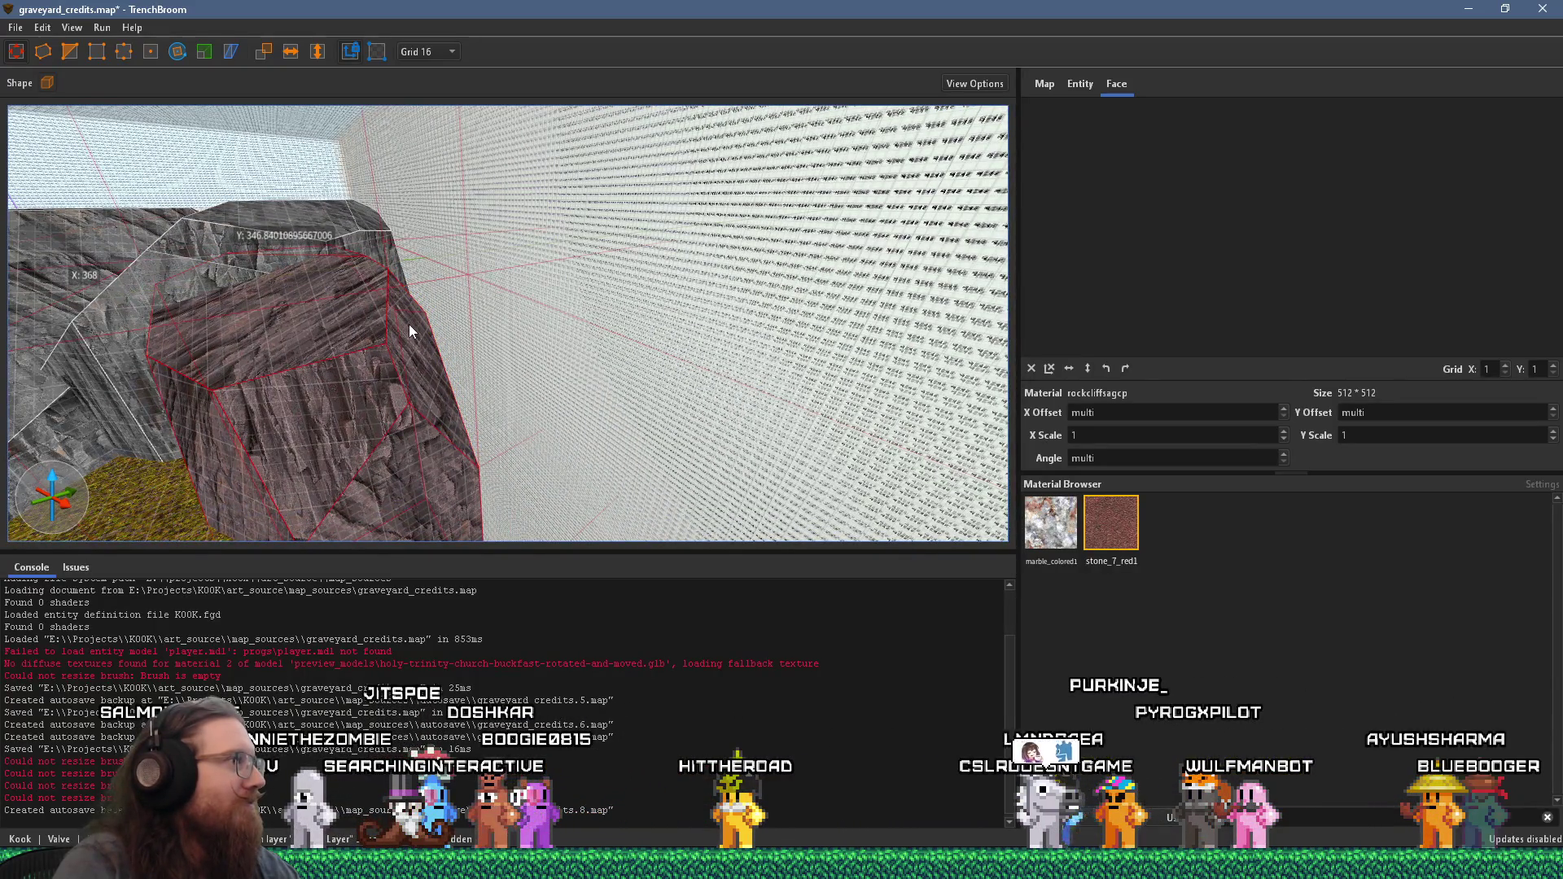
{"action": "left_click_drag", "start_coordinate": [409, 324], "coordinate": [245, 269]}
{"action": "mouse_move", "coordinate": [669, 211]}
{"action": "left_mouse_down"}
{"action": "mouse_move", "coordinate": [408, 251]}
{"action": "mouse_move", "coordinate": [655, 314]}
{"action": "mouse_move", "coordinate": [673, 418]}
{"action": "mouse_move", "coordinate": [529, 333]}
{"action": "mouse_move", "coordinate": [424, 169]}
{"action": "mouse_move", "coordinate": [579, 380]}
{"action": "mouse_move", "coordinate": [773, 339]}
{"action": "mouse_move", "coordinate": [651, 342]}
{"action": "mouse_move", "coordinate": [488, 309]}
{"action": "mouse_move", "coordinate": [522, 315]}
{"action": "left_mouse_up"}
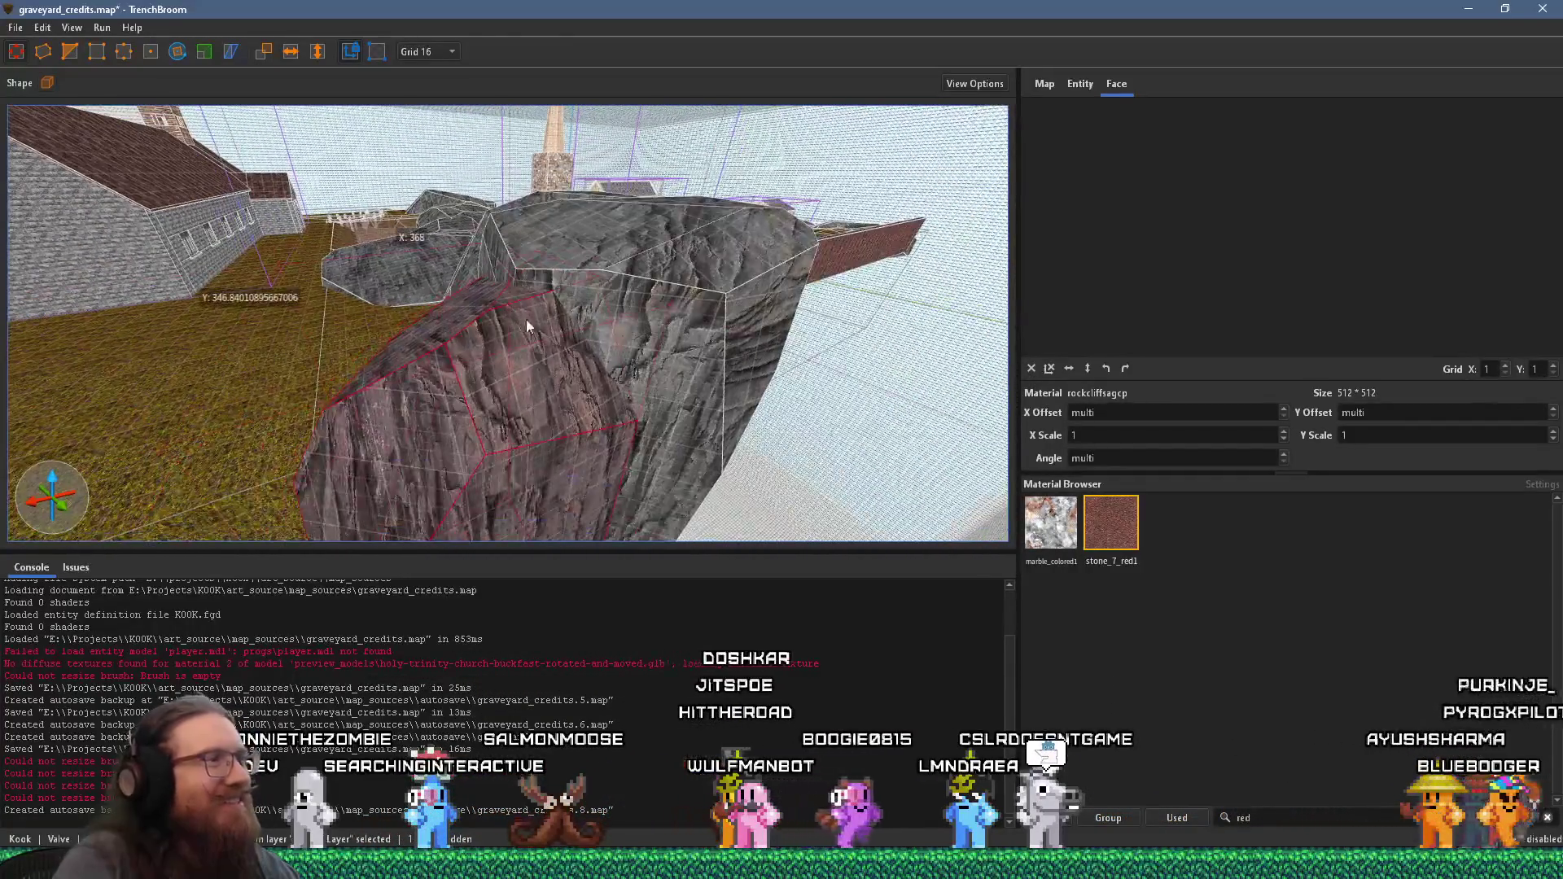
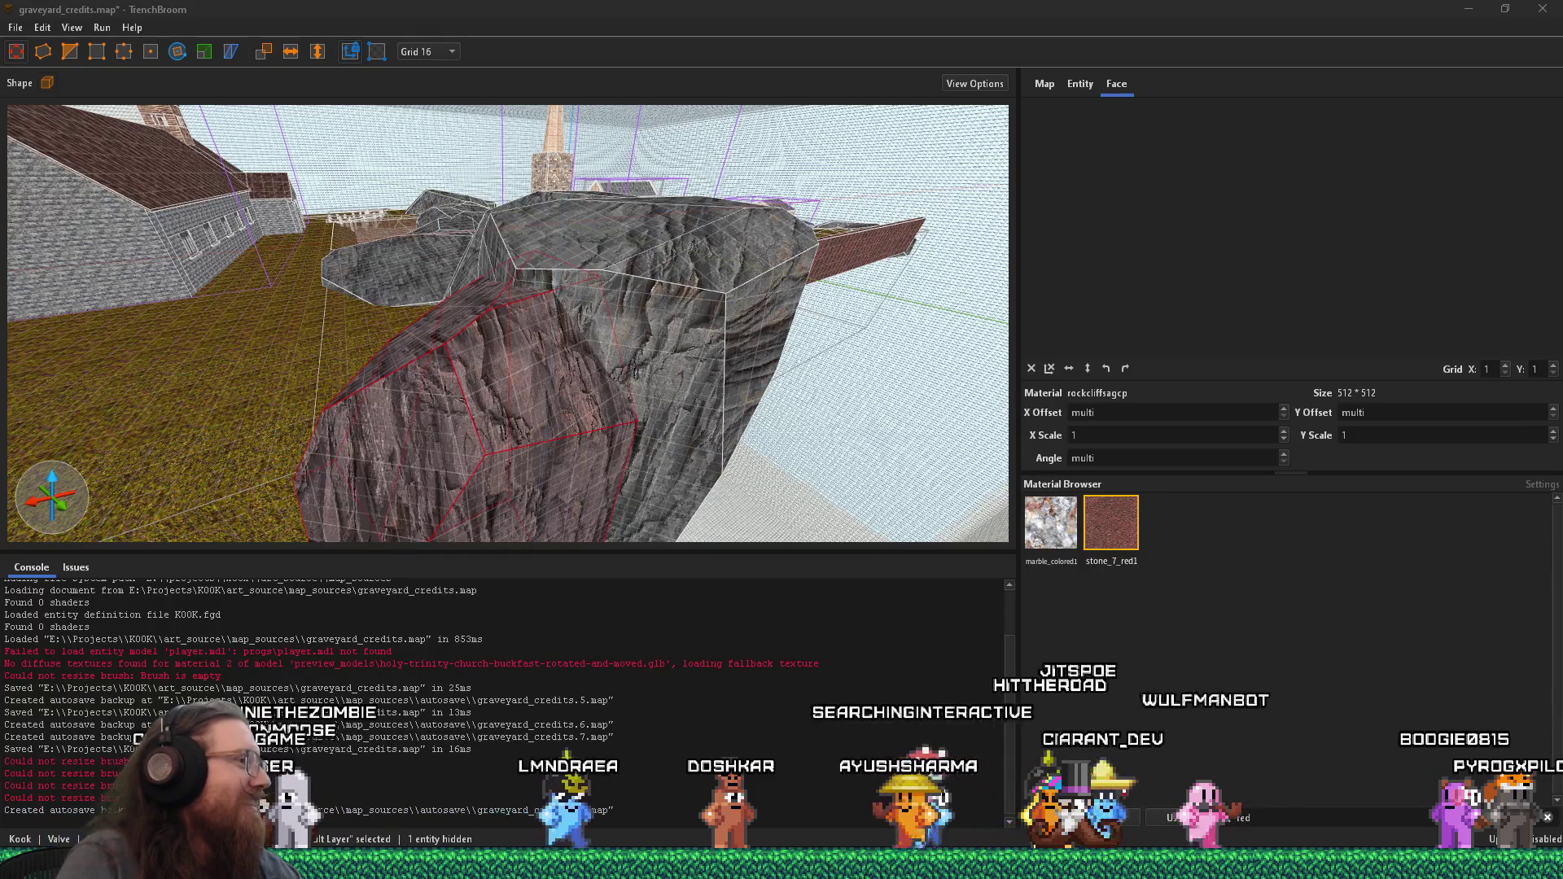
- Move the stream dashboard window aside, then return to TrenchBroom
{"action": "key", "text": "alt+Tab"}
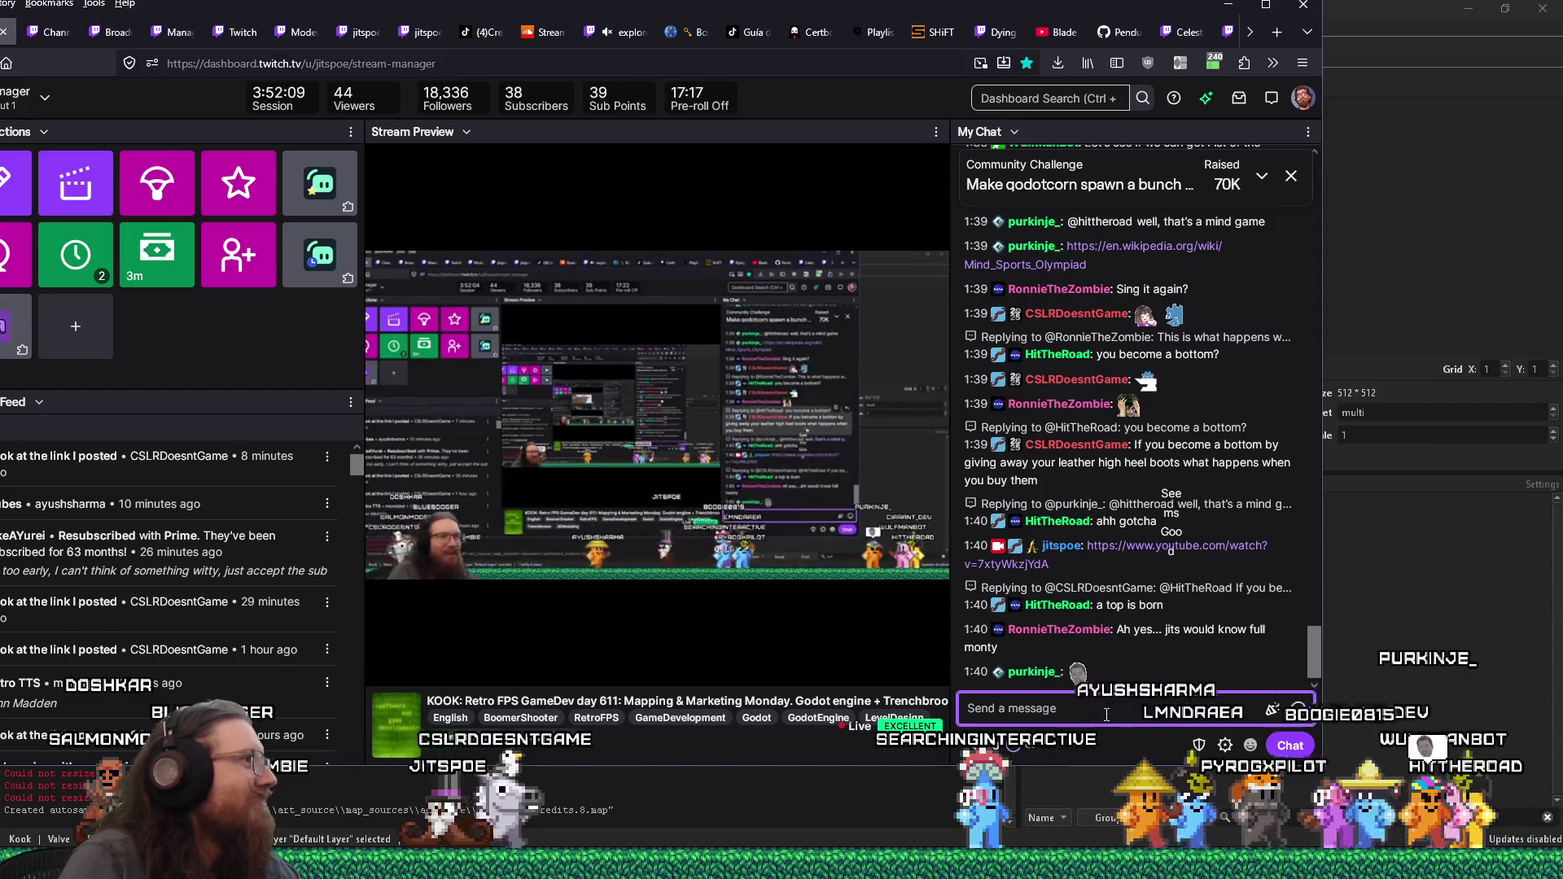
{"action": "left_click_drag", "start_coordinate": [753, 9], "coordinate": [686, 30]}
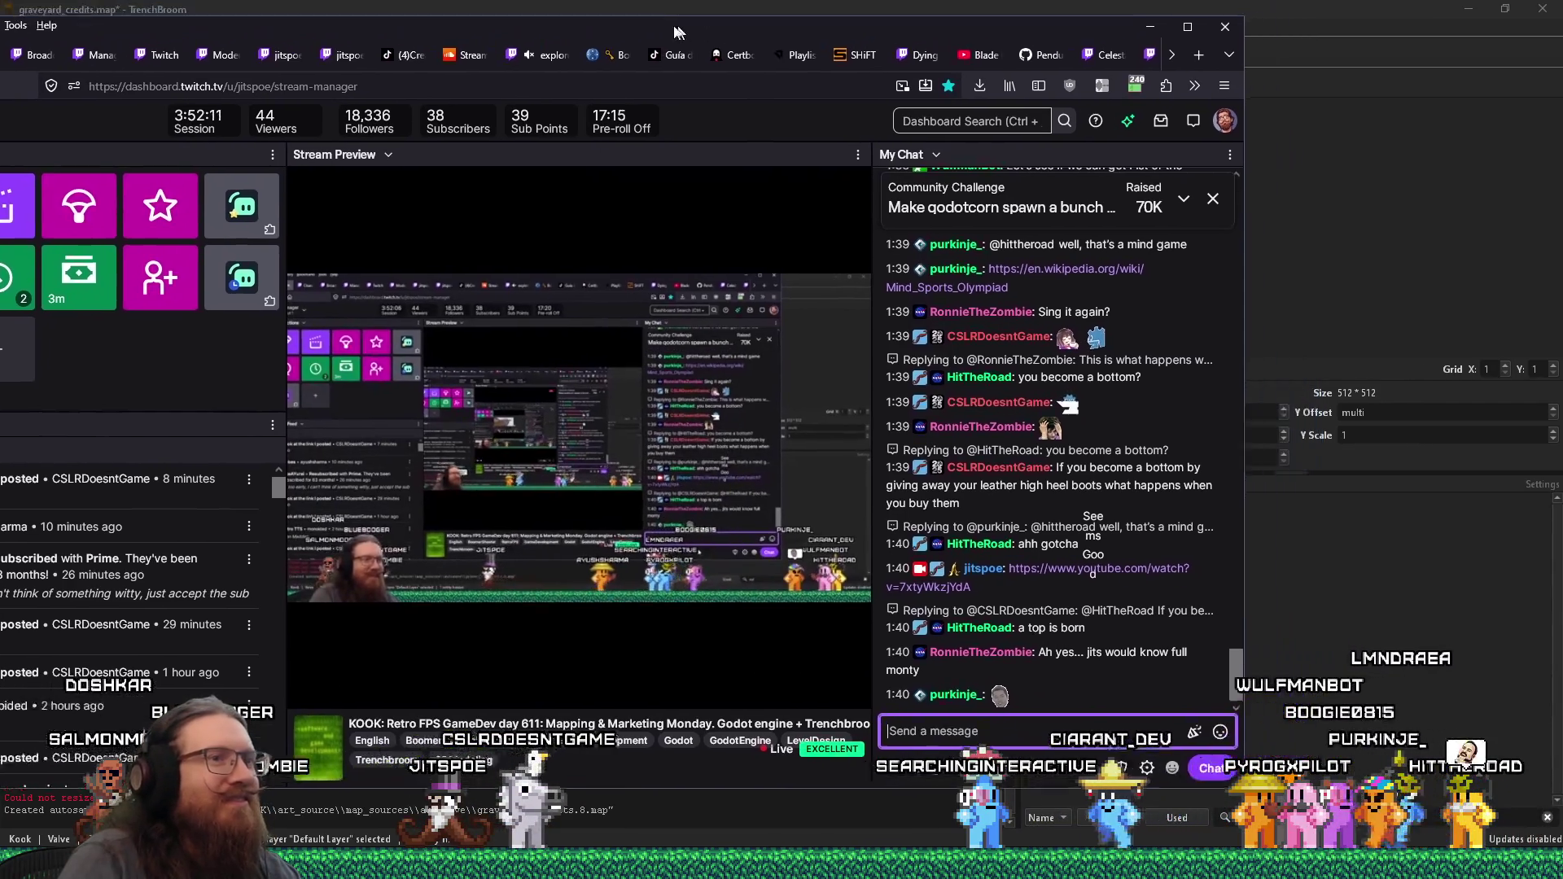
{"action": "key", "text": "alt+Tab"}
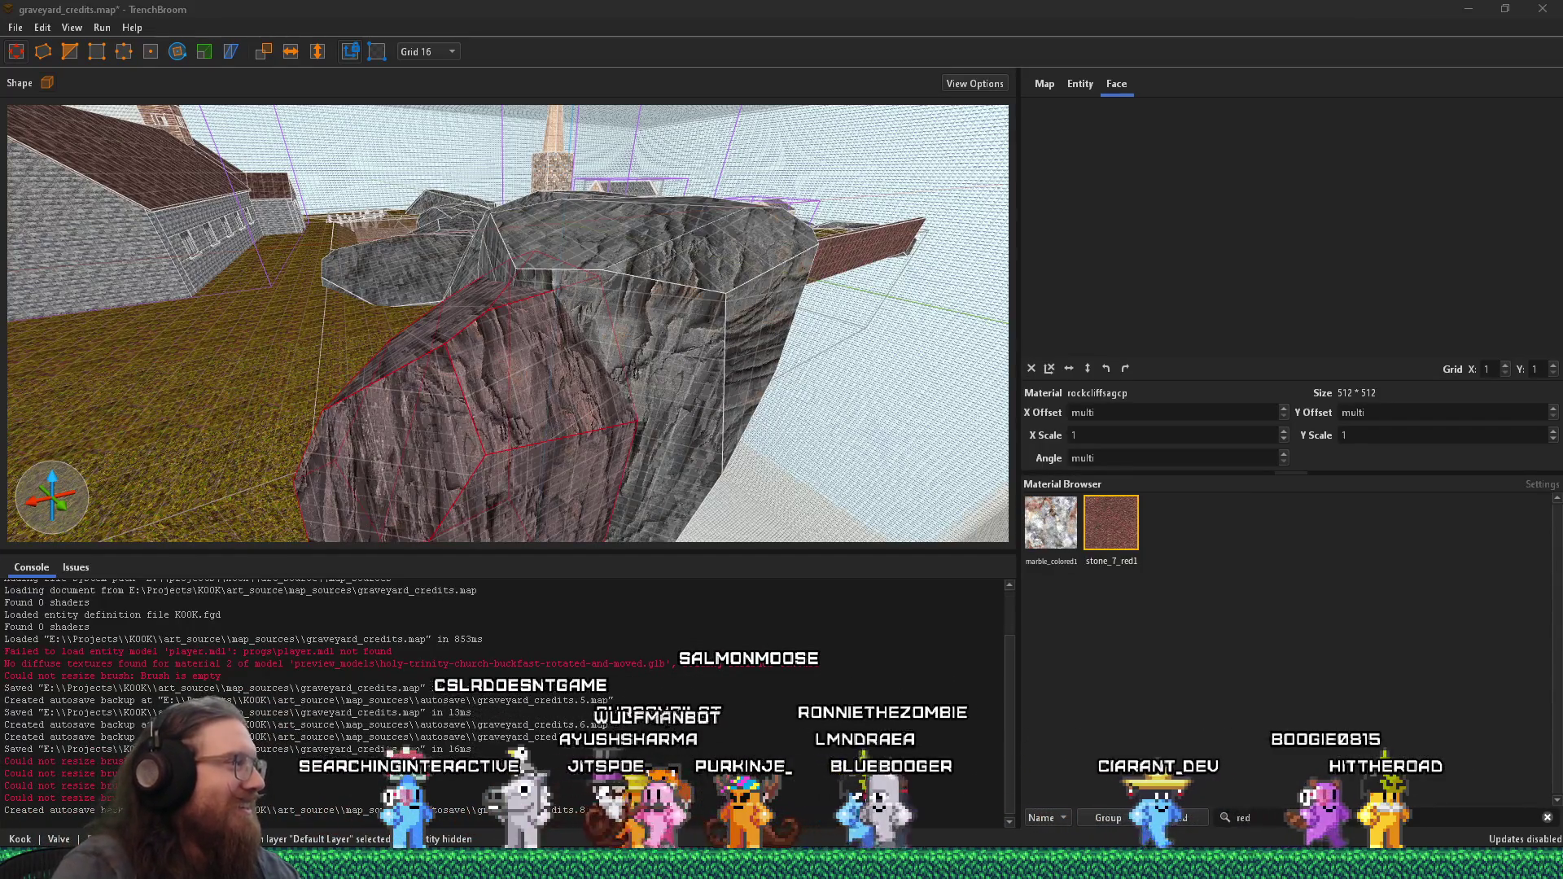
- Reset the texture alignment on one face of the outlined rock
{"action": "scroll", "coordinate": [695, 185], "scroll_direction": "up", "scroll_amount": 5}
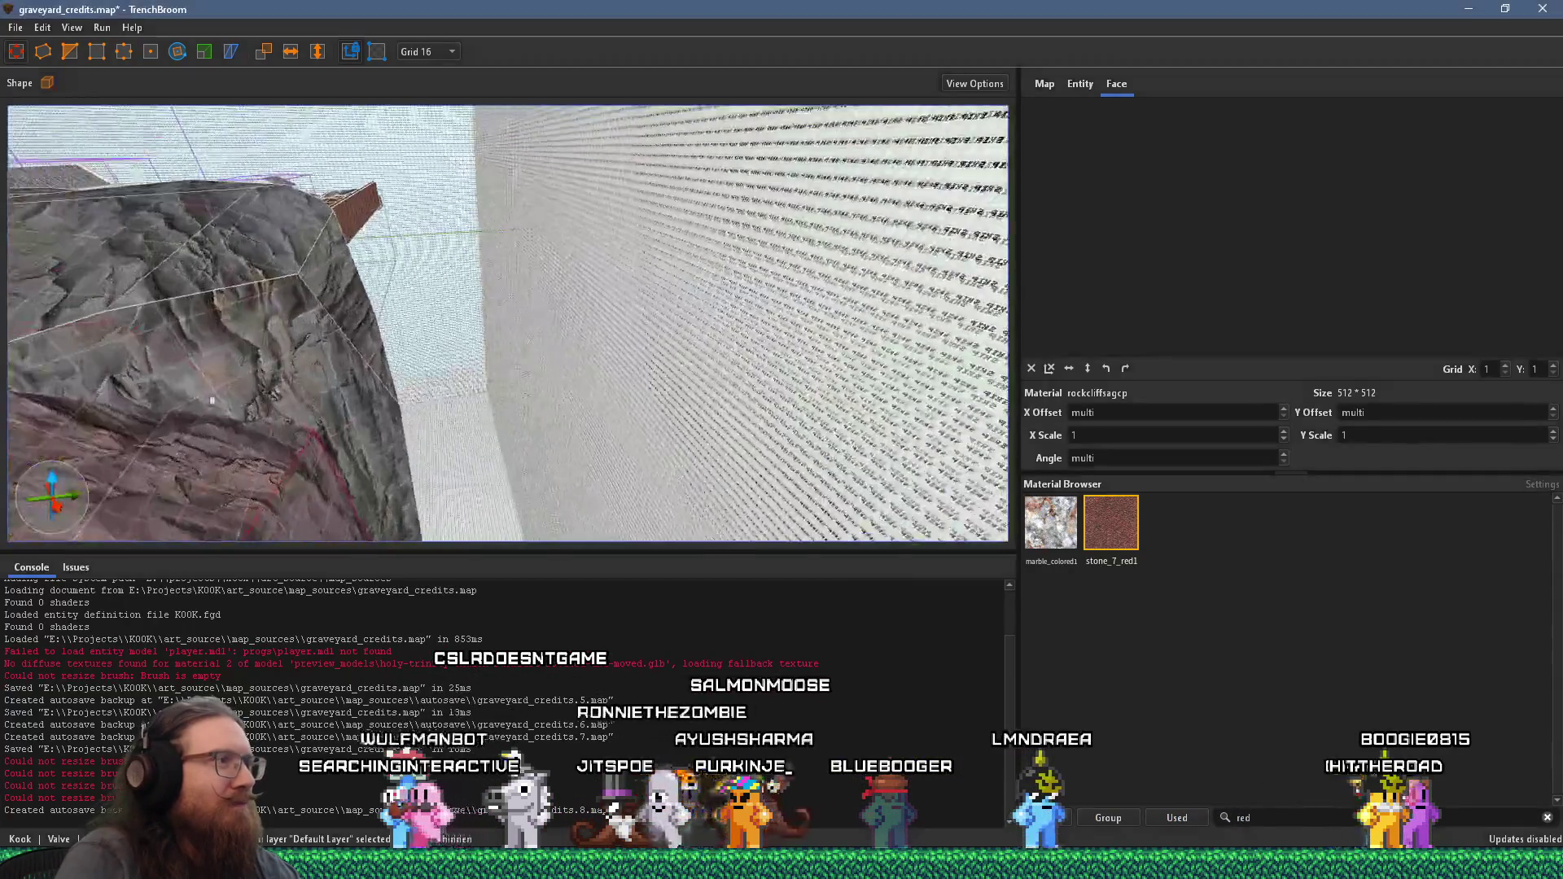
{"action": "mouse_move", "coordinate": [696, 186]}
{"action": "left_mouse_down"}
{"action": "mouse_move", "coordinate": [354, 271]}
{"action": "mouse_move", "coordinate": [600, 194]}
{"action": "mouse_move", "coordinate": [446, 317]}
{"action": "mouse_move", "coordinate": [666, 236]}
{"action": "mouse_move", "coordinate": [636, 216]}
{"action": "mouse_move", "coordinate": [347, 245]}
{"action": "mouse_move", "coordinate": [443, 268]}
{"action": "mouse_move", "coordinate": [364, 227]}
{"action": "left_mouse_up"}
{"action": "left_click_drag", "start_coordinate": [442, 370], "coordinate": [762, 345]}
{"action": "left_click", "coordinate": [687, 345], "text": "shift"}
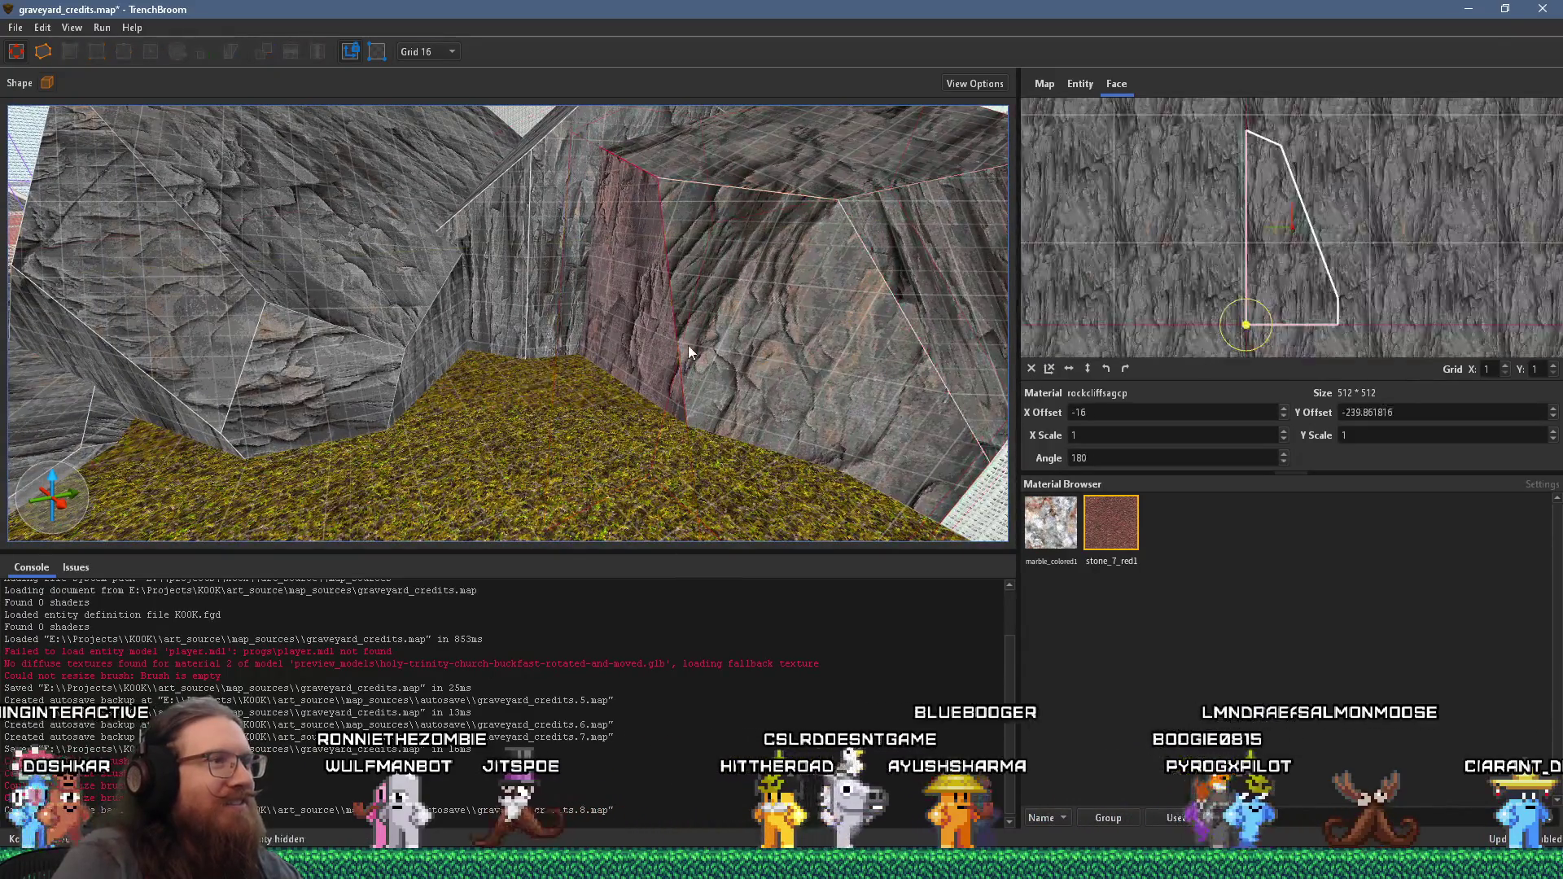
{"action": "left_click", "coordinate": [1031, 368]}
- Select other faces around the lower rock to check their texture alignment
{"action": "mouse_move", "coordinate": [722, 332]}
{"action": "left_mouse_down"}
{"action": "mouse_move", "coordinate": [795, 345]}
{"action": "mouse_move", "coordinate": [528, 379]}
{"action": "mouse_move", "coordinate": [836, 534]}
{"action": "left_mouse_up"}
{"action": "left_click", "coordinate": [559, 354], "text": "shift"}
{"action": "mouse_move", "coordinate": [704, 329]}
{"action": "left_mouse_down"}
{"action": "mouse_move", "coordinate": [613, 252]}
{"action": "mouse_move", "coordinate": [510, 343]}
{"action": "left_mouse_up"}
{"action": "mouse_move", "coordinate": [456, 389]}
{"action": "left_mouse_down"}
{"action": "mouse_move", "coordinate": [653, 394]}
{"action": "mouse_move", "coordinate": [266, 380]}
{"action": "mouse_move", "coordinate": [597, 319]}
{"action": "mouse_move", "coordinate": [145, 322]}
{"action": "mouse_move", "coordinate": [62, 124]}
{"action": "mouse_move", "coordinate": [446, 402]}
{"action": "mouse_move", "coordinate": [423, 431]}
{"action": "mouse_move", "coordinate": [462, 423]}
{"action": "left_mouse_up"}
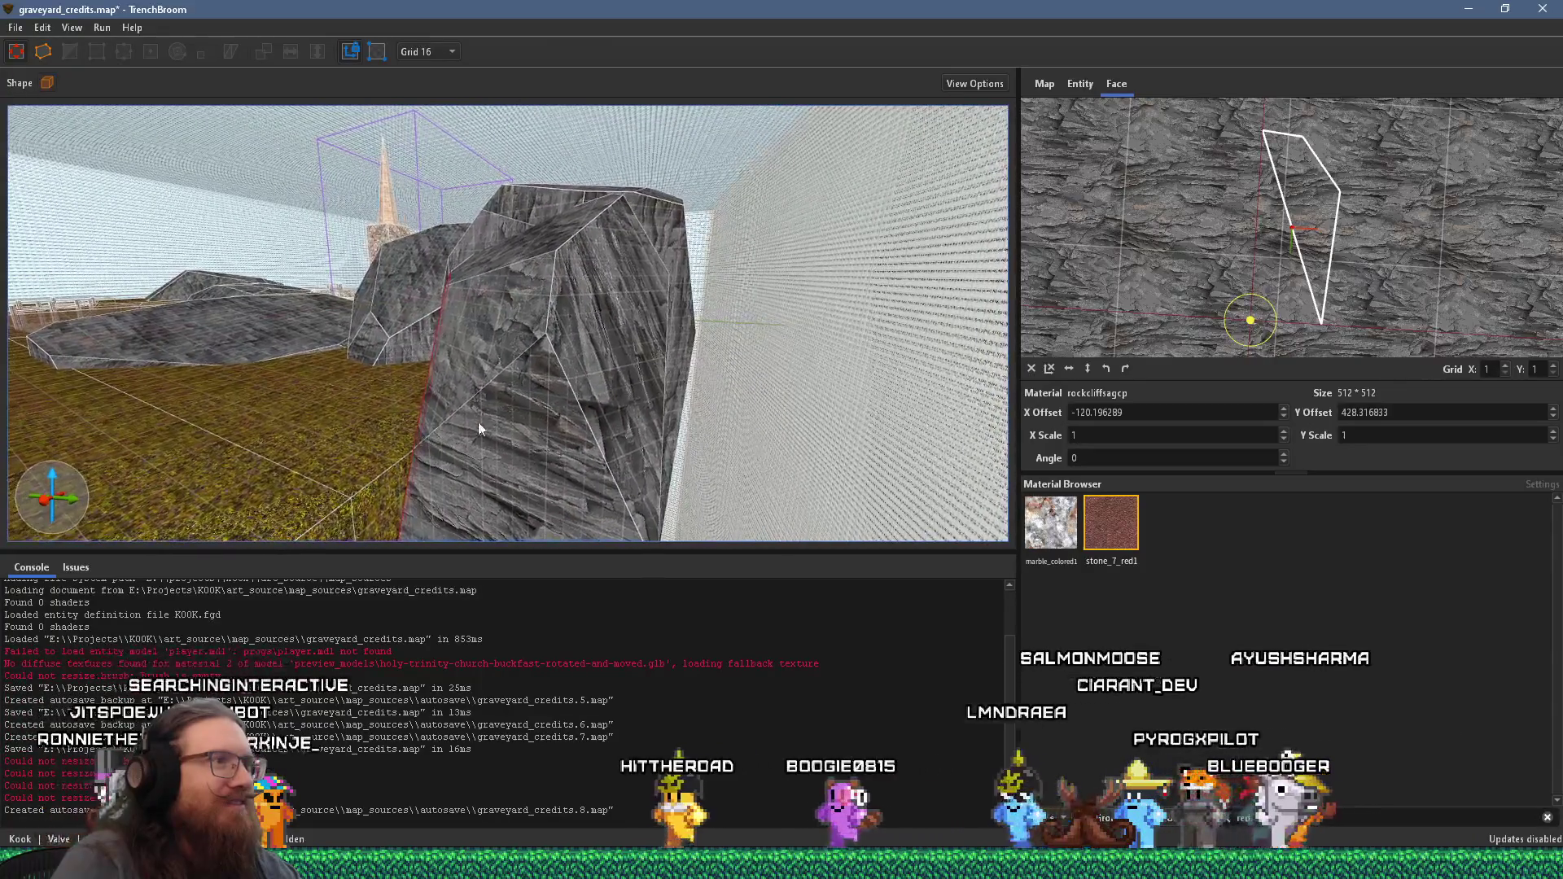
{"action": "left_click", "coordinate": [544, 417]}
{"action": "left_click_drag", "start_coordinate": [608, 398], "coordinate": [219, 257]}
{"action": "scroll", "coordinate": [412, 361], "scroll_direction": "down", "scroll_amount": 3}
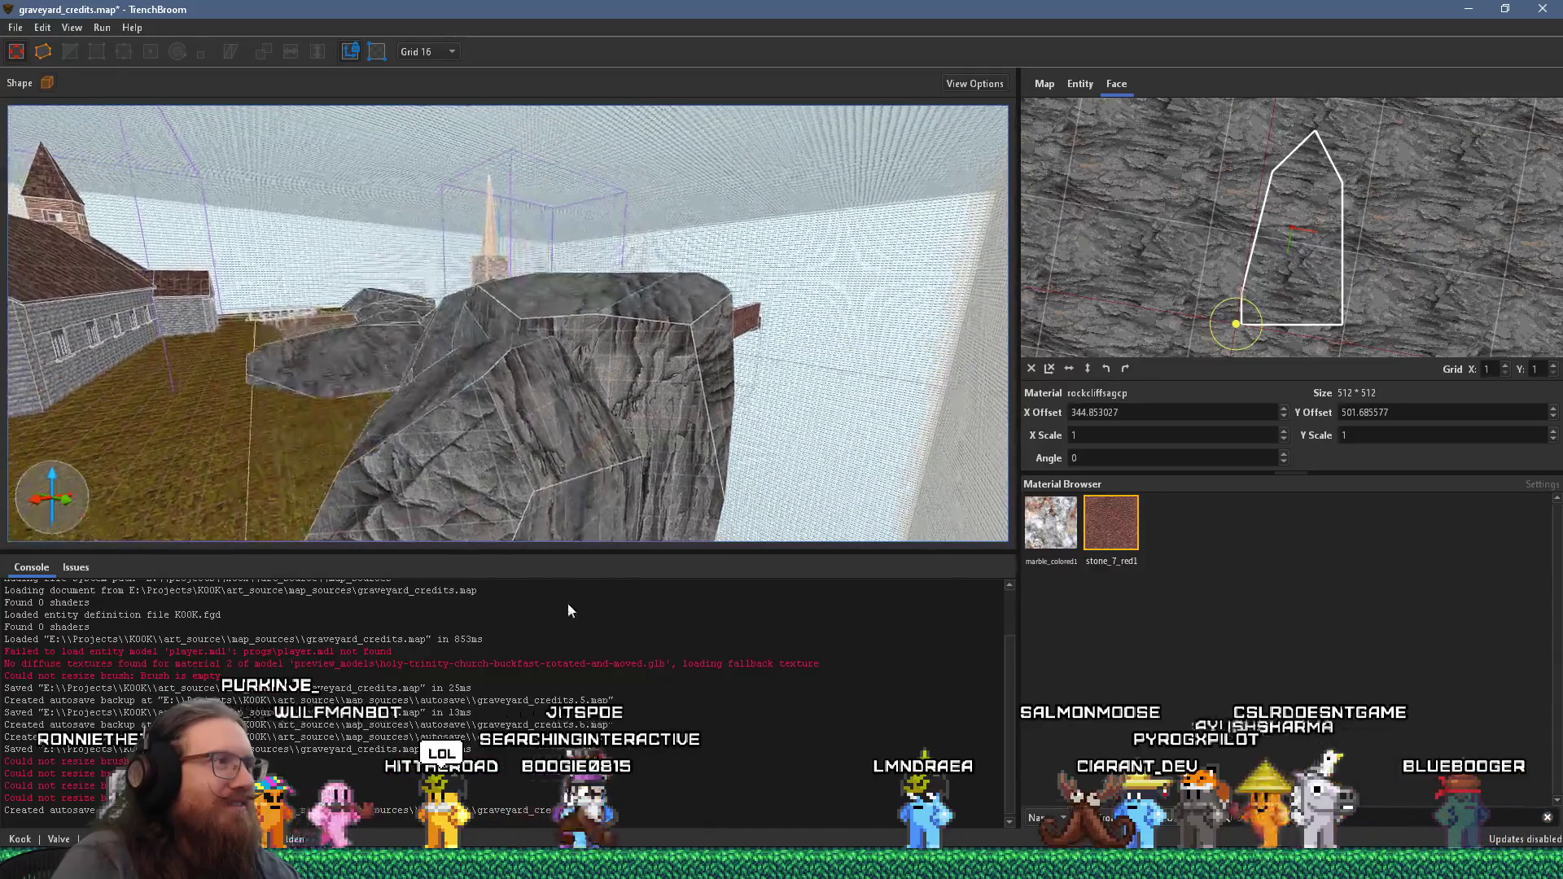
{"action": "scroll", "coordinate": [563, 472], "scroll_direction": "down", "scroll_amount": 3}
{"action": "scroll", "coordinate": [491, 447], "scroll_direction": "up", "scroll_amount": 6}
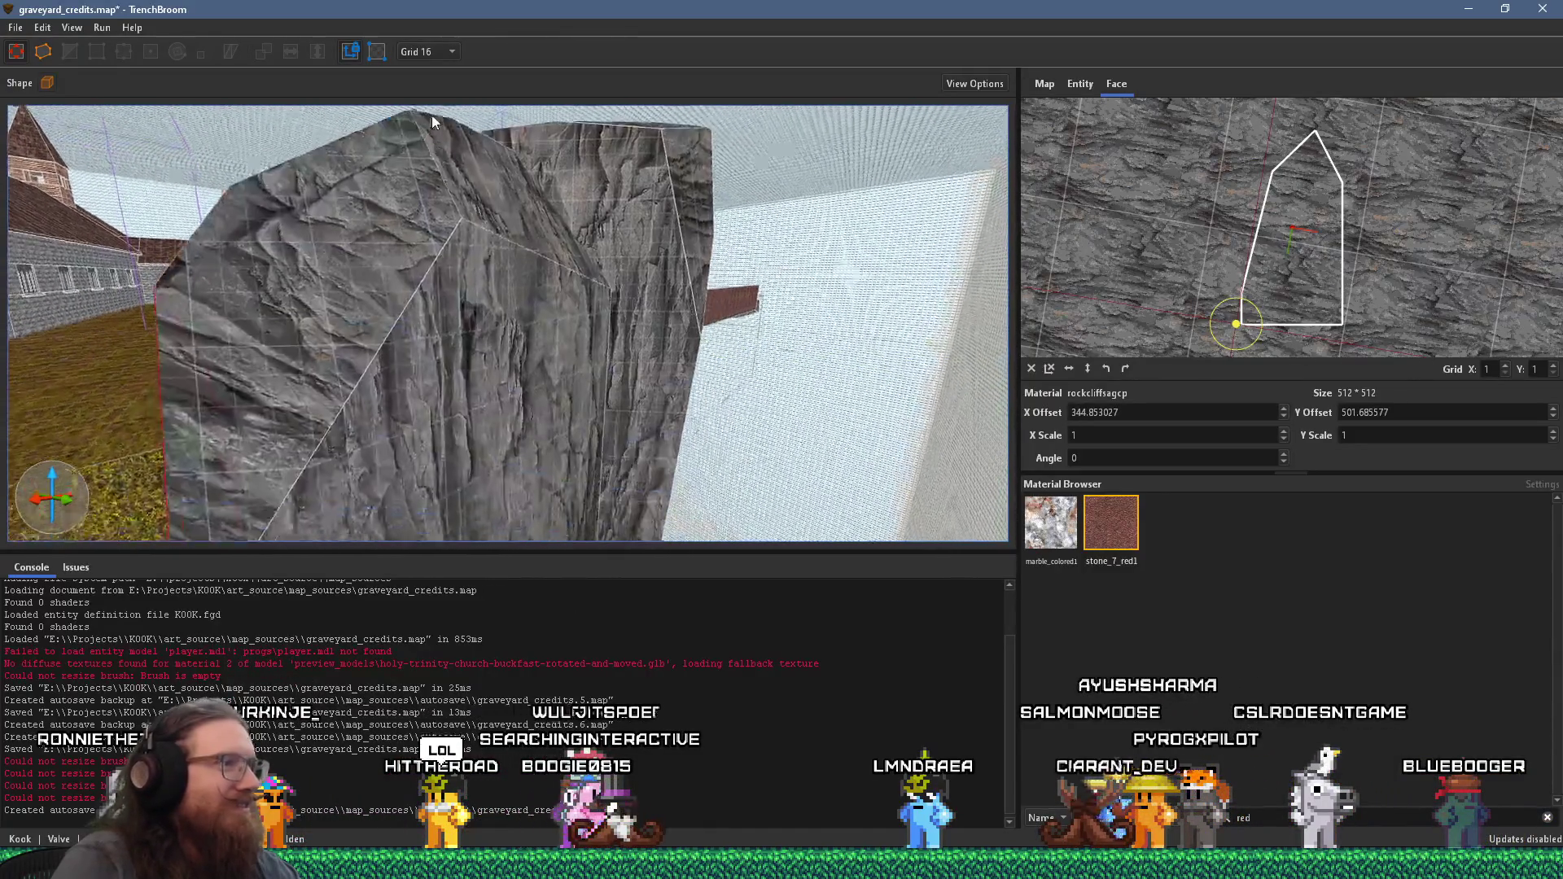
{"action": "key", "text": "a"}
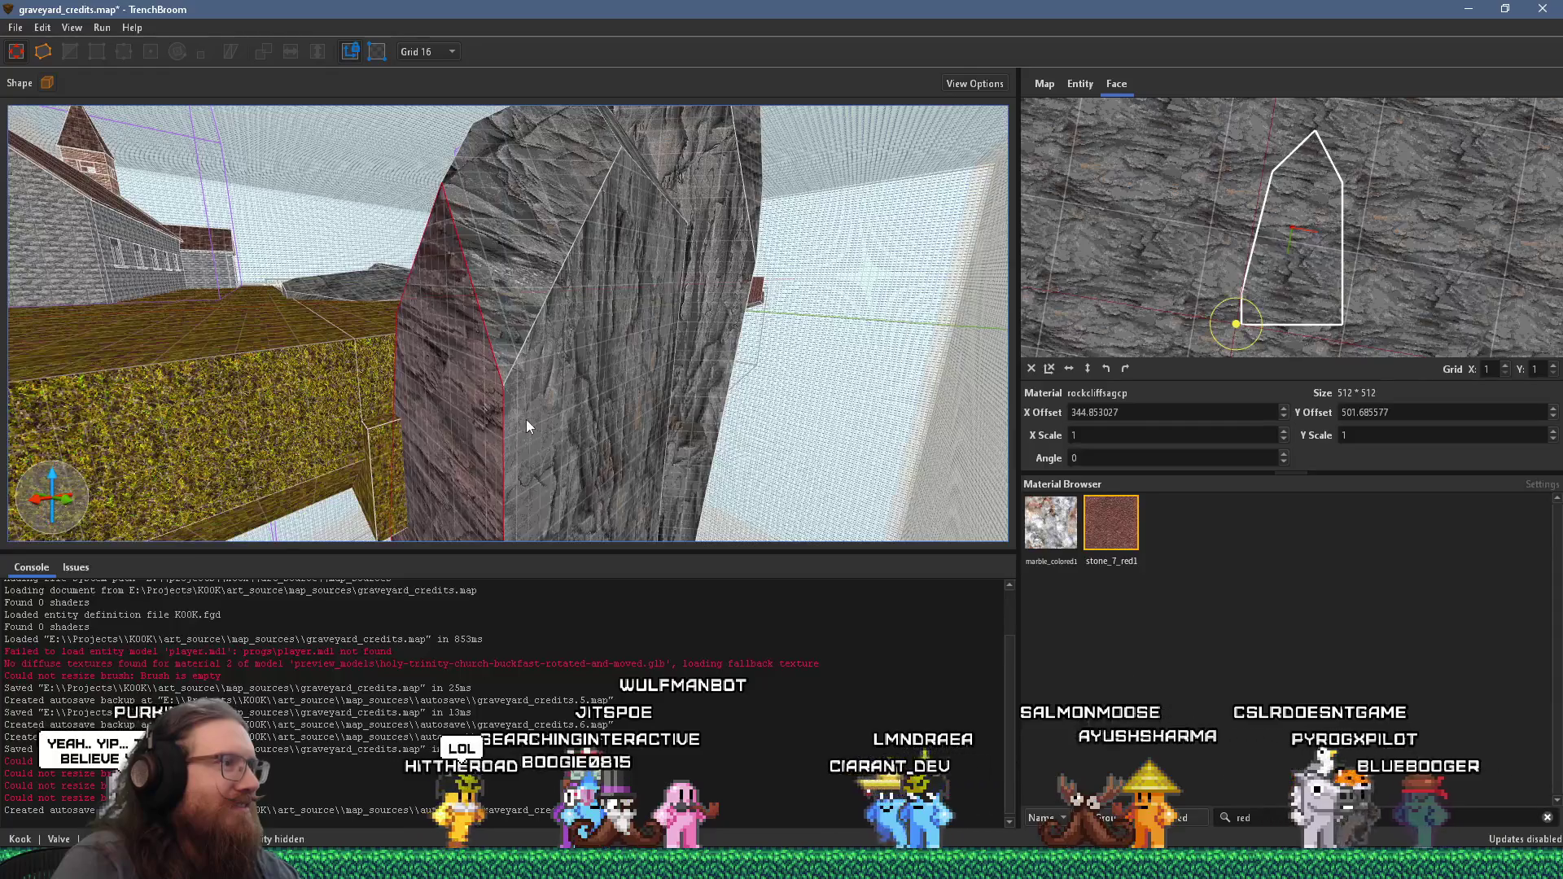
{"action": "scroll", "coordinate": [614, 313], "scroll_direction": "down", "scroll_amount": 5}
{"action": "scroll", "coordinate": [579, 451], "scroll_direction": "up", "scroll_amount": 5}
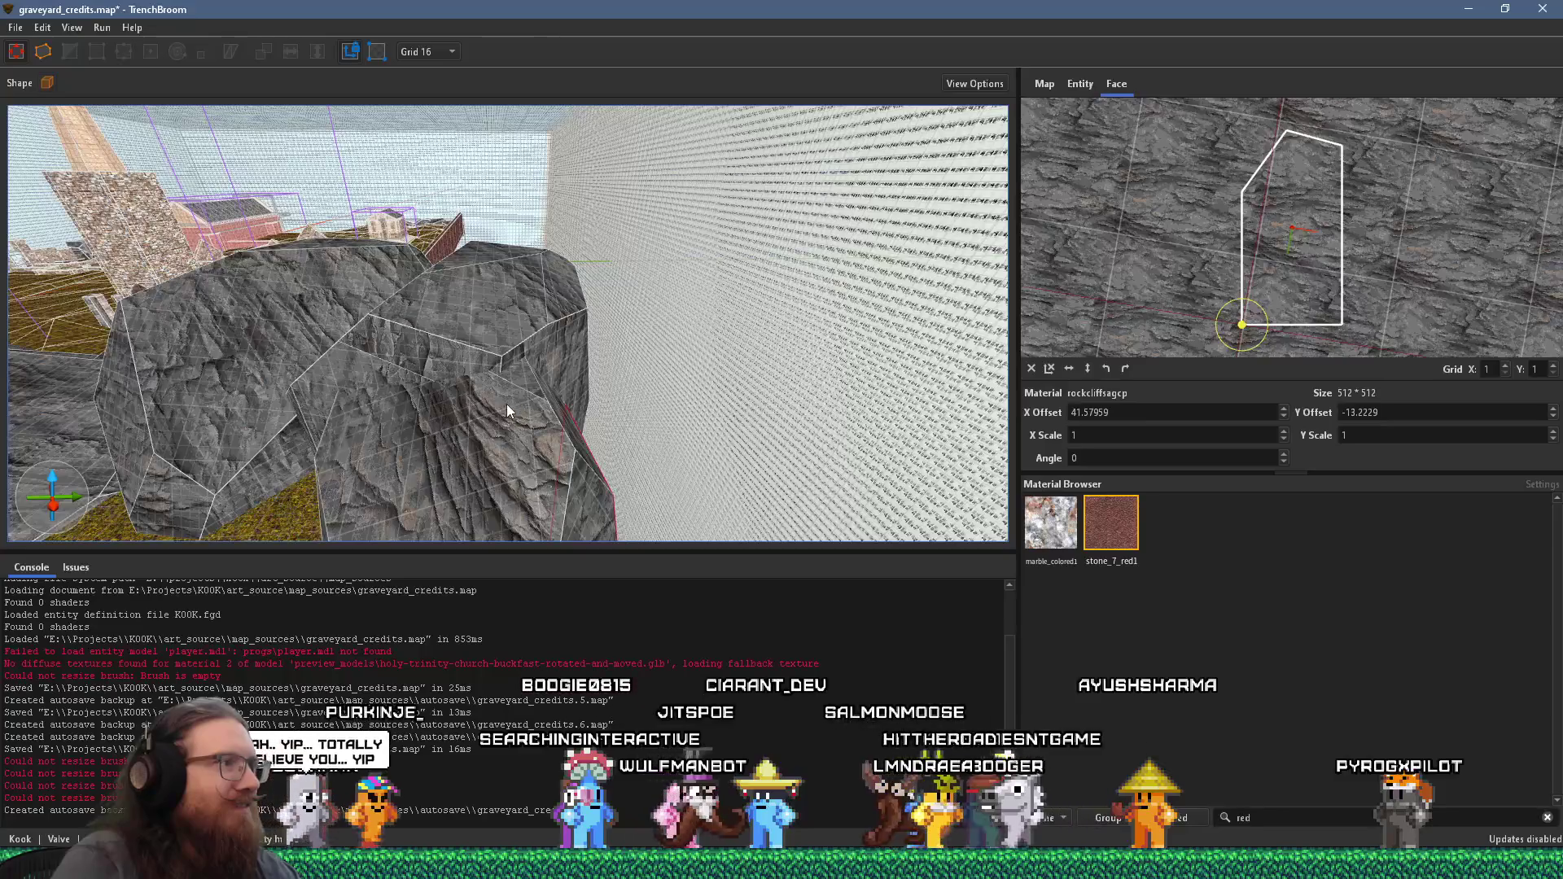
- On the left rock brush, rotate a triangular face's texture 90°, then reset its alignment
{"action": "left_click", "coordinate": [520, 392]}
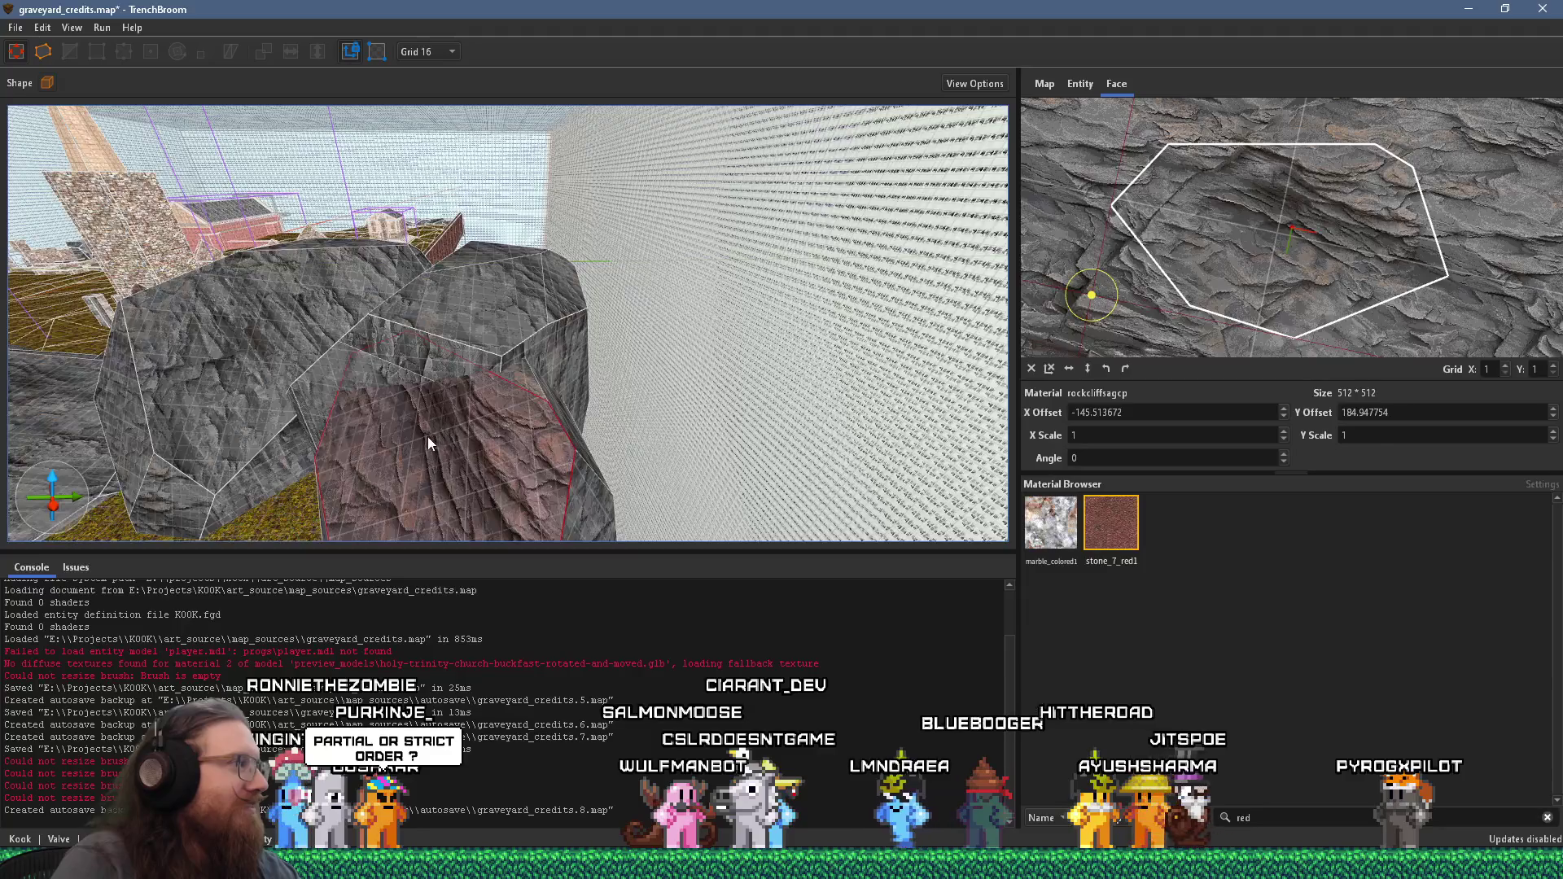
{"action": "scroll", "coordinate": [429, 436], "scroll_direction": "up", "scroll_amount": 5}
{"action": "scroll", "coordinate": [529, 407], "scroll_direction": "up", "scroll_amount": 5}
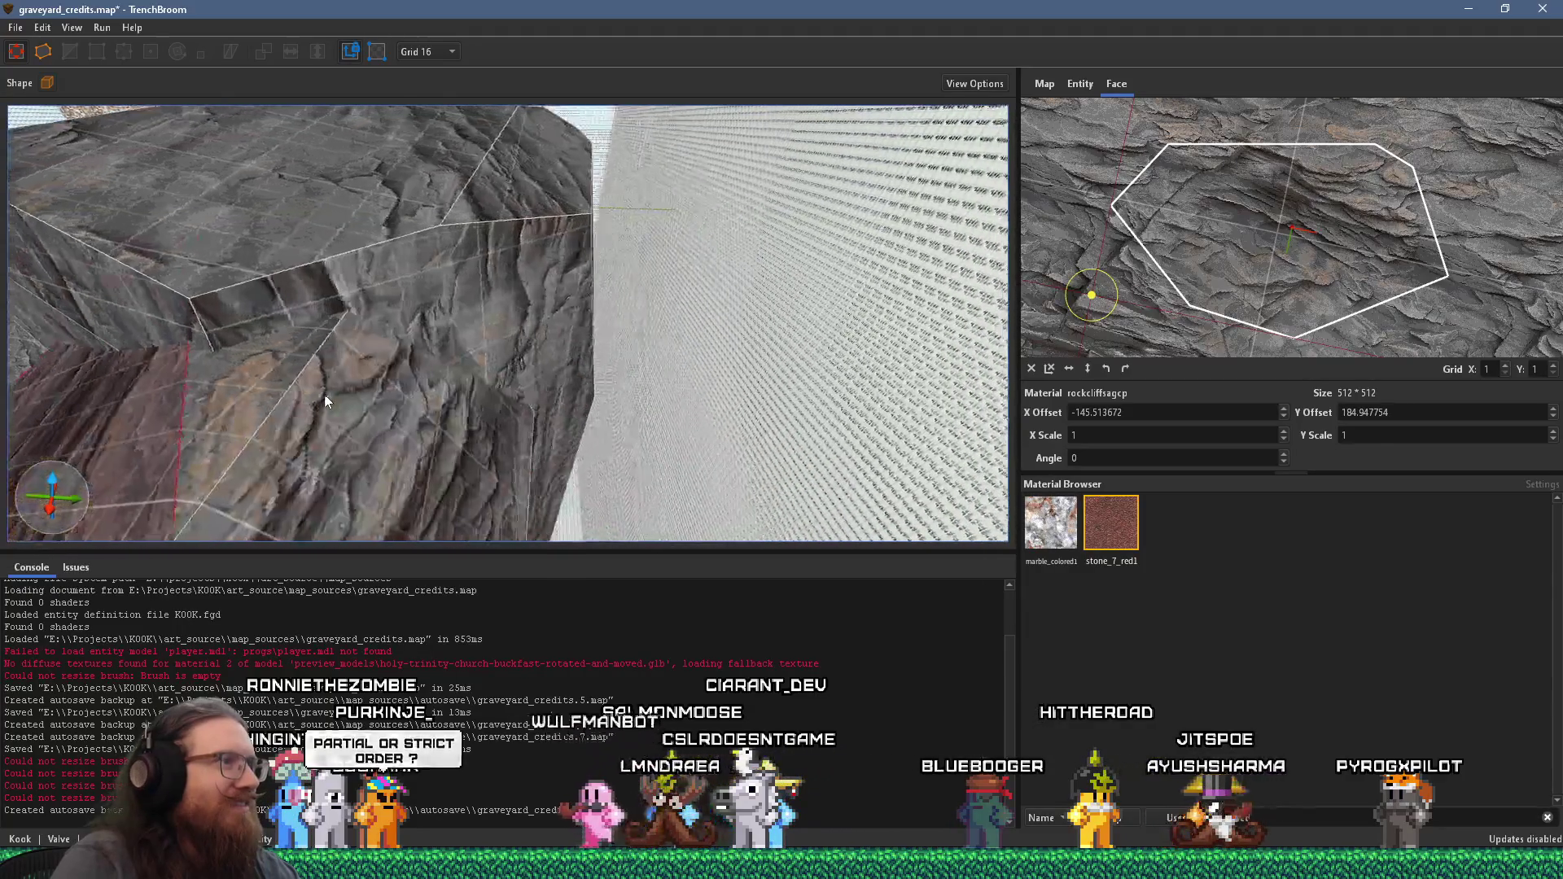
{"action": "left_click", "coordinate": [553, 370]}
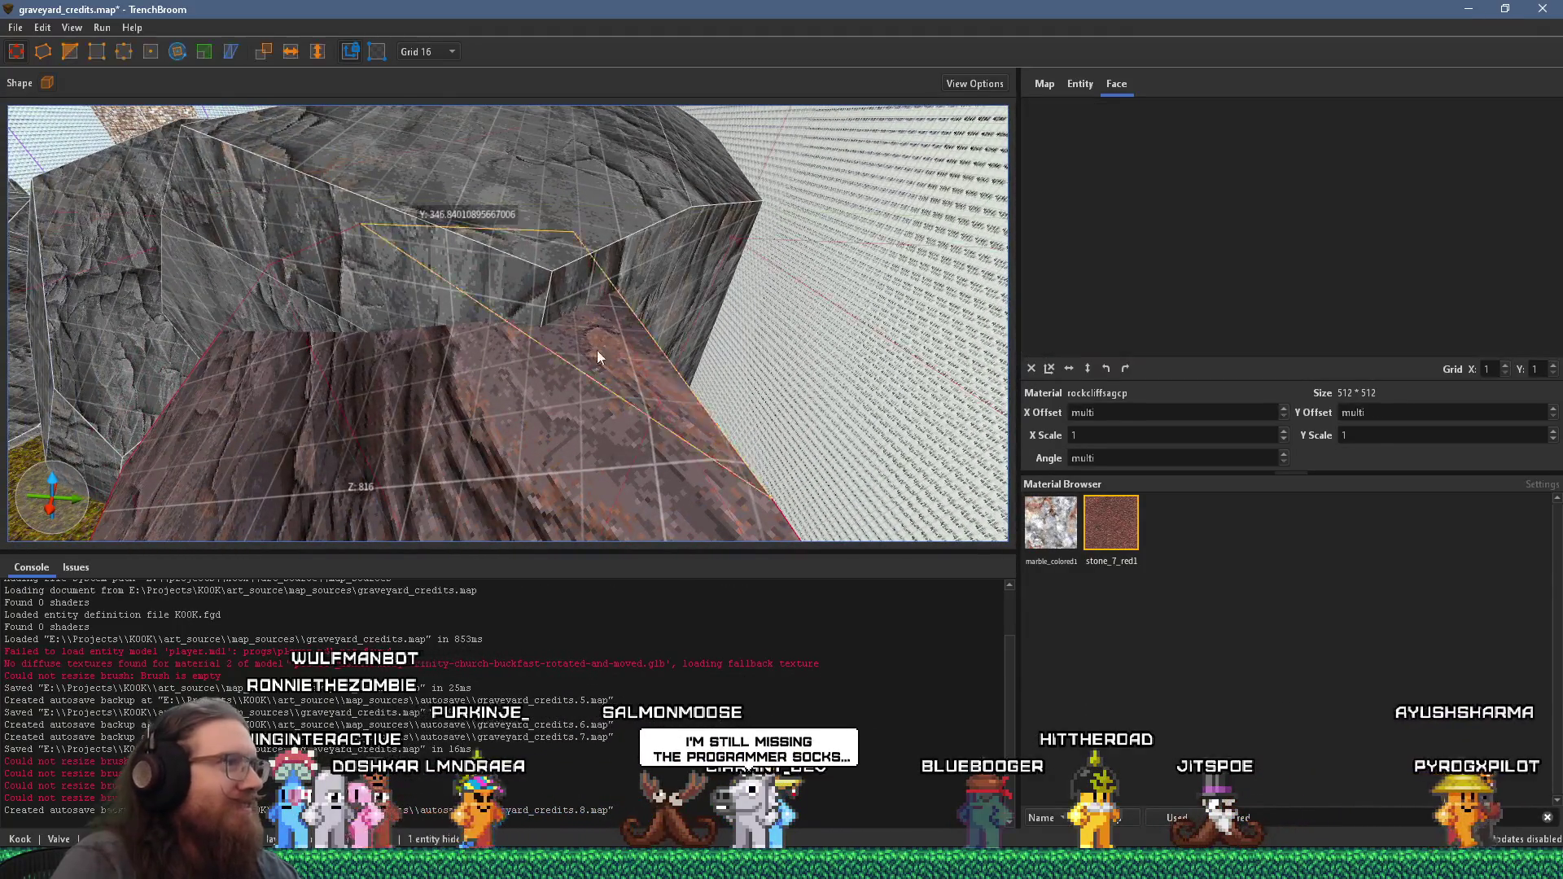
{"action": "scroll", "coordinate": [694, 358], "scroll_direction": "down", "scroll_amount": 5}
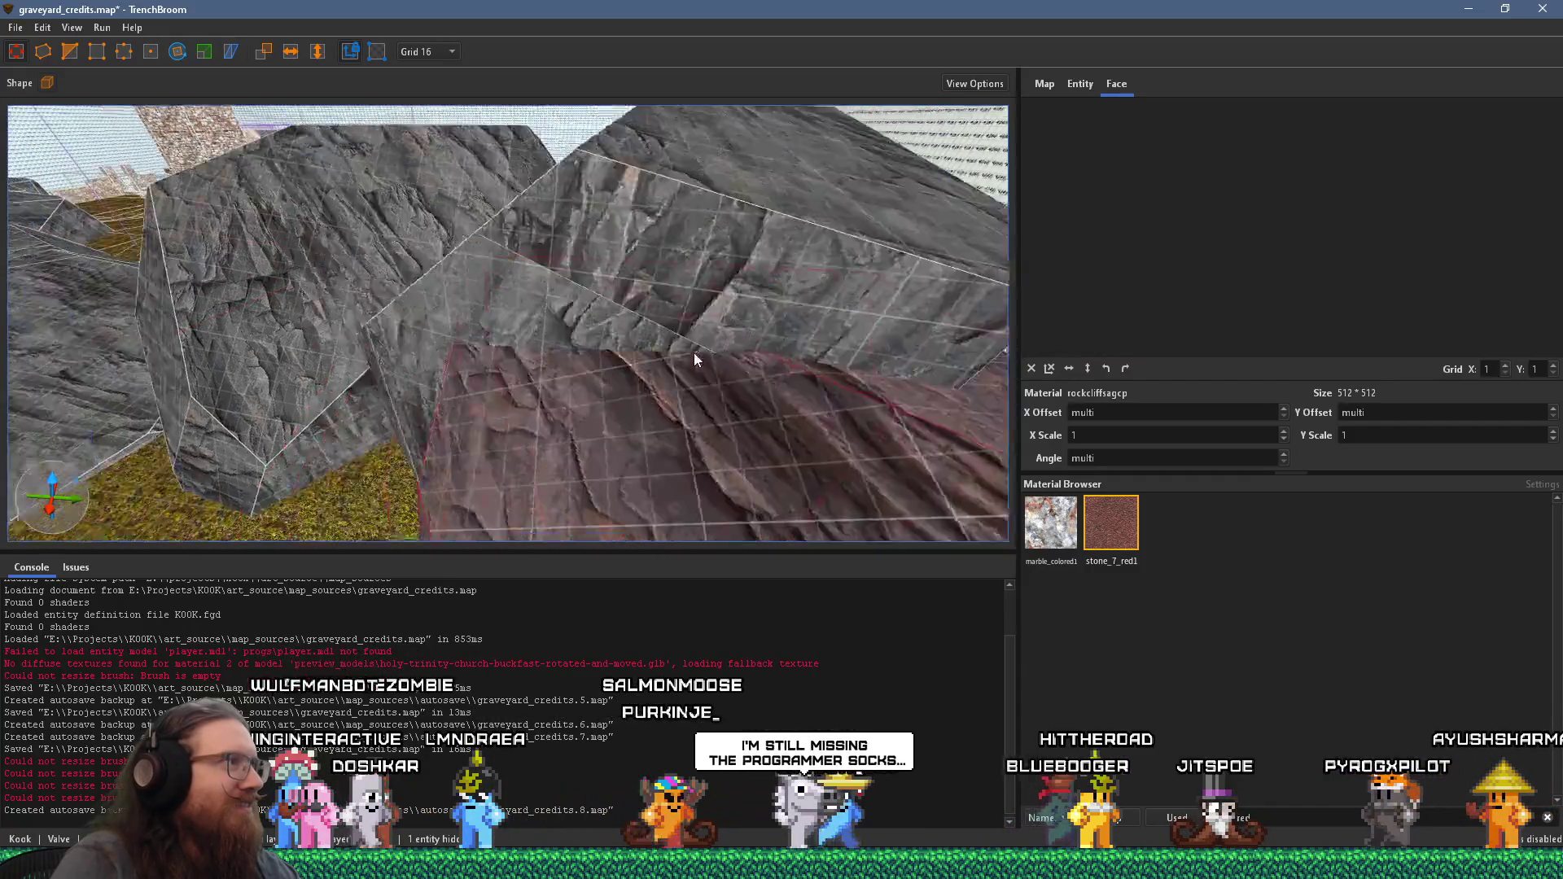
{"action": "scroll", "coordinate": [694, 353], "scroll_direction": "up", "scroll_amount": 6}
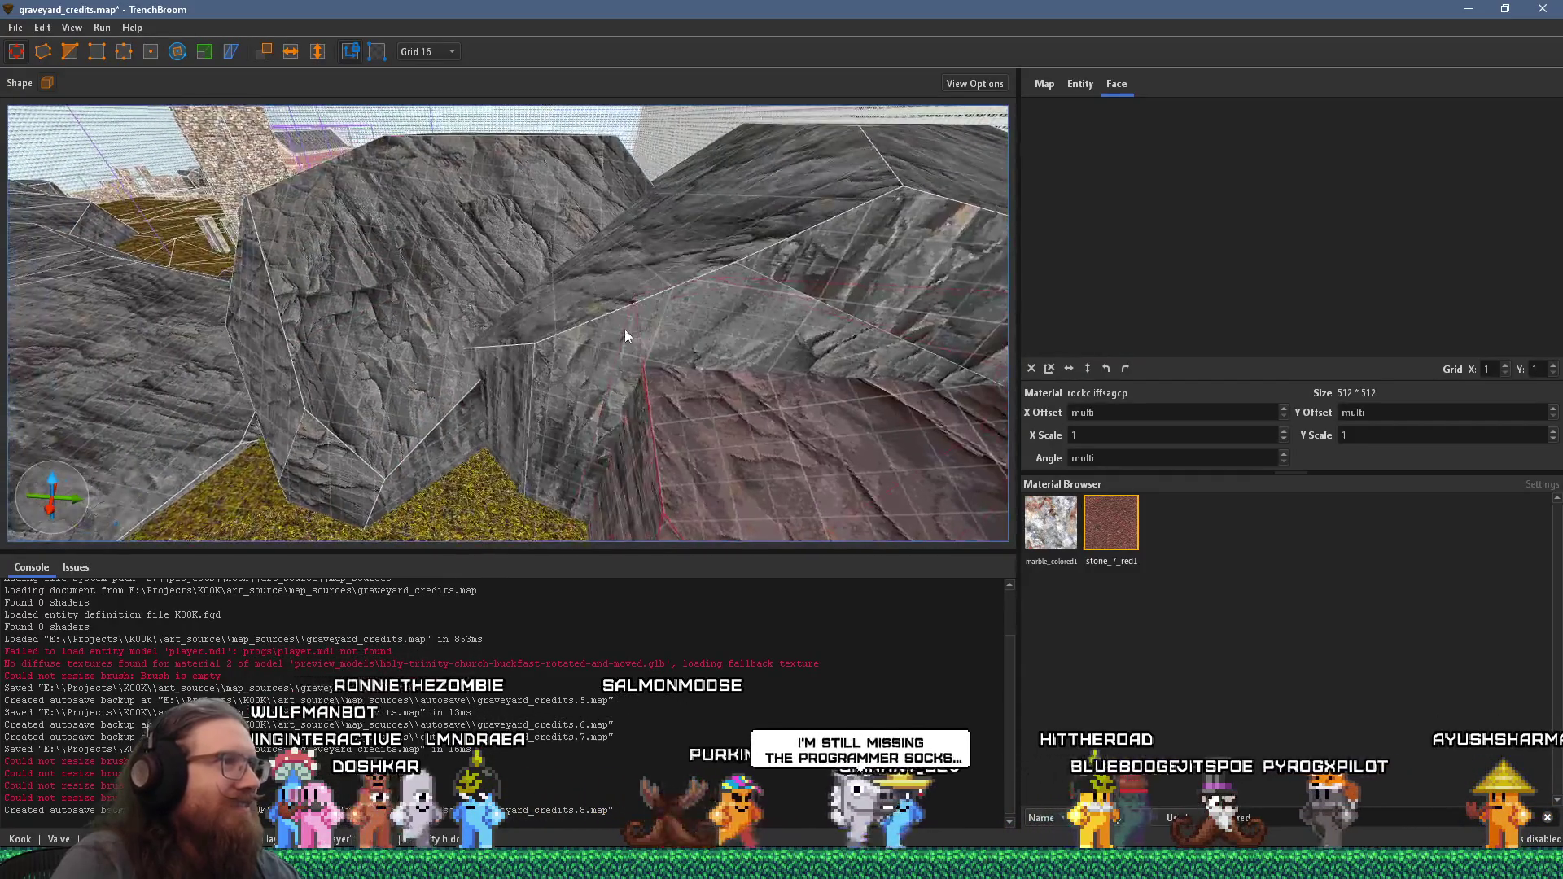
{"action": "left_click", "coordinate": [487, 414]}
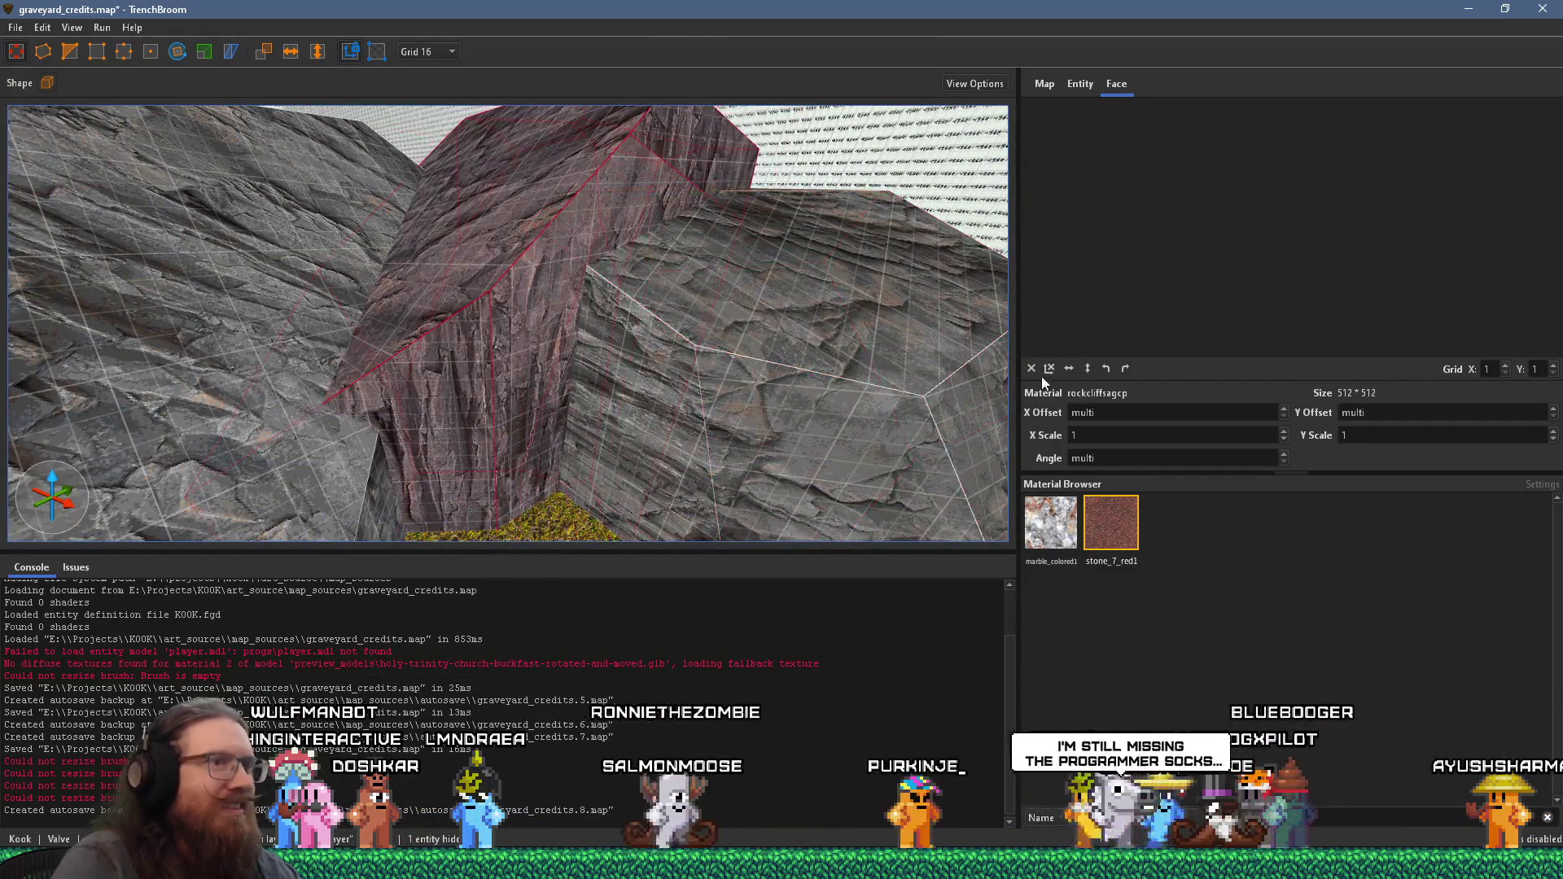
{"action": "left_click", "coordinate": [464, 459], "text": "shift"}
{"action": "left_click", "coordinate": [1124, 368]}
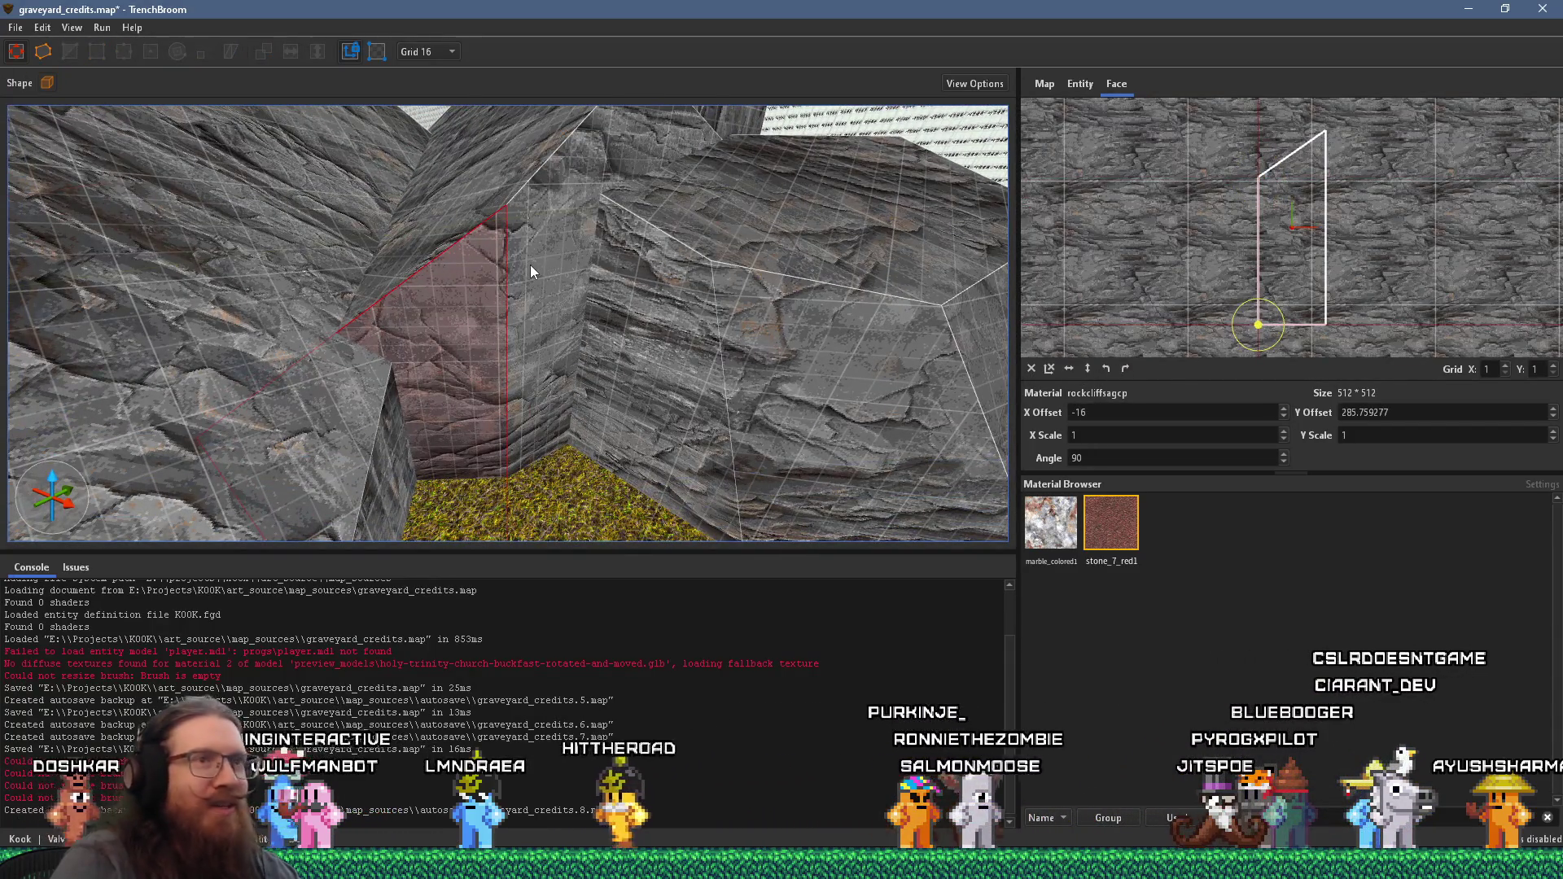
{"action": "left_click", "coordinate": [1031, 369]}
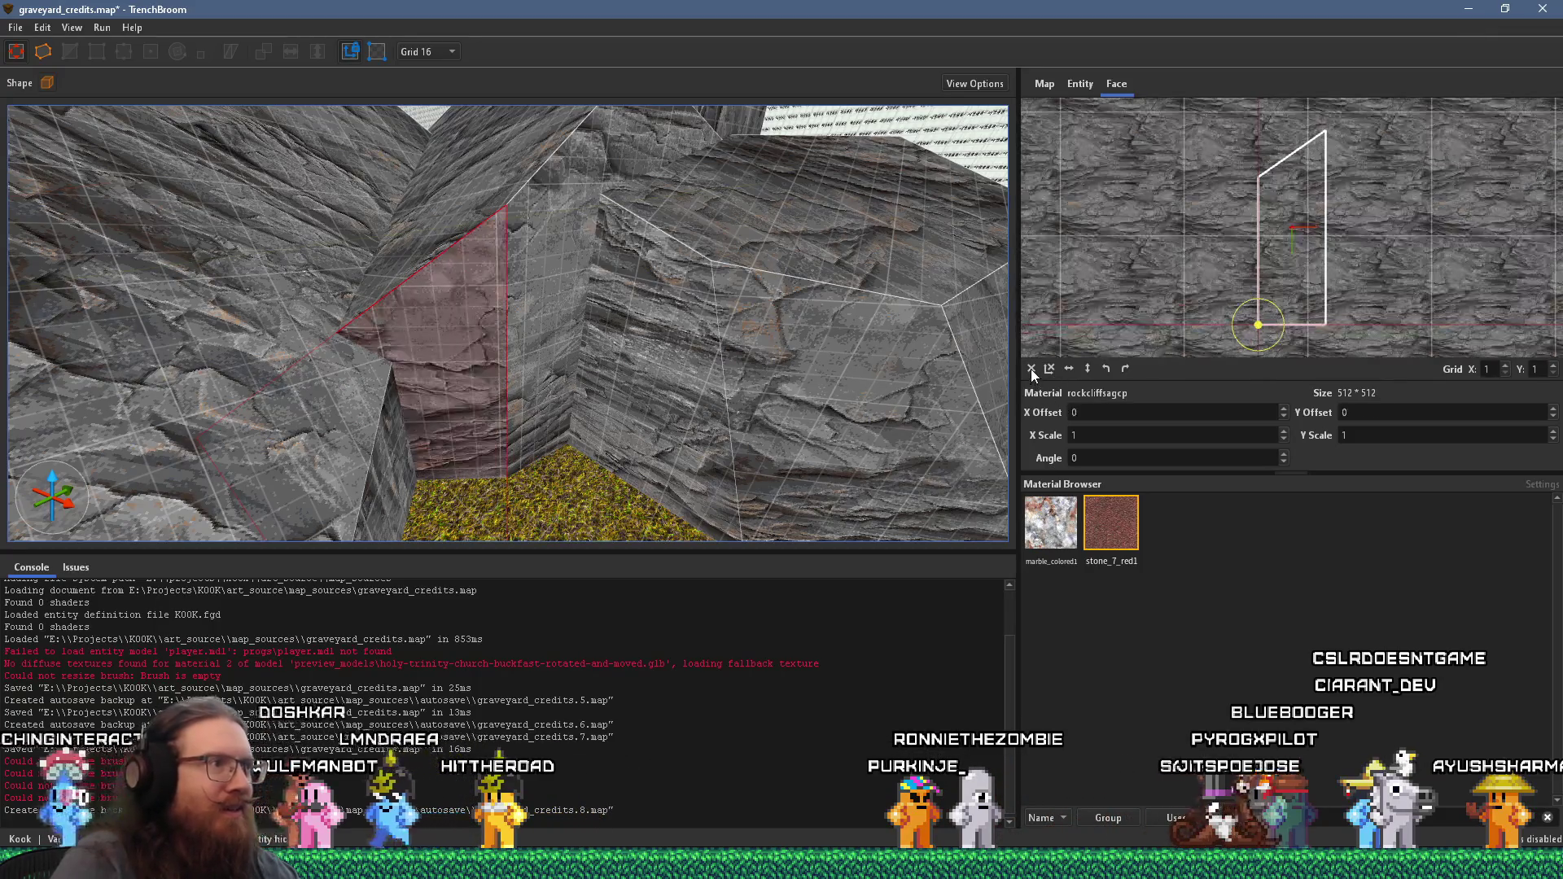
- Inspect several rock faces, including triangular ones, on the cliffs near the church
{"action": "mouse_move", "coordinate": [533, 303]}
{"action": "left_mouse_down"}
{"action": "mouse_move", "coordinate": [646, 442]}
{"action": "mouse_move", "coordinate": [641, 375]}
{"action": "mouse_move", "coordinate": [296, 373]}
{"action": "left_mouse_up"}
{"action": "left_click", "coordinate": [296, 373], "text": "shift"}
{"action": "mouse_move", "coordinate": [358, 320]}
{"action": "left_mouse_down"}
{"action": "mouse_move", "coordinate": [209, 376]}
{"action": "mouse_move", "coordinate": [441, 290]}
{"action": "mouse_move", "coordinate": [386, 343]}
{"action": "left_mouse_up"}
{"action": "left_click", "coordinate": [476, 311], "text": "shift"}
{"action": "left_click_drag", "start_coordinate": [475, 311], "coordinate": [417, 359]}
{"action": "left_click", "coordinate": [416, 359], "text": "shift"}
{"action": "mouse_move", "coordinate": [553, 332]}
{"action": "left_mouse_down"}
{"action": "mouse_move", "coordinate": [285, 262]}
{"action": "mouse_move", "coordinate": [546, 326]}
{"action": "mouse_move", "coordinate": [661, 298]}
{"action": "mouse_move", "coordinate": [22, 302]}
{"action": "mouse_move", "coordinate": [506, 345]}
{"action": "mouse_move", "coordinate": [506, 288]}
{"action": "mouse_move", "coordinate": [511, 534]}
{"action": "mouse_move", "coordinate": [505, 334]}
{"action": "mouse_move", "coordinate": [763, 503]}
{"action": "left_mouse_up"}
{"action": "left_click", "coordinate": [535, 353], "text": "shift"}
{"action": "left_click", "coordinate": [518, 296], "text": "shift"}
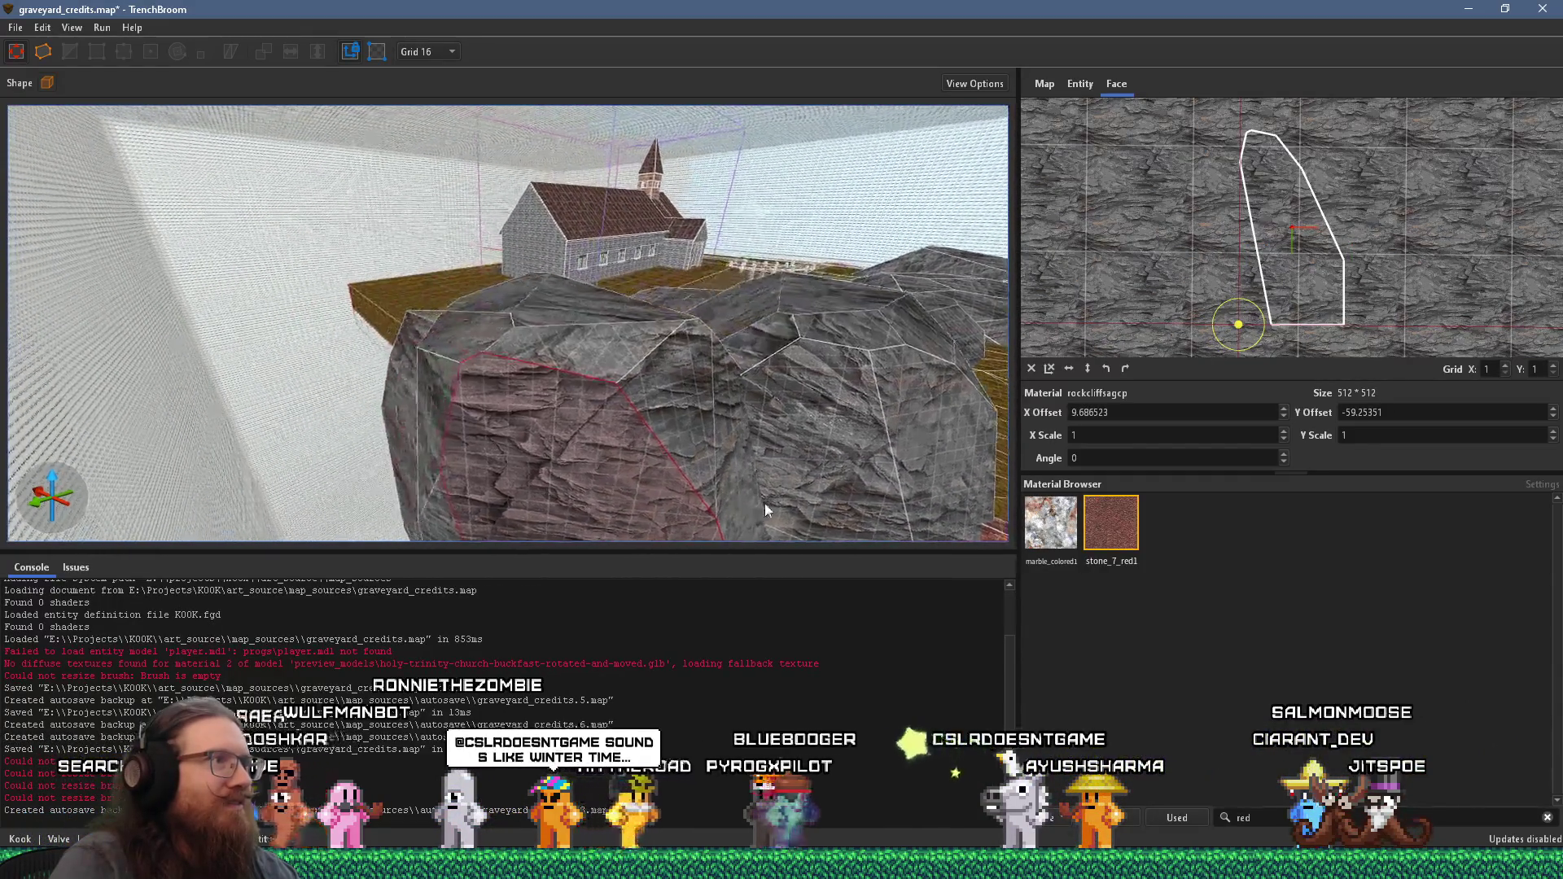
{"action": "left_click_drag", "start_coordinate": [556, 296], "coordinate": [751, 418]}
{"action": "left_click", "coordinate": [721, 410], "text": "shift"}
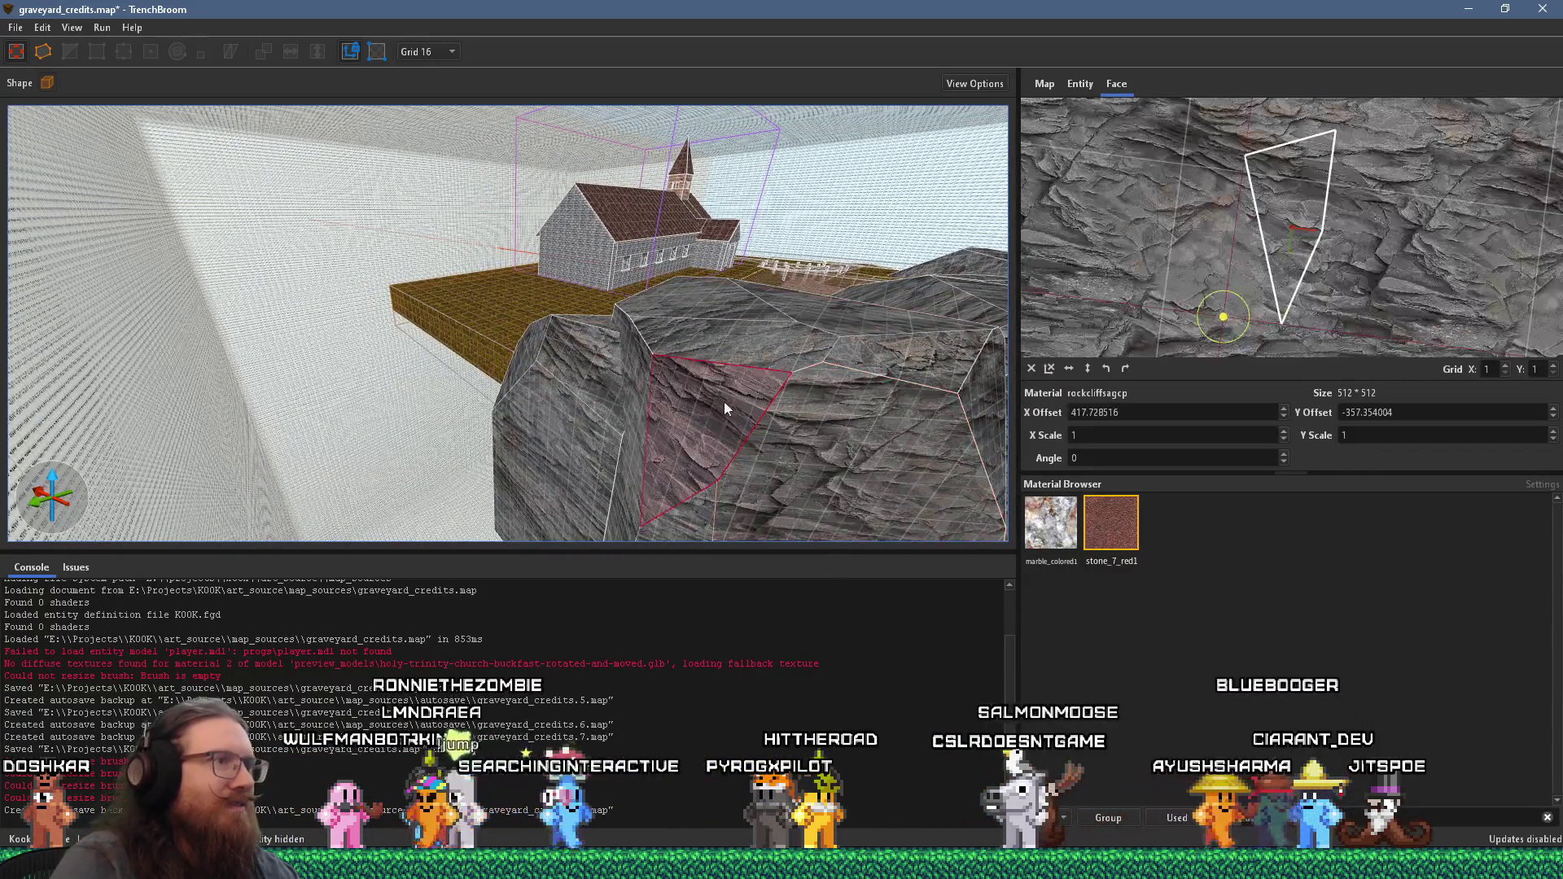
- Select the vertical, between-walls and five-sided rock faces near the cliff top
{"action": "mouse_move", "coordinate": [683, 306]}
{"action": "left_mouse_down"}
{"action": "mouse_move", "coordinate": [625, 290]}
{"action": "mouse_move", "coordinate": [479, 368]}
{"action": "left_mouse_up"}
{"action": "left_click", "coordinate": [516, 321], "text": "shift"}
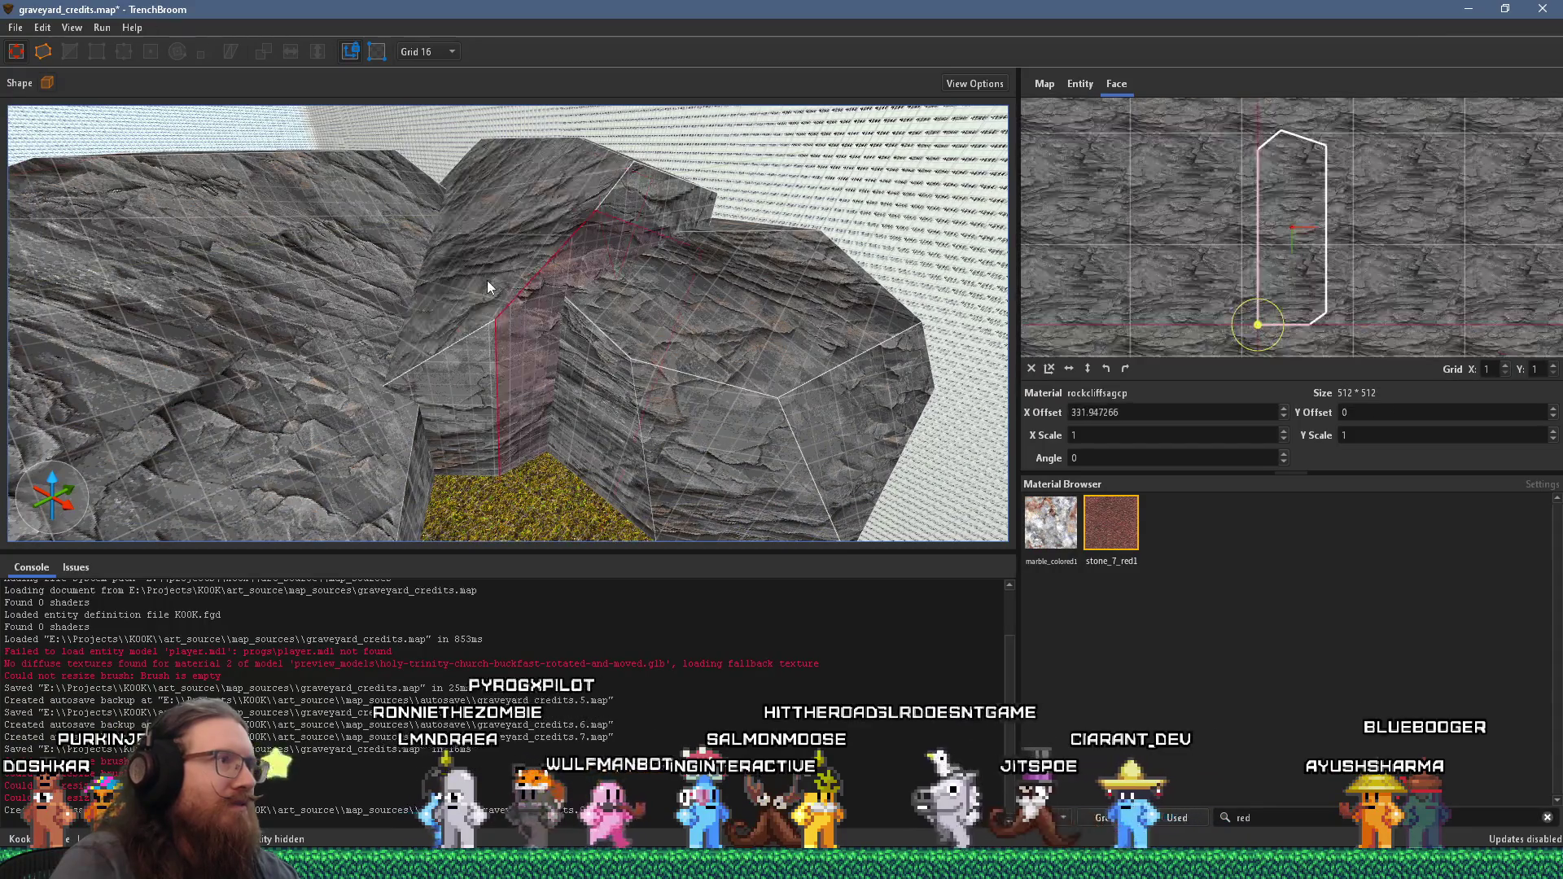
{"action": "mouse_move", "coordinate": [477, 296]}
{"action": "left_mouse_down"}
{"action": "mouse_move", "coordinate": [536, 419]}
{"action": "mouse_move", "coordinate": [363, 394]}
{"action": "mouse_move", "coordinate": [583, 342]}
{"action": "mouse_move", "coordinate": [505, 408]}
{"action": "mouse_move", "coordinate": [521, 374]}
{"action": "mouse_move", "coordinate": [513, 320]}
{"action": "mouse_move", "coordinate": [679, 295]}
{"action": "mouse_move", "coordinate": [608, 373]}
{"action": "mouse_move", "coordinate": [667, 367]}
{"action": "mouse_move", "coordinate": [366, 285]}
{"action": "mouse_move", "coordinate": [897, 333]}
{"action": "mouse_move", "coordinate": [580, 345]}
{"action": "left_mouse_up"}
{"action": "left_click", "coordinate": [608, 367], "text": "shift"}
{"action": "mouse_move", "coordinate": [547, 275]}
{"action": "left_mouse_down"}
{"action": "mouse_move", "coordinate": [972, 452]}
{"action": "mouse_move", "coordinate": [708, 330]}
{"action": "mouse_move", "coordinate": [575, 296]}
{"action": "mouse_move", "coordinate": [863, 269]}
{"action": "mouse_move", "coordinate": [490, 316]}
{"action": "left_mouse_up"}
{"action": "left_click", "coordinate": [720, 341]}
- Copy a rock face's texture alignment onto the upper-left and large neighbouring faces
{"action": "left_click", "coordinate": [503, 302]}
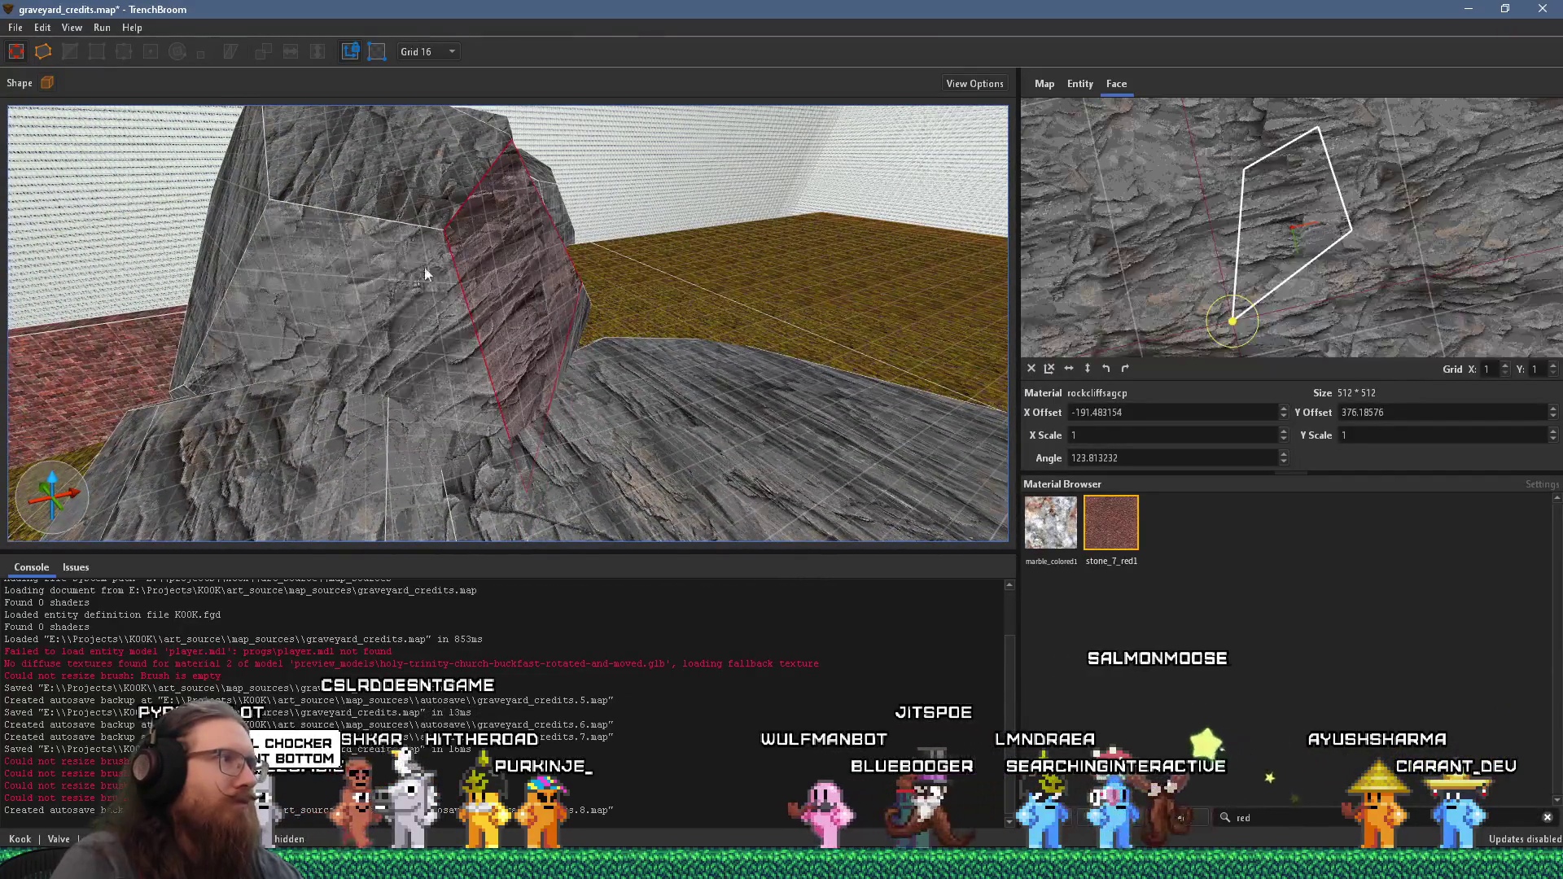
{"action": "left_click_drag", "start_coordinate": [419, 272], "coordinate": [568, 372]}
{"action": "left_click", "coordinate": [436, 302], "text": "alt"}
{"action": "mouse_move", "coordinate": [350, 343]}
{"action": "left_mouse_down"}
{"action": "mouse_move", "coordinate": [836, 307]}
{"action": "mouse_move", "coordinate": [593, 324]}
{"action": "mouse_move", "coordinate": [556, 300]}
{"action": "left_mouse_up"}
{"action": "left_click", "coordinate": [557, 300], "text": "shift"}
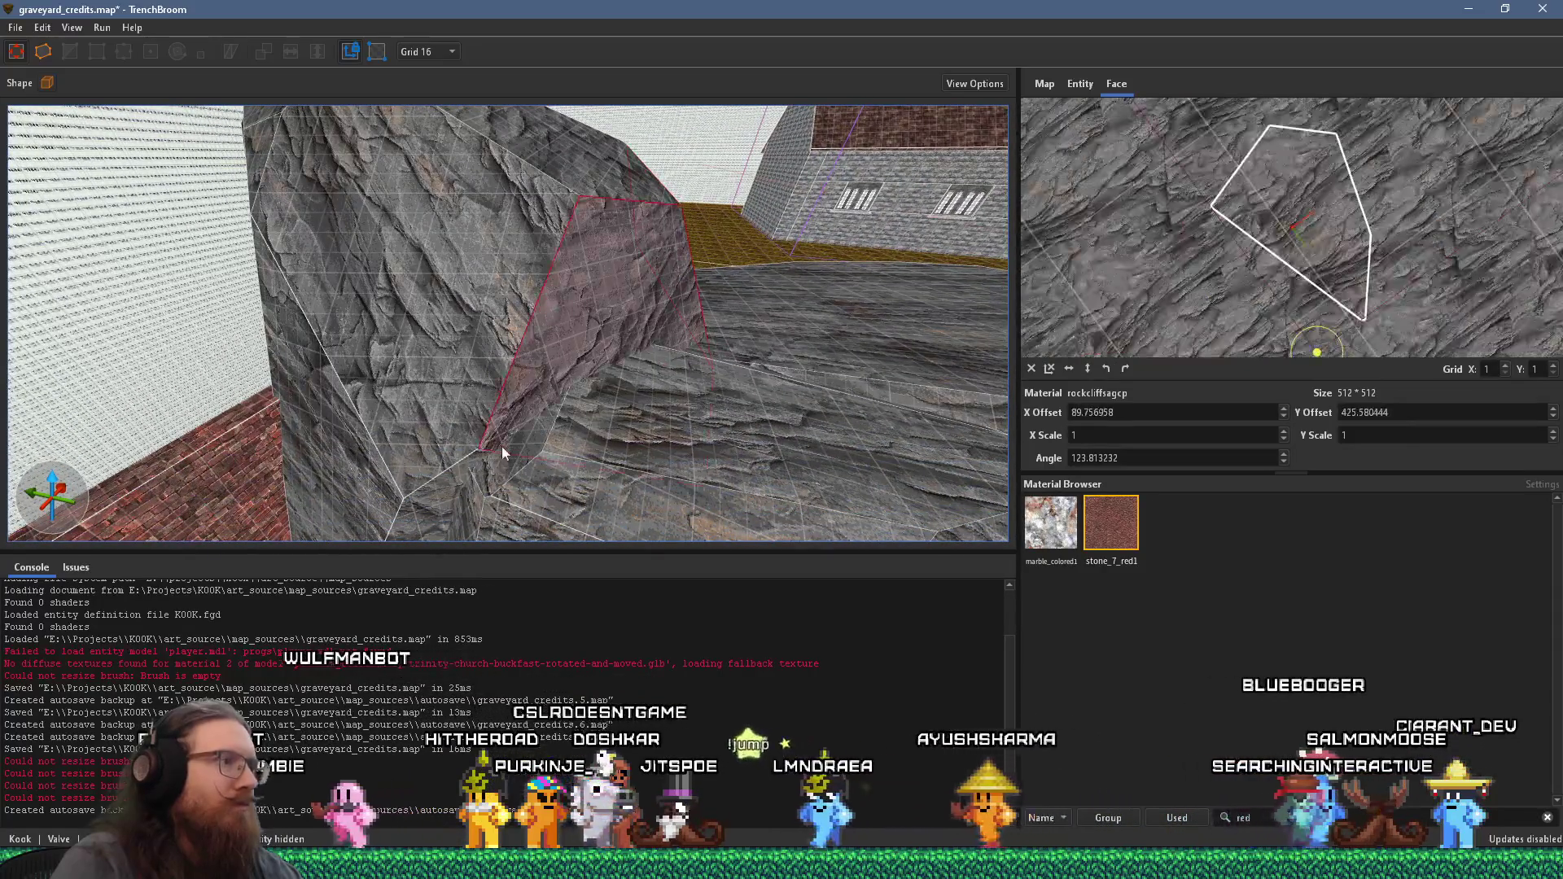
{"action": "left_click", "coordinate": [450, 452], "text": "alt"}
- Check the faces around the rock corner by the brick wall, then clear the selection
{"action": "left_click_drag", "start_coordinate": [451, 473], "coordinate": [680, 275]}
{"action": "left_click", "coordinate": [619, 330], "text": "shift"}
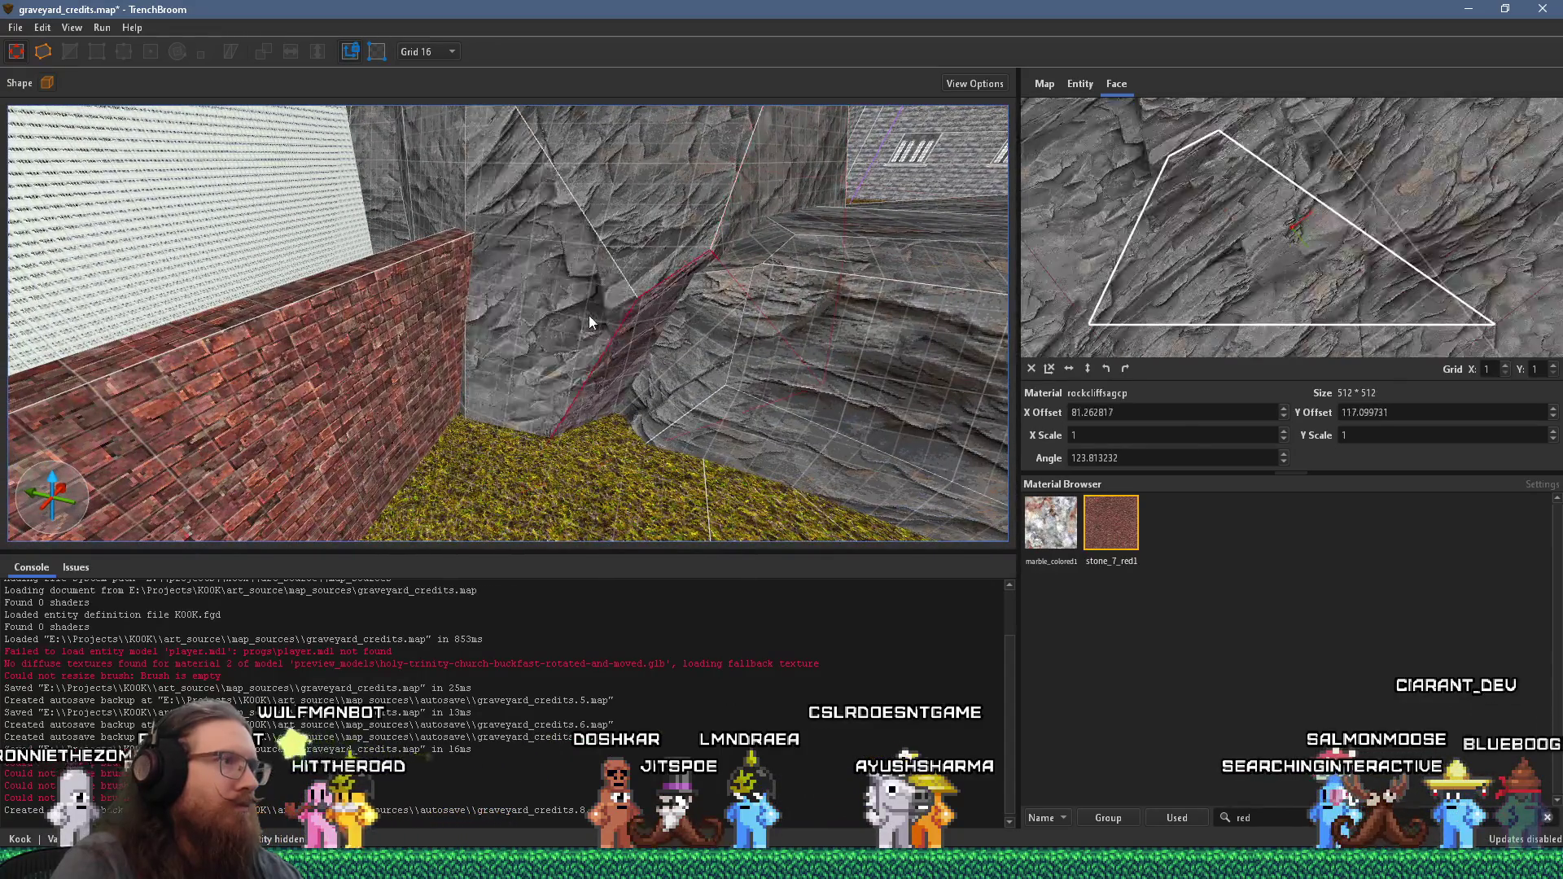
{"action": "mouse_move", "coordinate": [598, 230]}
{"action": "left_mouse_down"}
{"action": "mouse_move", "coordinate": [736, 481]}
{"action": "mouse_move", "coordinate": [678, 384]}
{"action": "left_mouse_up"}
{"action": "mouse_move", "coordinate": [583, 306]}
{"action": "left_mouse_down"}
{"action": "mouse_move", "coordinate": [664, 501]}
{"action": "mouse_move", "coordinate": [713, 309]}
{"action": "left_mouse_up"}
{"action": "left_click", "coordinate": [713, 310], "text": "shift"}
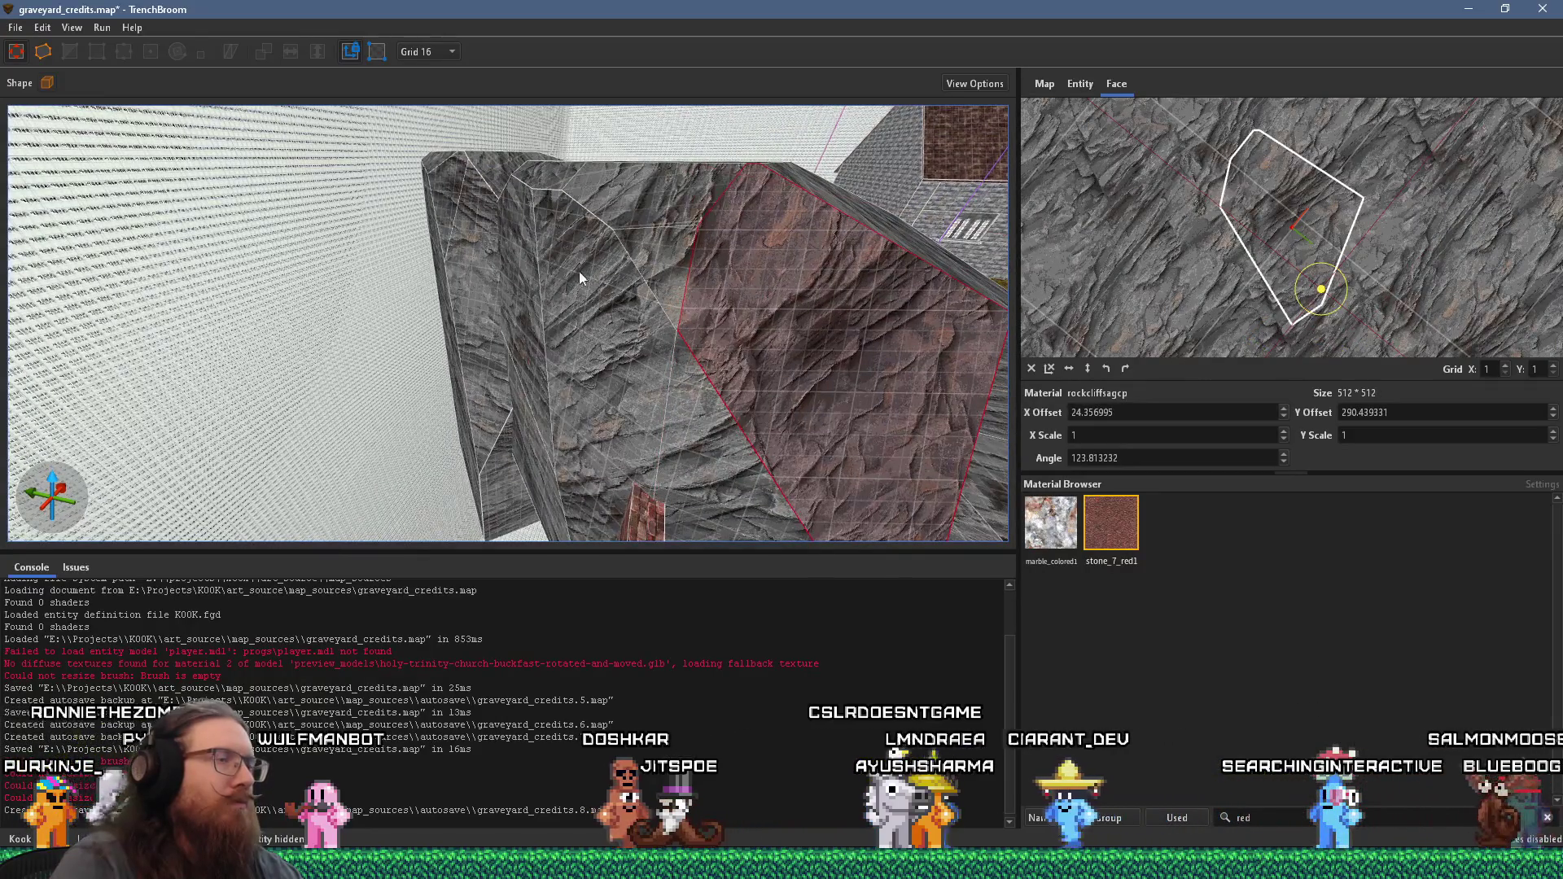
{"action": "left_click_drag", "start_coordinate": [581, 275], "coordinate": [1025, 280]}
{"action": "left_click", "coordinate": [755, 353], "text": "shift"}
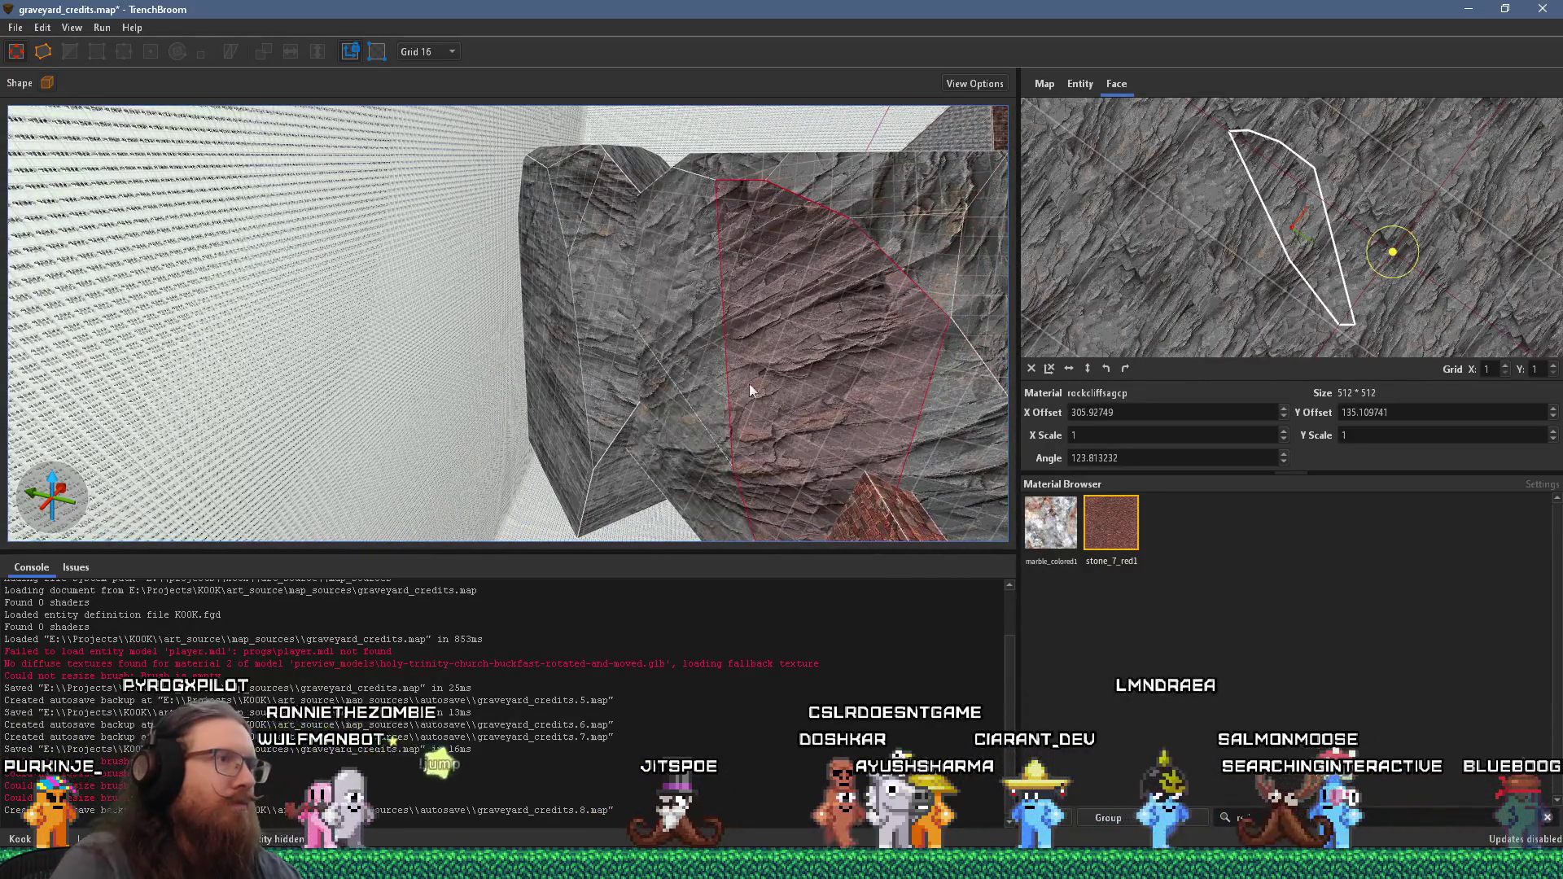
{"action": "left_click_drag", "start_coordinate": [744, 395], "coordinate": [666, 496]}
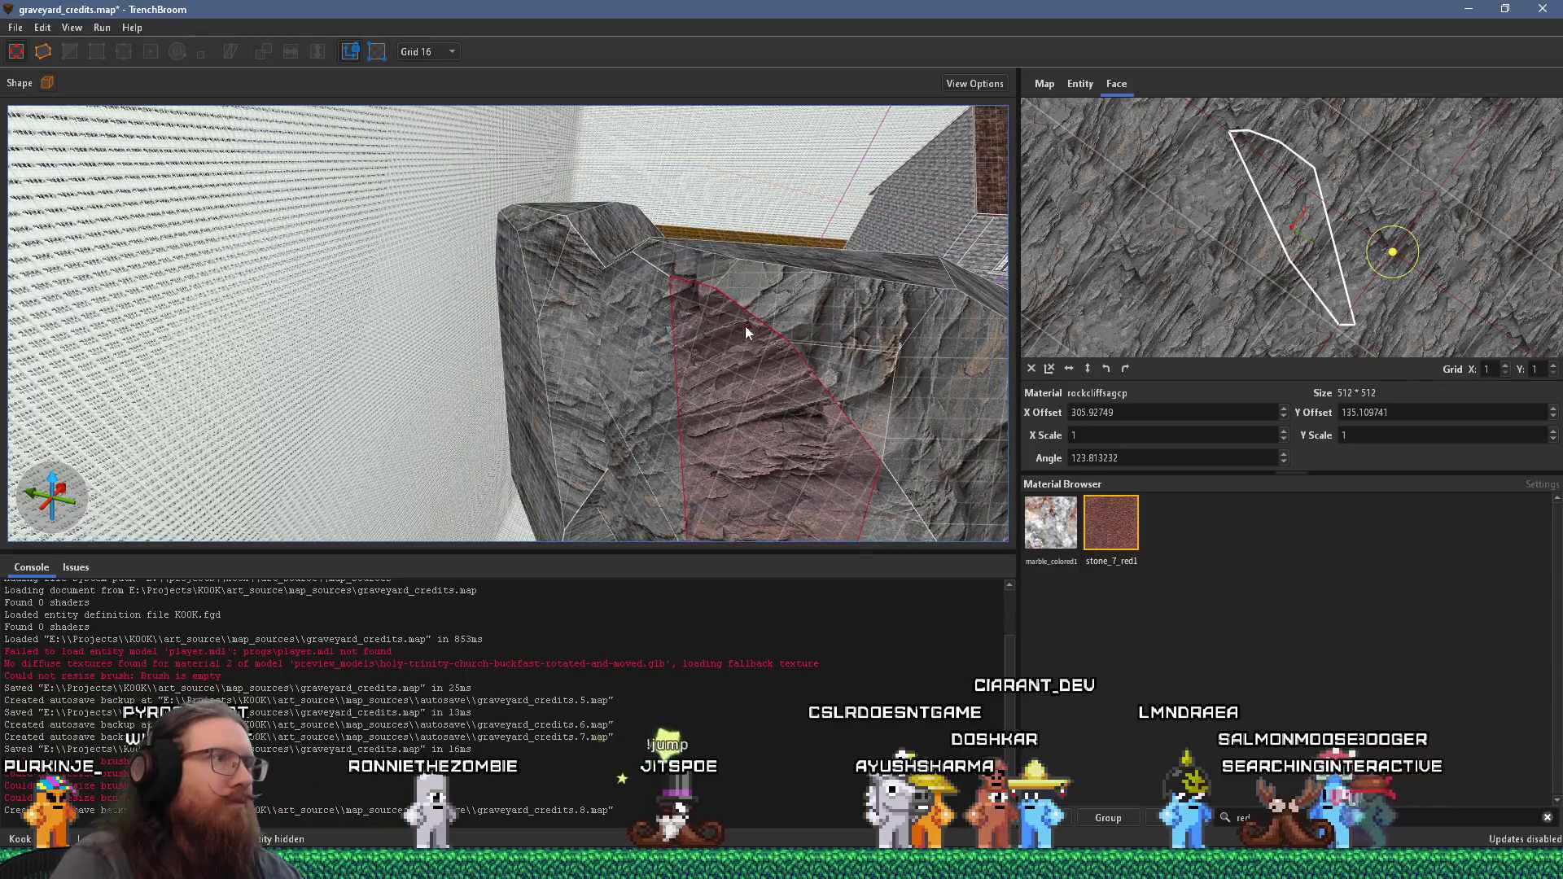
{"action": "left_click_drag", "start_coordinate": [755, 324], "coordinate": [283, 355]}
{"action": "left_click", "coordinate": [626, 395], "text": "shift"}
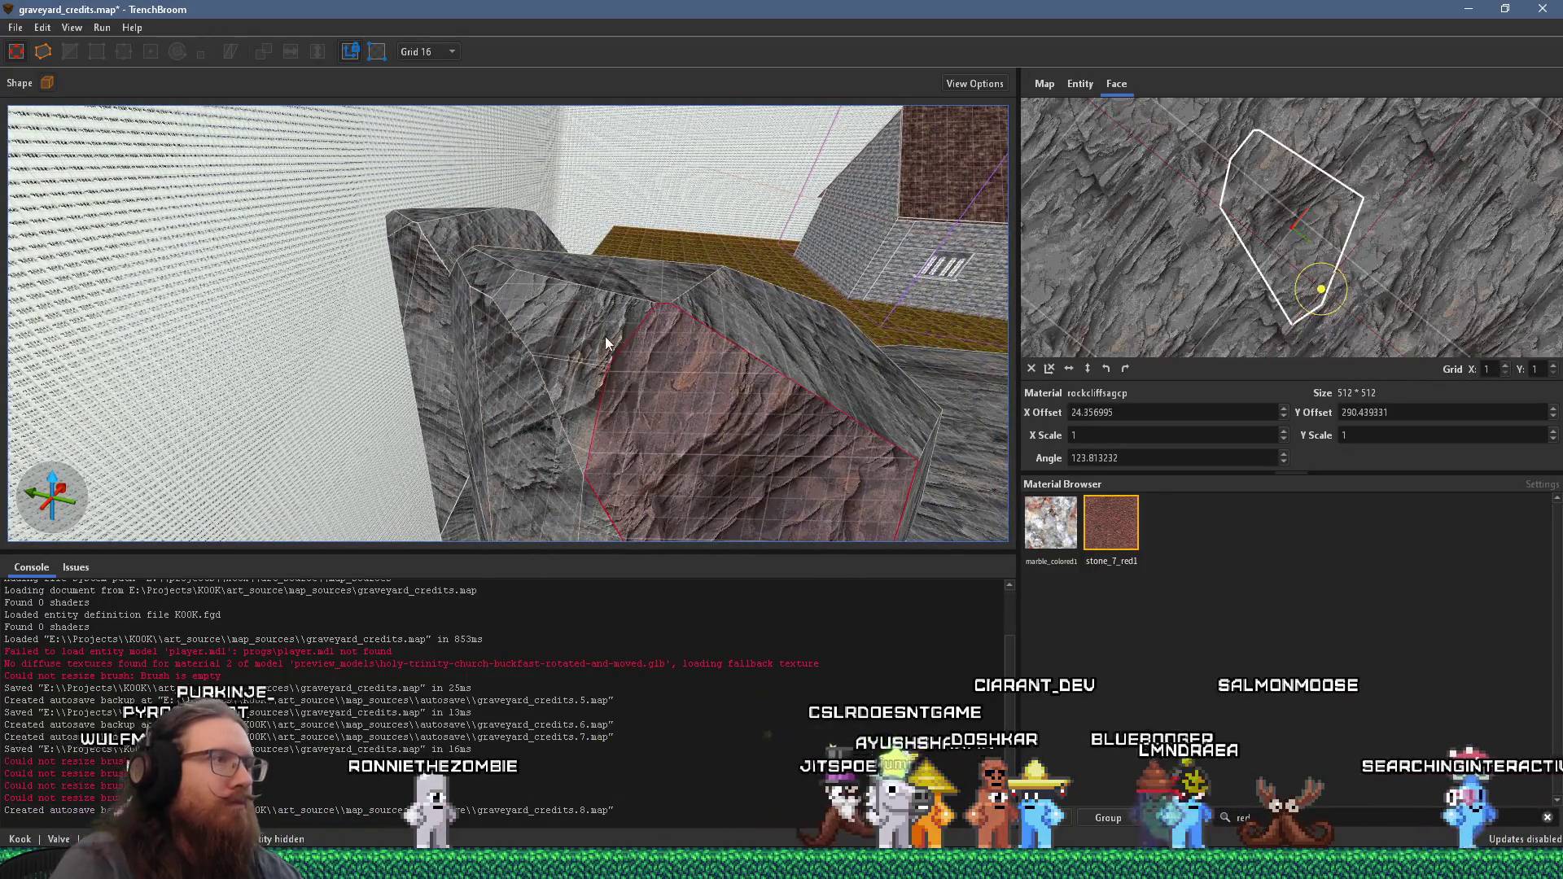
{"action": "key", "text": "Escape"}
{"action": "mouse_move", "coordinate": [588, 386]}
{"action": "left_mouse_down"}
{"action": "mouse_move", "coordinate": [561, 423]}
{"action": "mouse_move", "coordinate": [321, 177]}
{"action": "mouse_move", "coordinate": [516, 385]}
{"action": "mouse_move", "coordinate": [507, 287]}
{"action": "mouse_move", "coordinate": [506, 349]}
{"action": "mouse_move", "coordinate": [343, 247]}
{"action": "mouse_move", "coordinate": [870, 350]}
{"action": "mouse_move", "coordinate": [466, 349]}
{"action": "mouse_move", "coordinate": [472, 315]}
{"action": "mouse_move", "coordinate": [689, 349]}
{"action": "left_mouse_up"}
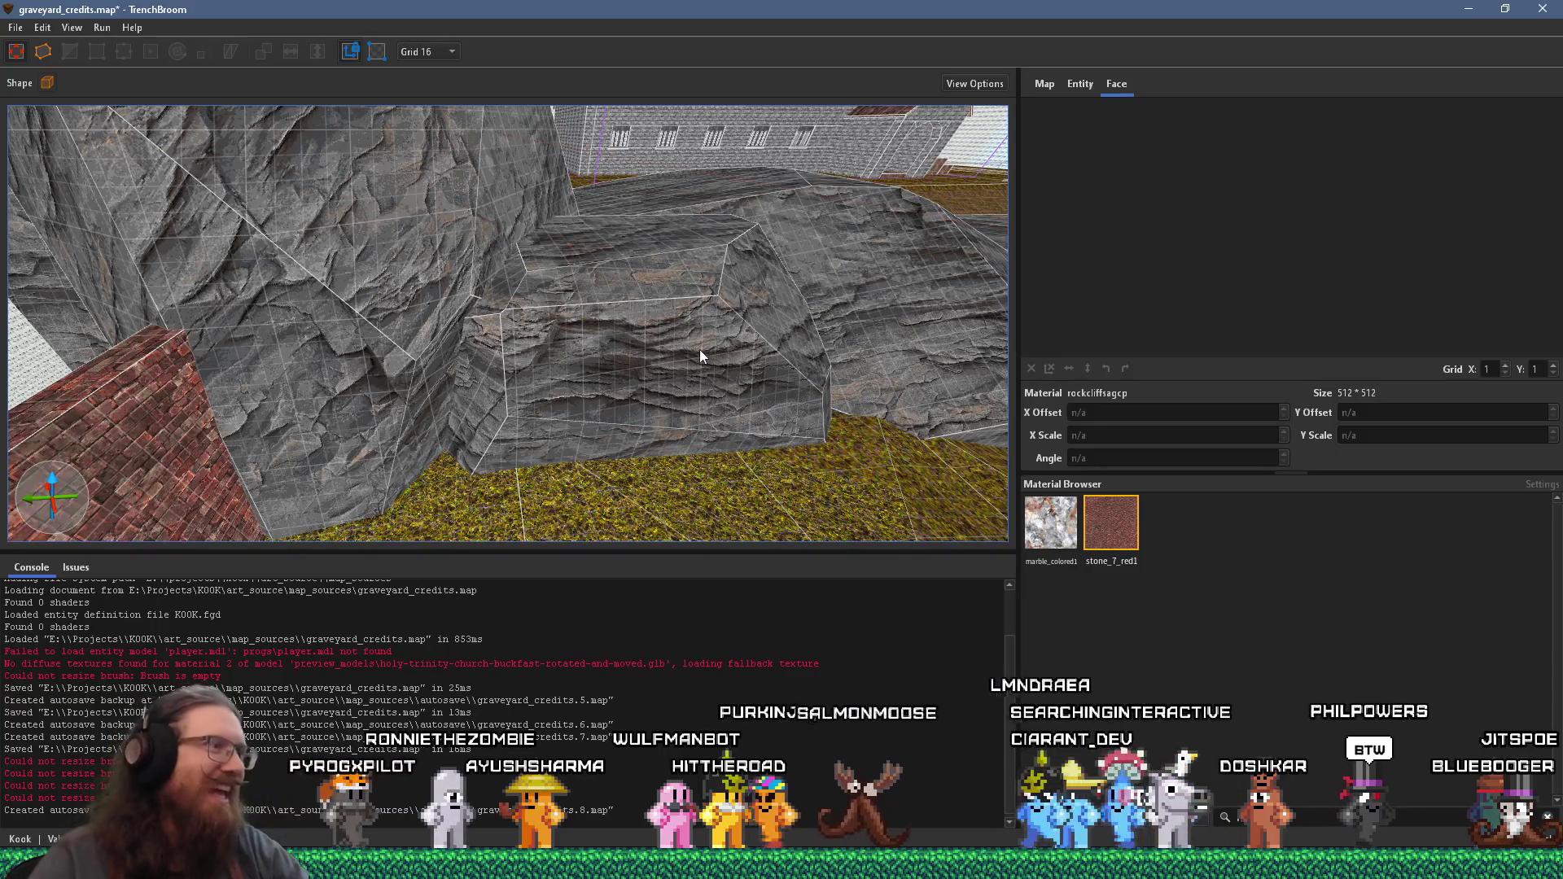
{"action": "left_click_drag", "start_coordinate": [806, 381], "coordinate": [198, 315]}
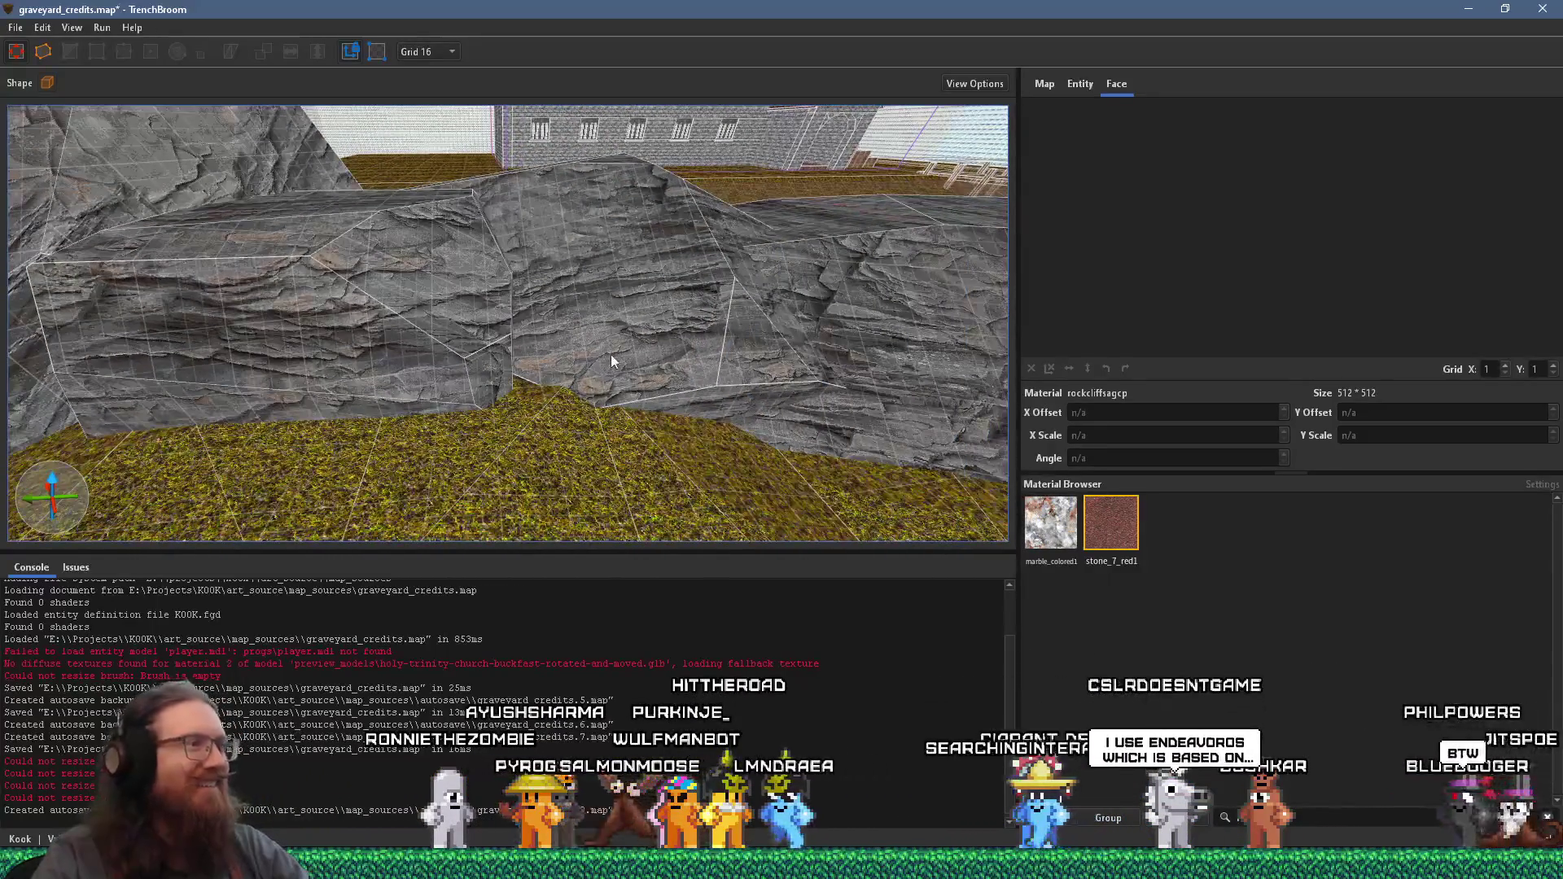
{"action": "scroll", "coordinate": [355, 253], "scroll_direction": "up", "scroll_amount": 6}
{"action": "left_click", "coordinate": [513, 305]}
{"action": "key", "text": "d"}
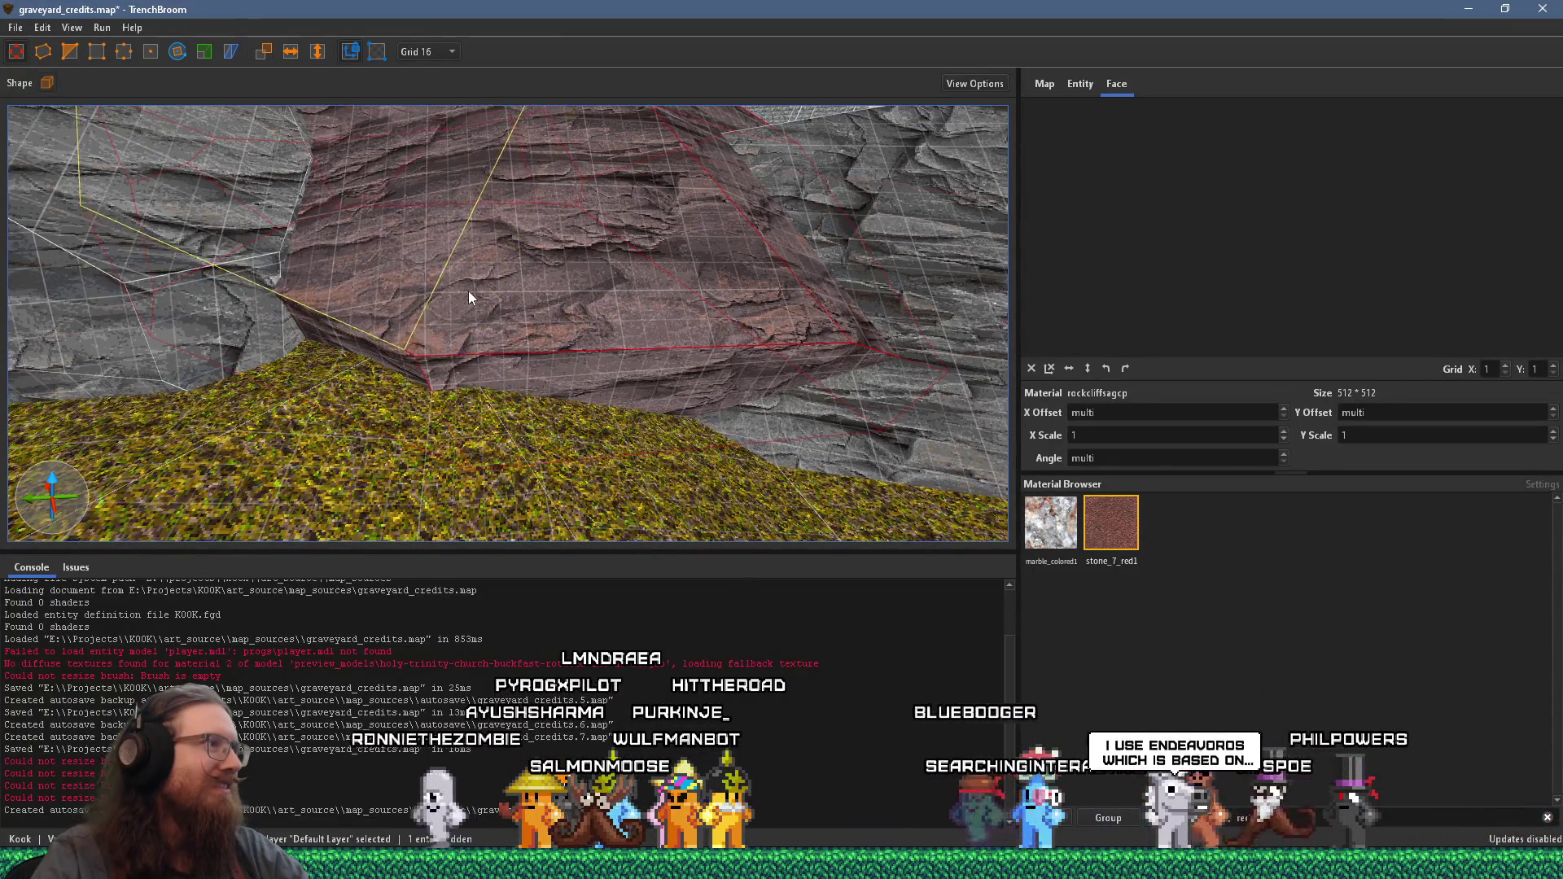
{"action": "key", "text": "w"}
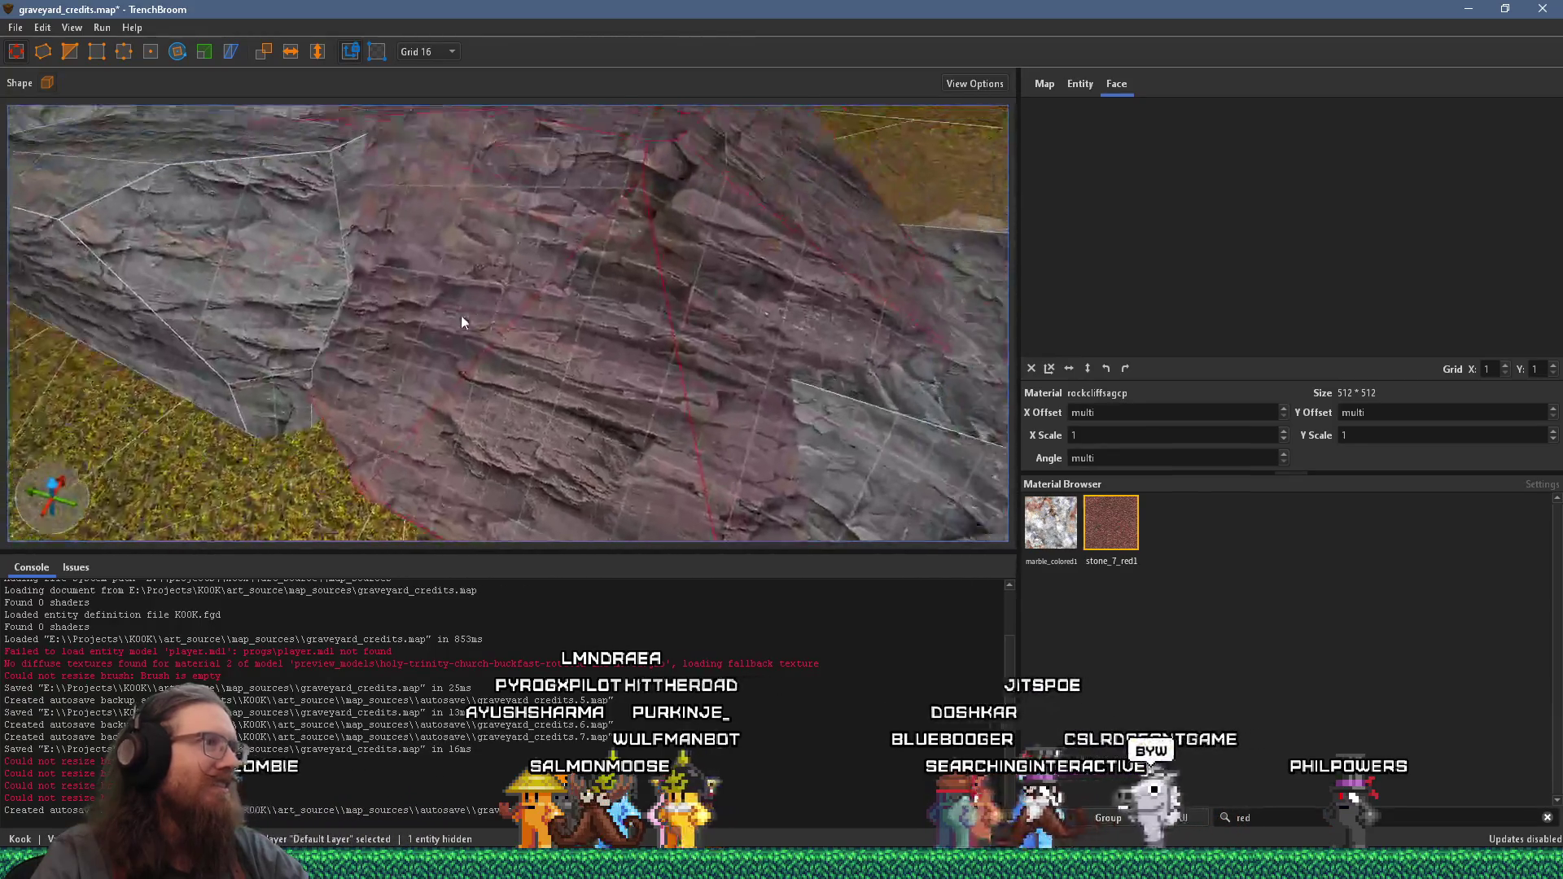
{"action": "key", "text": "s"}
{"action": "key", "text": "s"}
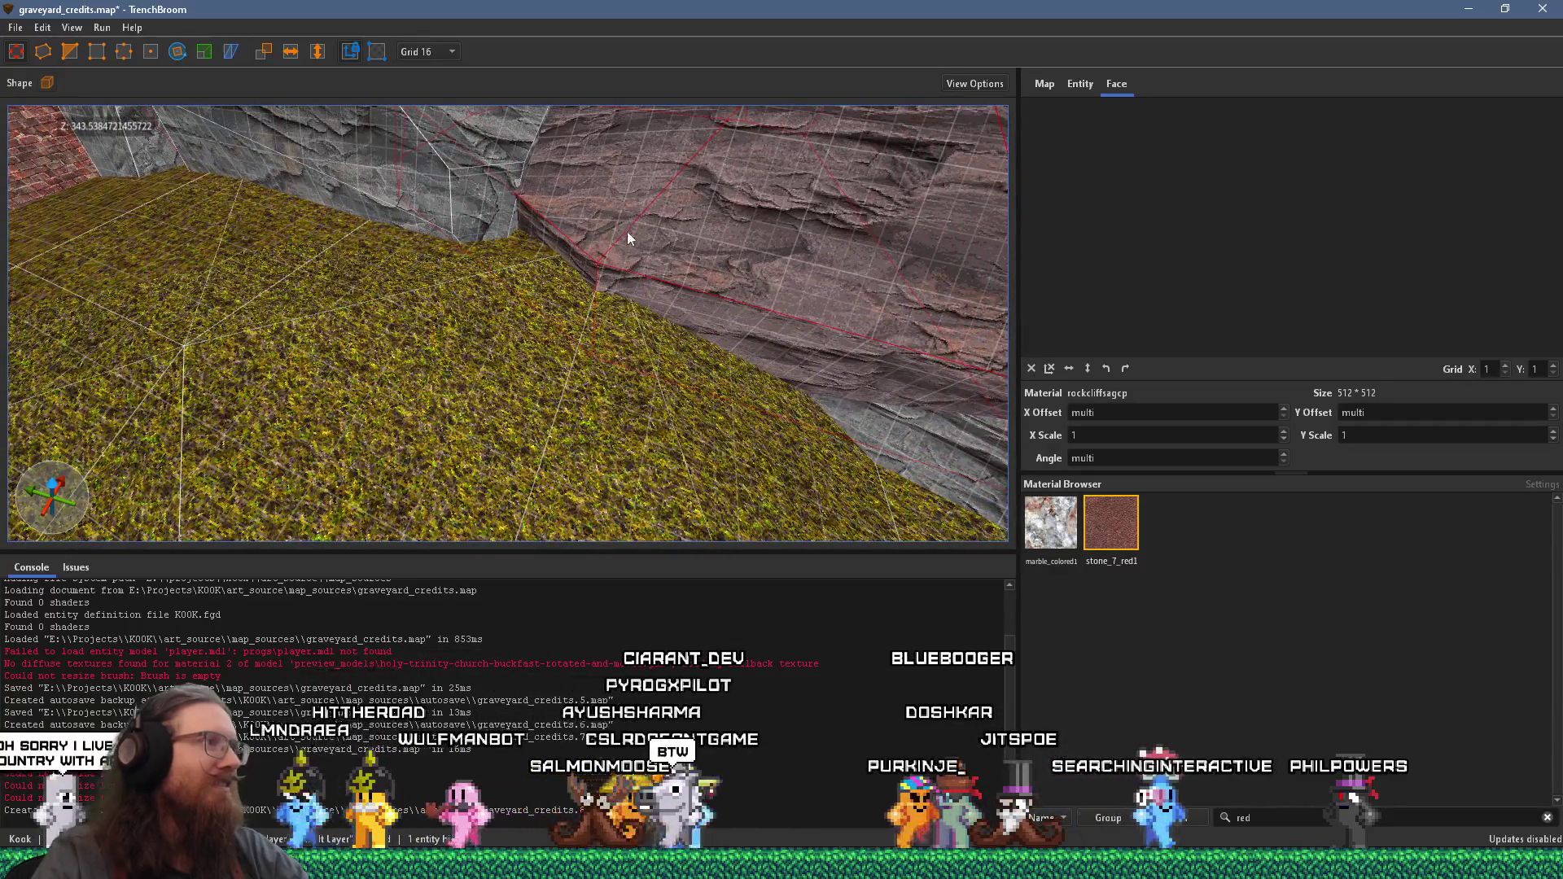
{"action": "key", "text": "d"}
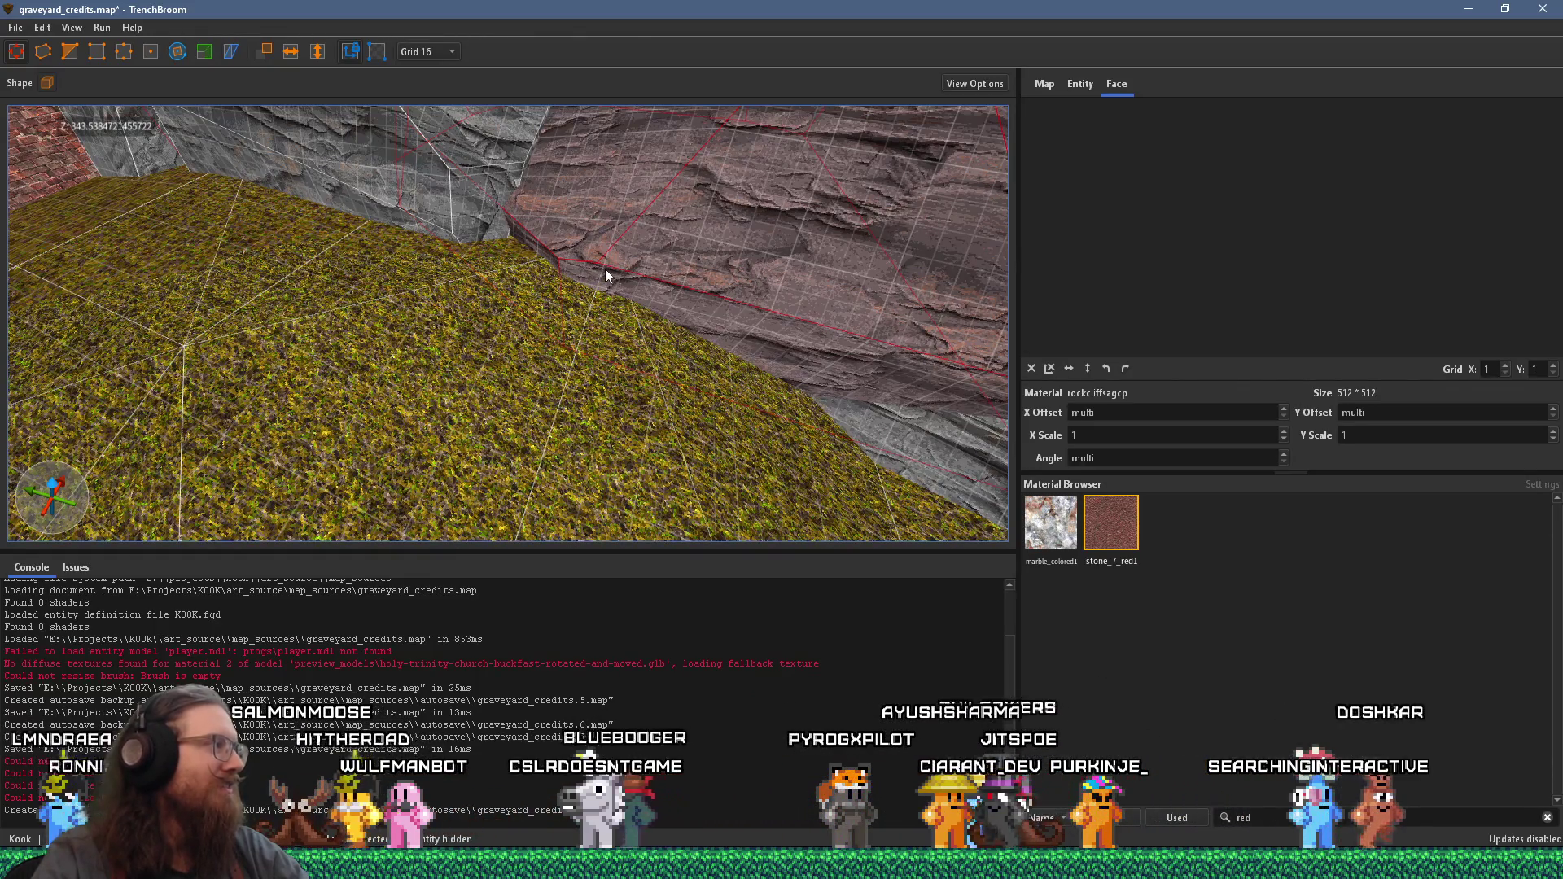
{"action": "mouse_move", "coordinate": [604, 269]}
{"action": "left_mouse_down"}
{"action": "mouse_move", "coordinate": [724, 206]}
{"action": "mouse_move", "coordinate": [705, 232]}
{"action": "left_mouse_up"}
{"action": "mouse_move", "coordinate": [578, 257]}
{"action": "left_mouse_down"}
{"action": "mouse_move", "coordinate": [751, 438]}
{"action": "mouse_move", "coordinate": [447, 323]}
{"action": "mouse_move", "coordinate": [305, 290]}
{"action": "mouse_move", "coordinate": [768, 314]}
{"action": "mouse_move", "coordinate": [418, 316]}
{"action": "mouse_move", "coordinate": [214, 284]}
{"action": "mouse_move", "coordinate": [455, 286]}
{"action": "mouse_move", "coordinate": [615, 309]}
{"action": "mouse_move", "coordinate": [366, 279]}
{"action": "mouse_move", "coordinate": [771, 198]}
{"action": "mouse_move", "coordinate": [820, 167]}
{"action": "mouse_move", "coordinate": [217, 306]}
{"action": "mouse_move", "coordinate": [661, 355]}
{"action": "mouse_move", "coordinate": [617, 300]}
{"action": "mouse_move", "coordinate": [751, 265]}
{"action": "mouse_move", "coordinate": [648, 86]}
{"action": "left_mouse_up"}
- Select several faces on the rock wall, including the rock's side face
{"action": "left_click", "coordinate": [736, 329], "text": "shift"}
{"action": "left_click", "coordinate": [687, 143], "text": "shift"}
{"action": "mouse_move", "coordinate": [687, 143]}
{"action": "left_mouse_down"}
{"action": "mouse_move", "coordinate": [655, 125]}
{"action": "mouse_move", "coordinate": [627, 143]}
{"action": "mouse_move", "coordinate": [513, 353]}
{"action": "left_mouse_up"}
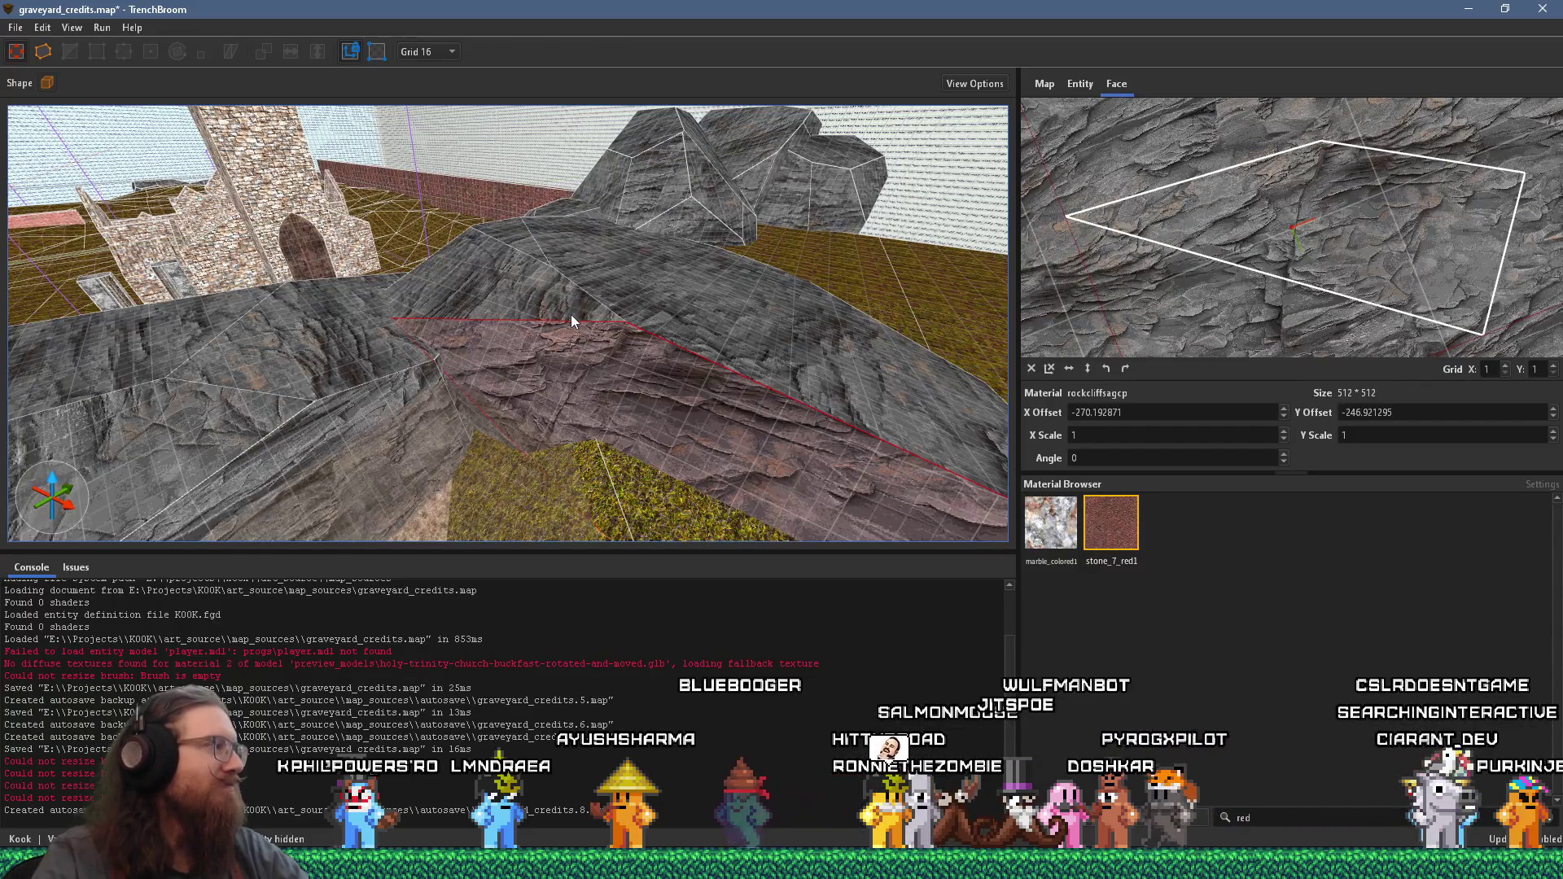
{"action": "left_click_drag", "start_coordinate": [562, 321], "coordinate": [600, 303]}
{"action": "mouse_move", "coordinate": [348, 328]}
{"action": "left_mouse_down"}
{"action": "mouse_move", "coordinate": [929, 372]}
{"action": "mouse_move", "coordinate": [527, 306]}
{"action": "mouse_move", "coordinate": [335, 298]}
{"action": "mouse_move", "coordinate": [682, 287]}
{"action": "mouse_move", "coordinate": [700, 241]}
{"action": "mouse_move", "coordinate": [995, 149]}
{"action": "mouse_move", "coordinate": [816, 244]}
{"action": "left_mouse_up"}
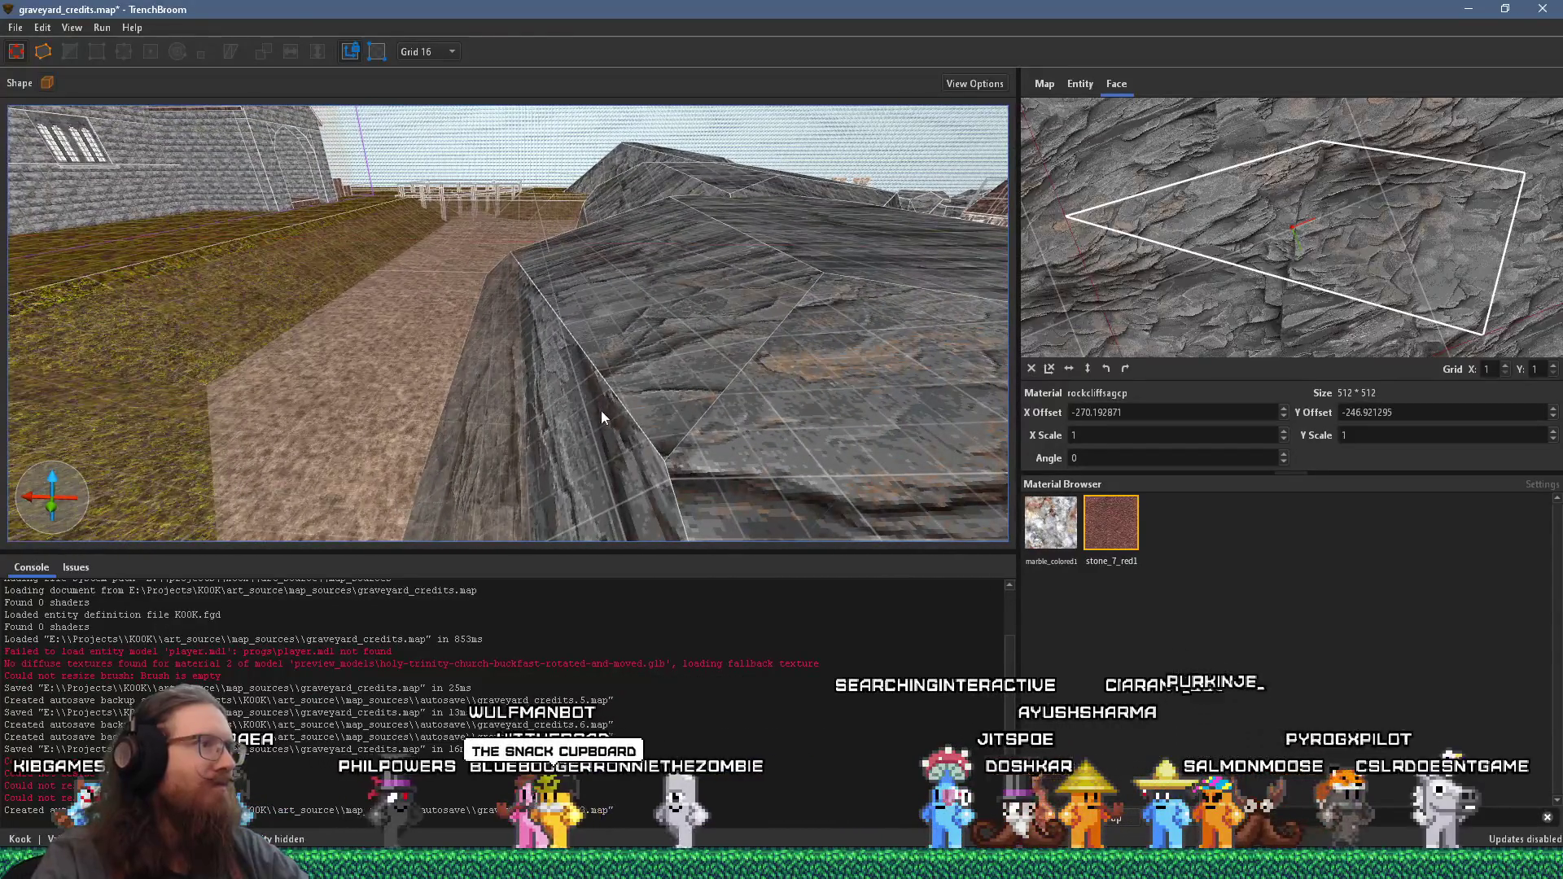
{"action": "left_click", "coordinate": [601, 411]}
{"action": "mouse_move", "coordinate": [671, 374]}
{"action": "left_mouse_down"}
{"action": "mouse_move", "coordinate": [703, 353]}
{"action": "mouse_move", "coordinate": [628, 347]}
{"action": "mouse_move", "coordinate": [594, 295]}
{"action": "mouse_move", "coordinate": [442, 265]}
{"action": "mouse_move", "coordinate": [423, 183]}
{"action": "mouse_move", "coordinate": [678, 98]}
{"action": "mouse_move", "coordinate": [467, 202]}
{"action": "mouse_move", "coordinate": [539, 251]}
{"action": "left_mouse_up"}
- Select a rock face on the ridge and reset its texture alignment
{"action": "left_click", "coordinate": [488, 277], "text": "shift"}
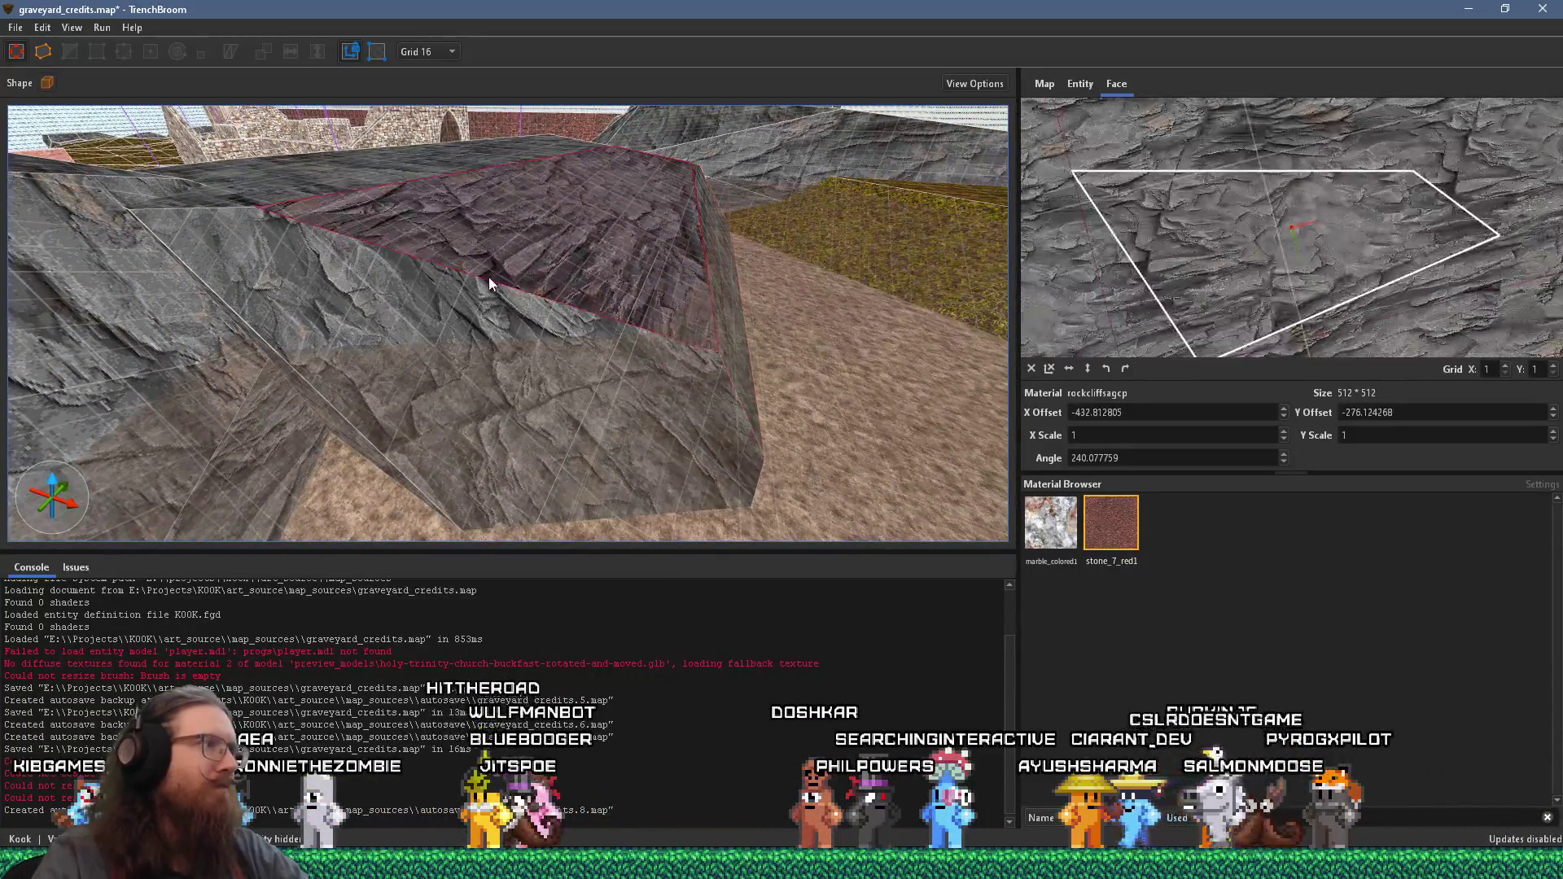
{"action": "mouse_move", "coordinate": [447, 296]}
{"action": "left_mouse_down"}
{"action": "mouse_move", "coordinate": [415, 215]}
{"action": "mouse_move", "coordinate": [301, 221]}
{"action": "mouse_move", "coordinate": [641, 229]}
{"action": "mouse_move", "coordinate": [563, 154]}
{"action": "mouse_move", "coordinate": [618, 467]}
{"action": "mouse_move", "coordinate": [432, 334]}
{"action": "mouse_move", "coordinate": [606, 422]}
{"action": "mouse_move", "coordinate": [462, 437]}
{"action": "mouse_move", "coordinate": [405, 408]}
{"action": "mouse_move", "coordinate": [603, 356]}
{"action": "mouse_move", "coordinate": [596, 241]}
{"action": "mouse_move", "coordinate": [555, 309]}
{"action": "left_mouse_up"}
{"action": "left_click", "coordinate": [434, 212], "text": "shift"}
{"action": "left_click", "coordinate": [563, 155], "text": "shift"}
{"action": "left_click", "coordinate": [555, 309], "text": "shift"}
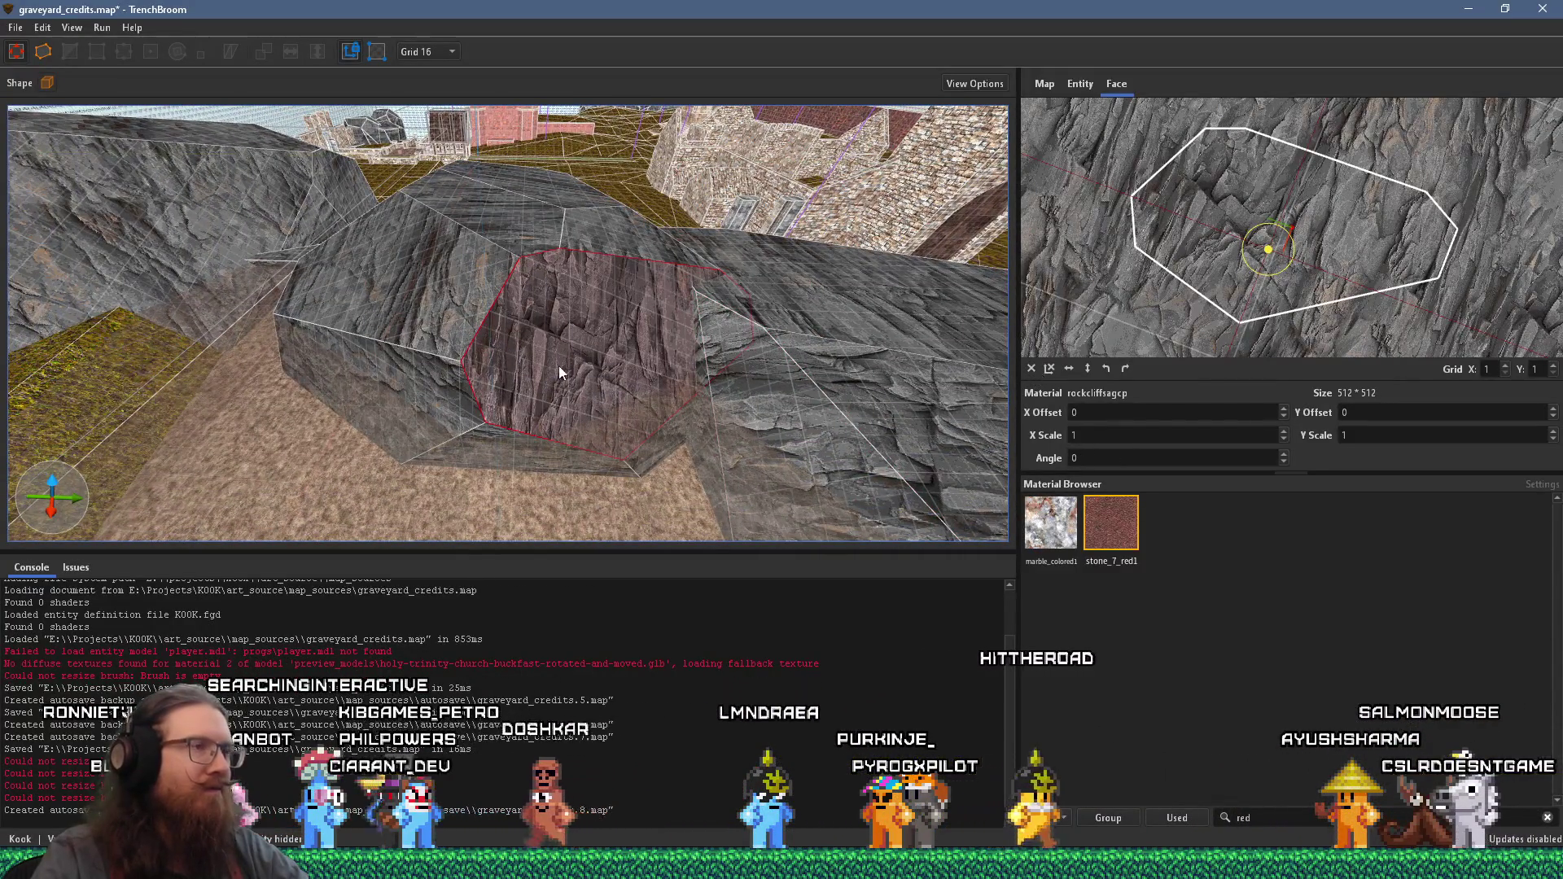
{"action": "left_click_drag", "start_coordinate": [558, 365], "coordinate": [693, 7]}
{"action": "left_click", "coordinate": [1047, 370]}
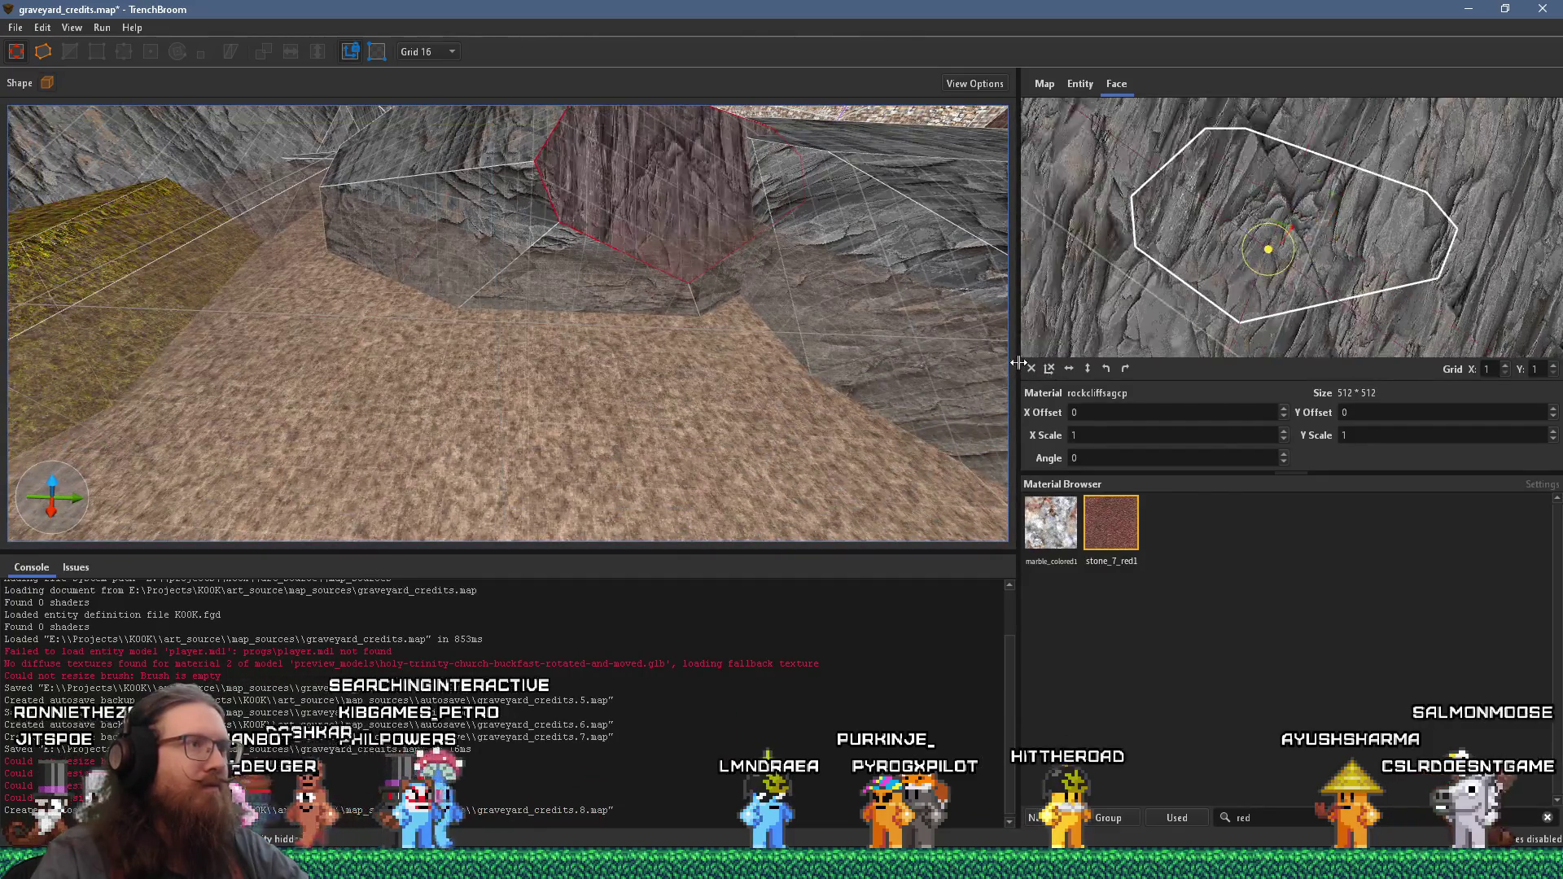
{"action": "left_click", "coordinate": [1029, 368]}
- Select a few more of the lower rock faces
{"action": "mouse_move", "coordinate": [641, 366]}
{"action": "left_mouse_down"}
{"action": "mouse_move", "coordinate": [582, 75]}
{"action": "mouse_move", "coordinate": [614, 290]}
{"action": "left_mouse_up"}
{"action": "left_click", "coordinate": [620, 319], "text": "shift"}
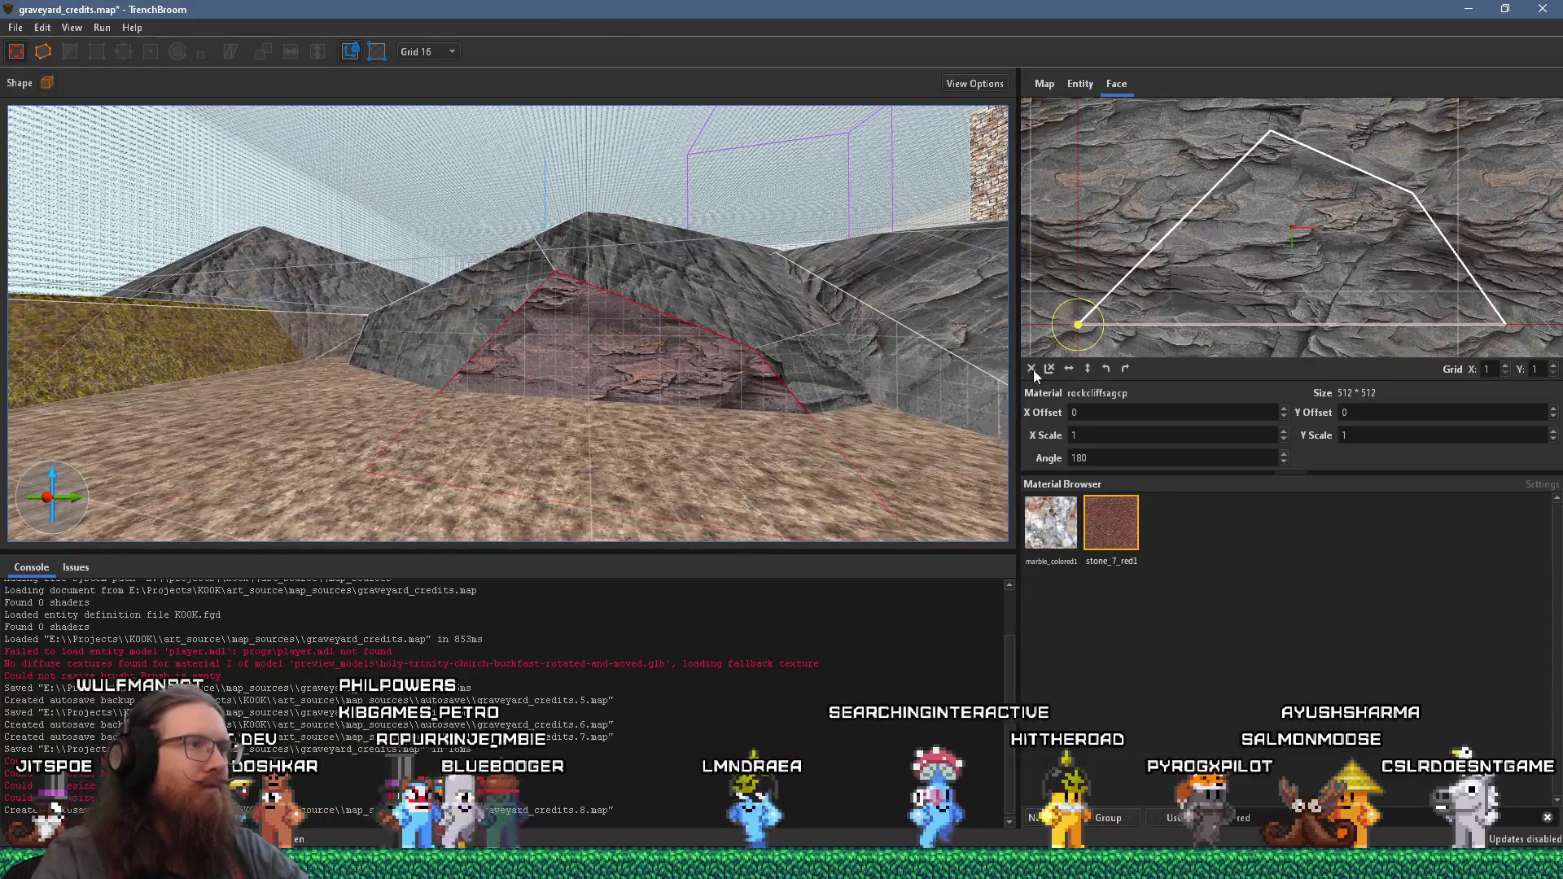
{"action": "scroll", "coordinate": [578, 405], "scroll_direction": "down", "scroll_amount": 3}
{"action": "mouse_move", "coordinate": [579, 406]}
{"action": "left_mouse_down"}
{"action": "mouse_move", "coordinate": [929, 427]}
{"action": "mouse_move", "coordinate": [695, 389]}
{"action": "left_mouse_up"}
{"action": "scroll", "coordinate": [661, 335], "scroll_direction": "up", "scroll_amount": 3}
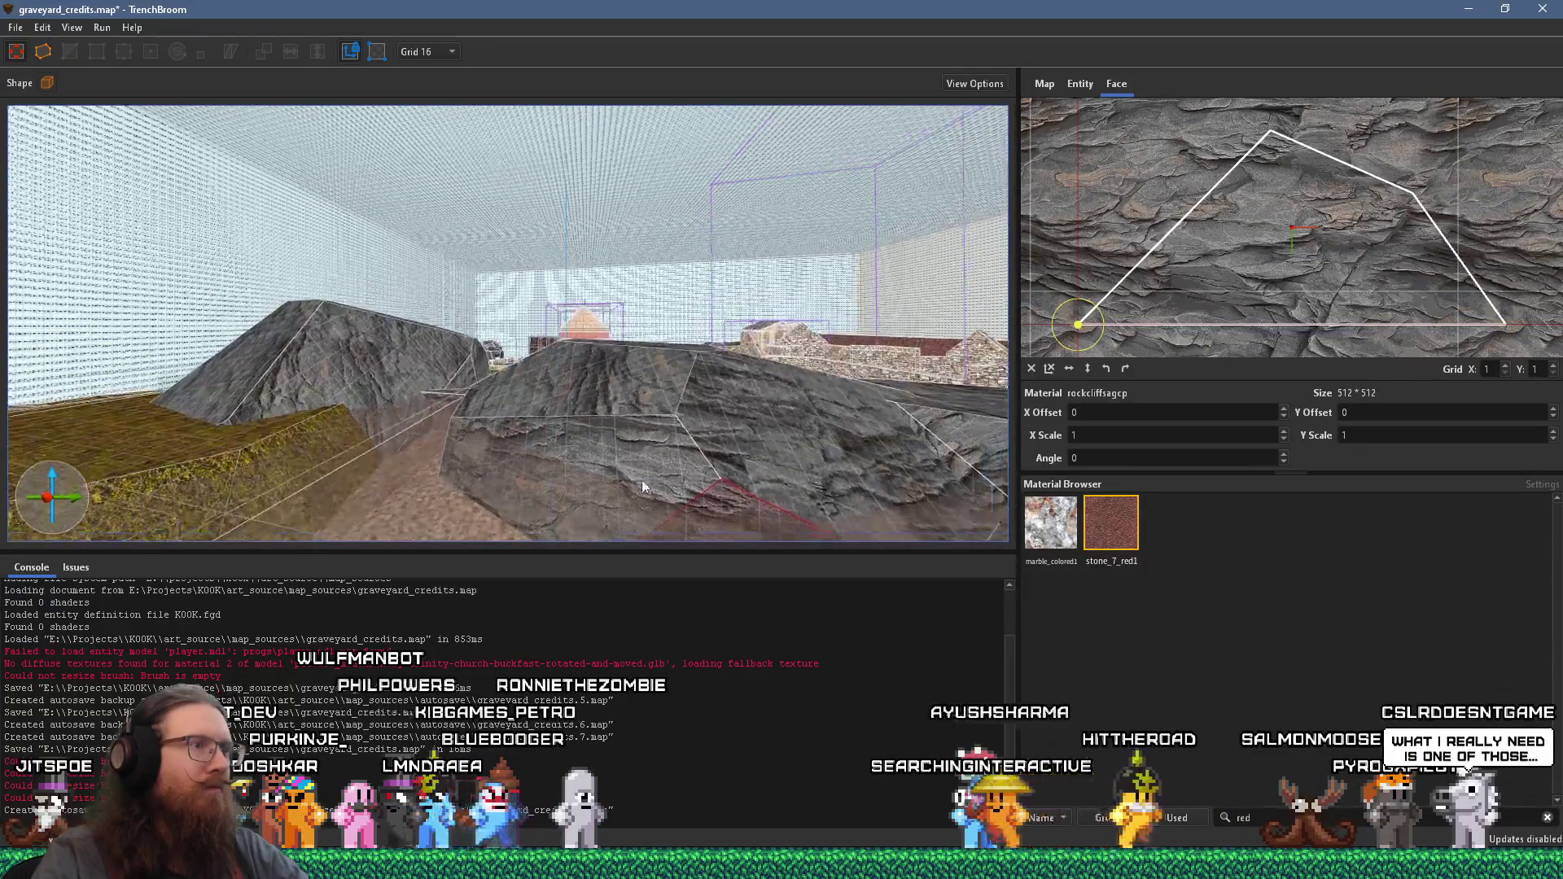
{"action": "left_click", "coordinate": [636, 395], "text": "shift"}
{"action": "scroll", "coordinate": [407, 374], "scroll_direction": "up", "scroll_amount": 2}
{"action": "scroll", "coordinate": [263, 360], "scroll_direction": "up", "scroll_amount": 2}
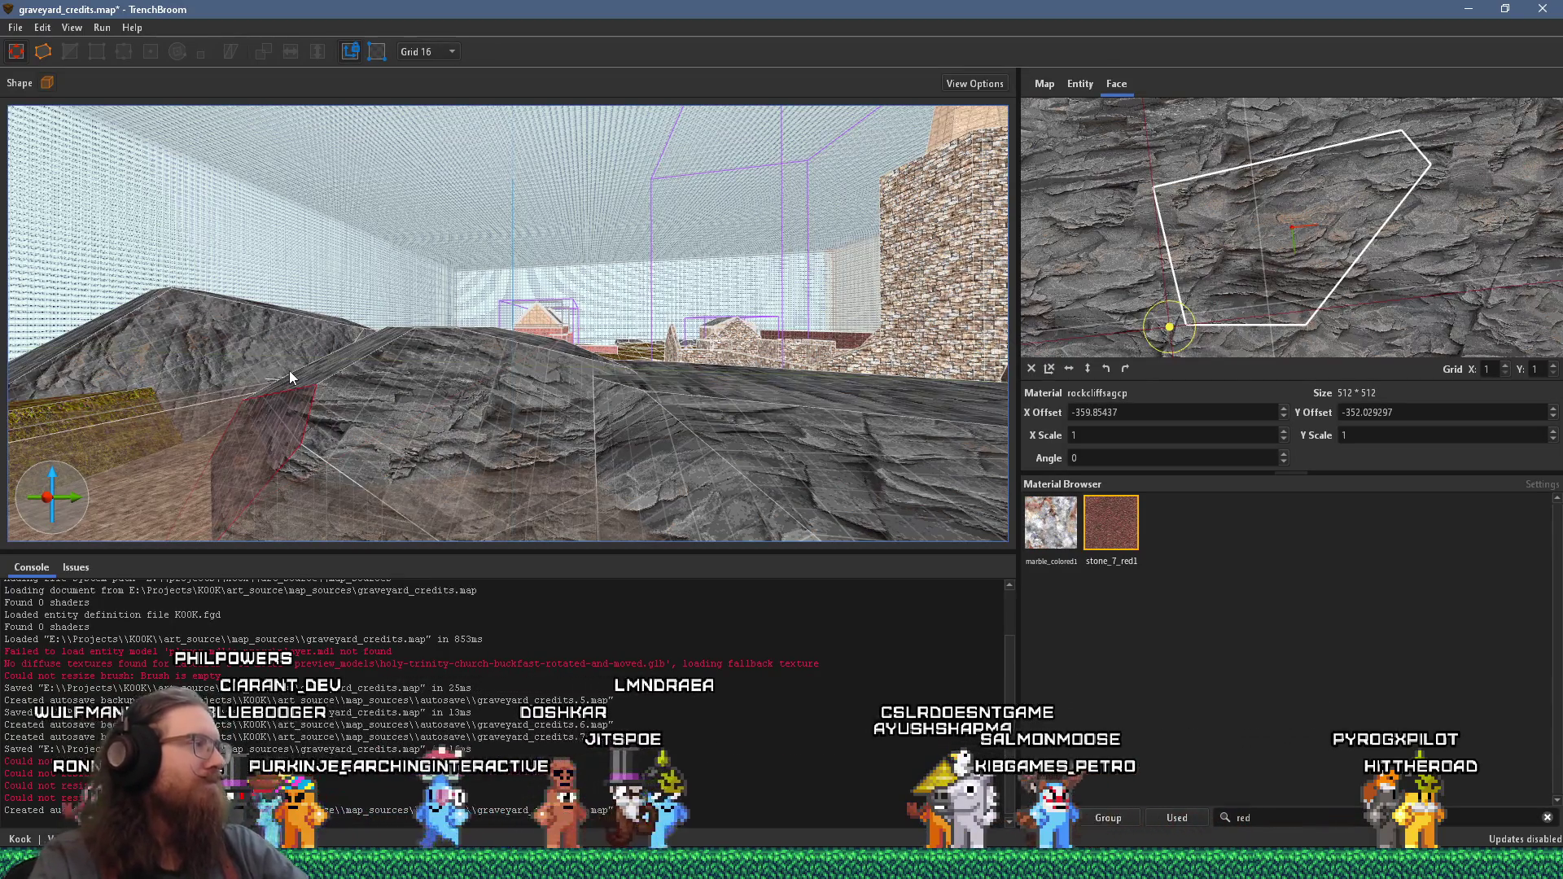
{"action": "mouse_move", "coordinate": [289, 370]}
{"action": "left_mouse_down"}
{"action": "mouse_move", "coordinate": [348, 393]}
{"action": "mouse_move", "coordinate": [829, 319]}
{"action": "mouse_move", "coordinate": [392, 292]}
{"action": "mouse_move", "coordinate": [604, 206]}
{"action": "mouse_move", "coordinate": [533, 325]}
{"action": "mouse_move", "coordinate": [680, 291]}
{"action": "mouse_move", "coordinate": [633, 301]}
{"action": "mouse_move", "coordinate": [545, 363]}
{"action": "mouse_move", "coordinate": [758, 397]}
{"action": "left_mouse_up"}
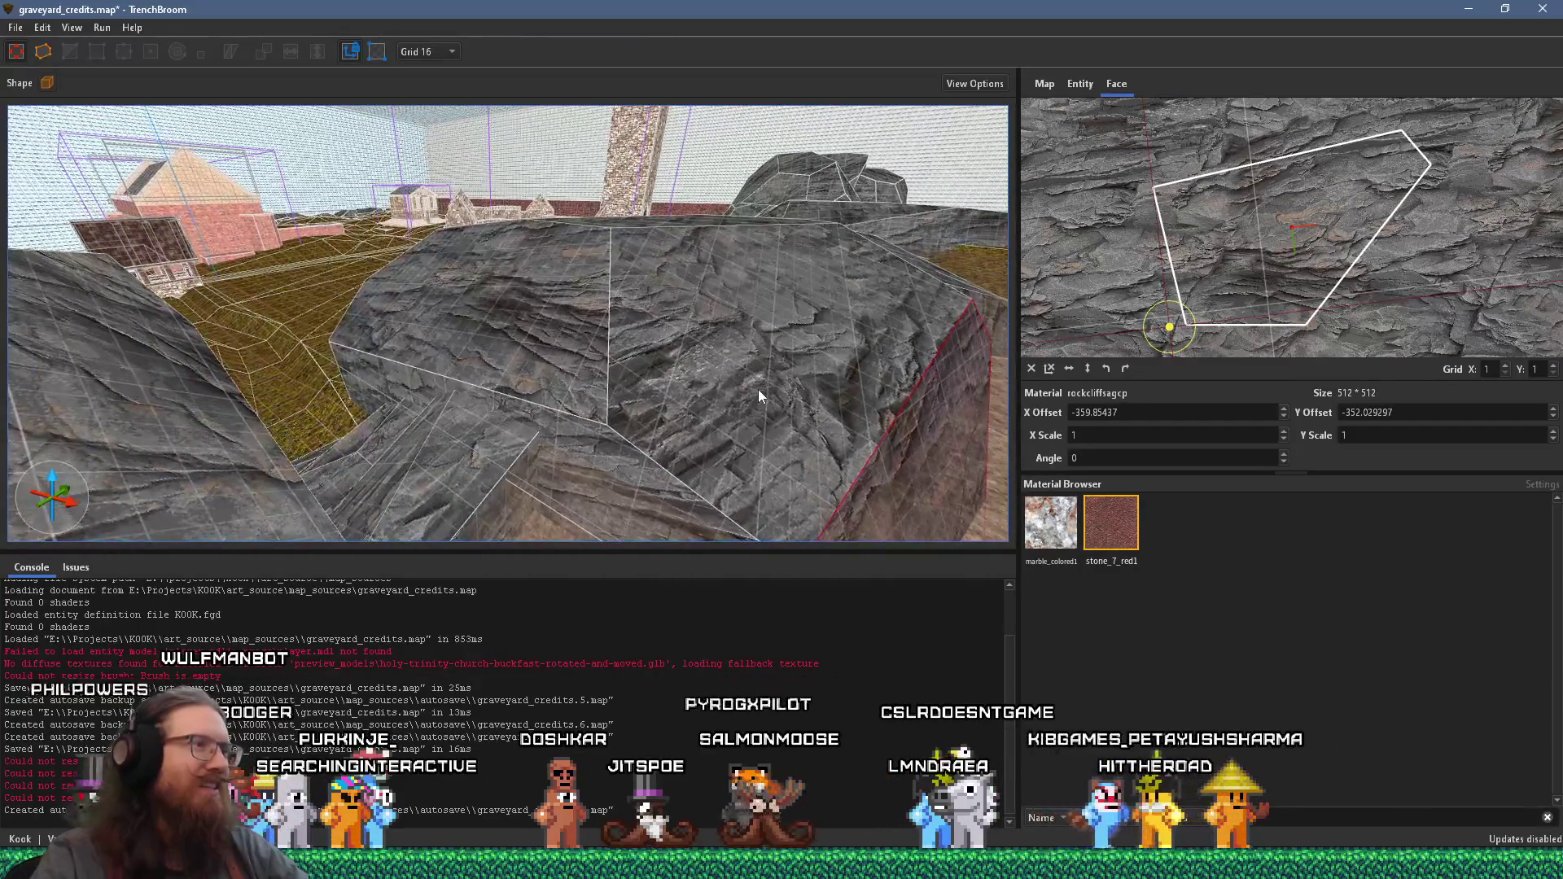
{"action": "left_click", "coordinate": [602, 419], "text": "shift"}
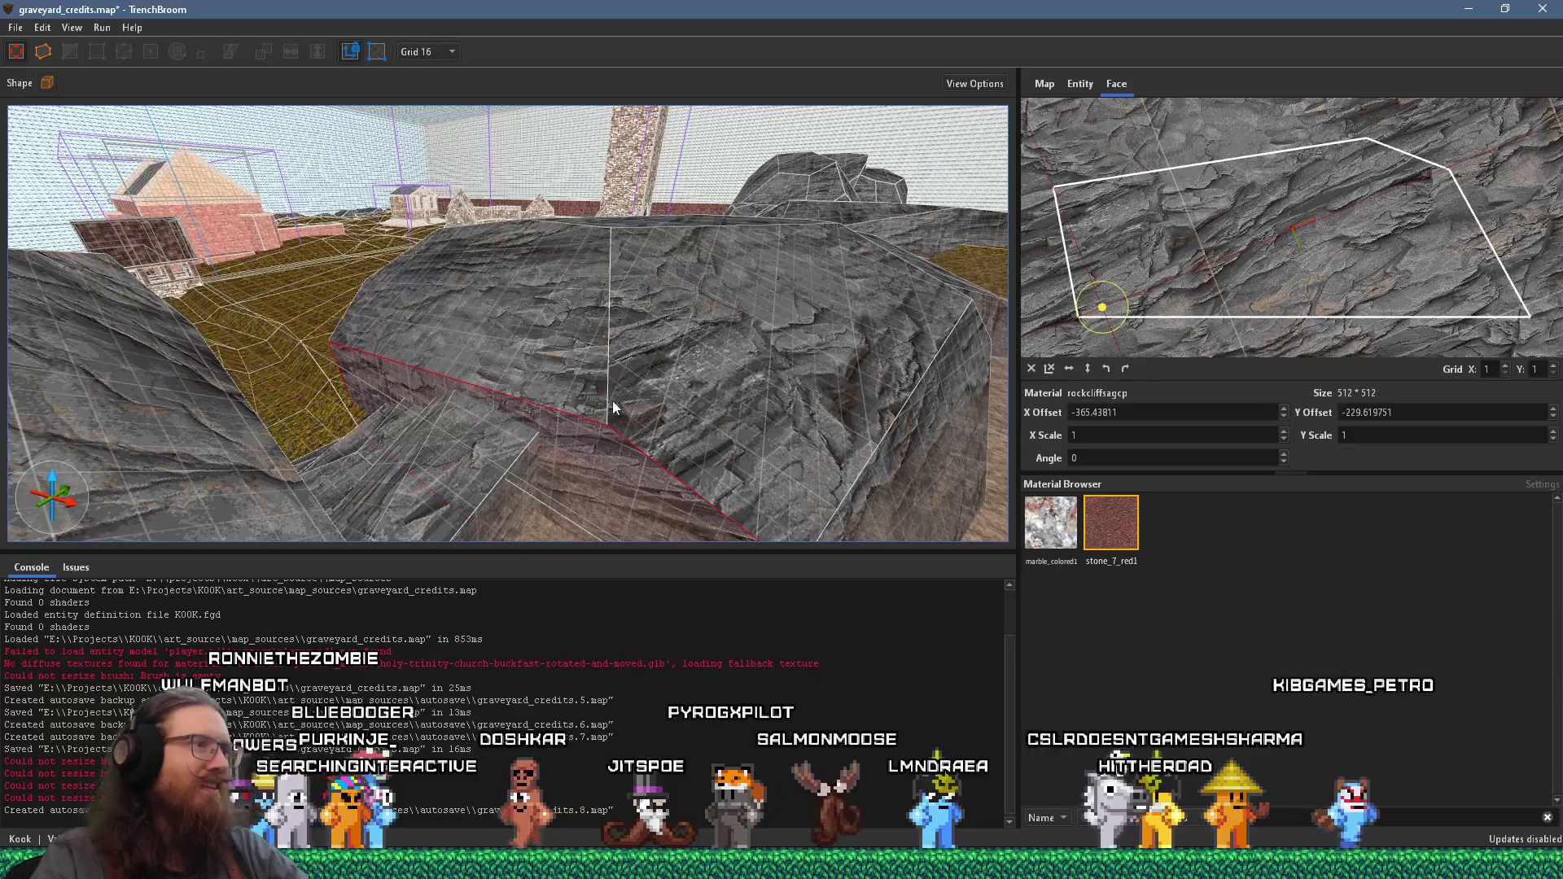
{"action": "left_click_drag", "start_coordinate": [671, 379], "coordinate": [573, 354]}
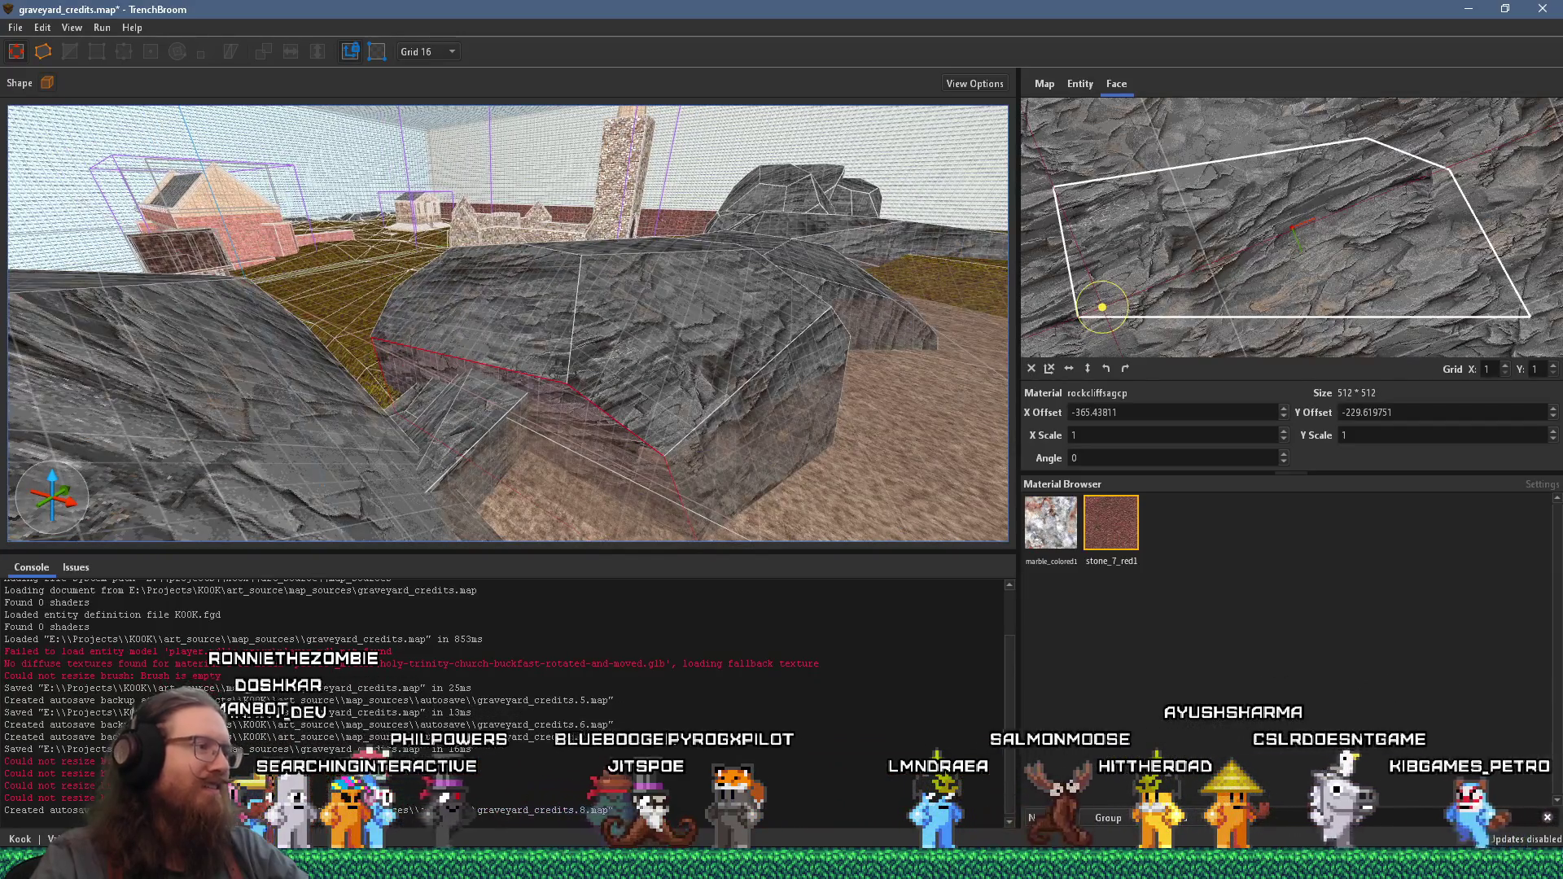
- Bring the Firefox window forward using its taskbar preview
{"action": "left_click", "coordinate": [1559, 710]}
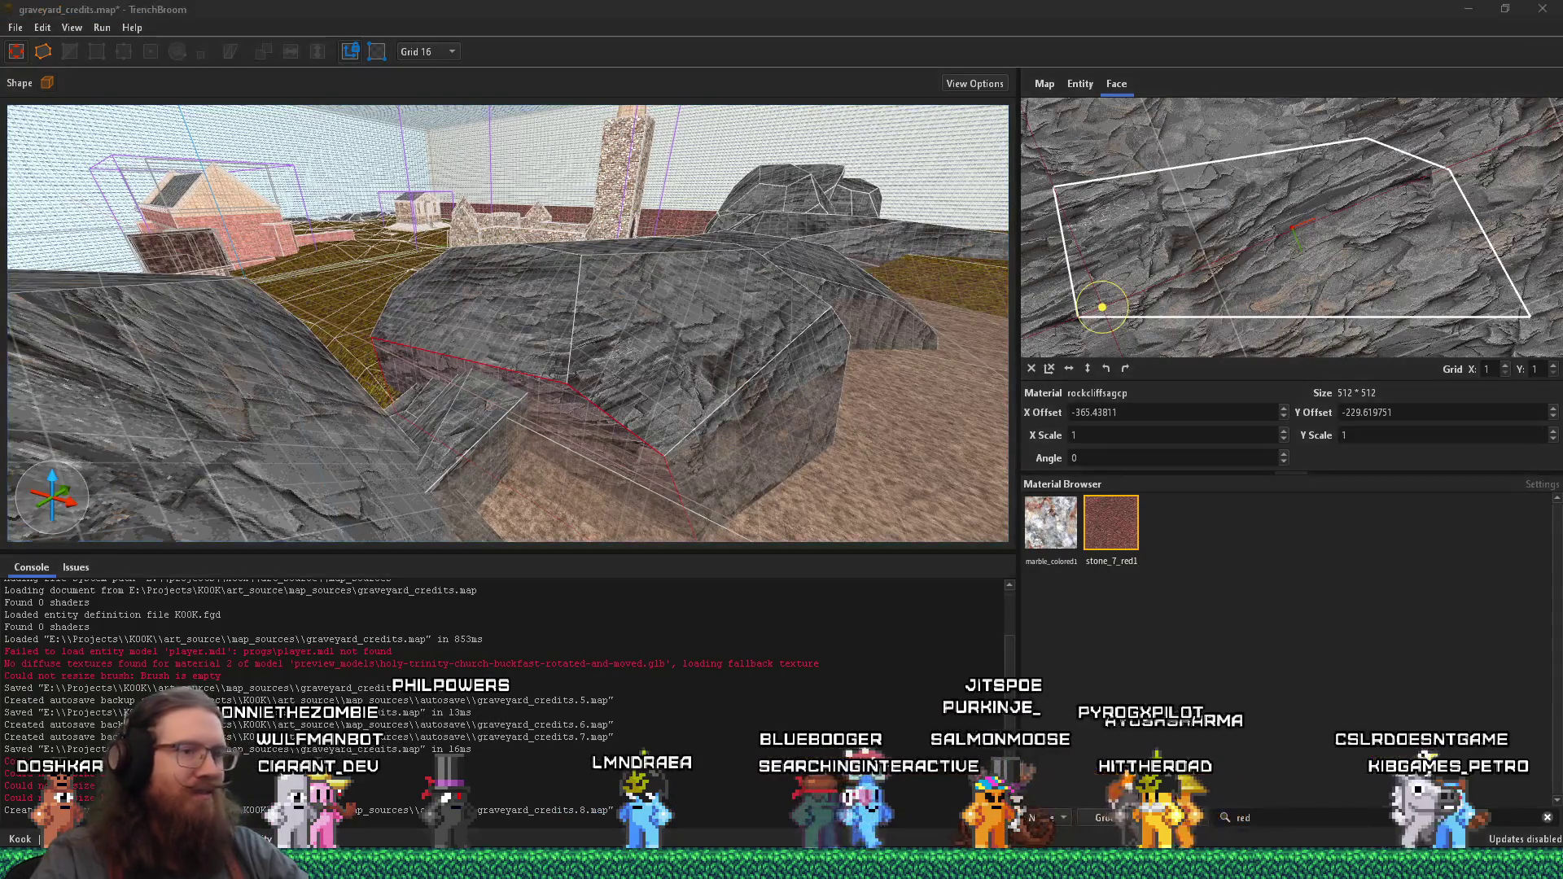
{"action": "mouse_move", "coordinate": [1347, 787]}
{"action": "left_click", "coordinate": [1481, 802]}
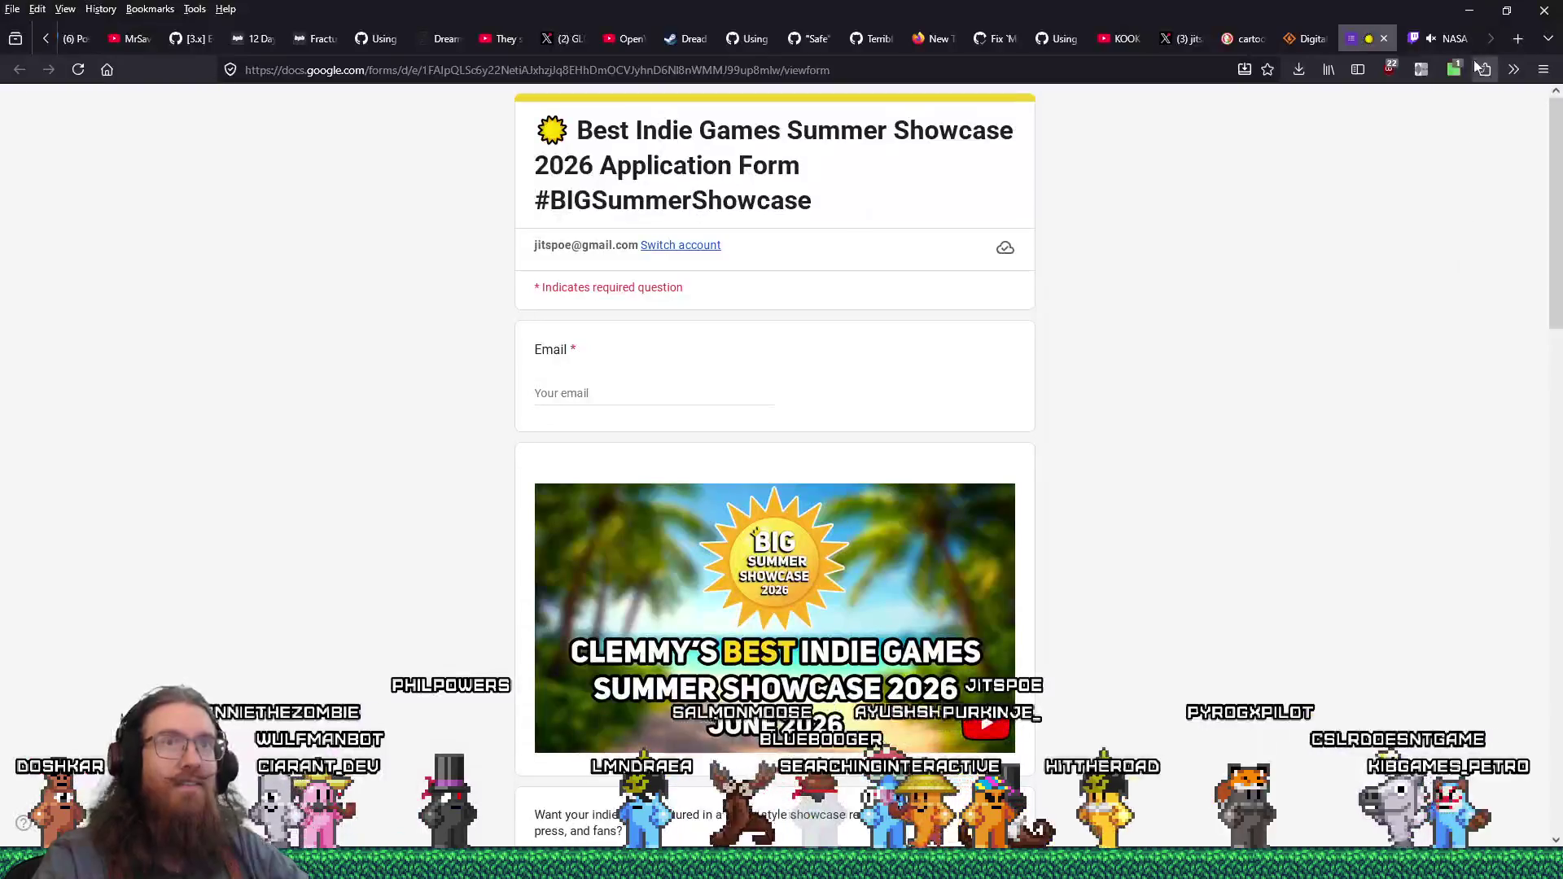
- In a new tab, search 'metlalheart' and show the image results
{"action": "left_click", "coordinate": [1517, 38]}
{"action": "type", "text": "metla"}
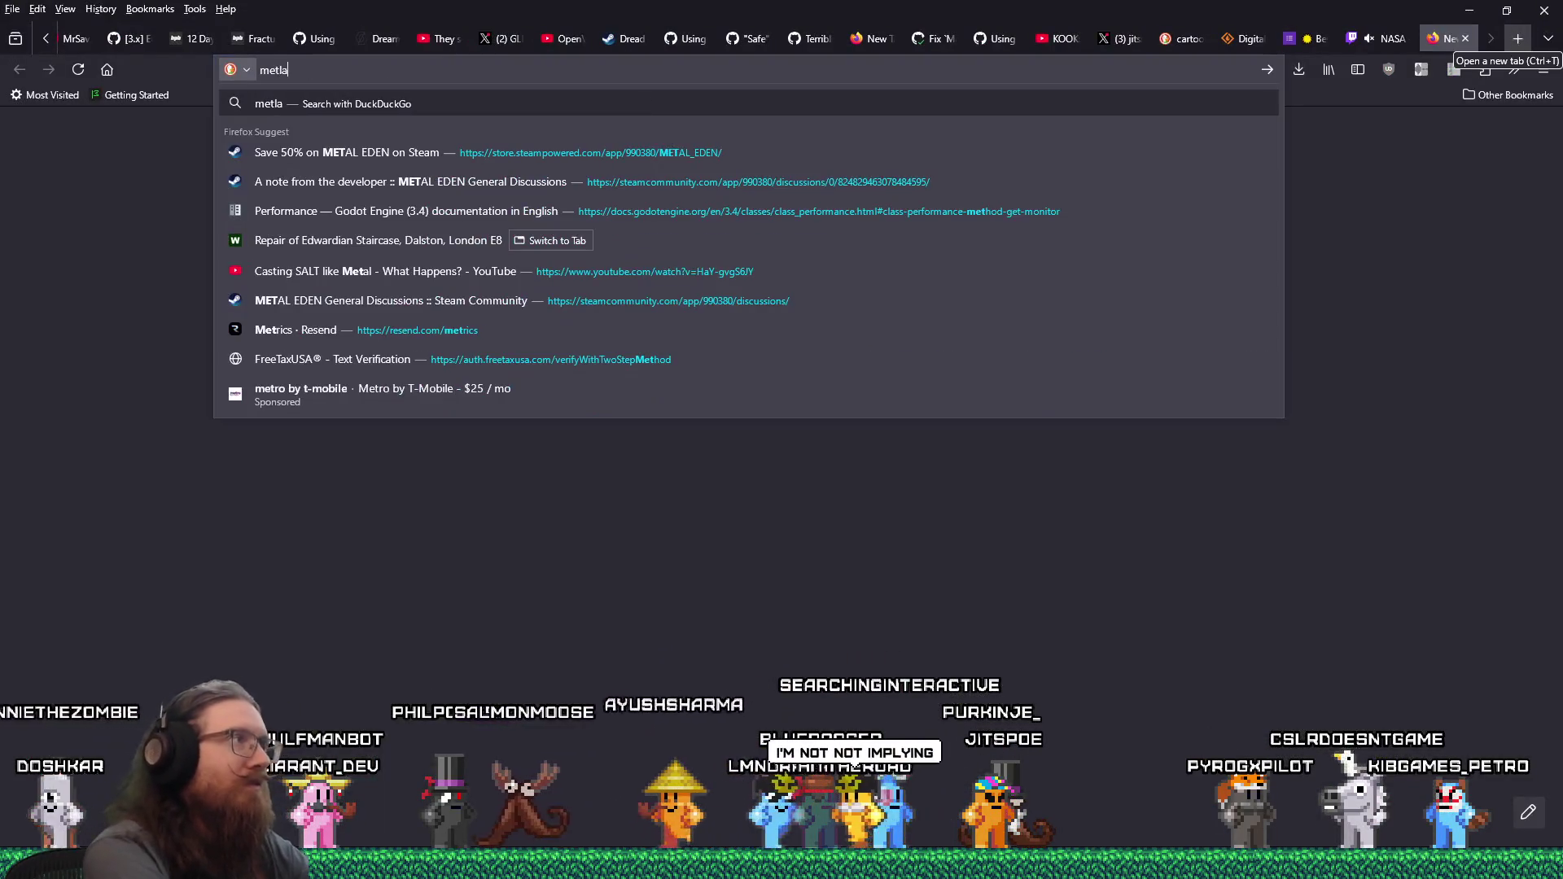
{"action": "key", "text": "BackSpace"}
{"action": "key", "text": "BackSpace"}
{"action": "type", "text": "alheart"}
{"action": "key", "text": "Return"}
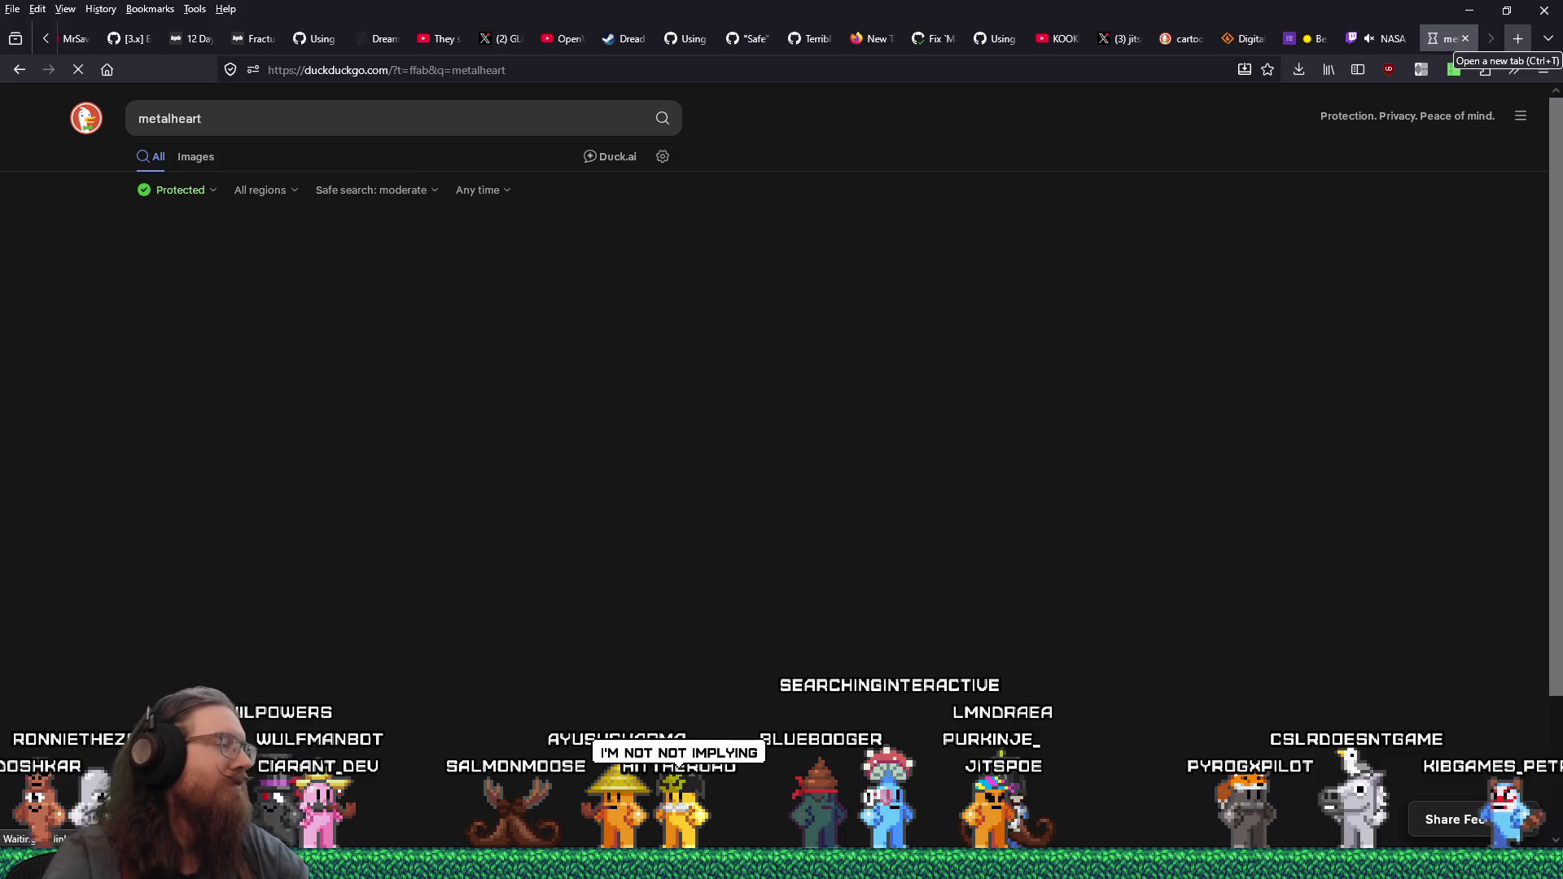
{"action": "left_click", "coordinate": [189, 160]}
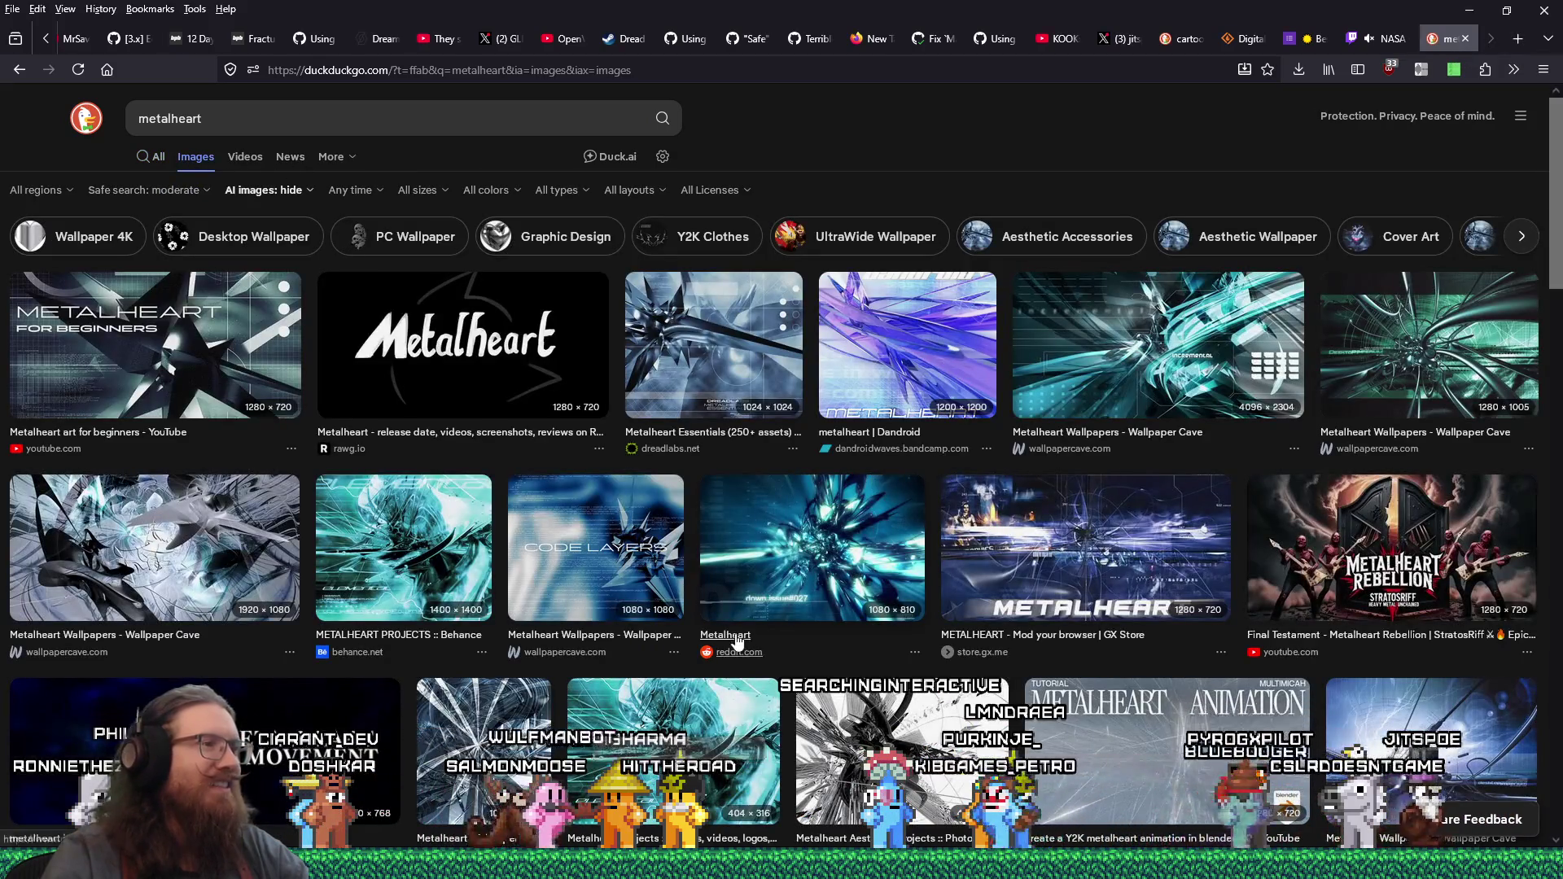
- Preview the Wallpaper Cave image, the next result, and the Metalheart Aesthetic image
{"action": "left_click", "coordinate": [1429, 346]}
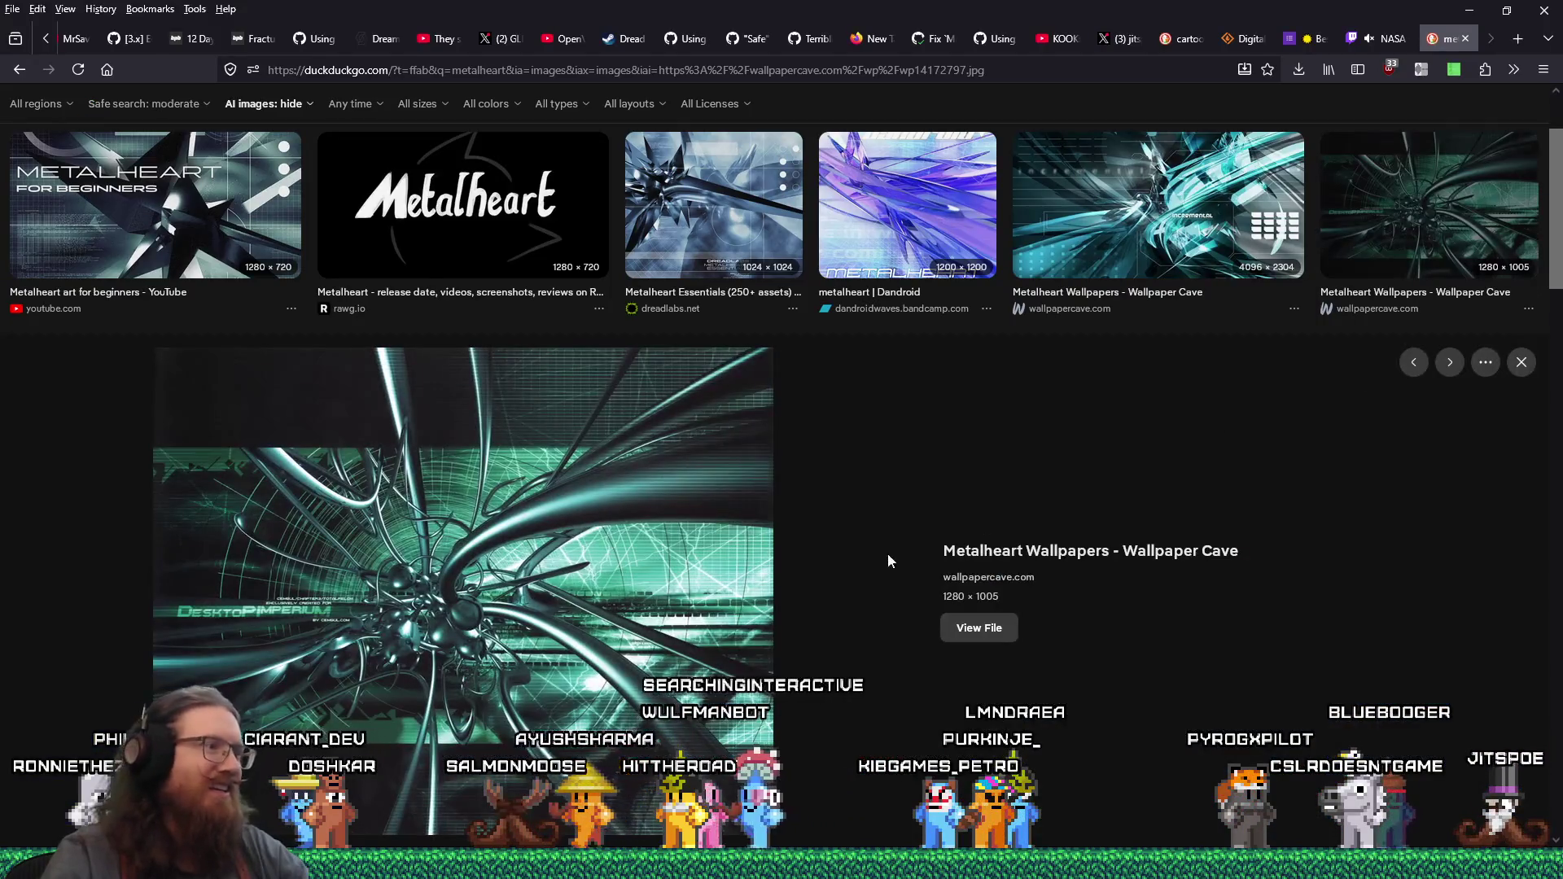
{"action": "scroll", "coordinate": [989, 494], "scroll_direction": "down", "scroll_amount": 3}
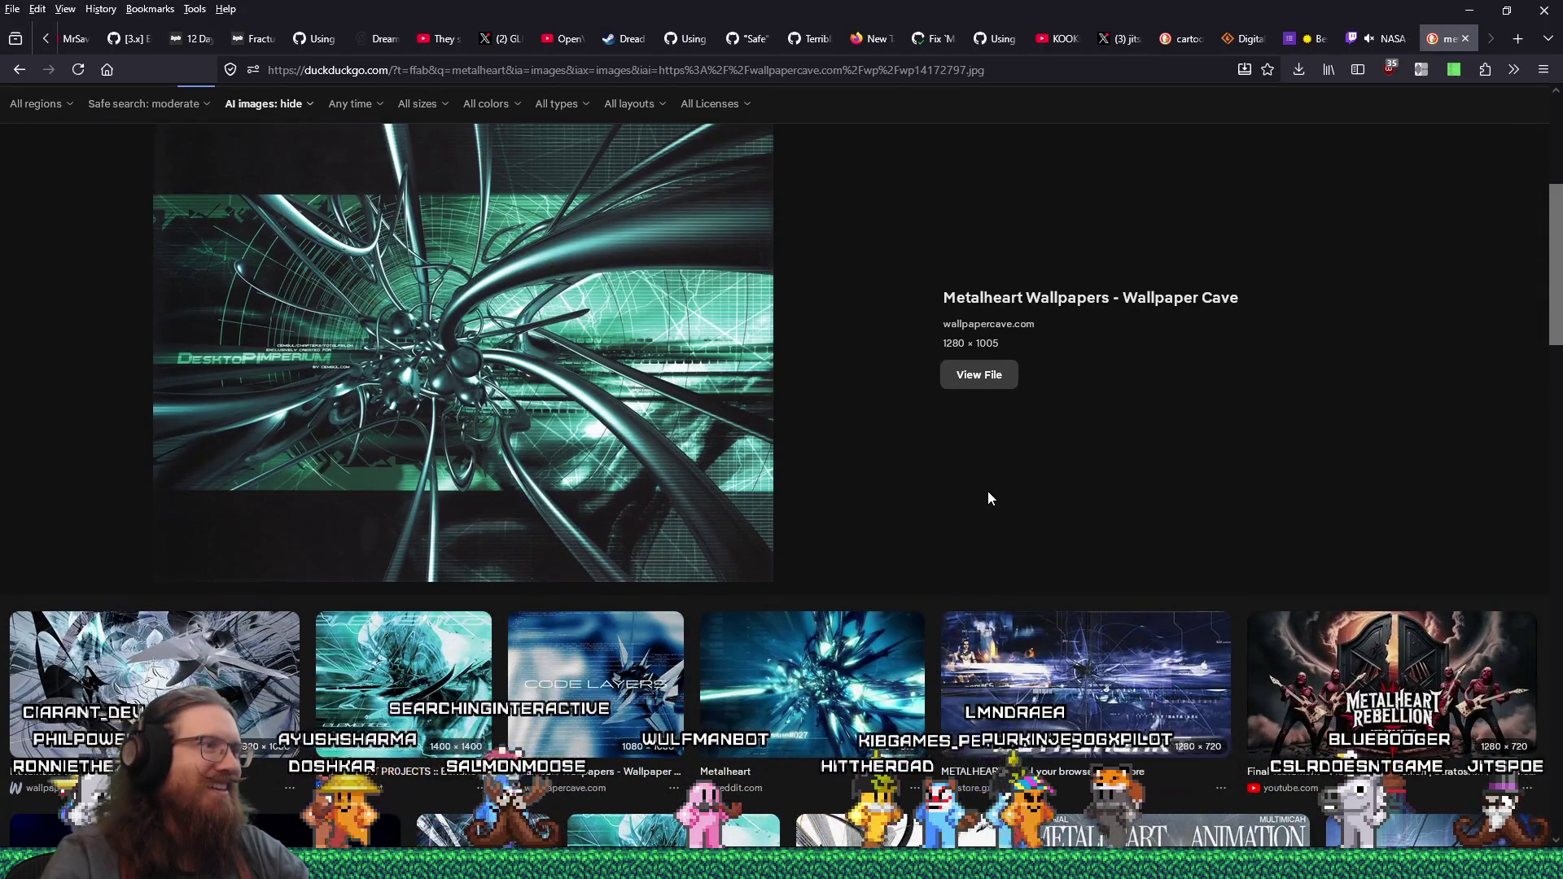
{"action": "key", "text": "Right"}
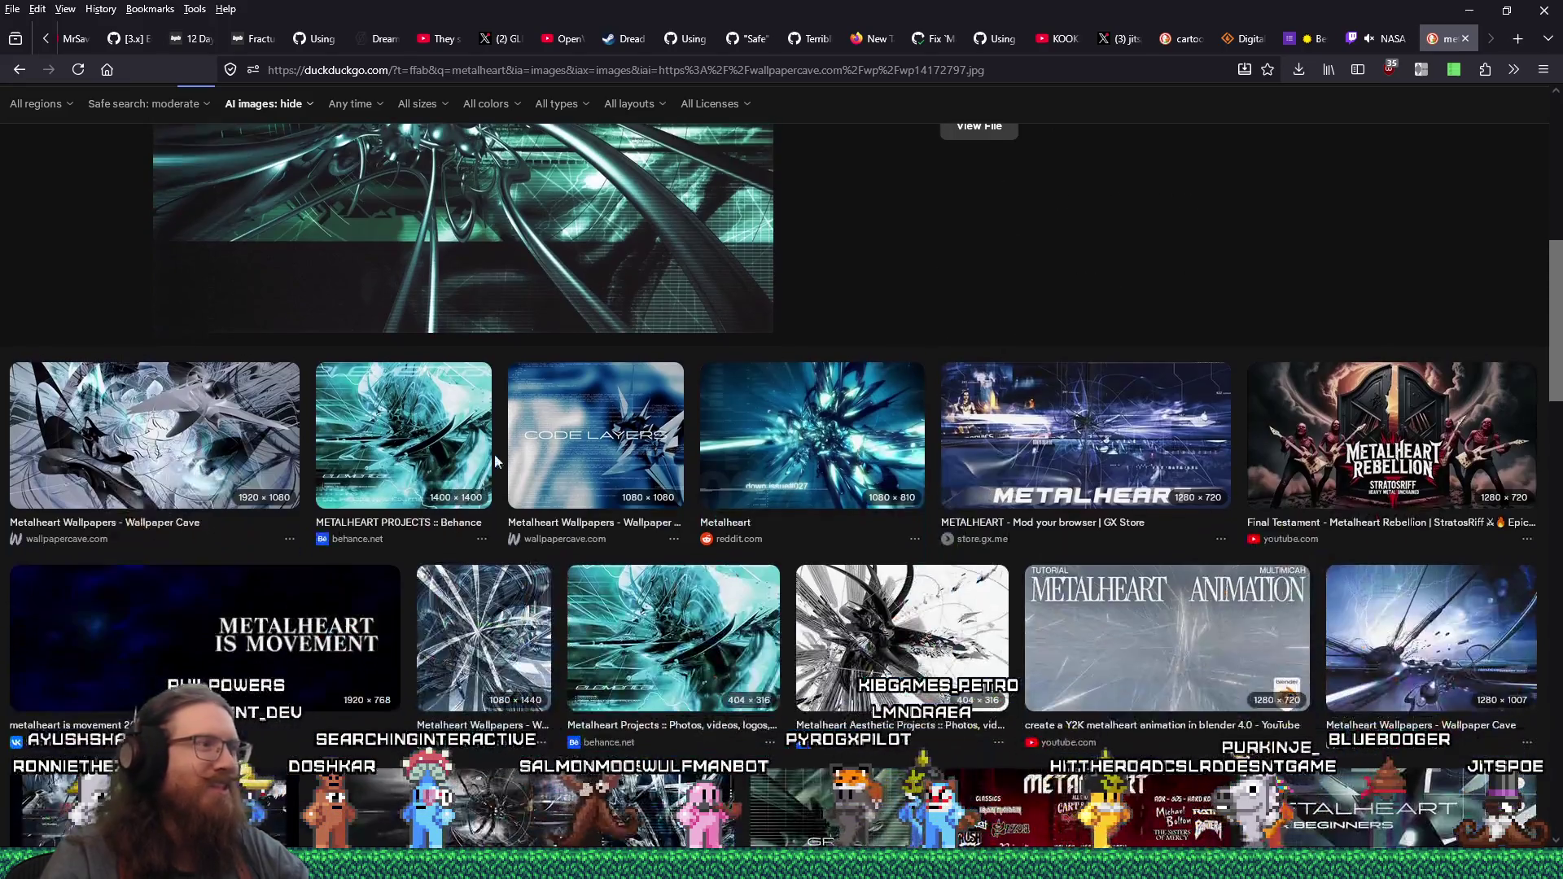
{"action": "scroll", "coordinate": [872, 495], "scroll_direction": "down", "scroll_amount": 2}
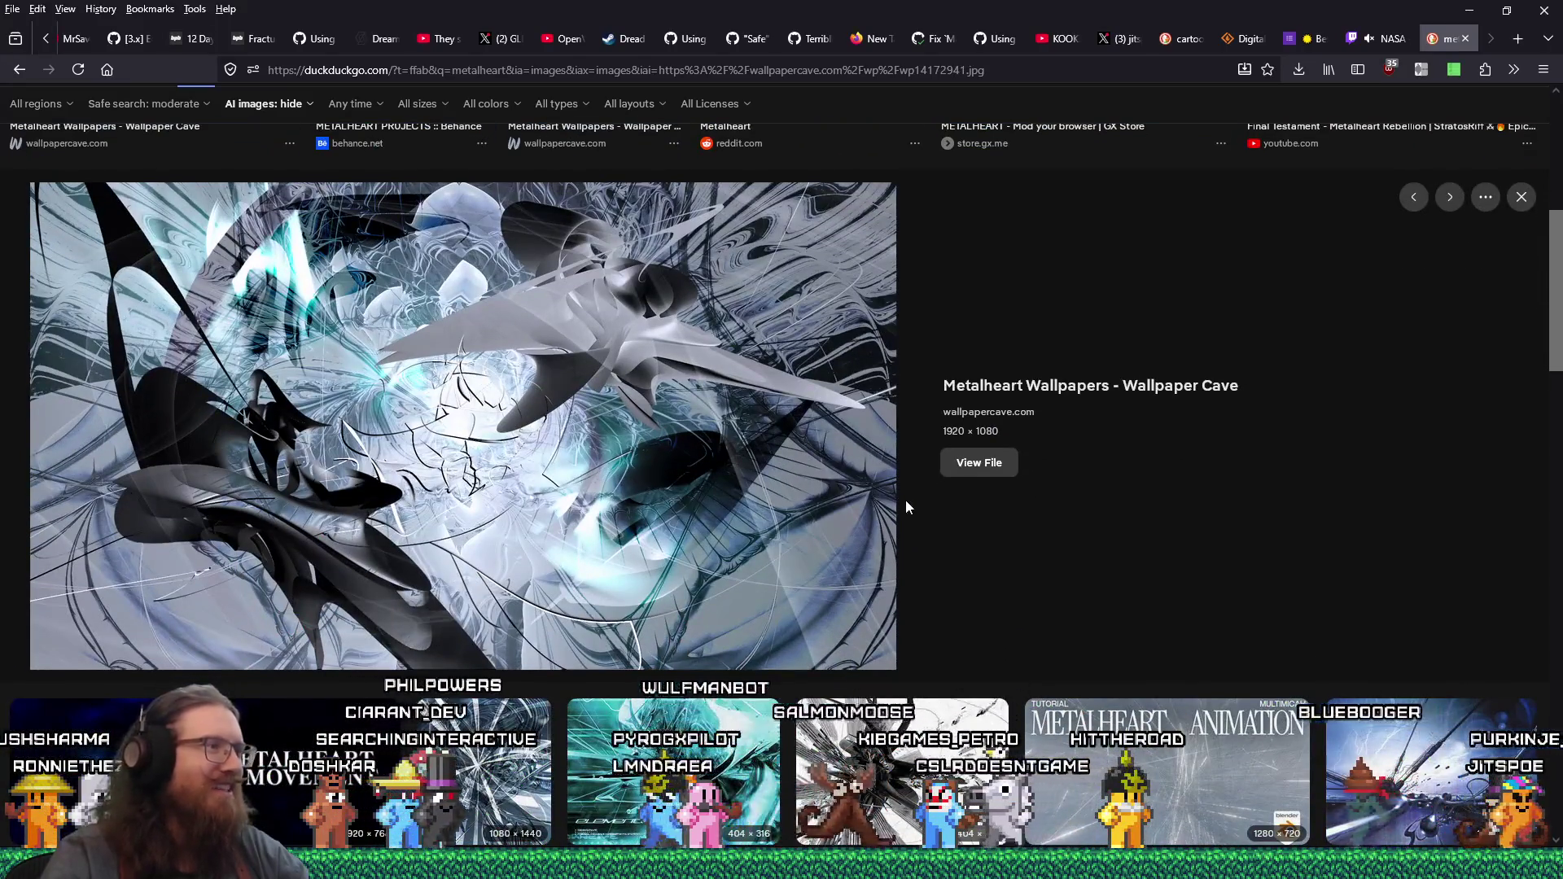
{"action": "scroll", "coordinate": [924, 503], "scroll_direction": "down", "scroll_amount": 2}
{"action": "scroll", "coordinate": [926, 506], "scroll_direction": "down", "scroll_amount": 2}
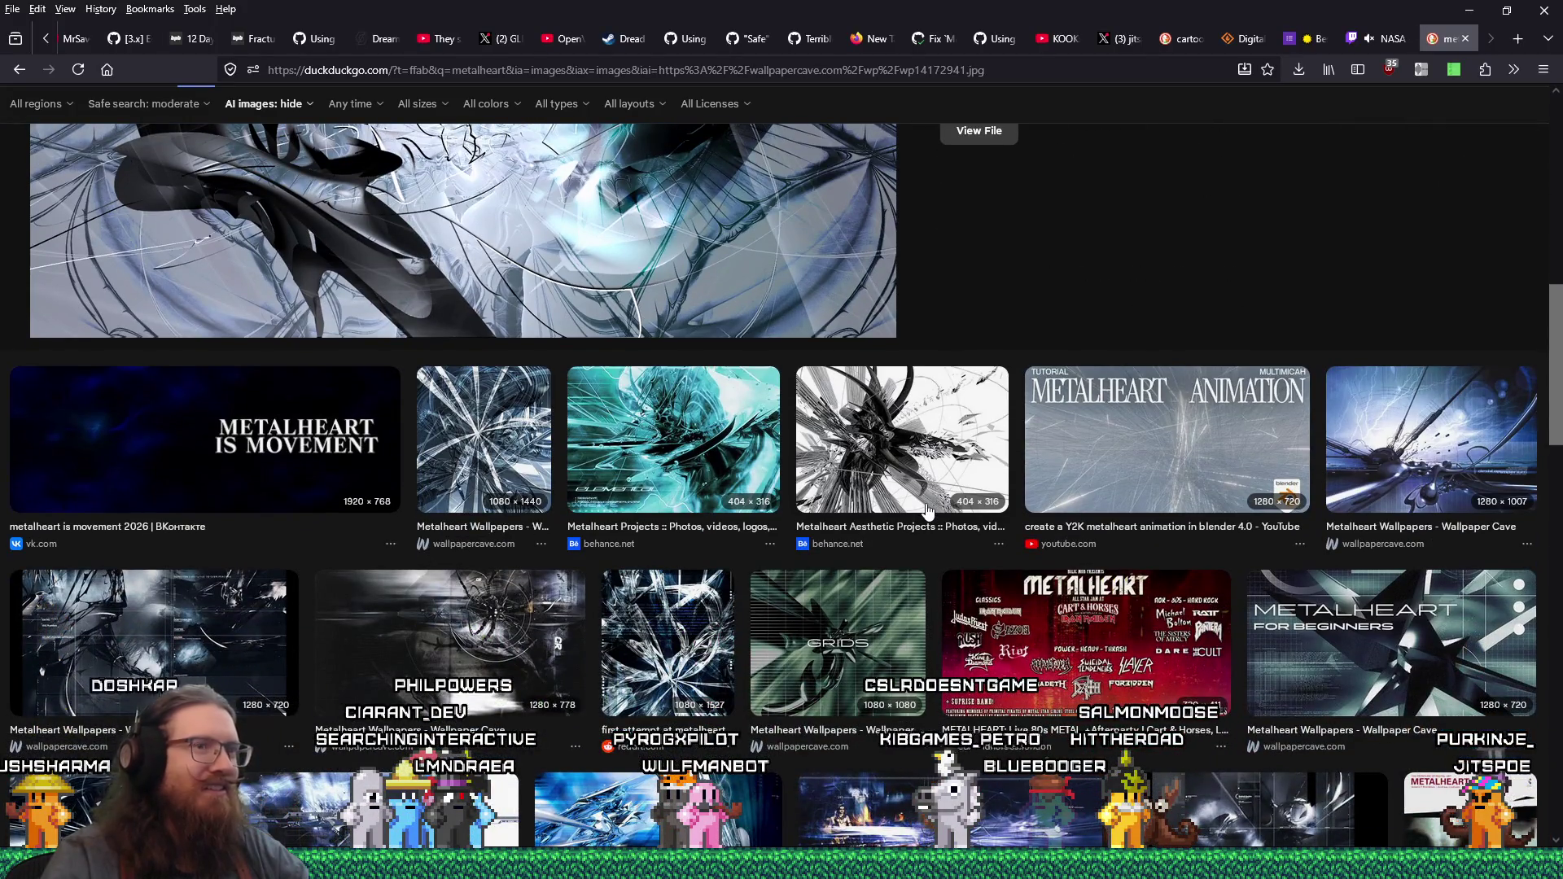
{"action": "left_click", "coordinate": [930, 440]}
{"action": "scroll", "coordinate": [930, 439], "scroll_direction": "up", "scroll_amount": 5}
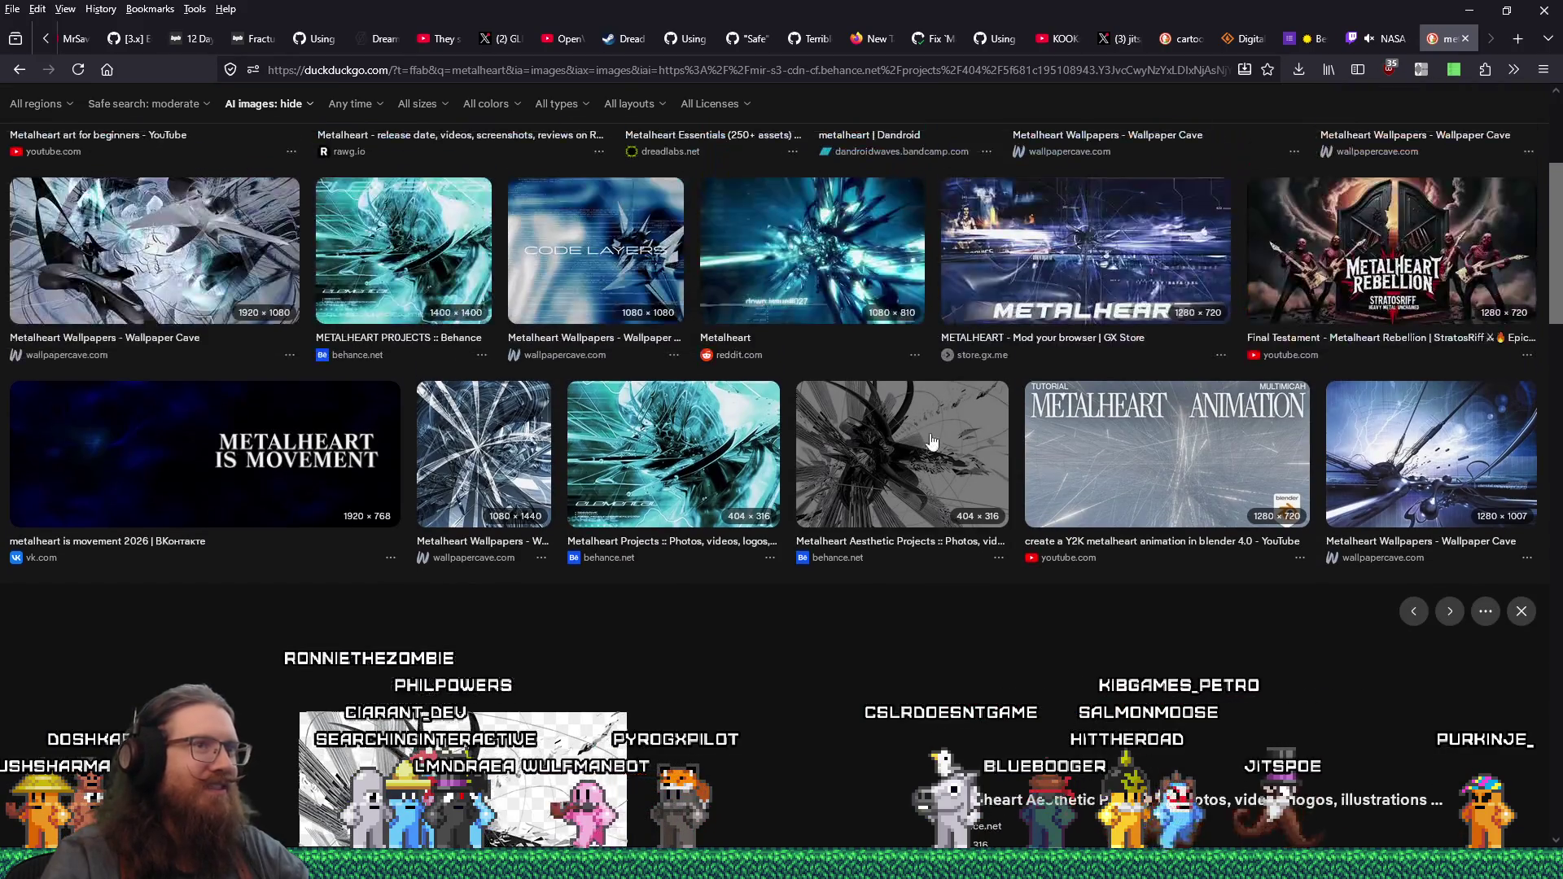
{"action": "scroll", "coordinate": [930, 440], "scroll_direction": "up", "scroll_amount": 1}
- Preview the Dandroid, GX Store METALHEART and reddit Metalheart images
{"action": "left_click", "coordinate": [899, 317]}
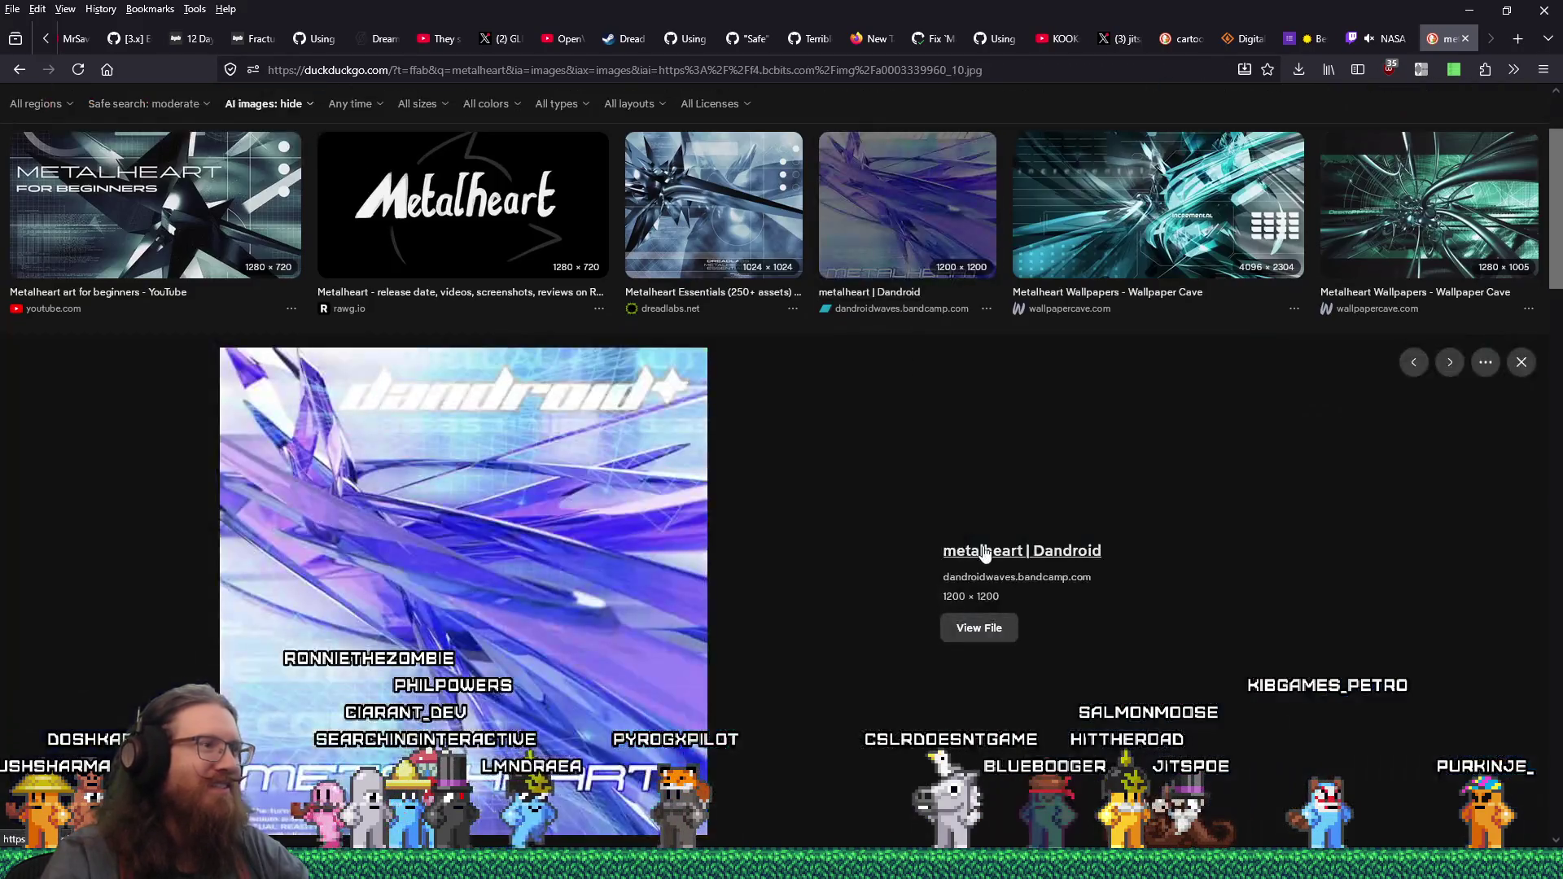
{"action": "scroll", "coordinate": [985, 553], "scroll_direction": "down", "scroll_amount": 2}
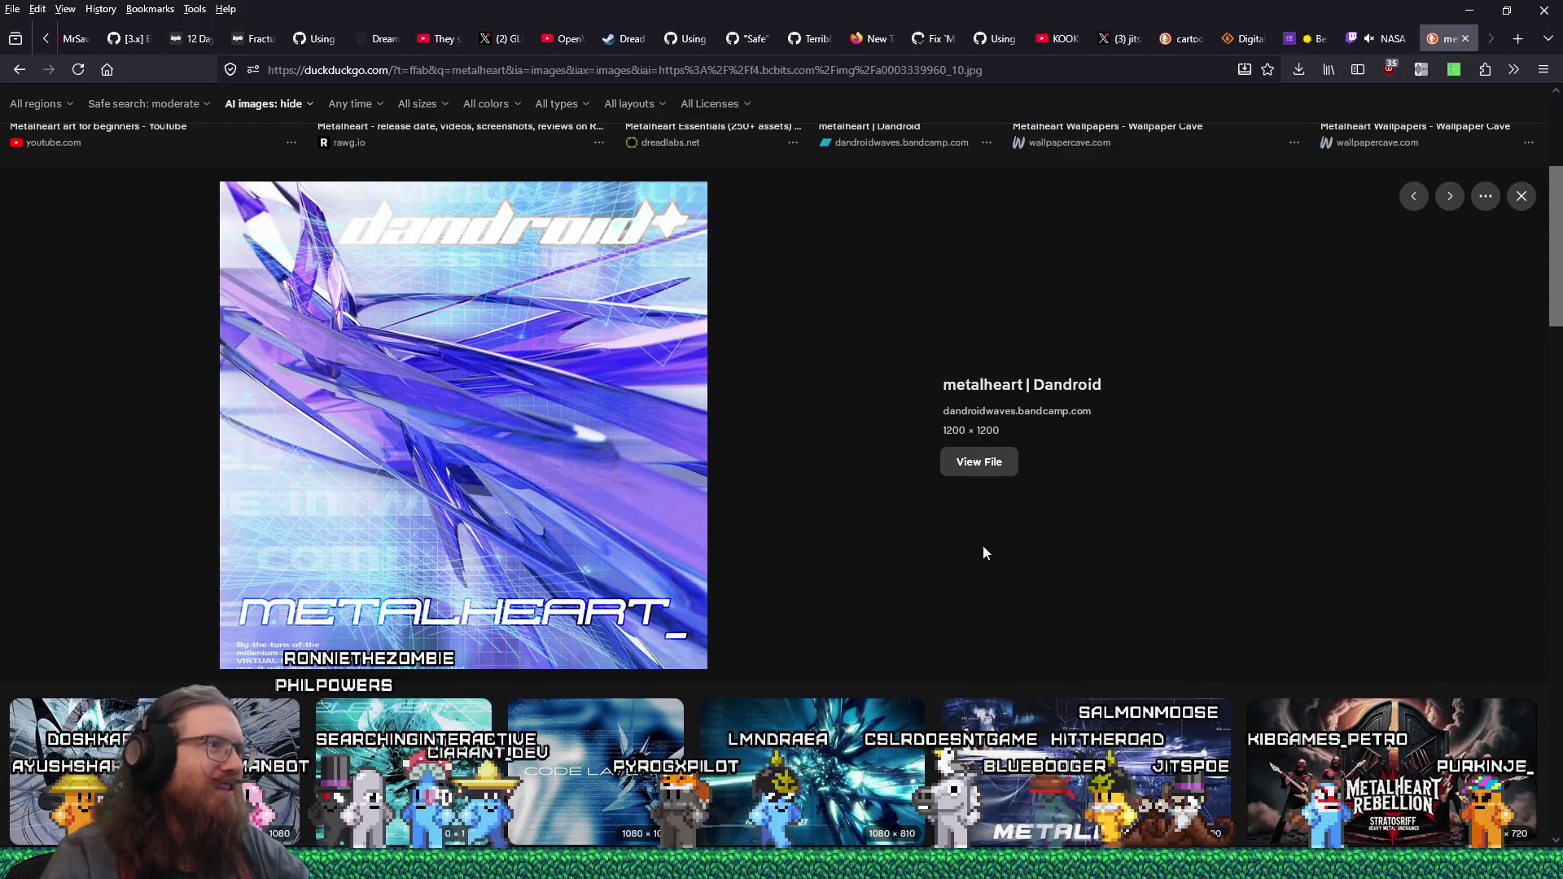
{"action": "scroll", "coordinate": [584, 436], "scroll_direction": "down", "scroll_amount": 3}
{"action": "scroll", "coordinate": [584, 432], "scroll_direction": "up", "scroll_amount": 2}
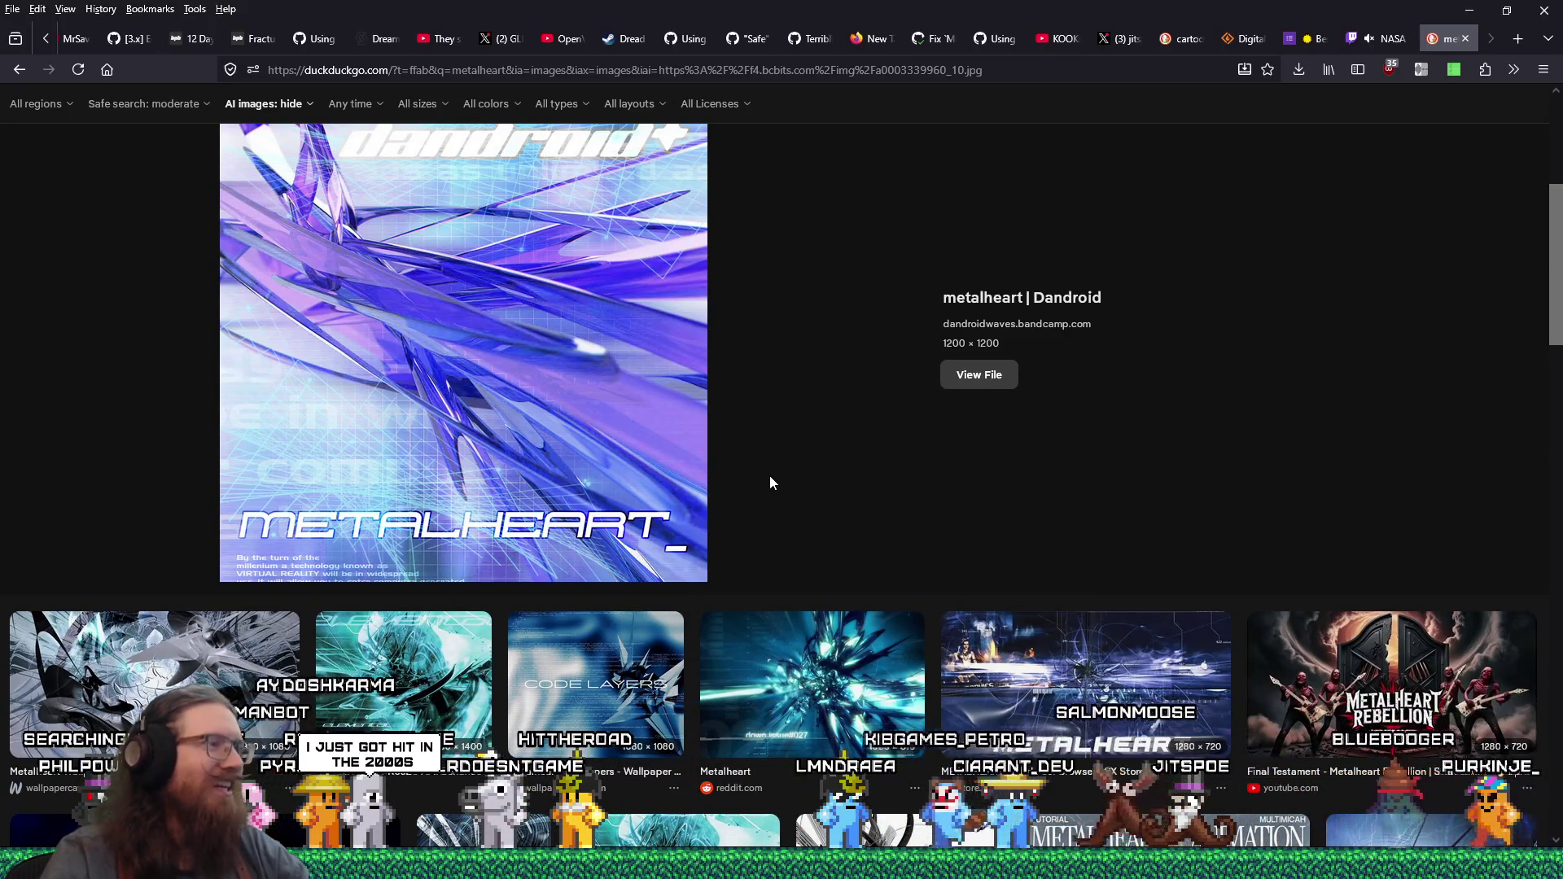
{"action": "scroll", "coordinate": [771, 483], "scroll_direction": "down", "scroll_amount": 2}
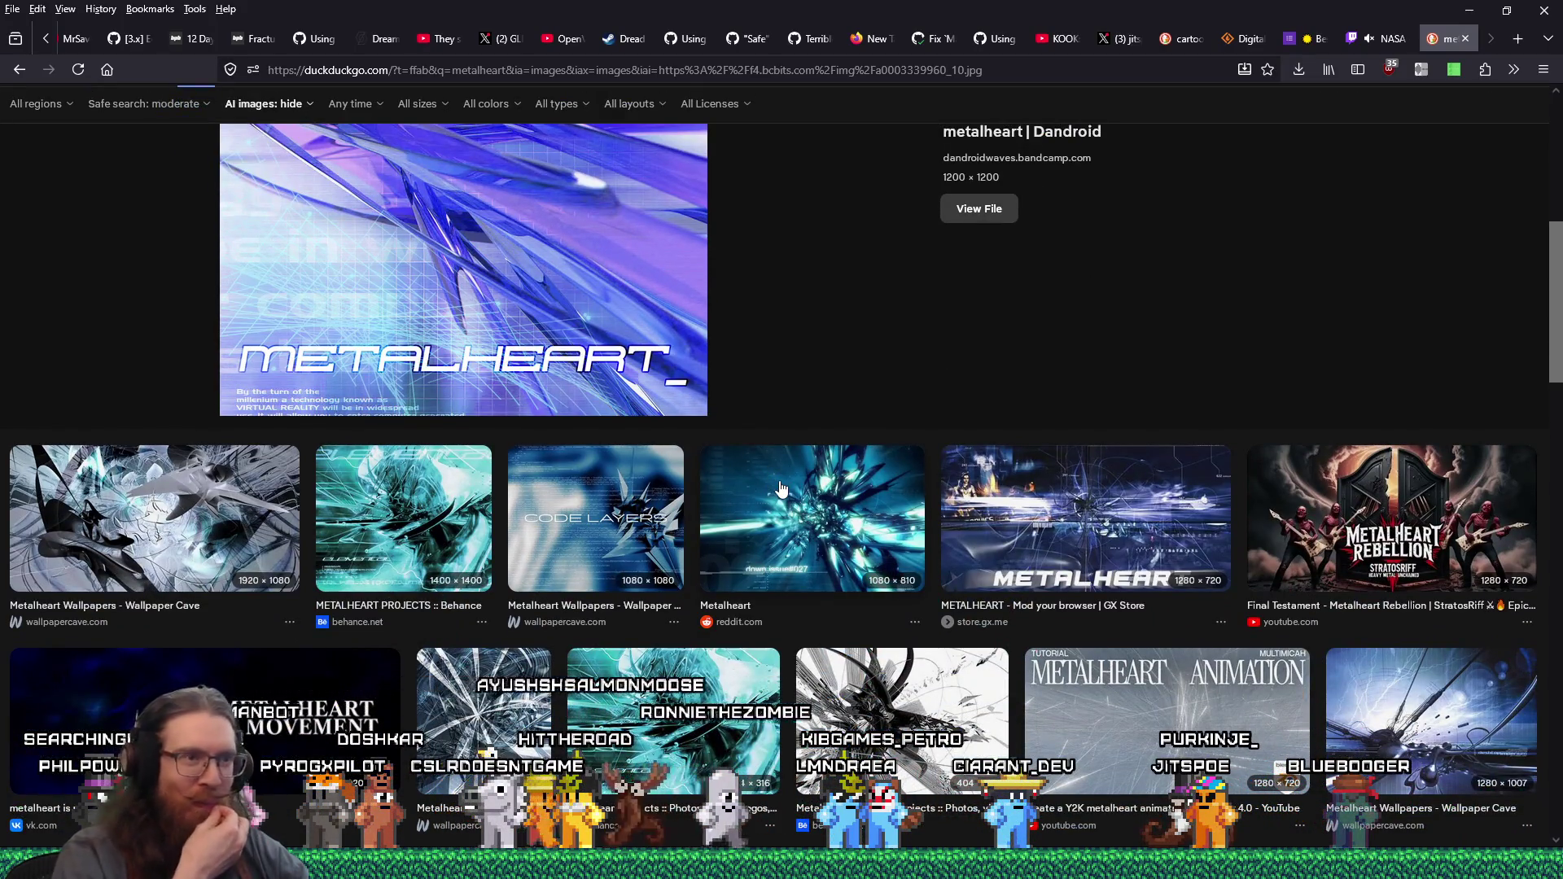
{"action": "left_click", "coordinate": [1016, 525]}
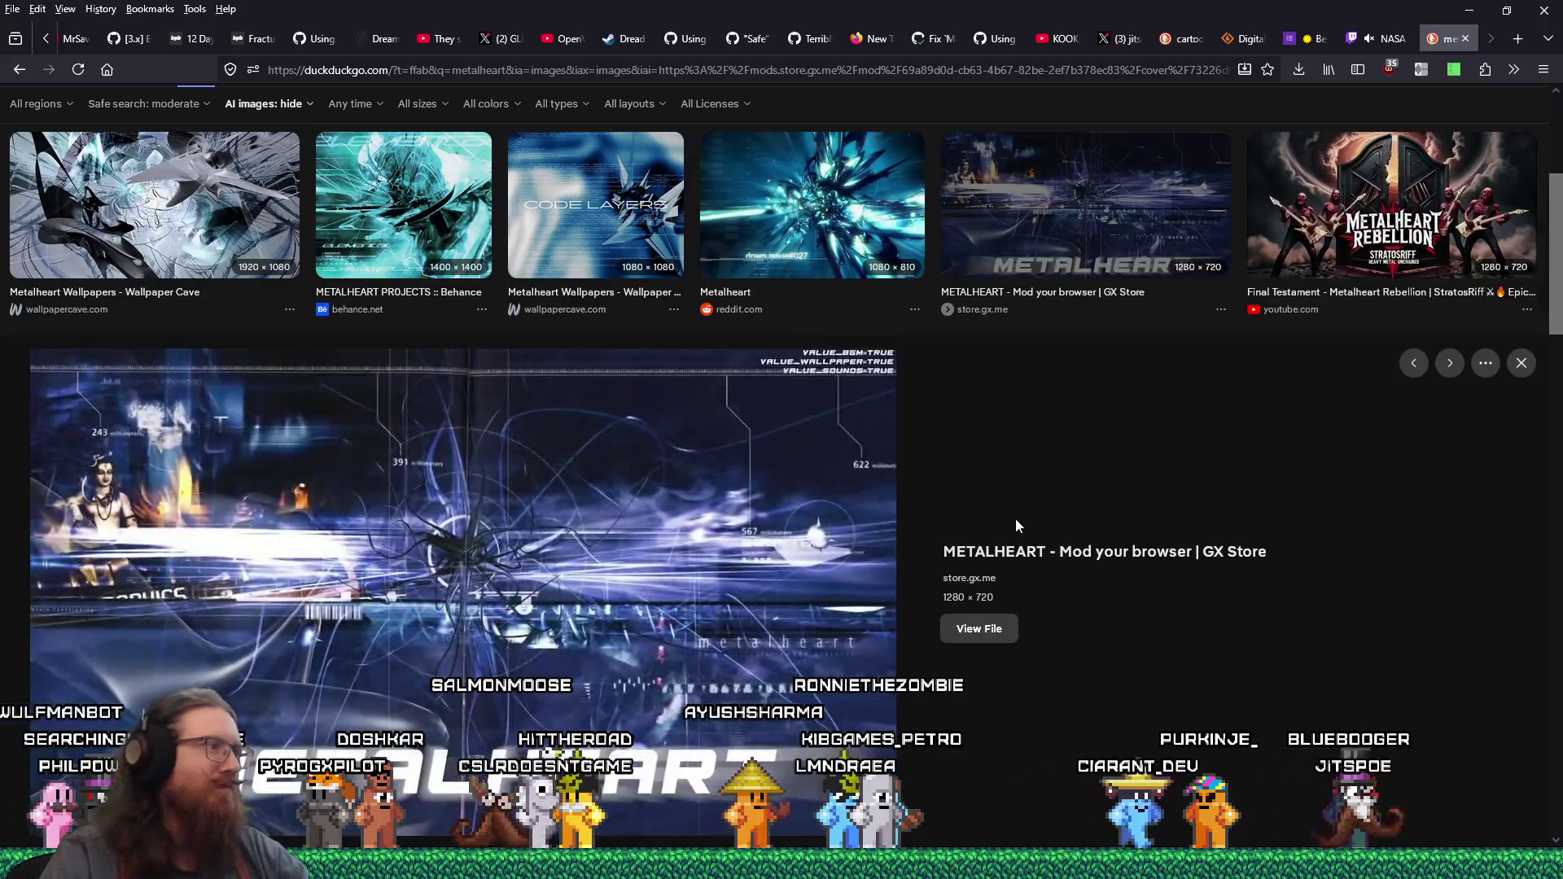
{"action": "left_click", "coordinate": [812, 205]}
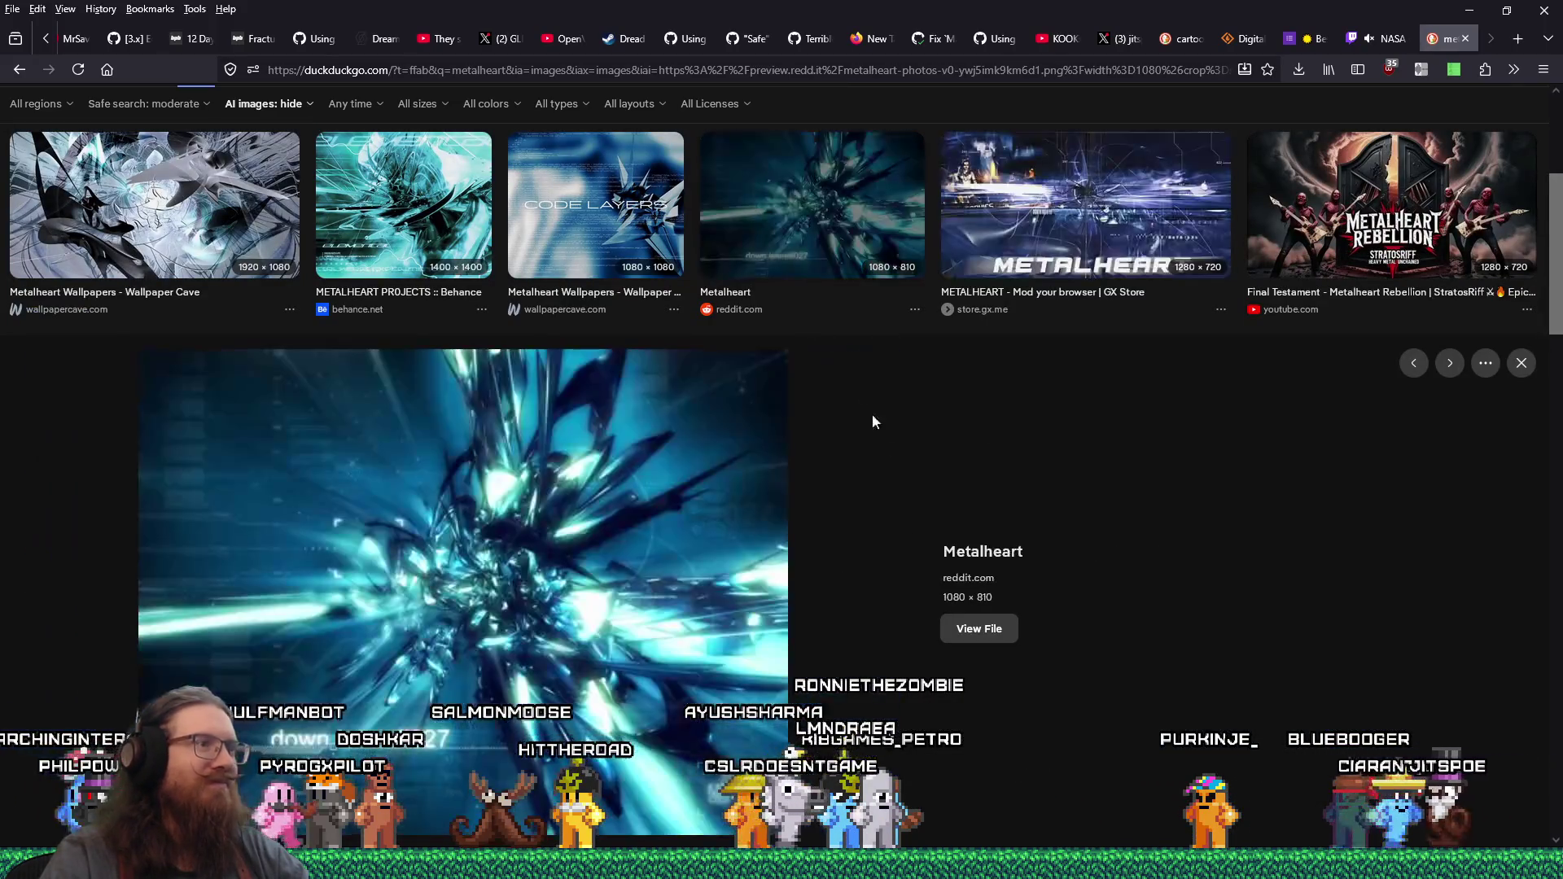
- View the Wallpaper Cave metalheart image enlarged, scroll back up, and close the search tab
{"action": "scroll", "coordinate": [963, 511], "scroll_direction": "down", "scroll_amount": 3}
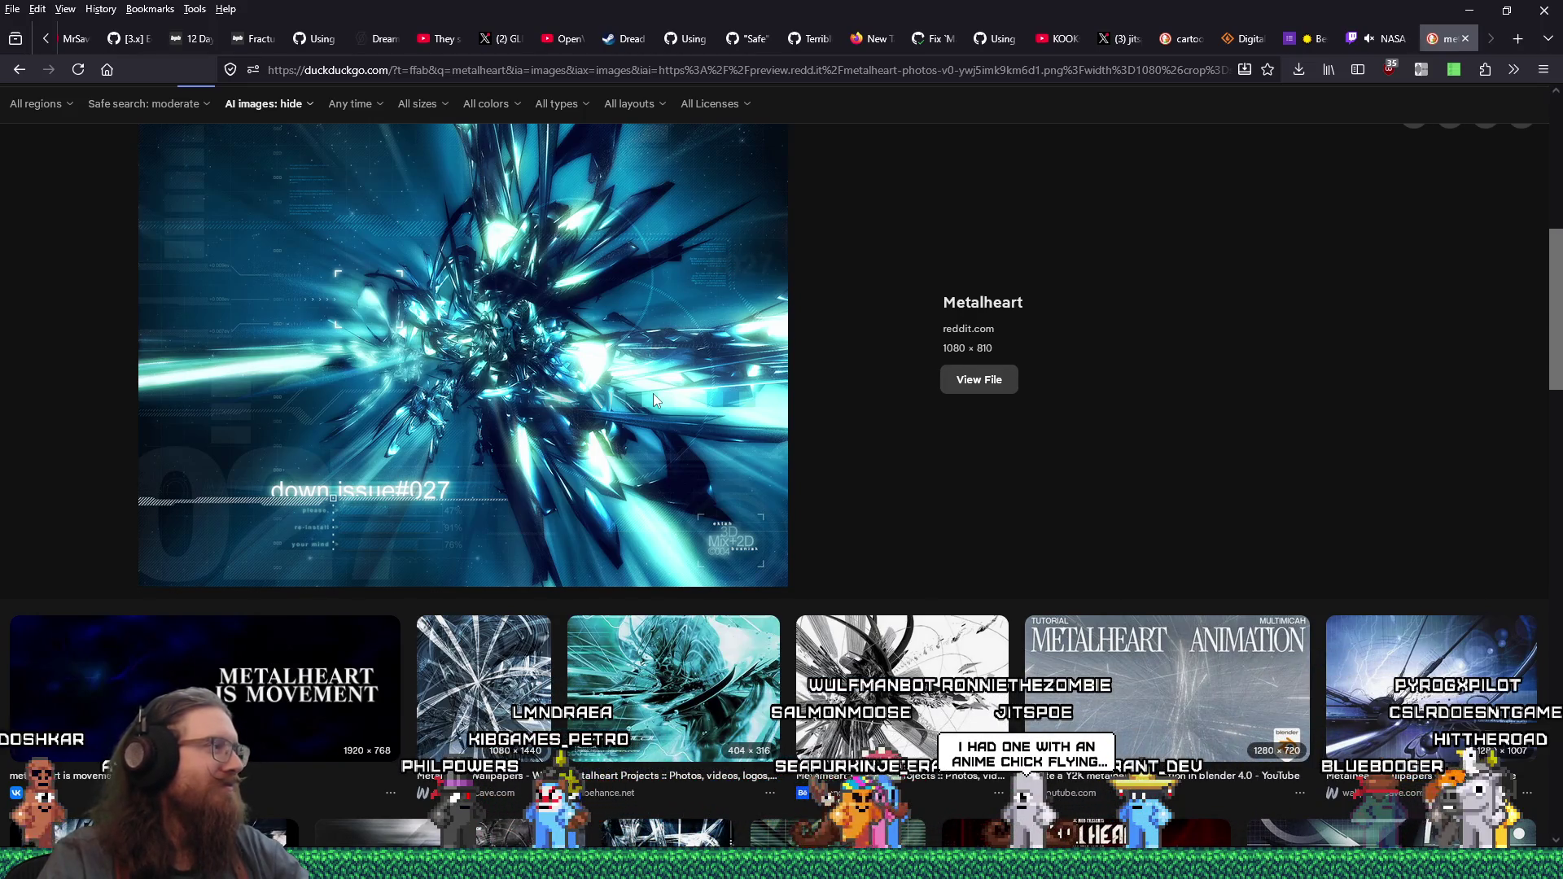
{"action": "scroll", "coordinate": [652, 393], "scroll_direction": "up", "scroll_amount": 2}
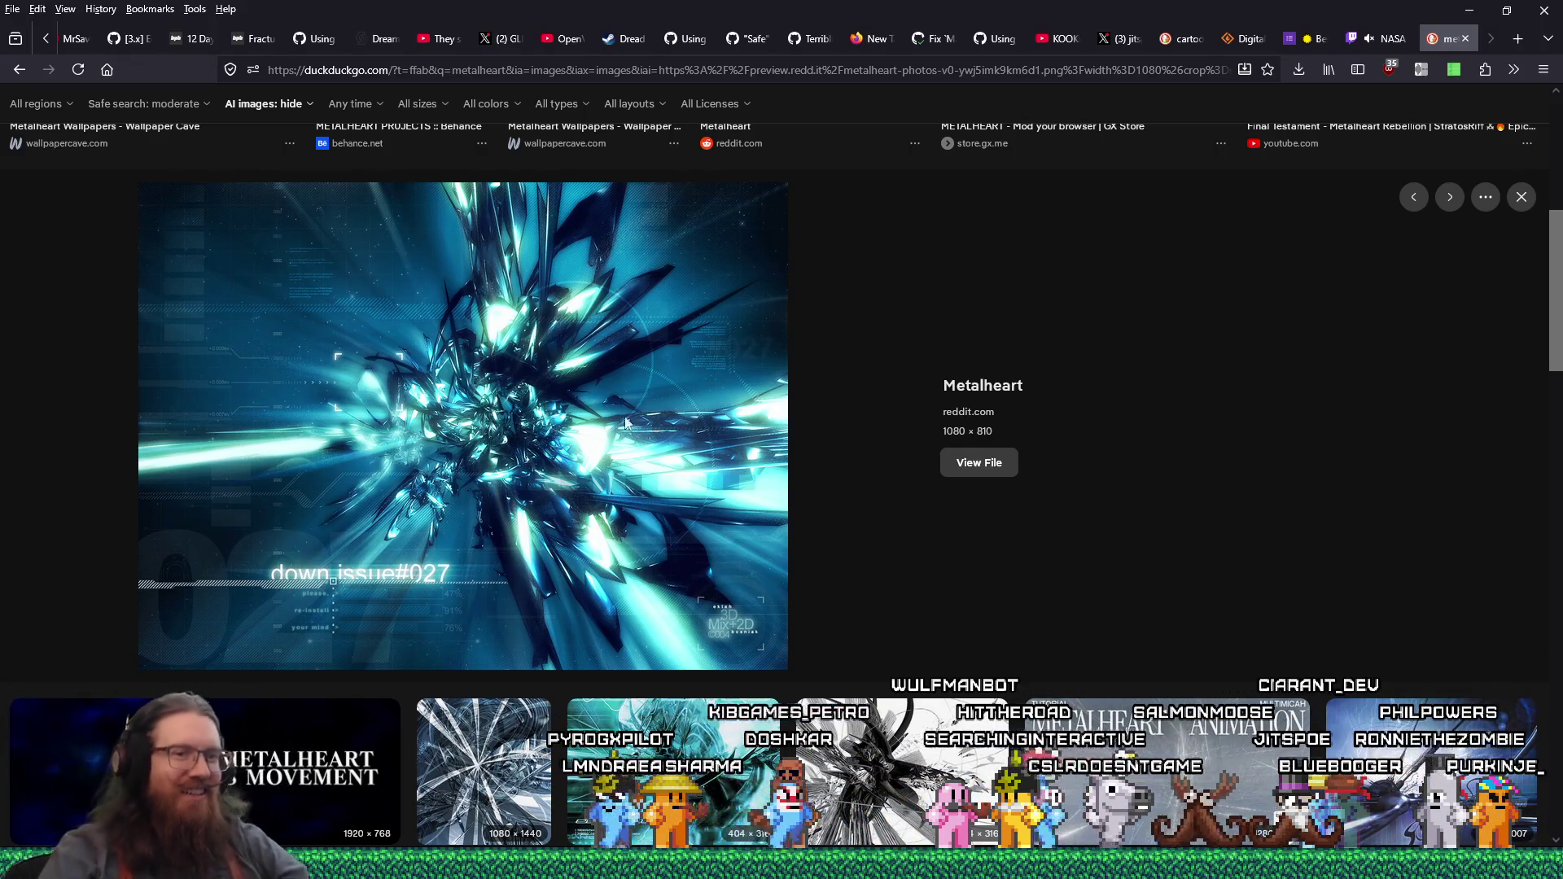
{"action": "left_click", "coordinate": [1430, 773]}
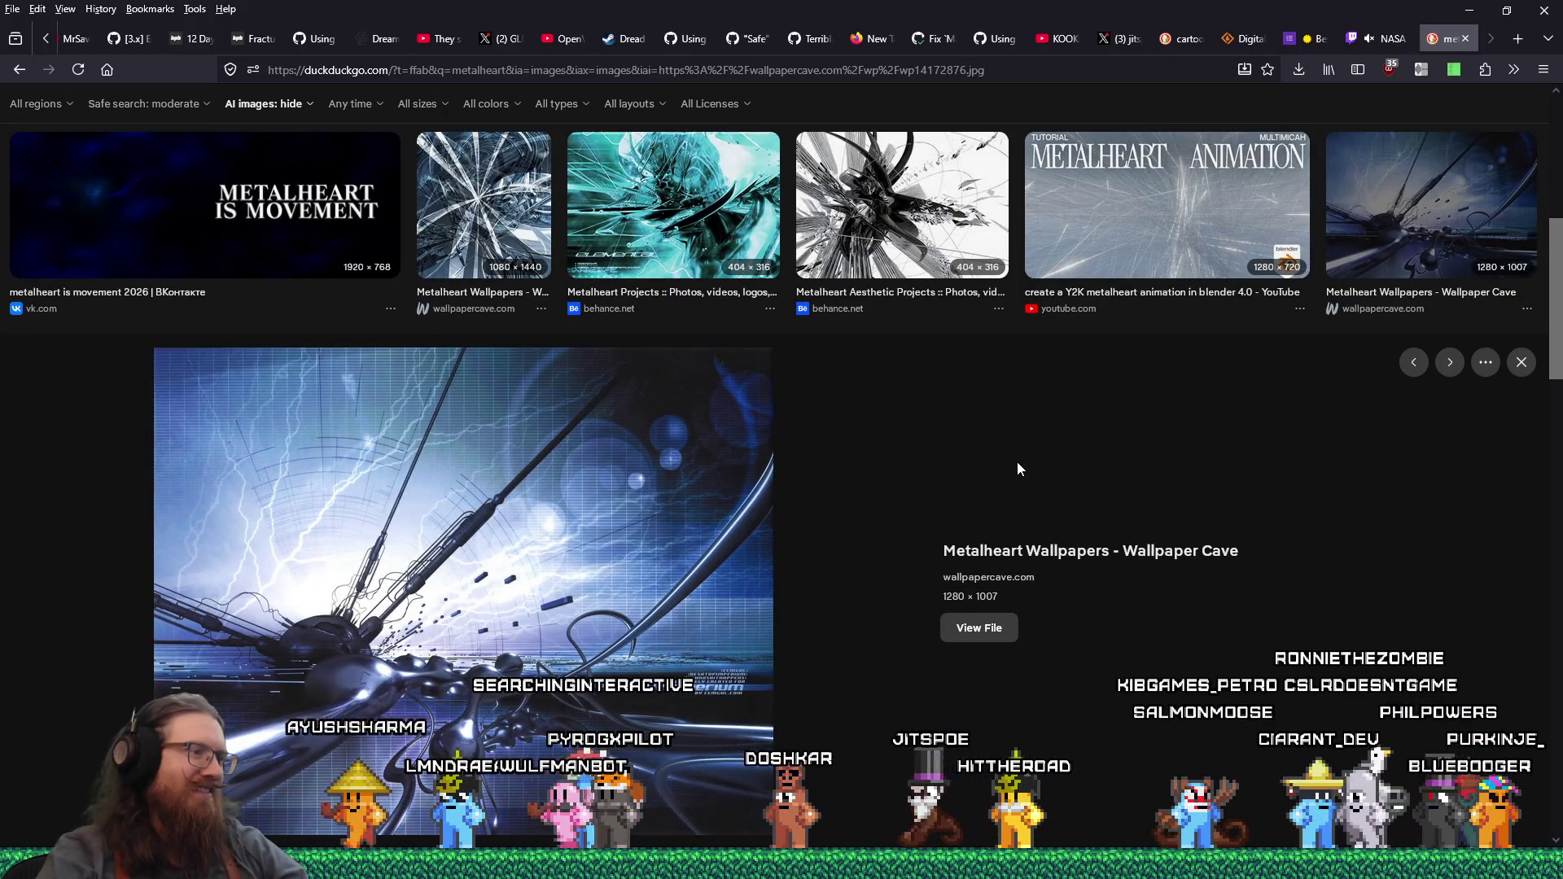
{"action": "scroll", "coordinate": [1017, 468], "scroll_direction": "down", "scroll_amount": 4}
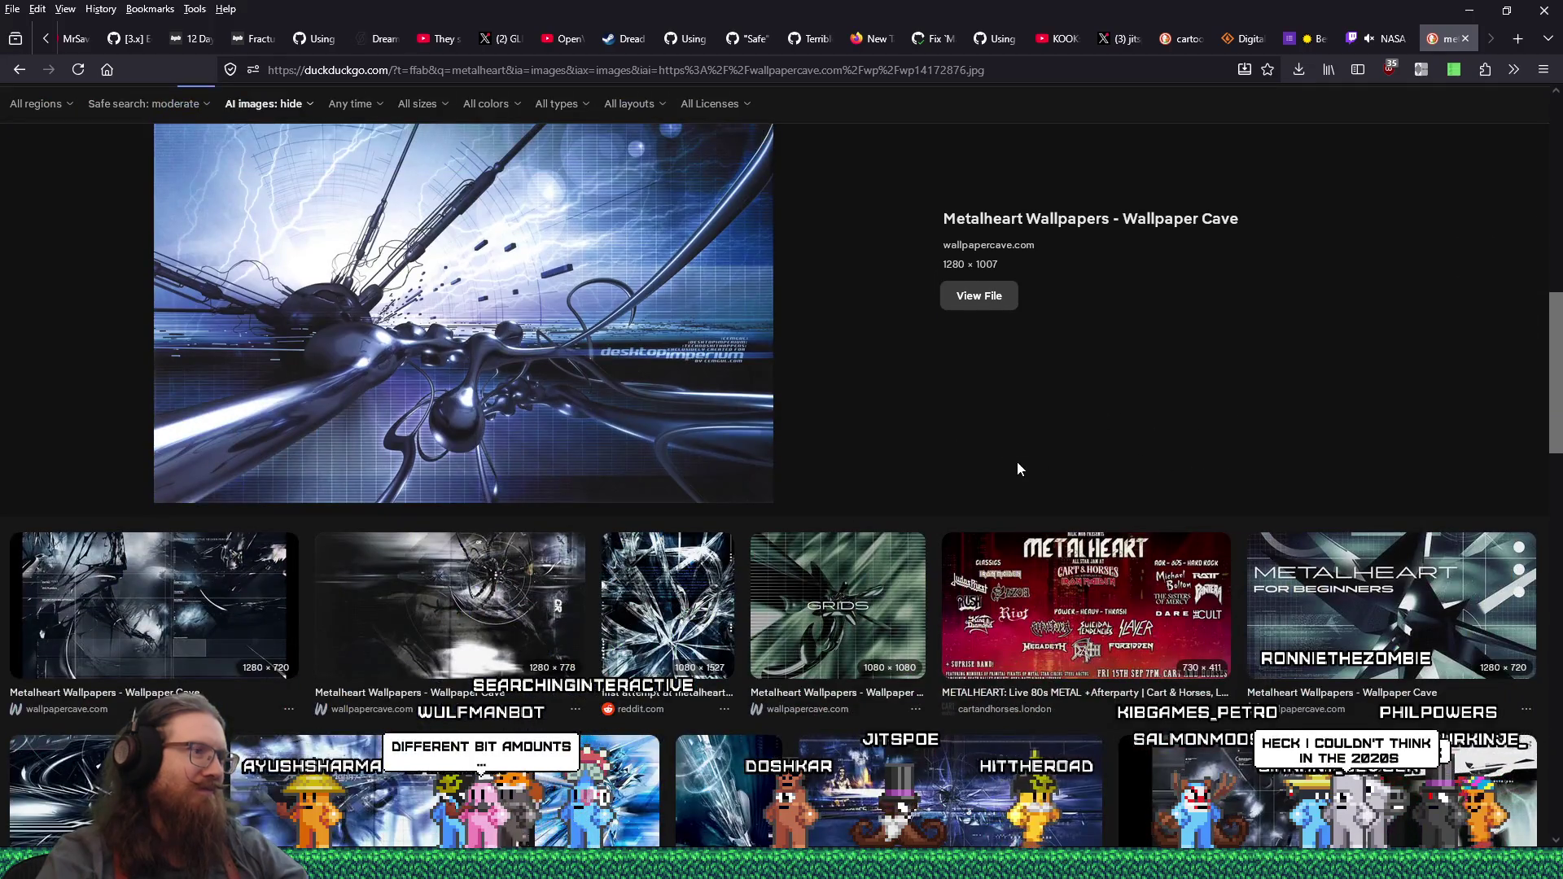
{"action": "scroll", "coordinate": [1017, 469], "scroll_direction": "up", "scroll_amount": 3}
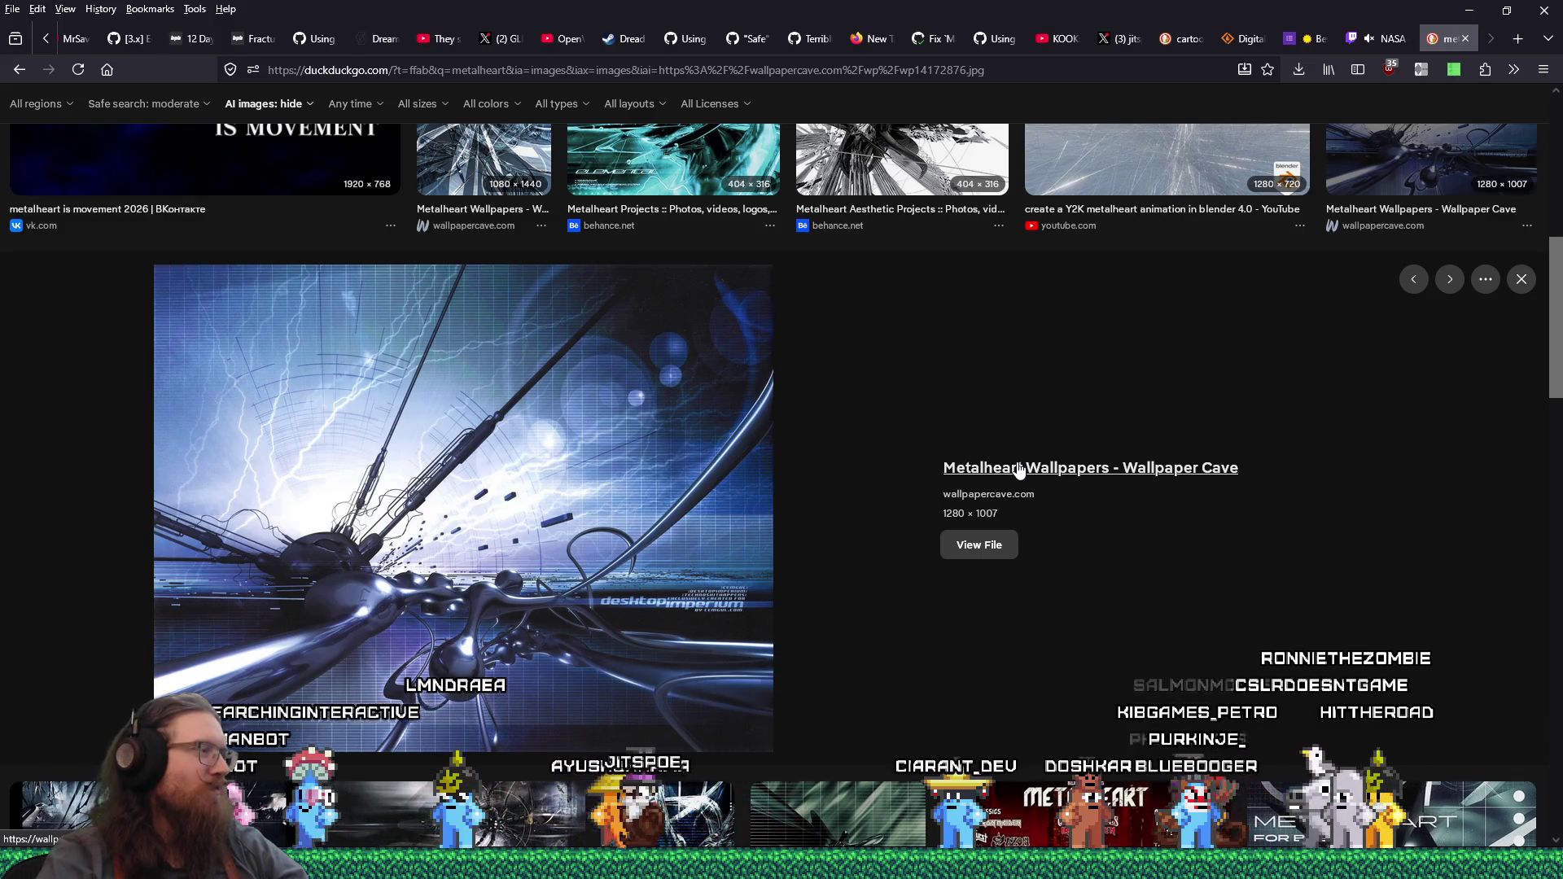
{"action": "scroll", "coordinate": [1017, 470], "scroll_direction": "up", "scroll_amount": 5}
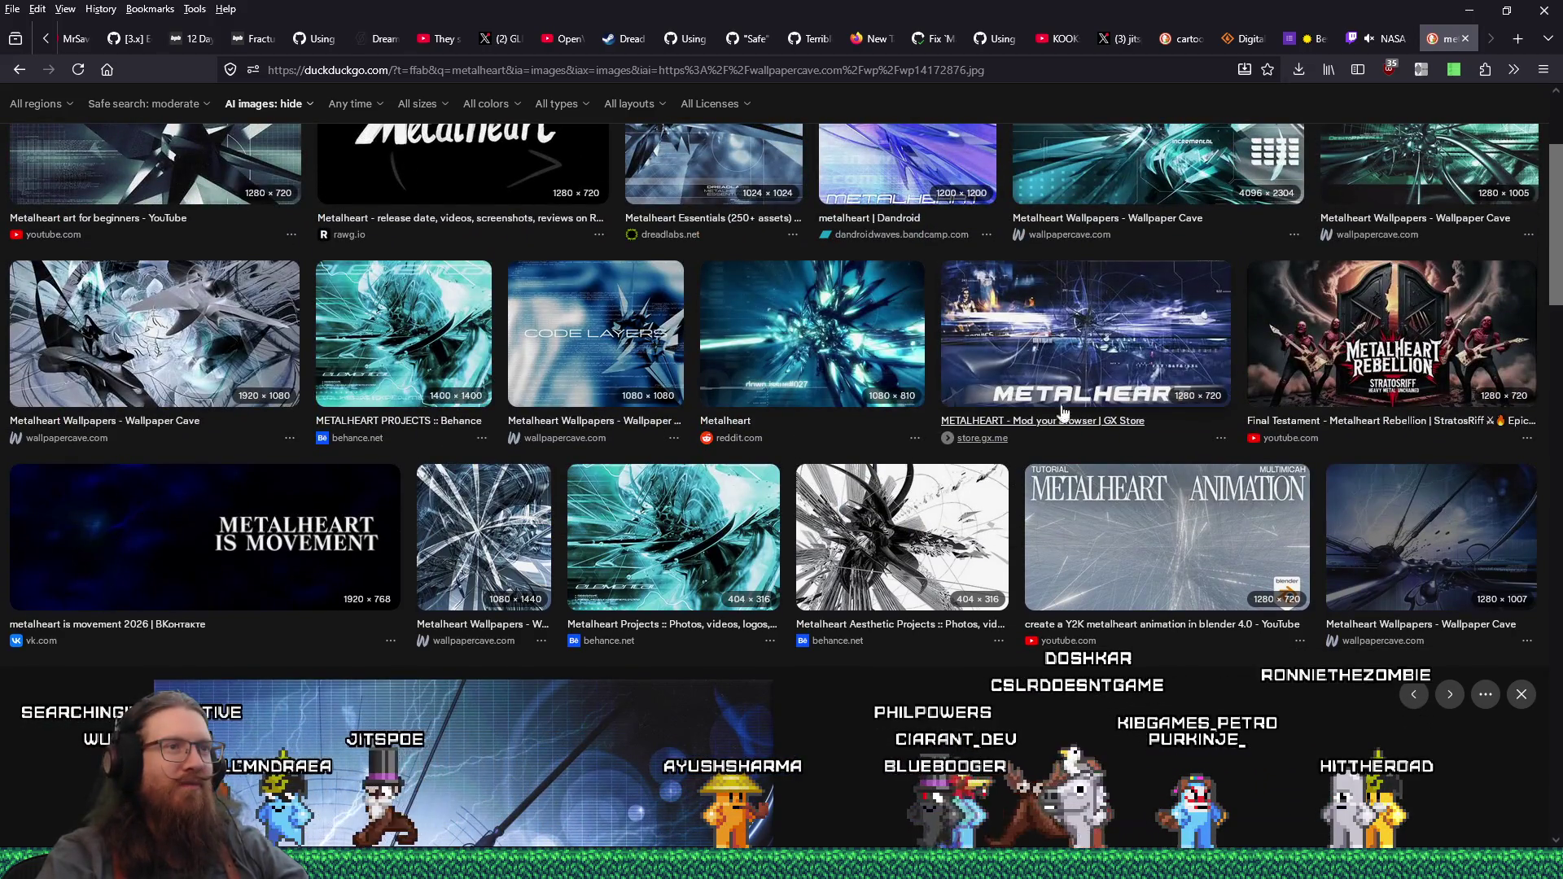
{"action": "scroll", "coordinate": [1191, 405], "scroll_direction": "up", "scroll_amount": 3}
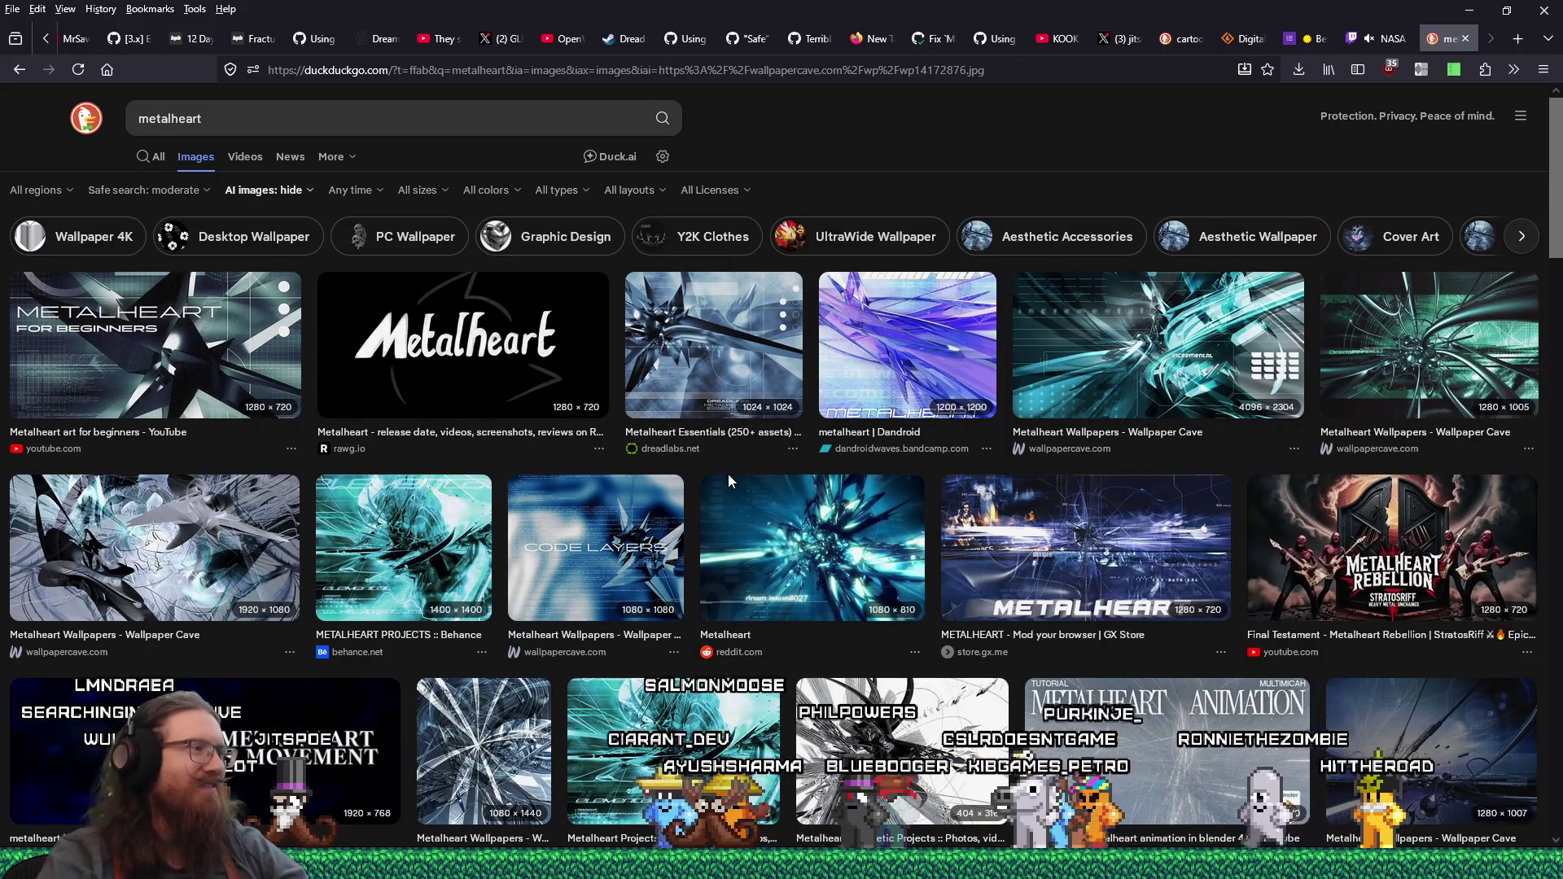
{"action": "left_click", "coordinate": [1458, 39]}
- Minimize Firefox and circle the rock brush in TrenchBroom, pulling back toward the church walls
{"action": "left_click", "coordinate": [1470, 9]}
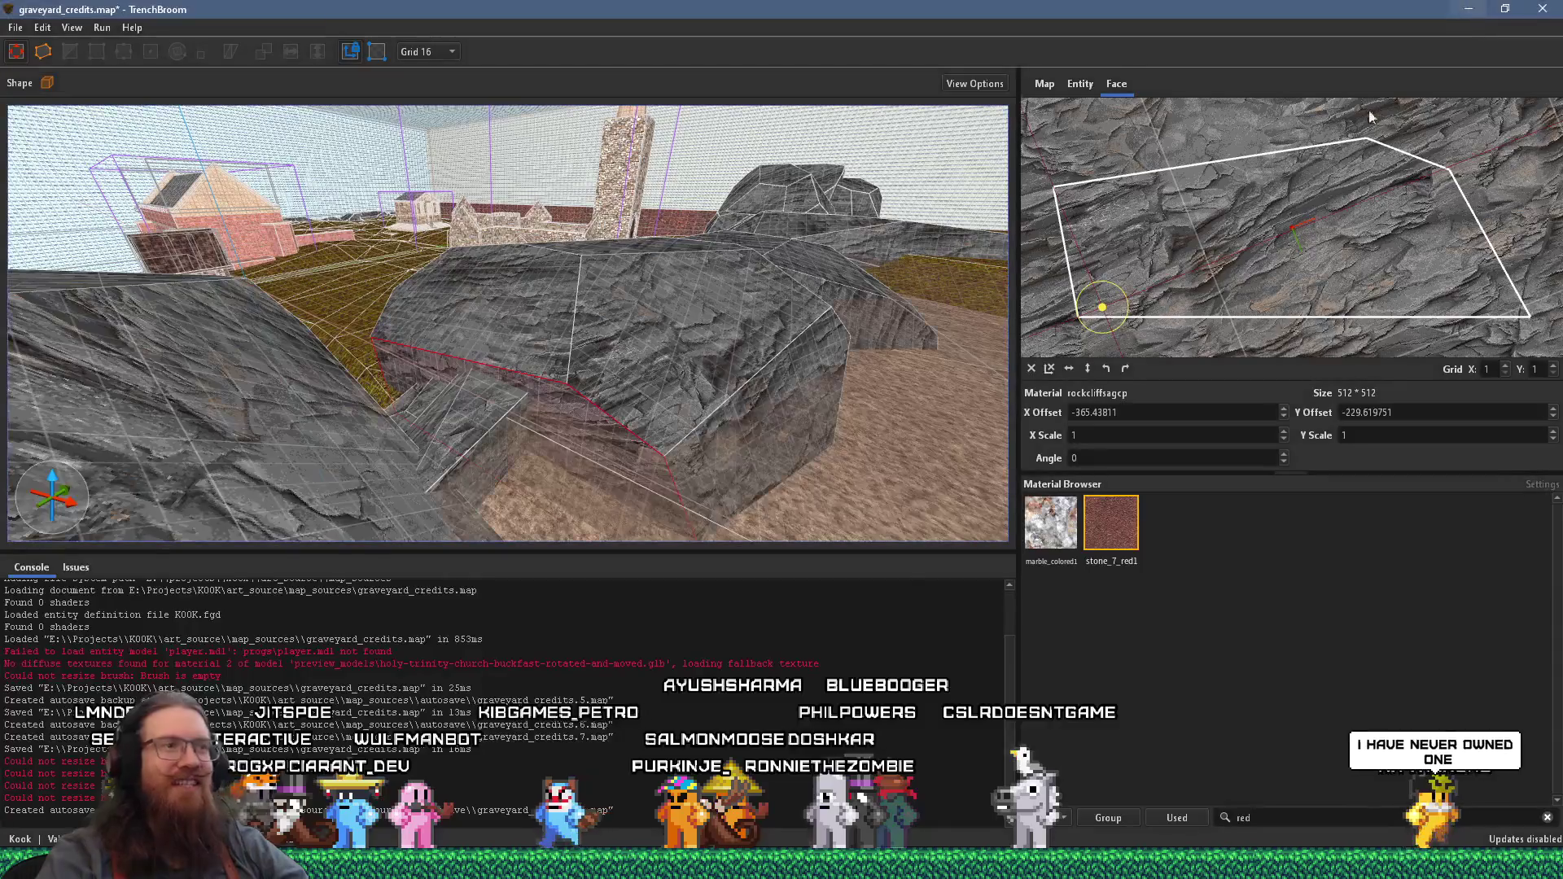
{"action": "scroll", "coordinate": [568, 399], "scroll_direction": "up", "scroll_amount": 5}
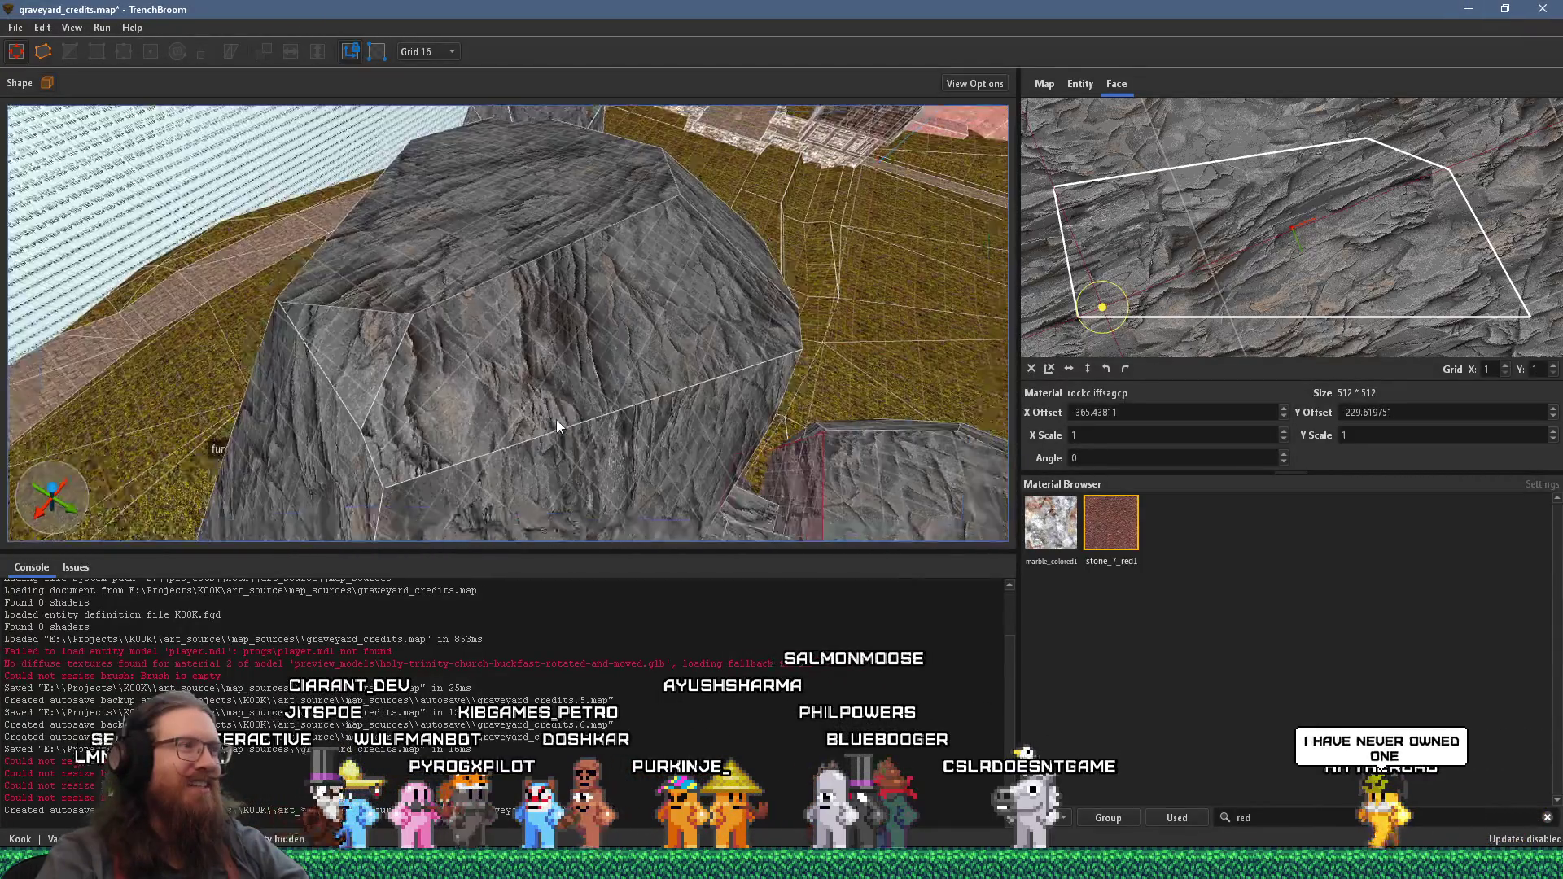
{"action": "mouse_move", "coordinate": [503, 407]}
{"action": "left_mouse_down"}
{"action": "mouse_move", "coordinate": [700, 286]}
{"action": "mouse_move", "coordinate": [902, 237]}
{"action": "mouse_move", "coordinate": [596, 385]}
{"action": "mouse_move", "coordinate": [114, 84]}
{"action": "left_mouse_up"}
{"action": "mouse_move", "coordinate": [505, 314]}
{"action": "left_mouse_down"}
{"action": "mouse_move", "coordinate": [515, 373]}
{"action": "mouse_move", "coordinate": [492, 374]}
{"action": "mouse_move", "coordinate": [514, 350]}
{"action": "mouse_move", "coordinate": [652, 322]}
{"action": "mouse_move", "coordinate": [516, 225]}
{"action": "left_mouse_up"}
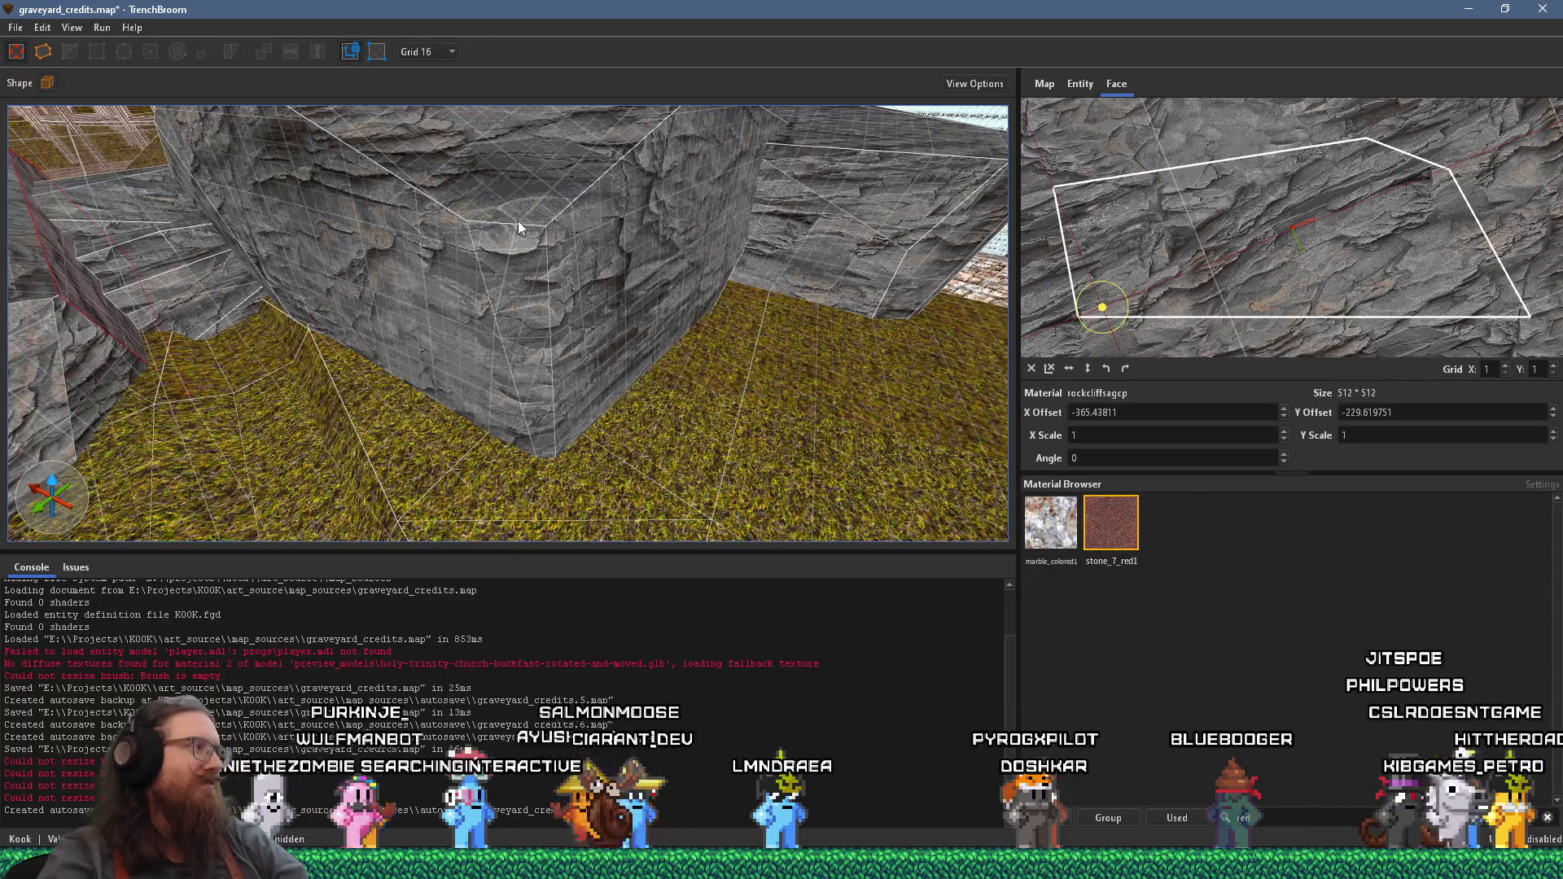
{"action": "mouse_move", "coordinate": [524, 223]}
{"action": "left_mouse_down"}
{"action": "mouse_move", "coordinate": [483, 251]}
{"action": "mouse_move", "coordinate": [411, 252]}
{"action": "left_mouse_up"}
{"action": "scroll", "coordinate": [548, 253], "scroll_direction": "up", "scroll_amount": 10}
{"action": "scroll", "coordinate": [491, 243], "scroll_direction": "down", "scroll_amount": 10}
- Survey the church, red building and graveyard, then switch to the screenshots window
{"action": "mouse_move", "coordinate": [368, 224]}
{"action": "left_mouse_down"}
{"action": "mouse_move", "coordinate": [823, 359]}
{"action": "mouse_move", "coordinate": [414, 222]}
{"action": "mouse_move", "coordinate": [638, 321]}
{"action": "mouse_move", "coordinate": [568, 324]}
{"action": "left_mouse_up"}
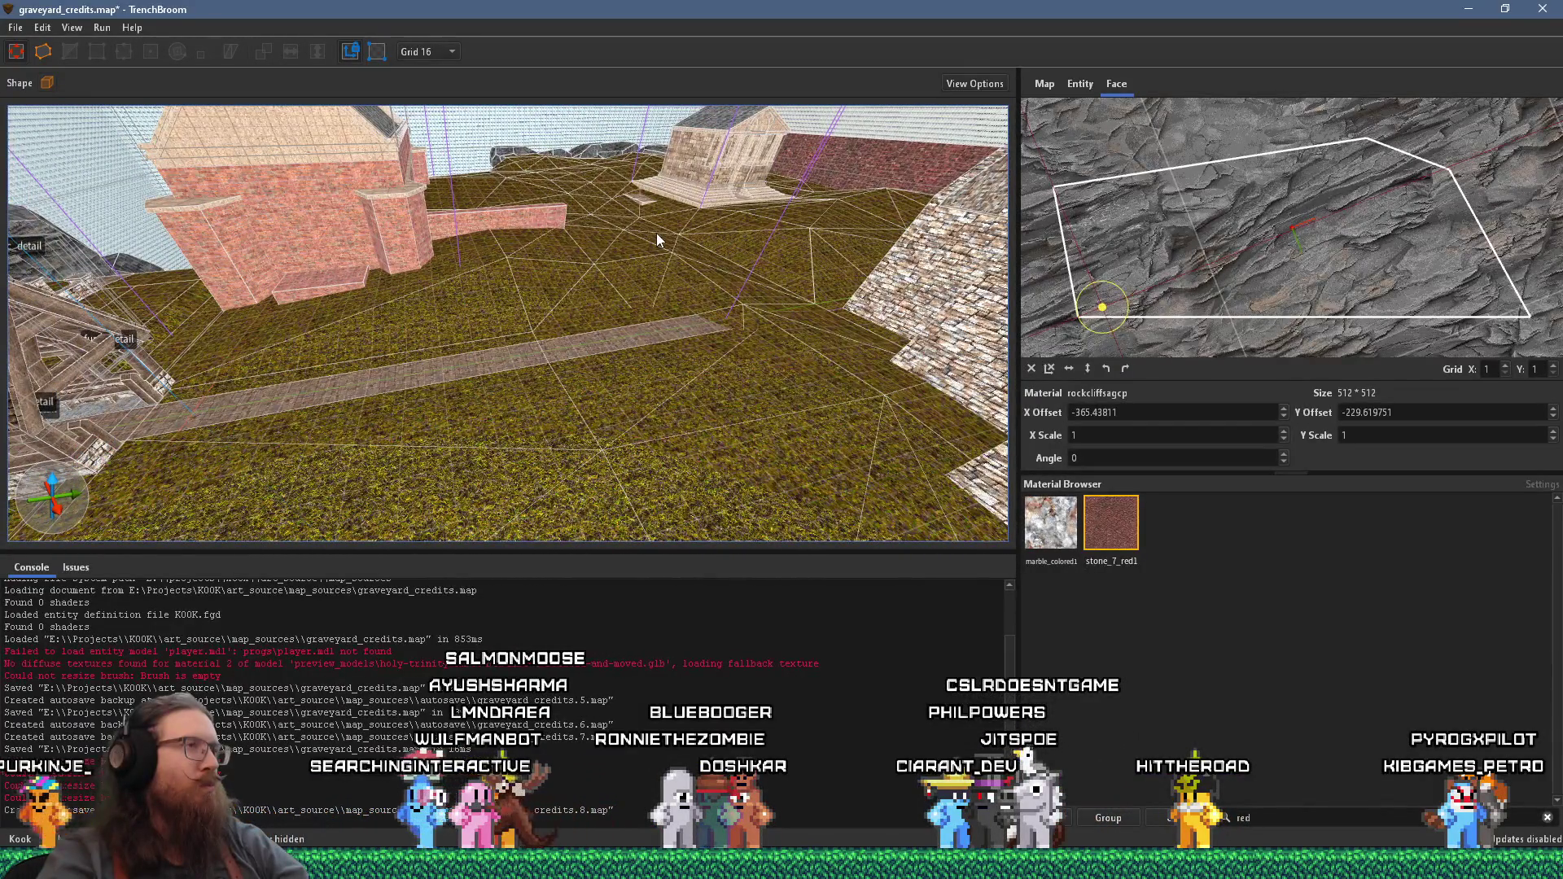
{"action": "mouse_move", "coordinate": [749, 252]}
{"action": "left_mouse_down"}
{"action": "mouse_move", "coordinate": [568, 425]}
{"action": "mouse_move", "coordinate": [645, 234]}
{"action": "left_mouse_up"}
{"action": "left_click_drag", "start_coordinate": [639, 235], "coordinate": [124, 359]}
{"action": "key", "text": "alt+Tab"}
{"action": "key", "text": "alt+Tab"}
{"action": "key", "text": "alt+Tab"}
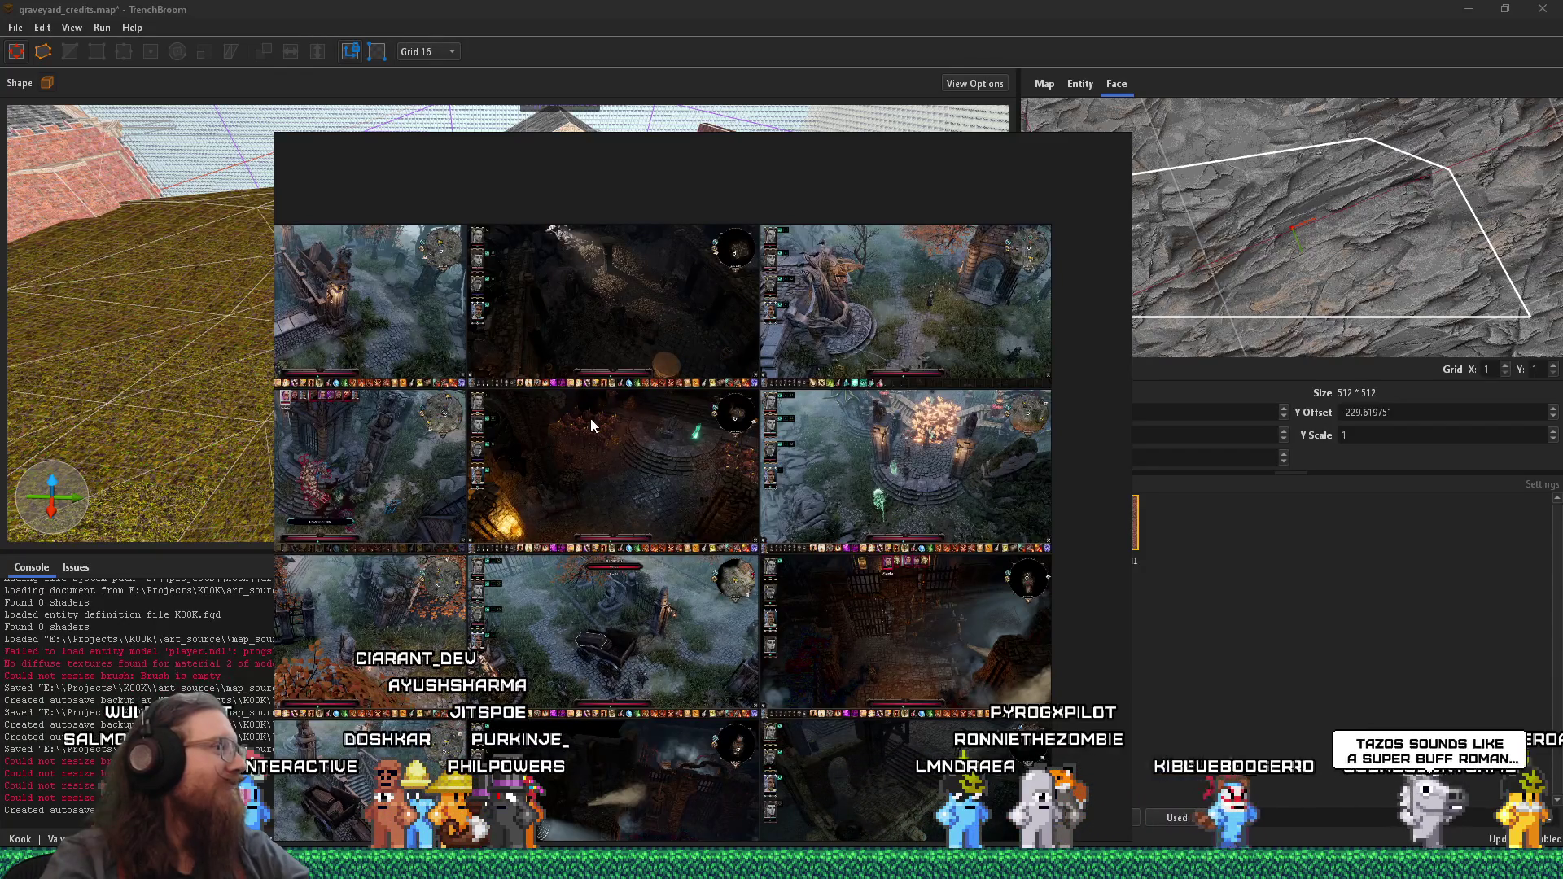
- Zoom and pan the screenshot grid until a single foggy graveyard chapel screenshot fills the viewer
{"action": "scroll", "coordinate": [589, 418], "scroll_direction": "down", "scroll_amount": 3}
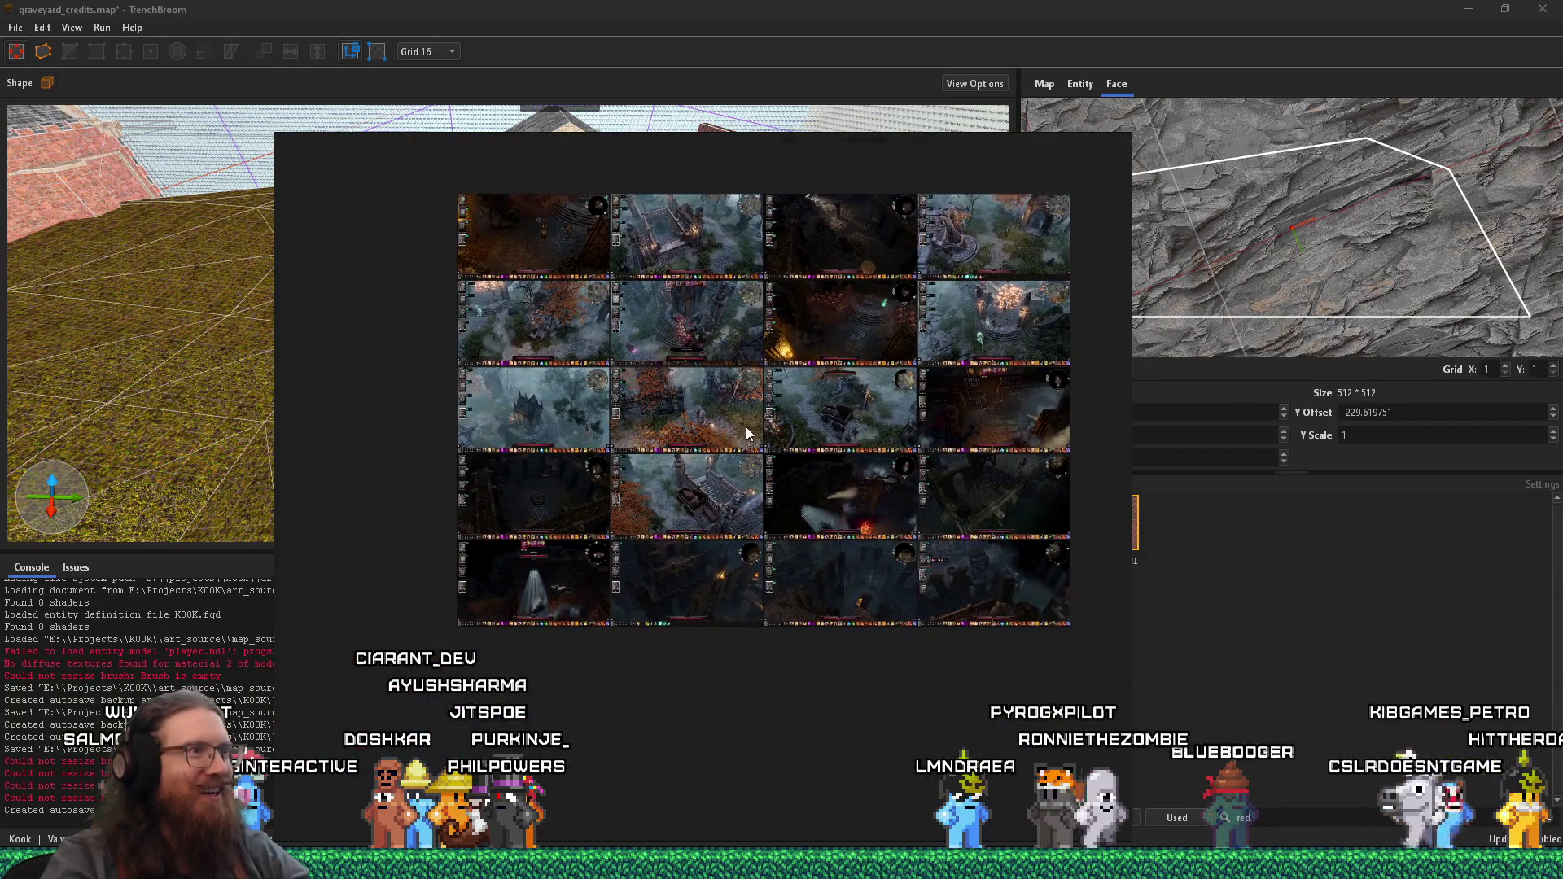
{"action": "scroll", "coordinate": [746, 427], "scroll_direction": "up", "scroll_amount": 2}
{"action": "scroll", "coordinate": [690, 411], "scroll_direction": "up", "scroll_amount": 5}
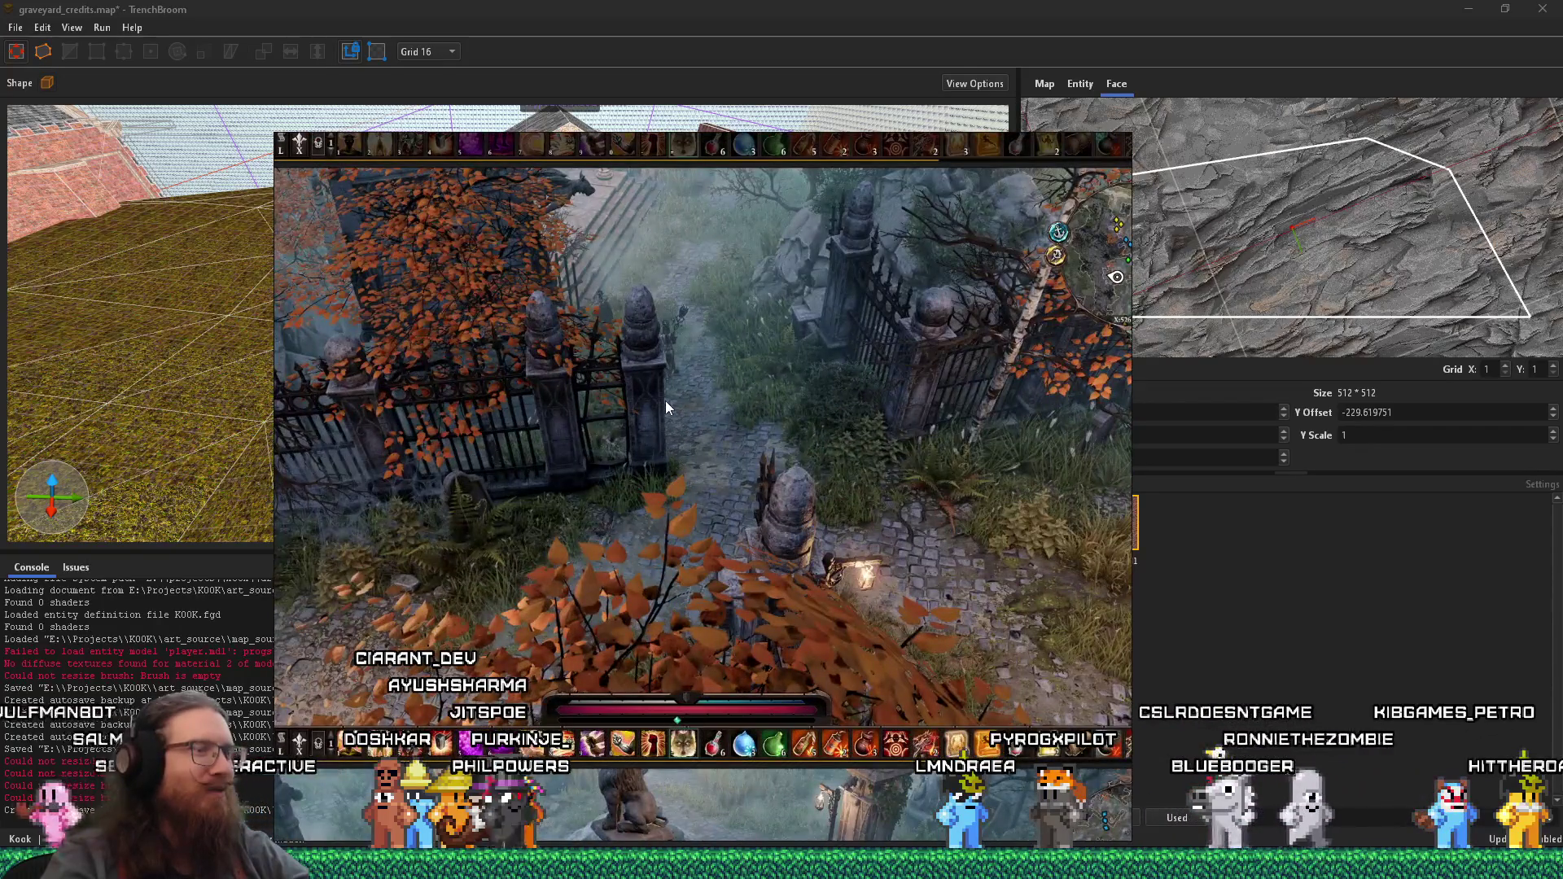
{"action": "scroll", "coordinate": [821, 377], "scroll_direction": "down", "scroll_amount": 5}
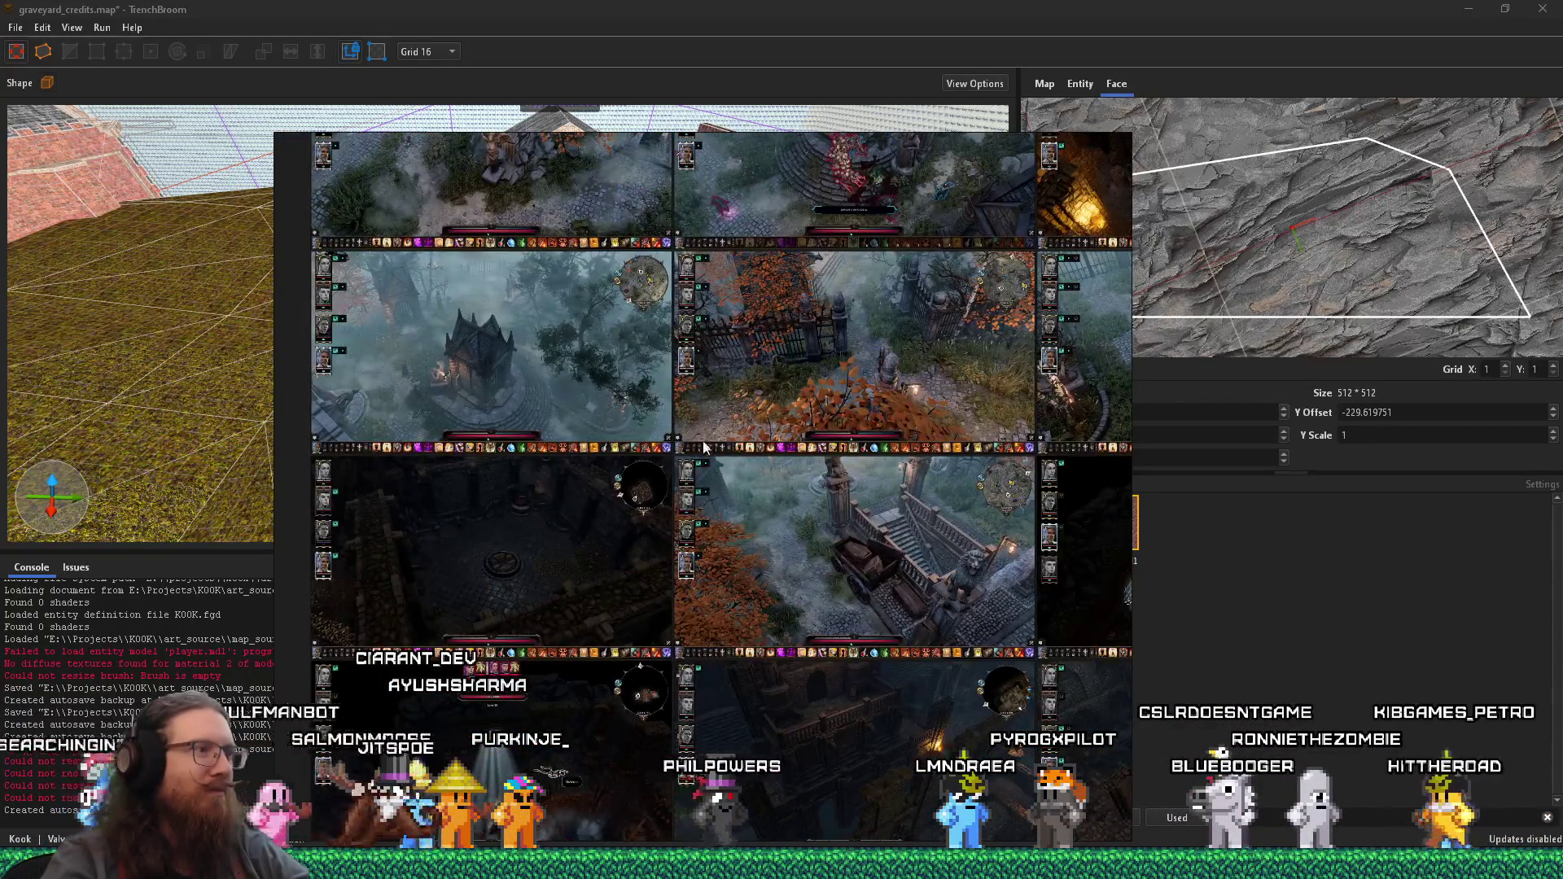
{"action": "scroll", "coordinate": [643, 388], "scroll_direction": "up", "scroll_amount": 2}
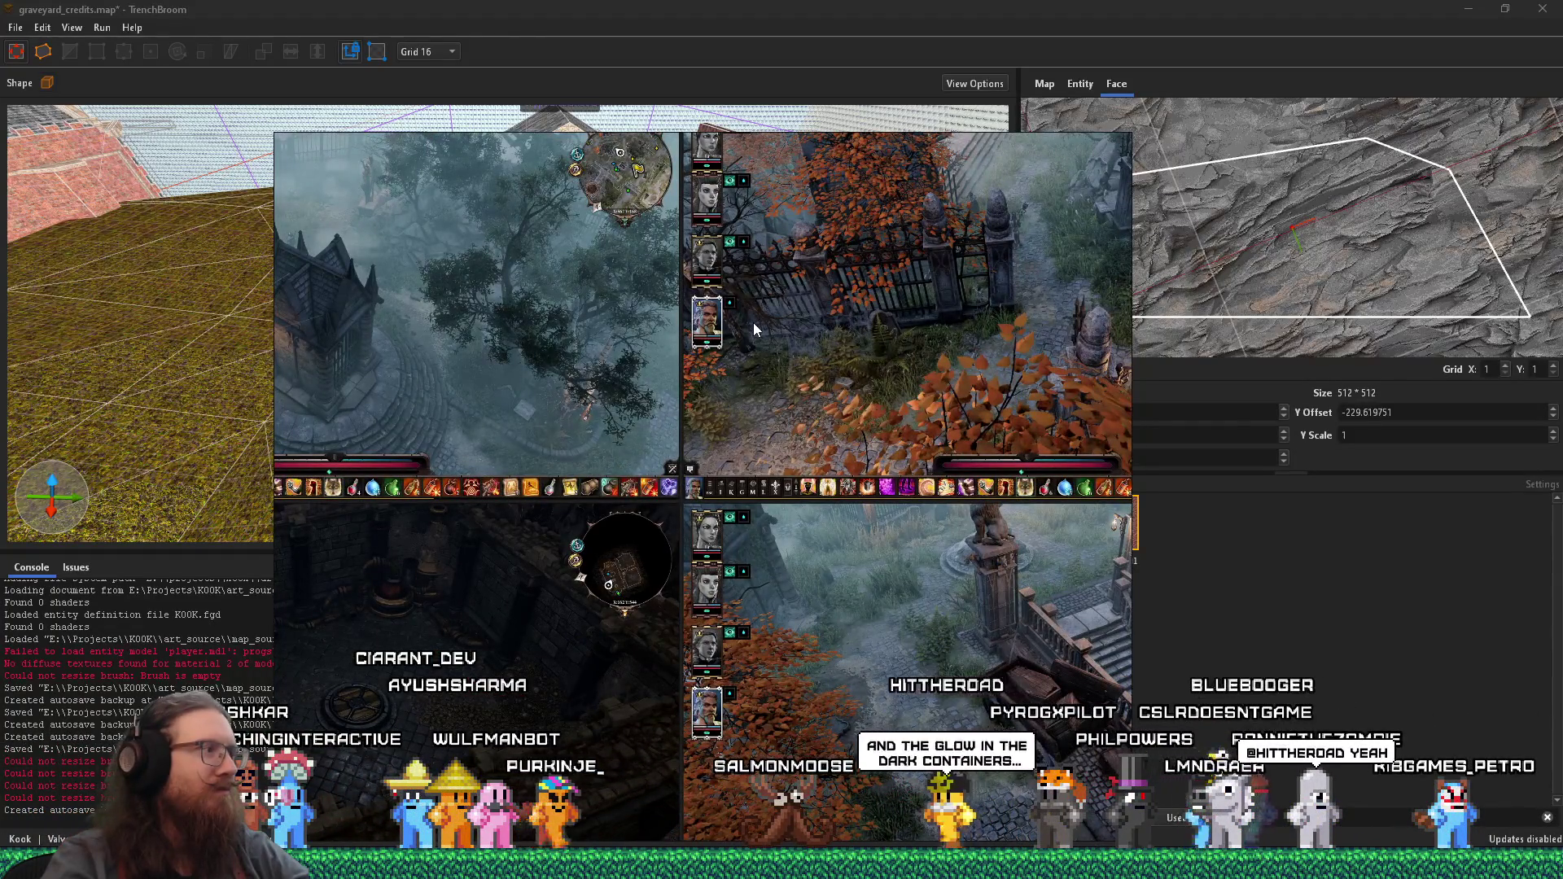
{"action": "scroll", "coordinate": [700, 368], "scroll_direction": "up", "scroll_amount": 2}
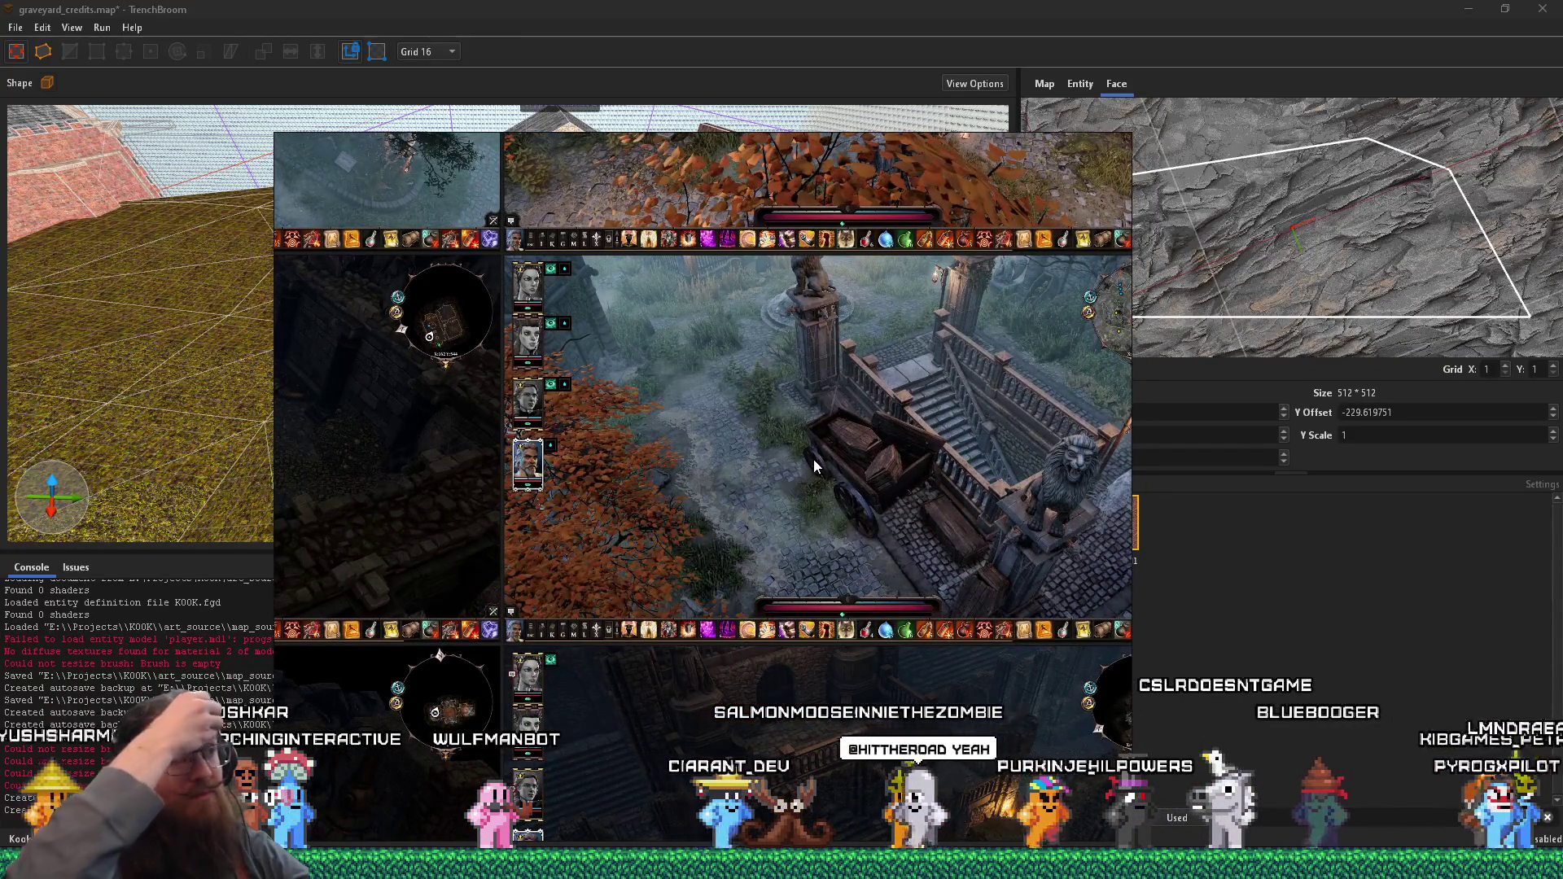
{"action": "scroll", "coordinate": [814, 459], "scroll_direction": "down", "scroll_amount": 3}
{"action": "scroll", "coordinate": [749, 509], "scroll_direction": "up", "scroll_amount": 3}
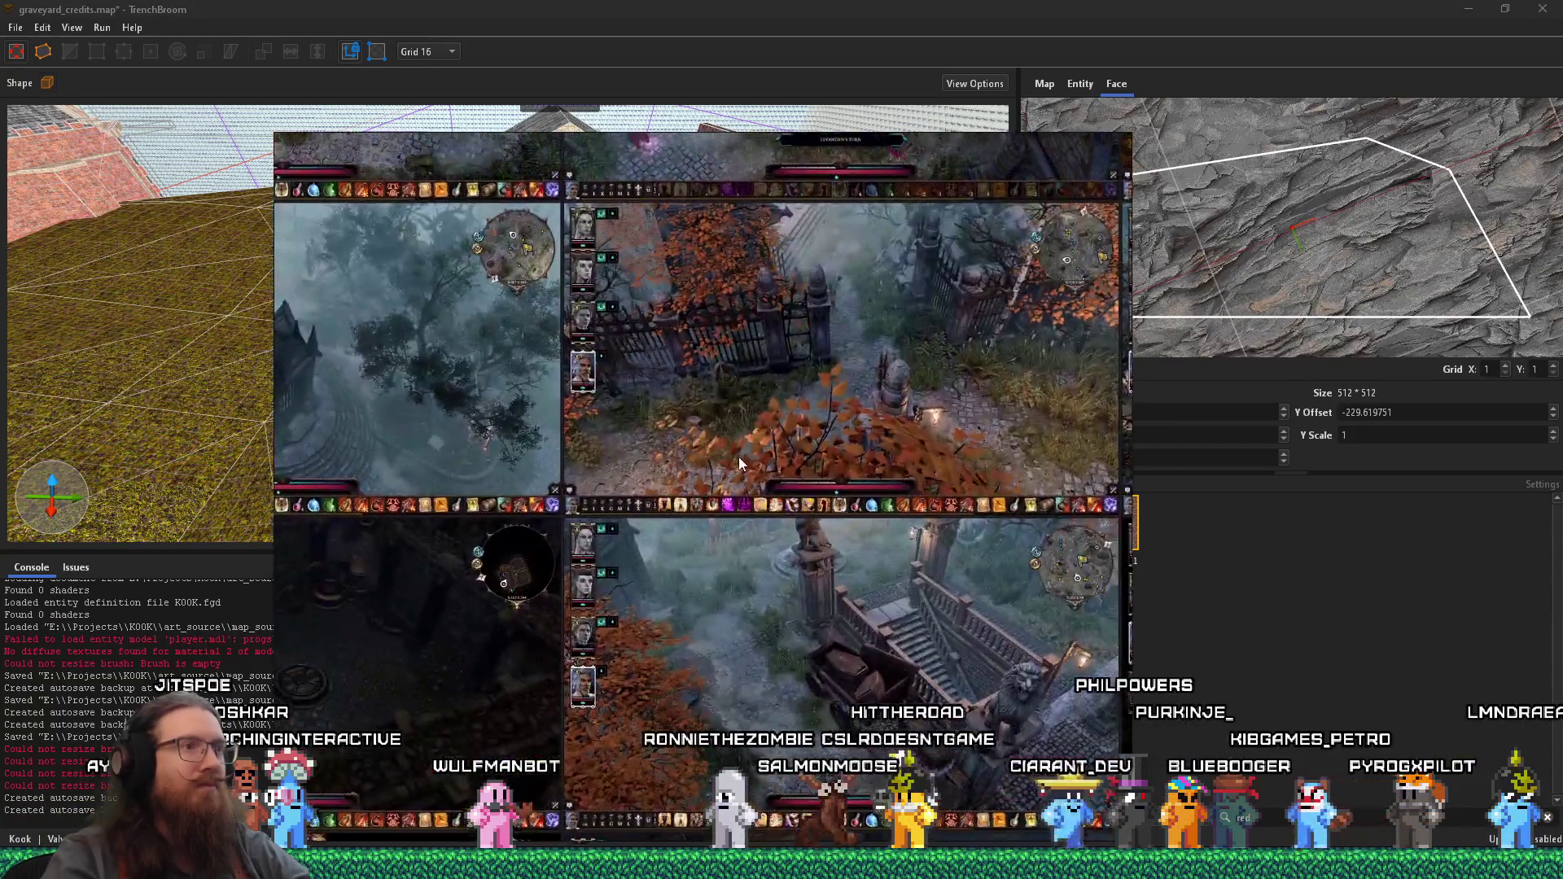
{"action": "mouse_move", "coordinate": [739, 456]}
{"action": "left_mouse_down"}
{"action": "mouse_move", "coordinate": [730, 584]}
{"action": "mouse_move", "coordinate": [749, 657]}
{"action": "left_mouse_up"}
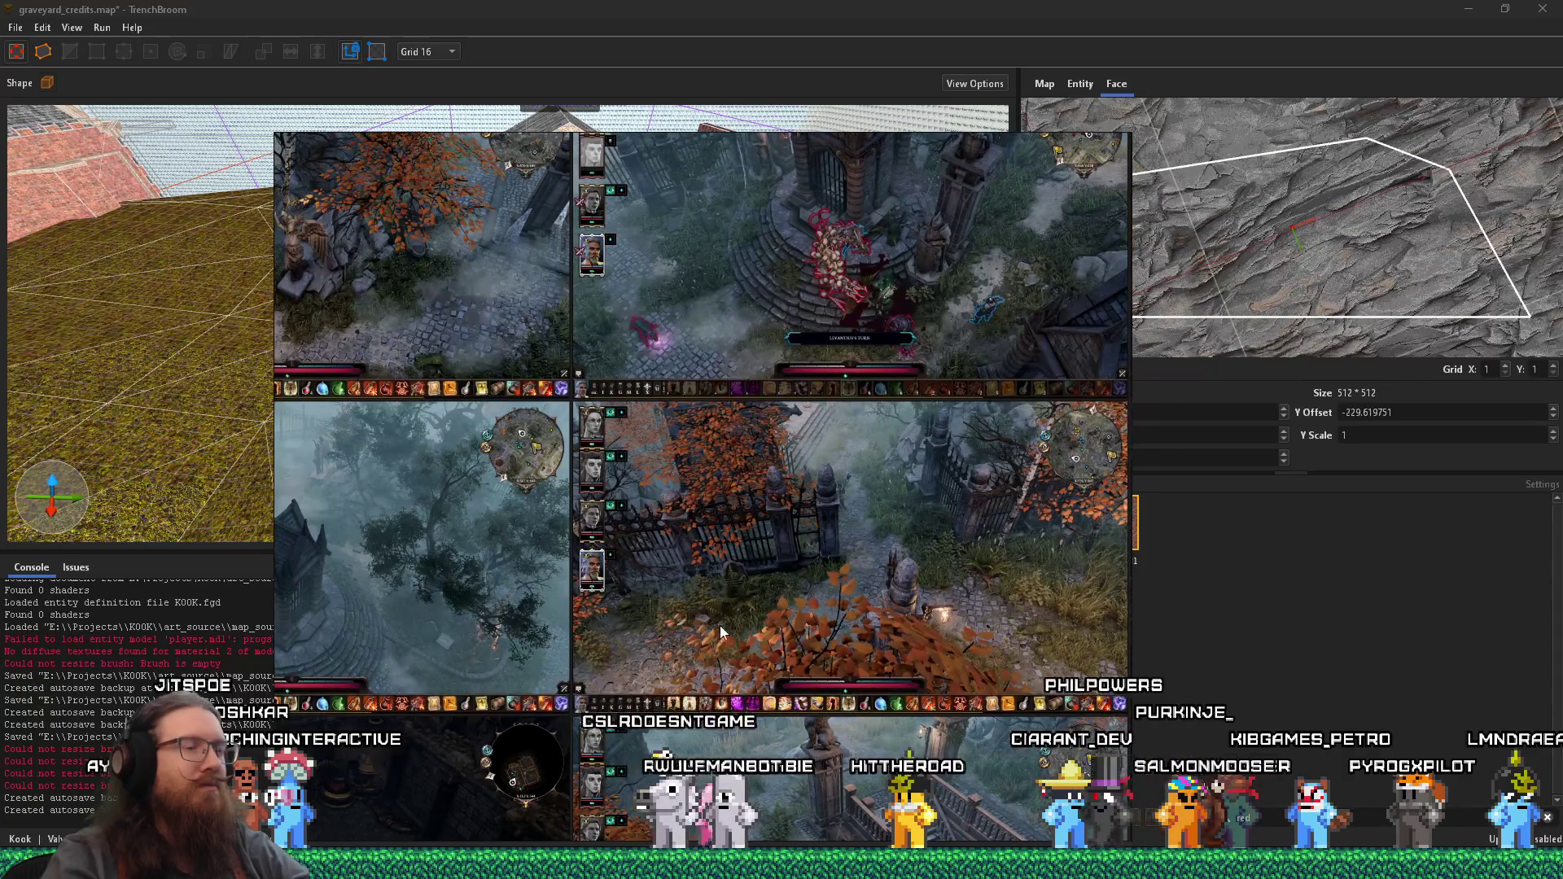
{"action": "scroll", "coordinate": [717, 631], "scroll_direction": "up", "scroll_amount": 5}
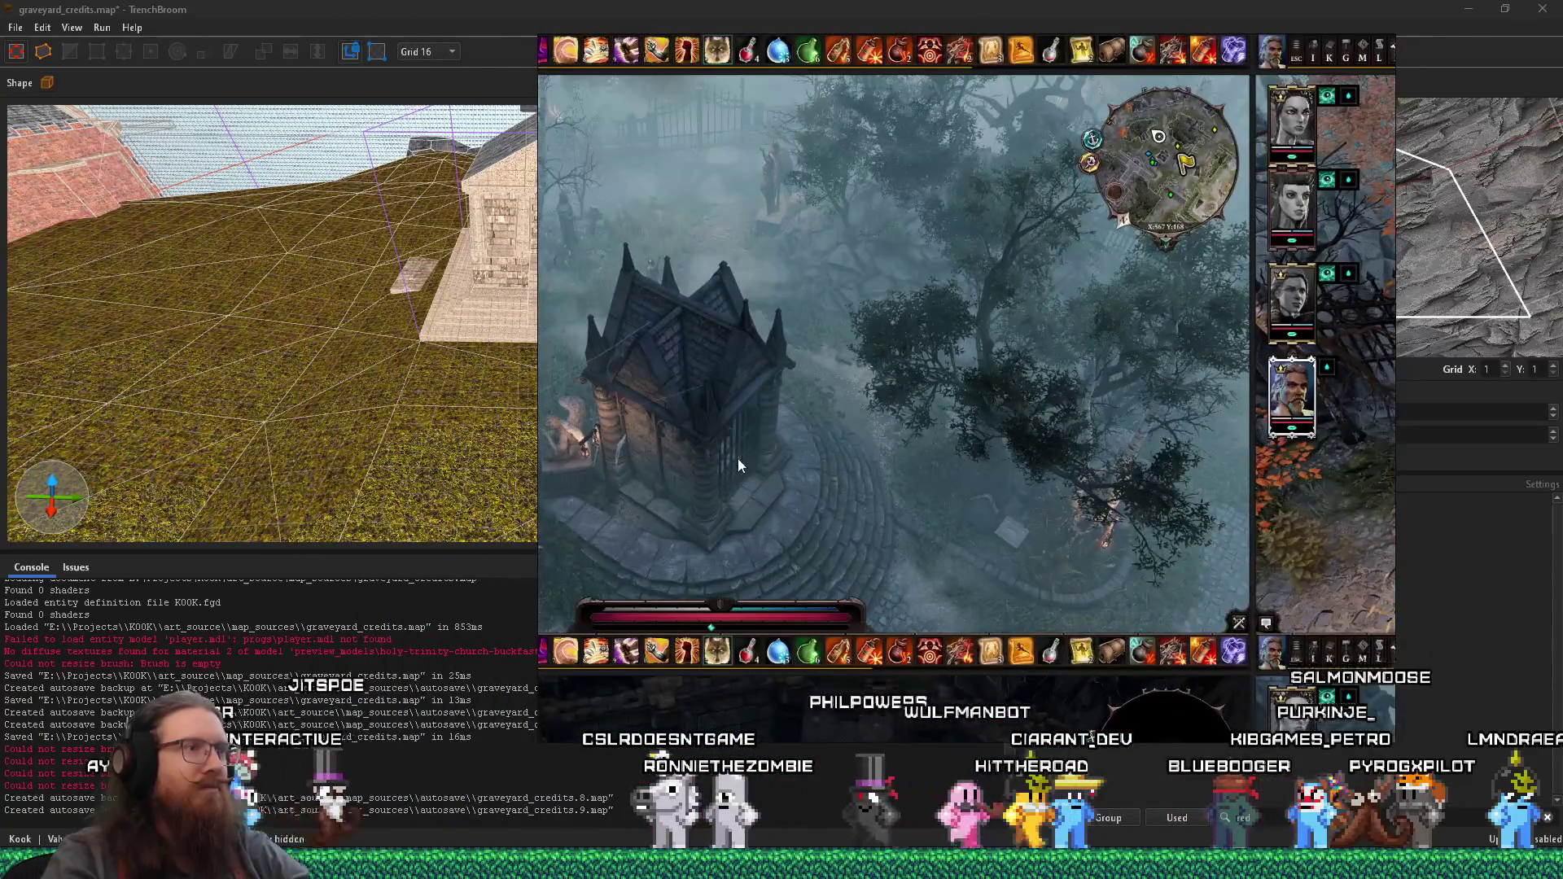
- Pan and zoom in on the chapel's circular stone steps in the graveyard screenshot, then zoom back out
{"action": "left_click_drag", "start_coordinate": [729, 457], "coordinate": [896, 462]}
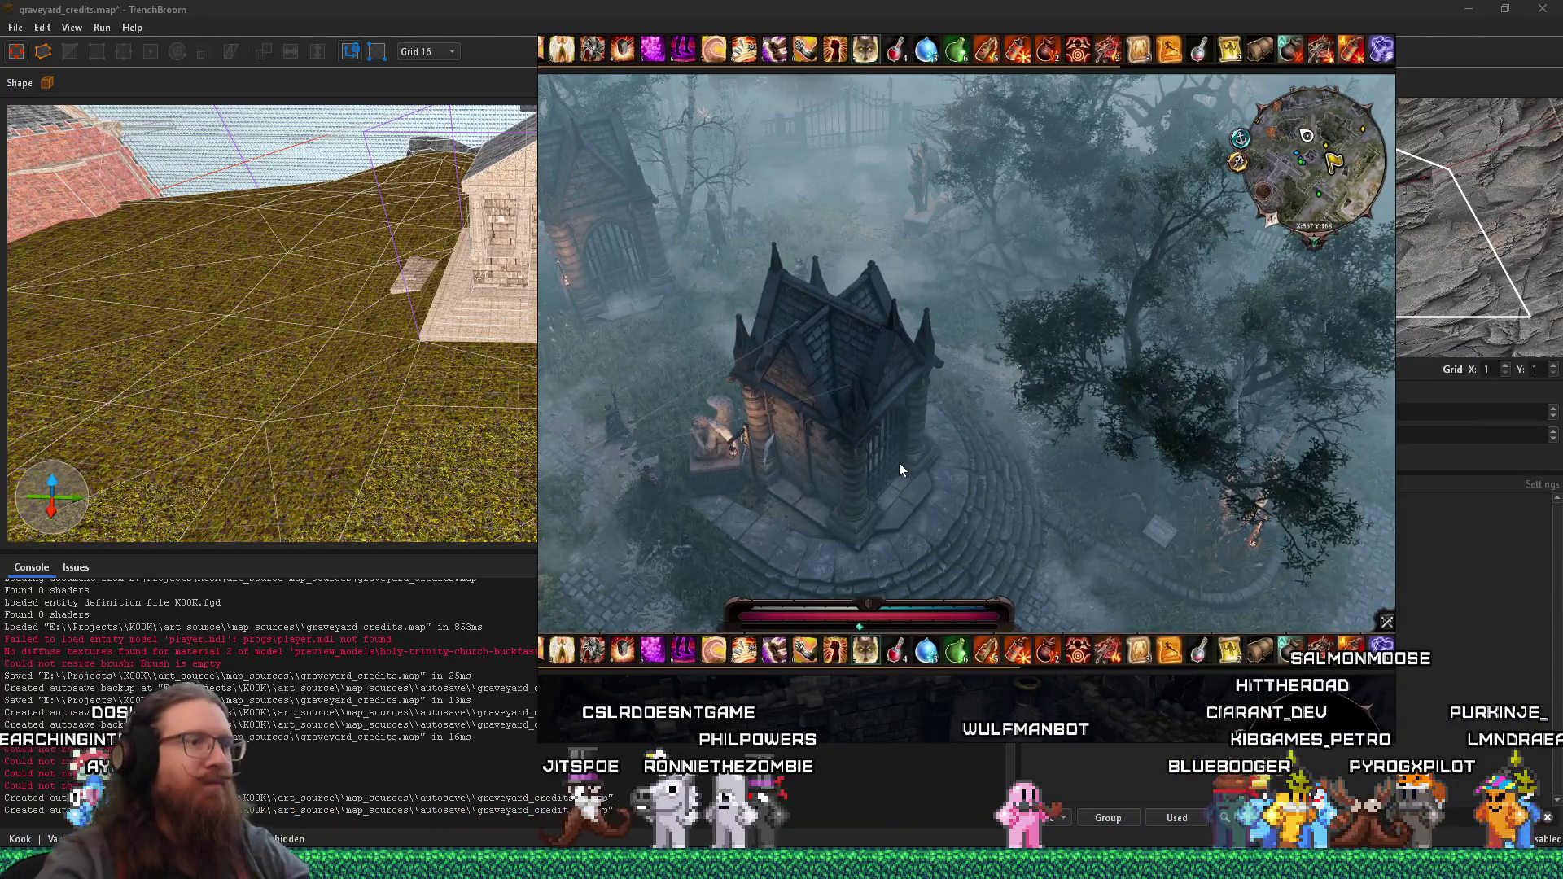
{"action": "scroll", "coordinate": [839, 330], "scroll_direction": "up", "scroll_amount": 3}
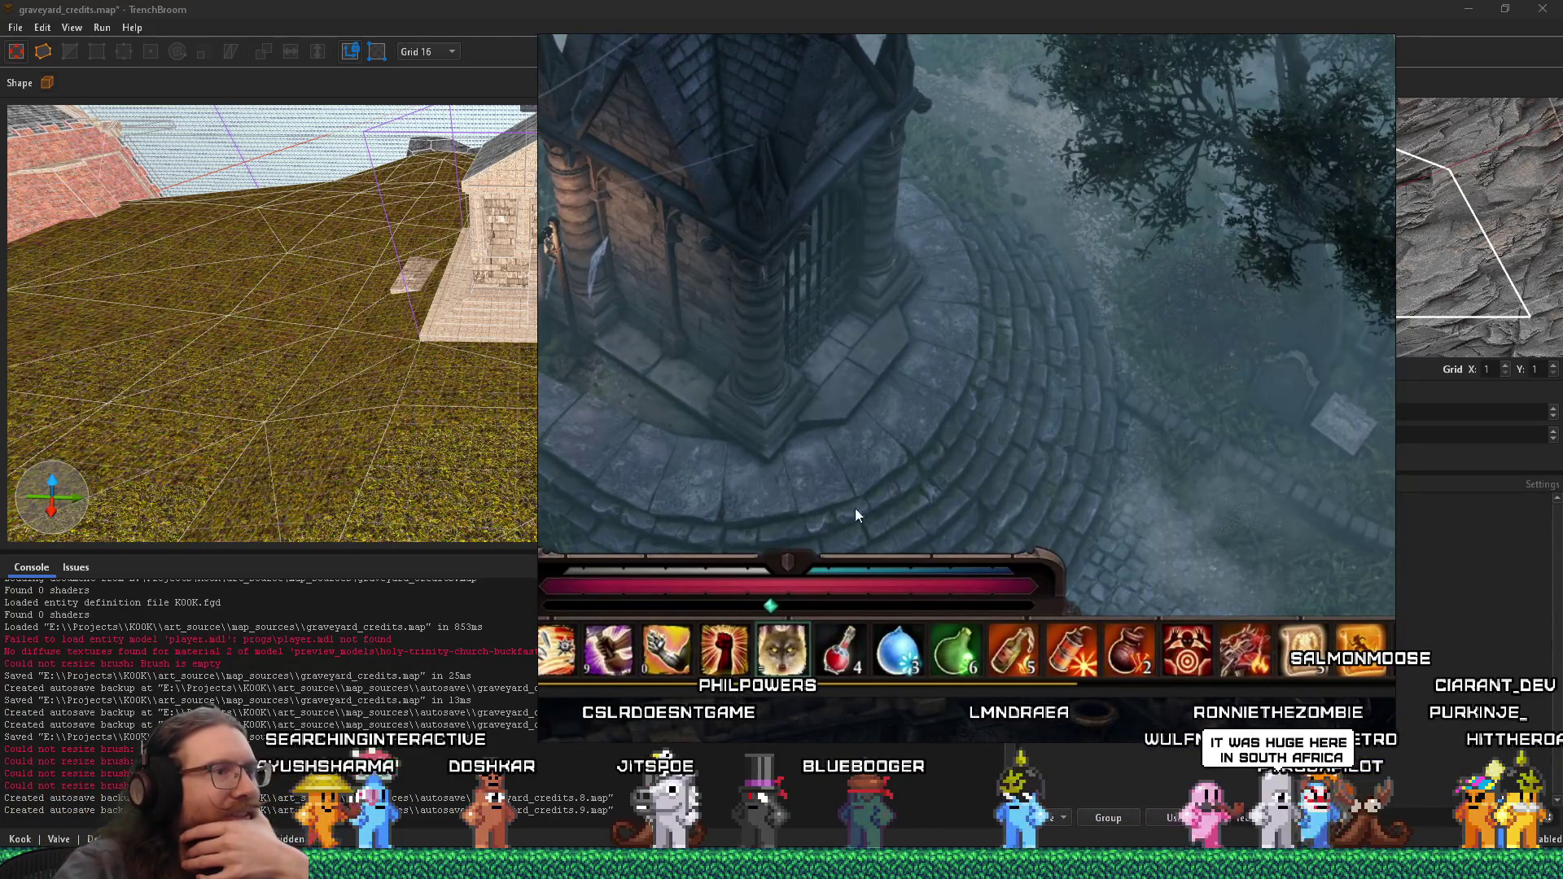
{"action": "left_click_drag", "start_coordinate": [762, 496], "coordinate": [763, 378]}
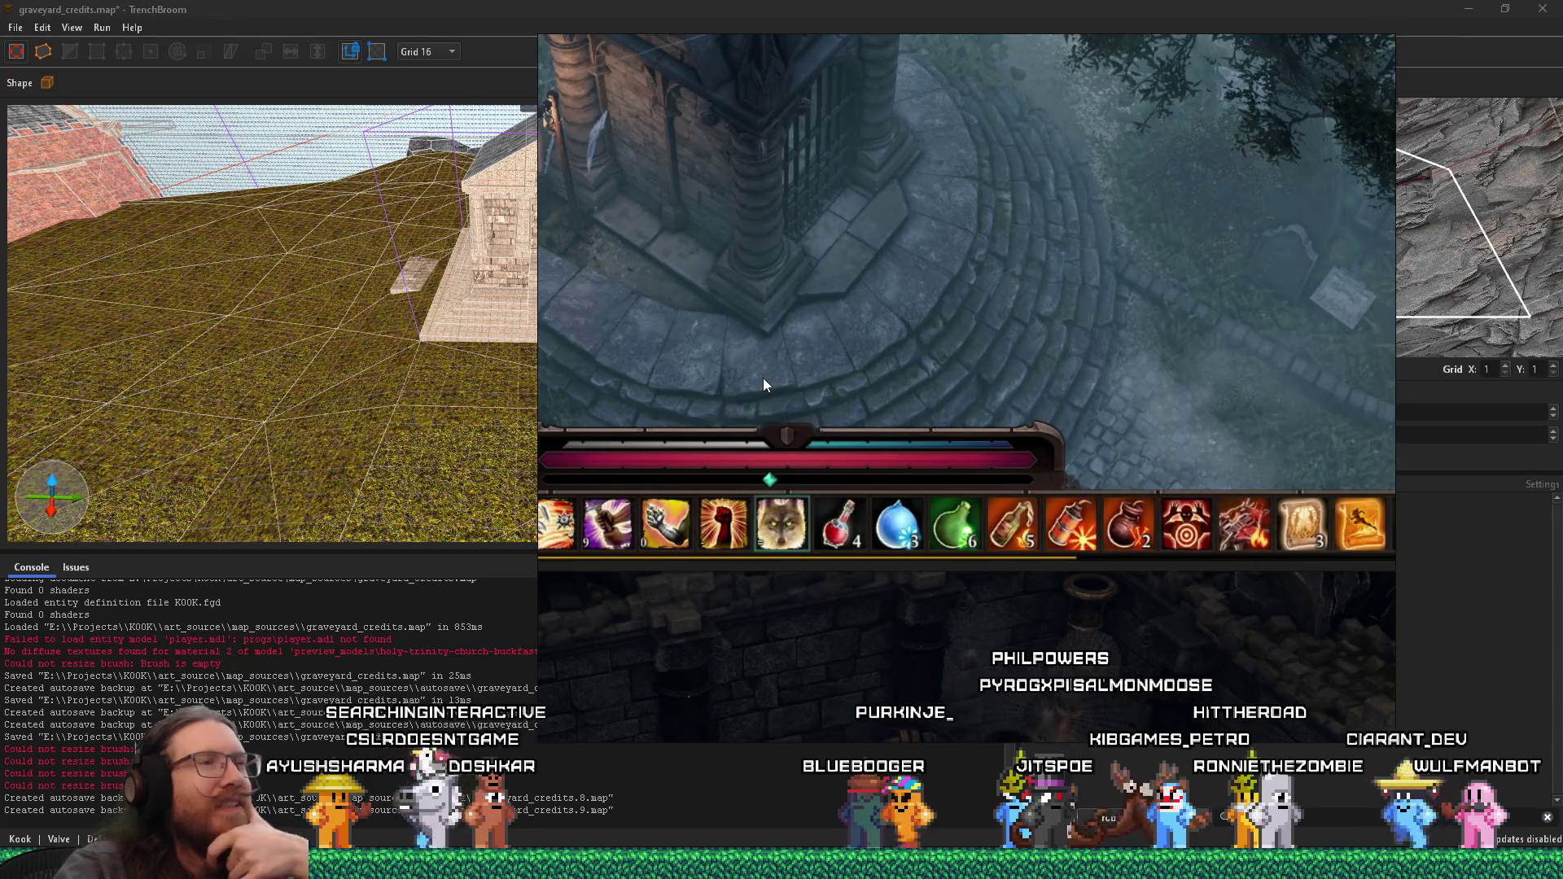
{"action": "scroll", "coordinate": [811, 350], "scroll_direction": "down", "scroll_amount": 3}
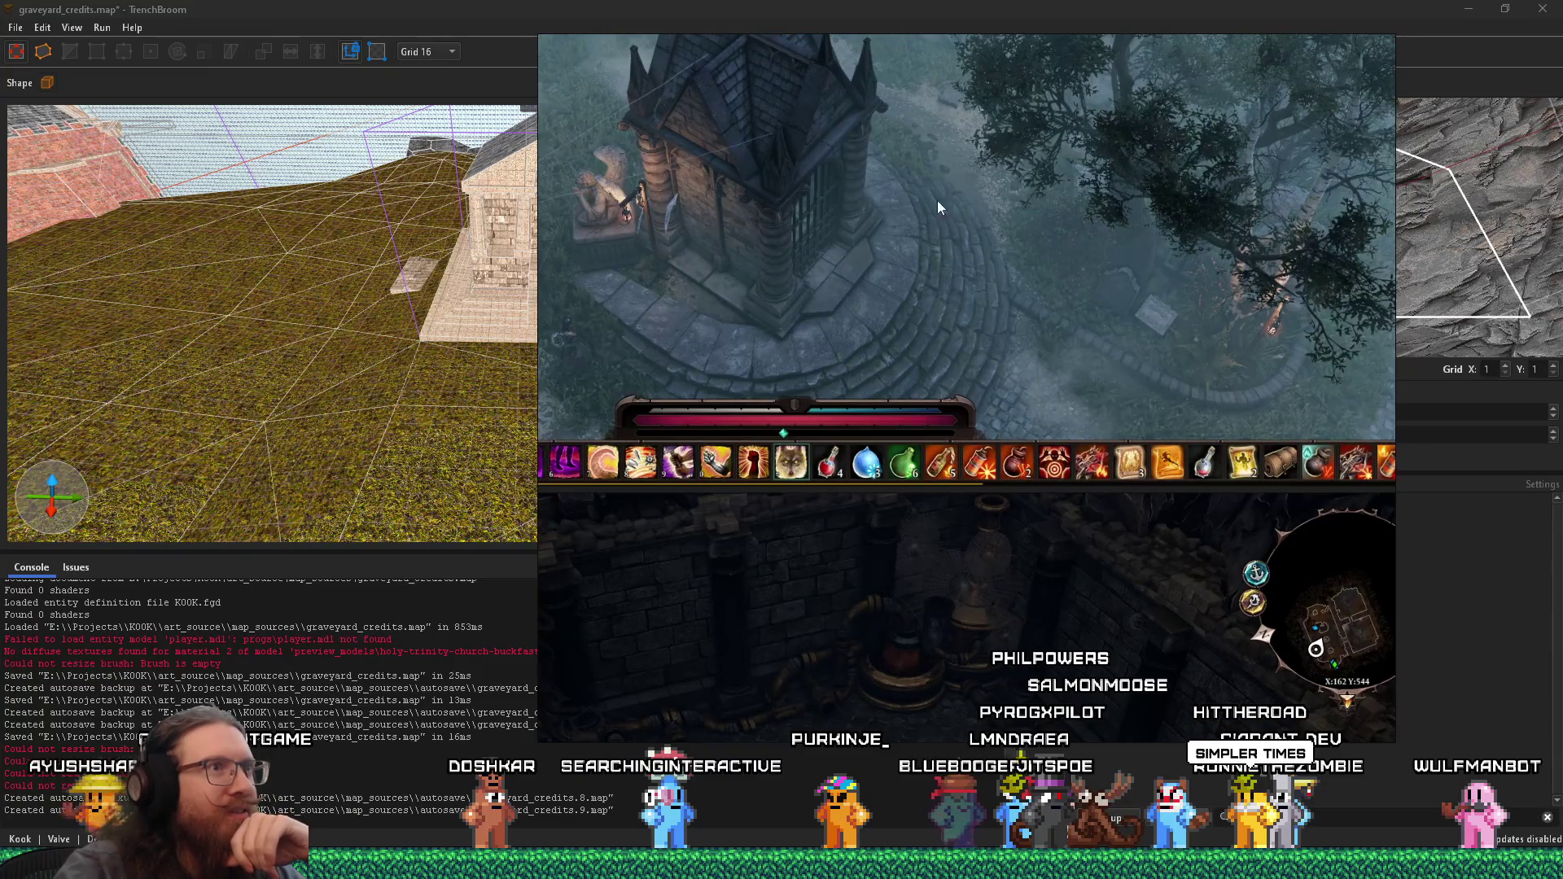
{"action": "scroll", "coordinate": [892, 247], "scroll_direction": "up", "scroll_amount": 2}
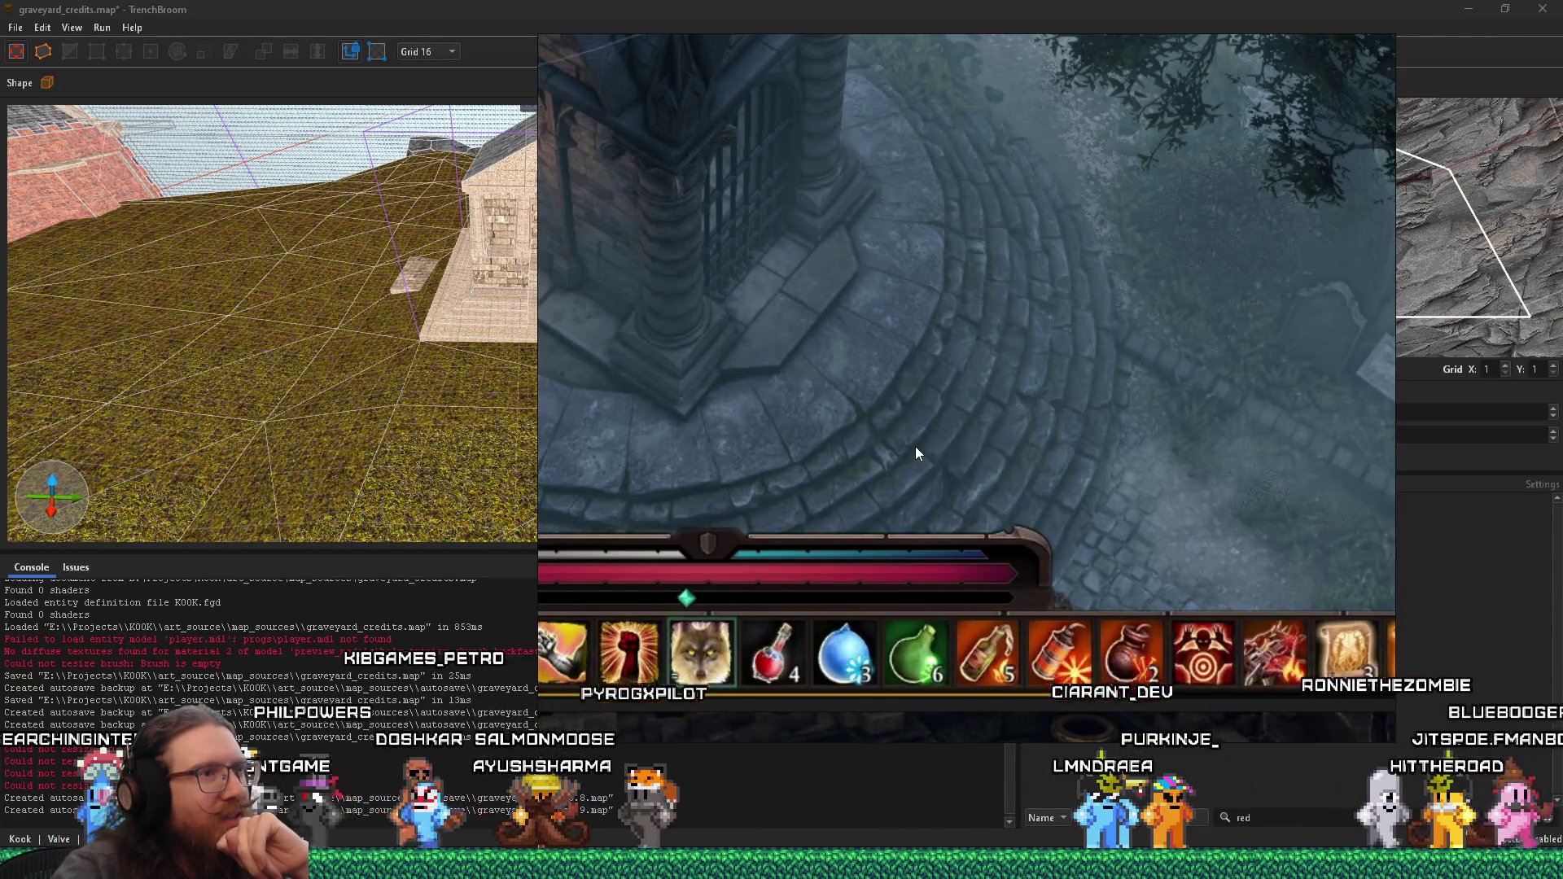
{"action": "scroll", "coordinate": [921, 423], "scroll_direction": "up", "scroll_amount": 5}
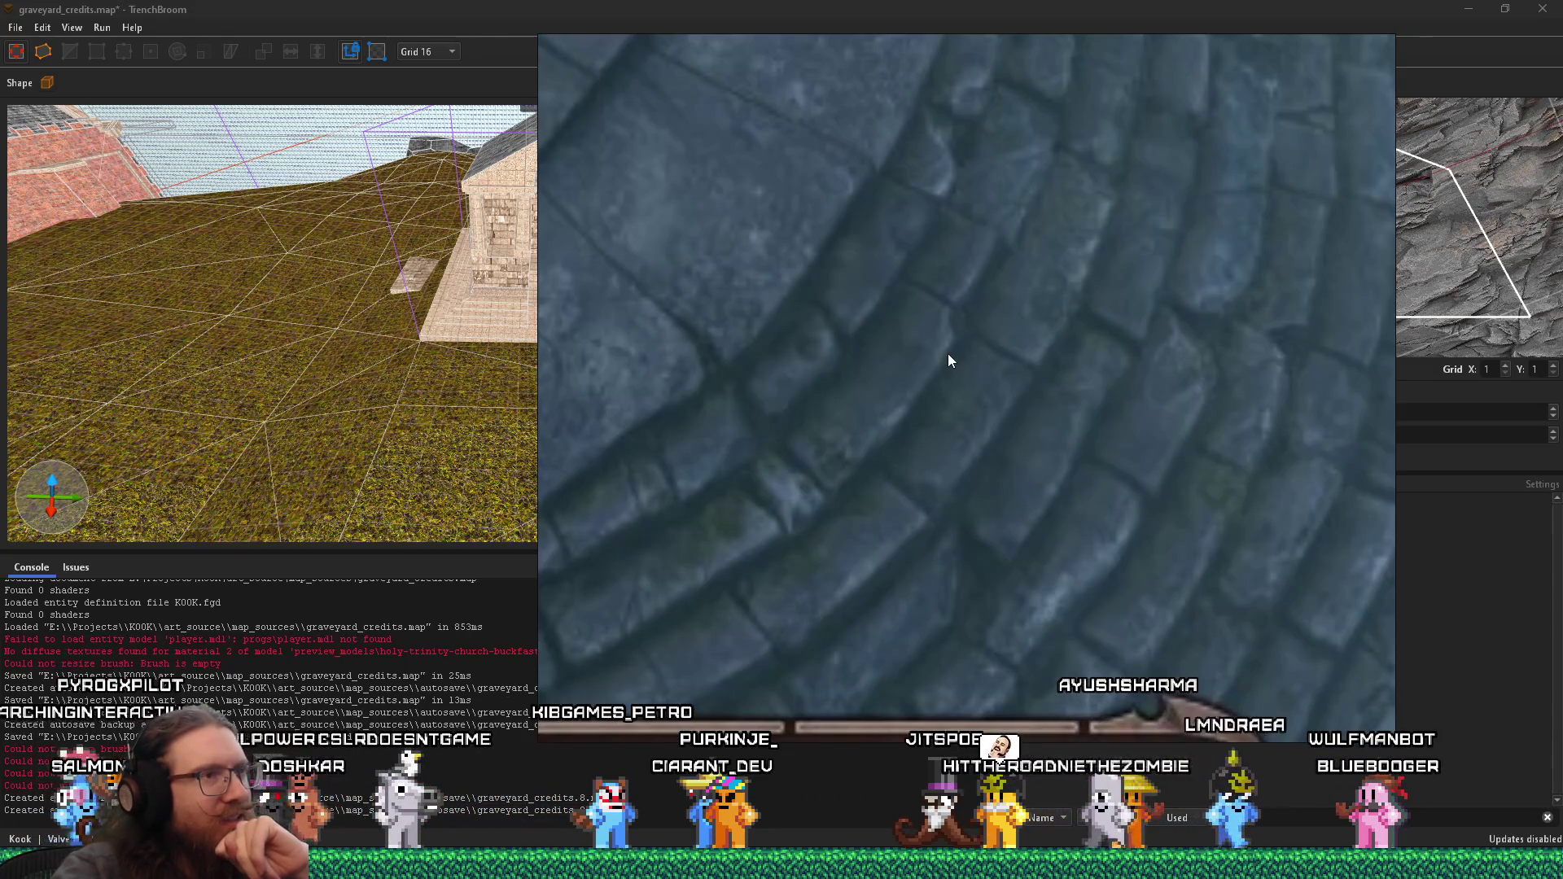
{"action": "scroll", "coordinate": [837, 482], "scroll_direction": "down", "scroll_amount": 5}
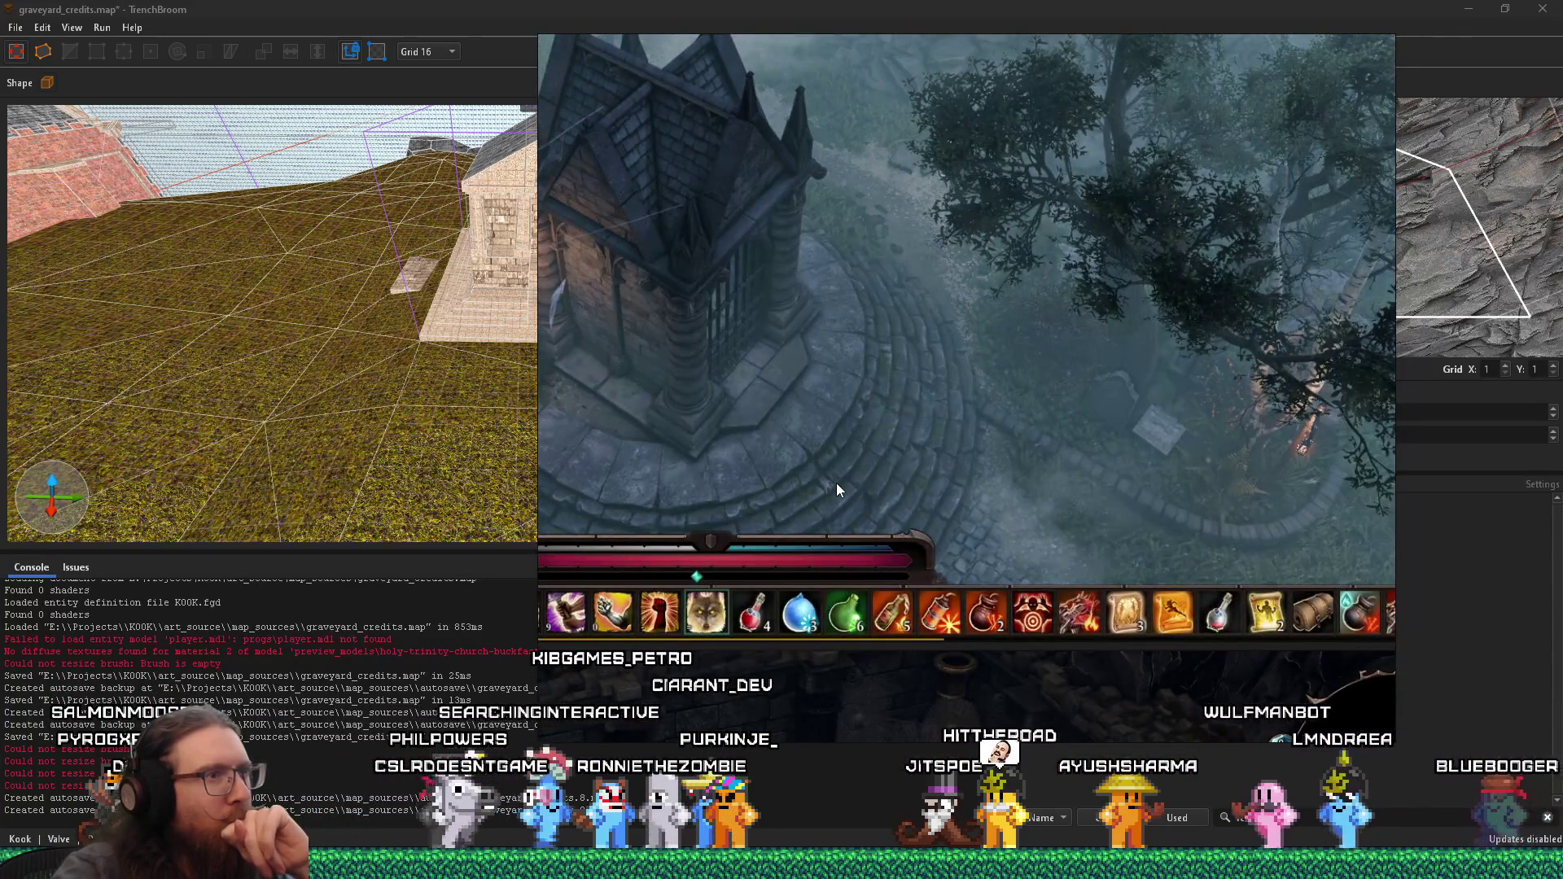
- Reset the reference image to the chapel view, pan it down, then switch to the Firefox window
{"action": "scroll", "coordinate": [838, 487], "scroll_direction": "up", "scroll_amount": 5}
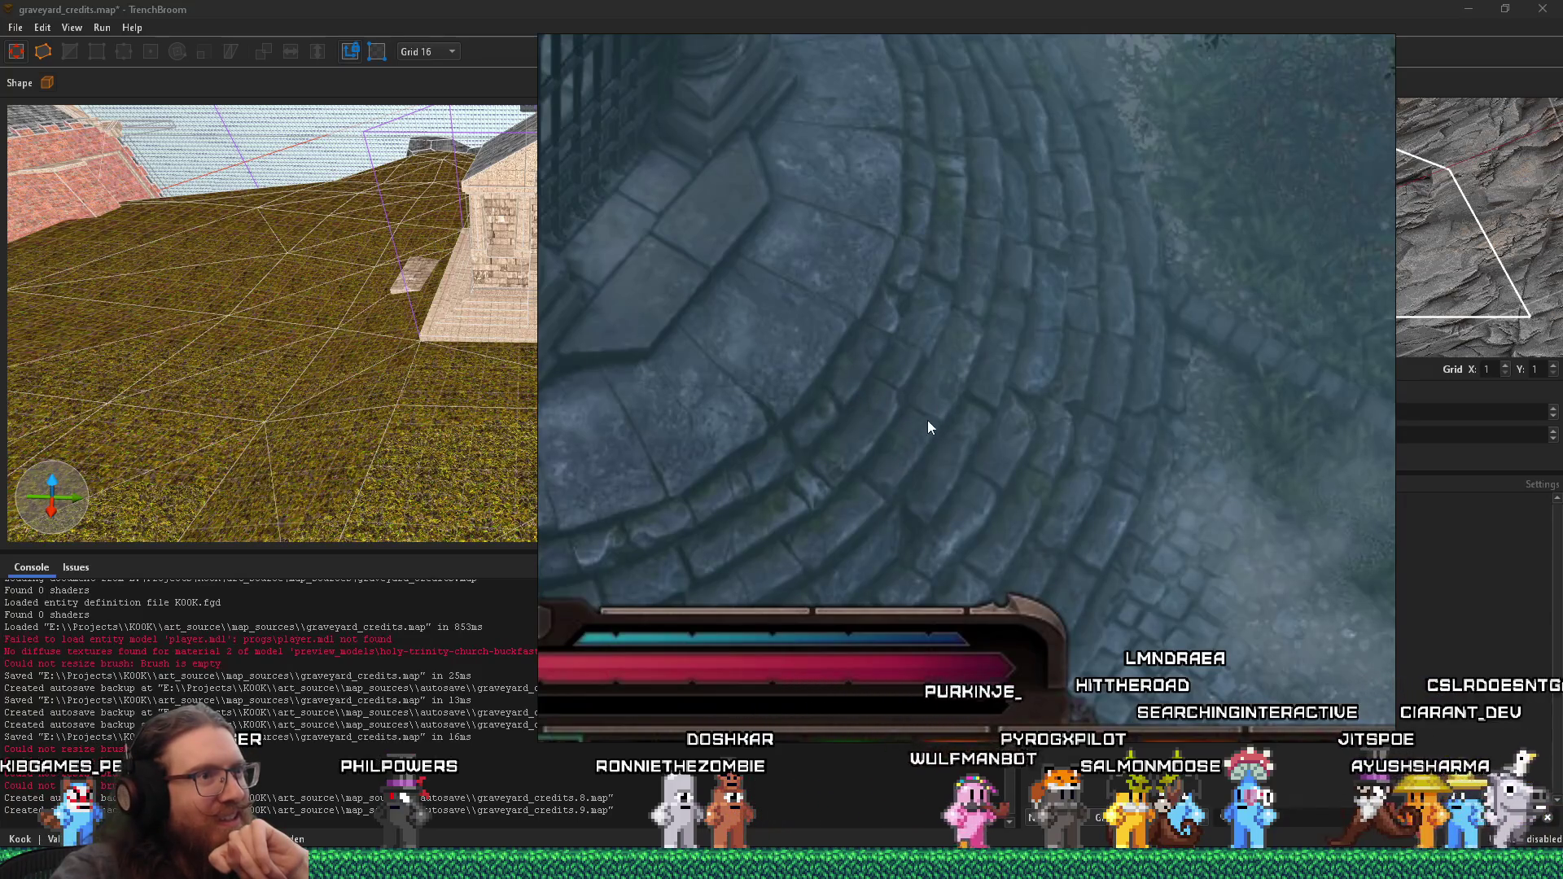
{"action": "key", "text": "Right"}
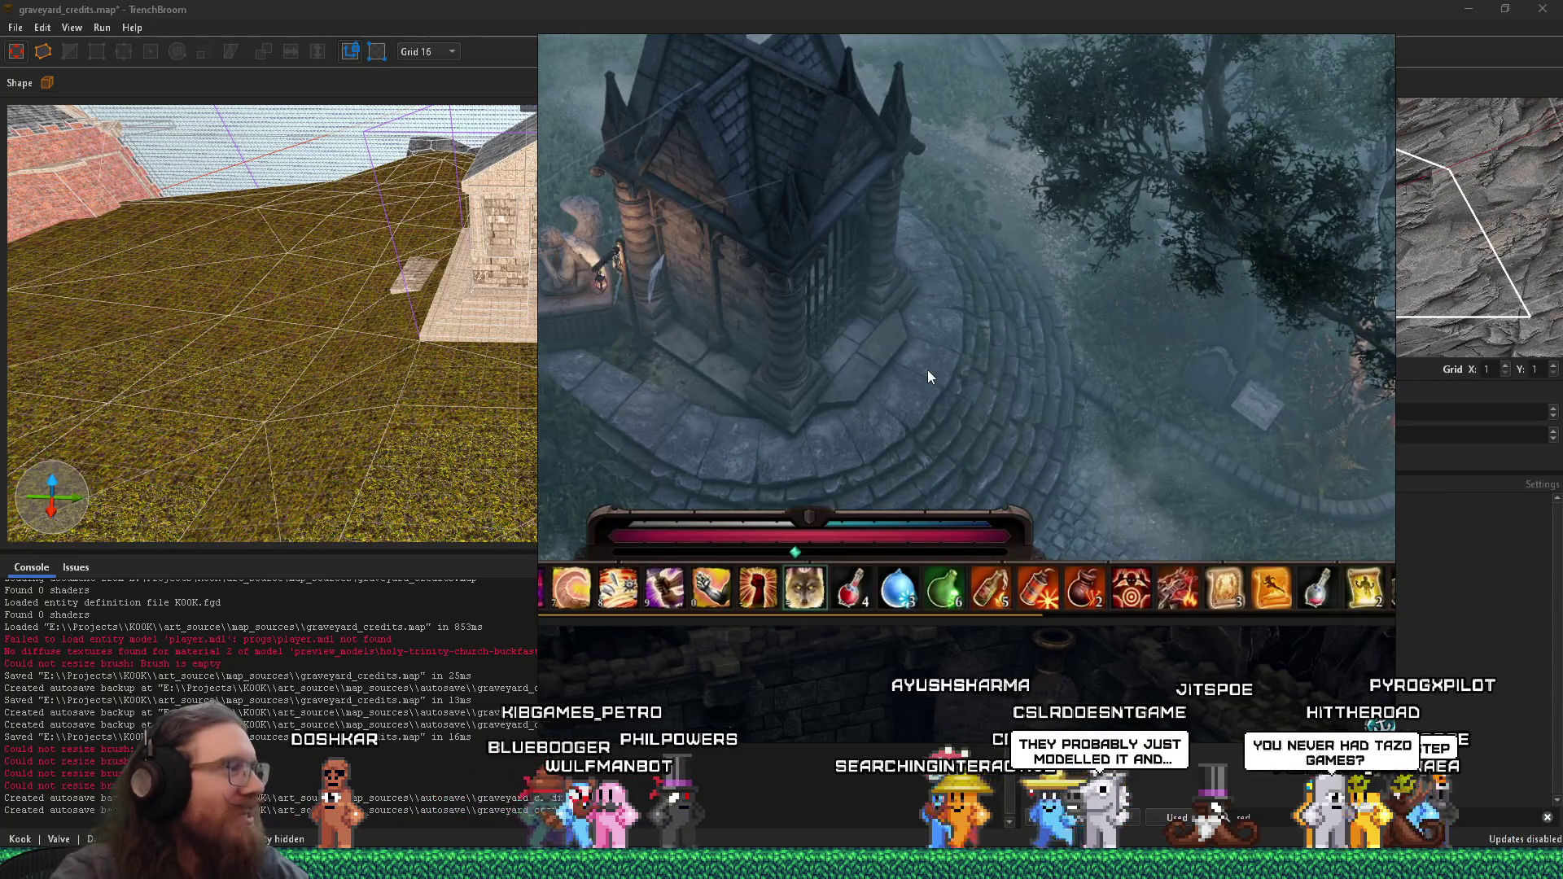
{"action": "scroll", "coordinate": [877, 285], "scroll_direction": "down", "scroll_amount": 2}
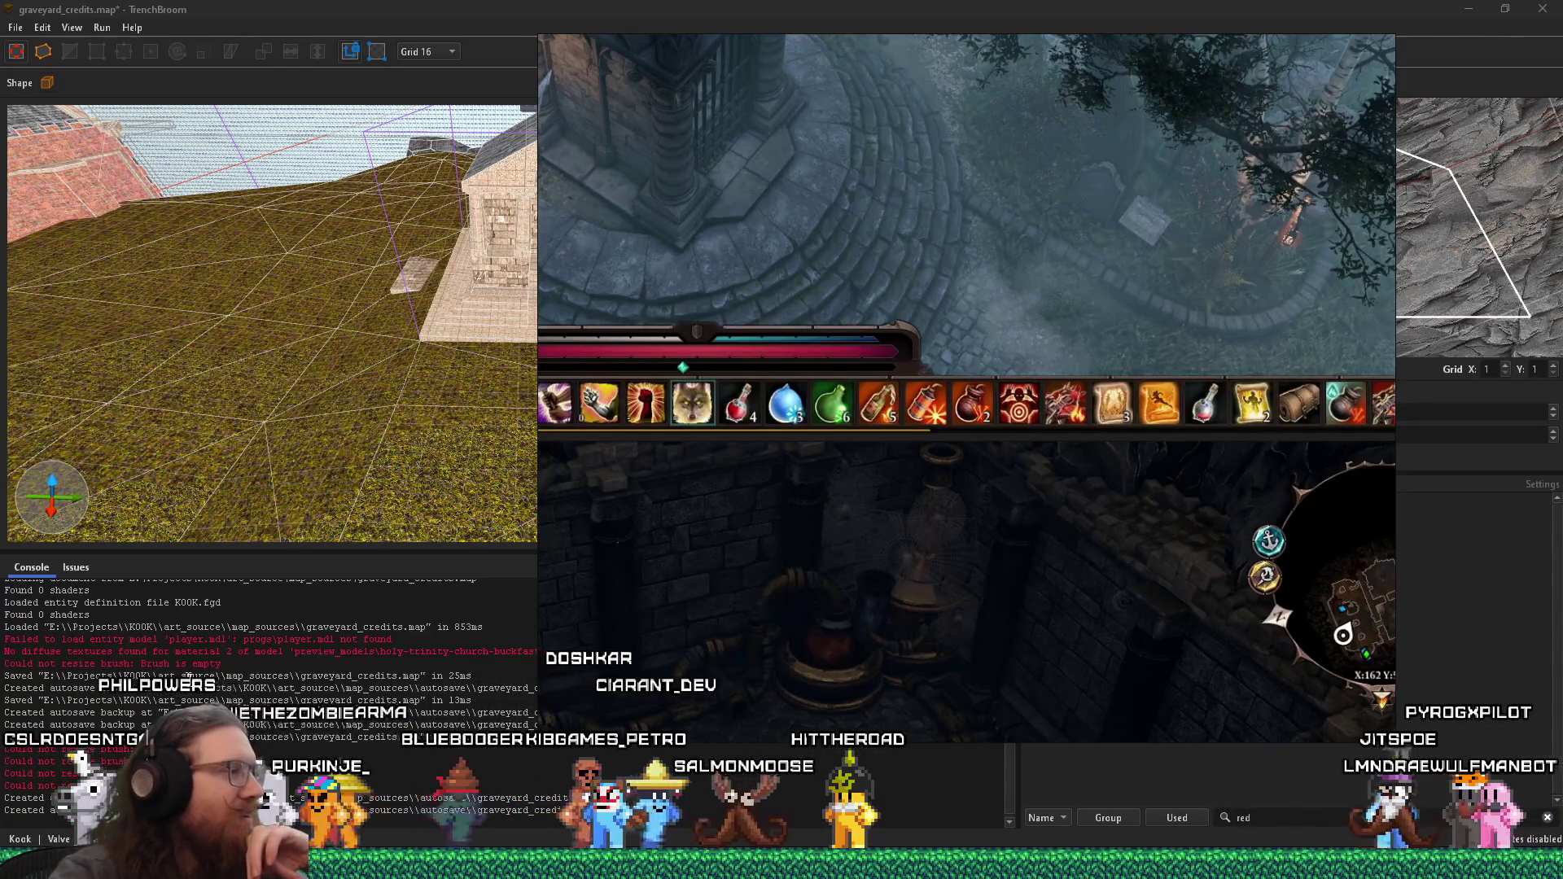
{"action": "mouse_move", "coordinate": [781, 864]}
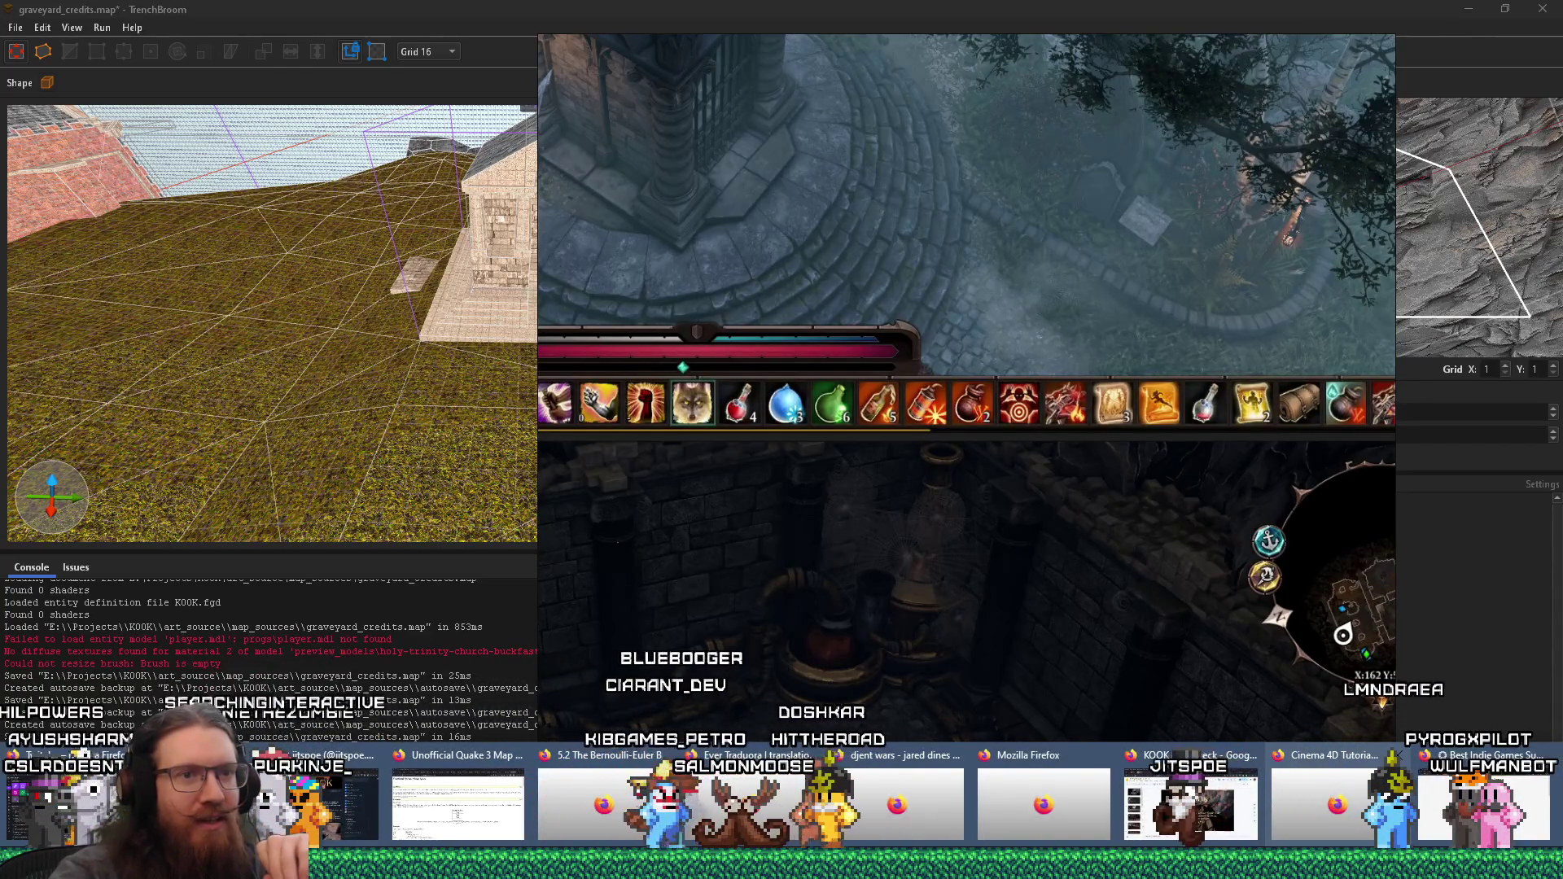
{"action": "left_click", "coordinate": [1483, 802]}
- In a new tab, search DuckDuckGo for 'tazo', then refine the query to 'tazos'
{"action": "left_click", "coordinate": [1514, 39]}
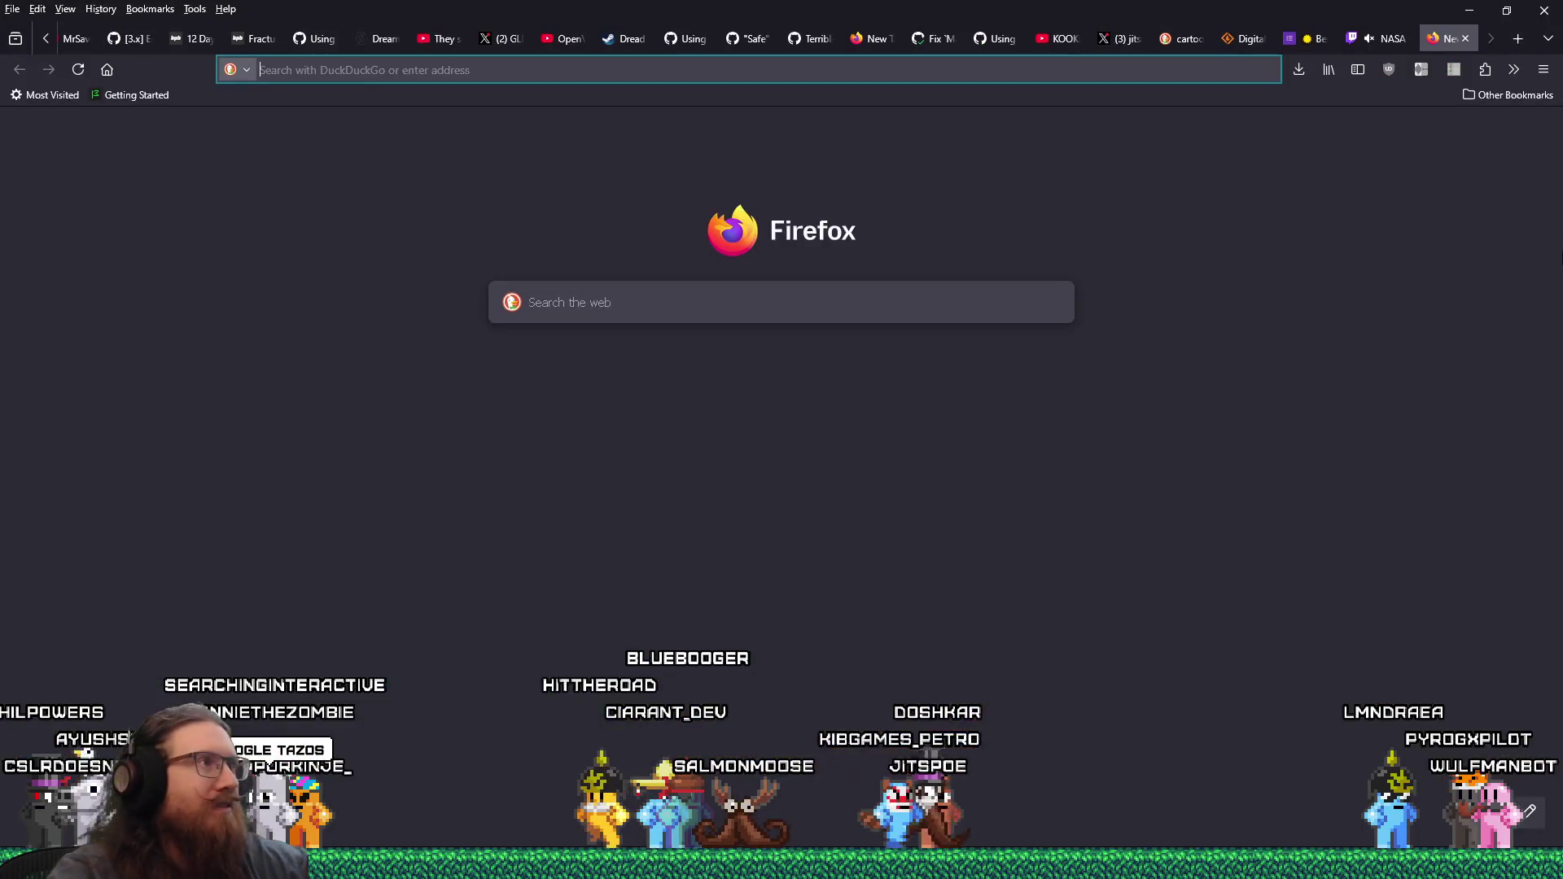
{"action": "type", "text": "tazo"}
{"action": "key", "text": "Return"}
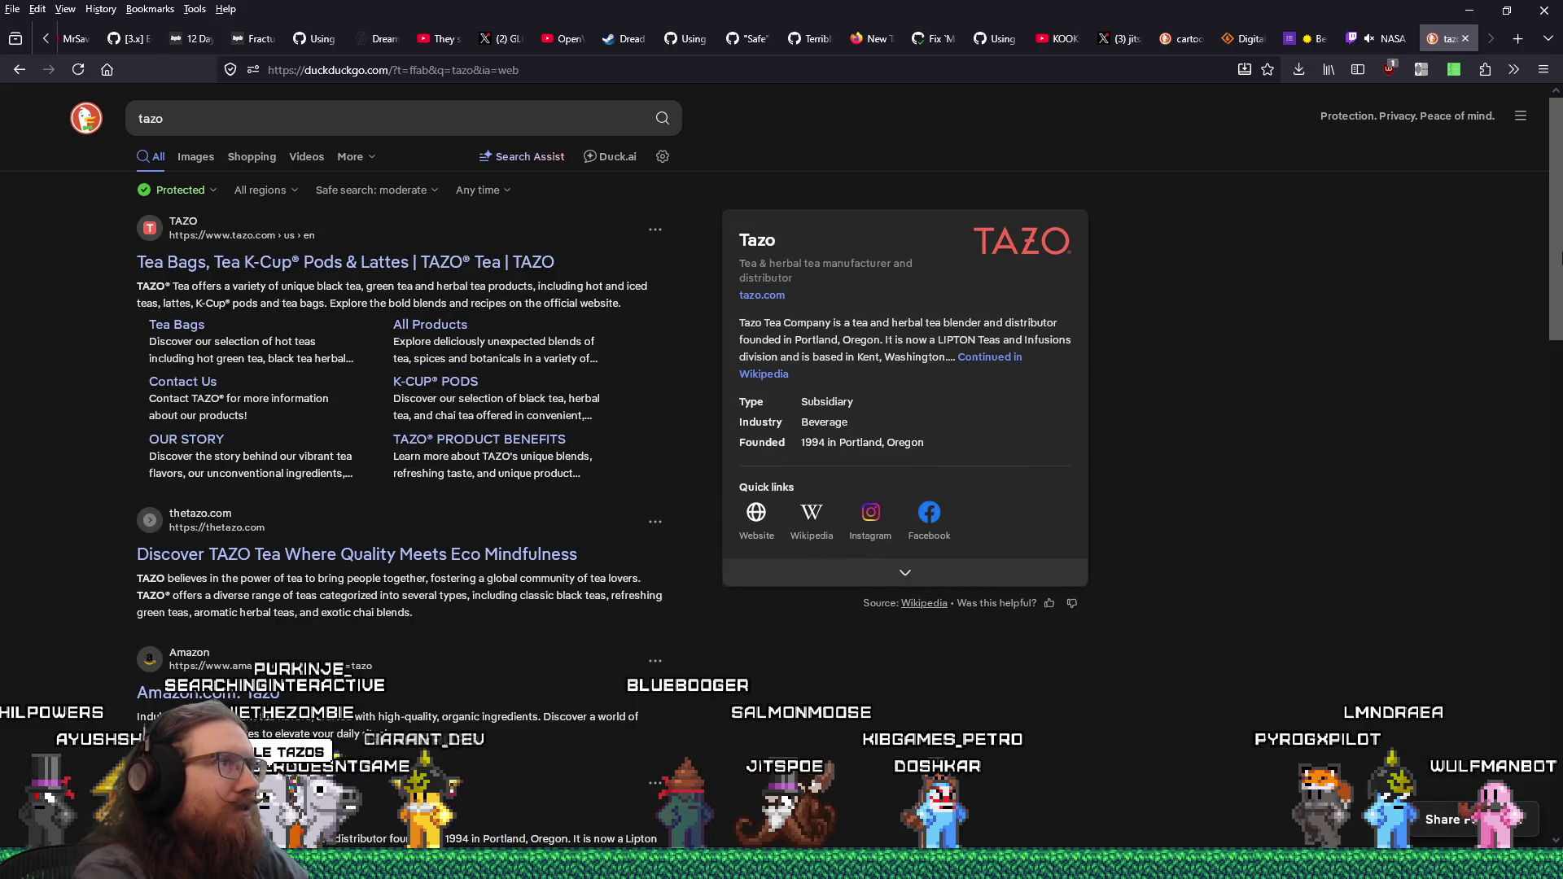
{"action": "left_click", "coordinate": [248, 118]}
{"action": "type", "text": "s"}
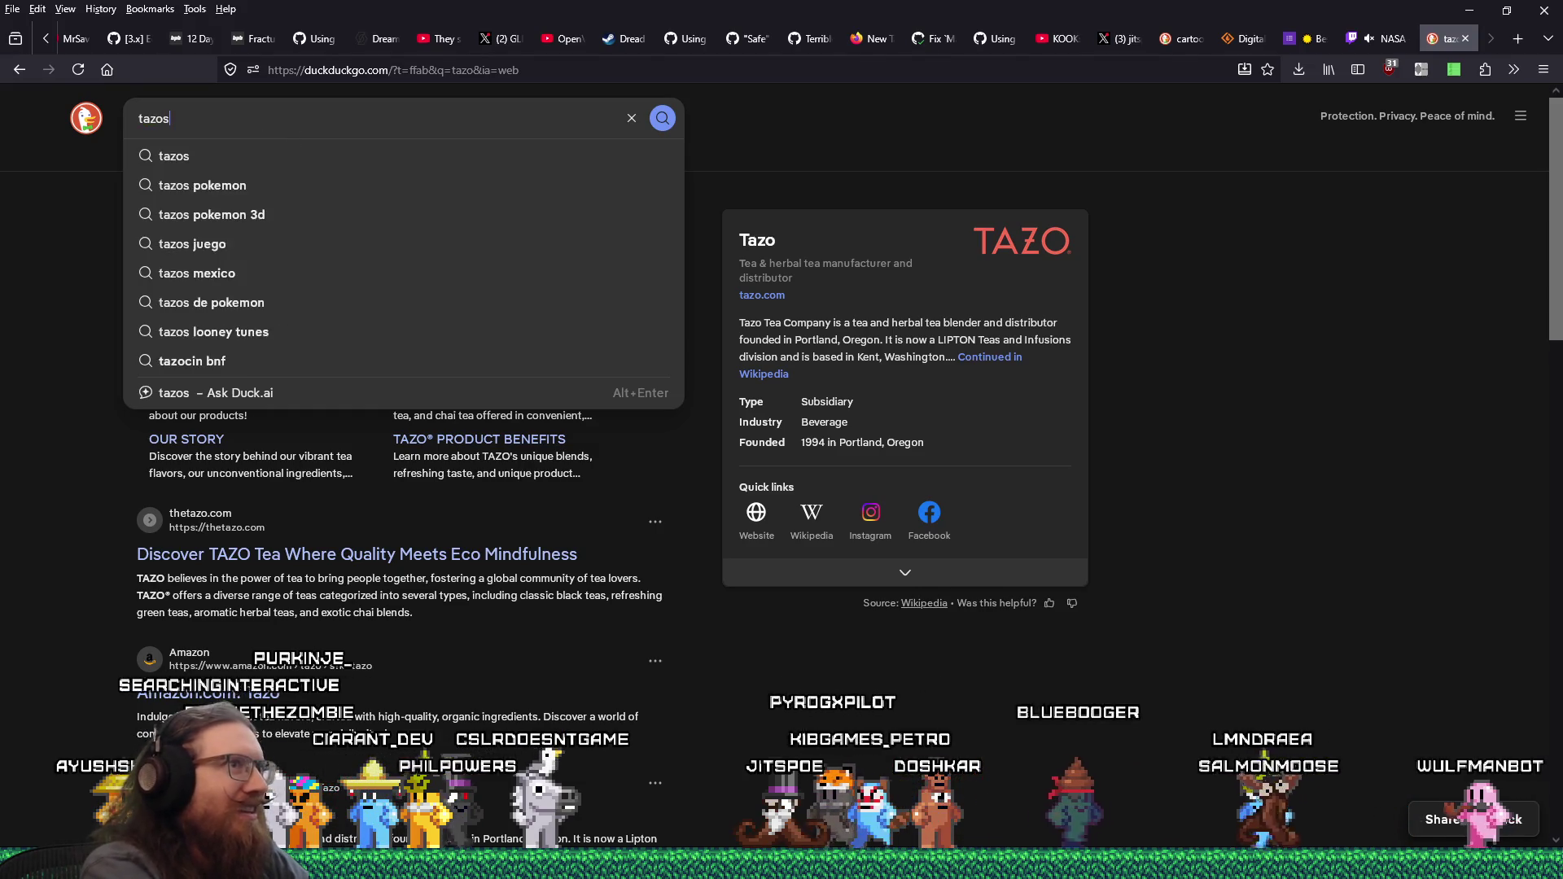
{"action": "key", "text": "Return"}
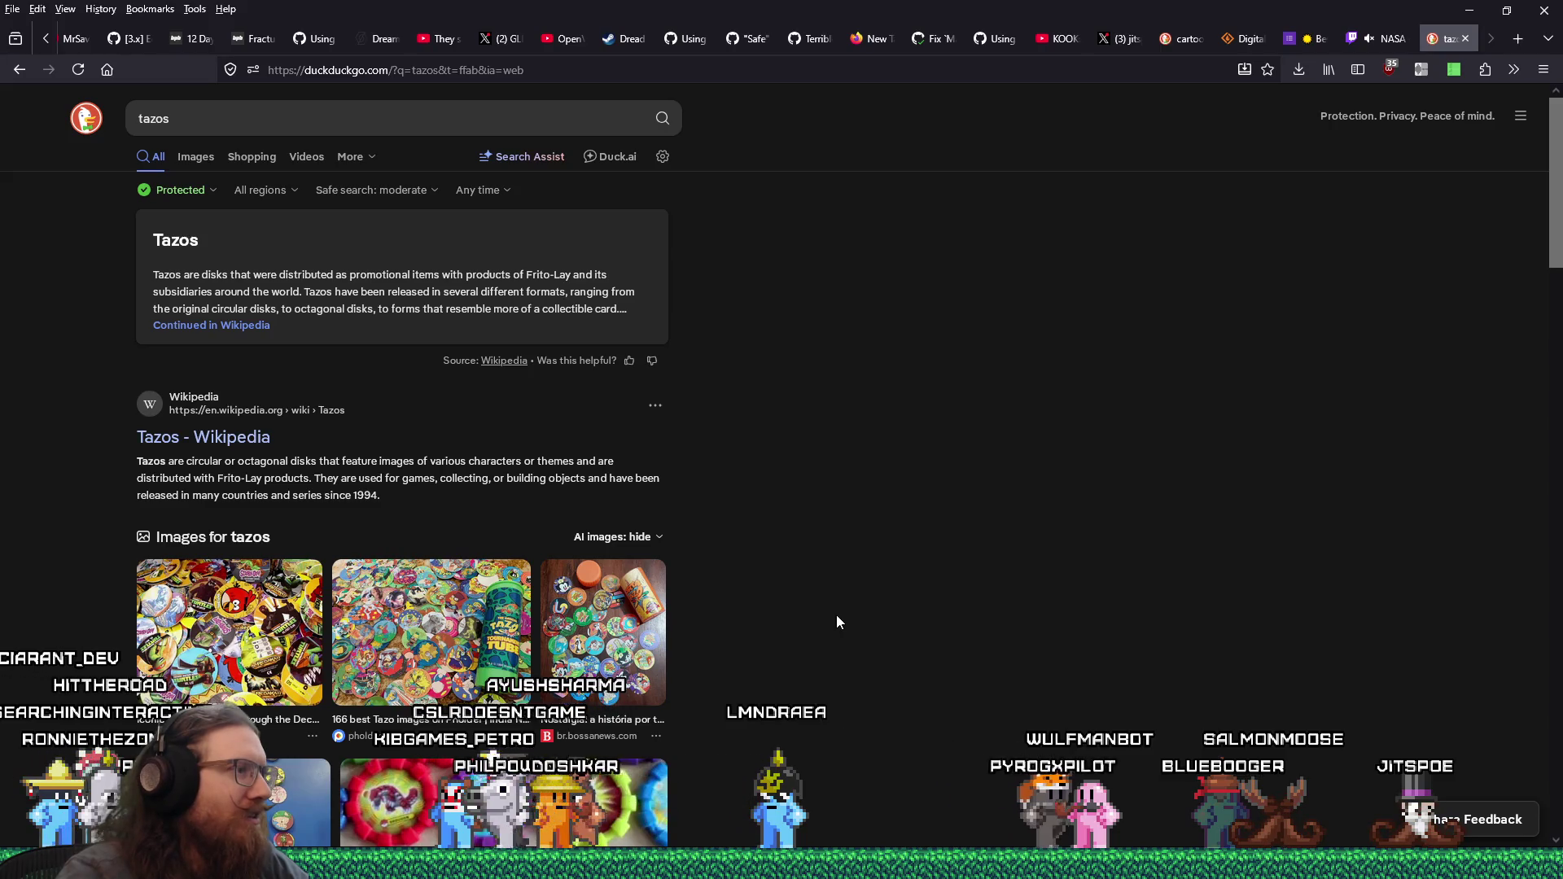
- Refine the search to 'tazos vs pogs' and show only the image results
{"action": "scroll", "coordinate": [494, 617], "scroll_direction": "down", "scroll_amount": 3}
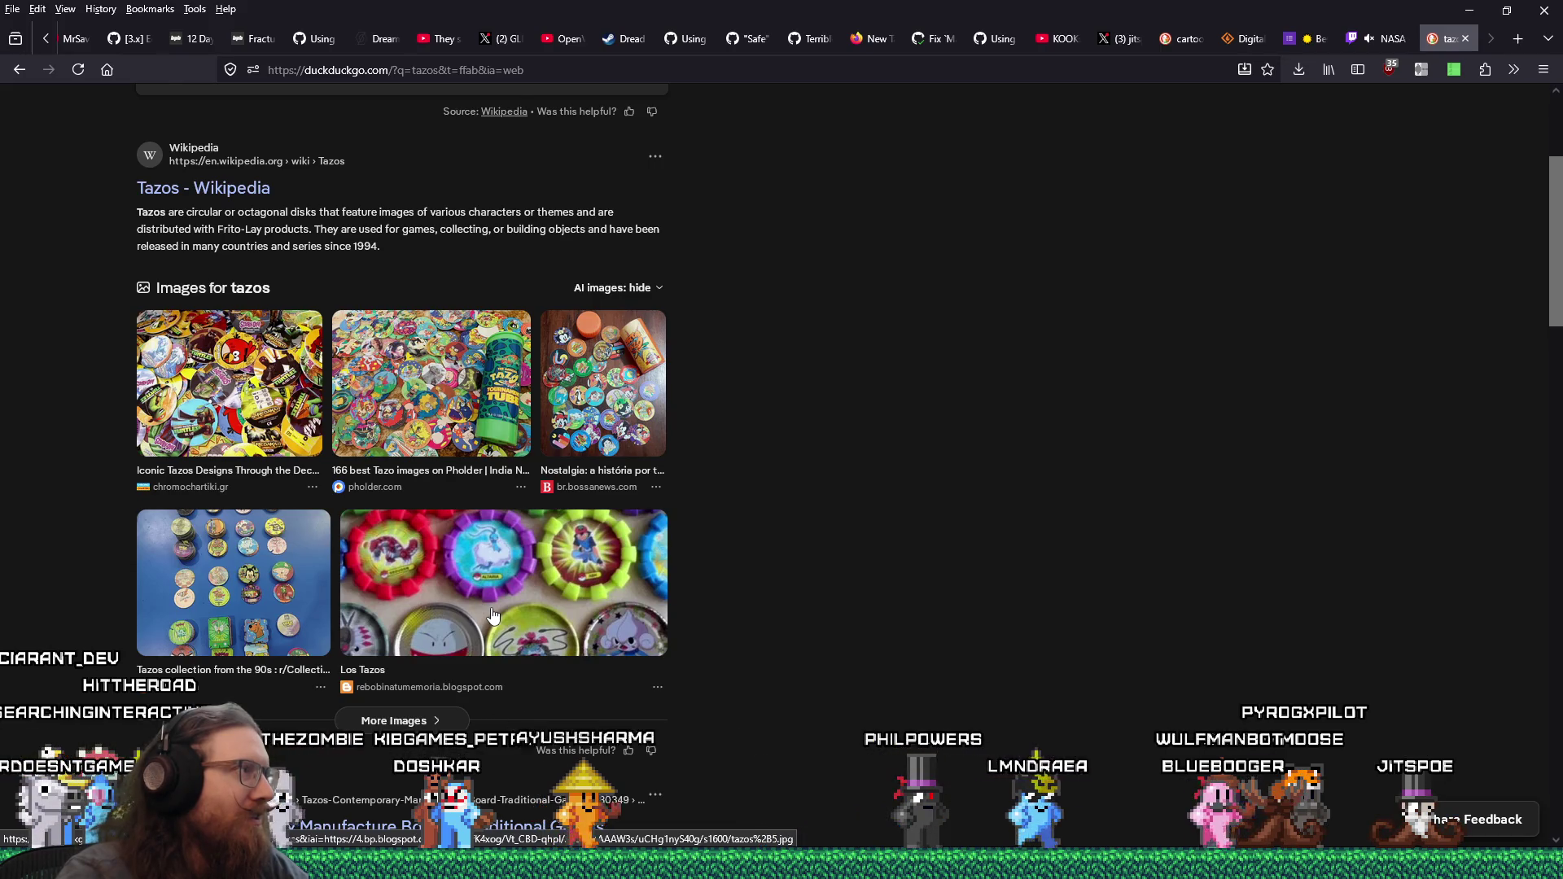
{"action": "scroll", "coordinate": [494, 616], "scroll_direction": "down", "scroll_amount": 4}
{"action": "scroll", "coordinate": [436, 610], "scroll_direction": "up", "scroll_amount": 7}
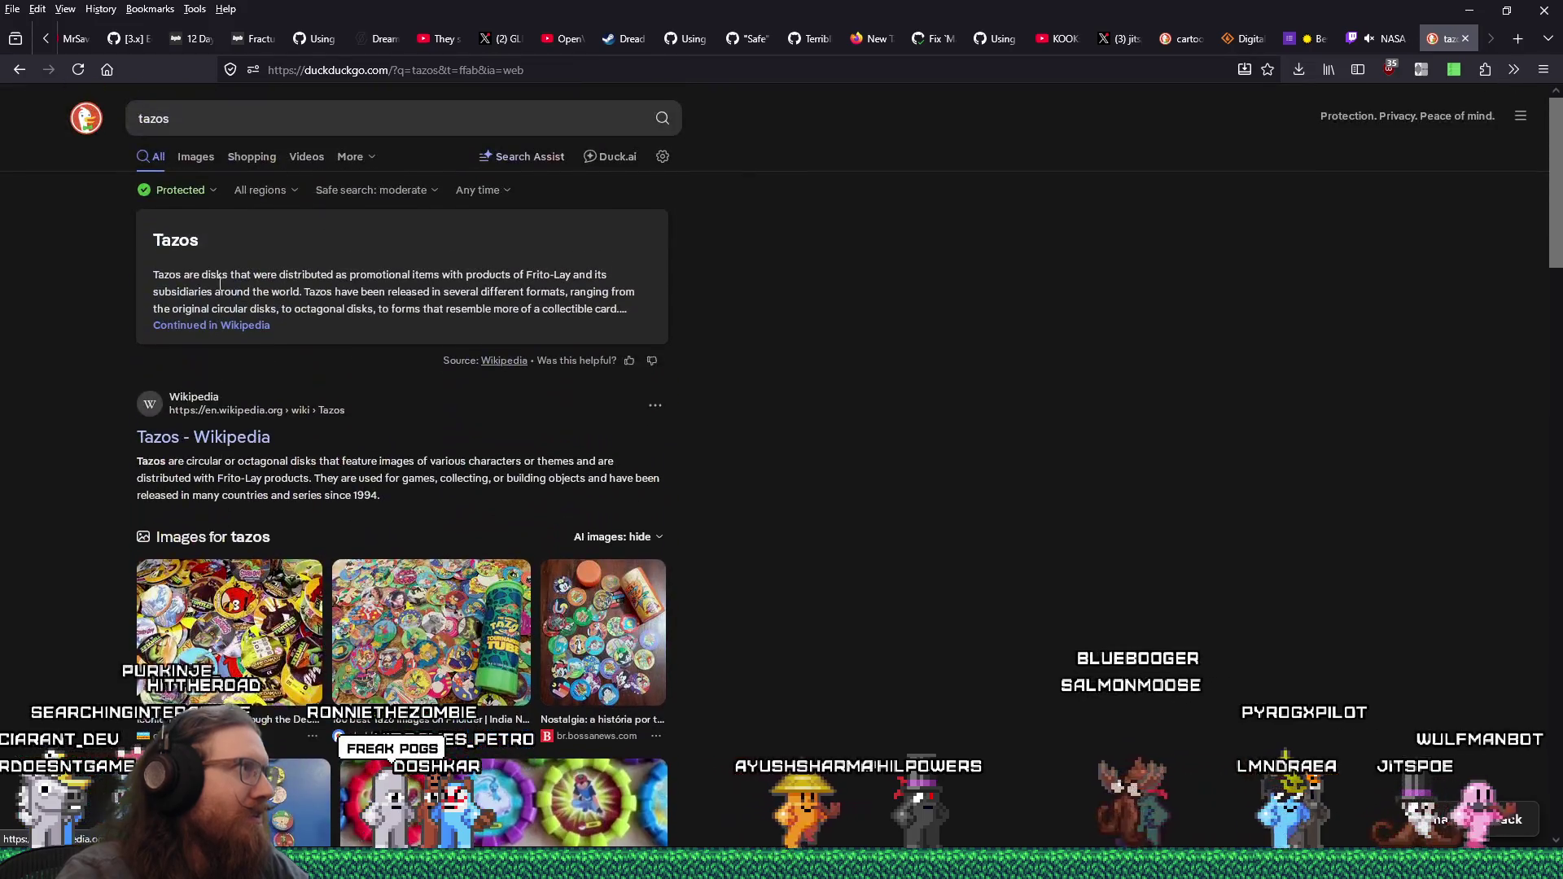
{"action": "left_click", "coordinate": [237, 120]}
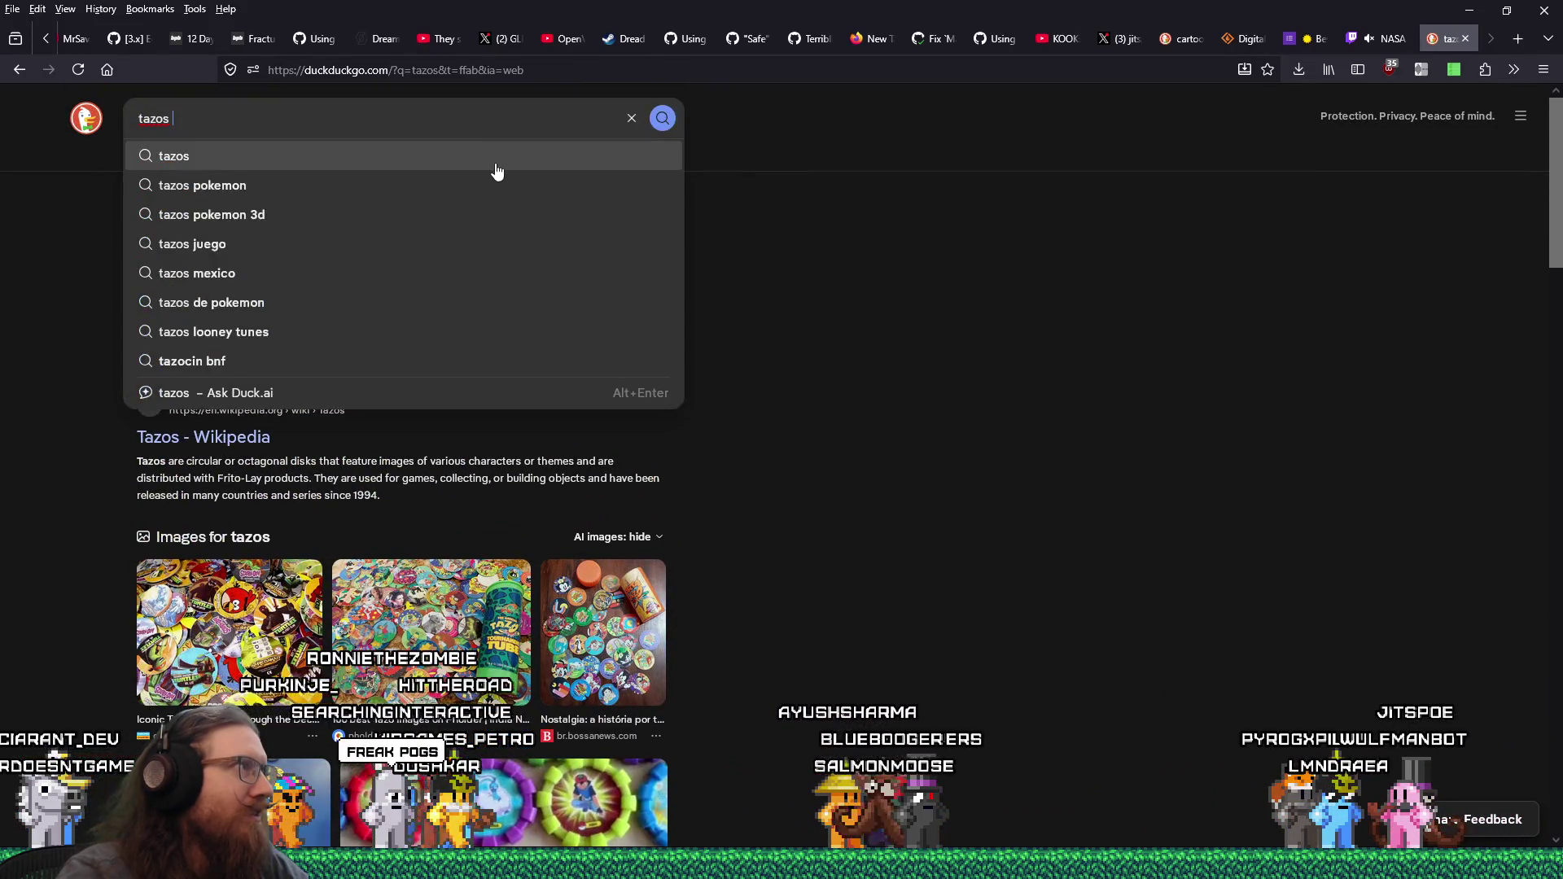
{"action": "type", "text": "vs pogs"}
{"action": "key", "text": "Return"}
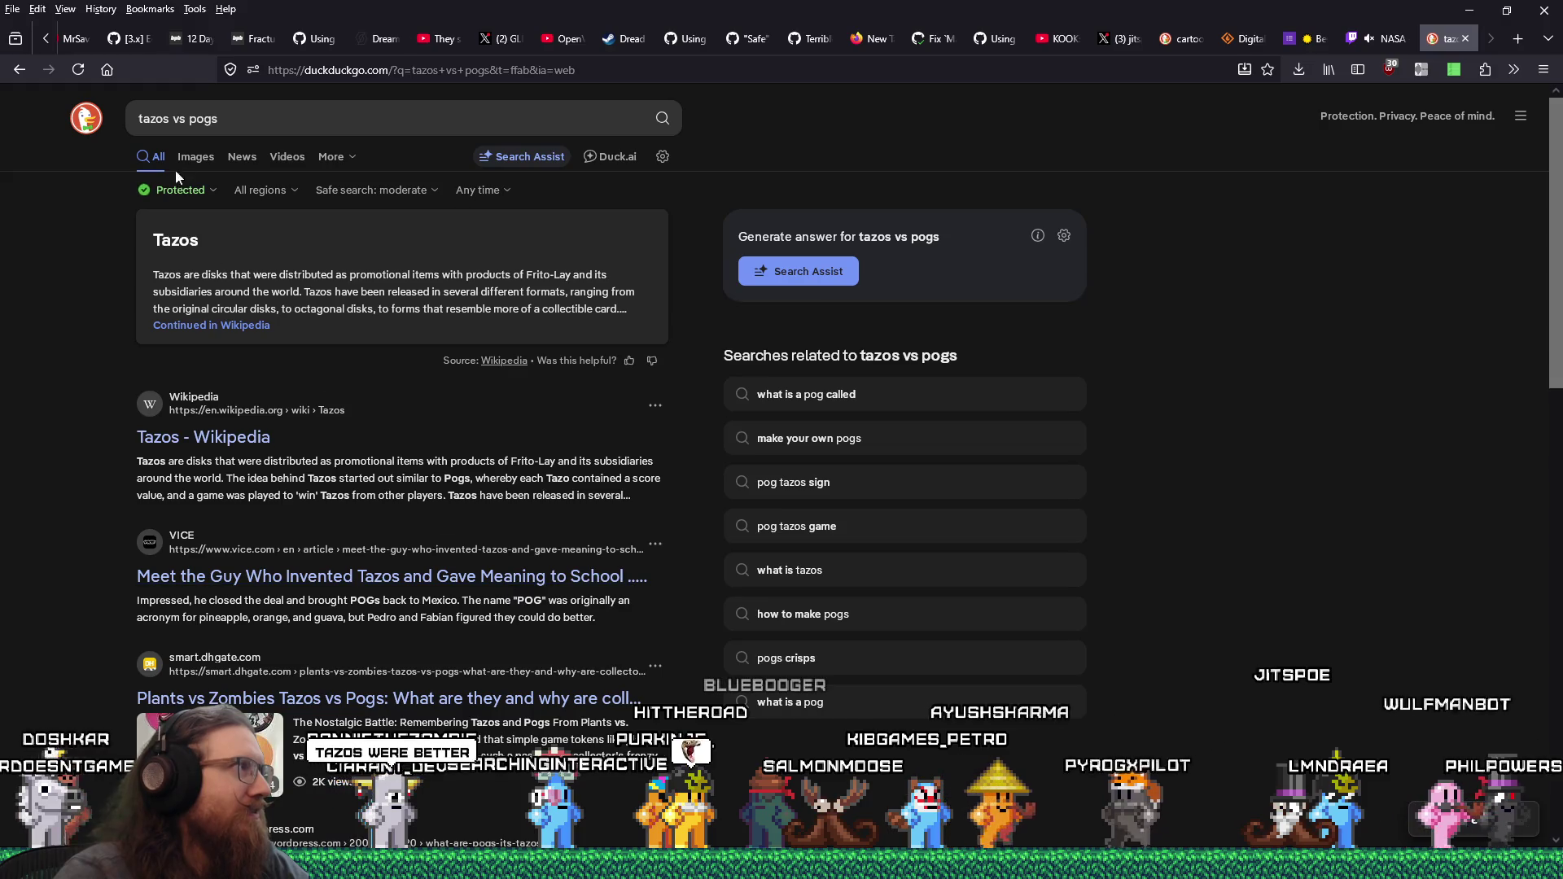
{"action": "left_click", "coordinate": [195, 157]}
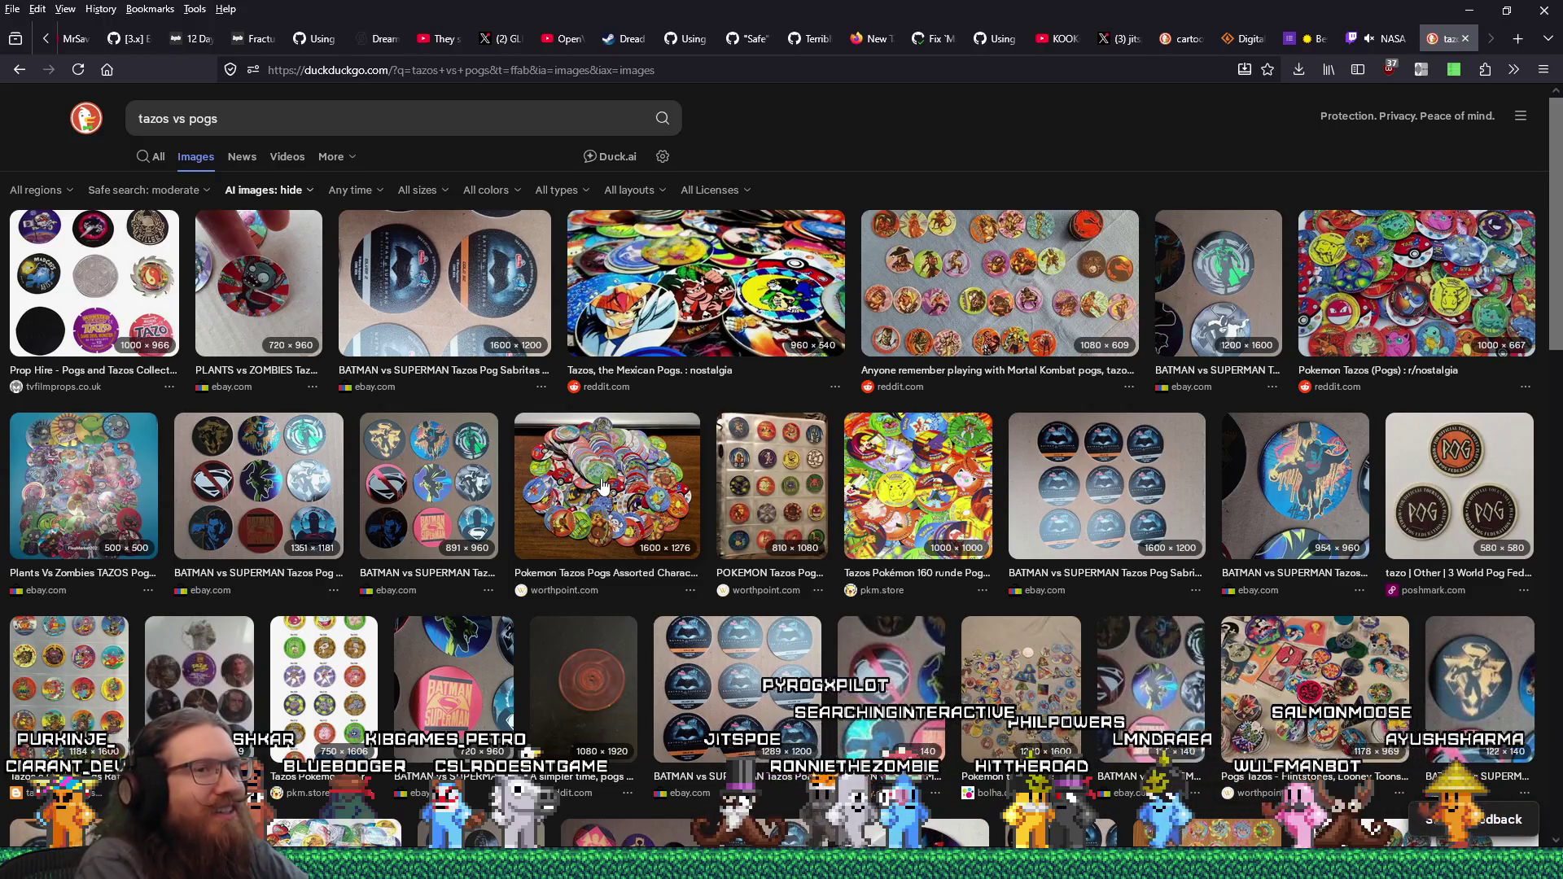
{"action": "left_click", "coordinate": [391, 118]}
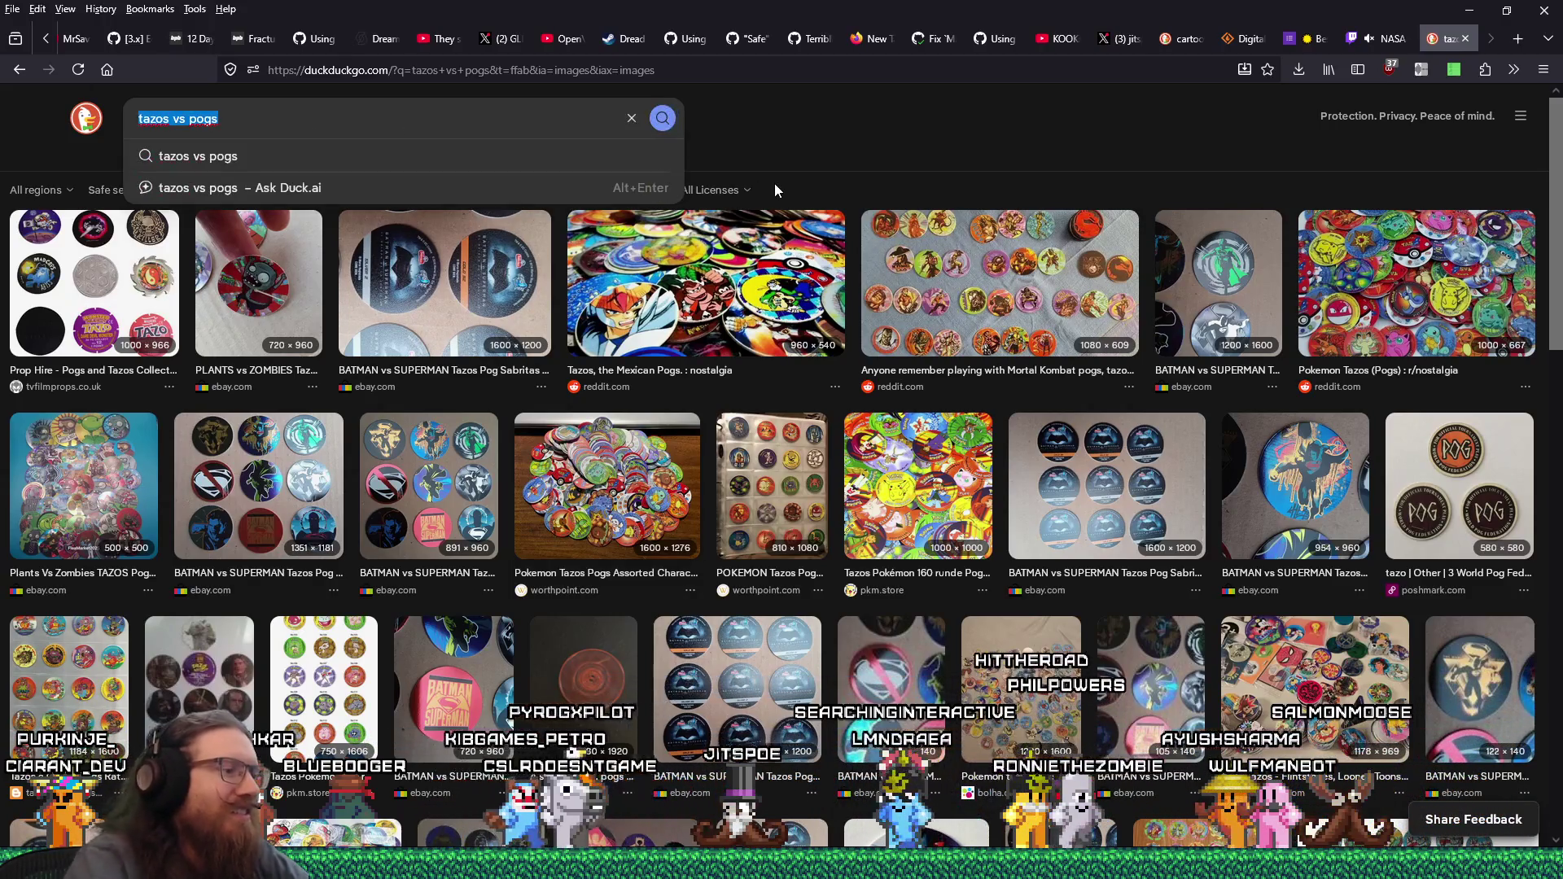
- Search images for 'mcdonalds french fry transformer', view two results' details, then close the tab
{"action": "type", "text": "mcdonalds french fr"}
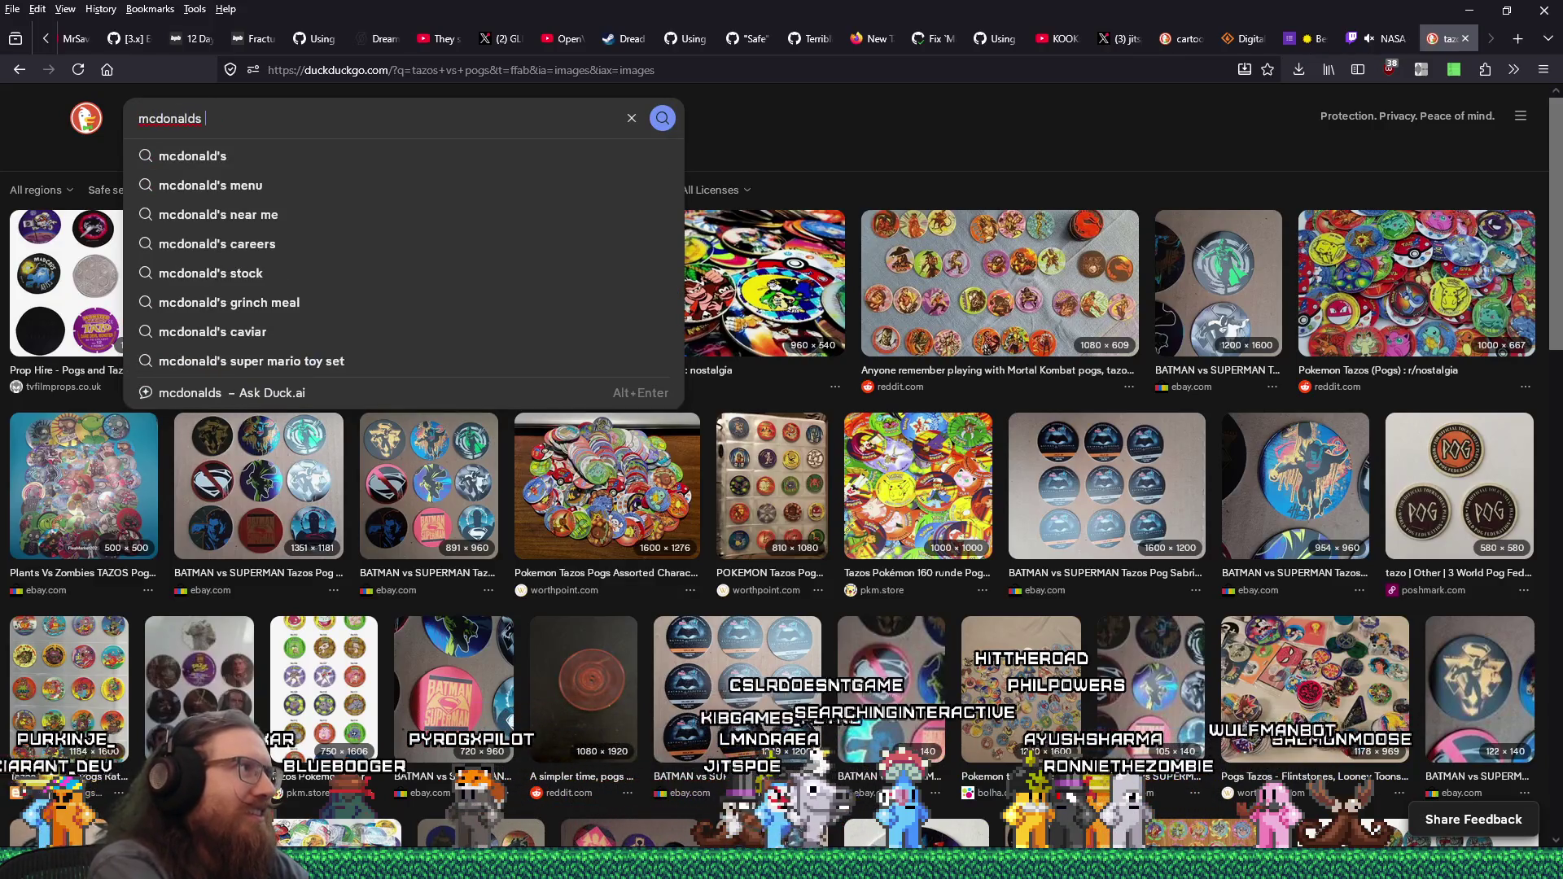
{"action": "type", "text": "y transformer"}
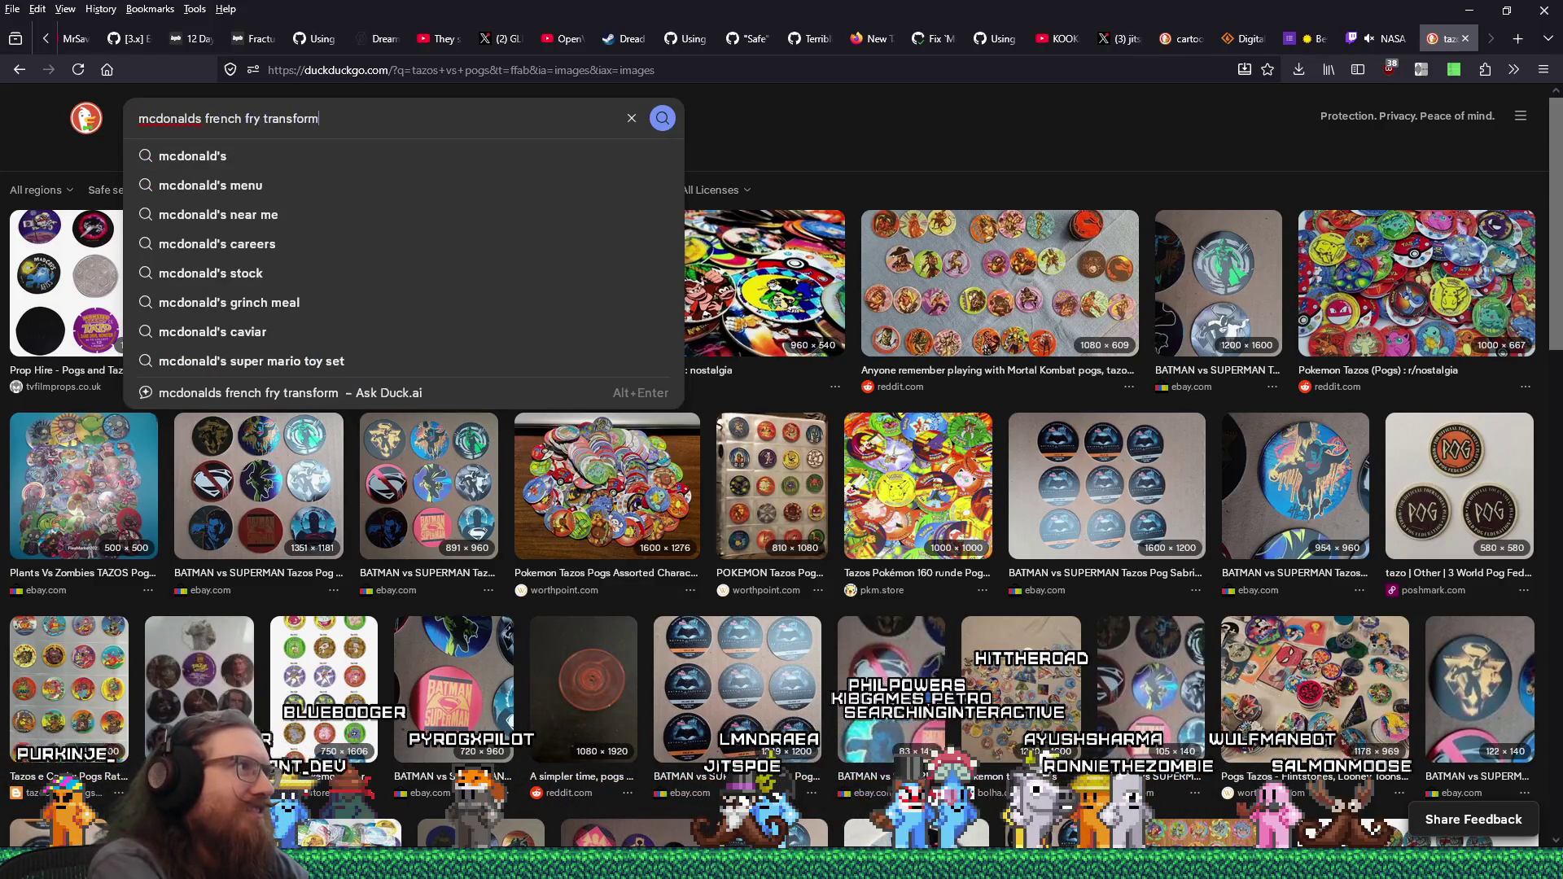
{"action": "key", "text": "Return"}
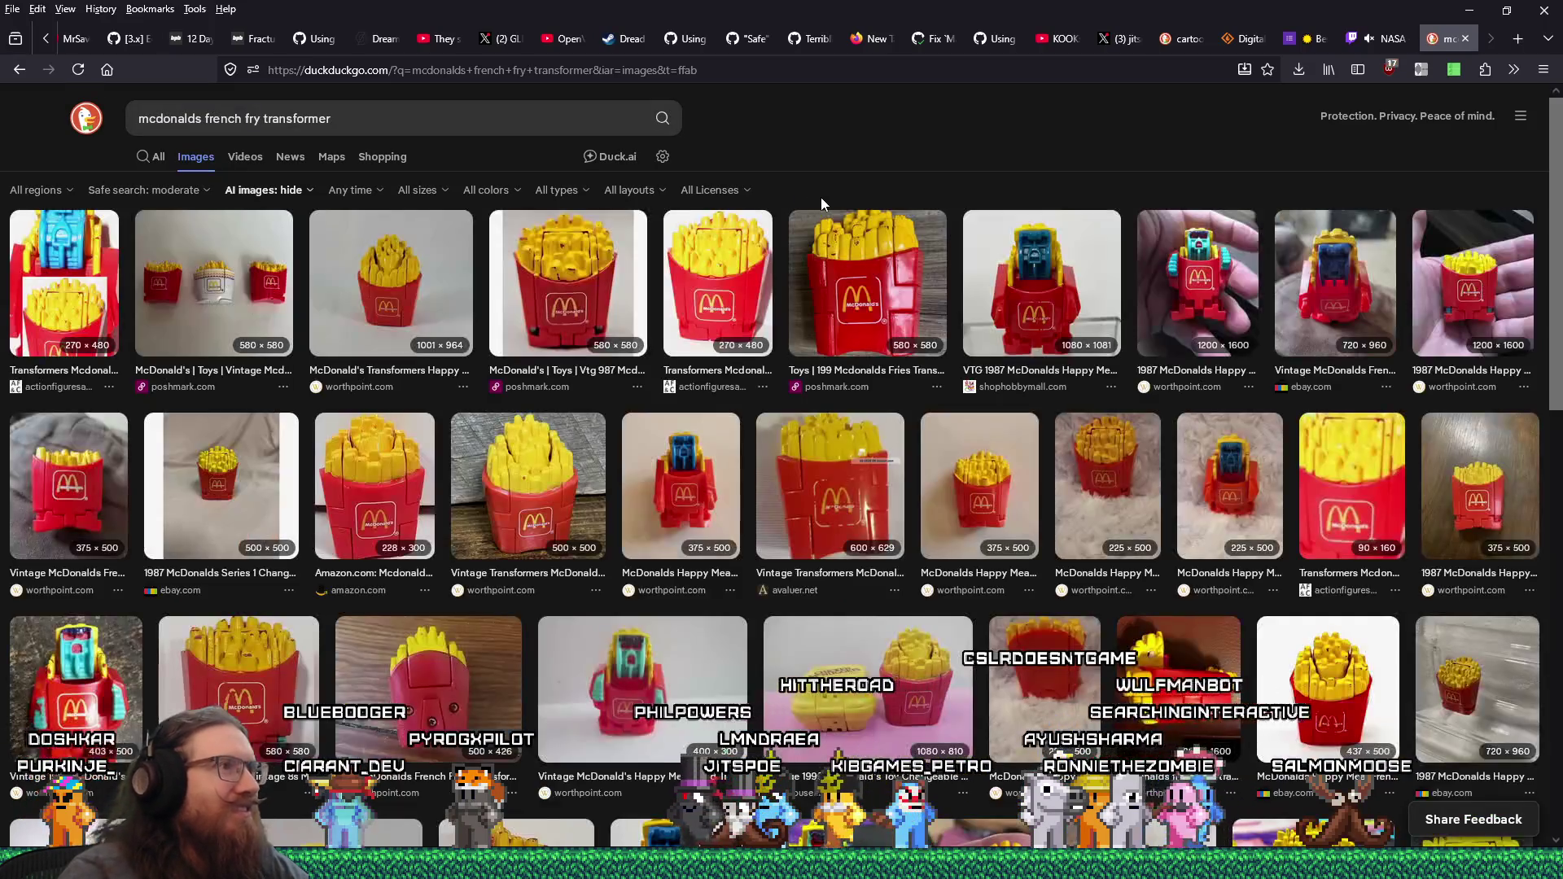
{"action": "left_click", "coordinate": [1211, 287]}
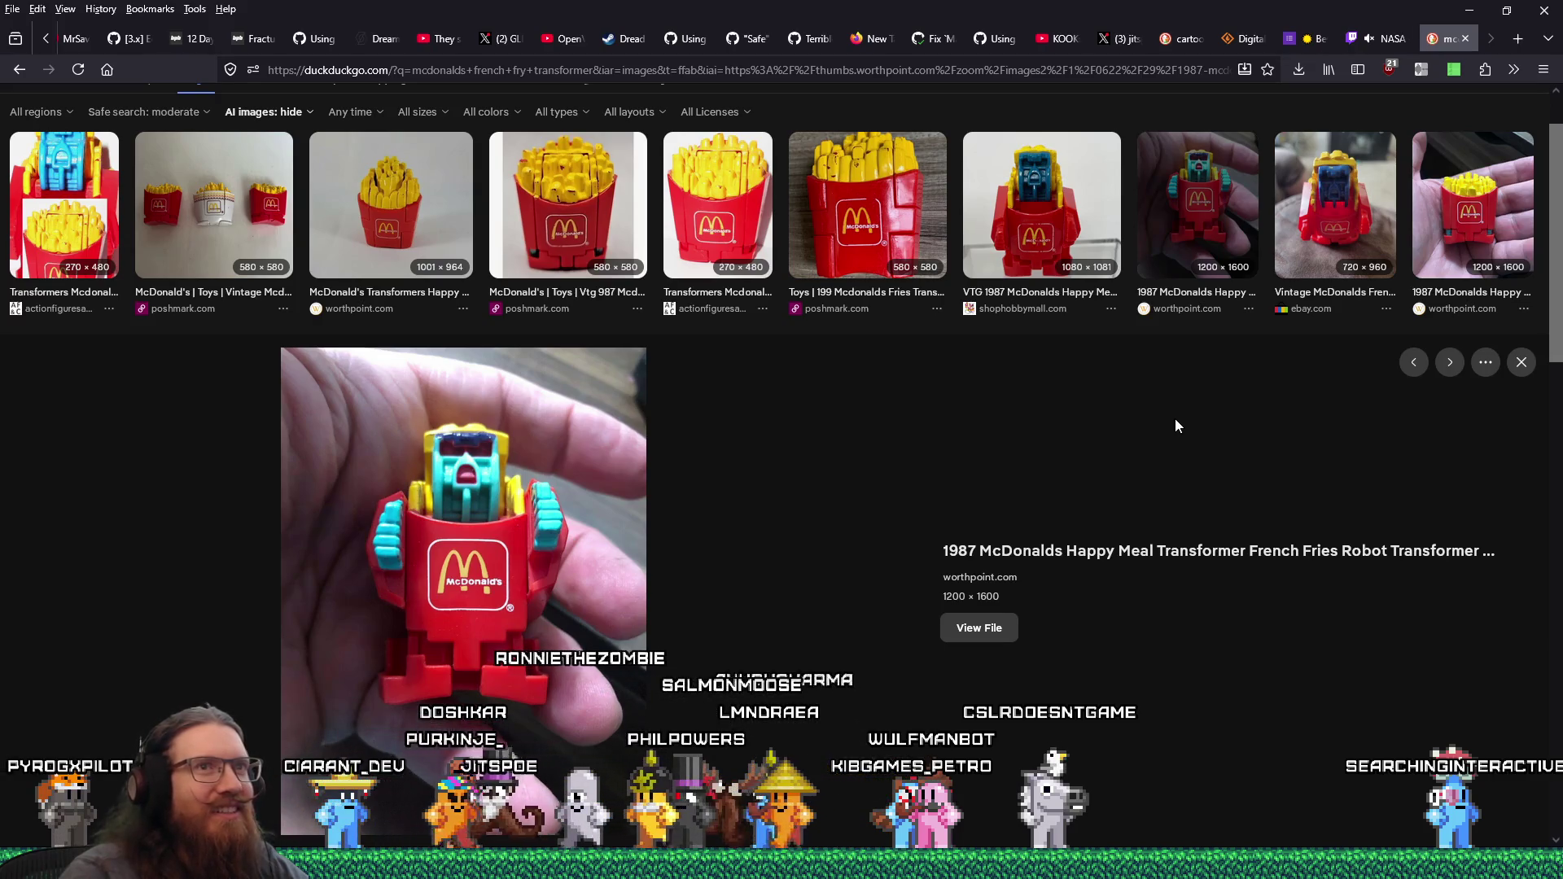
{"action": "scroll", "coordinate": [1175, 420], "scroll_direction": "down", "scroll_amount": 7}
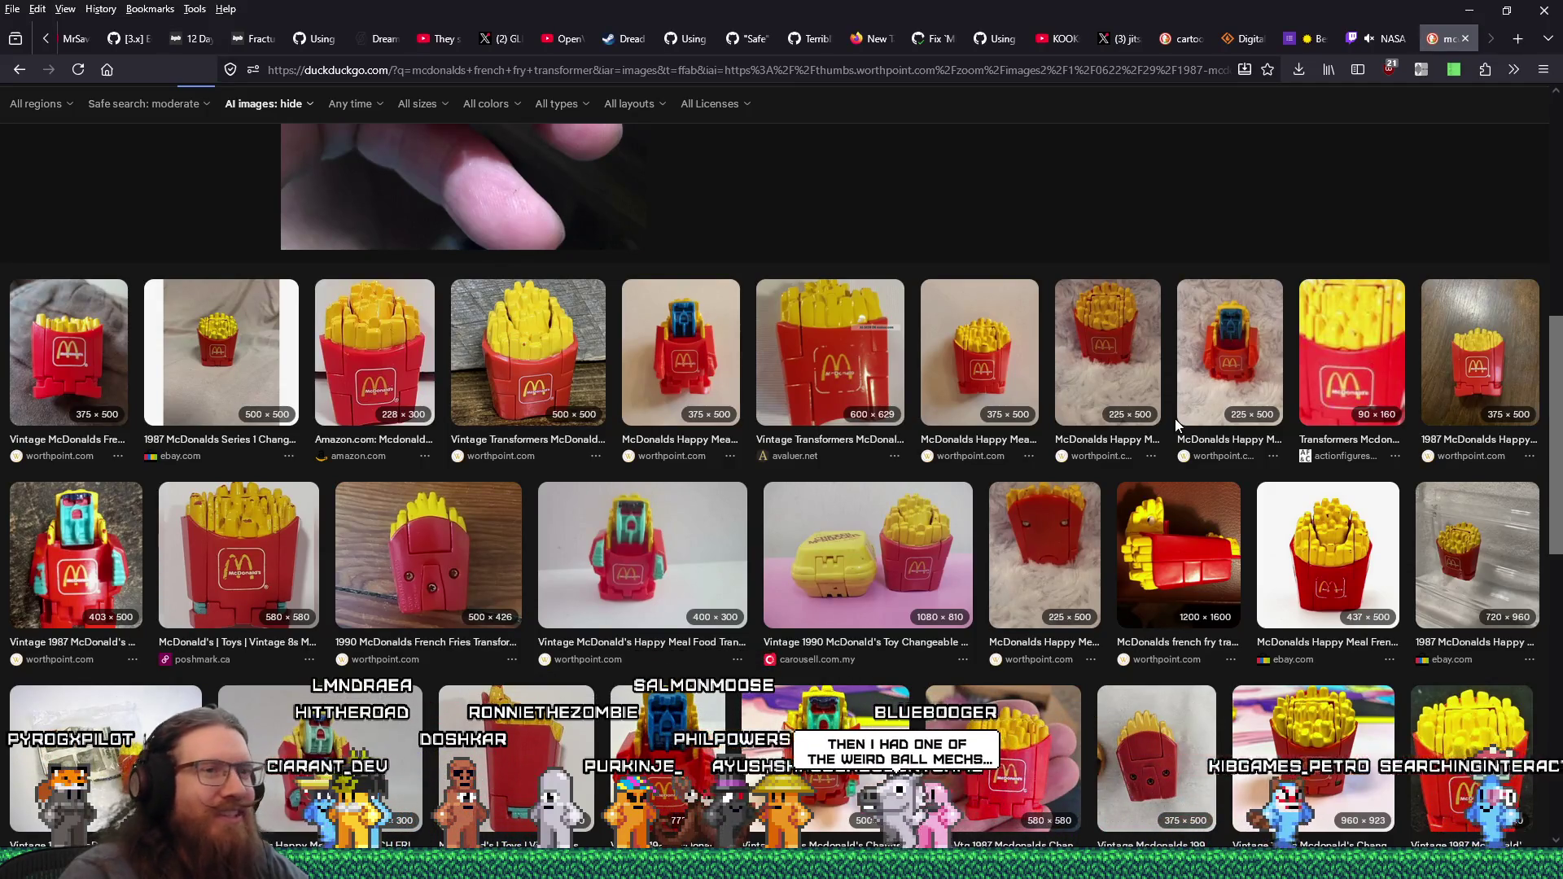
{"action": "scroll", "coordinate": [1175, 418], "scroll_direction": "down", "scroll_amount": 5}
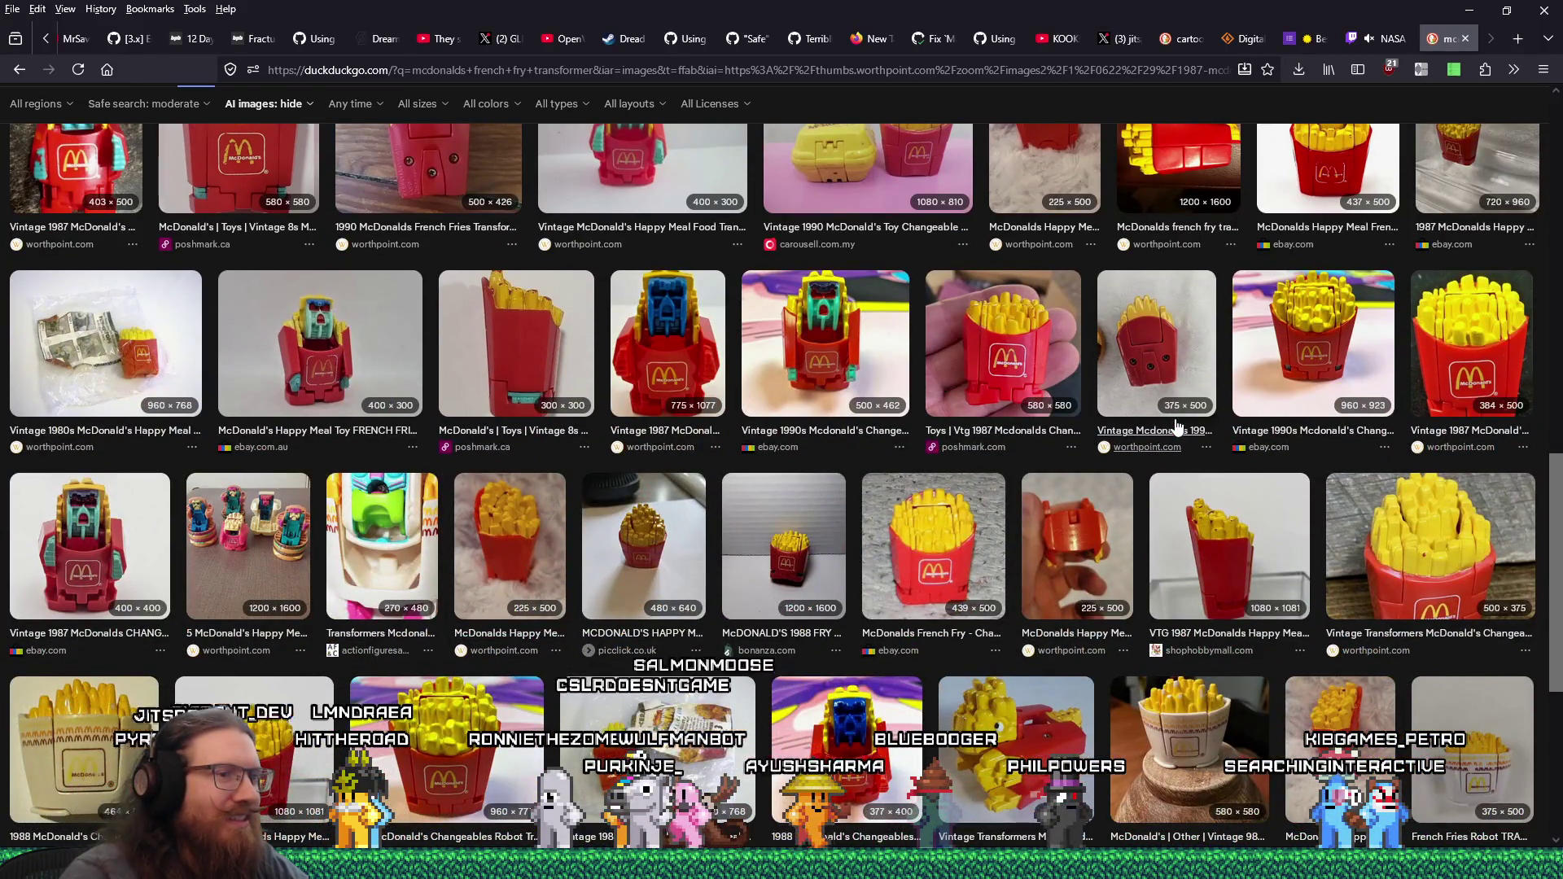
{"action": "scroll", "coordinate": [1175, 424], "scroll_direction": "up", "scroll_amount": 4}
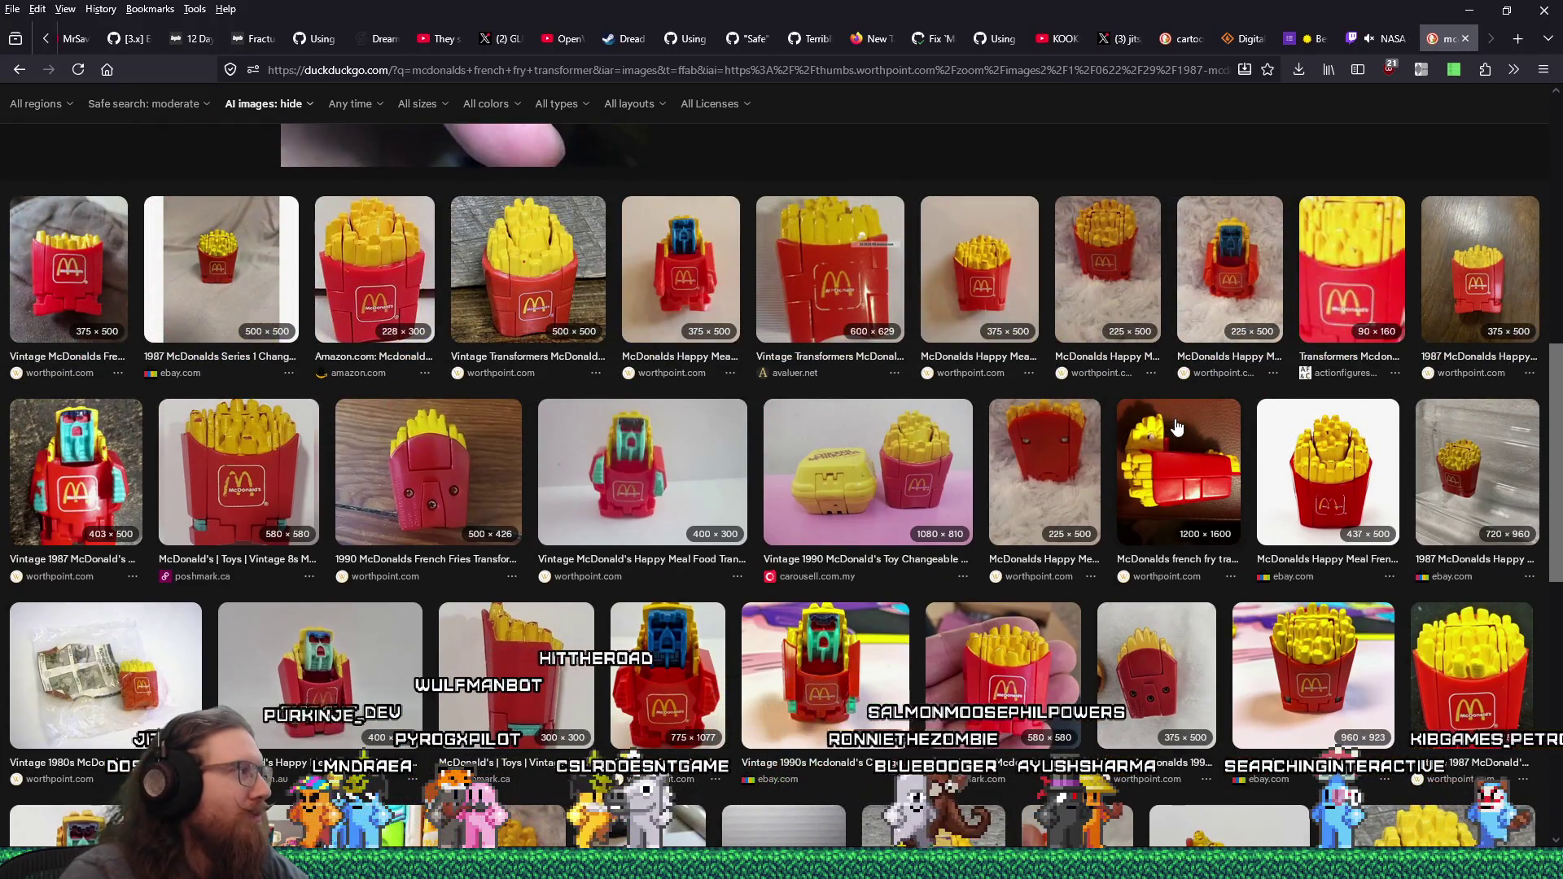
{"action": "left_click", "coordinate": [1177, 427]}
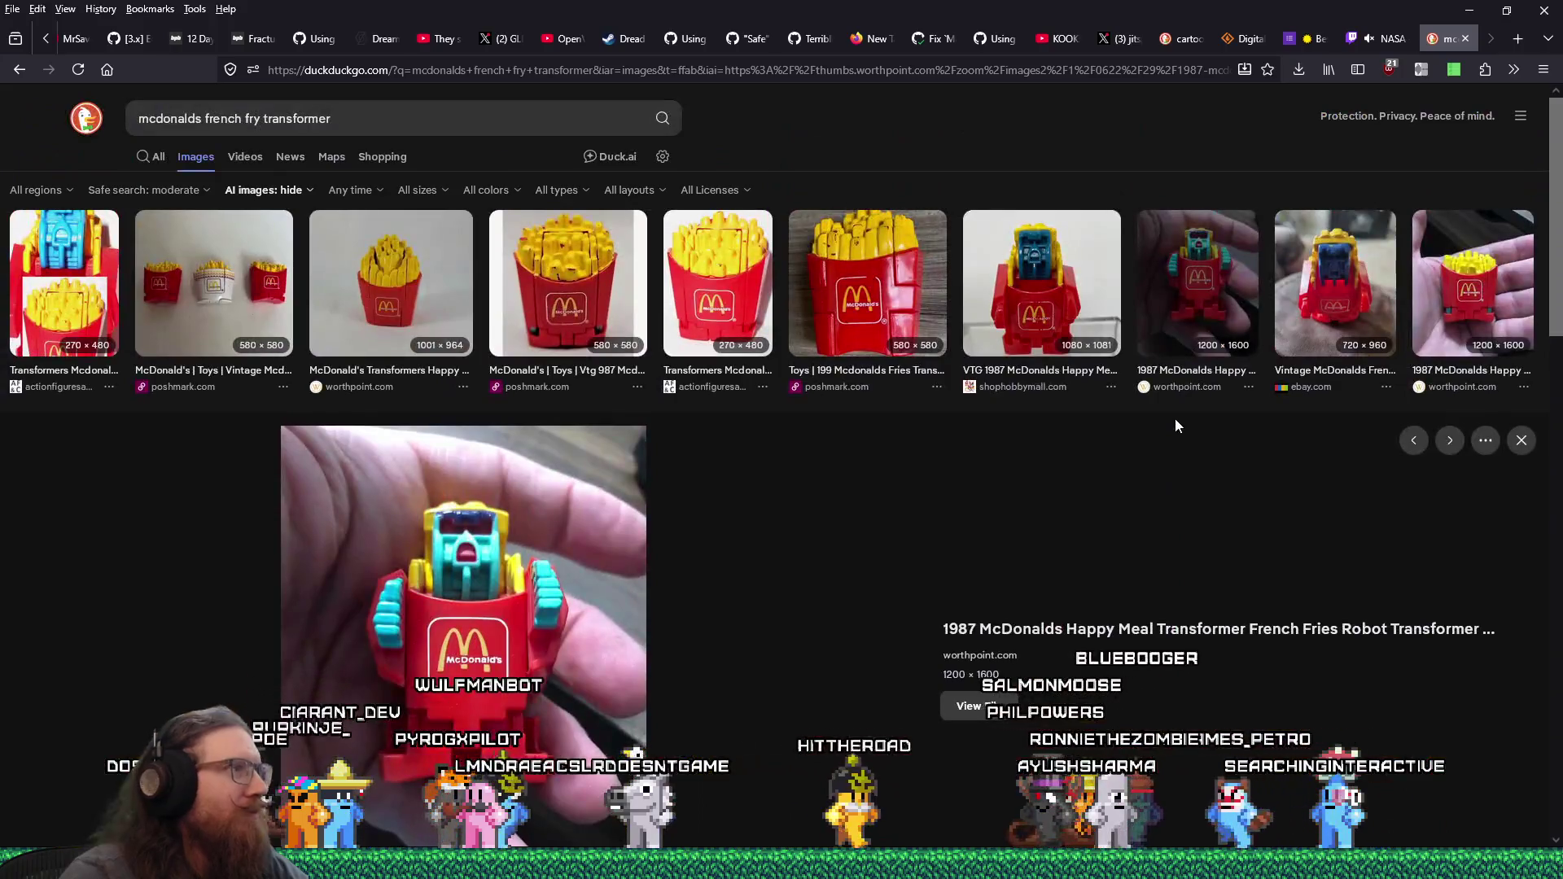
{"action": "left_click", "coordinate": [1464, 39]}
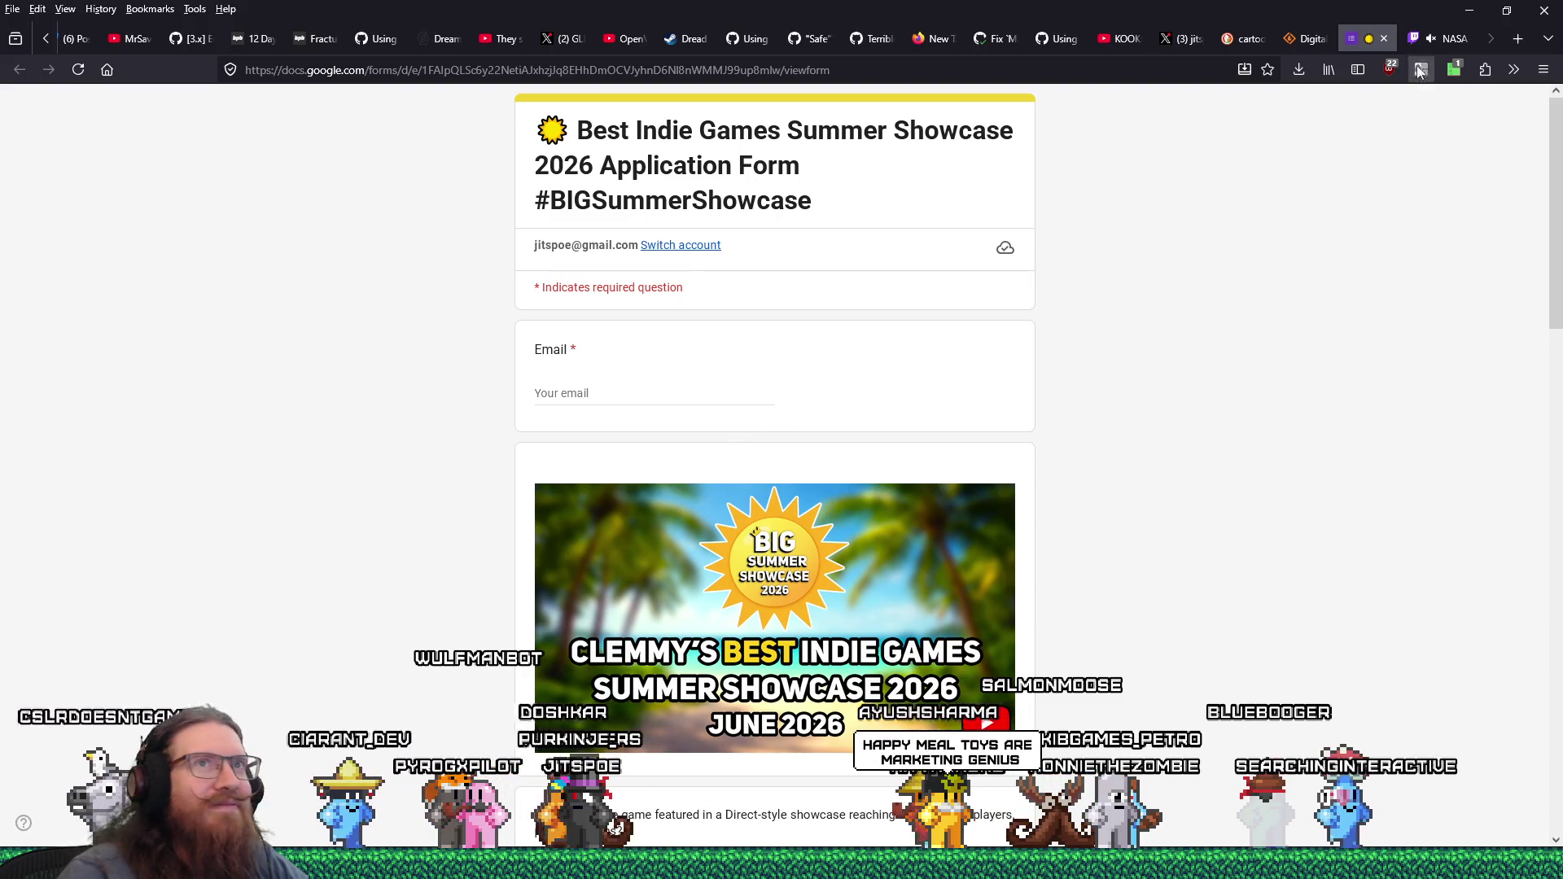
- Switch from the Firefox form back to TrenchBroom's graveyard_credits.map with Alt+Tab
{"action": "key", "text": "alt+Tab"}
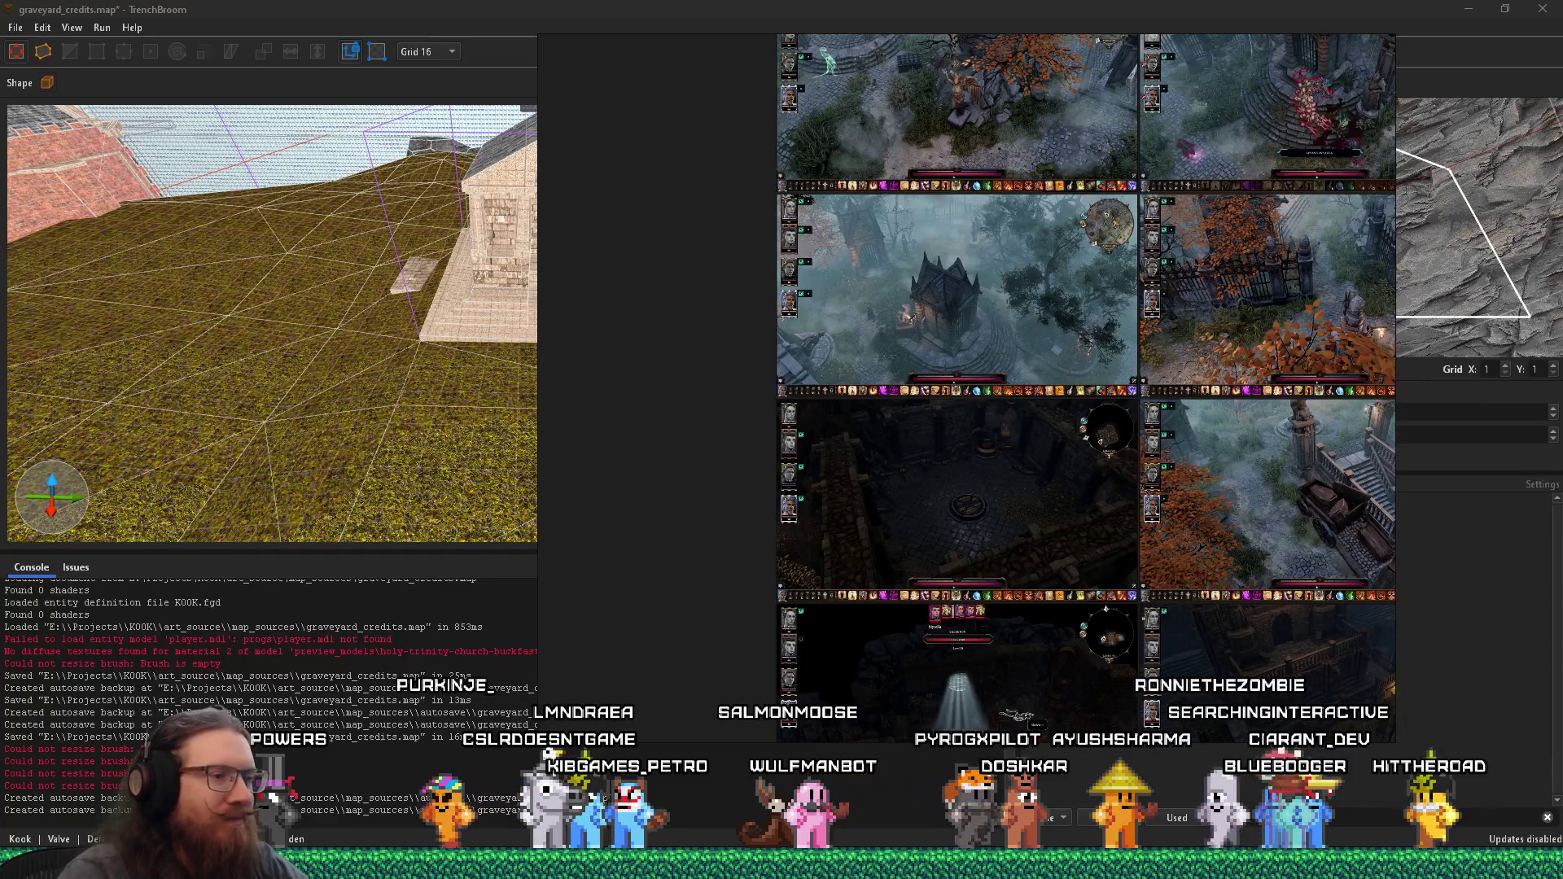
- Bring the Firefox window with the Pokémon 2000 tazos Google Image Result over TrenchBroom
{"action": "mouse_move", "coordinate": [667, 864]}
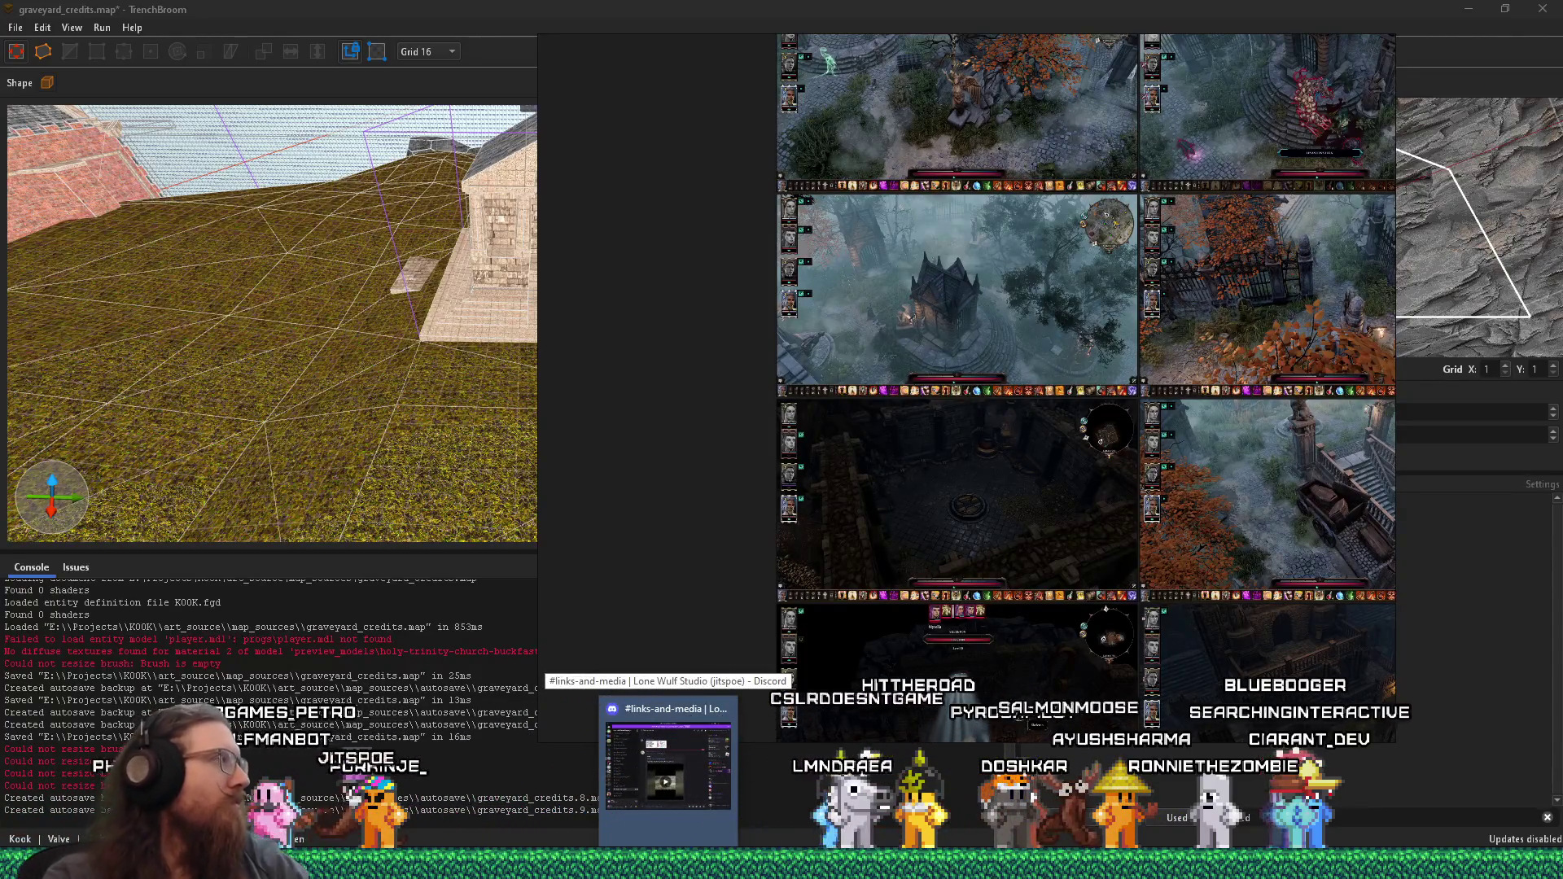
{"action": "mouse_move", "coordinate": [399, 864]}
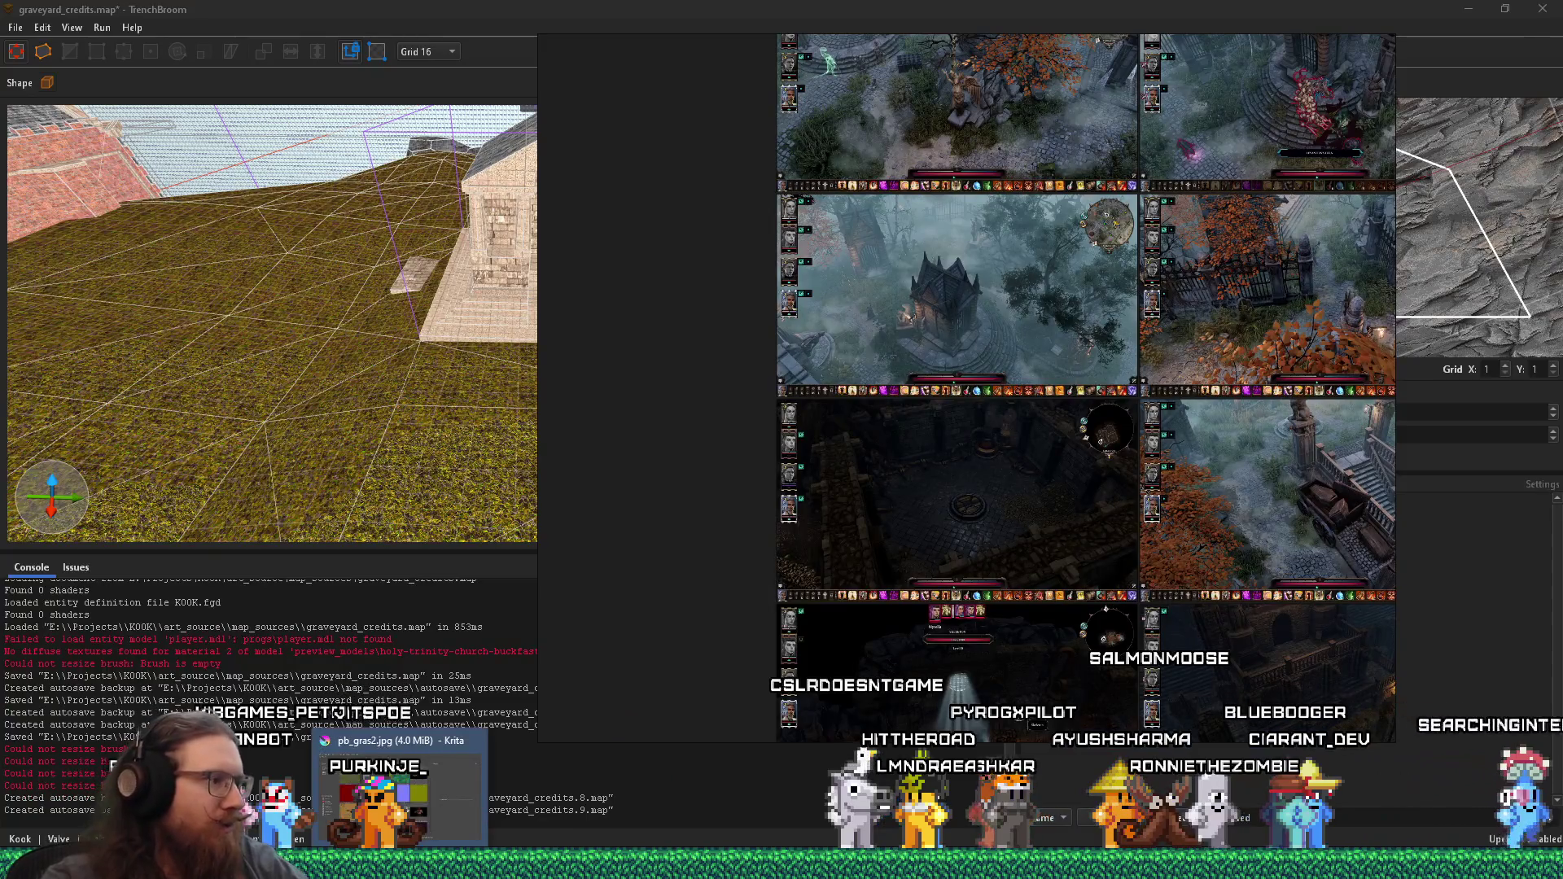
{"action": "mouse_move", "coordinate": [159, 864]}
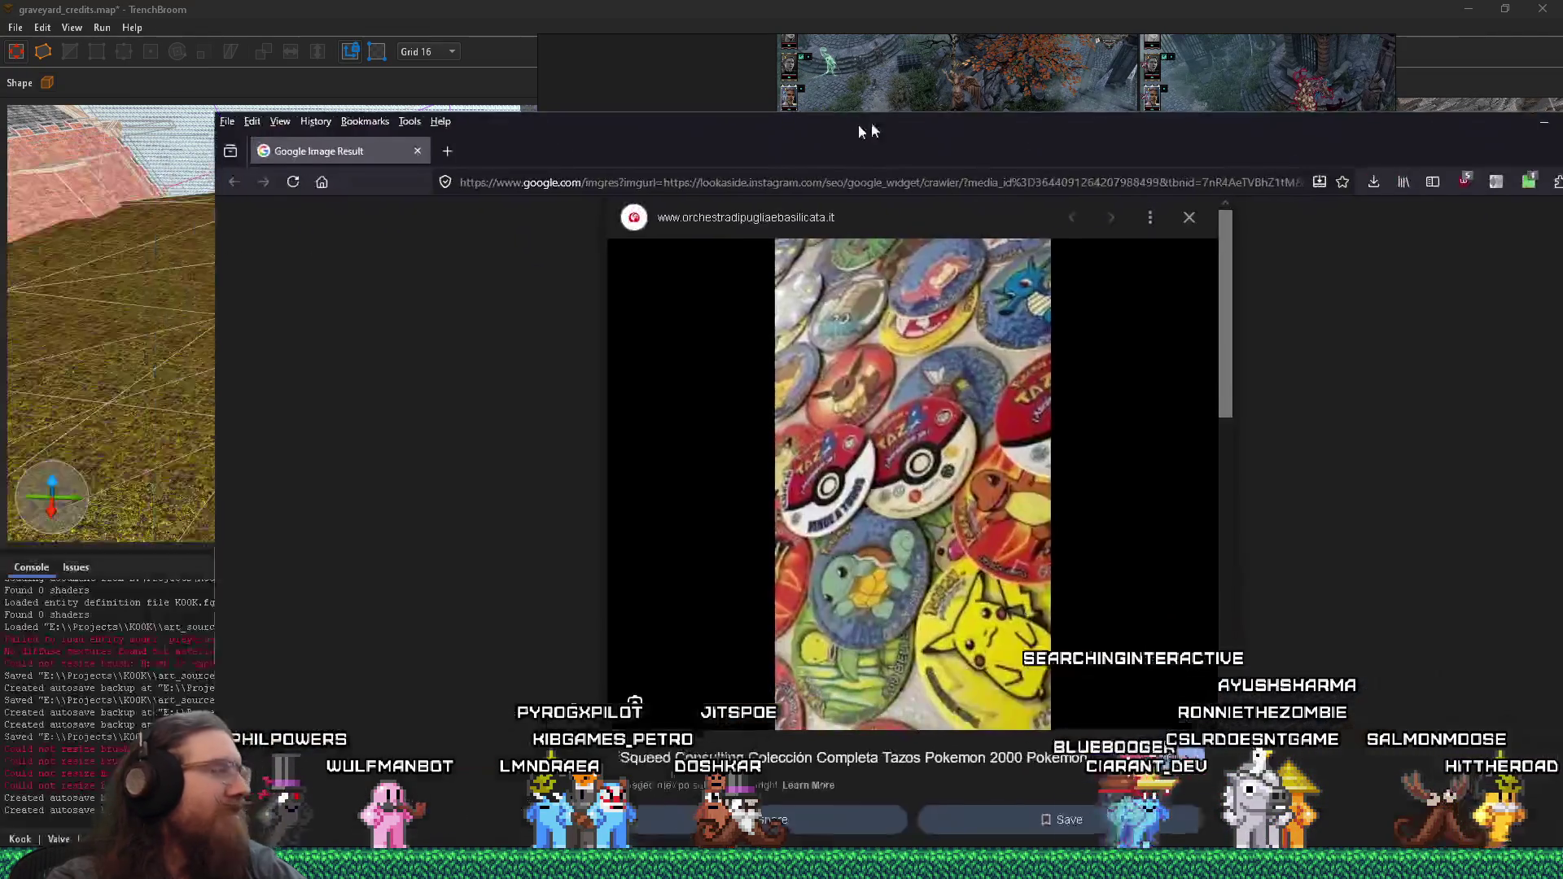
{"action": "left_click_drag", "start_coordinate": [861, 129], "coordinate": [874, 96]}
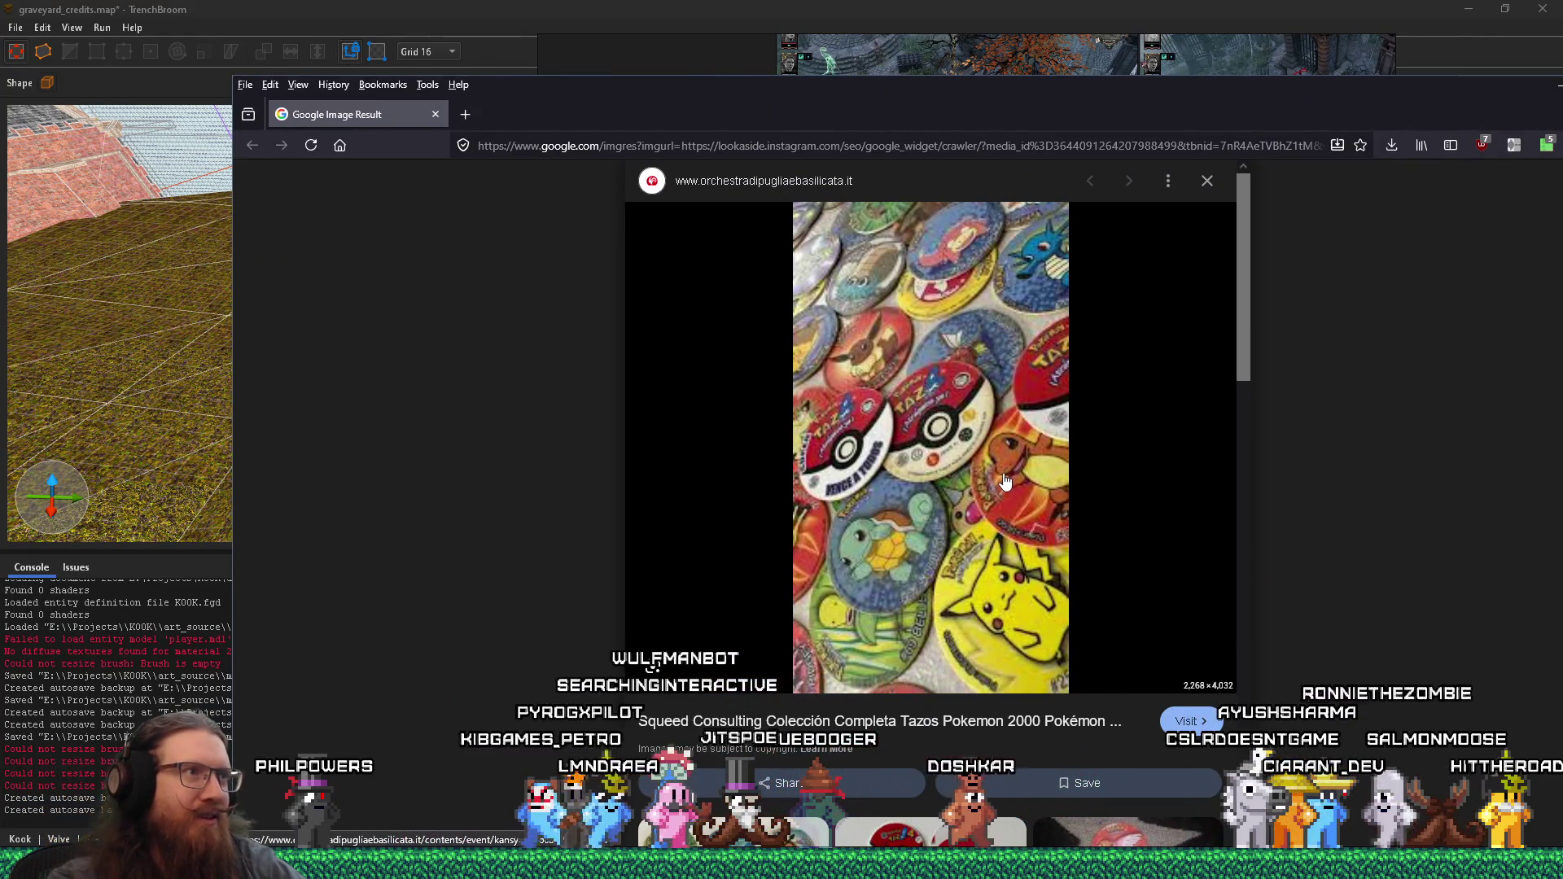
- Enlarge the main Pokémon tazos image and scroll through the related image results
{"action": "scroll", "coordinate": [1006, 478], "scroll_direction": "down", "scroll_amount": 6}
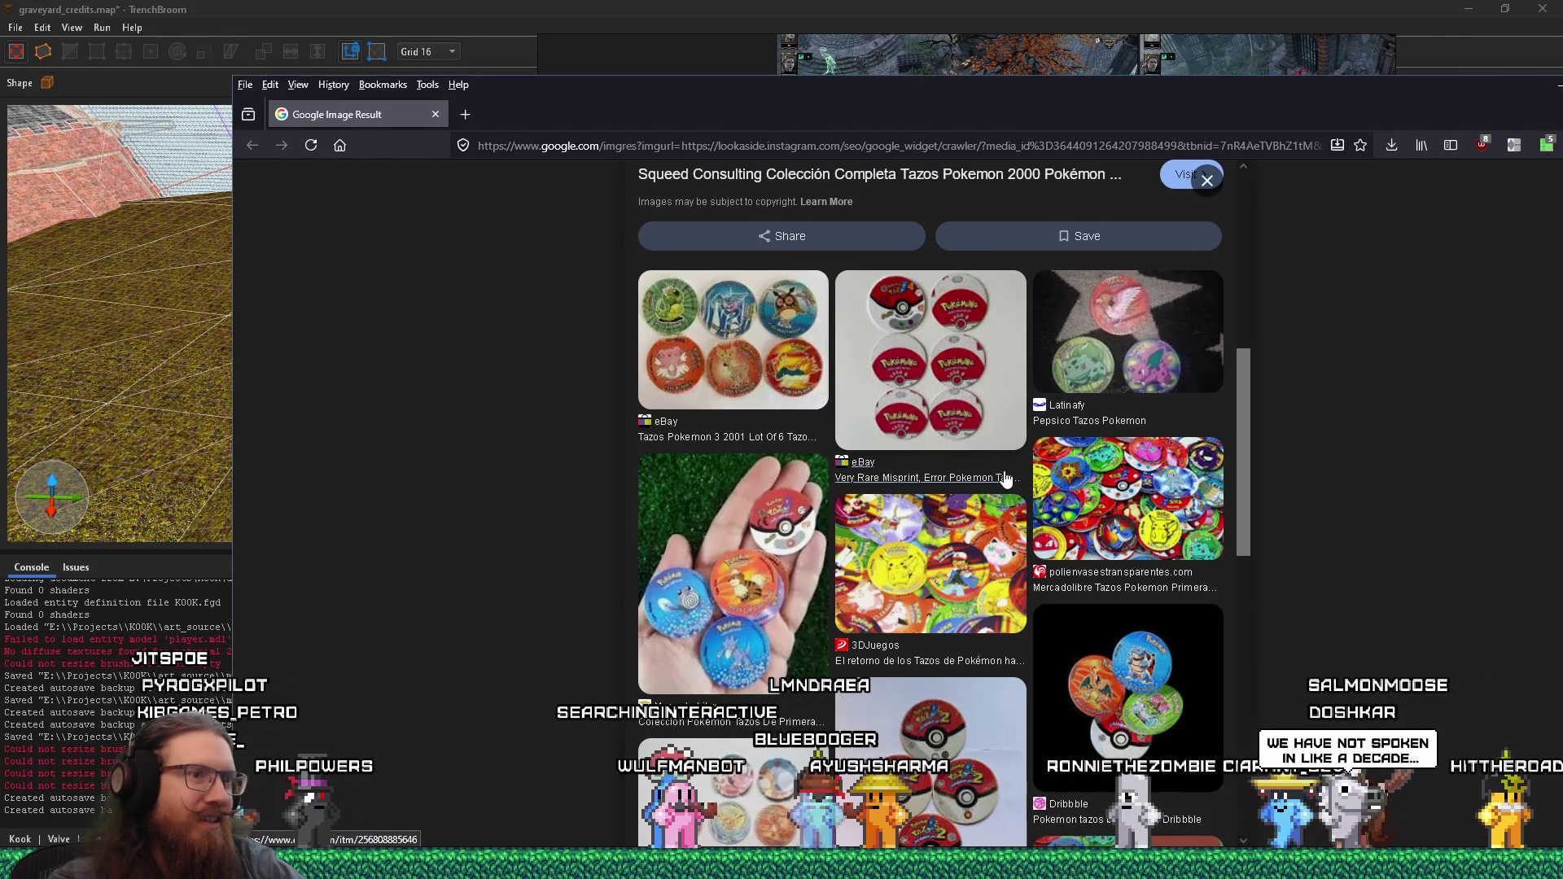
{"action": "scroll", "coordinate": [1006, 478], "scroll_direction": "up", "scroll_amount": 6}
{"action": "left_click", "coordinate": [1003, 471]}
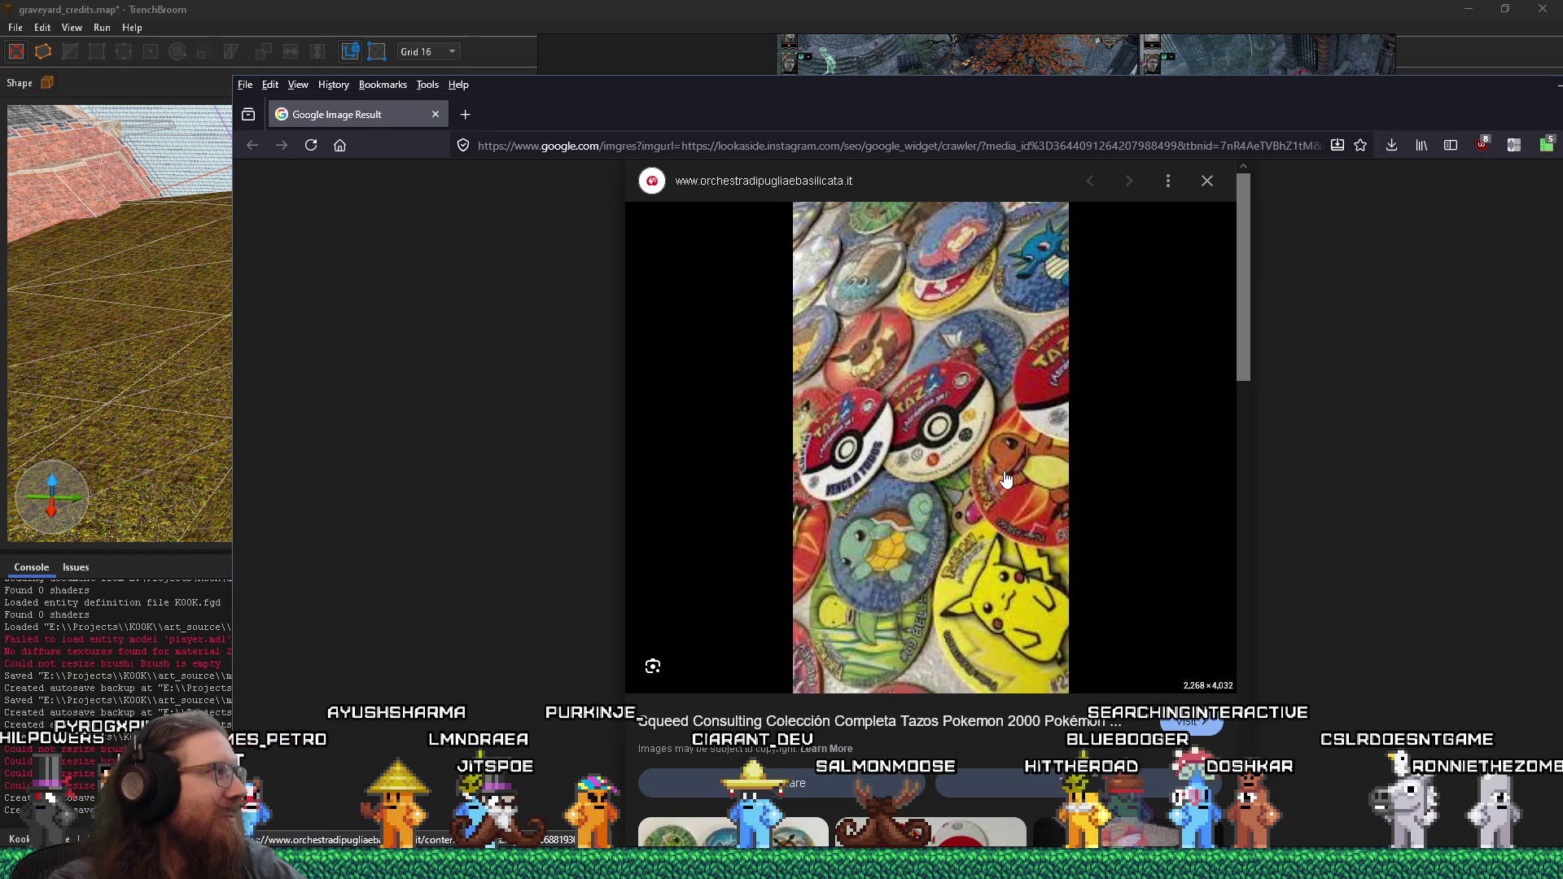
{"action": "scroll", "coordinate": [1006, 479], "scroll_direction": "down", "scroll_amount": 5}
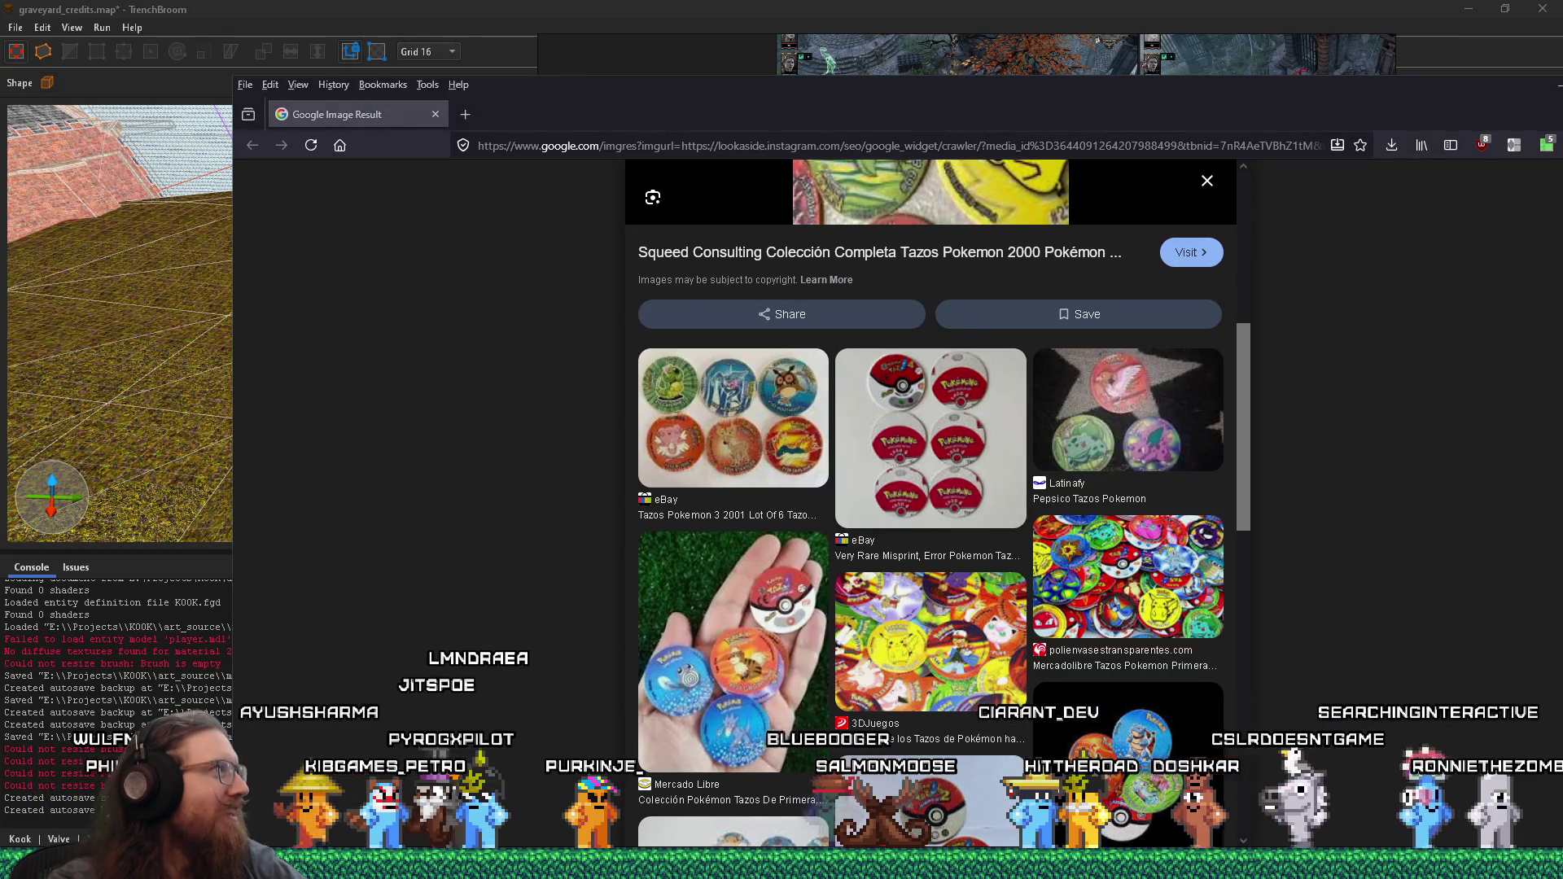
{"action": "scroll", "coordinate": [937, 520], "scroll_direction": "down", "scroll_amount": 3}
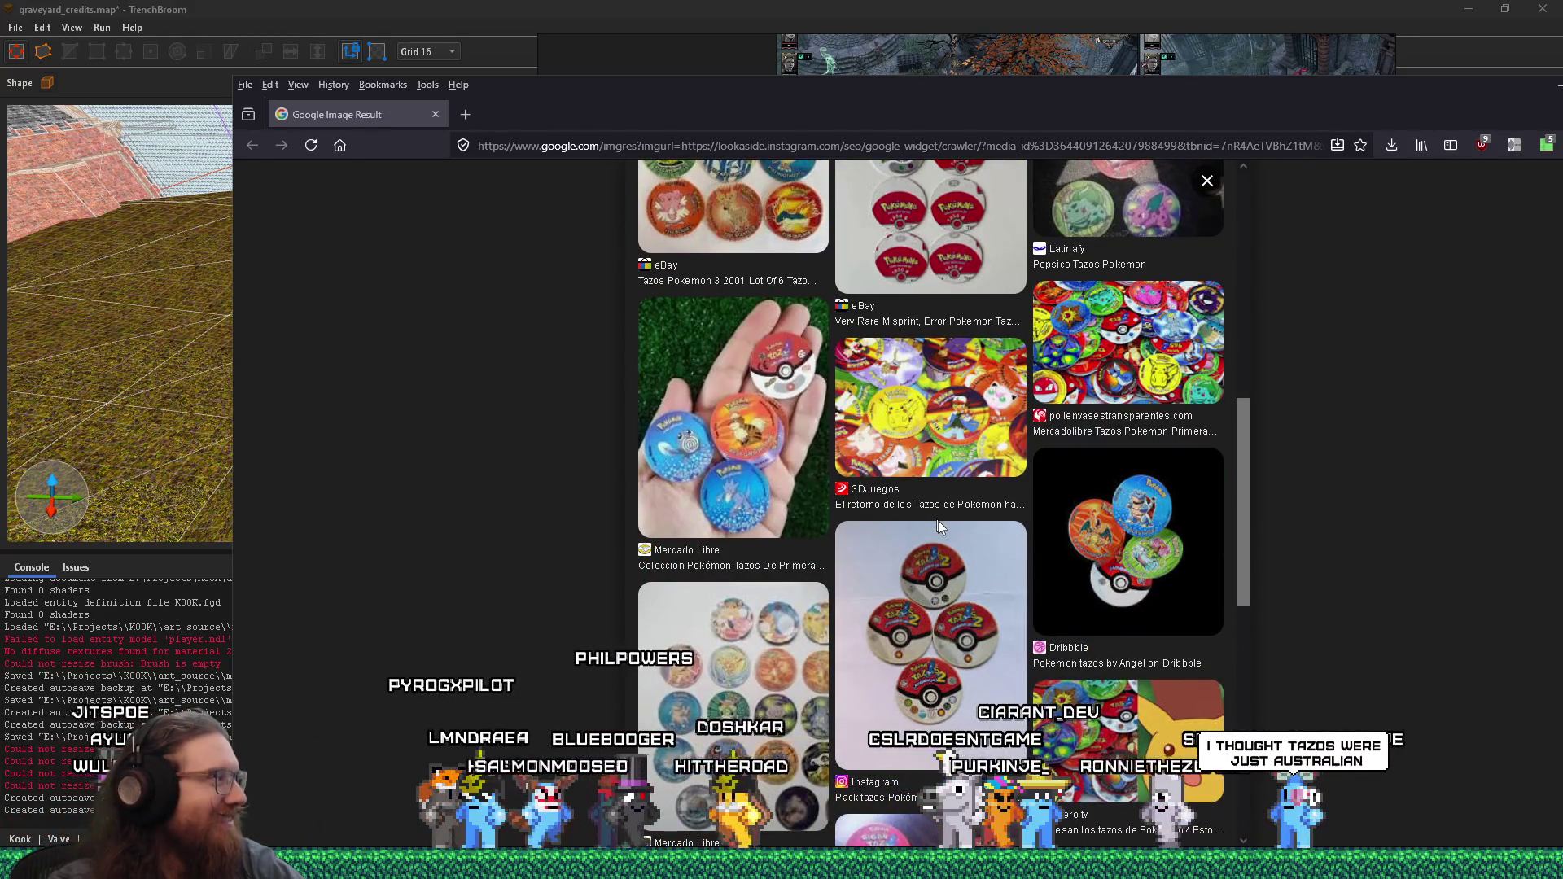
{"action": "scroll", "coordinate": [937, 522], "scroll_direction": "down", "scroll_amount": 5}
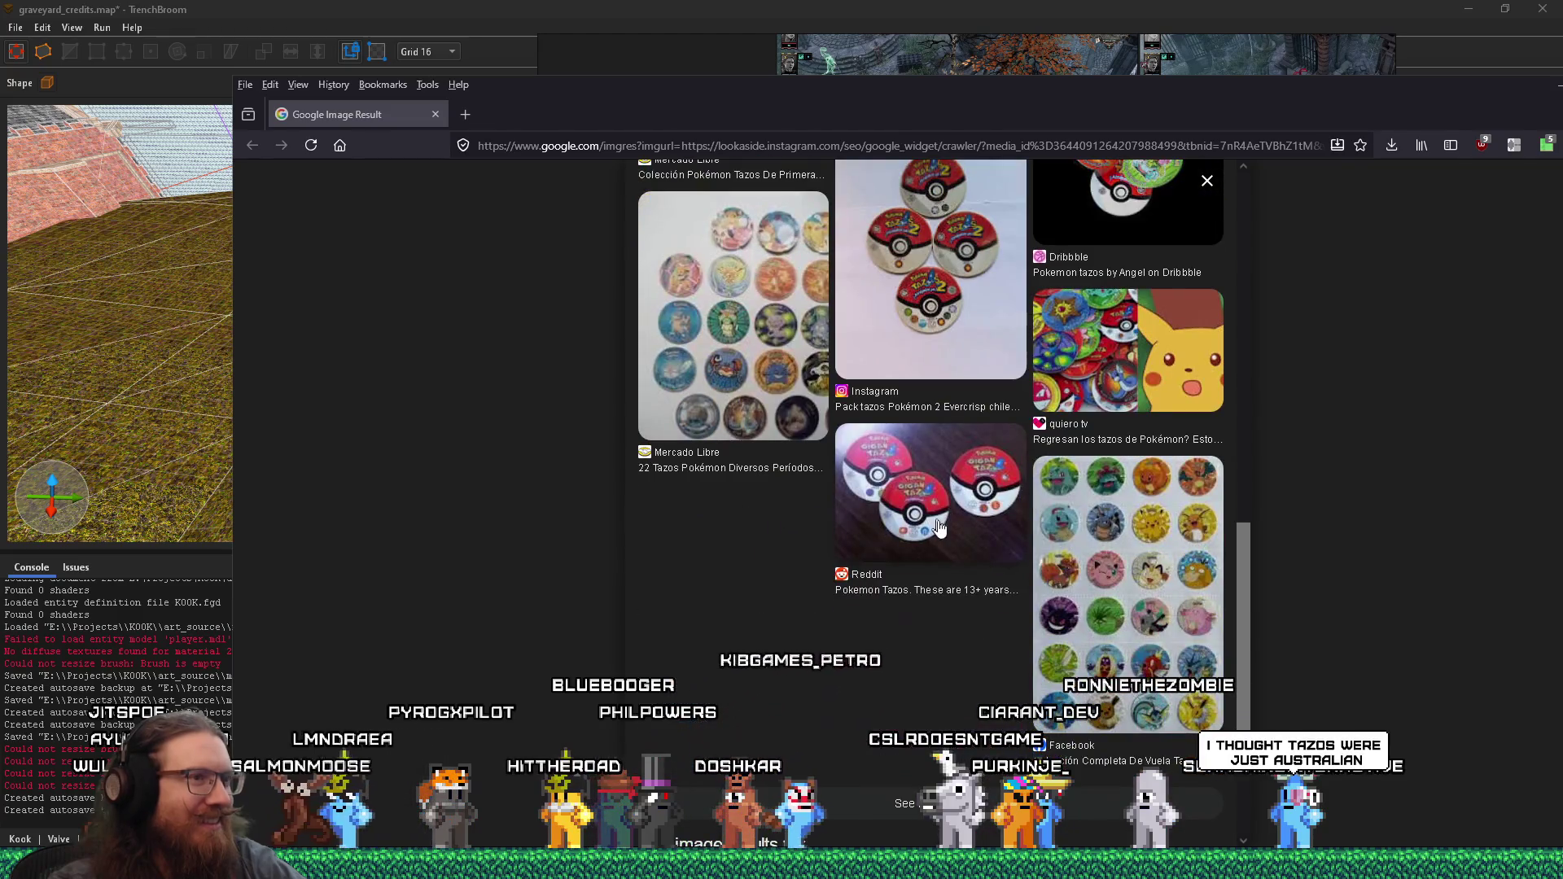
{"action": "scroll", "coordinate": [937, 527], "scroll_direction": "up", "scroll_amount": 5}
- Open the hand-holding-tazos image result, then open a blank new tab
{"action": "left_click", "coordinate": [771, 376]}
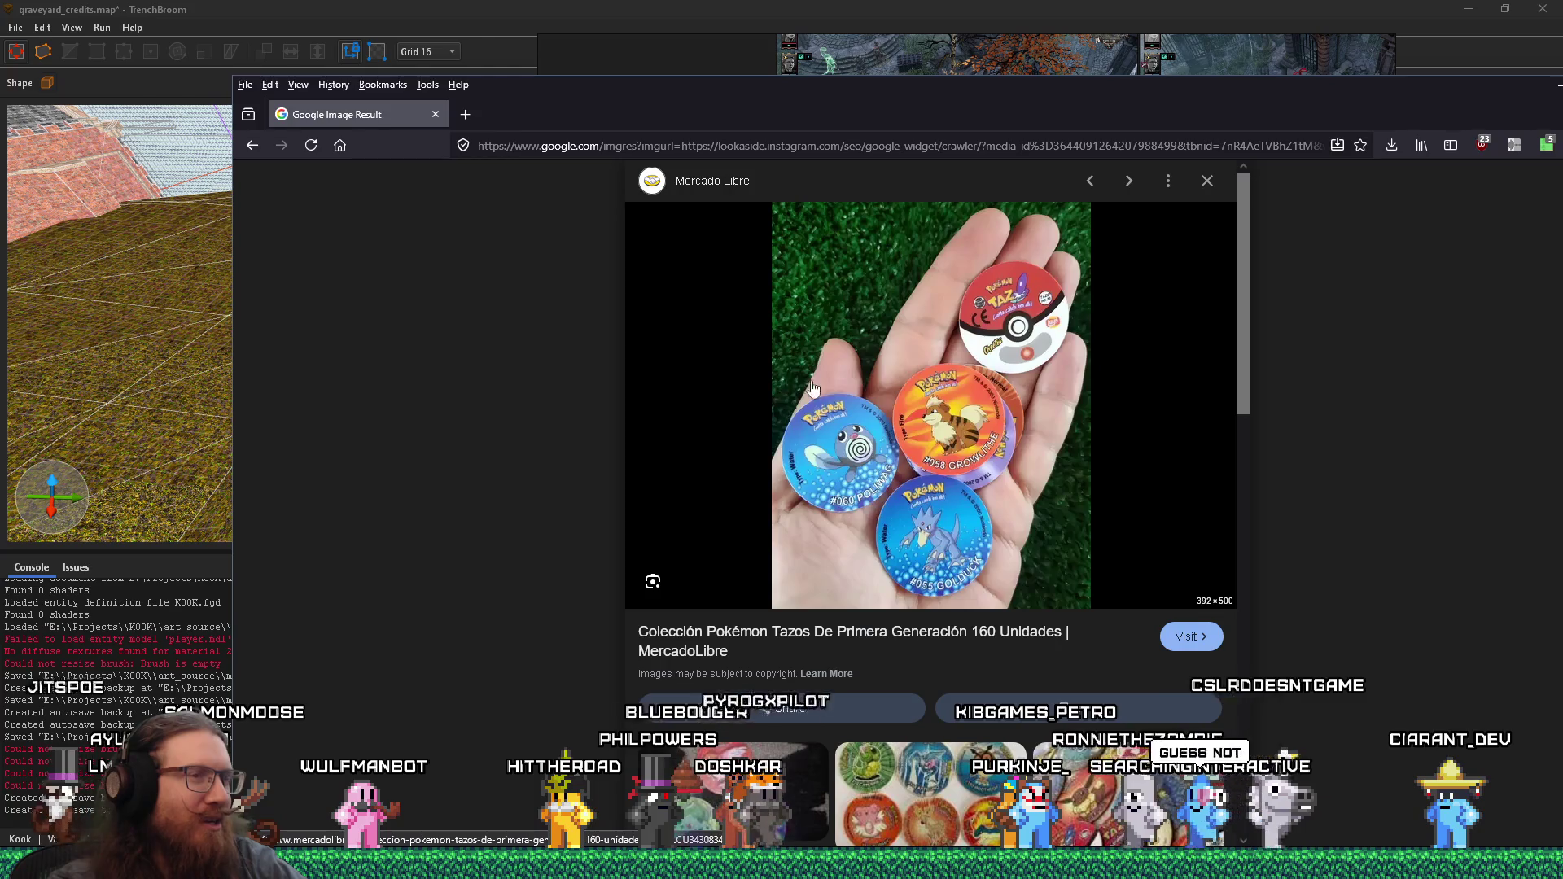
{"action": "scroll", "coordinate": [852, 394], "scroll_direction": "down", "scroll_amount": 3}
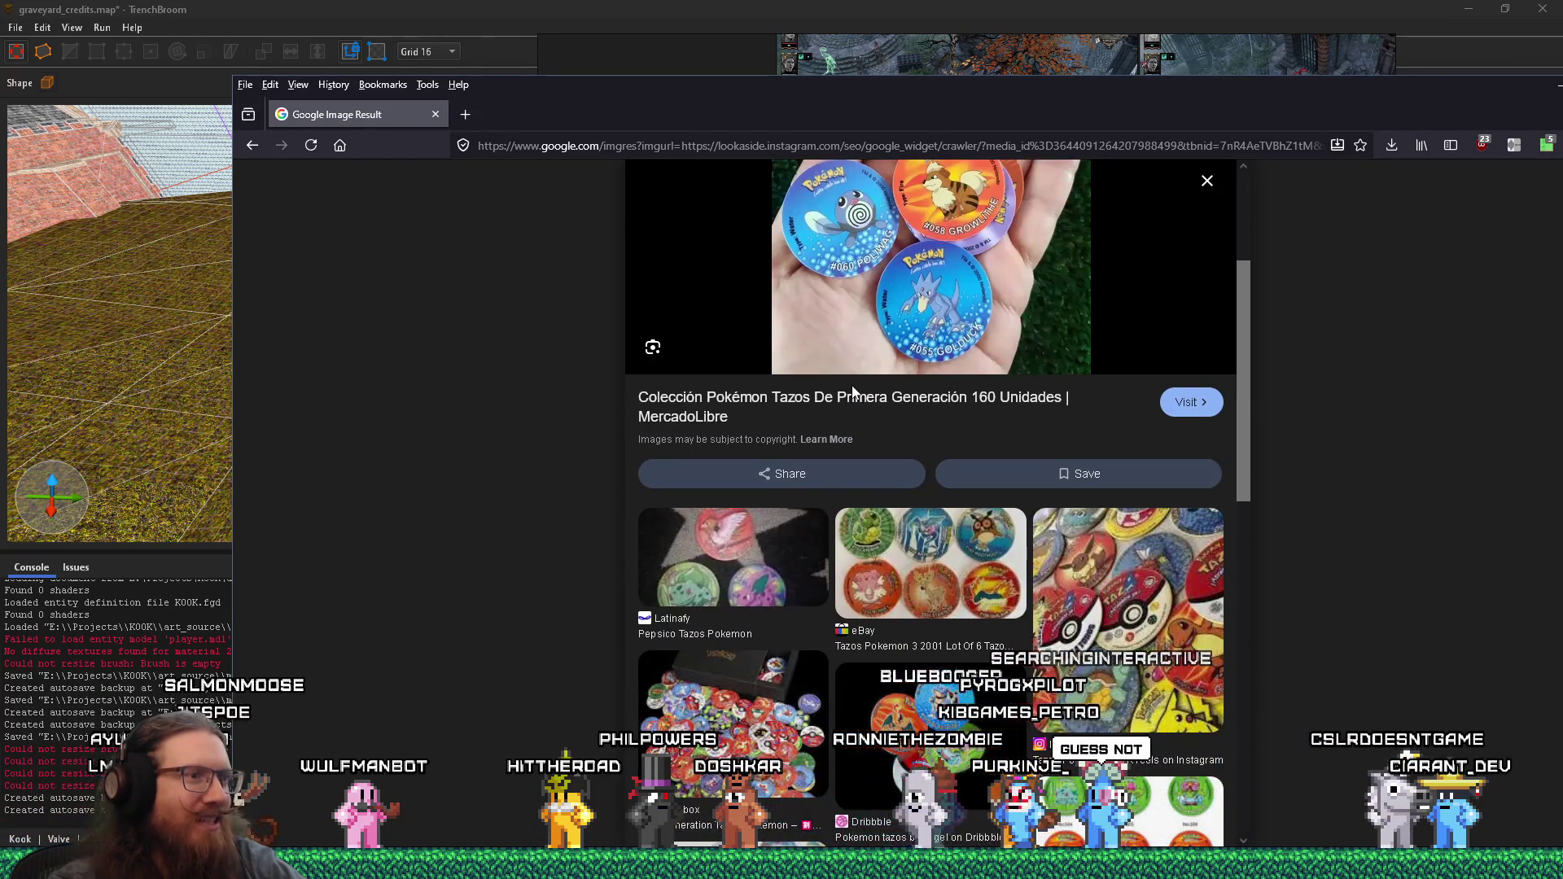
{"action": "scroll", "coordinate": [853, 394], "scroll_direction": "down", "scroll_amount": 7}
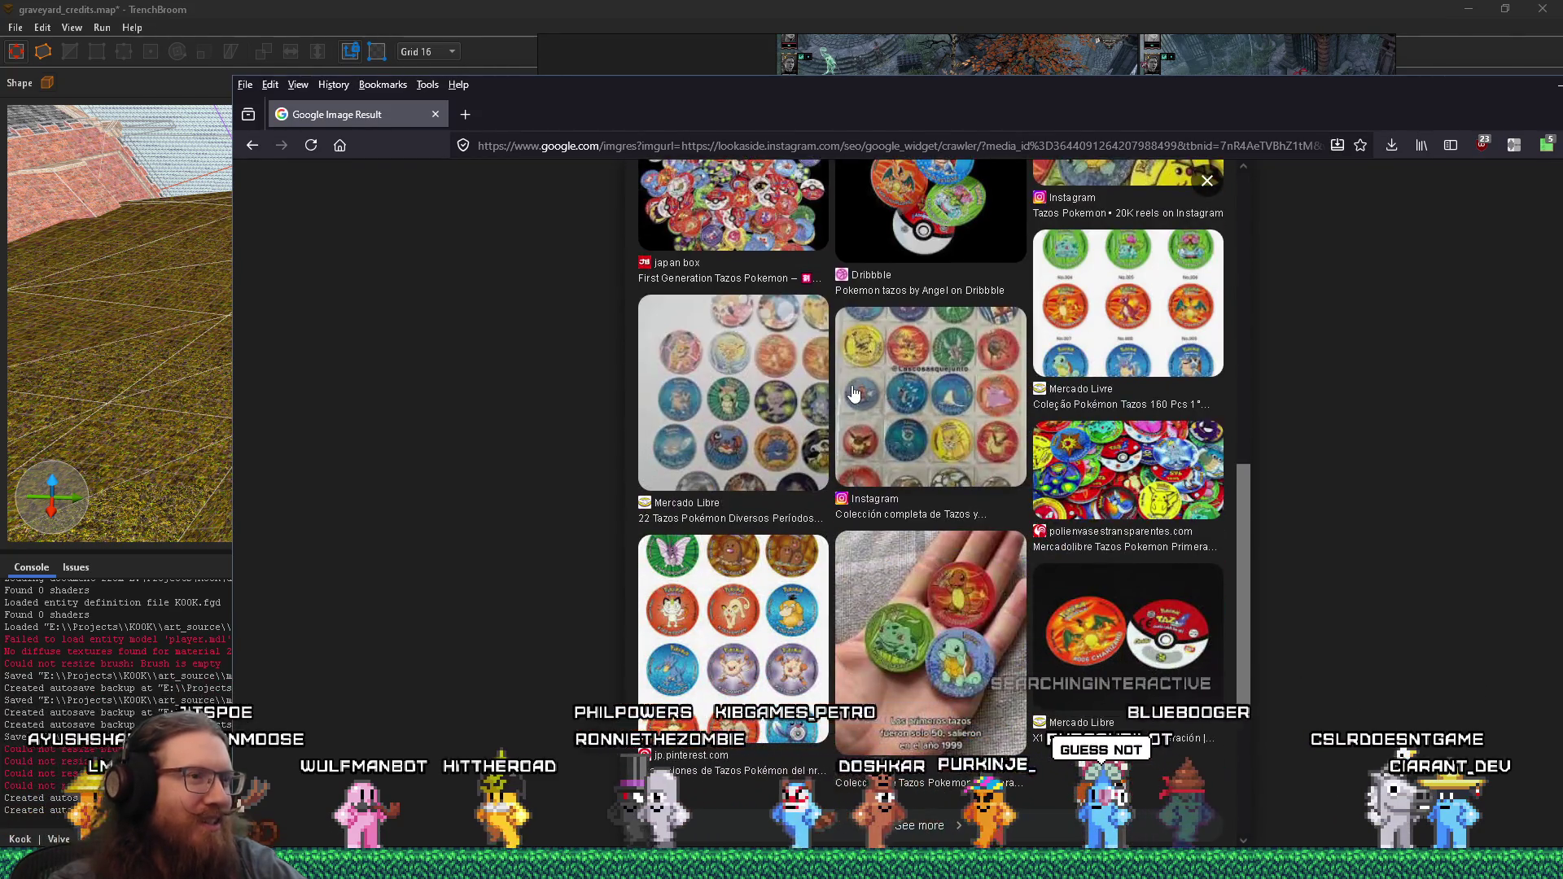
{"action": "scroll", "coordinate": [852, 394], "scroll_direction": "down", "scroll_amount": 4}
{"action": "scroll", "coordinate": [852, 394], "scroll_direction": "up", "scroll_amount": 11}
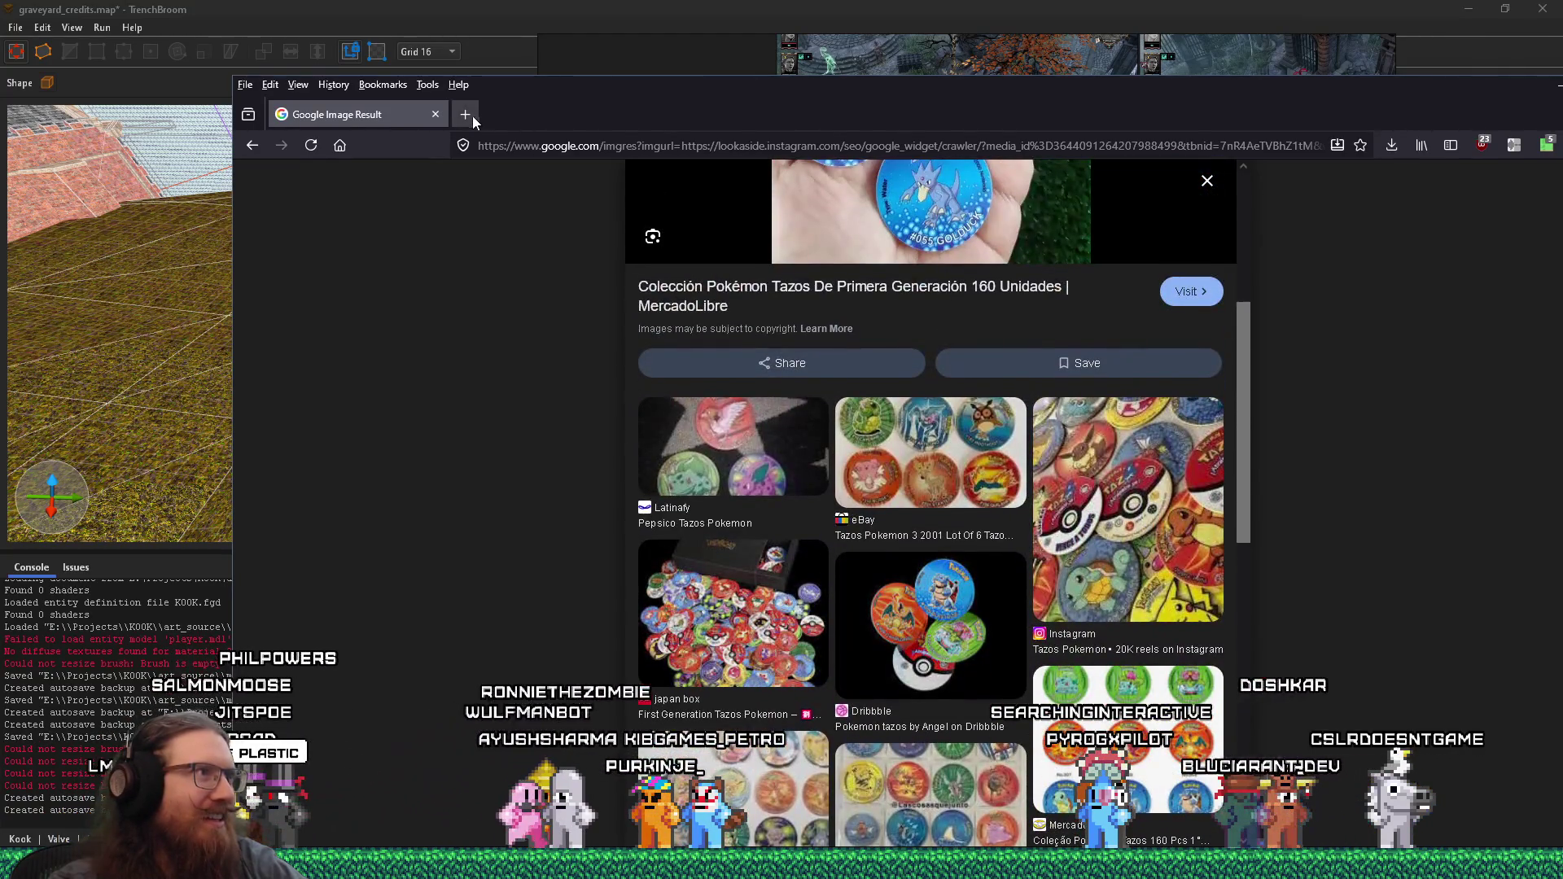
{"action": "left_click", "coordinate": [465, 114]}
{"action": "left_click", "coordinate": [638, 146]}
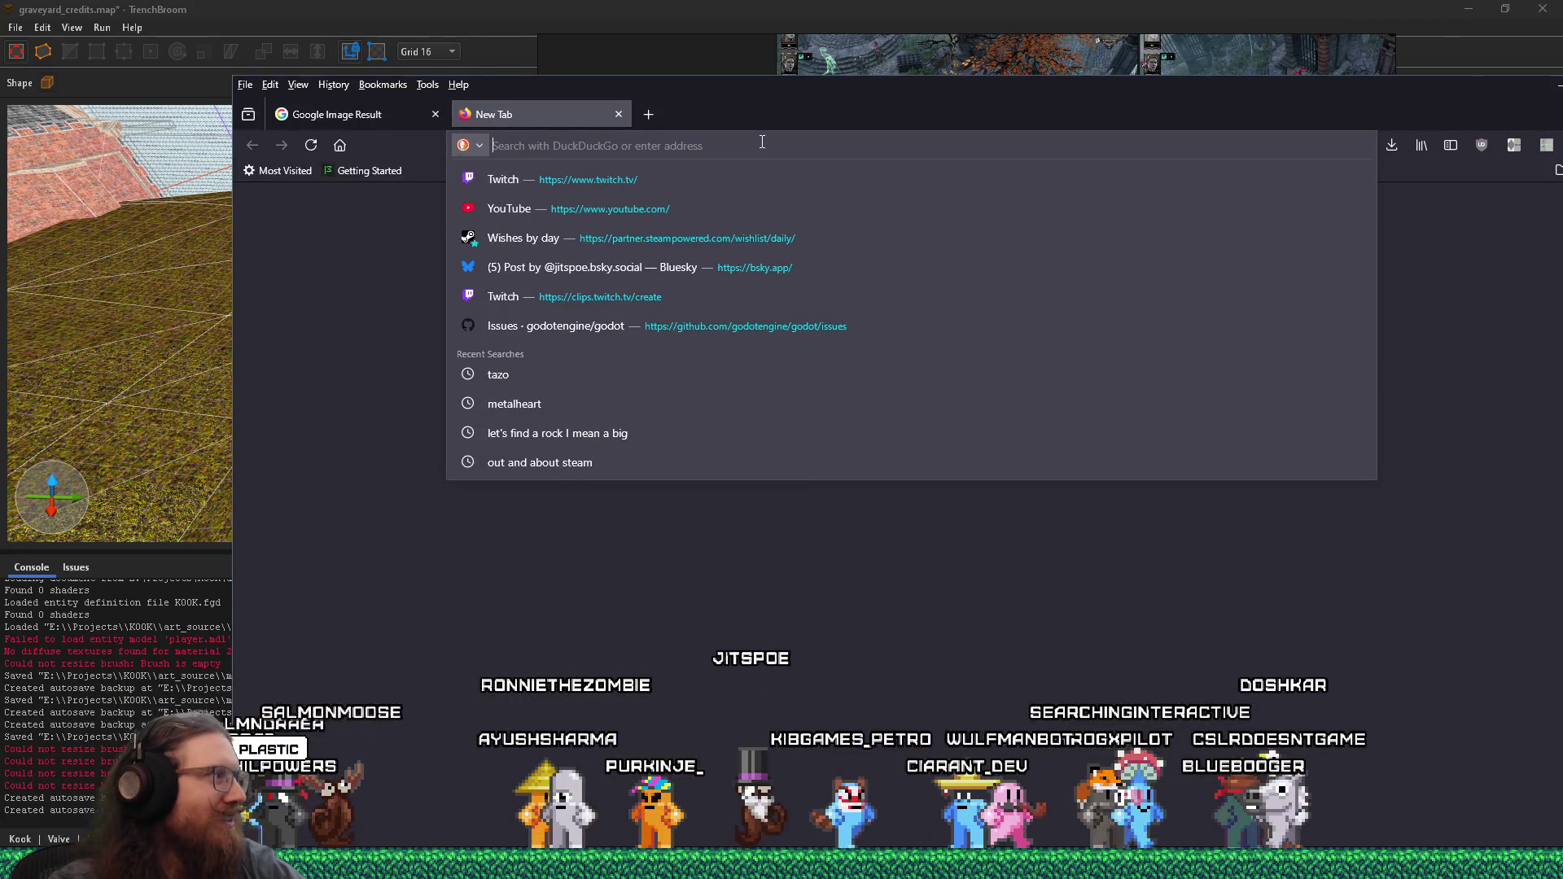
- Return to the tazos result page and view the Instagram and eBay full-set tazos images
{"action": "left_click", "coordinate": [373, 119]}
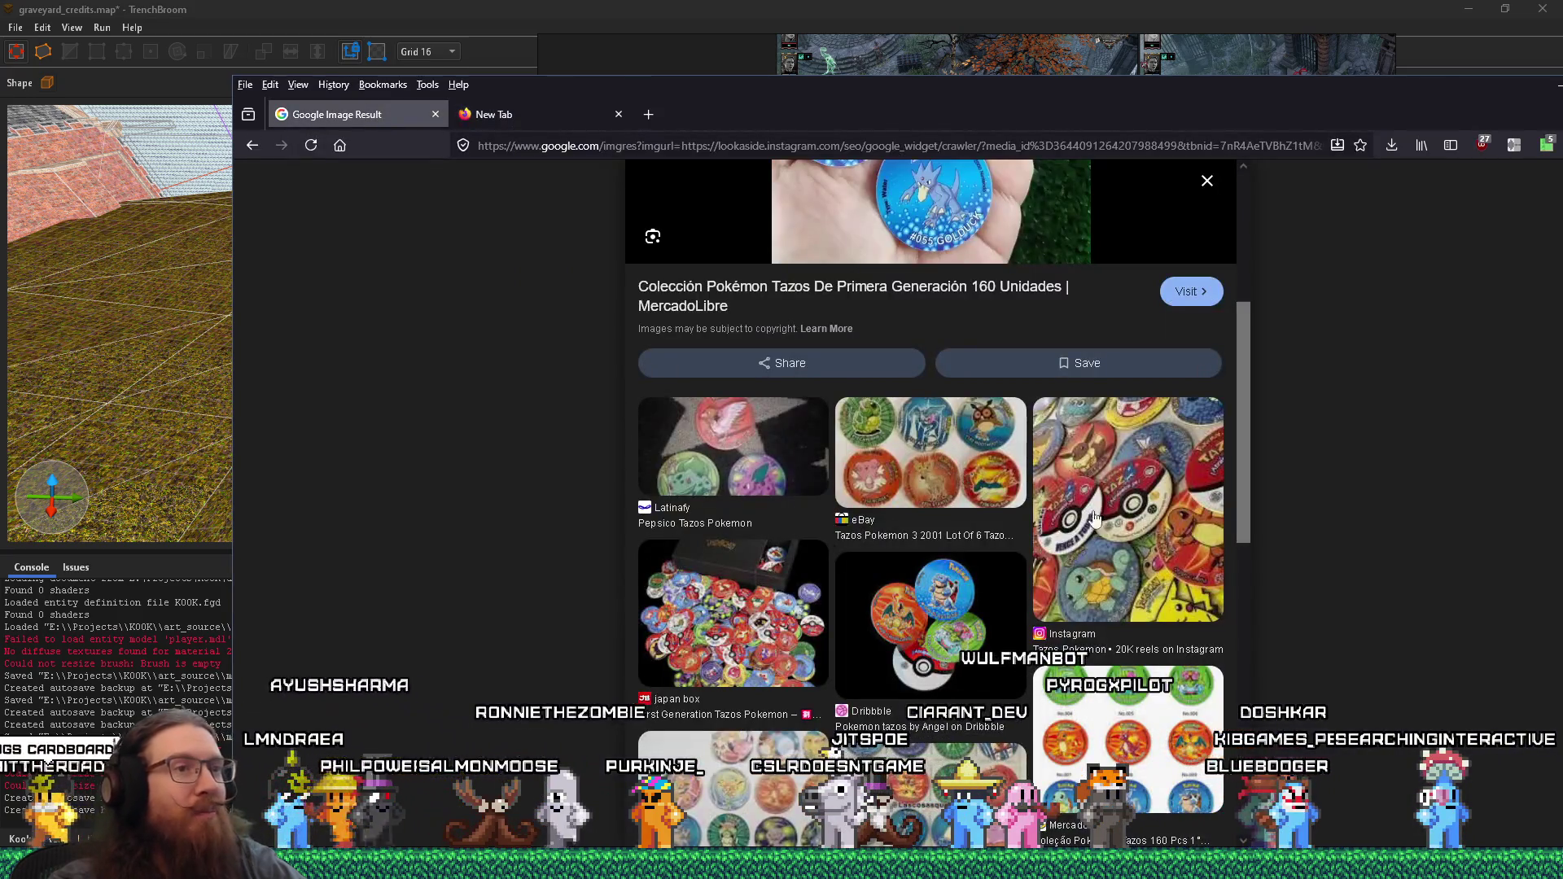
{"action": "left_click", "coordinate": [1150, 542]}
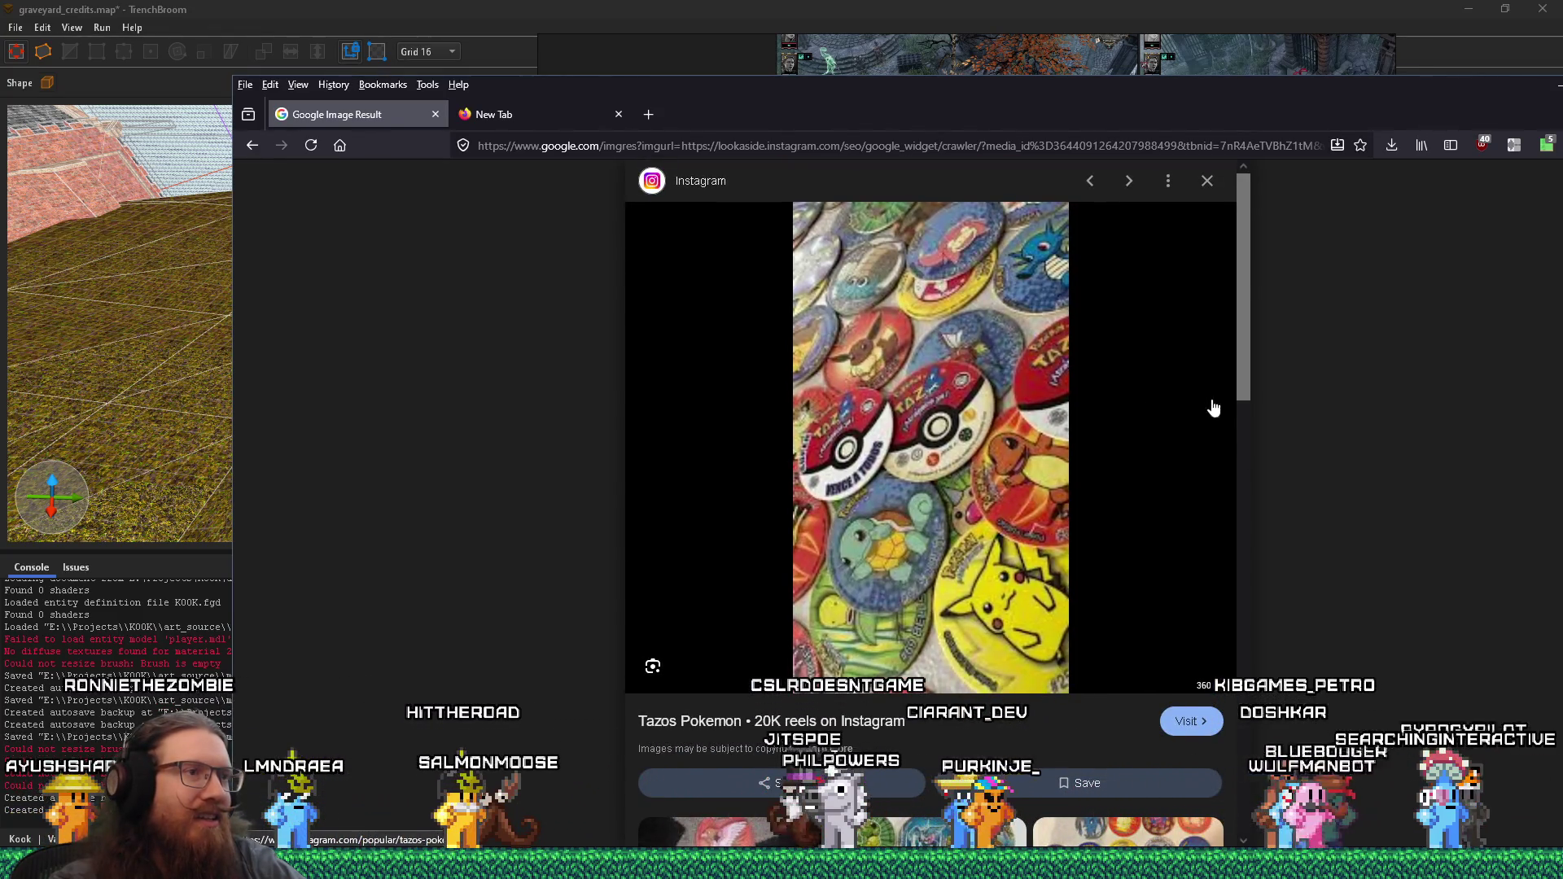
{"action": "scroll", "coordinate": [1248, 402], "scroll_direction": "down", "scroll_amount": 5}
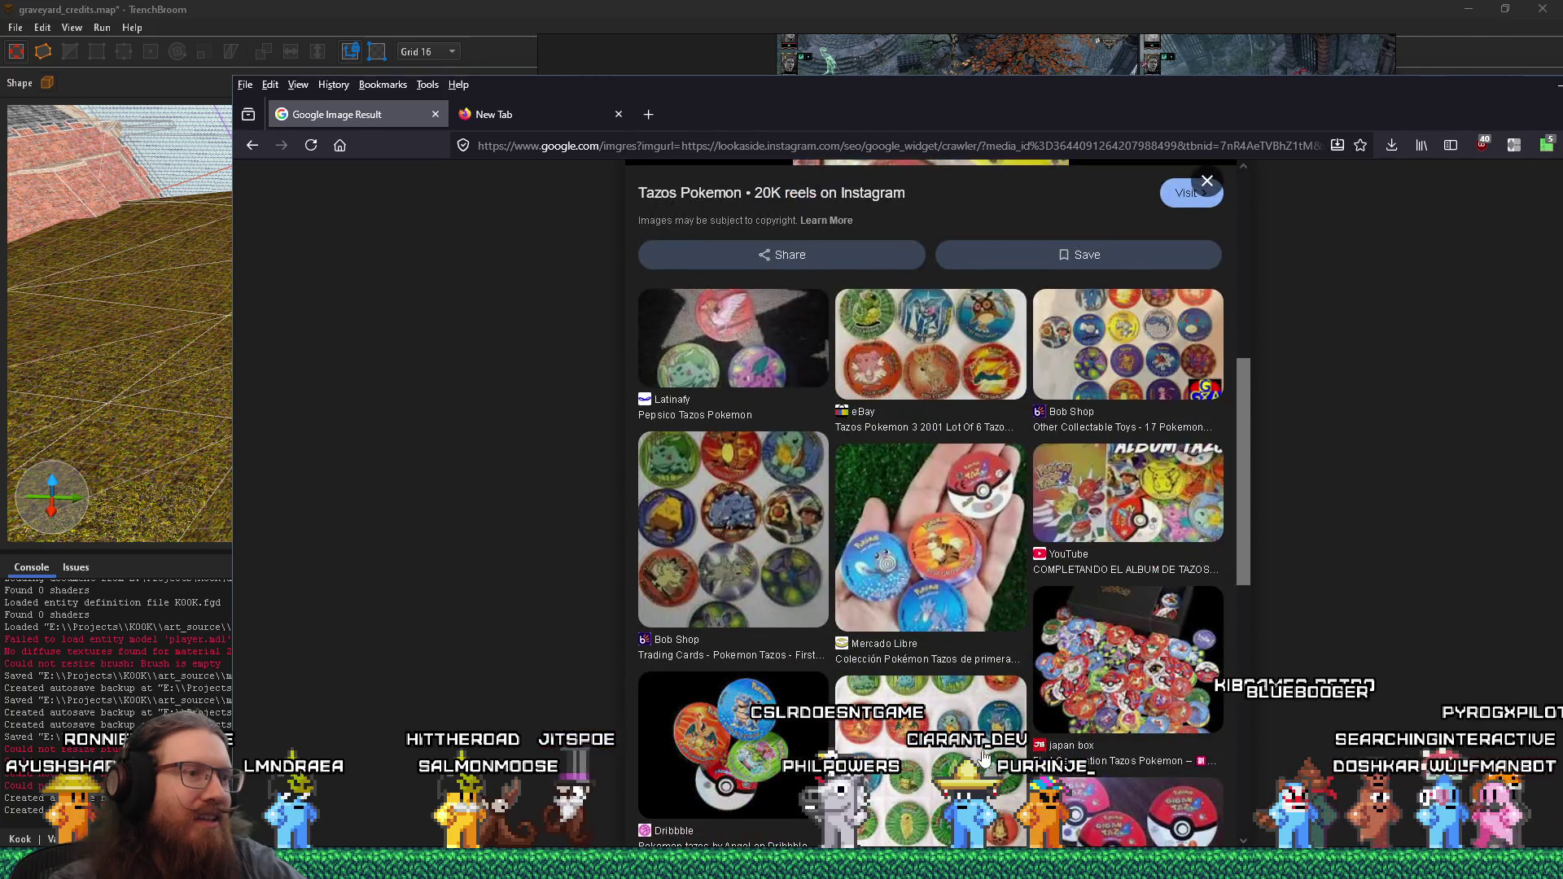
{"action": "left_click", "coordinate": [988, 756]}
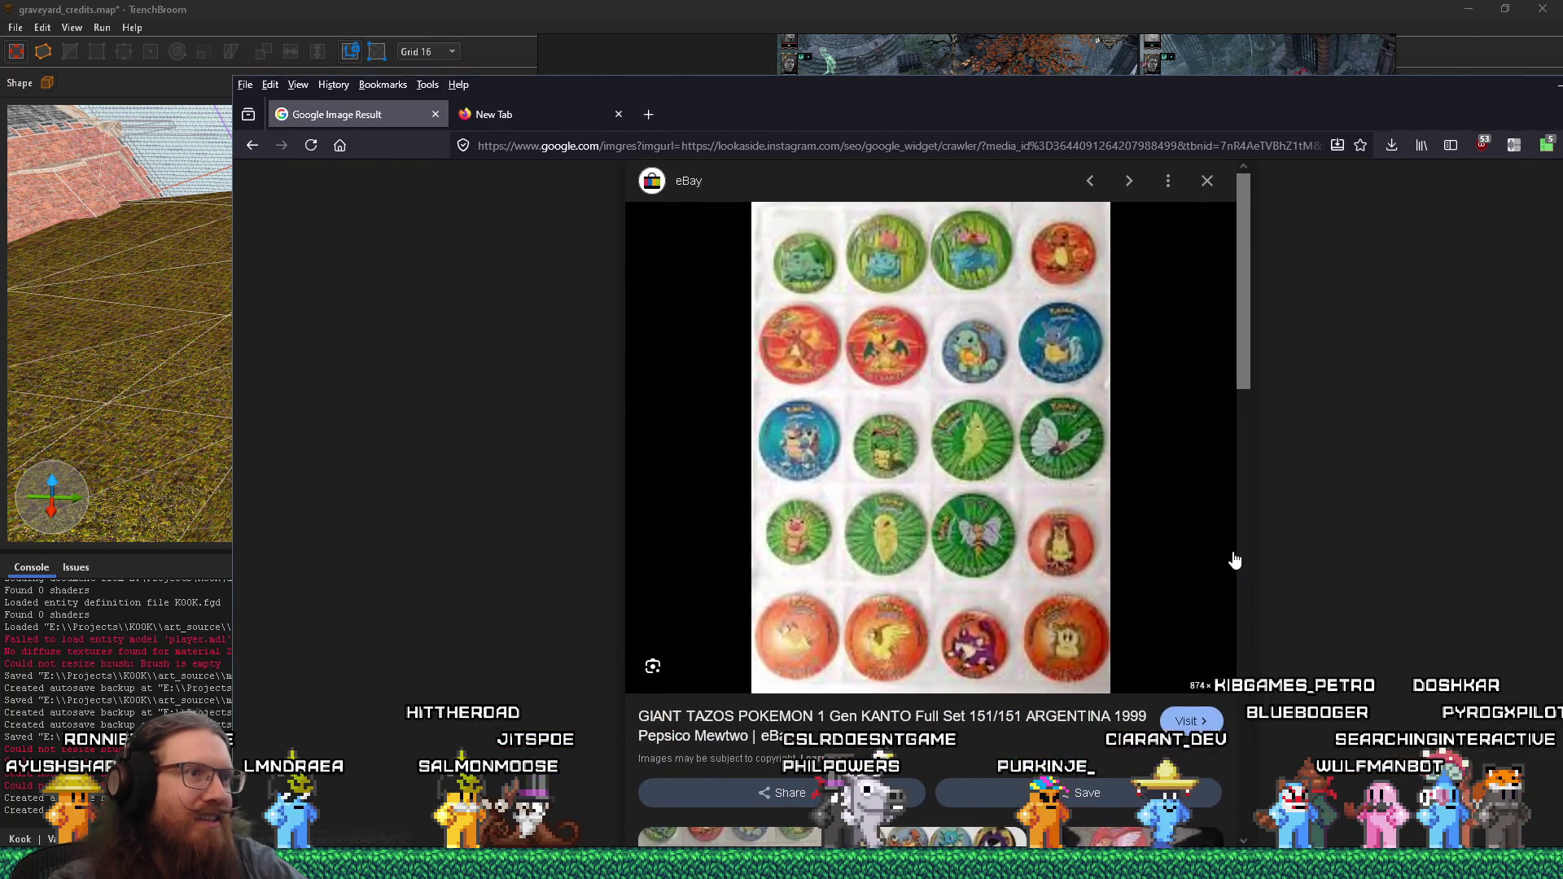
{"action": "key", "text": "alt+Left"}
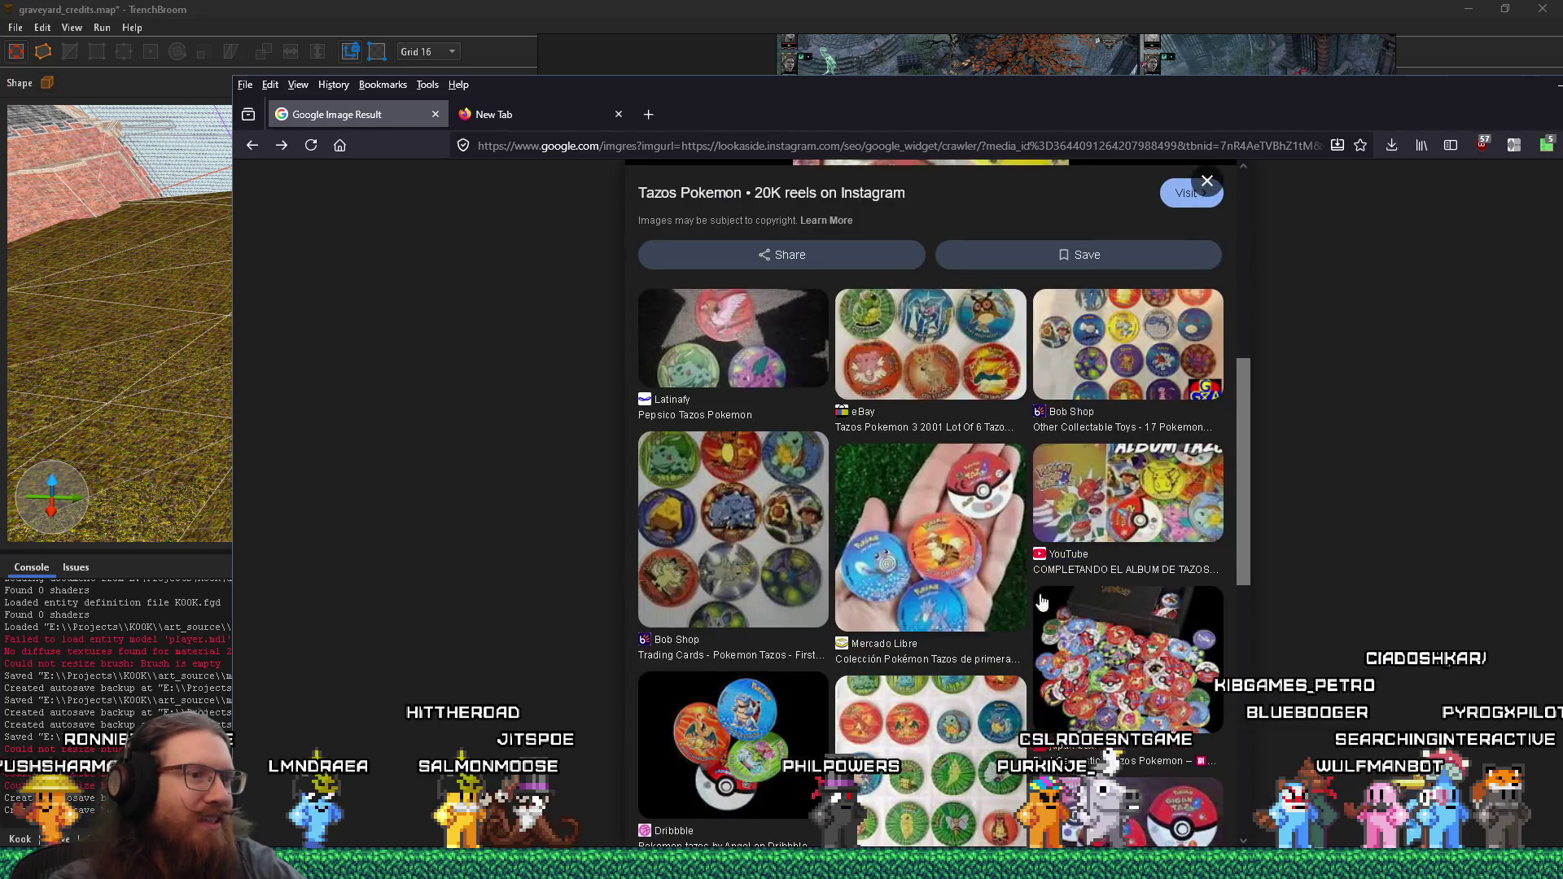
- Open the yellow Pikachu tazos image, then close the remaining tabs and the Firefox window
{"action": "scroll", "coordinate": [1086, 640], "scroll_direction": "down", "scroll_amount": 5}
{"action": "left_click", "coordinate": [735, 513]}
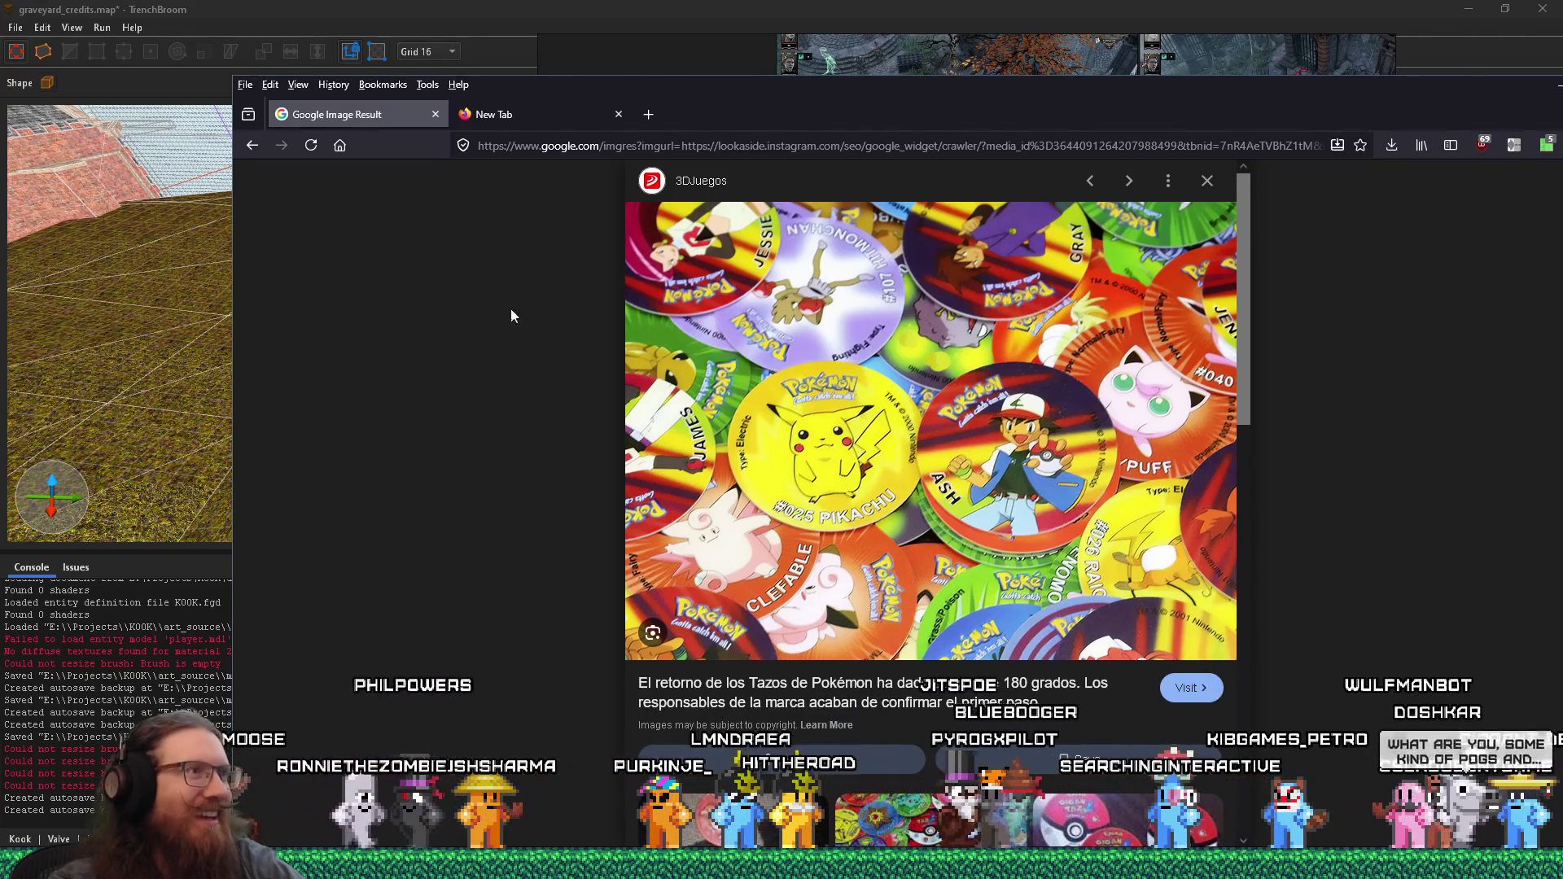
{"action": "left_click", "coordinate": [619, 146]}
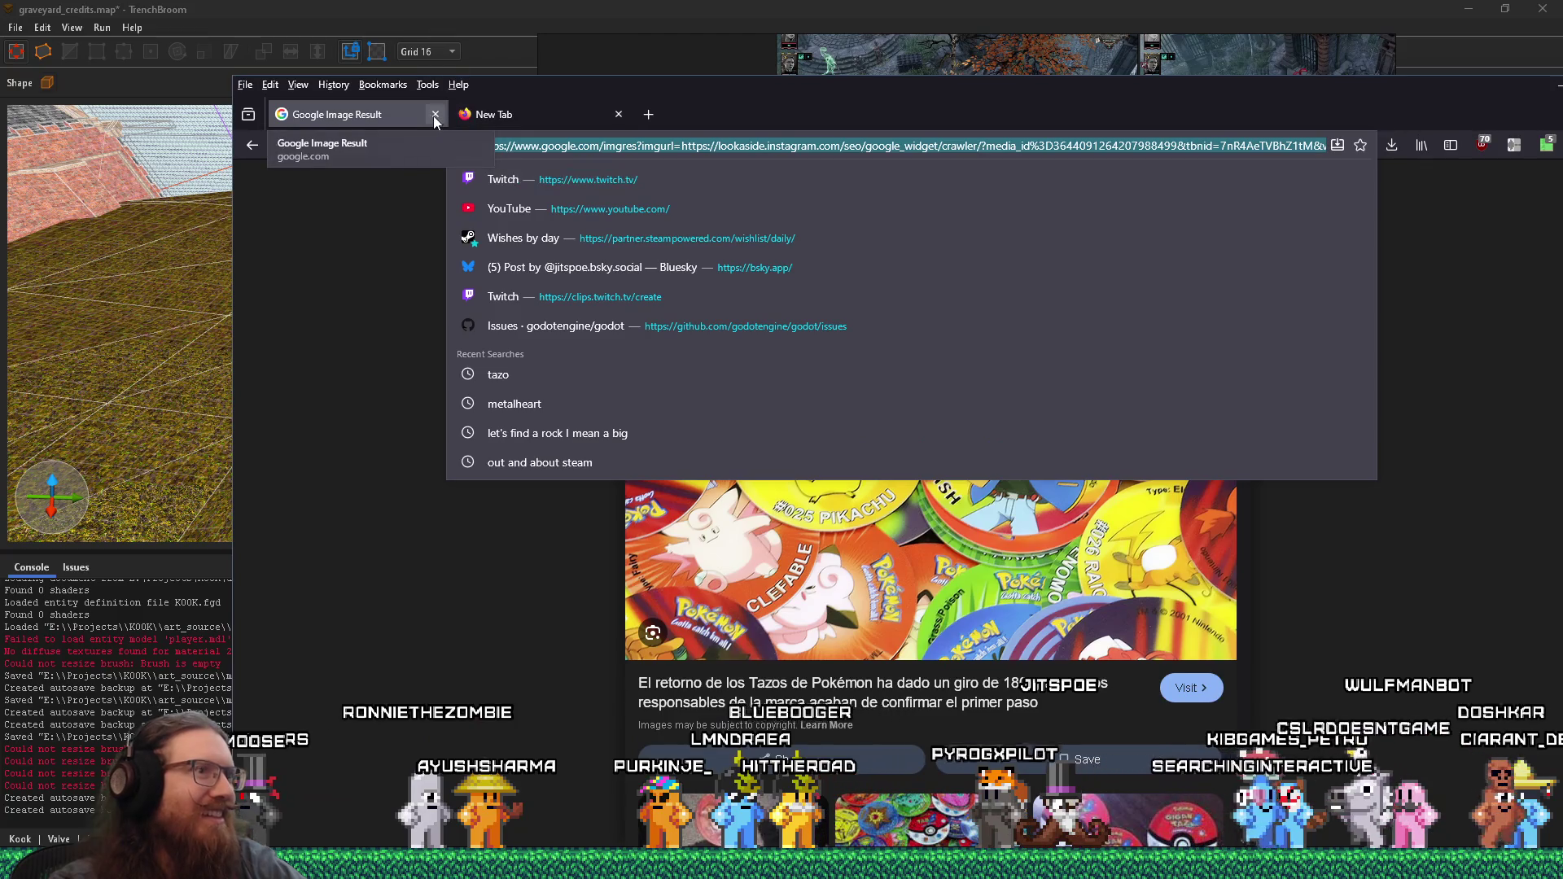
{"action": "left_click", "coordinate": [338, 345]}
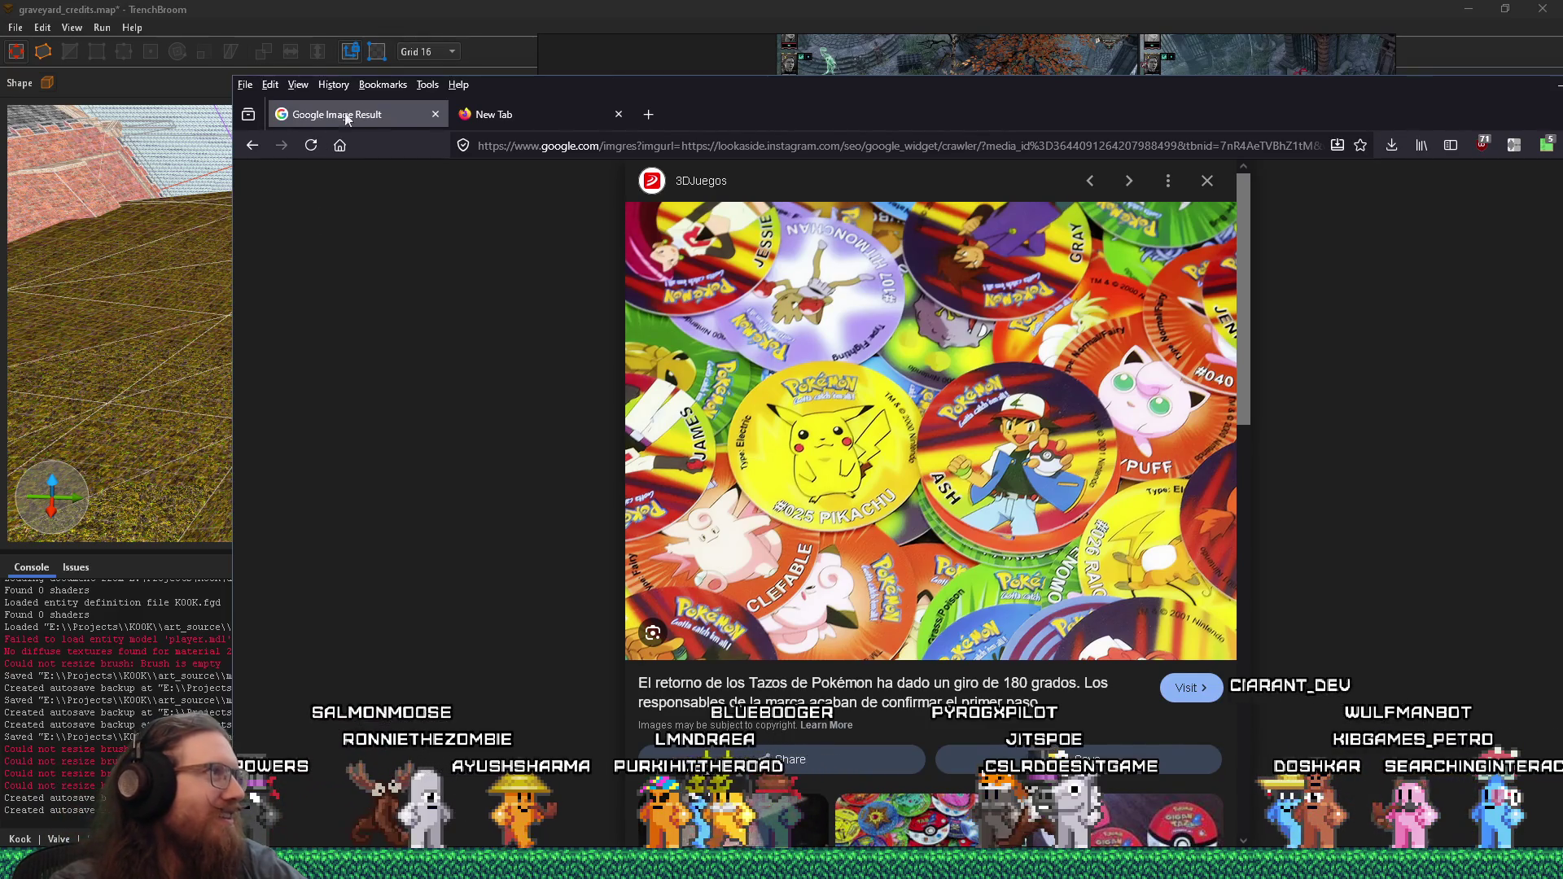
{"action": "left_click", "coordinate": [435, 114]}
{"action": "left_click", "coordinate": [437, 116]}
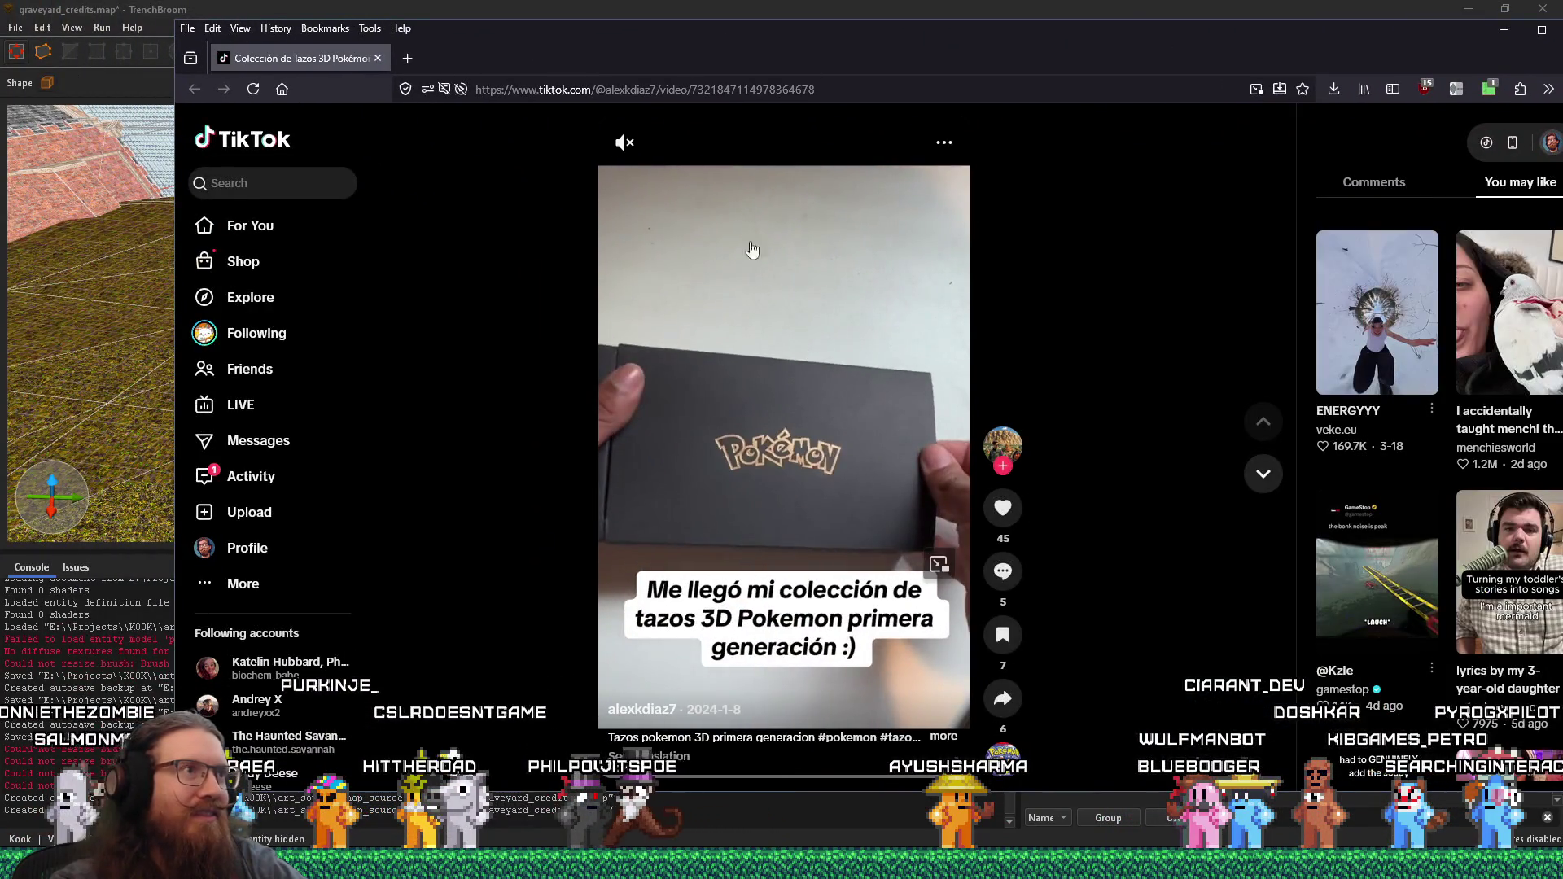
- Unmute the TikTok tazo collection video, pausing and resuming it once
{"action": "left_click", "coordinate": [624, 142]}
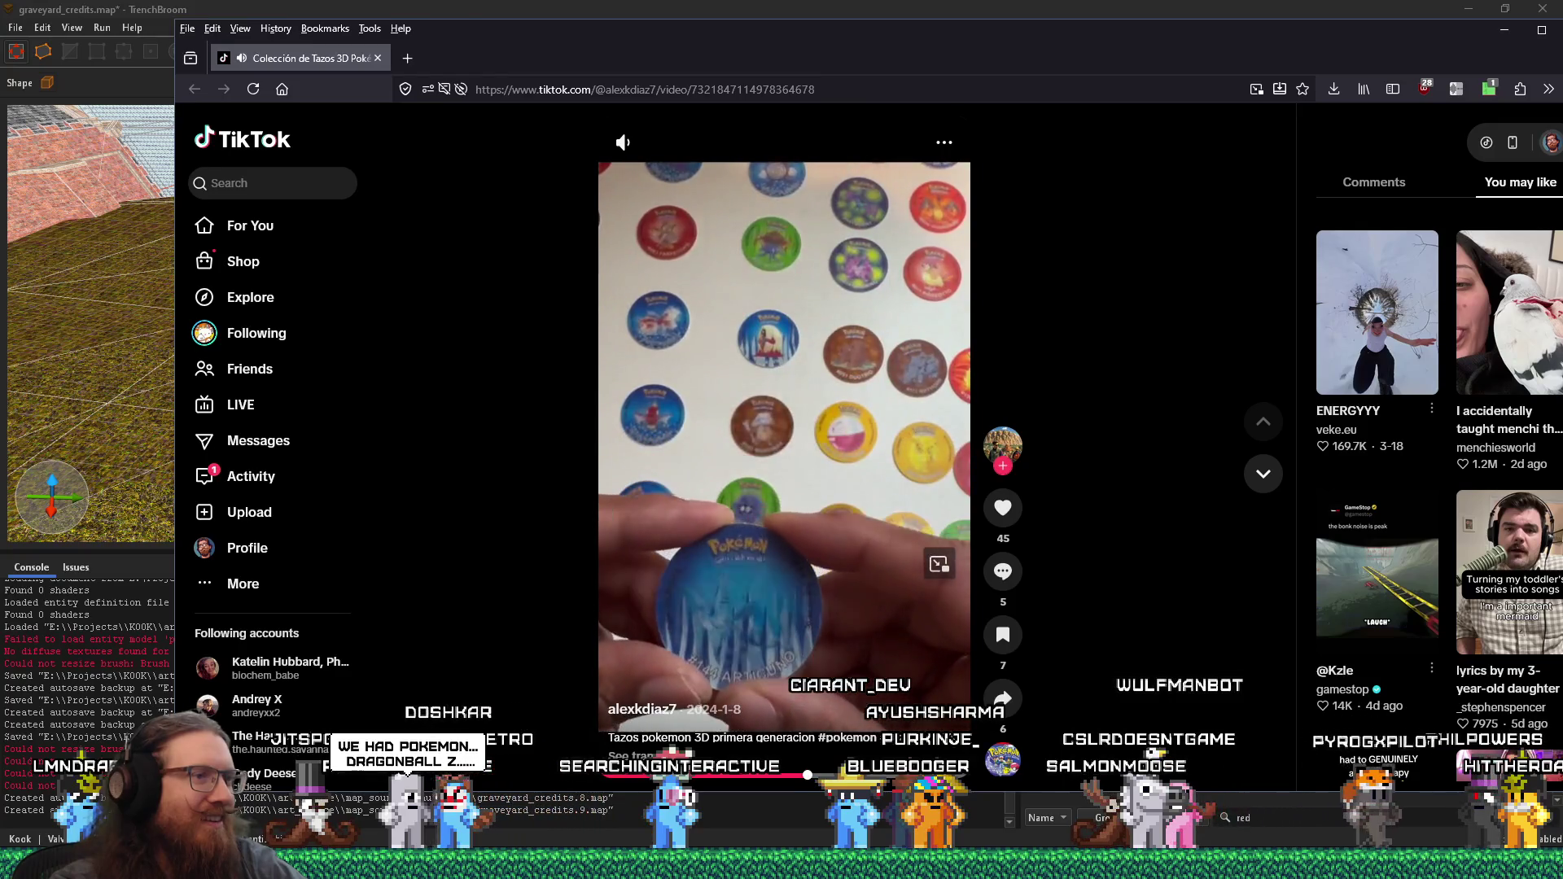
{"action": "key", "text": "space"}
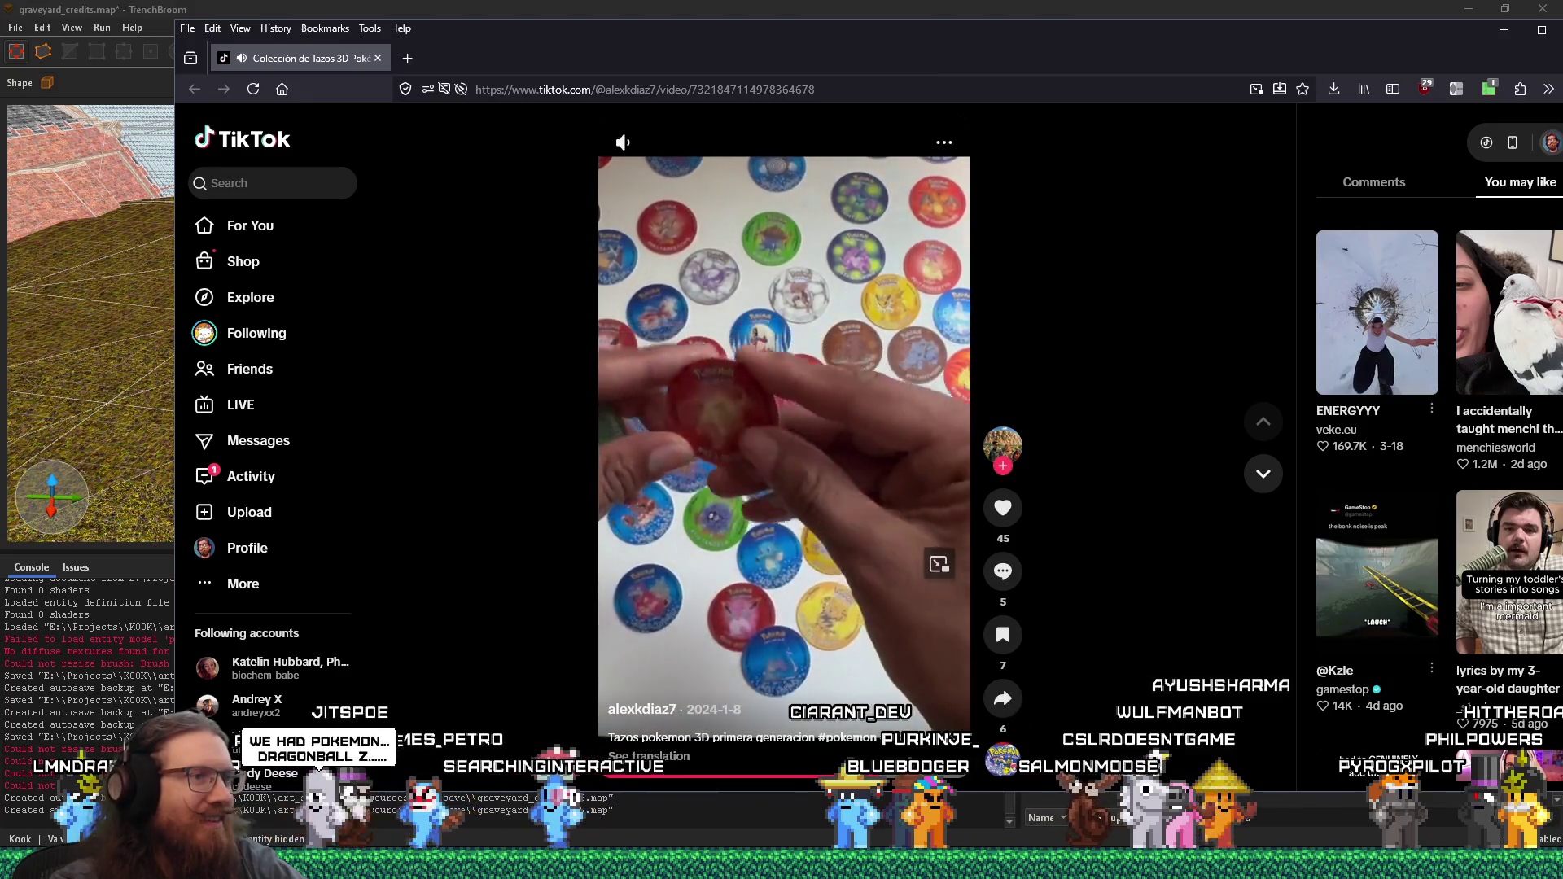
{"action": "key", "text": "space"}
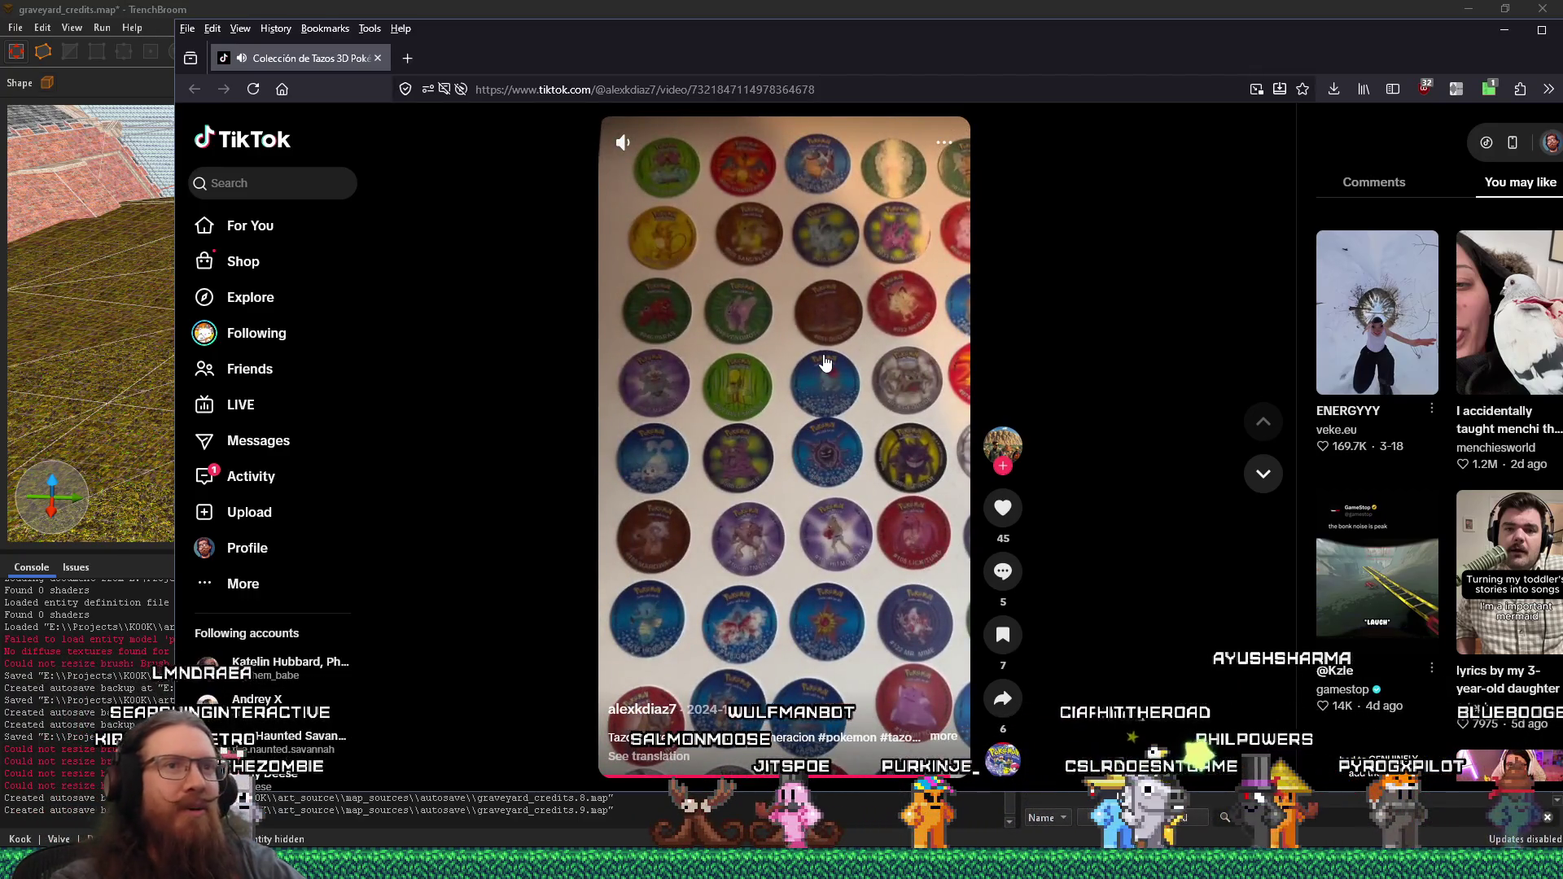
- Search the web for 'pogs' from the address bar
{"action": "key", "text": "ctrl+l"}
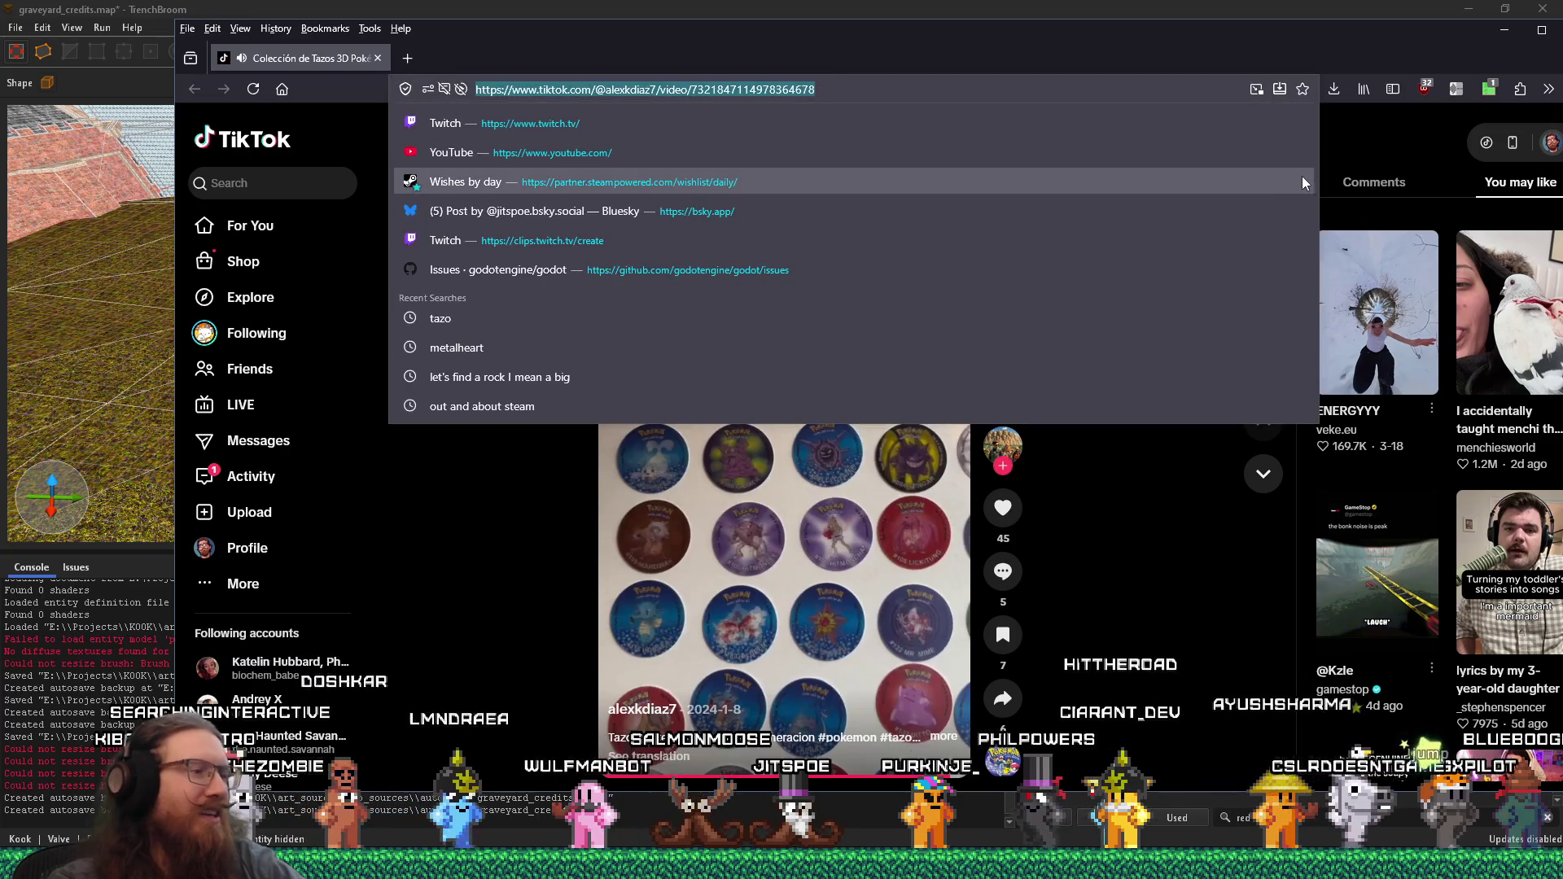
{"action": "type", "text": "pogs"}
{"action": "key", "text": "Return"}
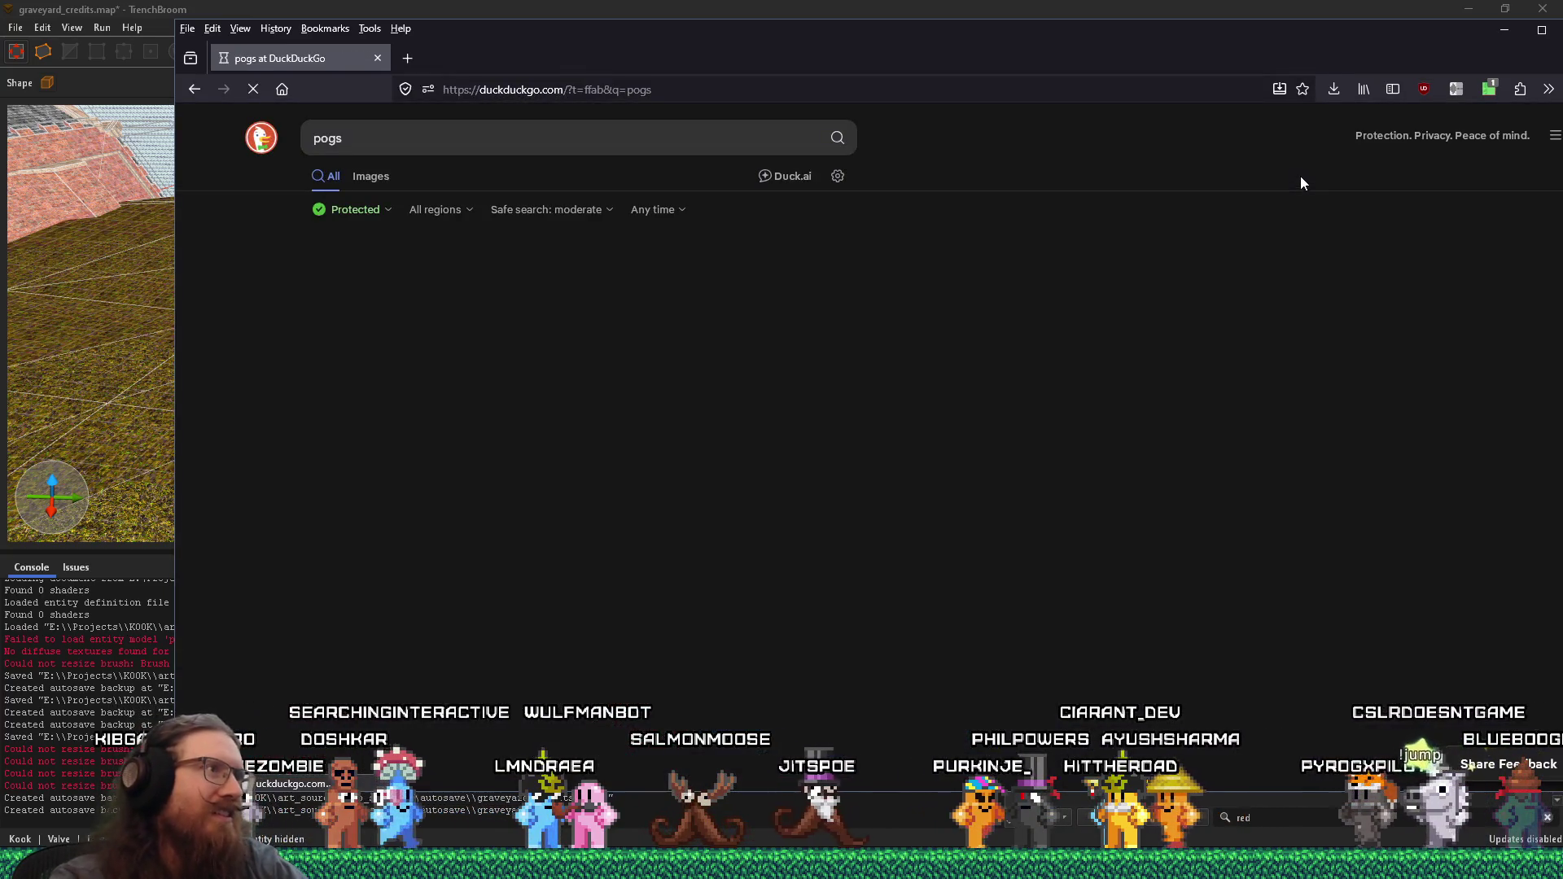
- Switch to image results for pogs, enlarge the second pog collection photo, and browse the grid
{"action": "left_click", "coordinate": [380, 182]}
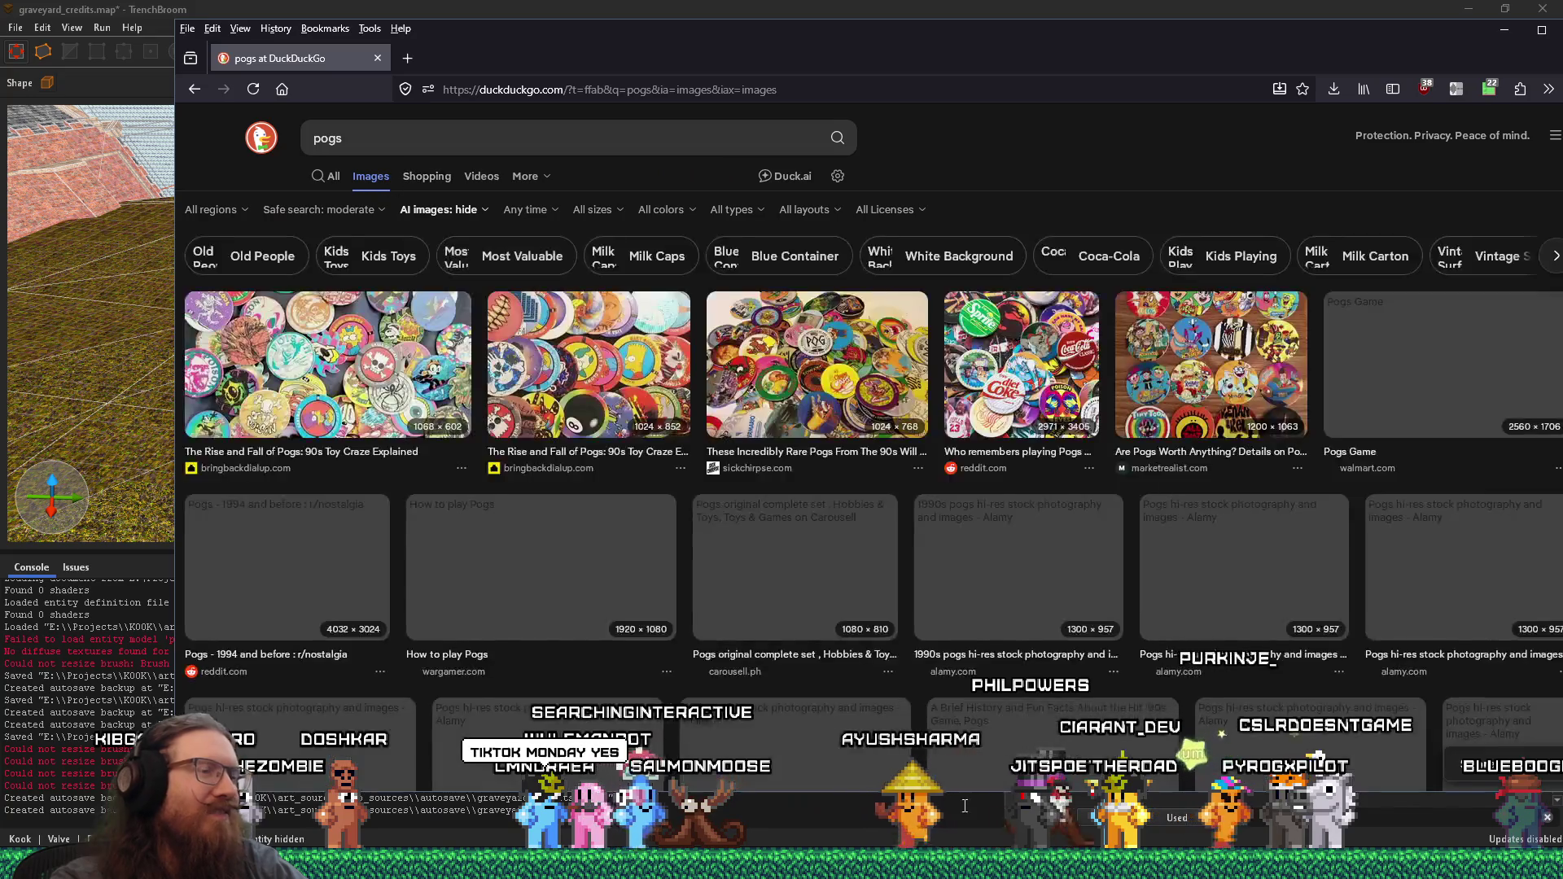
{"action": "left_click", "coordinate": [592, 355]}
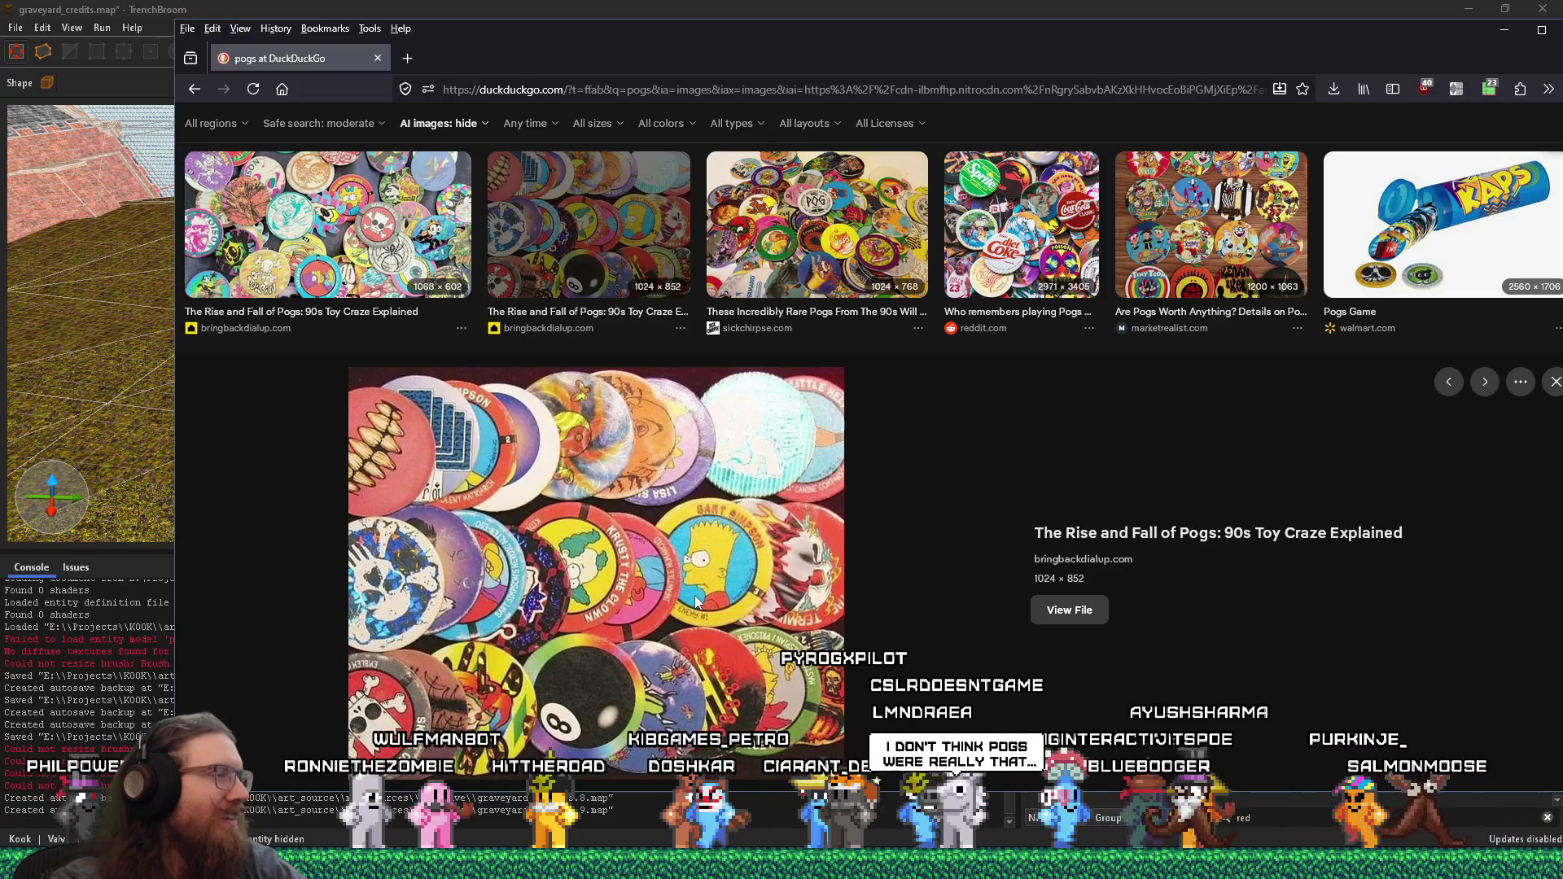
{"action": "scroll", "coordinate": [696, 601], "scroll_direction": "down", "scroll_amount": 5}
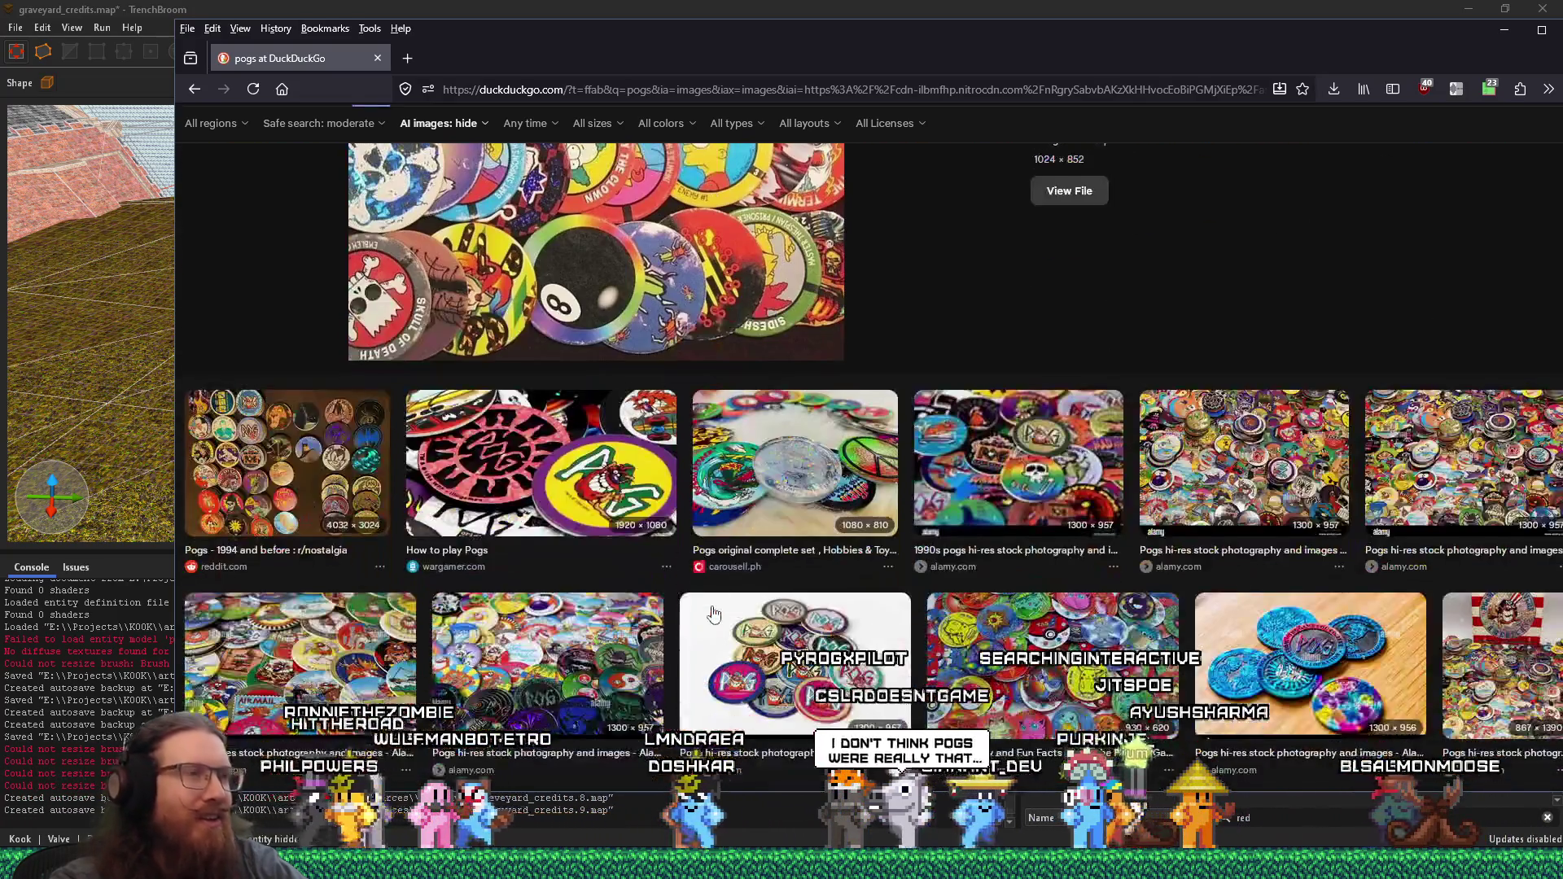
{"action": "scroll", "coordinate": [711, 607], "scroll_direction": "down", "scroll_amount": 2}
{"action": "scroll", "coordinate": [711, 612], "scroll_direction": "down", "scroll_amount": 5}
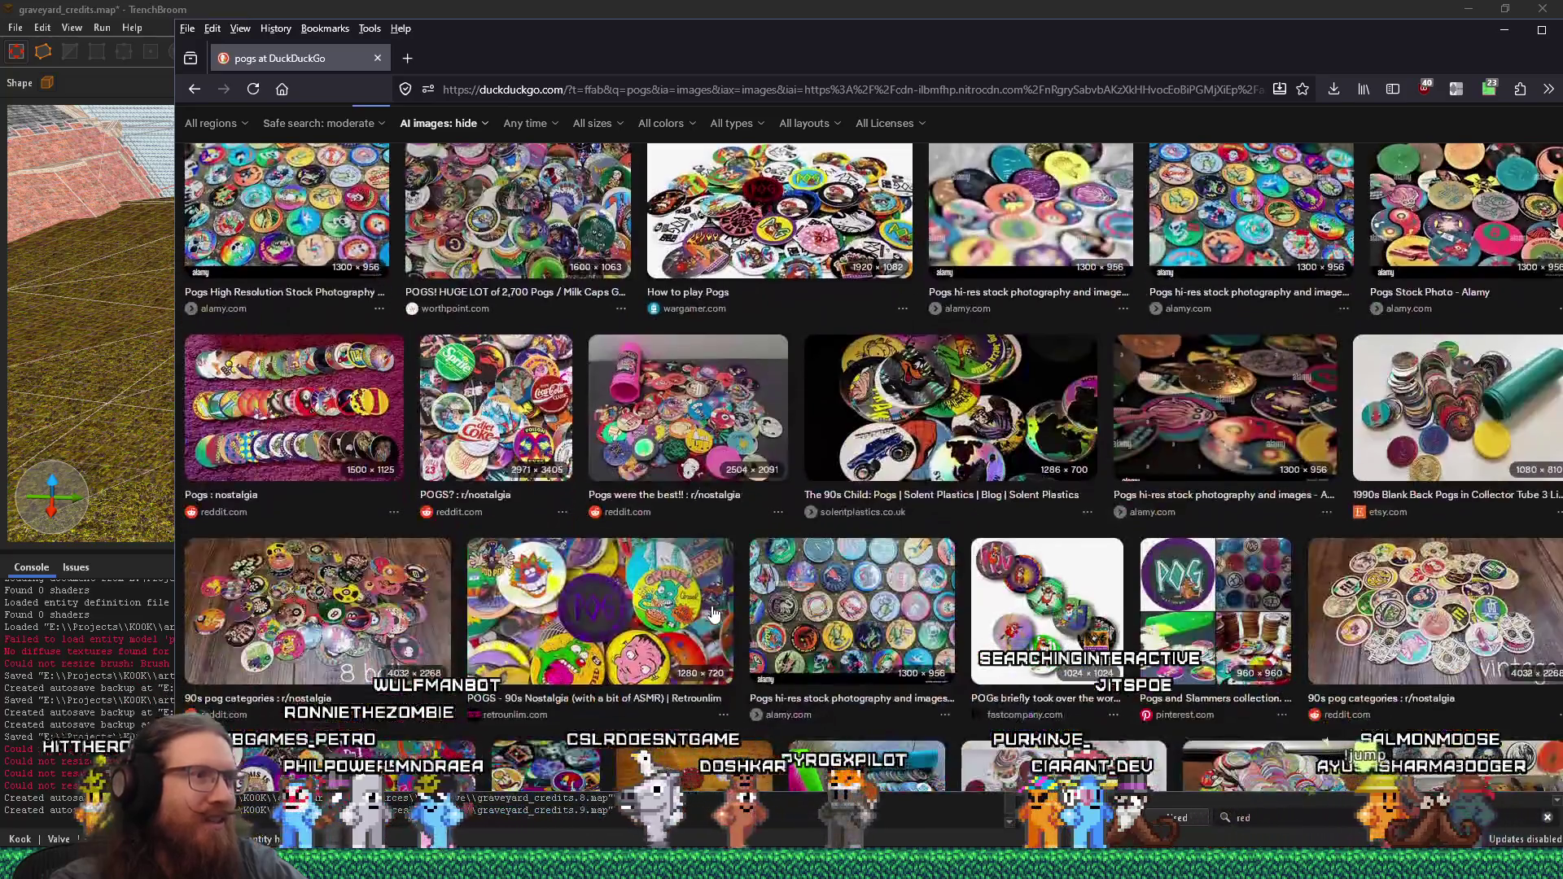
{"action": "scroll", "coordinate": [711, 613], "scroll_direction": "up", "scroll_amount": 2}
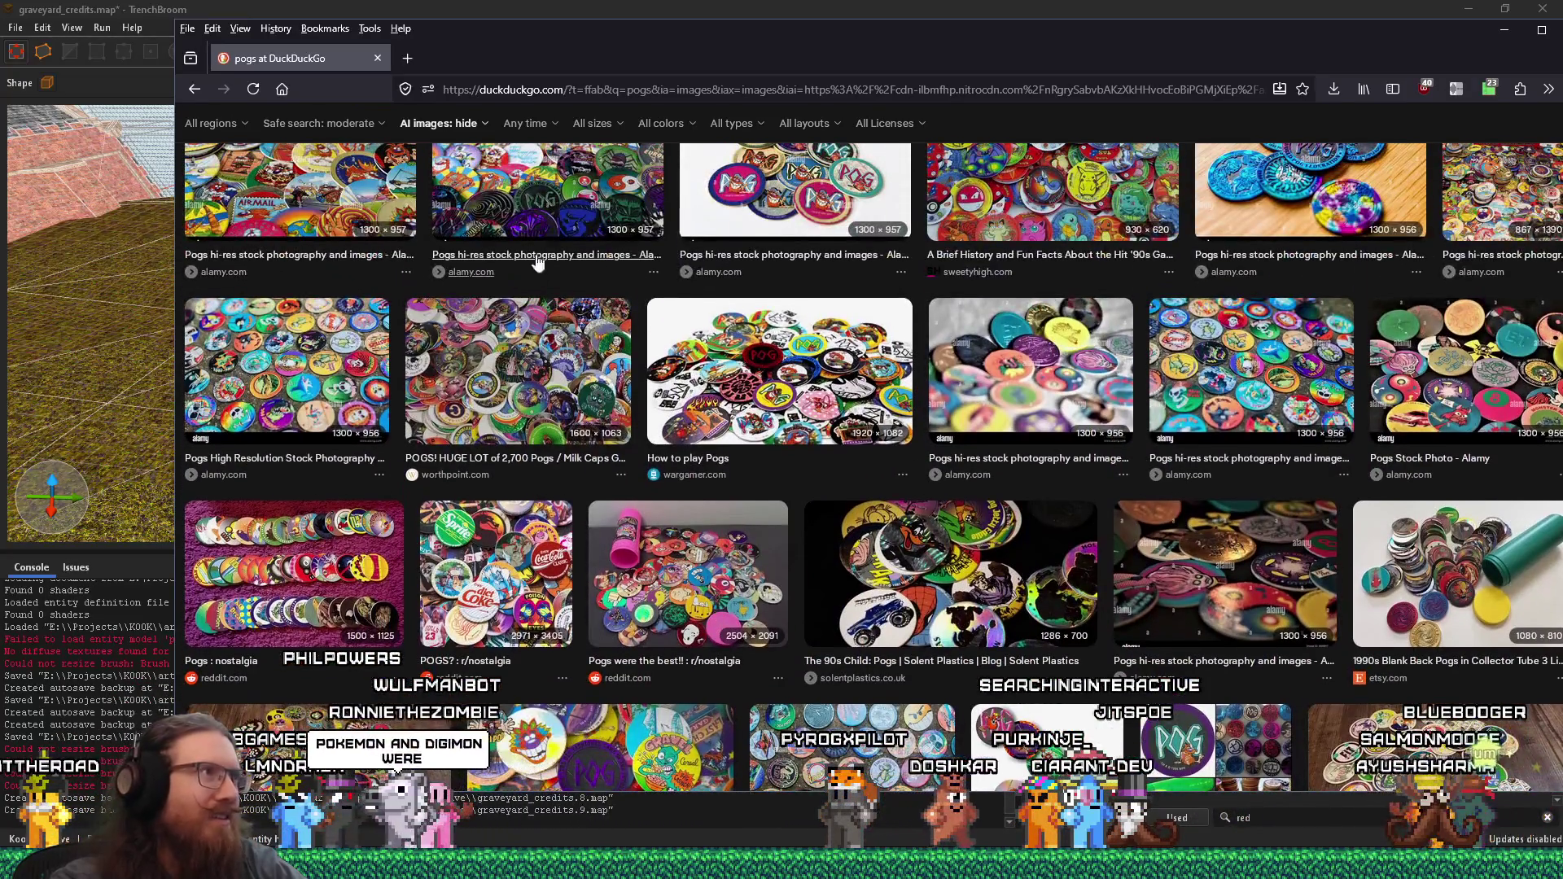
{"action": "left_click", "coordinate": [669, 78]}
- Search 'when did pogs come out', scroll through the results, then close the browser window
{"action": "type", "text": "when did p"}
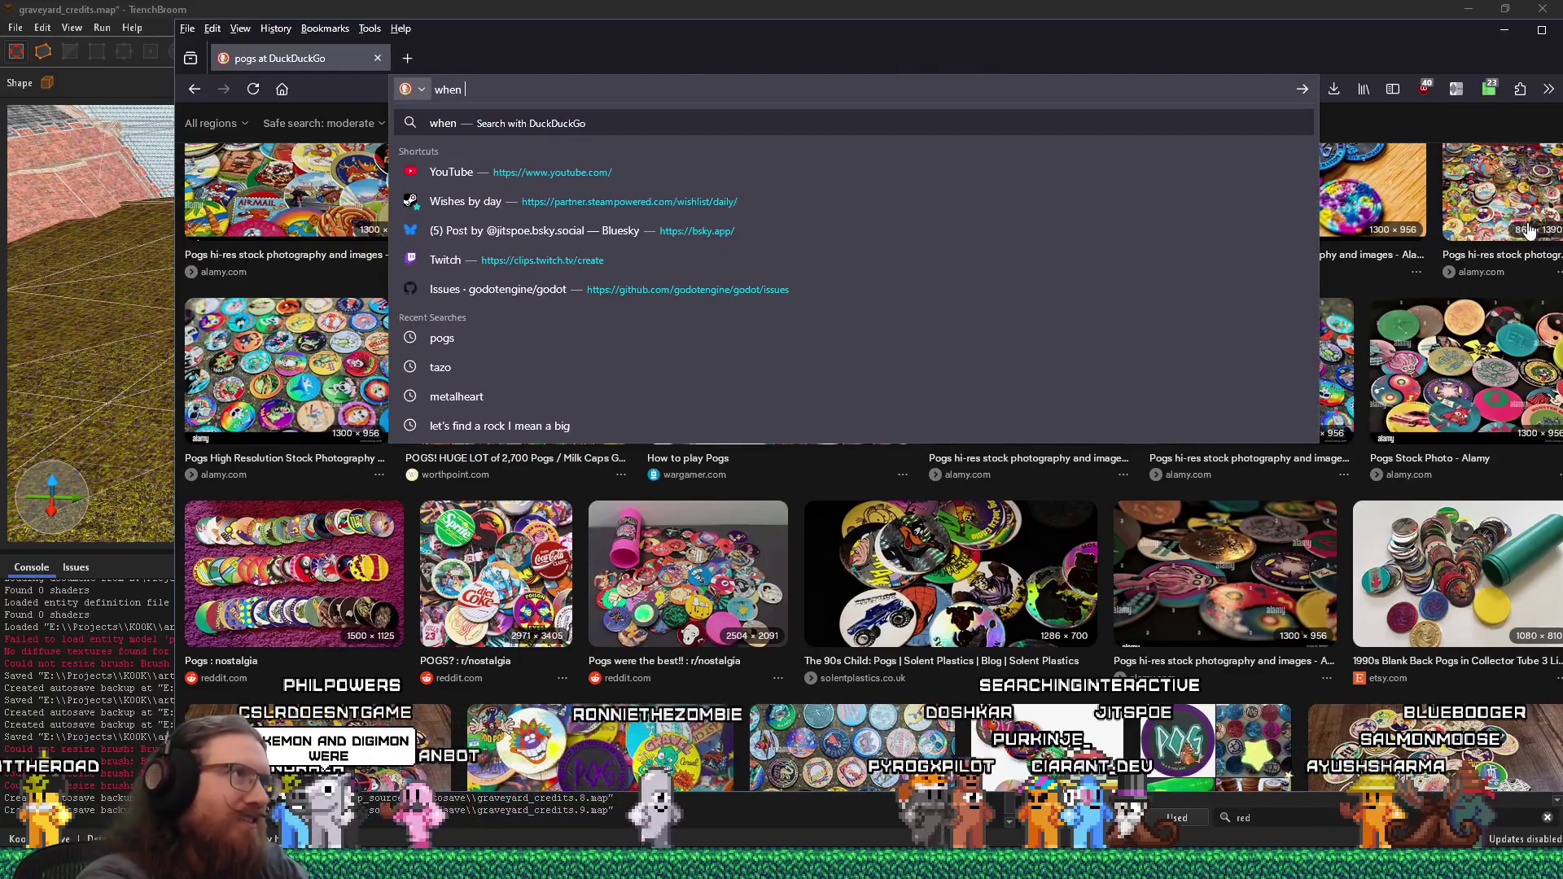
{"action": "key", "text": "Return"}
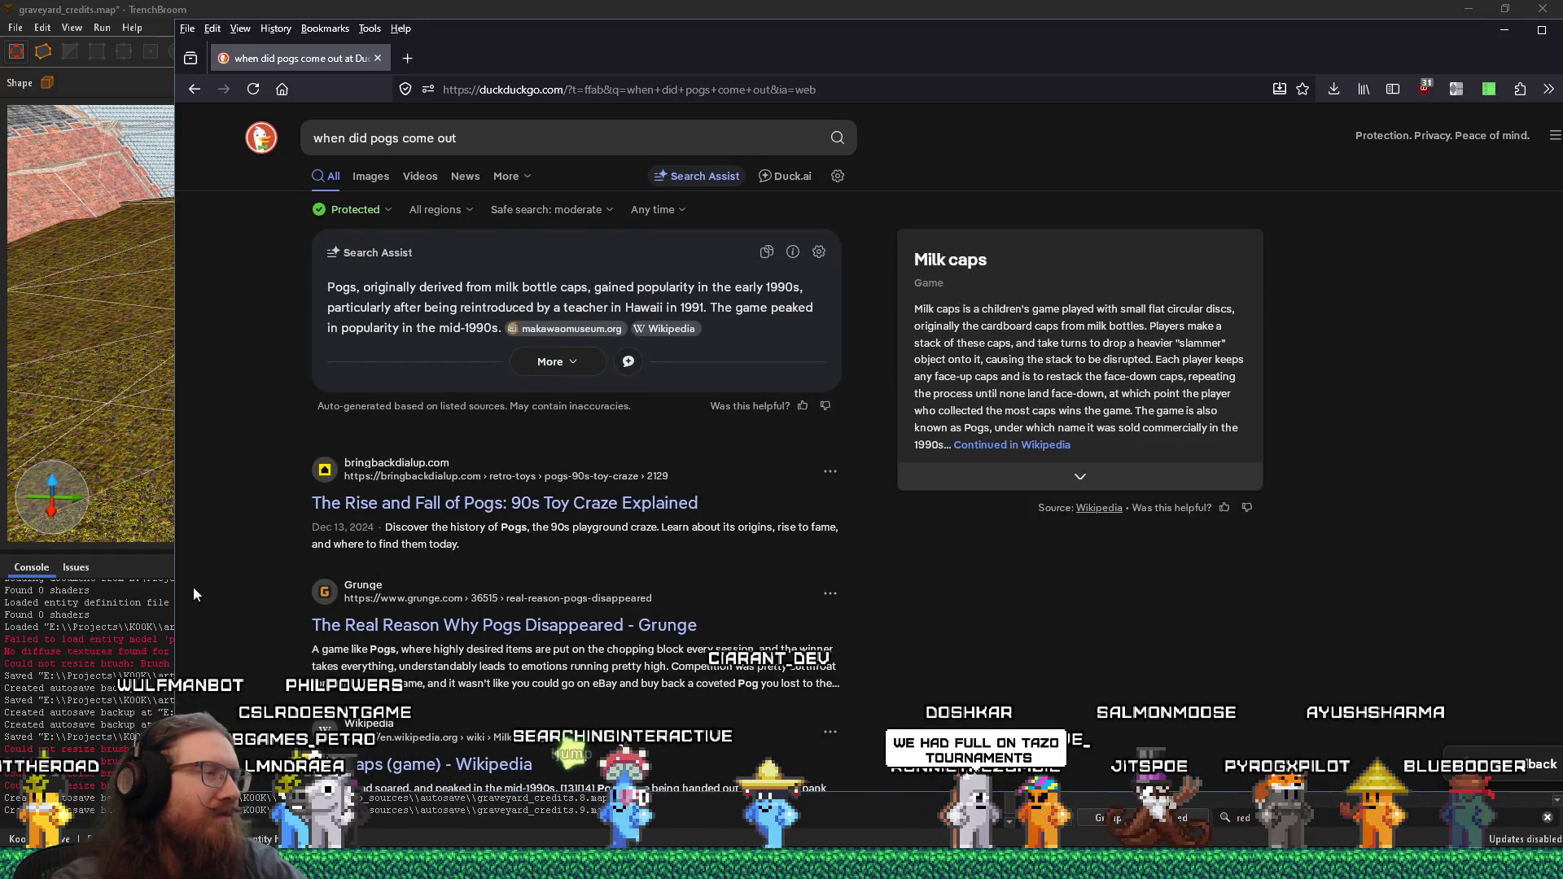
{"action": "scroll", "coordinate": [194, 594], "scroll_direction": "down", "scroll_amount": 2}
{"action": "scroll", "coordinate": [272, 565], "scroll_direction": "down", "scroll_amount": 3}
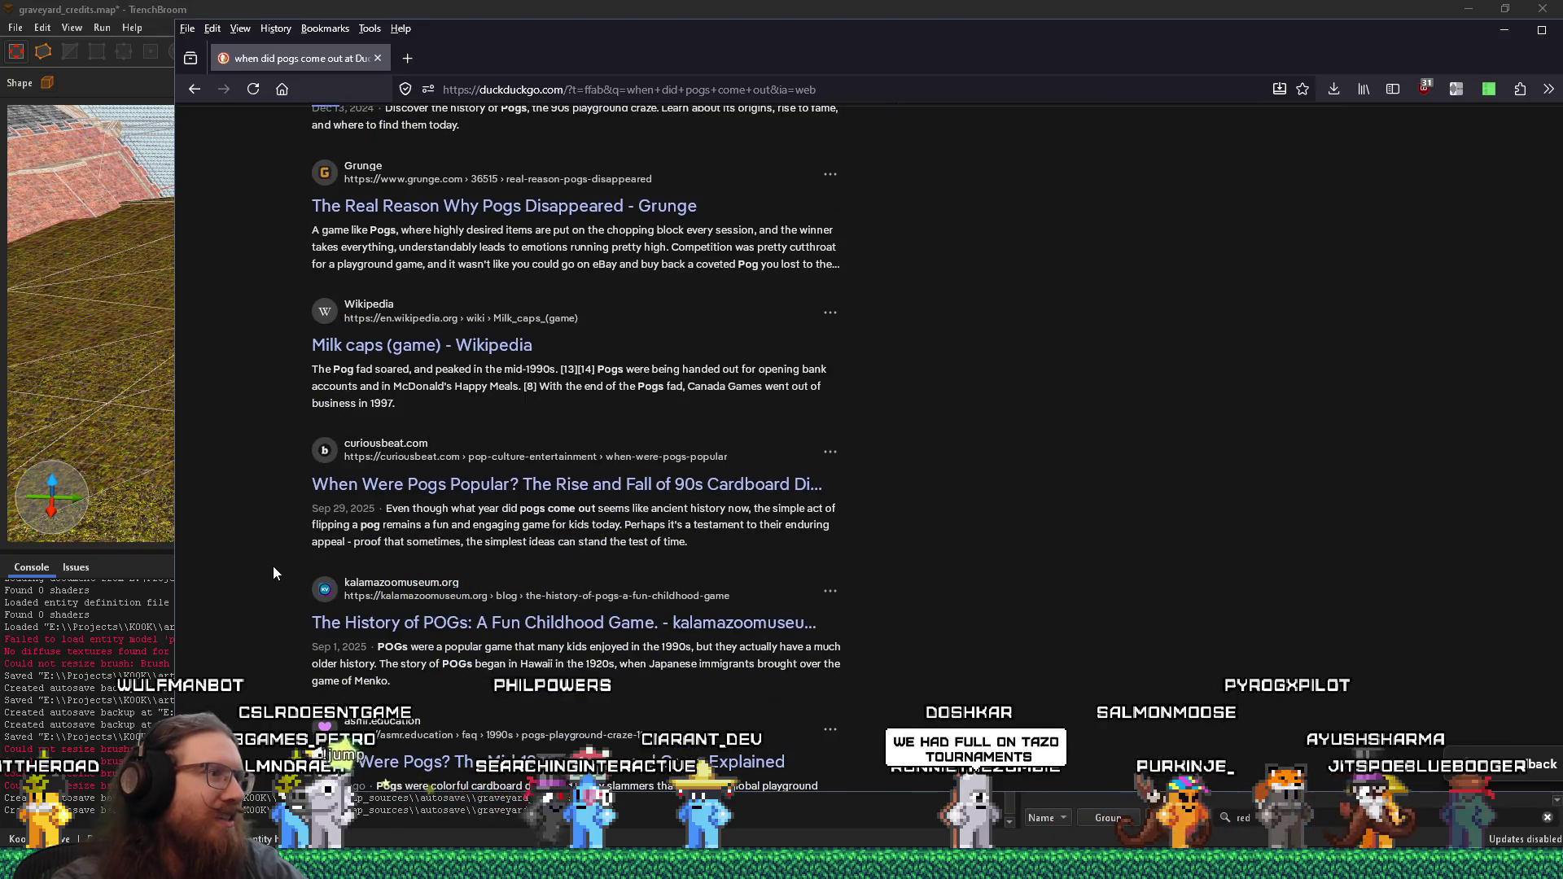
{"action": "scroll", "coordinate": [895, 582], "scroll_direction": "down", "scroll_amount": 3}
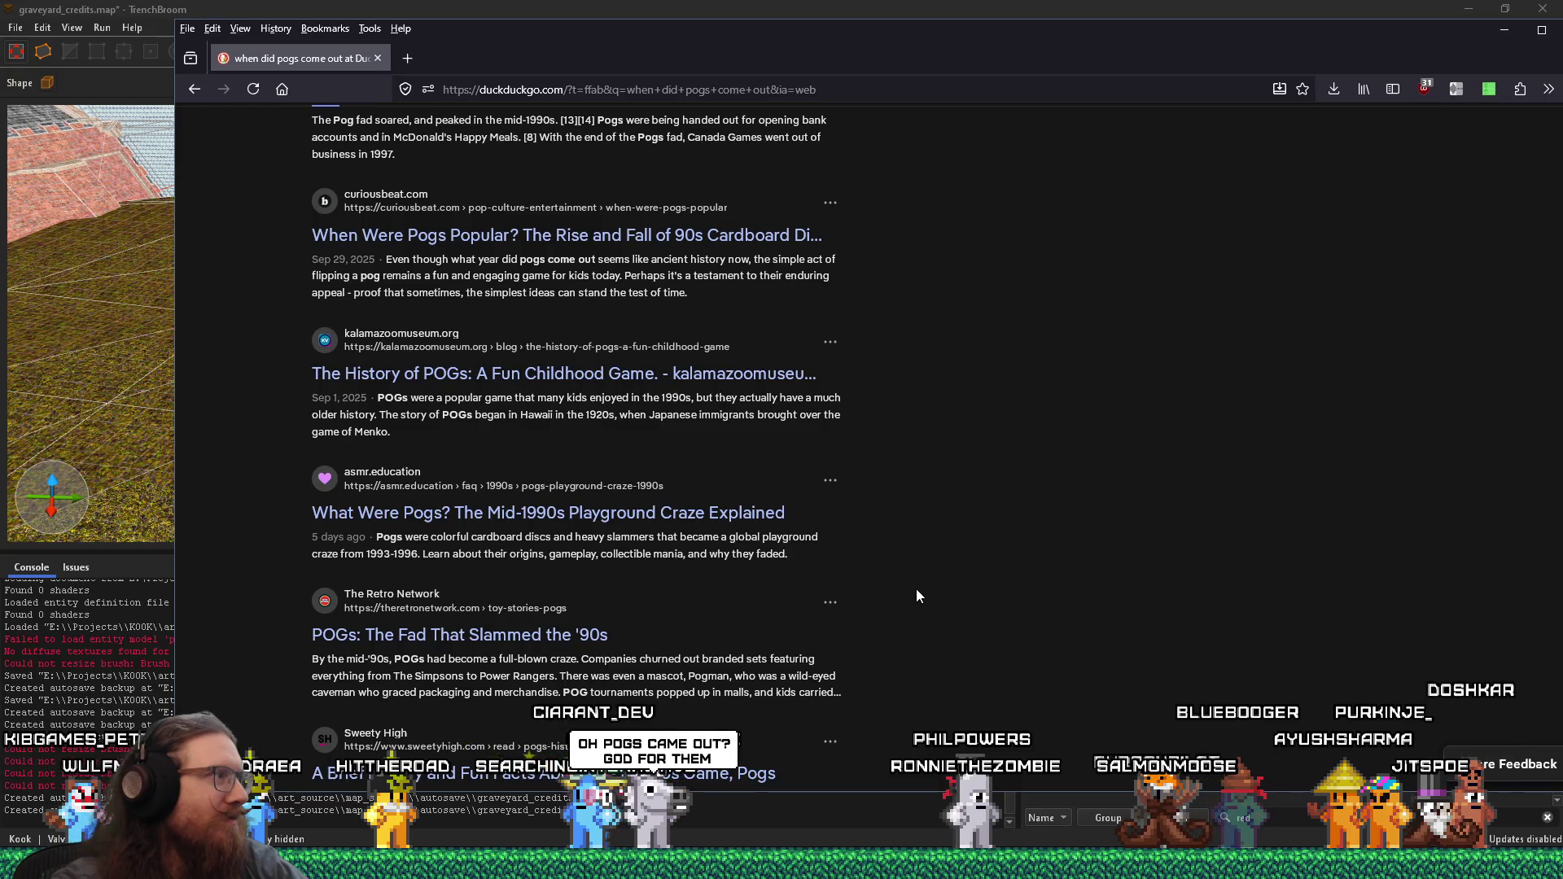
{"action": "left_click", "coordinate": [379, 58]}
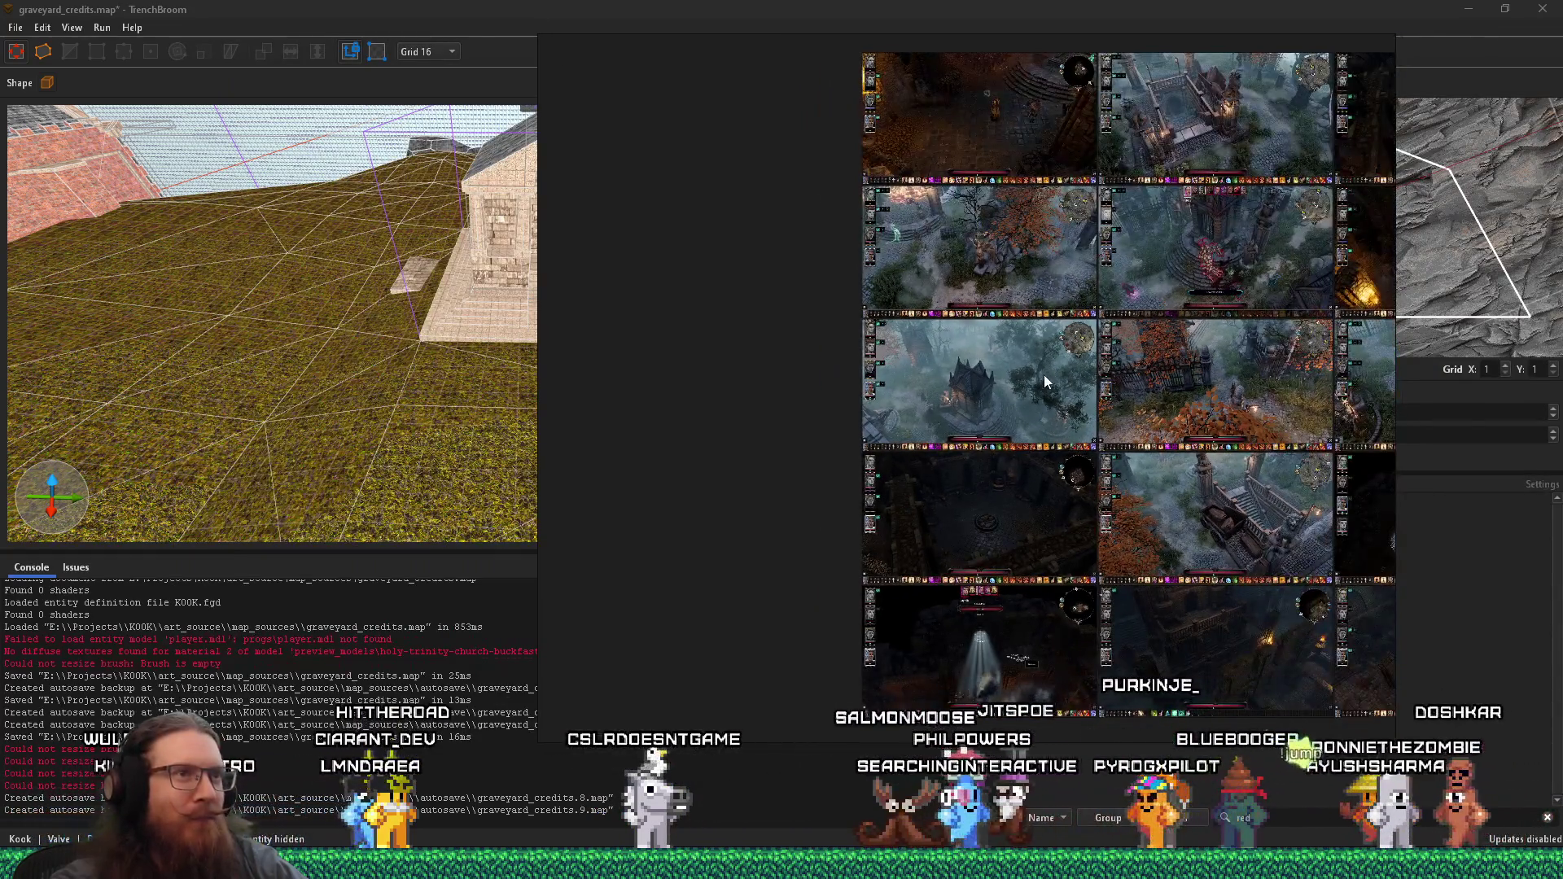
- Enlarge the graveyard tower stream tile, then go back to the multi-stream grid
{"action": "left_click", "coordinate": [1043, 376]}
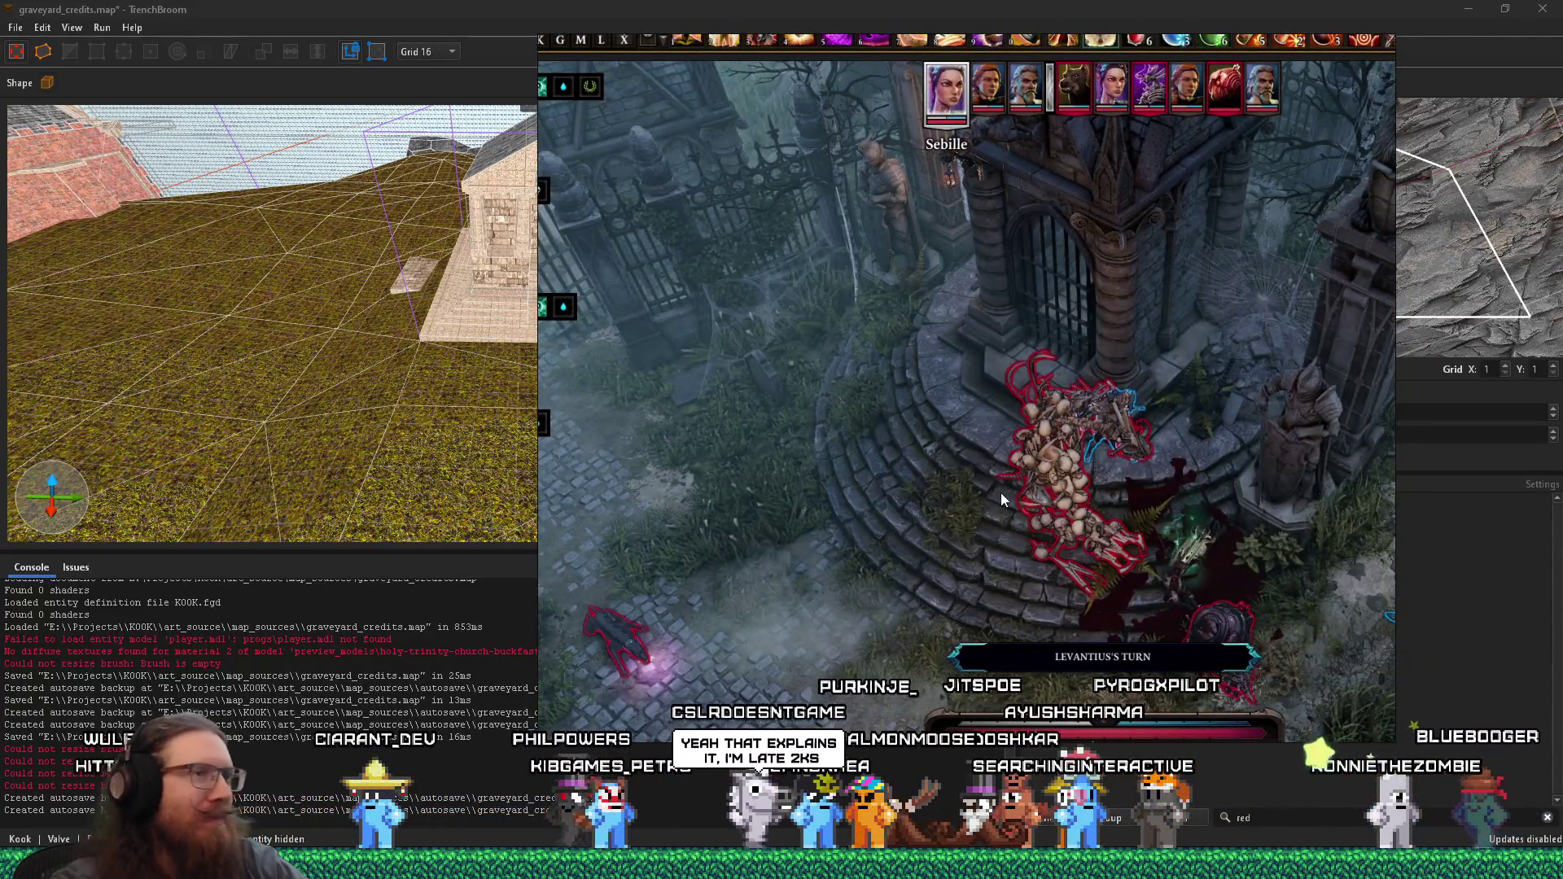
{"action": "left_click", "coordinate": [986, 515]}
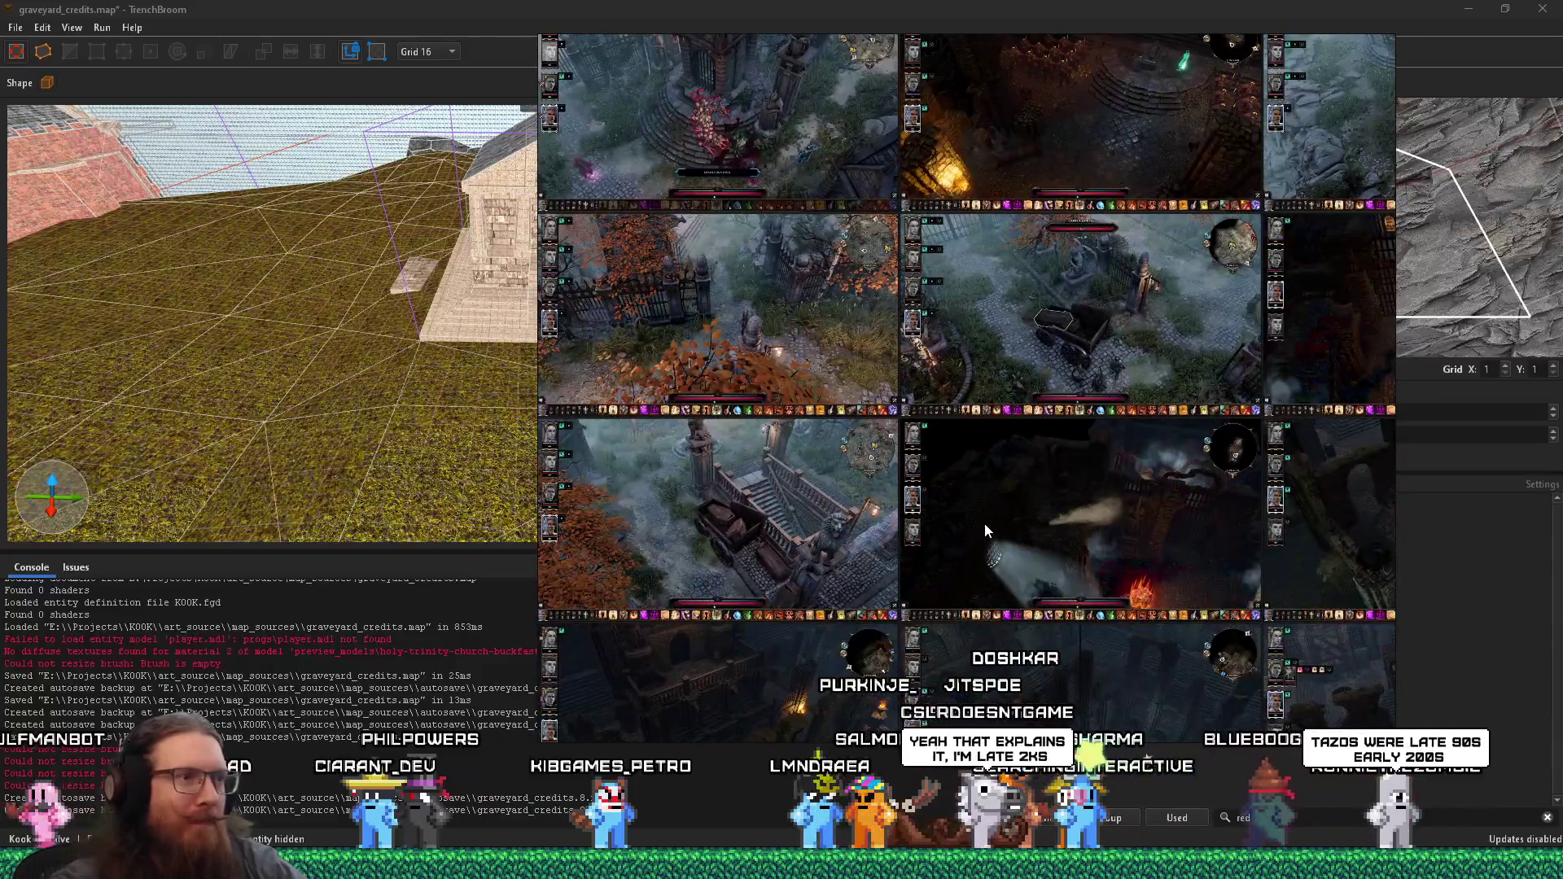
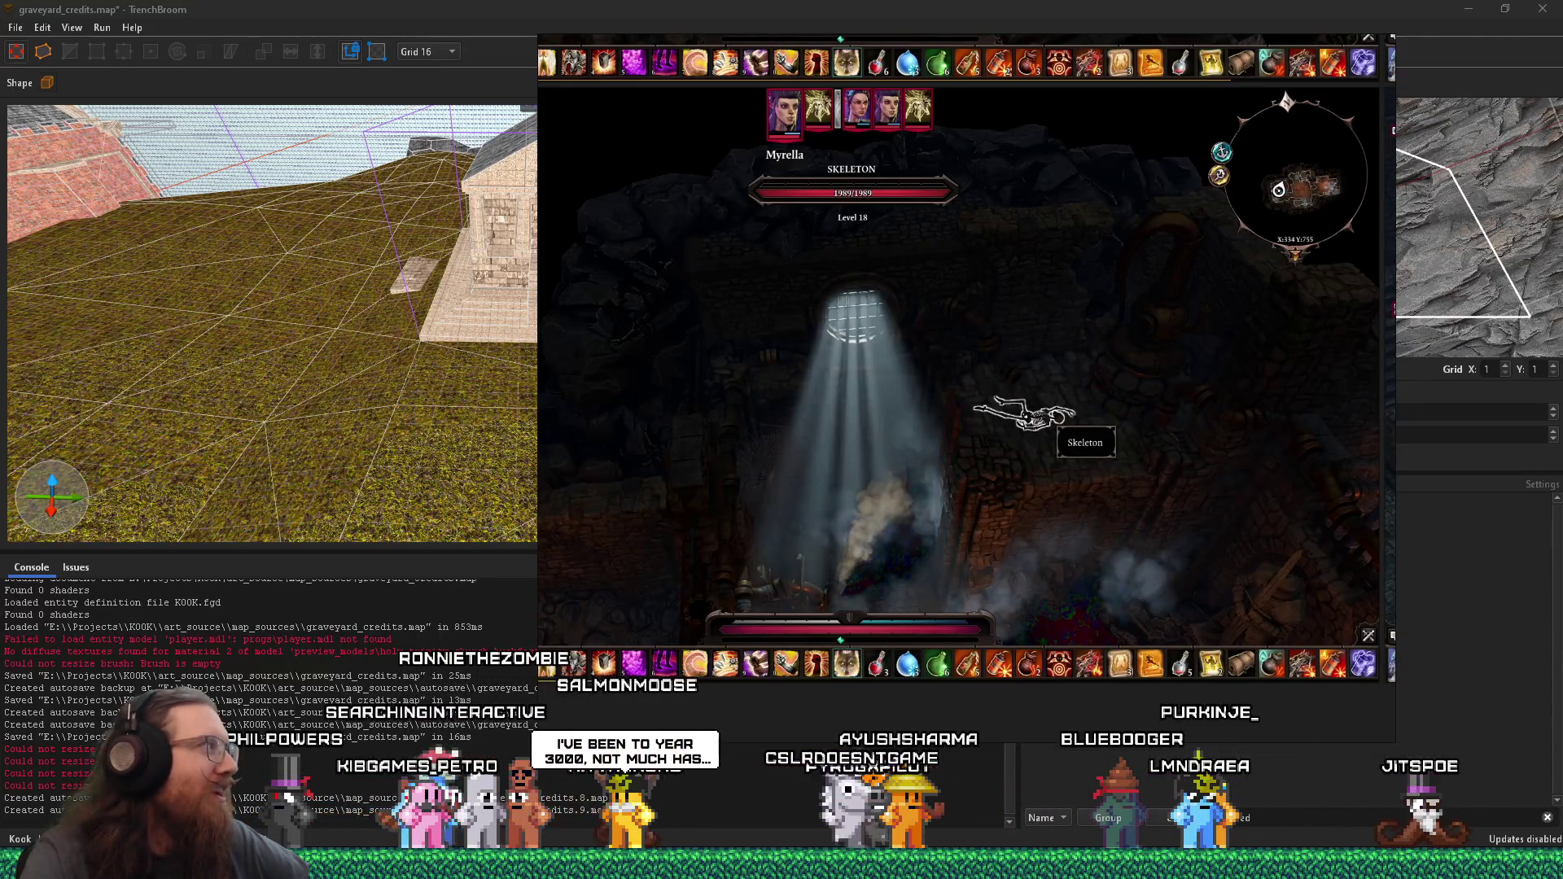
- Switch from the game to the Firefox window showing the Simba Crisps image result
{"action": "key", "text": "alt+Tab"}
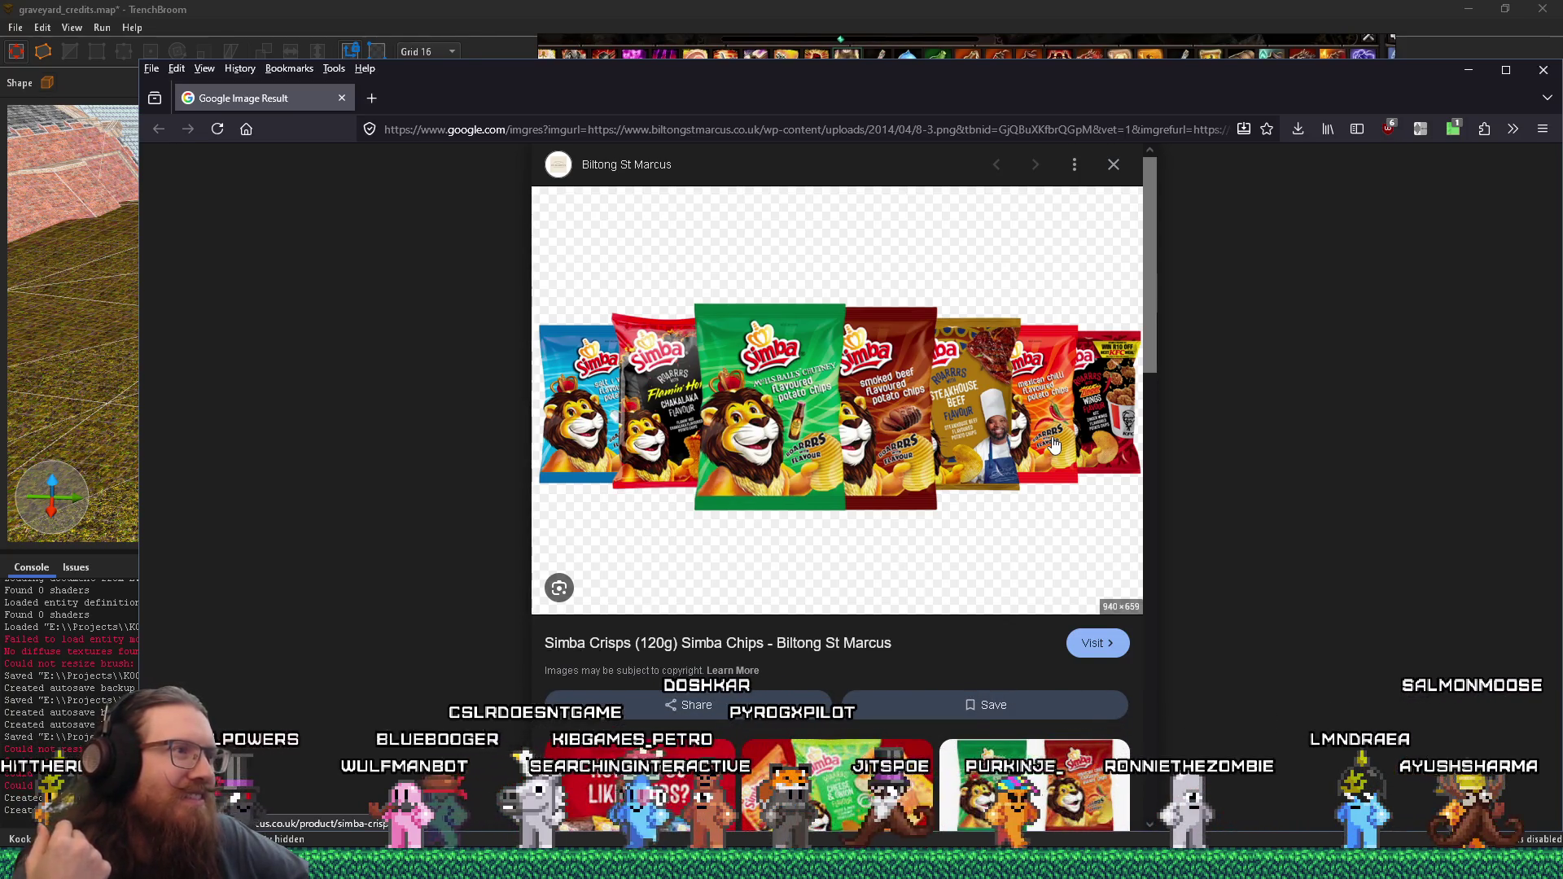
- Close the Firefox window with the Simba Crisps image
{"action": "left_click", "coordinate": [343, 99]}
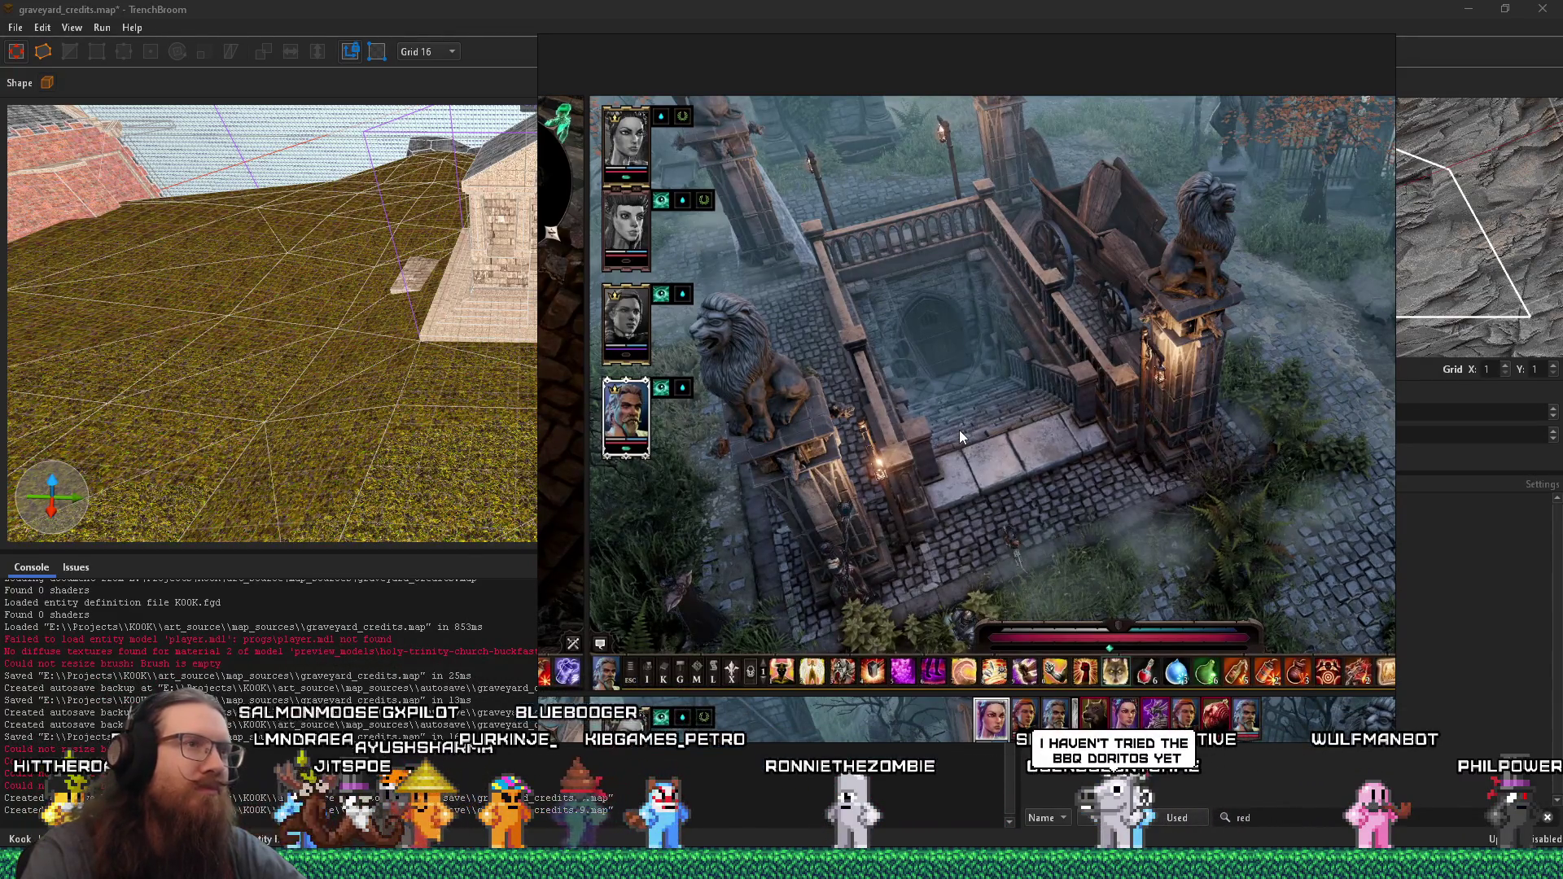
{"action": "left_click", "coordinate": [429, 418]}
{"action": "mouse_move", "coordinate": [148, 426]}
{"action": "left_mouse_down"}
{"action": "mouse_move", "coordinate": [551, 476]}
{"action": "mouse_move", "coordinate": [321, 464]}
{"action": "left_mouse_up"}
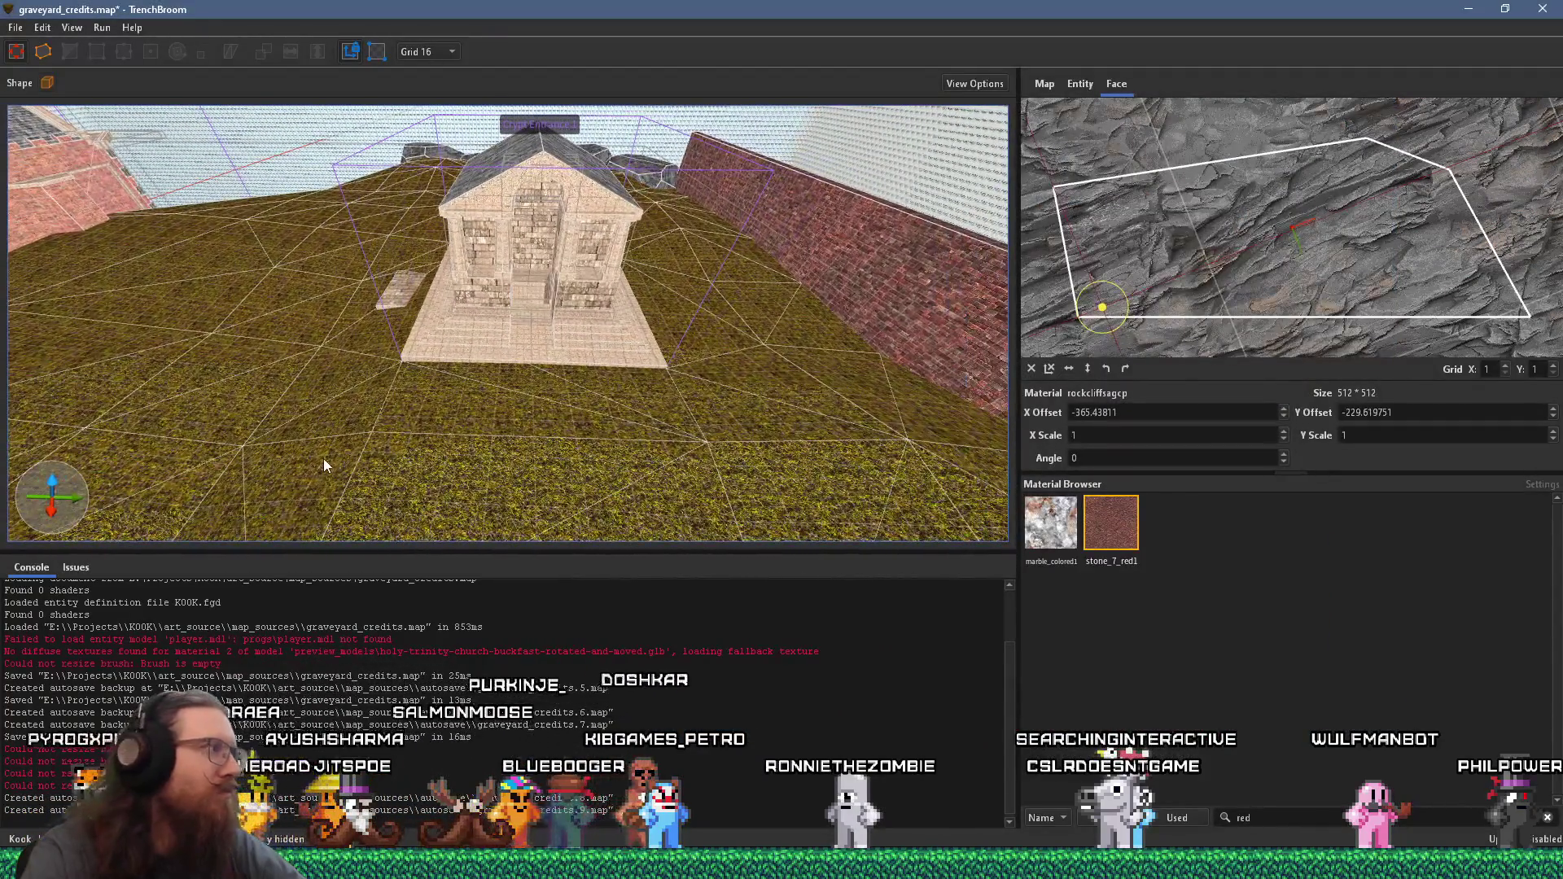
{"action": "key", "text": "alt+Tab"}
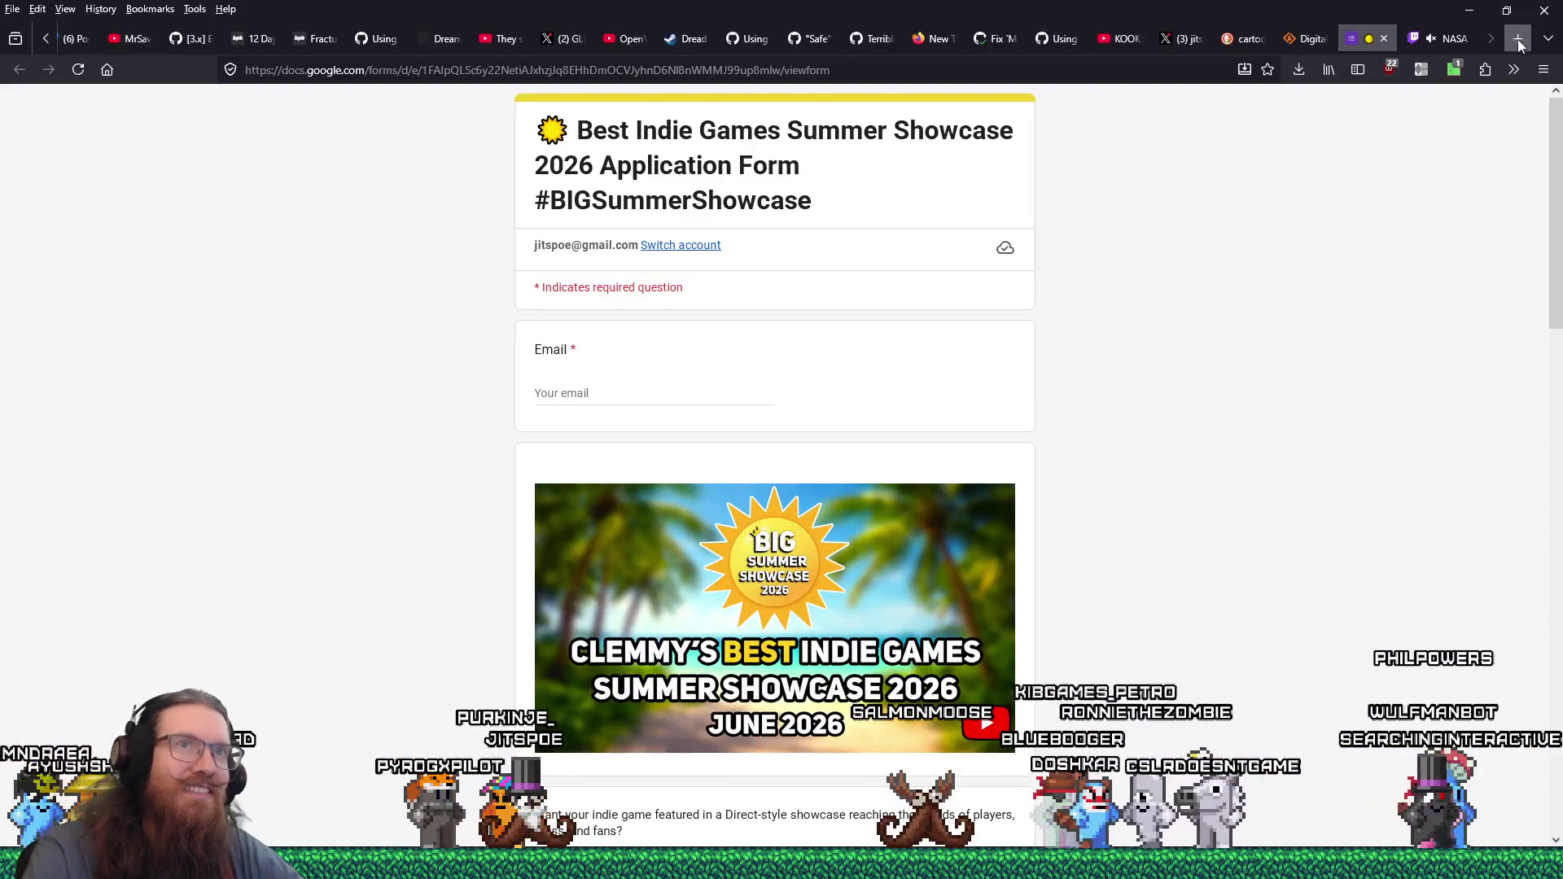
{"action": "left_click", "coordinate": [1517, 39]}
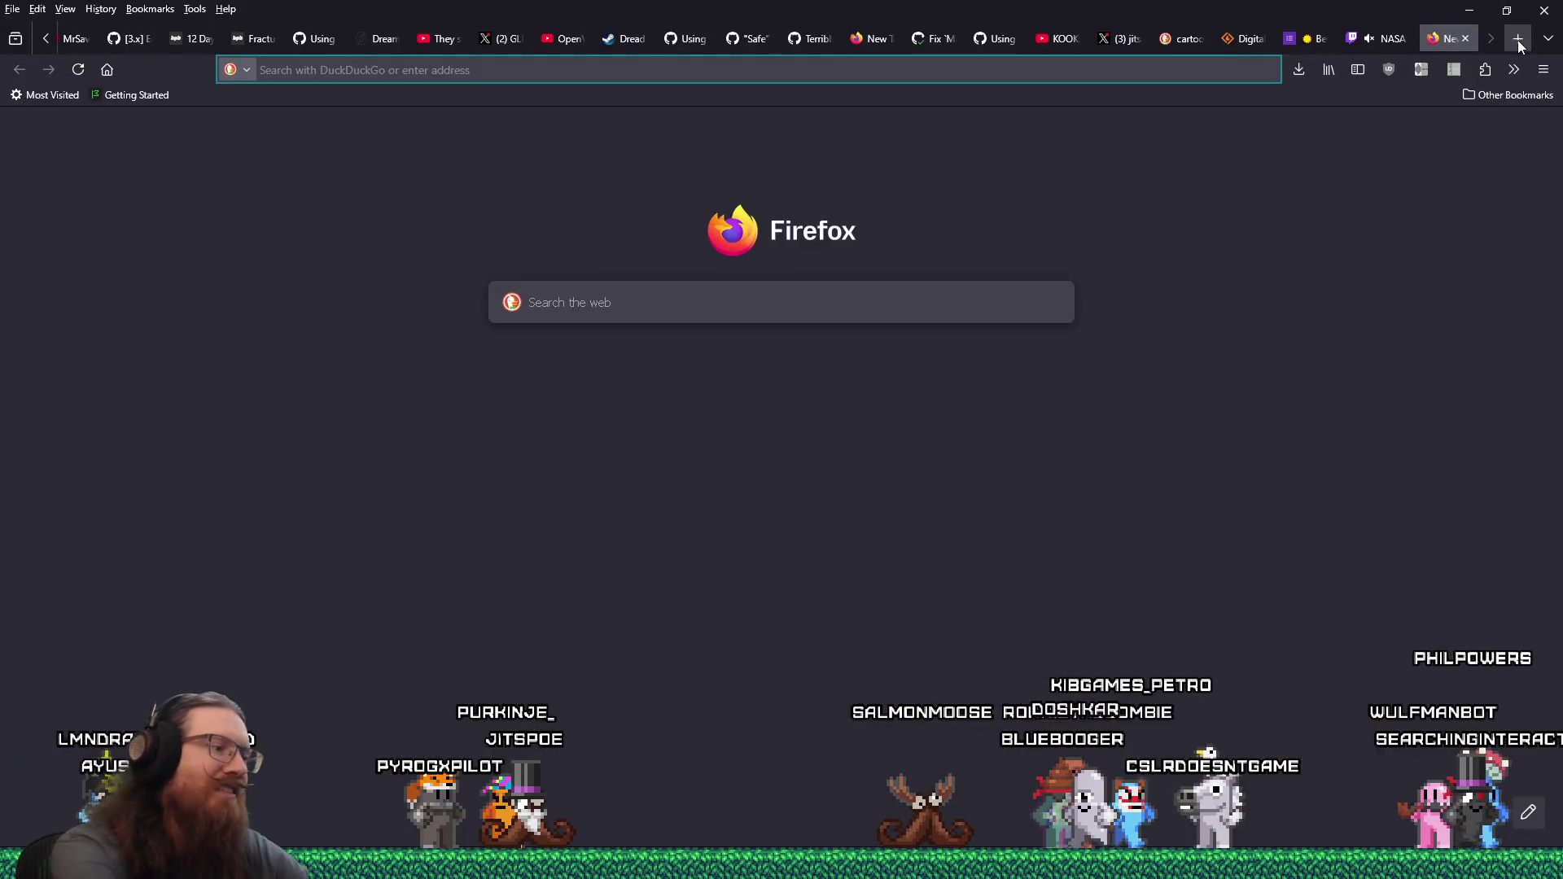
- Search DuckDuckGo for 'takis', reload the results and preview the Takis variety image
{"action": "type", "text": "takis"}
{"action": "key", "text": "Return"}
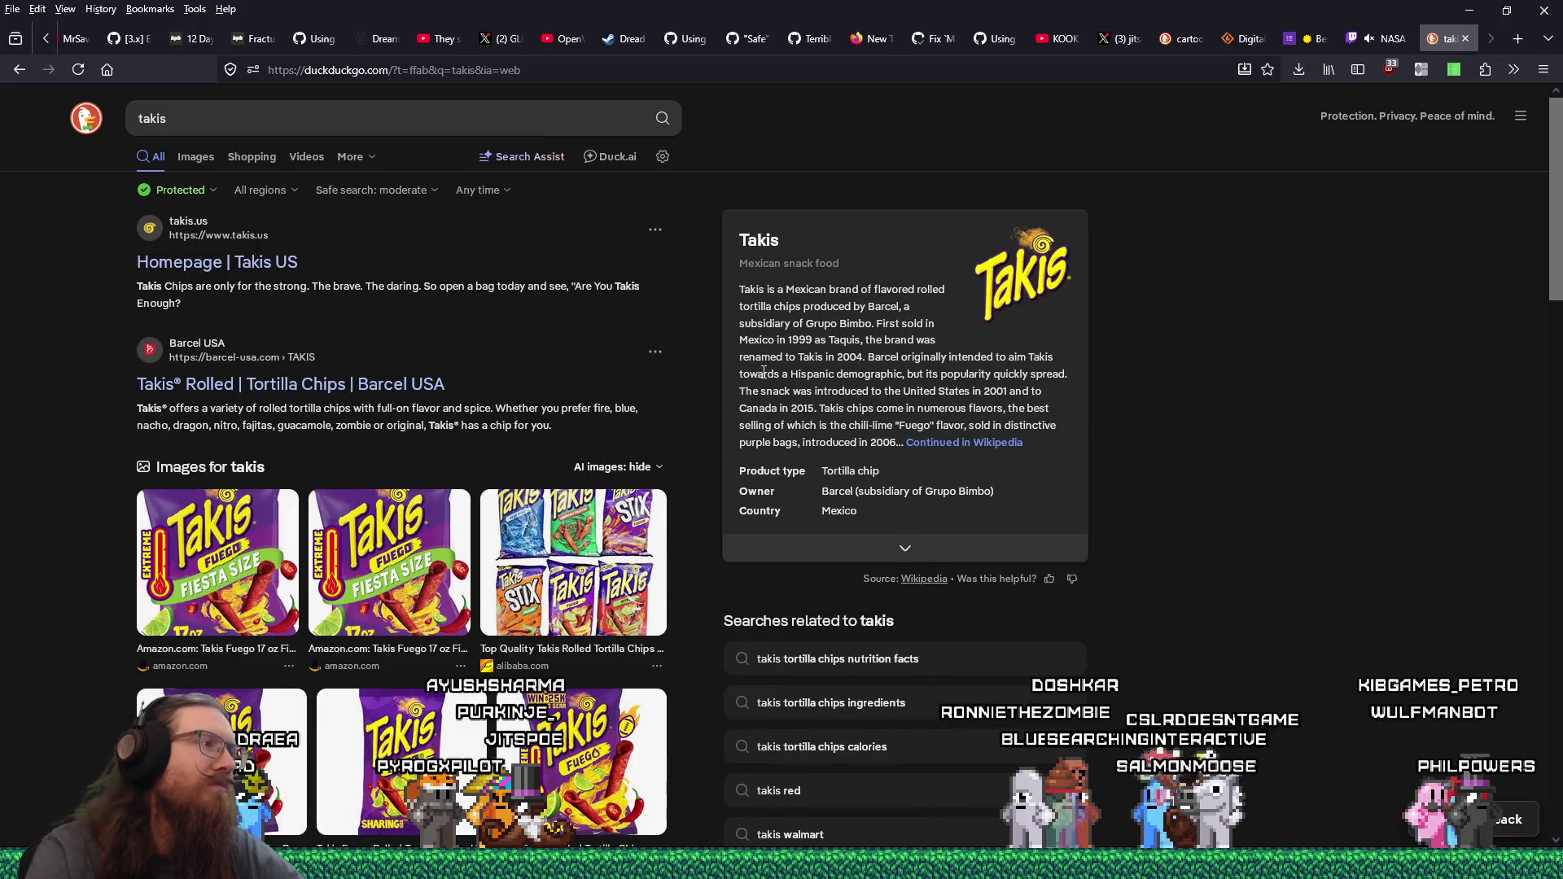
{"action": "scroll", "coordinate": [764, 374], "scroll_direction": "down", "scroll_amount": 4}
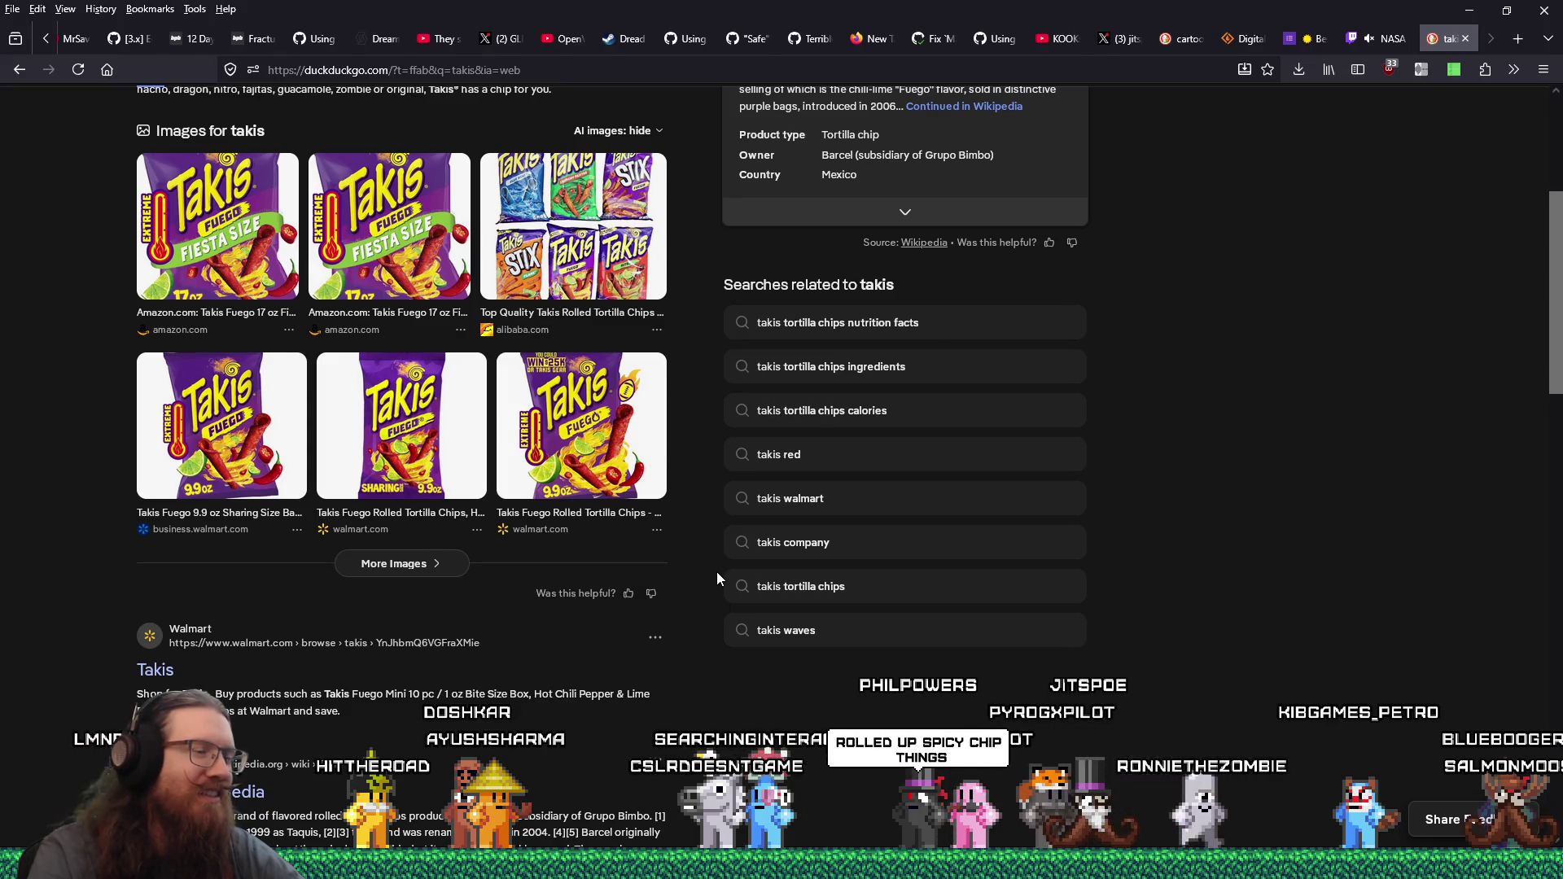
{"action": "scroll", "coordinate": [716, 571], "scroll_direction": "down", "scroll_amount": 5}
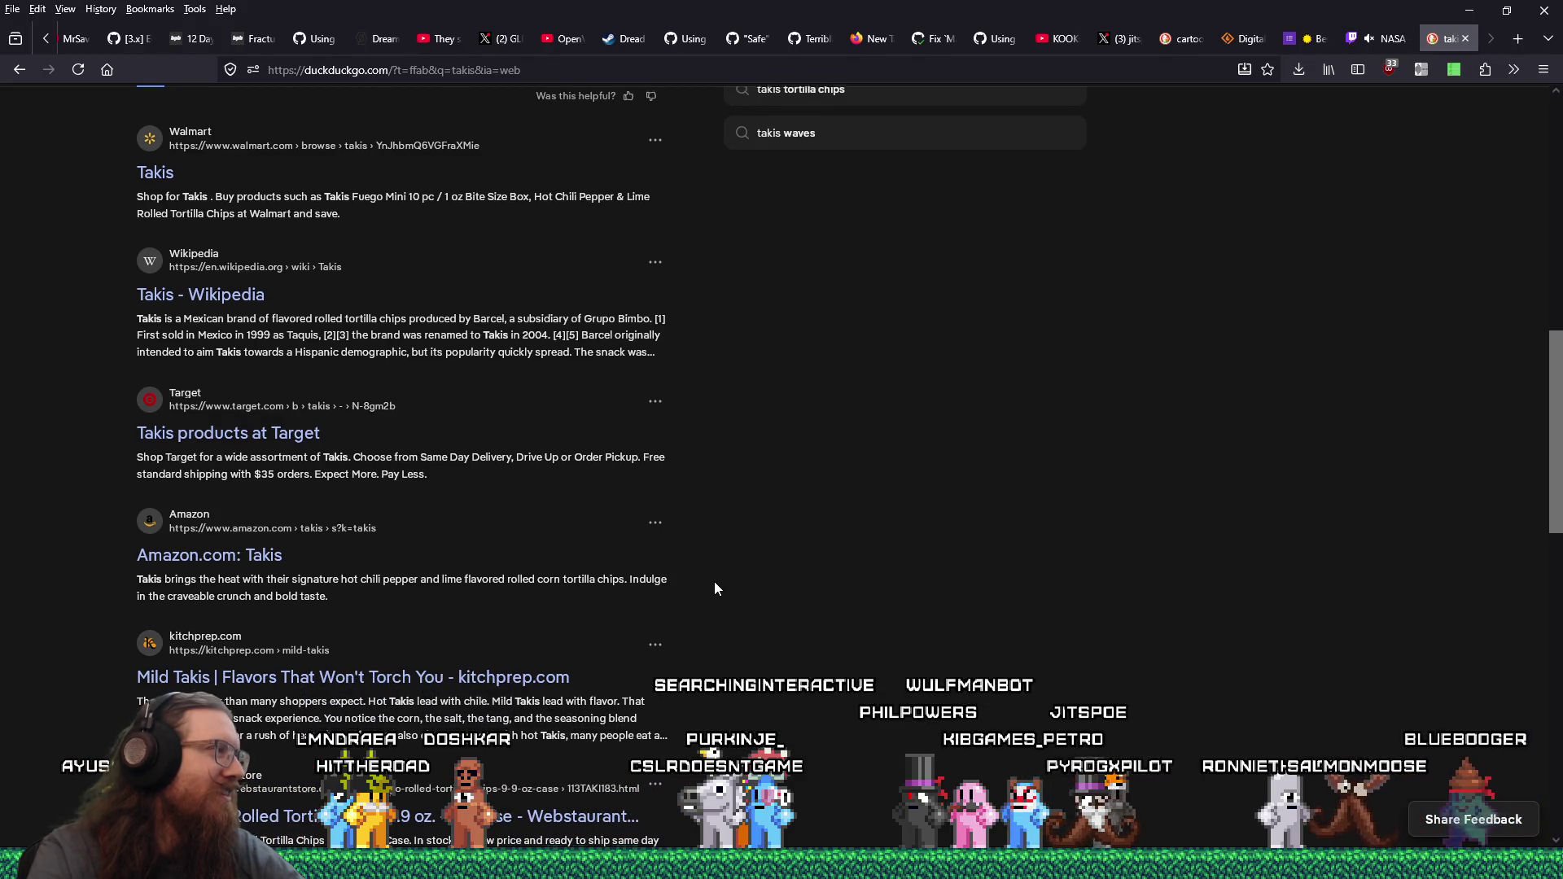
{"action": "key", "text": "F5"}
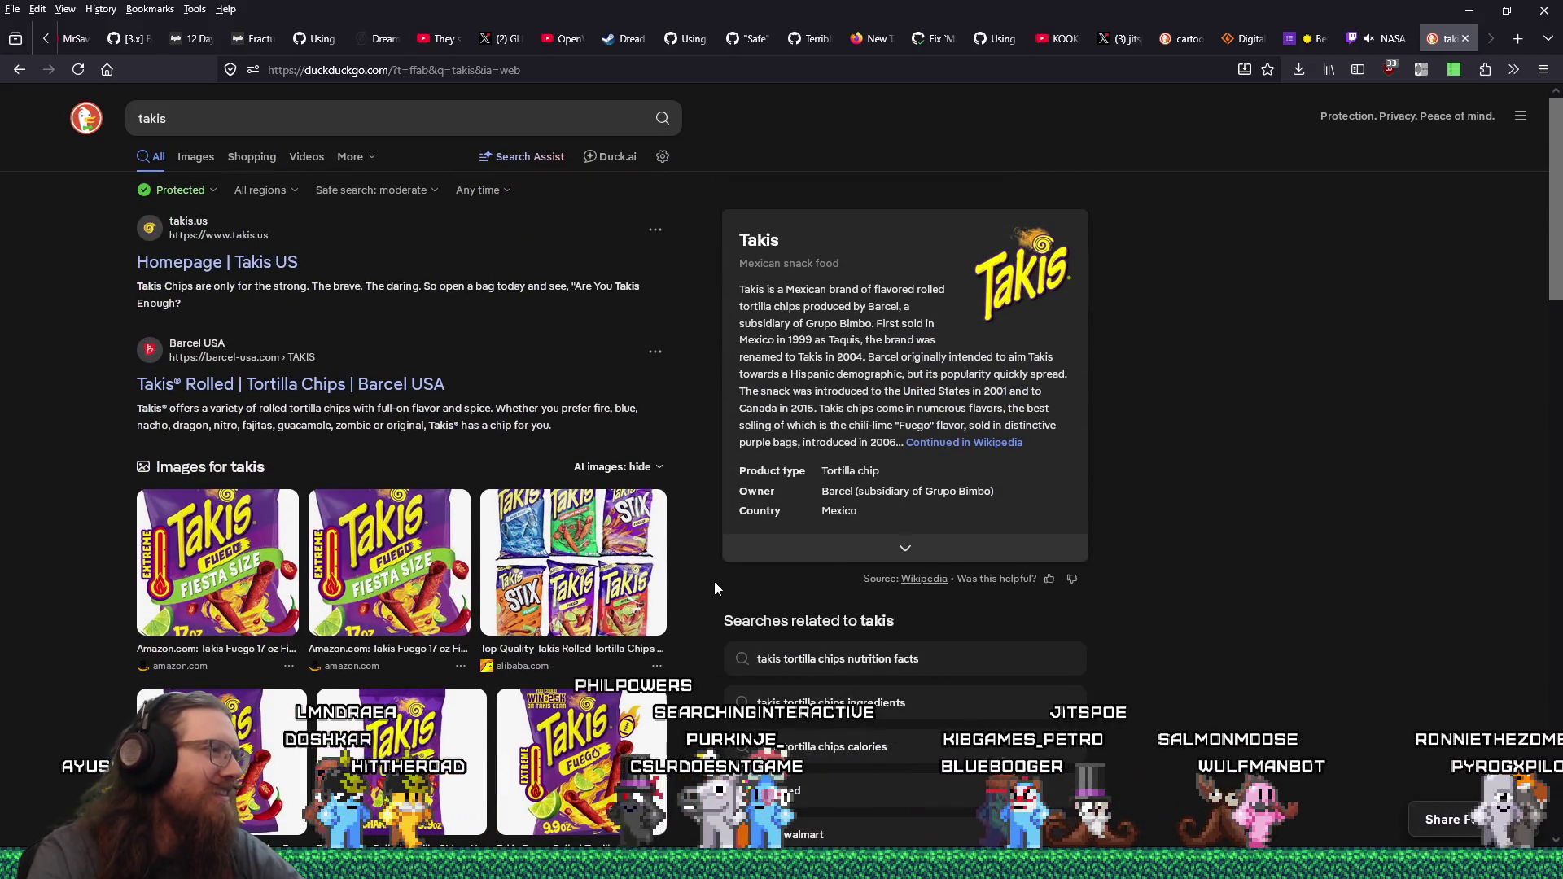
{"action": "left_click", "coordinate": [525, 528]}
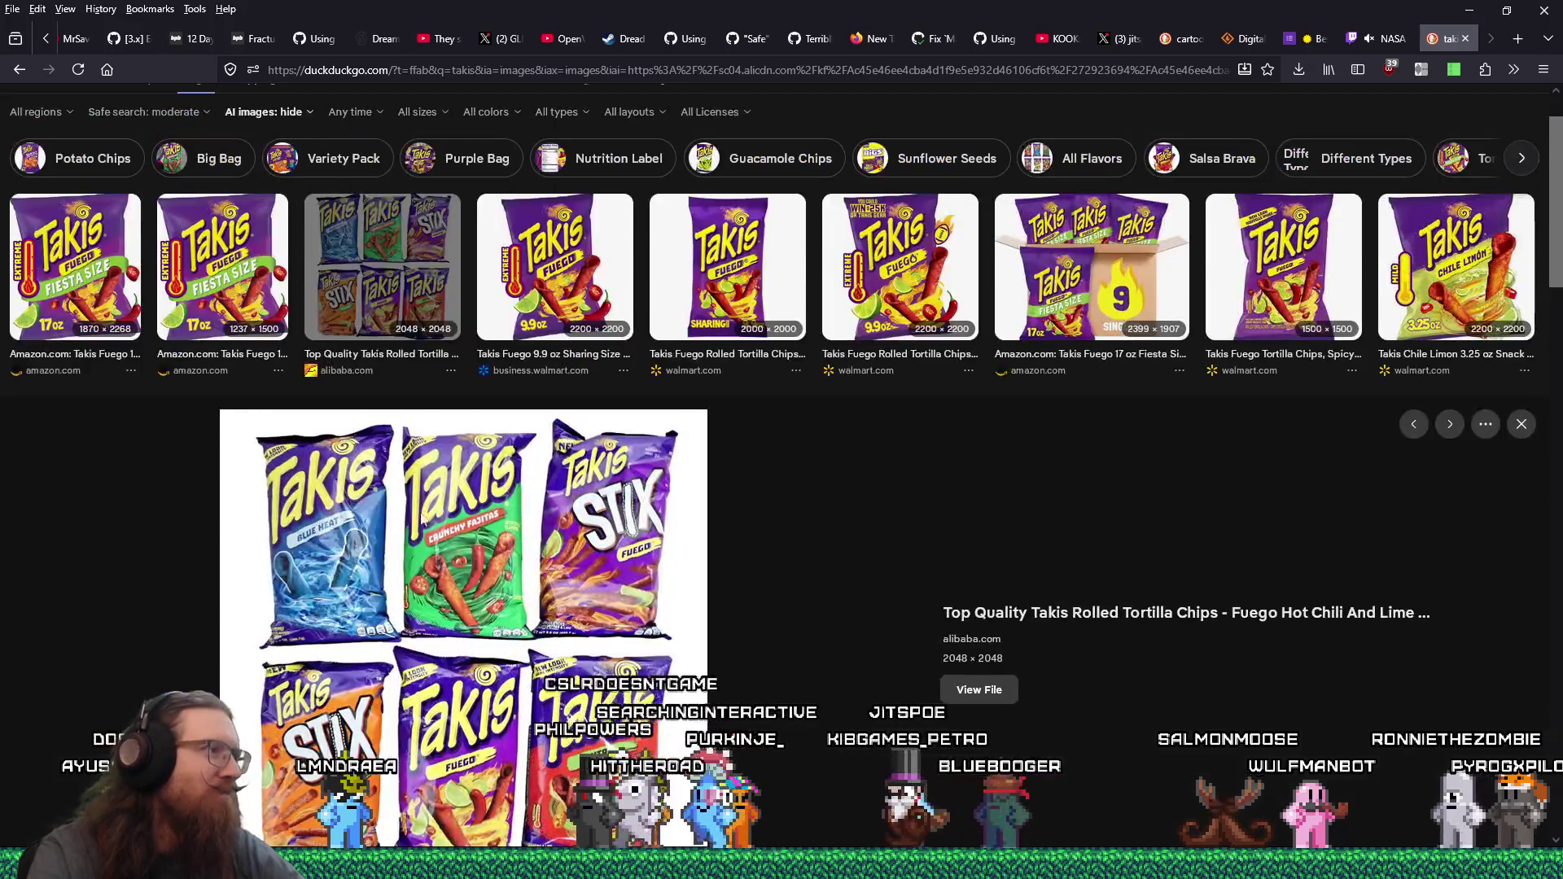
{"action": "scroll", "coordinate": [327, 590], "scroll_direction": "down", "scroll_amount": 1}
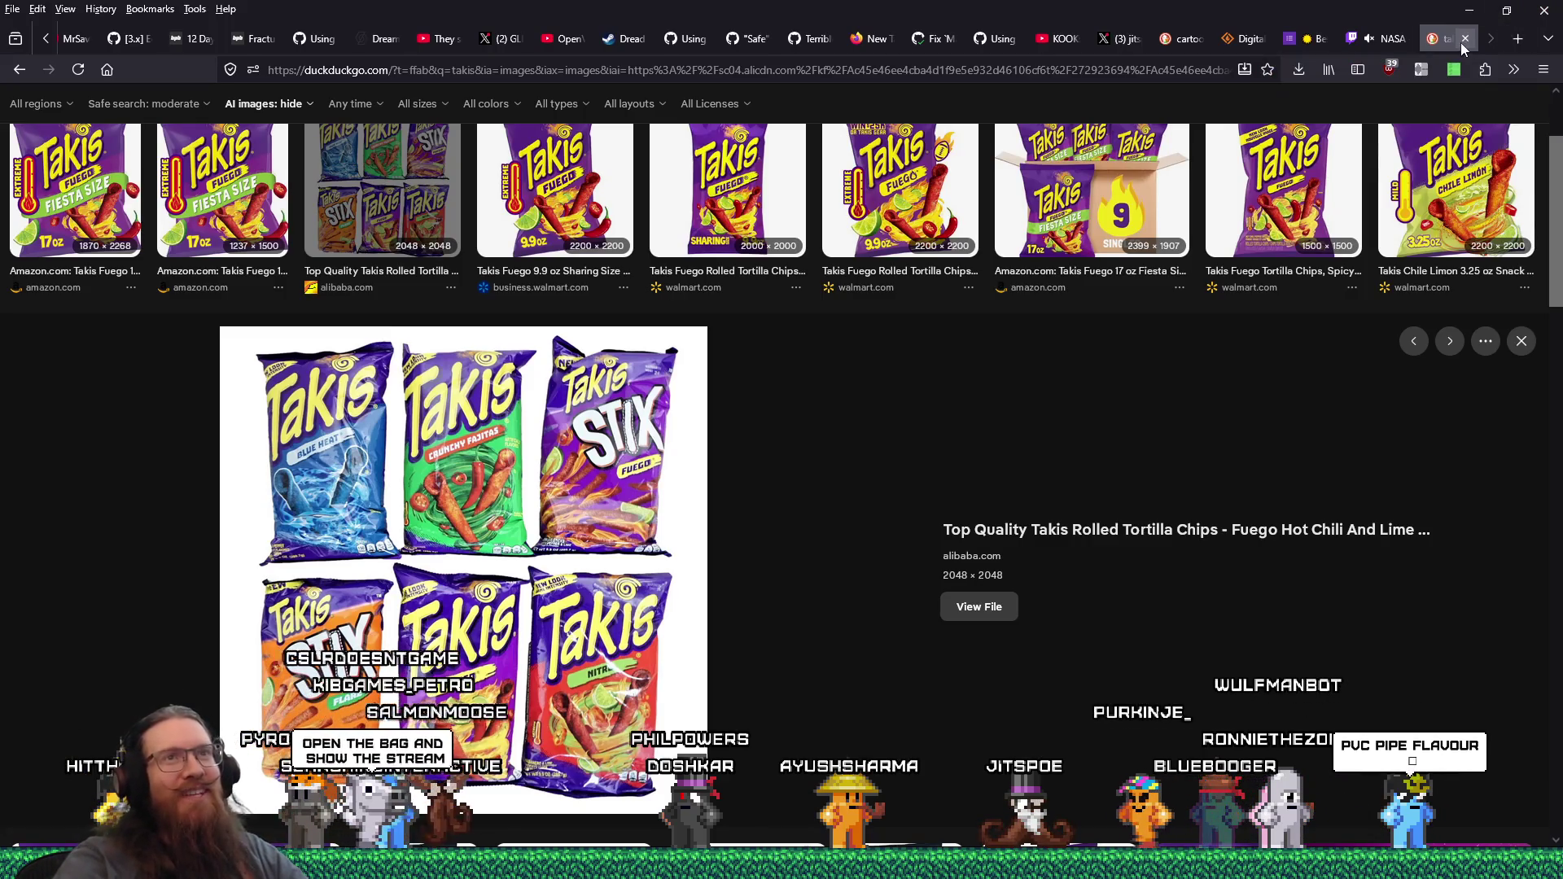
- Close the Takis tab and dismiss the game window covering the editor
{"action": "left_click", "coordinate": [1463, 39]}
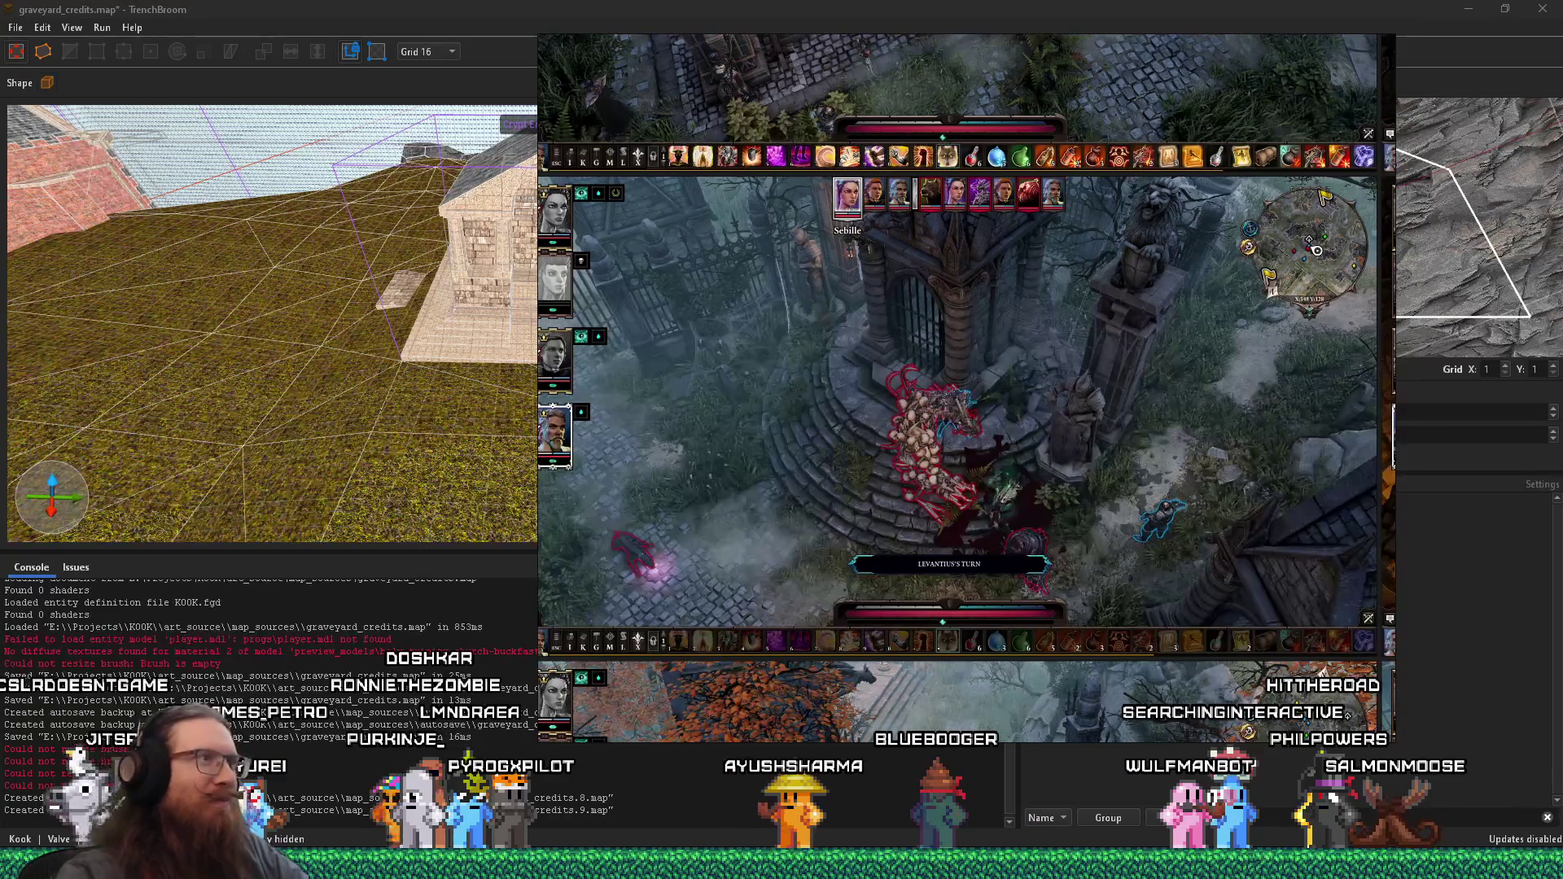
{"action": "left_click", "coordinate": [180, 317]}
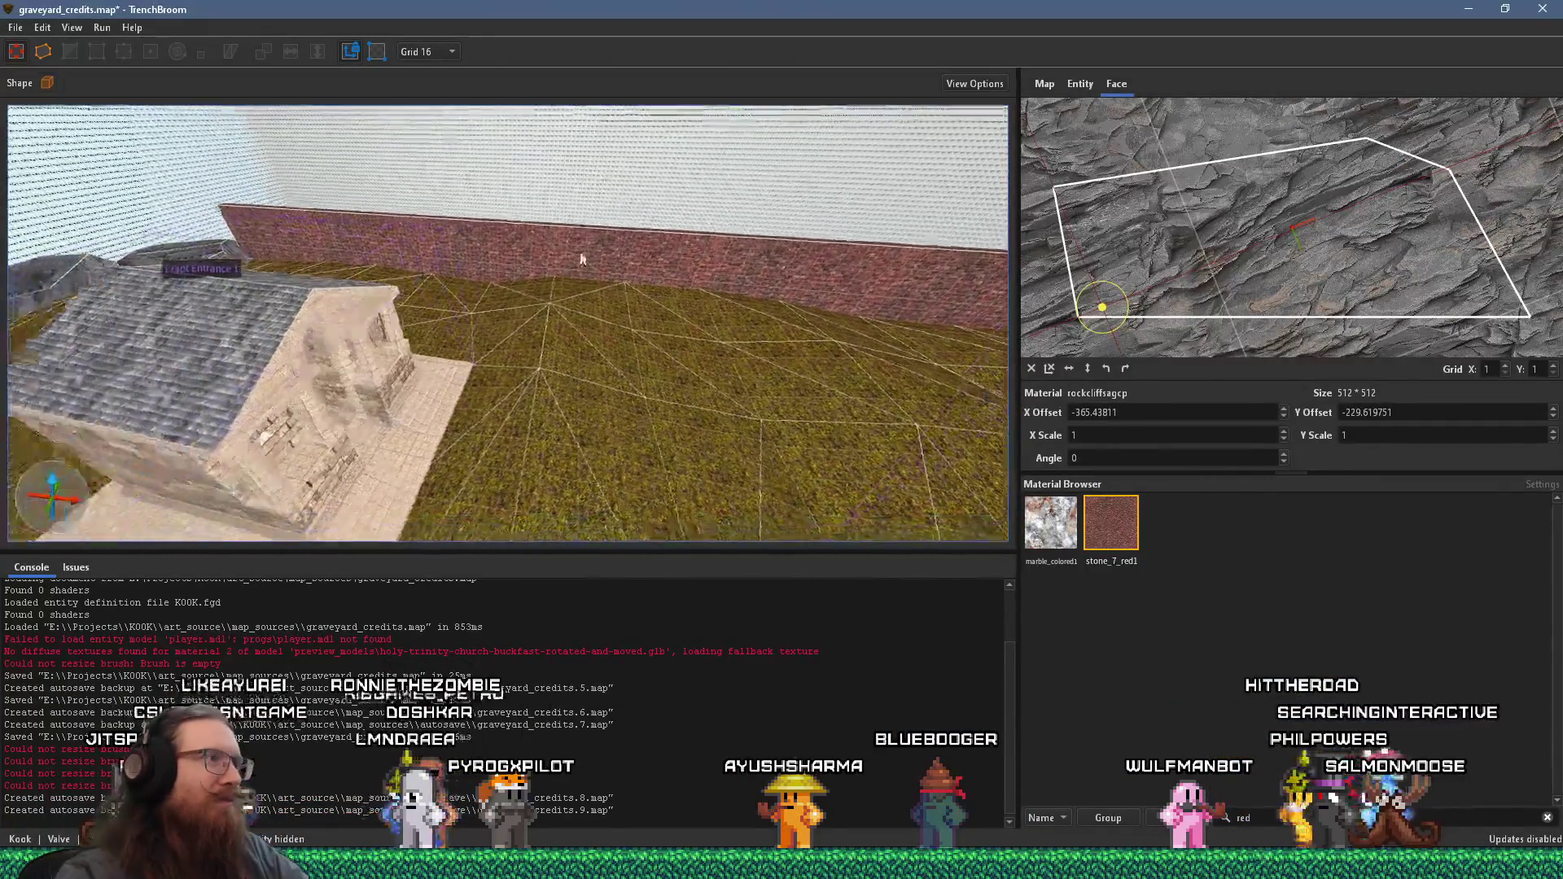
- Fly the camera past the church and over the walls toward the rocks
{"action": "mouse_move", "coordinate": [815, 243]}
{"action": "left_mouse_down"}
{"action": "mouse_move", "coordinate": [525, 307]}
{"action": "mouse_move", "coordinate": [393, 289]}
{"action": "mouse_move", "coordinate": [399, 238]}
{"action": "left_mouse_up"}
{"action": "scroll", "coordinate": [392, 289], "scroll_direction": "up", "scroll_amount": 3}
{"action": "mouse_move", "coordinate": [668, 369]}
{"action": "left_mouse_down"}
{"action": "mouse_move", "coordinate": [334, 331]}
{"action": "mouse_move", "coordinate": [388, 308]}
{"action": "mouse_move", "coordinate": [250, 348]}
{"action": "mouse_move", "coordinate": [560, 359]}
{"action": "left_mouse_up"}
{"action": "mouse_move", "coordinate": [656, 332]}
{"action": "left_mouse_down"}
{"action": "mouse_move", "coordinate": [668, 374]}
{"action": "mouse_move", "coordinate": [729, 394]}
{"action": "mouse_move", "coordinate": [518, 433]}
{"action": "mouse_move", "coordinate": [478, 388]}
{"action": "left_mouse_up"}
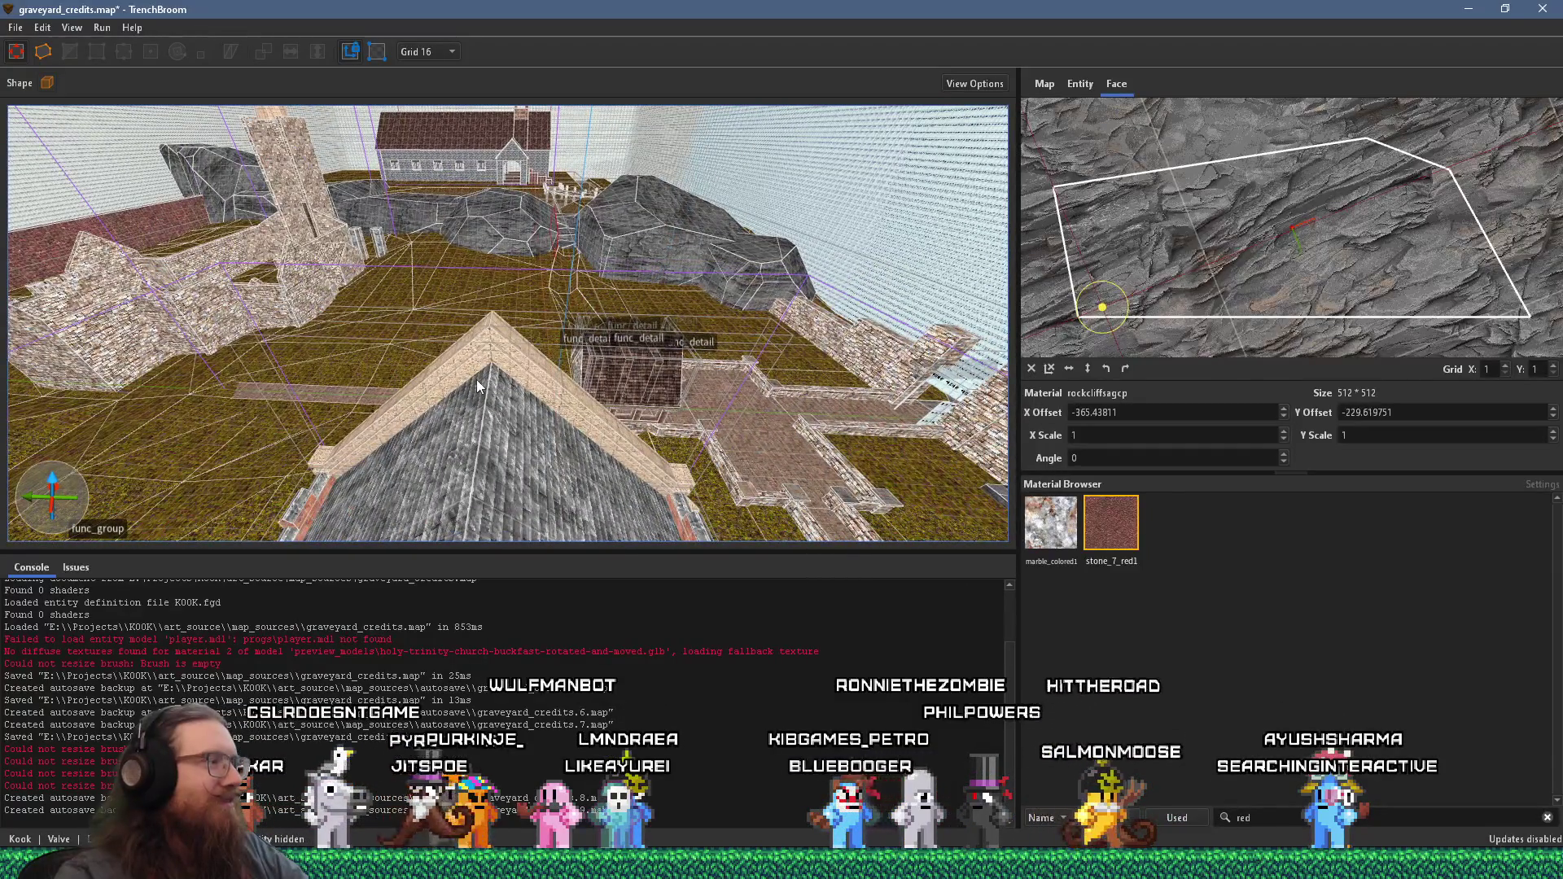
{"action": "scroll", "coordinate": [479, 387], "scroll_direction": "down", "scroll_amount": 3}
{"action": "left_click_drag", "start_coordinate": [758, 432], "coordinate": [416, 329]}
{"action": "scroll", "coordinate": [674, 344], "scroll_direction": "up", "scroll_amount": 5}
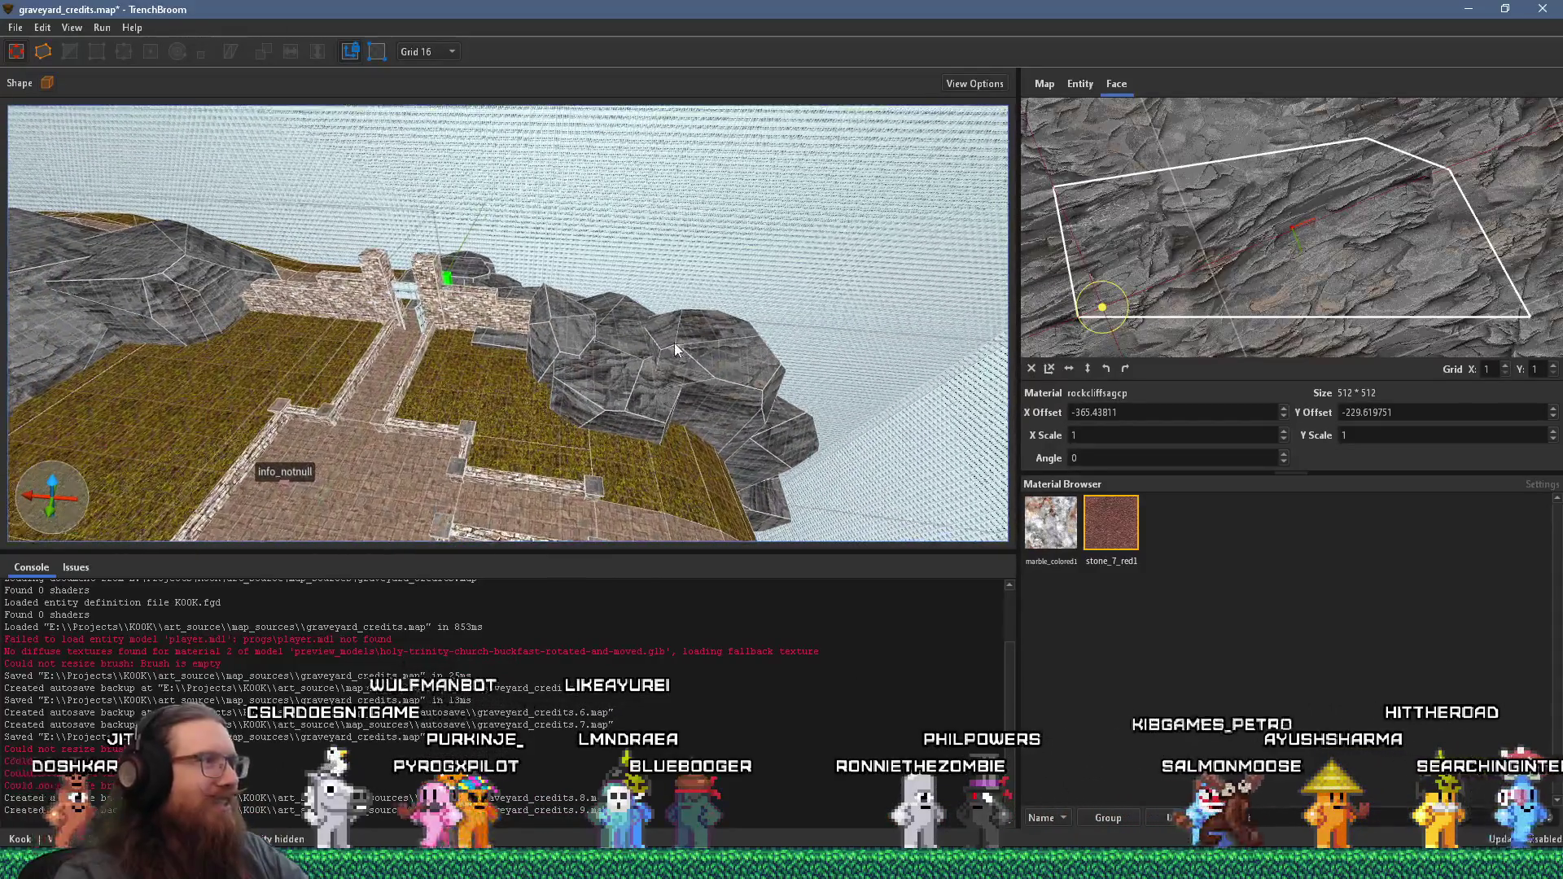
{"action": "mouse_move", "coordinate": [690, 324]}
{"action": "left_mouse_down"}
{"action": "mouse_move", "coordinate": [415, 350]}
{"action": "mouse_move", "coordinate": [731, 457]}
{"action": "mouse_move", "coordinate": [648, 471]}
{"action": "mouse_move", "coordinate": [418, 368]}
{"action": "mouse_move", "coordinate": [417, 390]}
{"action": "mouse_move", "coordinate": [546, 84]}
{"action": "mouse_move", "coordinate": [632, 33]}
{"action": "mouse_move", "coordinate": [382, 226]}
{"action": "mouse_move", "coordinate": [360, 284]}
{"action": "mouse_move", "coordinate": [475, 184]}
{"action": "mouse_move", "coordinate": [589, 423]}
{"action": "mouse_move", "coordinate": [521, 402]}
{"action": "left_mouse_up"}
- Select the rock cliff brush along the brick wall and bring the camera in close
{"action": "mouse_move", "coordinate": [796, 277]}
{"action": "left_mouse_down"}
{"action": "mouse_move", "coordinate": [97, 434]}
{"action": "mouse_move", "coordinate": [500, 296]}
{"action": "mouse_move", "coordinate": [554, 320]}
{"action": "left_mouse_up"}
{"action": "mouse_move", "coordinate": [762, 287]}
{"action": "left_mouse_down"}
{"action": "mouse_move", "coordinate": [81, 443]}
{"action": "mouse_move", "coordinate": [677, 339]}
{"action": "mouse_move", "coordinate": [287, 331]}
{"action": "mouse_move", "coordinate": [890, 360]}
{"action": "mouse_move", "coordinate": [781, 307]}
{"action": "mouse_move", "coordinate": [662, 276]}
{"action": "mouse_move", "coordinate": [422, 307]}
{"action": "mouse_move", "coordinate": [355, 292]}
{"action": "mouse_move", "coordinate": [687, 322]}
{"action": "mouse_move", "coordinate": [462, 301]}
{"action": "left_mouse_up"}
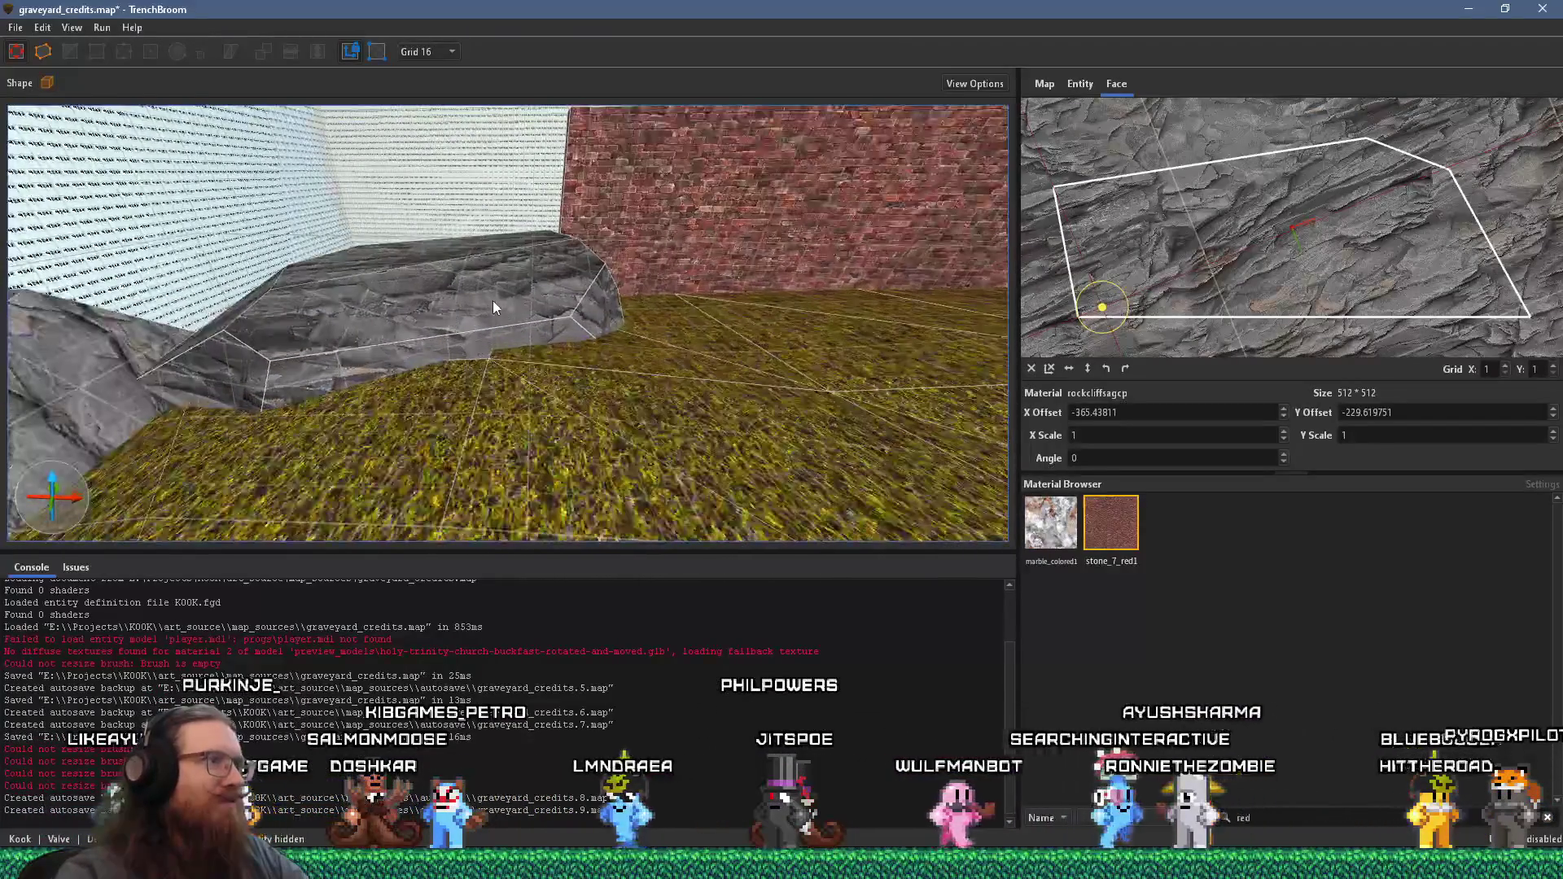
{"action": "left_click", "coordinate": [492, 300]}
{"action": "scroll", "coordinate": [432, 203], "scroll_direction": "up", "scroll_amount": 5}
{"action": "mouse_move", "coordinate": [462, 111]}
{"action": "left_mouse_down"}
{"action": "mouse_move", "coordinate": [453, 167]}
{"action": "mouse_move", "coordinate": [300, 262]}
{"action": "mouse_move", "coordinate": [583, 222]}
{"action": "mouse_move", "coordinate": [491, 387]}
{"action": "left_mouse_up"}
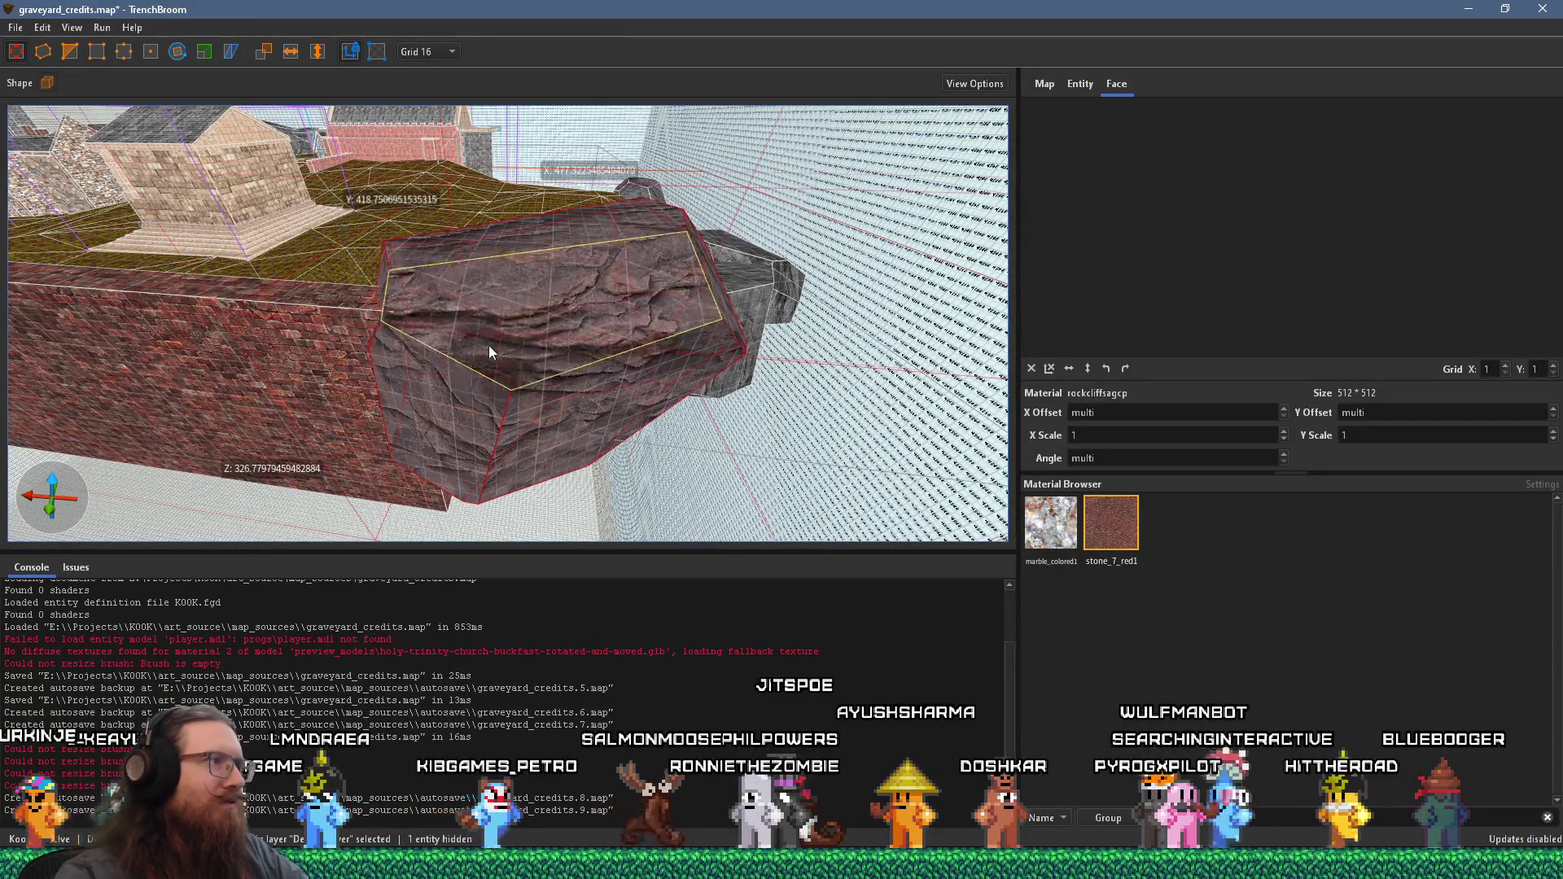
- Extrude the middle rock cliff brush upward, then bring the YouTube Short over the editor
{"action": "mouse_move", "coordinate": [487, 330]}
{"action": "left_mouse_down"}
{"action": "mouse_move", "coordinate": [511, 351]}
{"action": "mouse_move", "coordinate": [472, 373]}
{"action": "mouse_move", "coordinate": [488, 334]}
{"action": "mouse_move", "coordinate": [675, 244]}
{"action": "mouse_move", "coordinate": [645, 182]}
{"action": "mouse_move", "coordinate": [618, 178]}
{"action": "mouse_move", "coordinate": [638, 213]}
{"action": "mouse_move", "coordinate": [630, 254]}
{"action": "mouse_move", "coordinate": [676, 286]}
{"action": "mouse_move", "coordinate": [692, 197]}
{"action": "mouse_move", "coordinate": [794, 202]}
{"action": "left_mouse_up"}
{"action": "mouse_move", "coordinate": [763, 208]}
{"action": "left_mouse_down"}
{"action": "mouse_move", "coordinate": [513, 449]}
{"action": "mouse_move", "coordinate": [422, 378]}
{"action": "mouse_move", "coordinate": [384, 374]}
{"action": "mouse_move", "coordinate": [360, 402]}
{"action": "mouse_move", "coordinate": [442, 394]}
{"action": "mouse_move", "coordinate": [463, 366]}
{"action": "mouse_move", "coordinate": [496, 377]}
{"action": "mouse_move", "coordinate": [492, 349]}
{"action": "mouse_move", "coordinate": [299, 306]}
{"action": "mouse_move", "coordinate": [589, 353]}
{"action": "mouse_move", "coordinate": [467, 284]}
{"action": "mouse_move", "coordinate": [453, 254]}
{"action": "mouse_move", "coordinate": [540, 209]}
{"action": "mouse_move", "coordinate": [578, 55]}
{"action": "mouse_move", "coordinate": [545, 52]}
{"action": "mouse_move", "coordinate": [726, 124]}
{"action": "mouse_move", "coordinate": [493, 335]}
{"action": "mouse_move", "coordinate": [462, 393]}
{"action": "mouse_move", "coordinate": [427, 344]}
{"action": "mouse_move", "coordinate": [503, 433]}
{"action": "mouse_move", "coordinate": [483, 379]}
{"action": "mouse_move", "coordinate": [690, 369]}
{"action": "mouse_move", "coordinate": [623, 383]}
{"action": "mouse_move", "coordinate": [828, 257]}
{"action": "mouse_move", "coordinate": [637, 347]}
{"action": "left_mouse_up"}
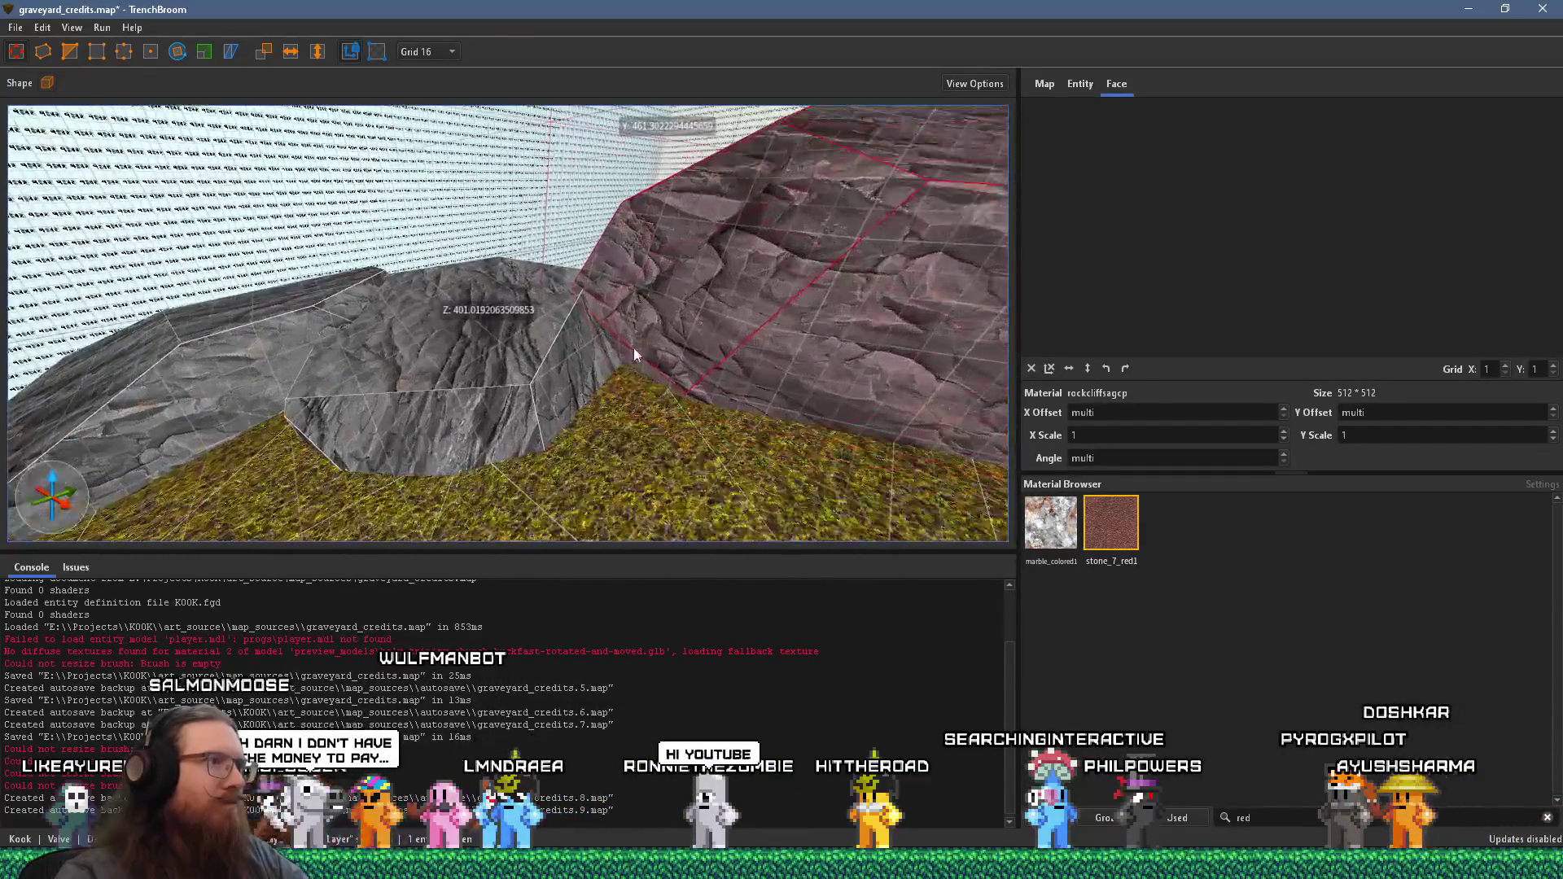
{"action": "left_click", "coordinate": [558, 363]}
{"action": "mouse_move", "coordinate": [556, 330]}
{"action": "left_mouse_down"}
{"action": "mouse_move", "coordinate": [560, 275]}
{"action": "mouse_move", "coordinate": [599, 325]}
{"action": "mouse_move", "coordinate": [516, 522]}
{"action": "mouse_move", "coordinate": [604, 456]}
{"action": "mouse_move", "coordinate": [680, 38]}
{"action": "mouse_move", "coordinate": [659, 358]}
{"action": "mouse_move", "coordinate": [284, 192]}
{"action": "mouse_move", "coordinate": [536, 265]}
{"action": "mouse_move", "coordinate": [306, 374]}
{"action": "mouse_move", "coordinate": [749, 164]}
{"action": "mouse_move", "coordinate": [551, 271]}
{"action": "mouse_move", "coordinate": [685, 67]}
{"action": "mouse_move", "coordinate": [622, 277]}
{"action": "mouse_move", "coordinate": [565, 325]}
{"action": "mouse_move", "coordinate": [574, 286]}
{"action": "mouse_move", "coordinate": [659, 319]}
{"action": "left_mouse_up"}
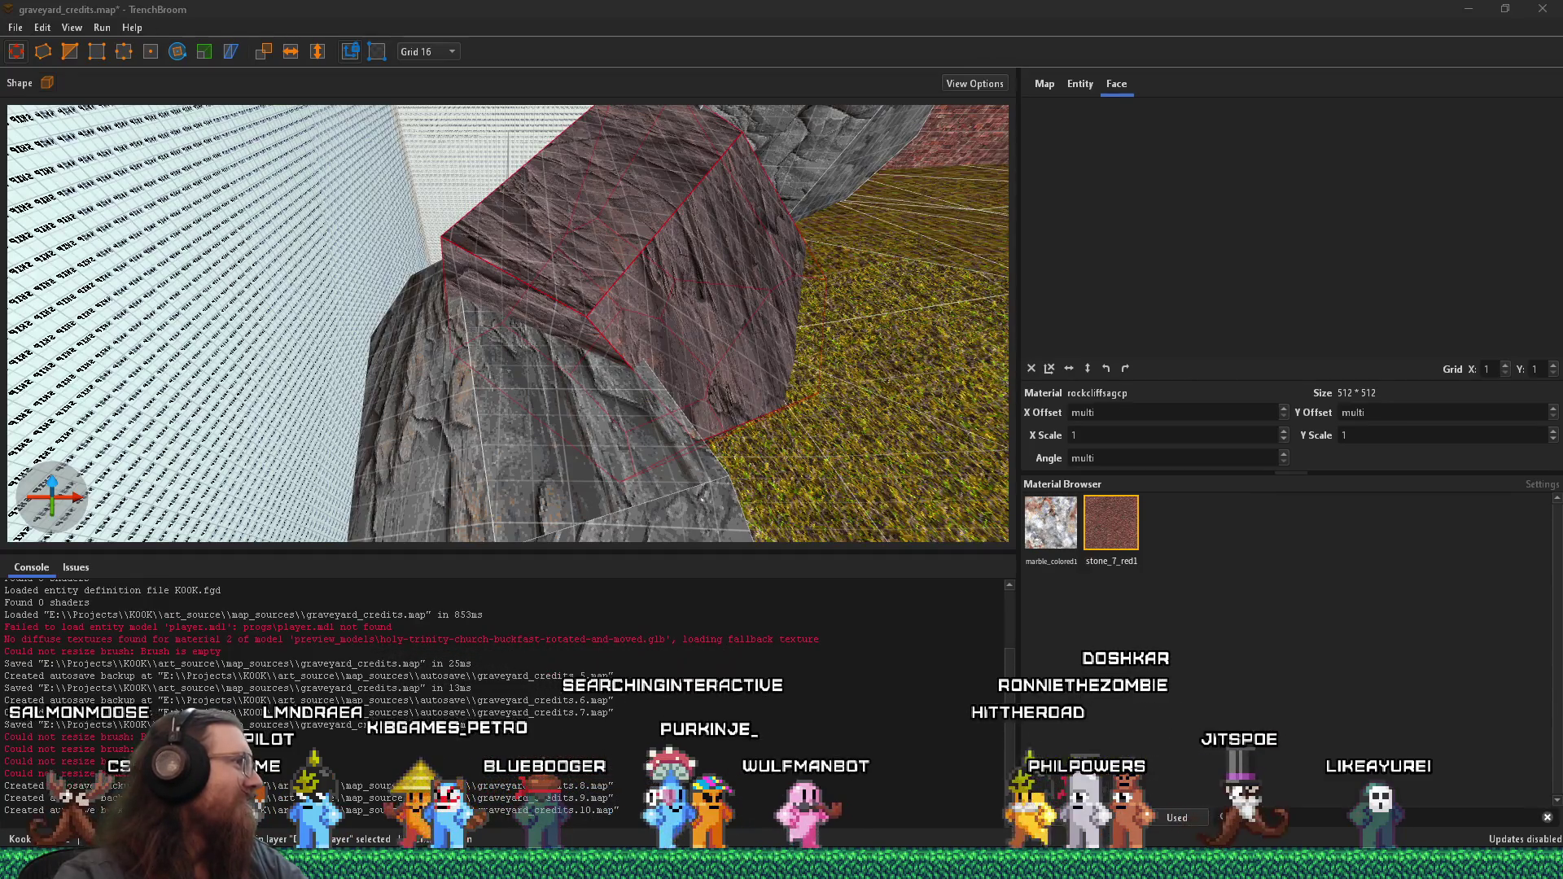
{"action": "left_click_drag", "start_coordinate": [0, 60], "coordinate": [725, 52]}
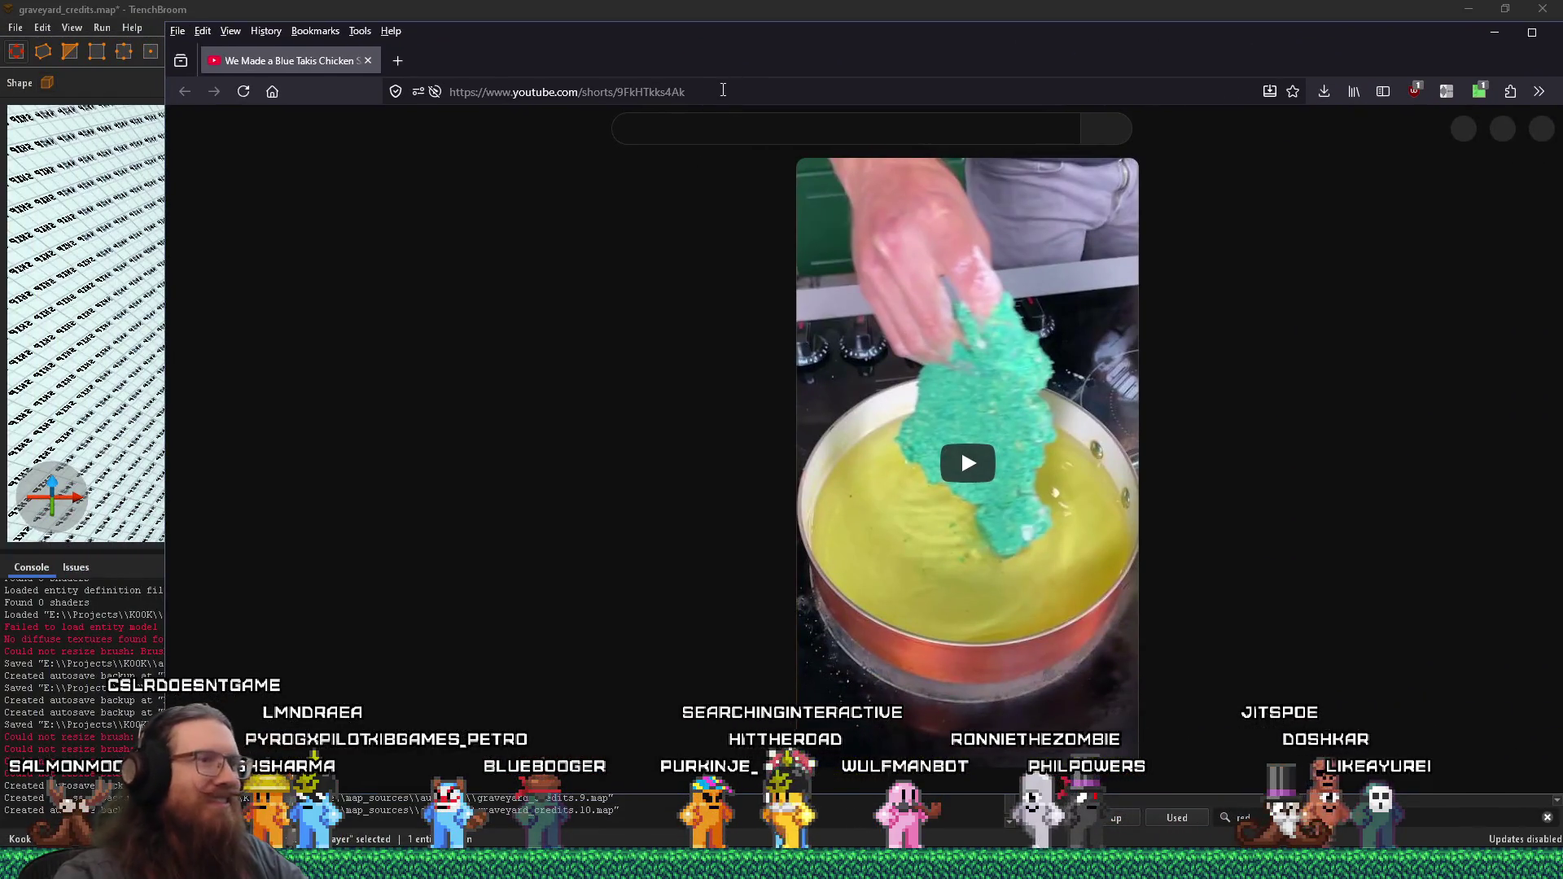
{"action": "left_click", "coordinate": [998, 349]}
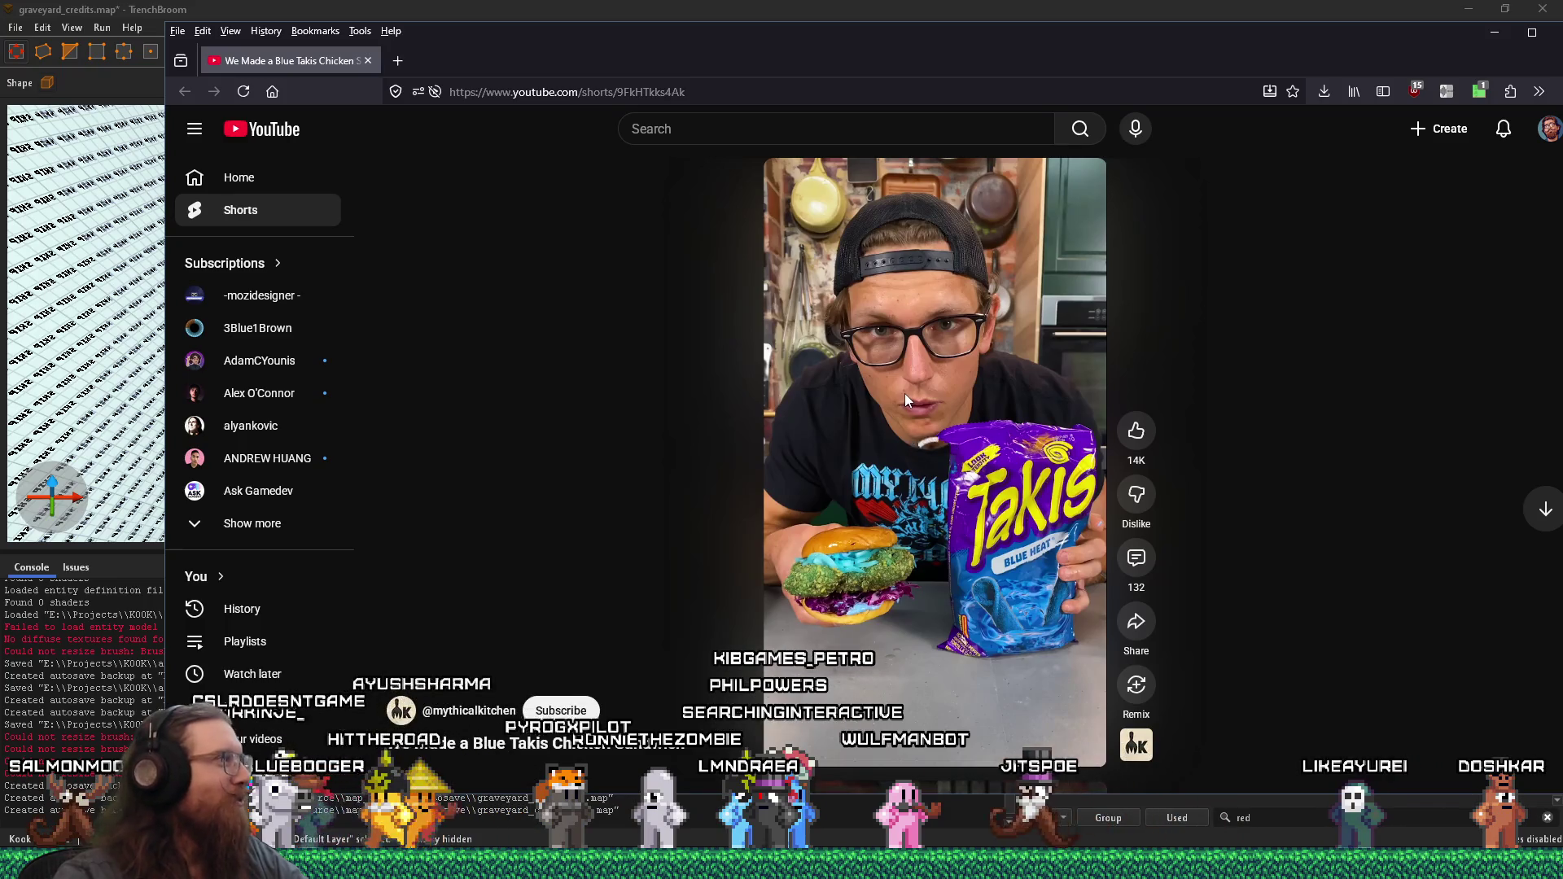
- Watch the Blue Takis chicken sandwich Short, pause it, and close the browser
{"action": "left_click", "coordinate": [938, 346]}
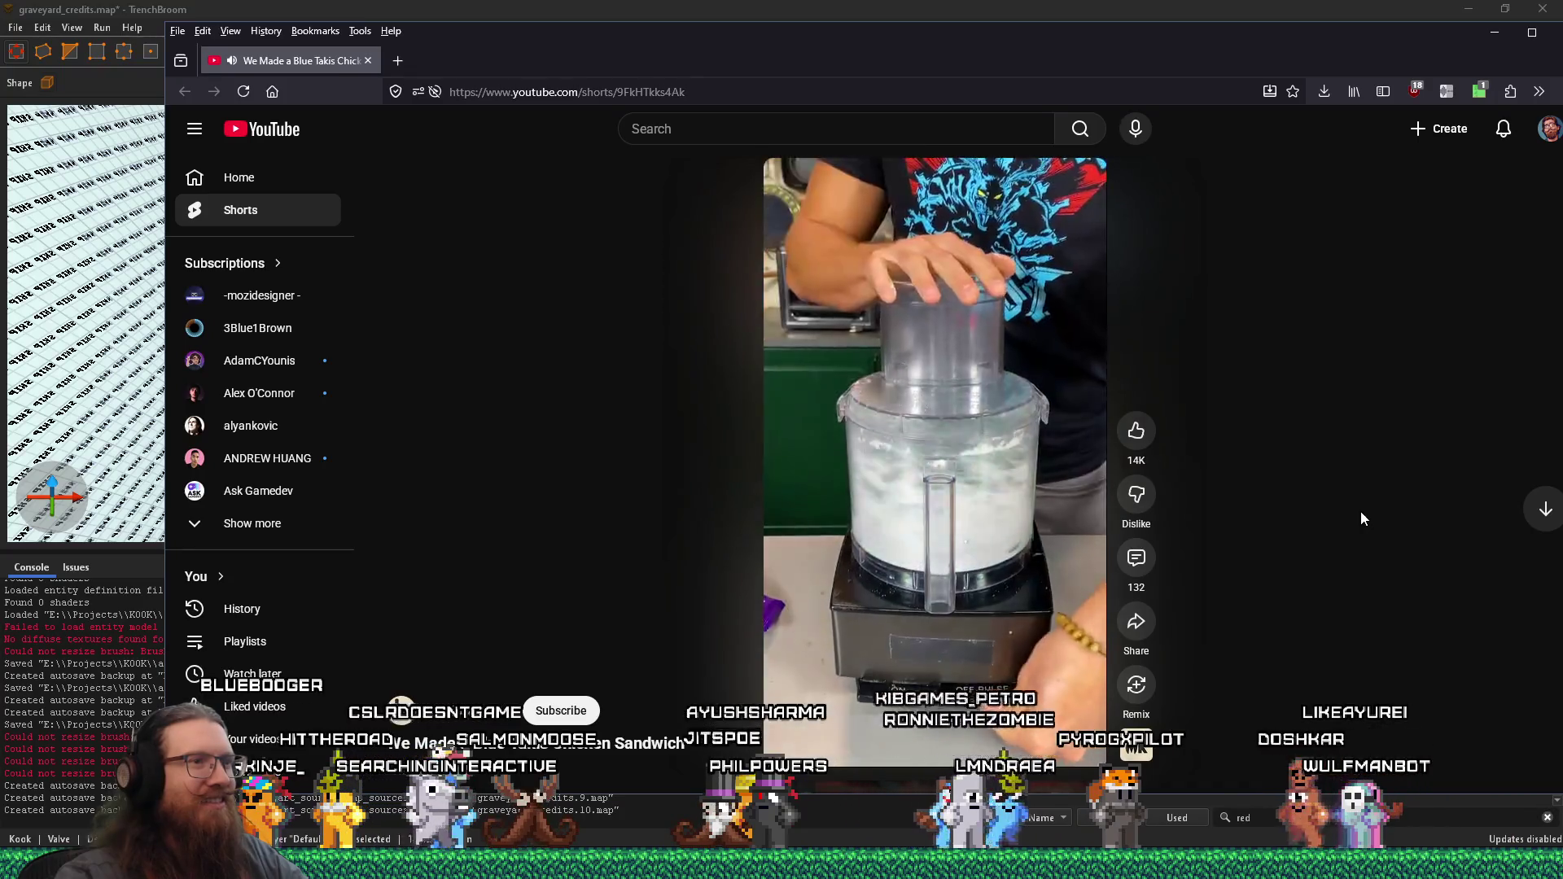
{"action": "mouse_move", "coordinate": [899, 461]}
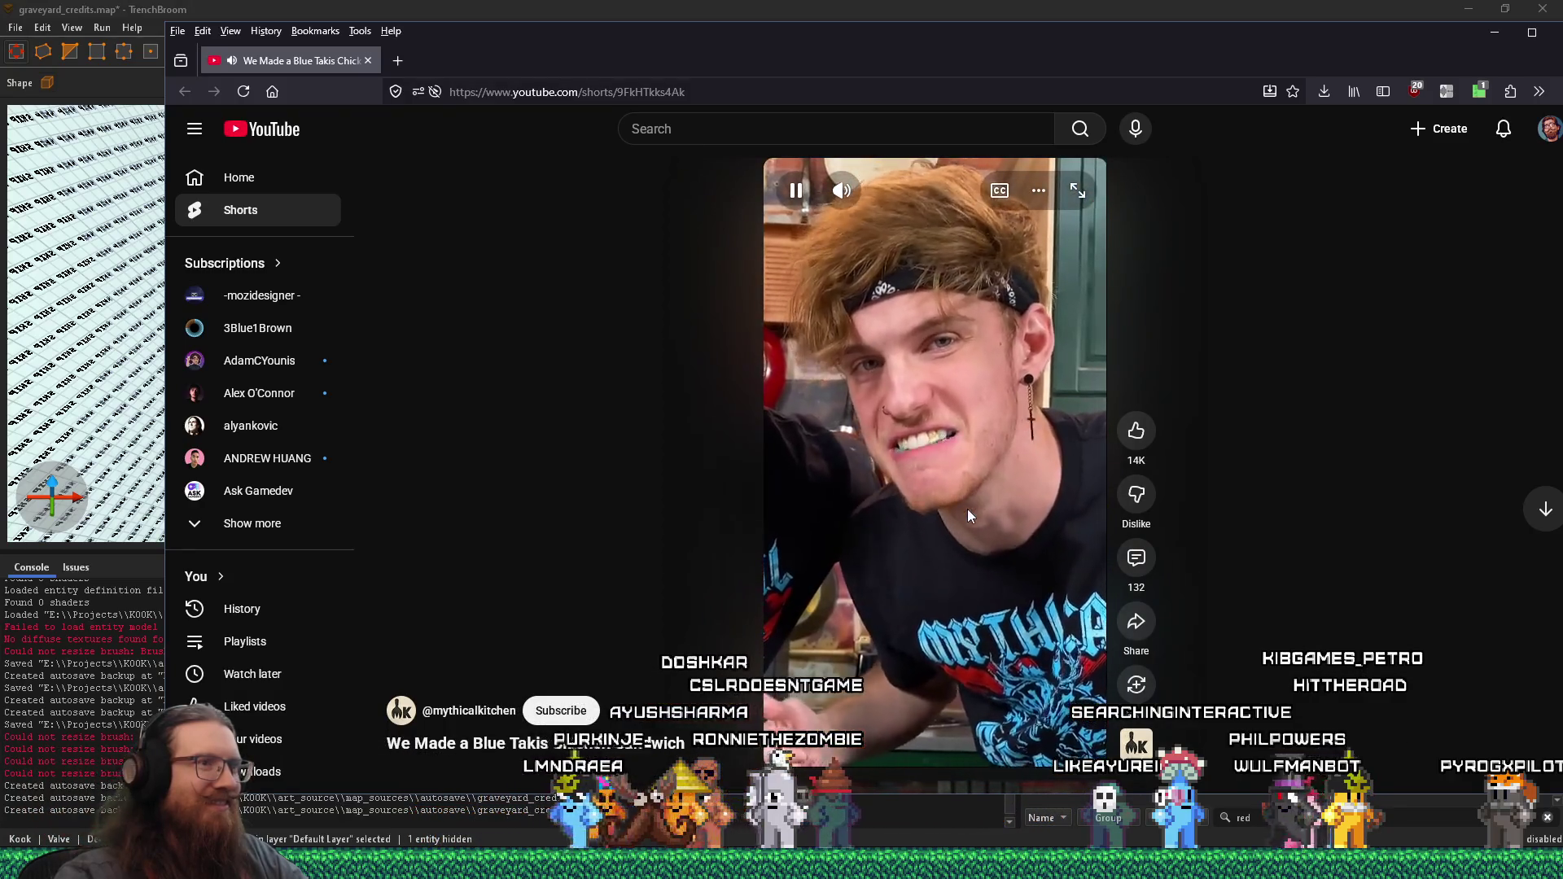
{"action": "left_click", "coordinate": [967, 510]}
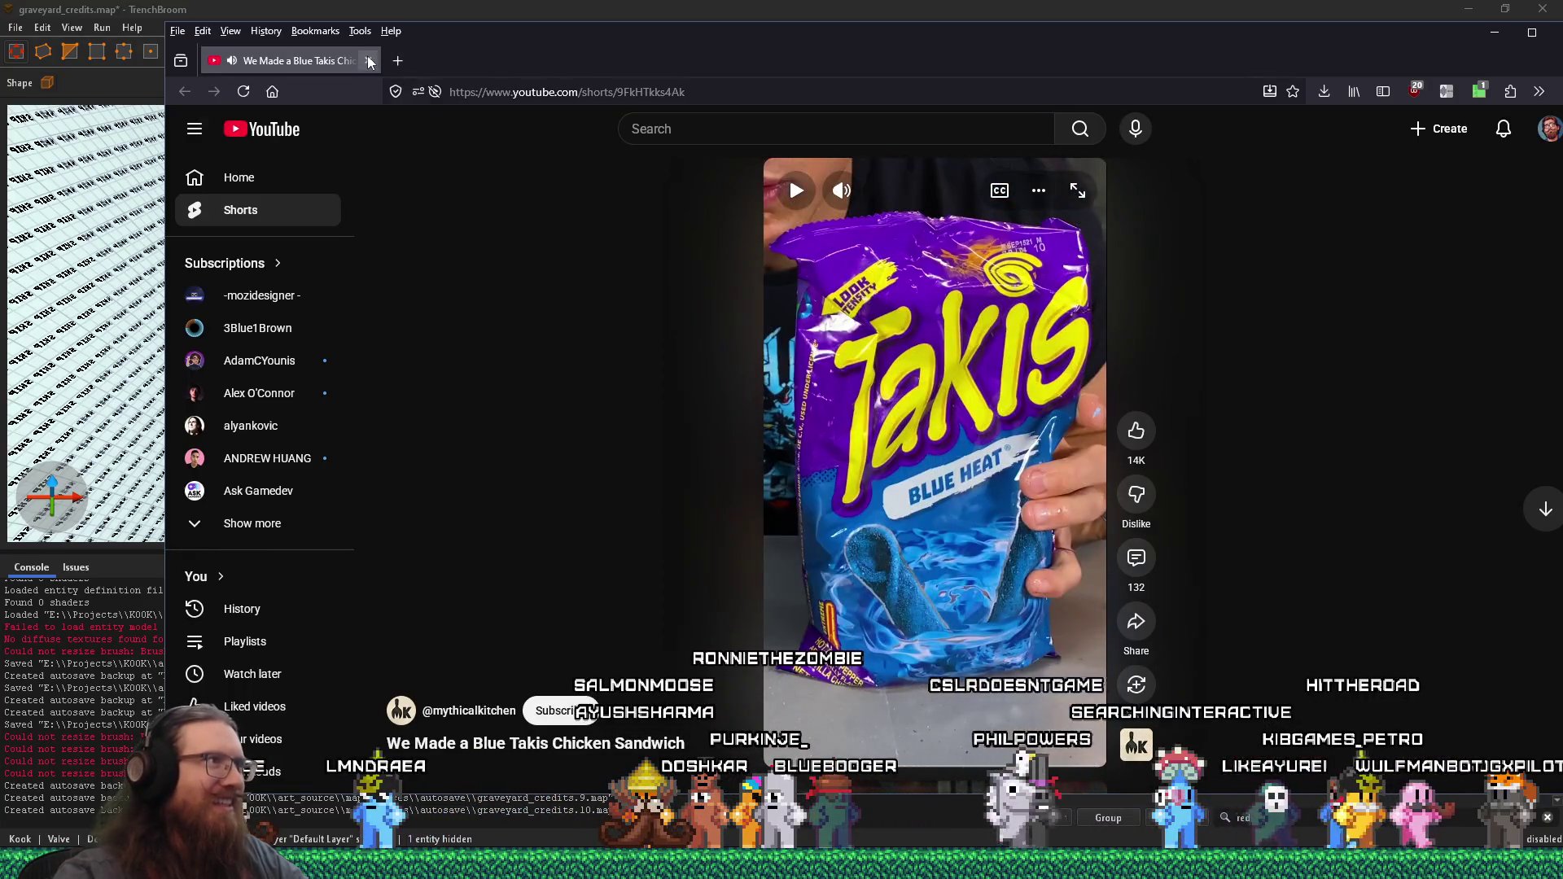
{"action": "left_click", "coordinate": [369, 61]}
- Zoom in on the reddish rock and drag one corner vertex to a new position
{"action": "scroll", "coordinate": [821, 324], "scroll_direction": "down", "scroll_amount": 5}
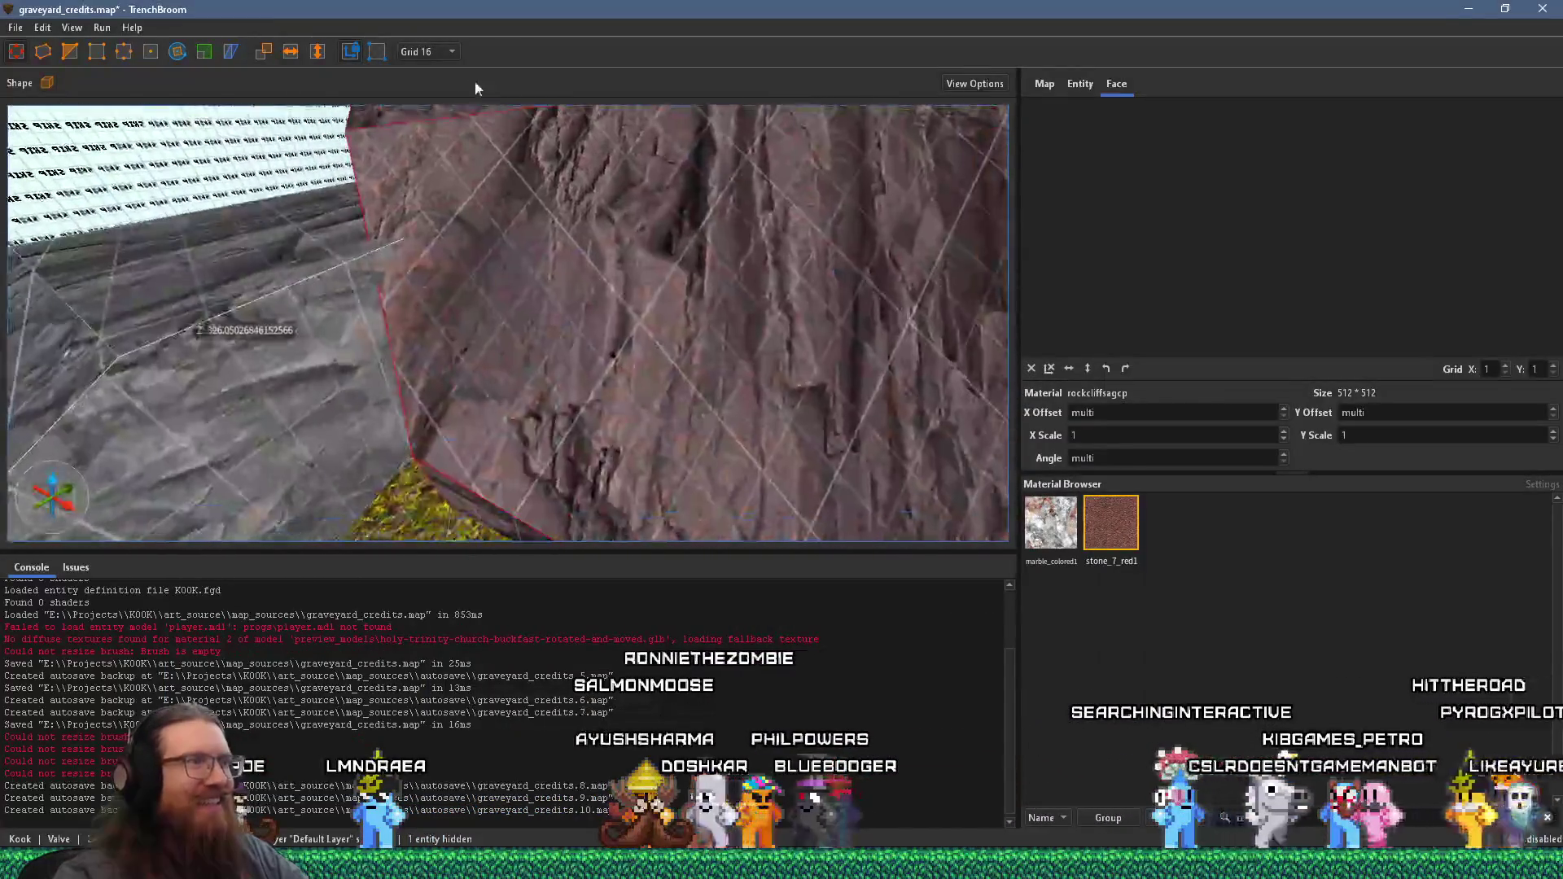
{"action": "scroll", "coordinate": [570, 269], "scroll_direction": "up", "scroll_amount": 3}
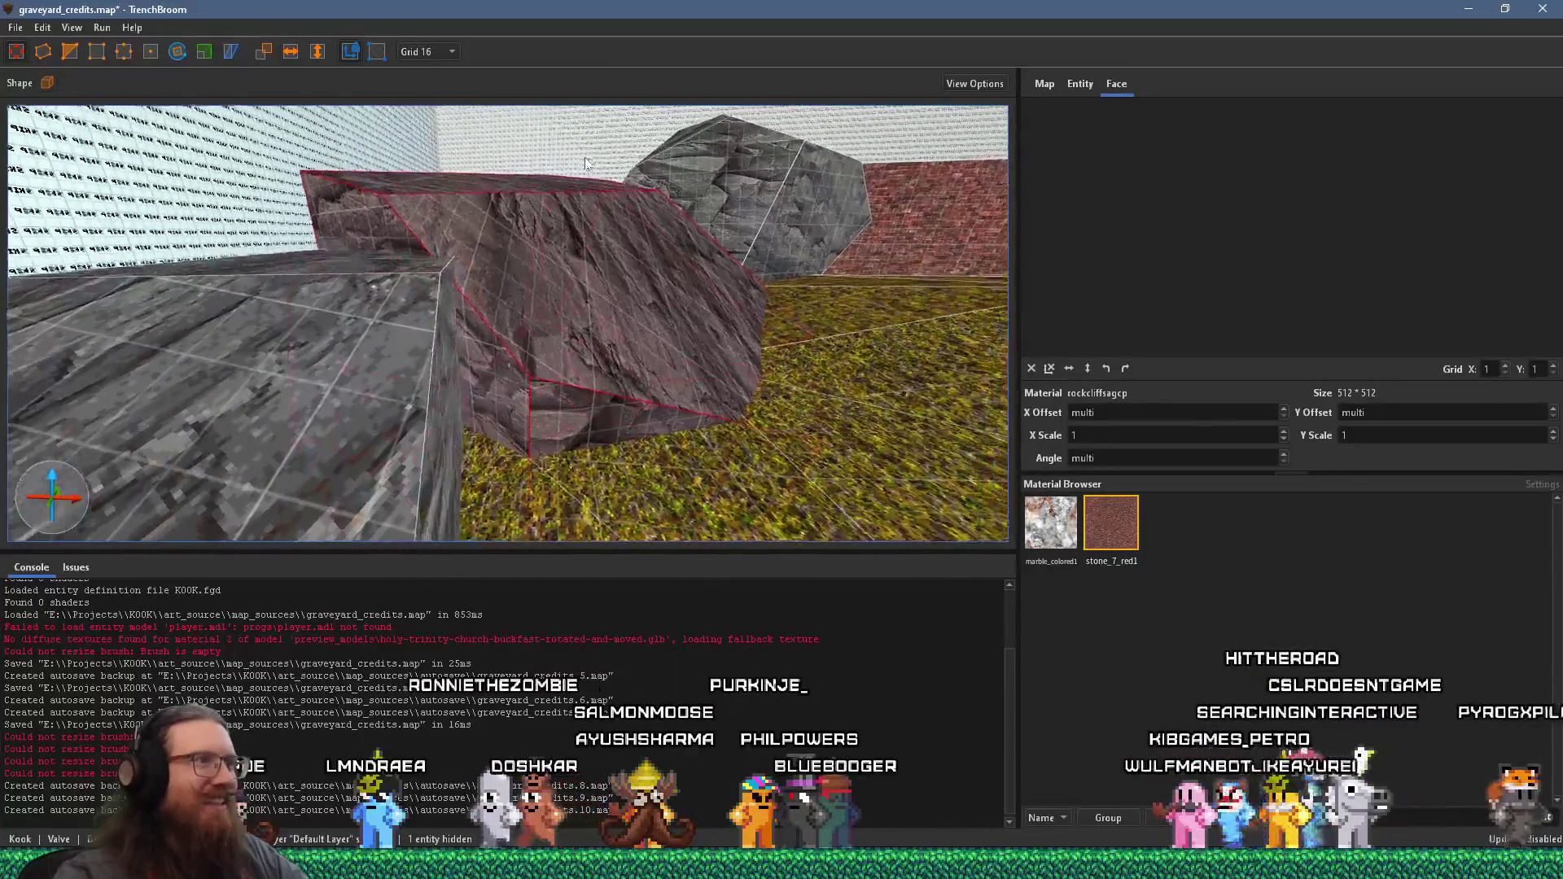
{"action": "left_click", "coordinate": [599, 307]}
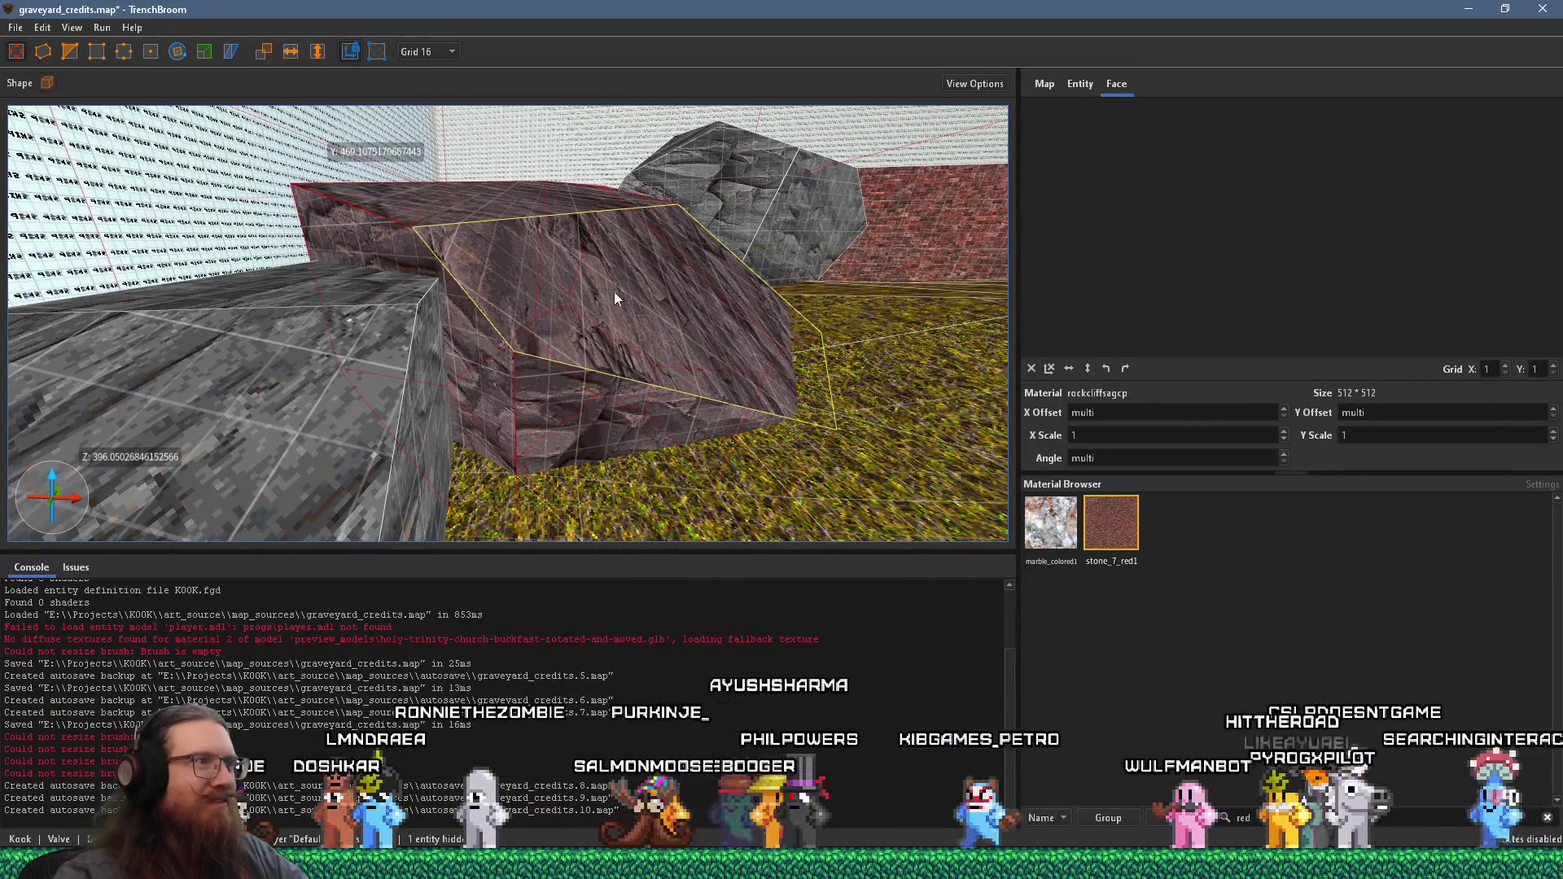
{"action": "scroll", "coordinate": [610, 297], "scroll_direction": "up", "scroll_amount": 3}
{"action": "scroll", "coordinate": [569, 458], "scroll_direction": "down", "scroll_amount": 3}
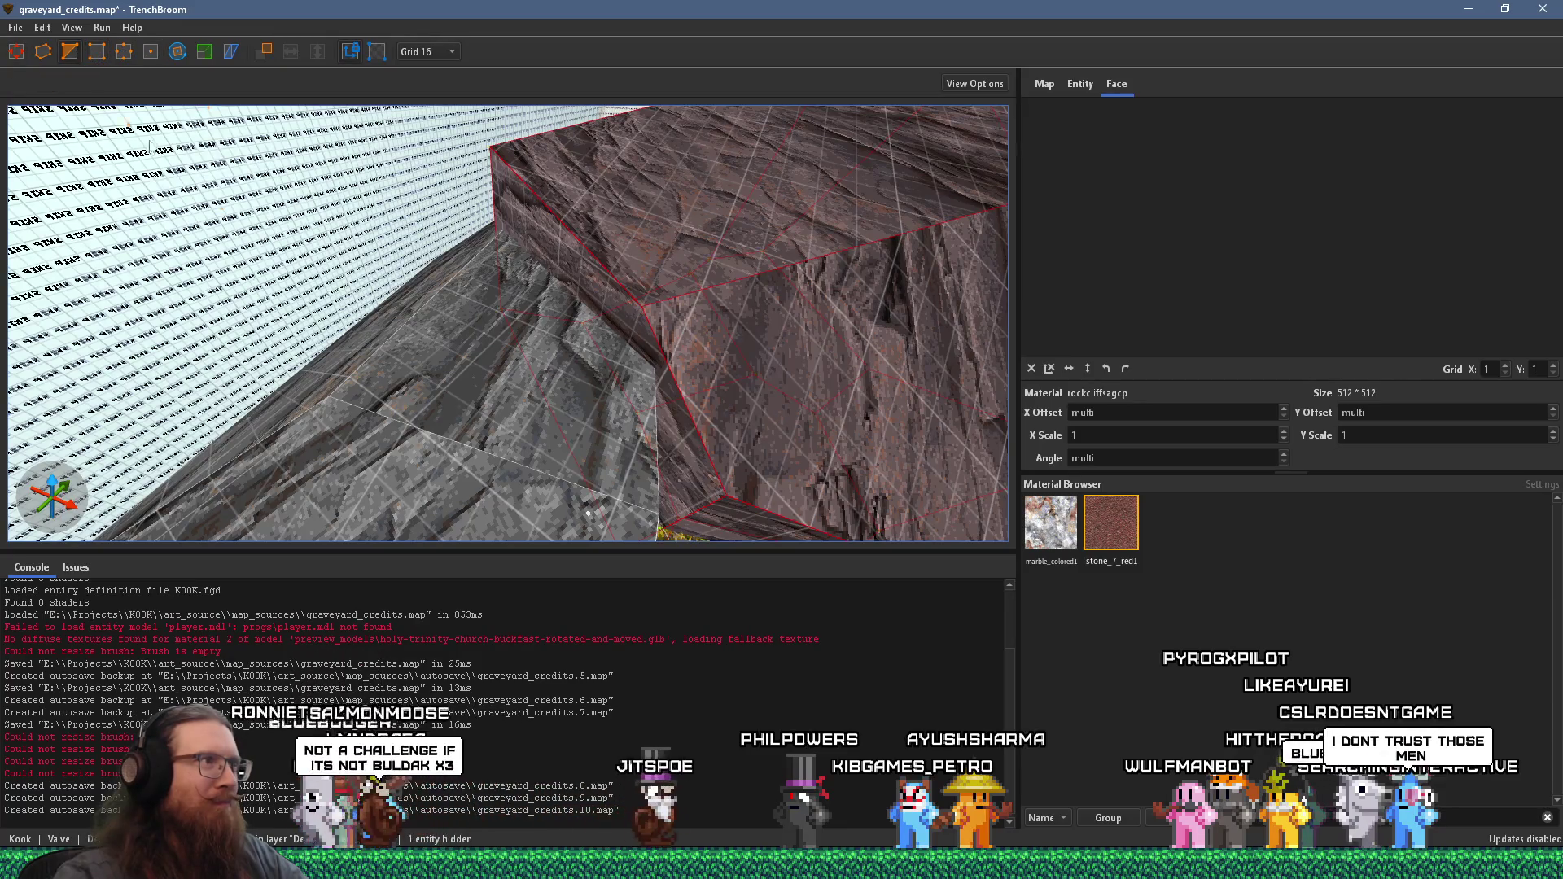
{"action": "scroll", "coordinate": [247, 197], "scroll_direction": "up", "scroll_amount": 3}
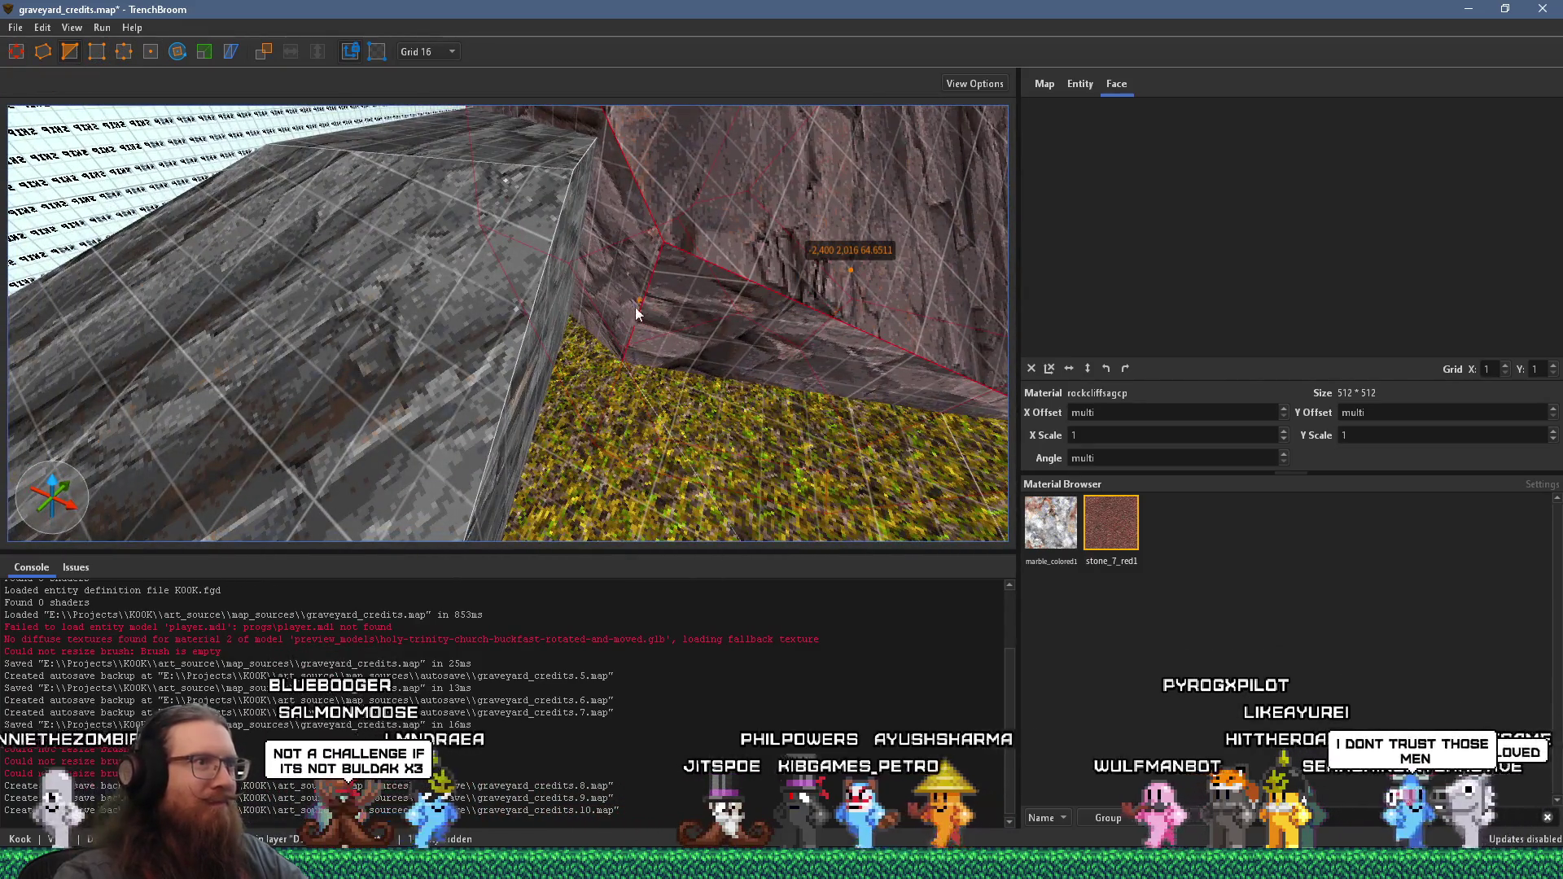
{"action": "scroll", "coordinate": [617, 299], "scroll_direction": "down", "scroll_amount": 3}
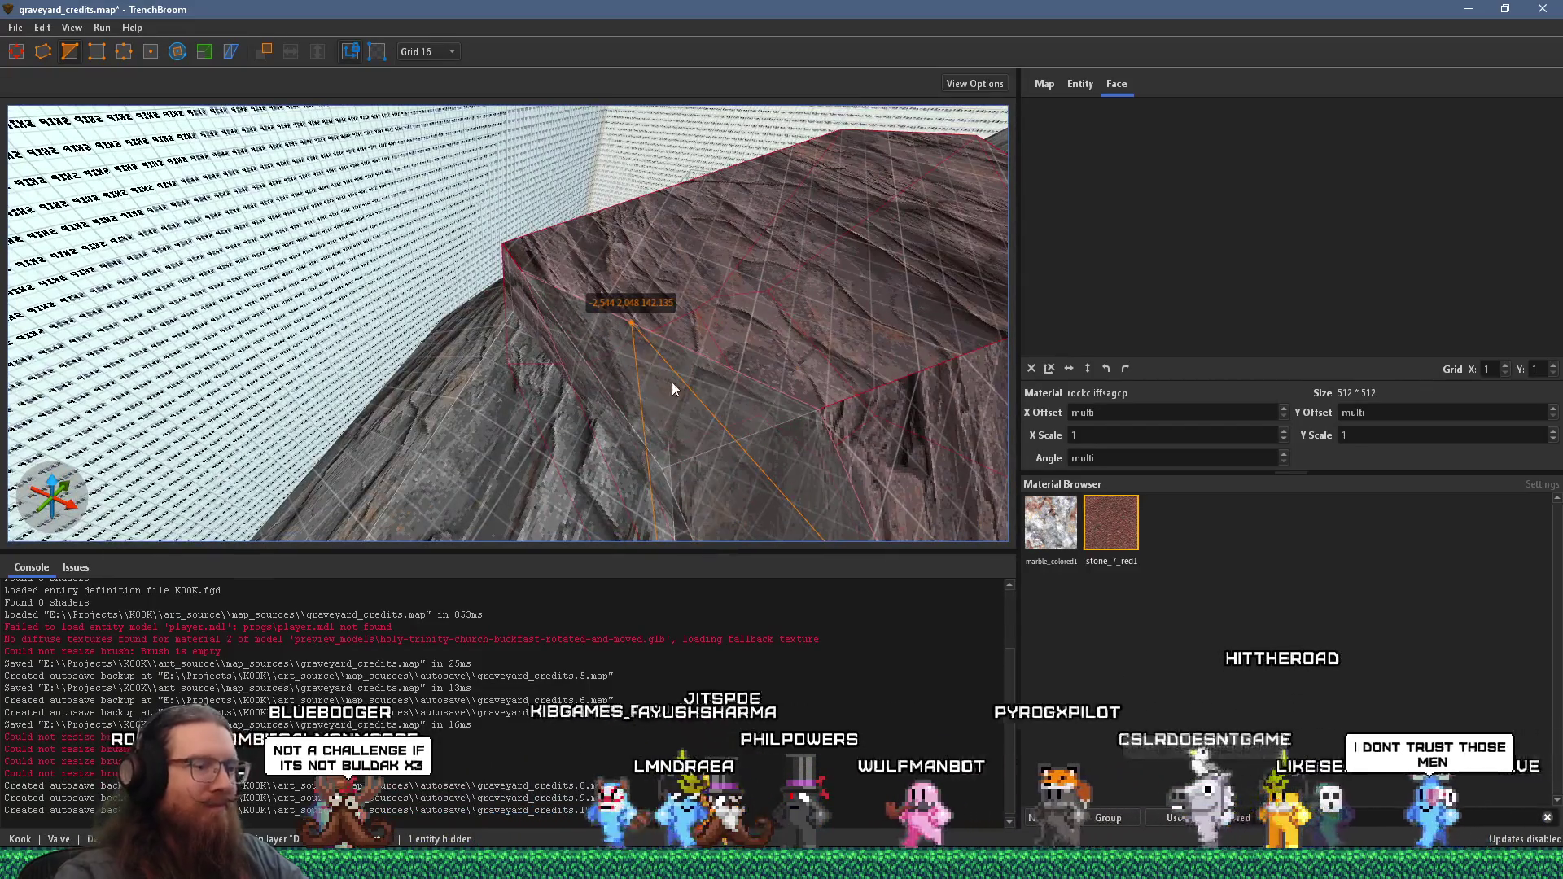
{"action": "scroll", "coordinate": [672, 382], "scroll_direction": "up", "scroll_amount": 5}
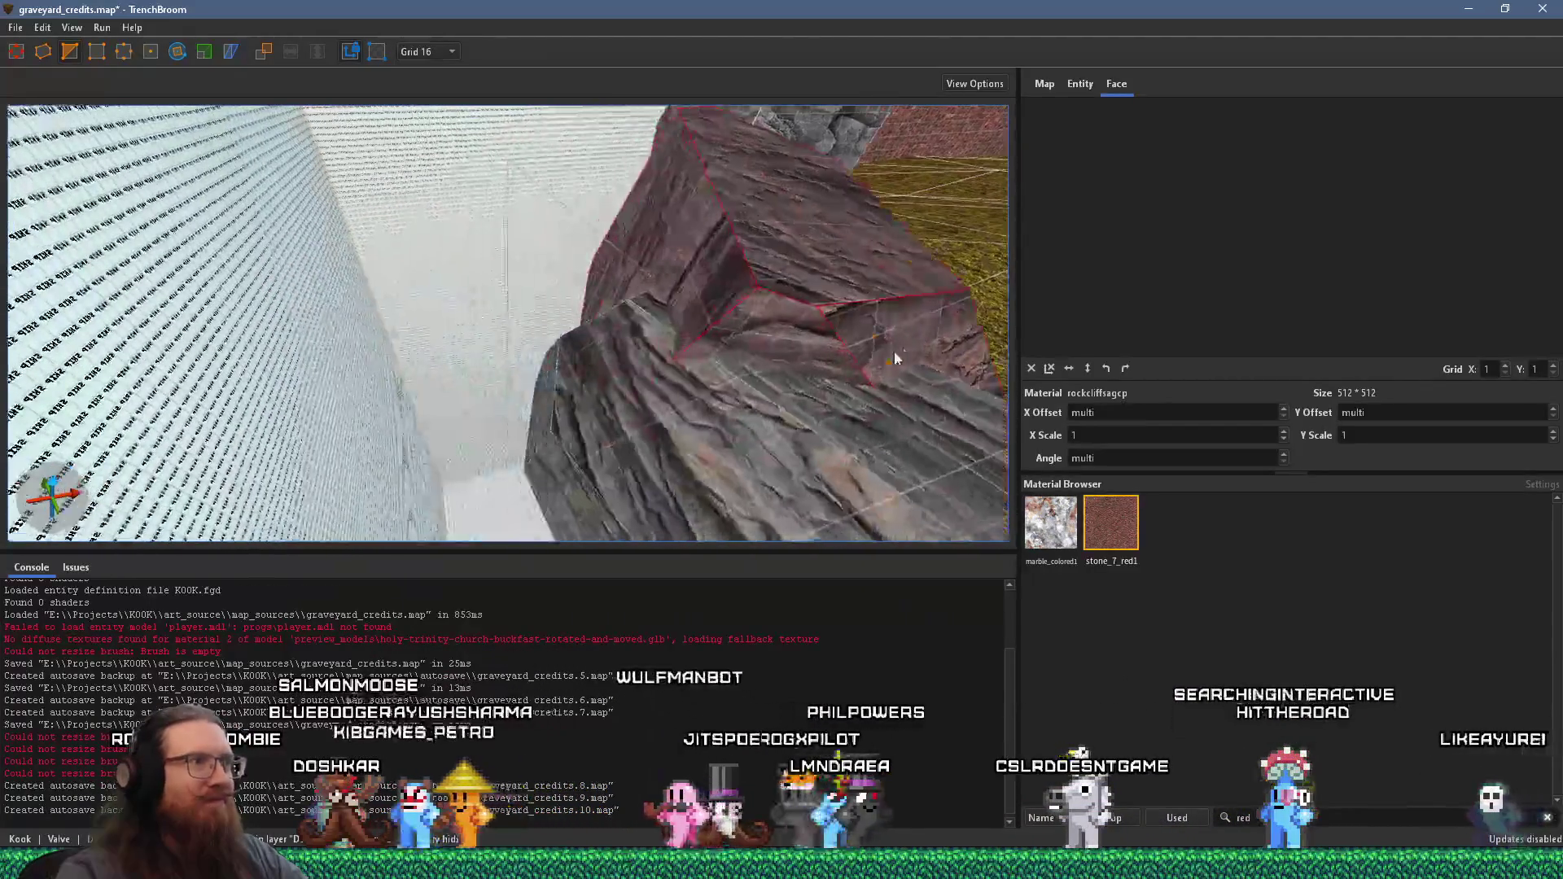
{"action": "scroll", "coordinate": [903, 354], "scroll_direction": "down", "scroll_amount": 4}
{"action": "mouse_move", "coordinate": [664, 334]}
{"action": "left_mouse_down"}
{"action": "mouse_move", "coordinate": [504, 386]}
{"action": "mouse_move", "coordinate": [543, 269]}
{"action": "left_mouse_up"}
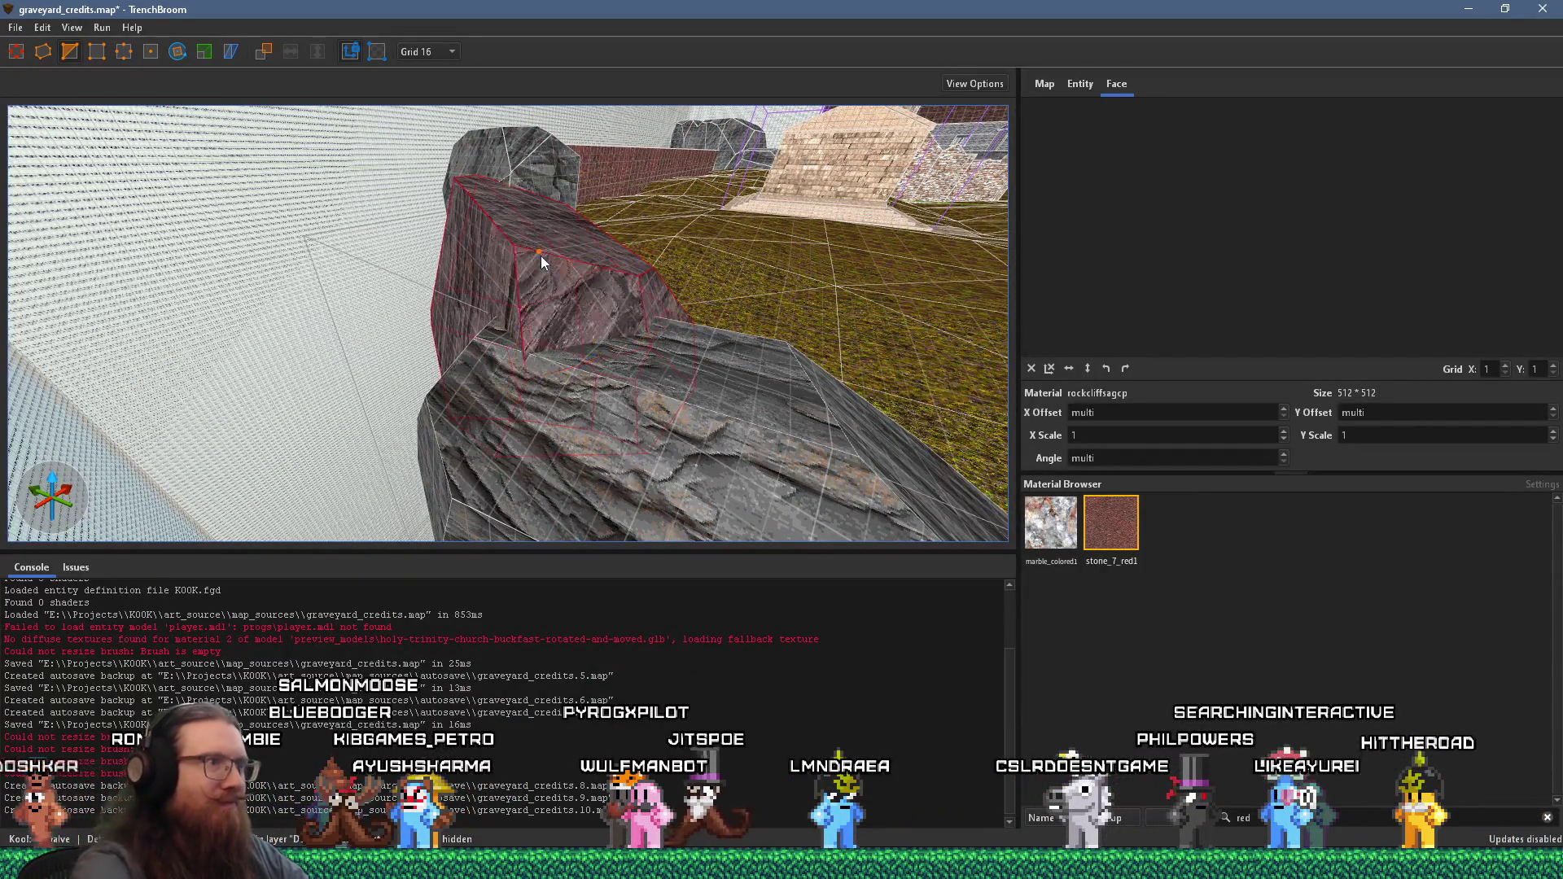
- Pull another rock corner vertex to a more irregular position
{"action": "scroll", "coordinate": [253, 208], "scroll_direction": "up", "scroll_amount": 6}
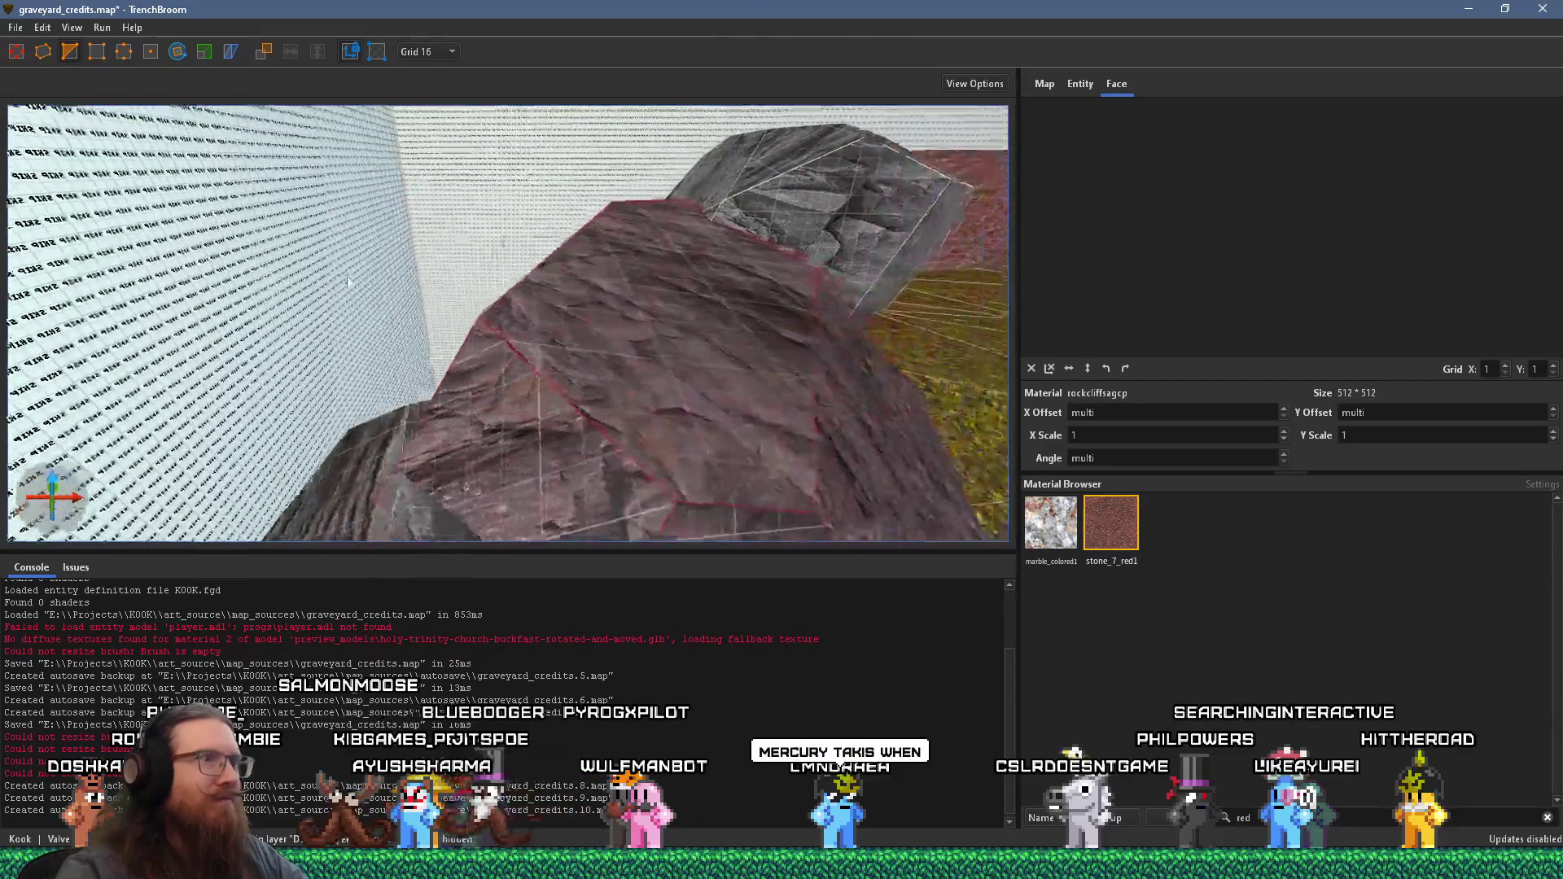
{"action": "scroll", "coordinate": [705, 371], "scroll_direction": "up", "scroll_amount": 1}
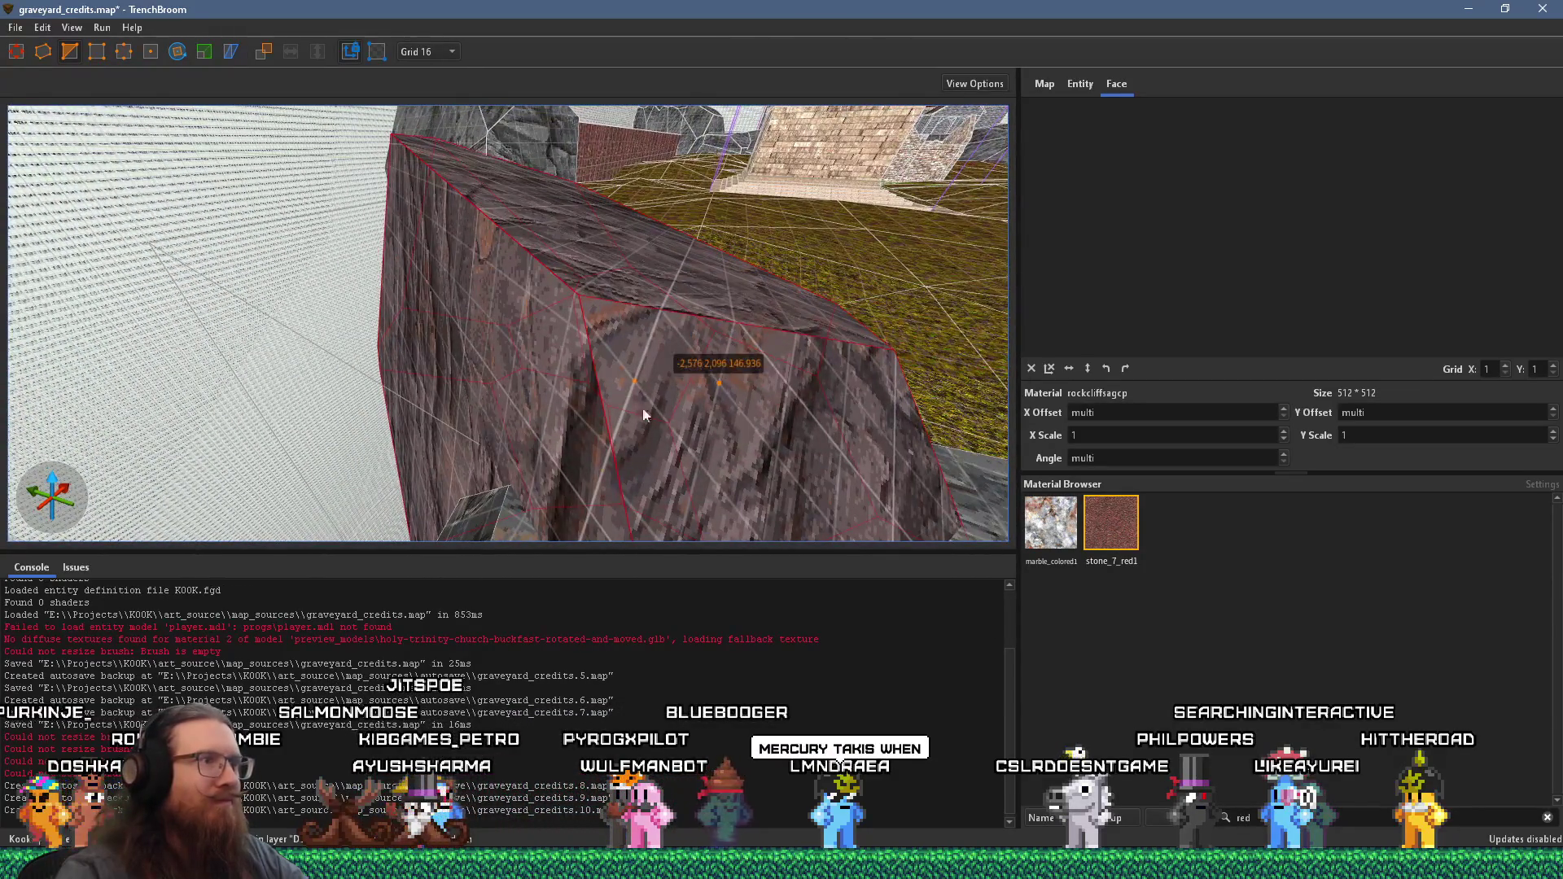
{"action": "left_click_drag", "start_coordinate": [565, 449], "coordinate": [542, 413]}
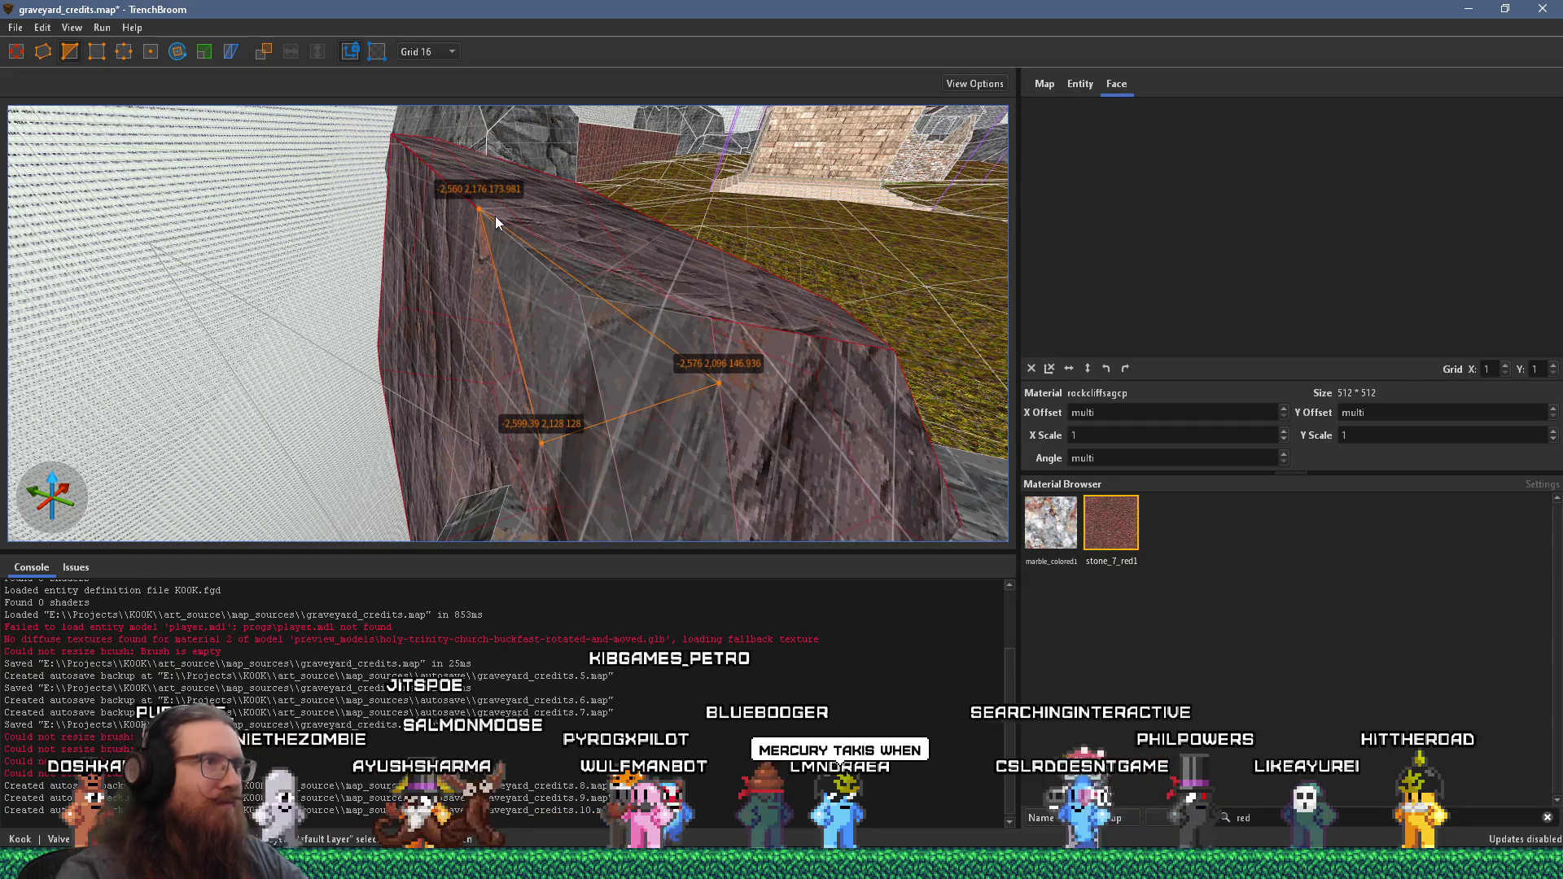
{"action": "scroll", "coordinate": [683, 369], "scroll_direction": "down", "scroll_amount": 5}
{"action": "scroll", "coordinate": [495, 319], "scroll_direction": "up", "scroll_amount": 4}
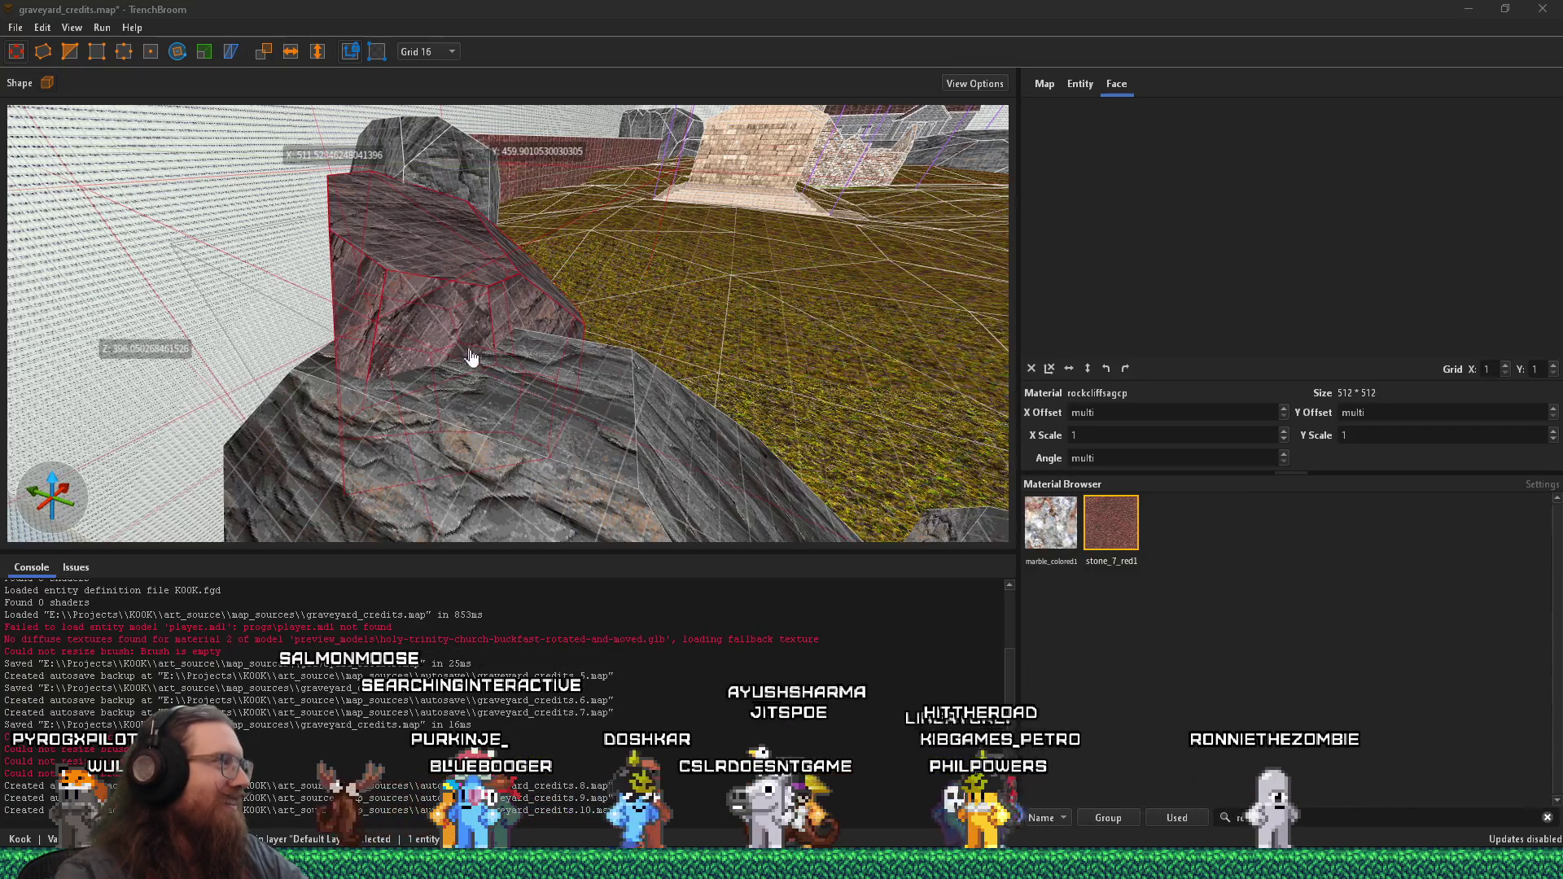
{"action": "scroll", "coordinate": [447, 422], "scroll_direction": "up", "scroll_amount": 3}
{"action": "scroll", "coordinate": [443, 421], "scroll_direction": "up", "scroll_amount": 4}
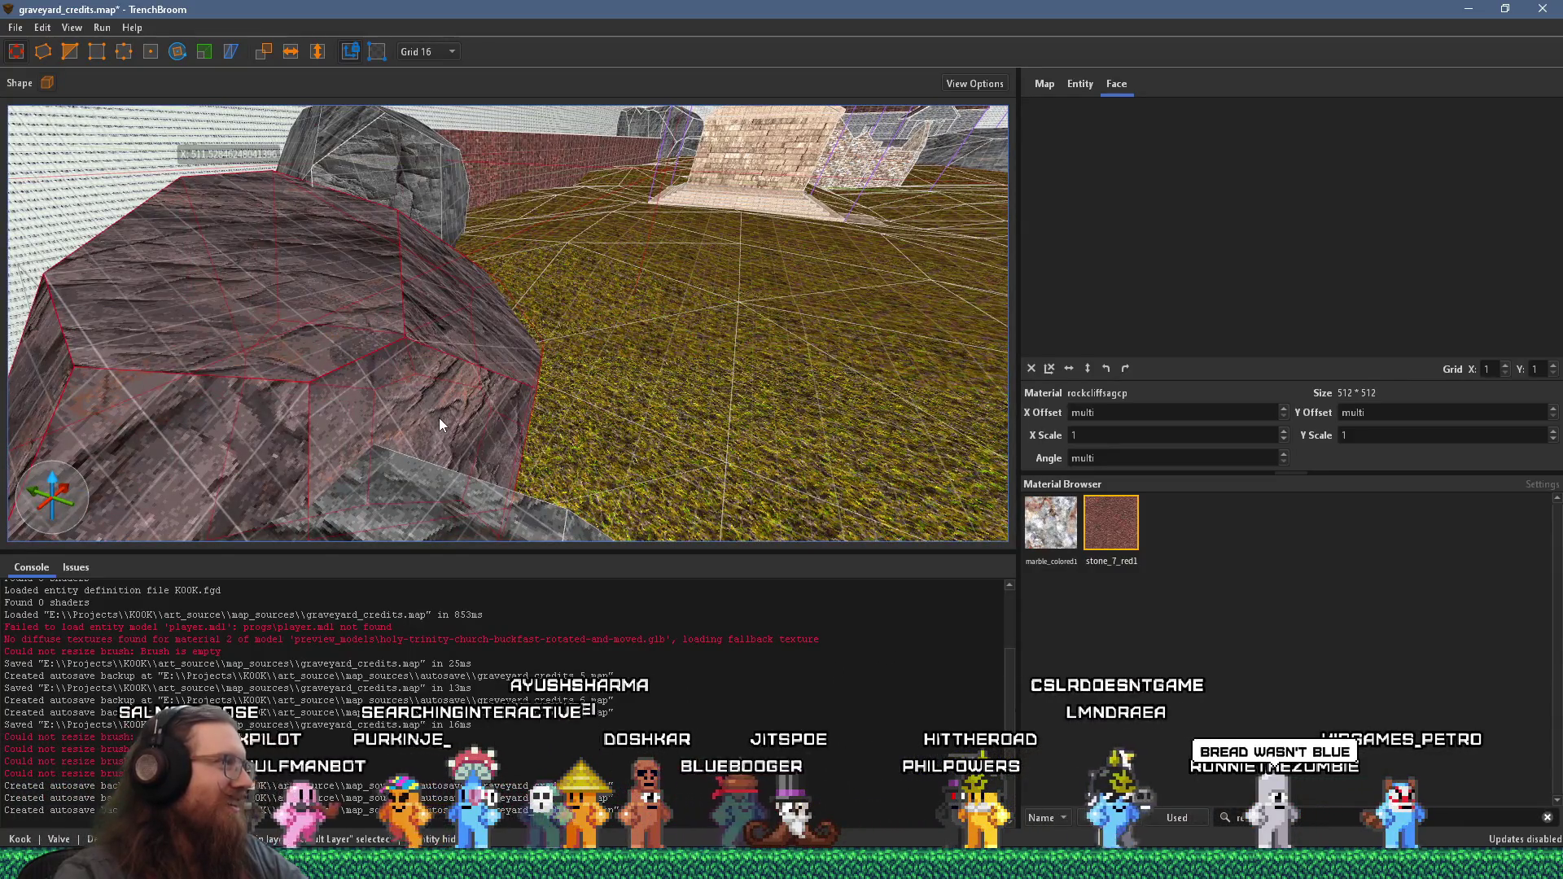
- Turn the view to face the red rock and select its left face
{"action": "mouse_move", "coordinate": [496, 376]}
{"action": "left_mouse_down"}
{"action": "mouse_move", "coordinate": [442, 387]}
{"action": "mouse_move", "coordinate": [413, 254]}
{"action": "mouse_move", "coordinate": [515, 140]}
{"action": "mouse_move", "coordinate": [505, 169]}
{"action": "left_mouse_up"}
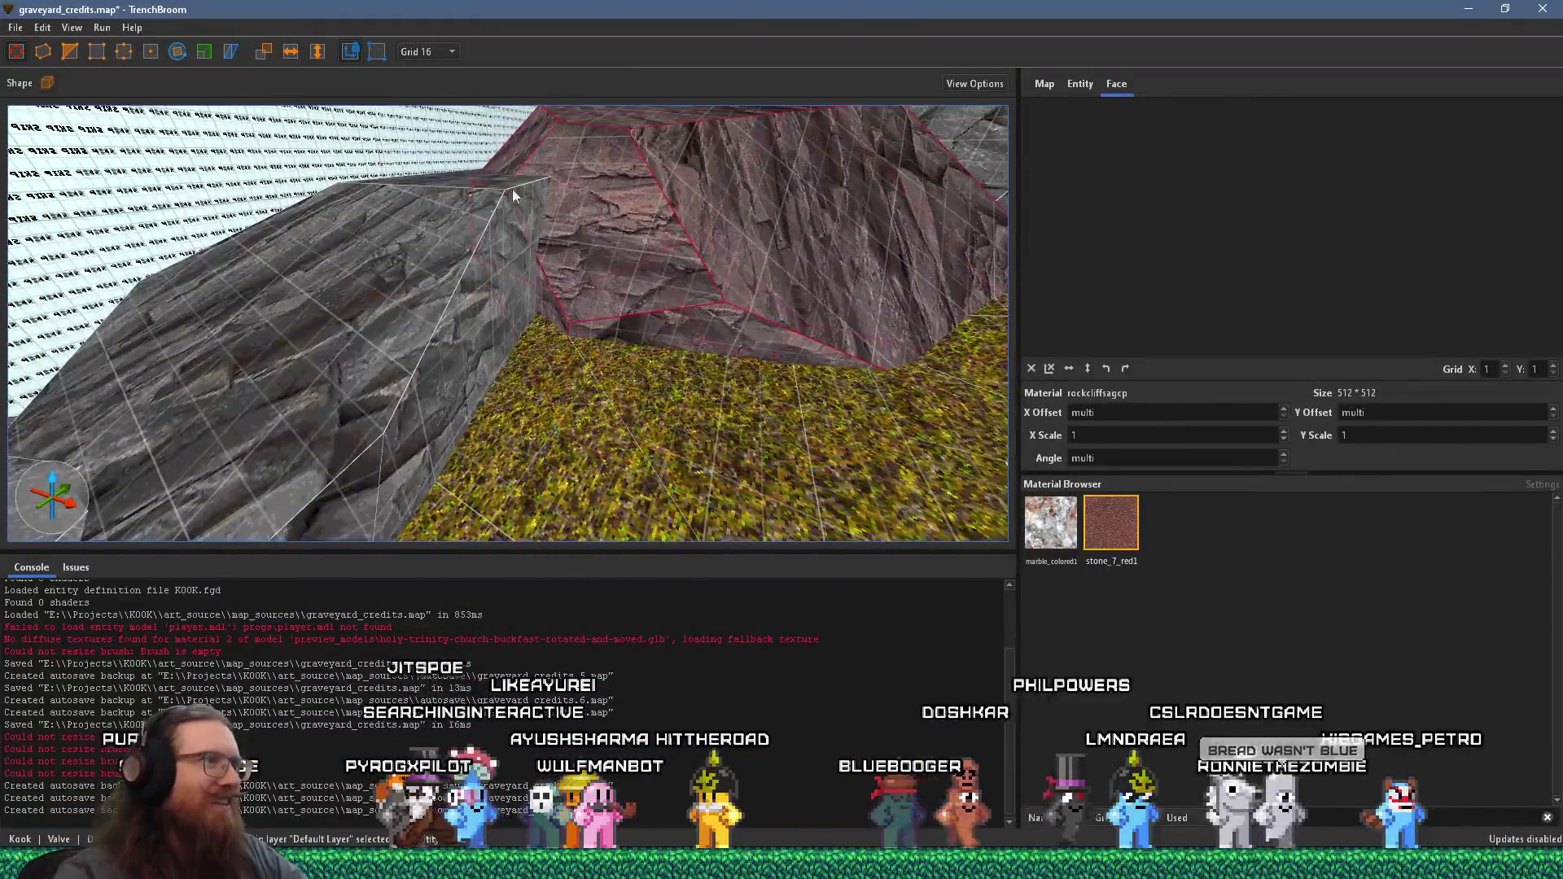
{"action": "left_click_drag", "start_coordinate": [548, 295], "coordinate": [522, 313]}
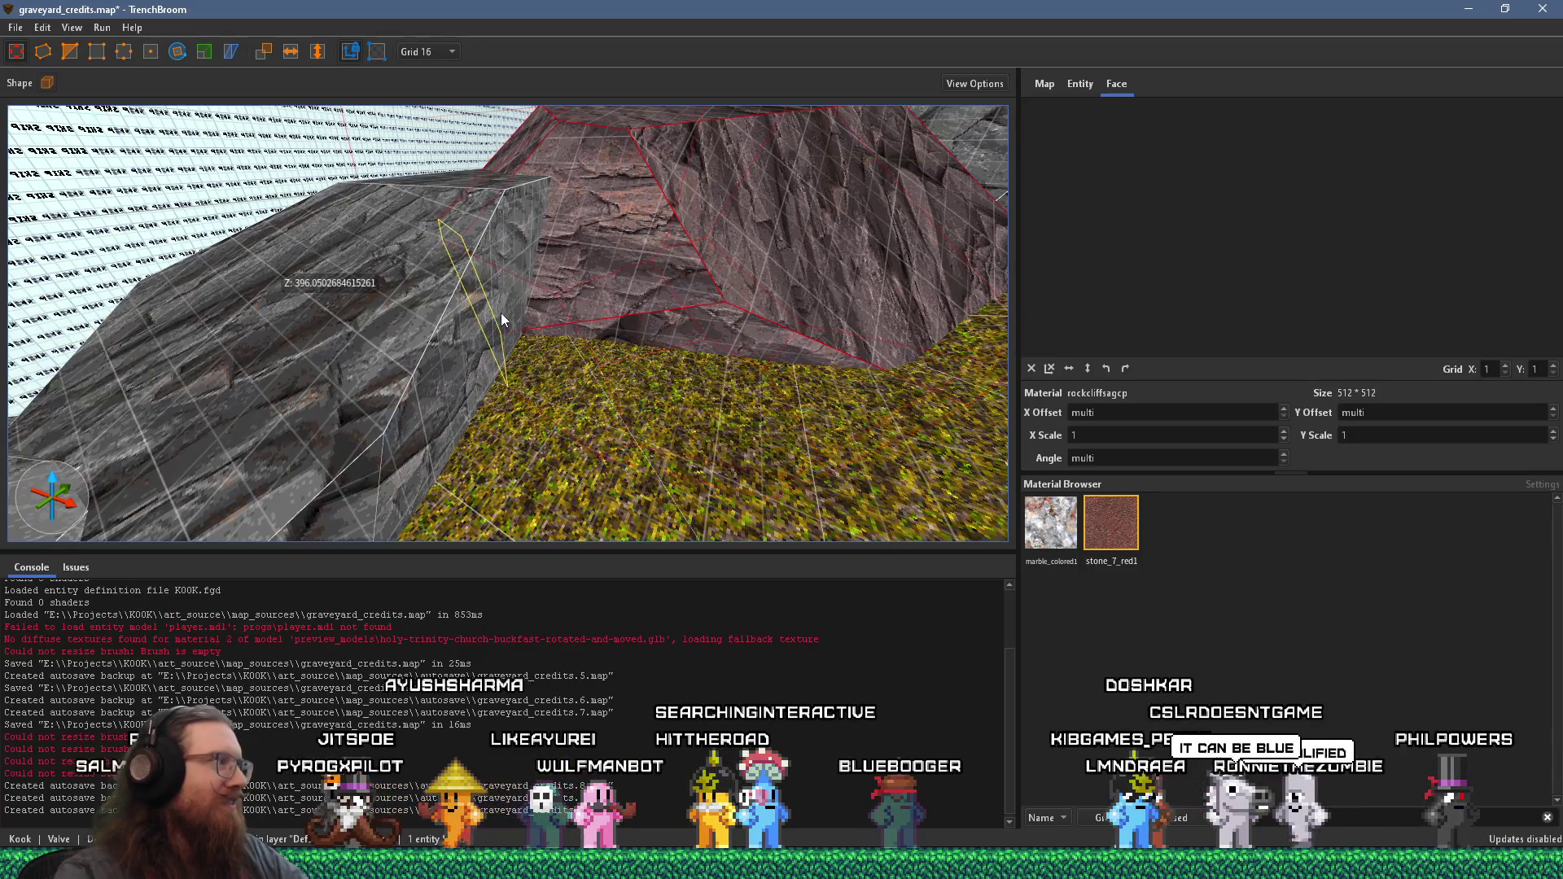
{"action": "left_click_drag", "start_coordinate": [589, 313], "coordinate": [336, 424]}
{"action": "mouse_move", "coordinate": [535, 335]}
{"action": "left_mouse_down"}
{"action": "mouse_move", "coordinate": [247, 413]}
{"action": "mouse_move", "coordinate": [116, 428]}
{"action": "mouse_move", "coordinate": [282, 397]}
{"action": "left_mouse_up"}
{"action": "left_click", "coordinate": [285, 393], "text": "shift"}
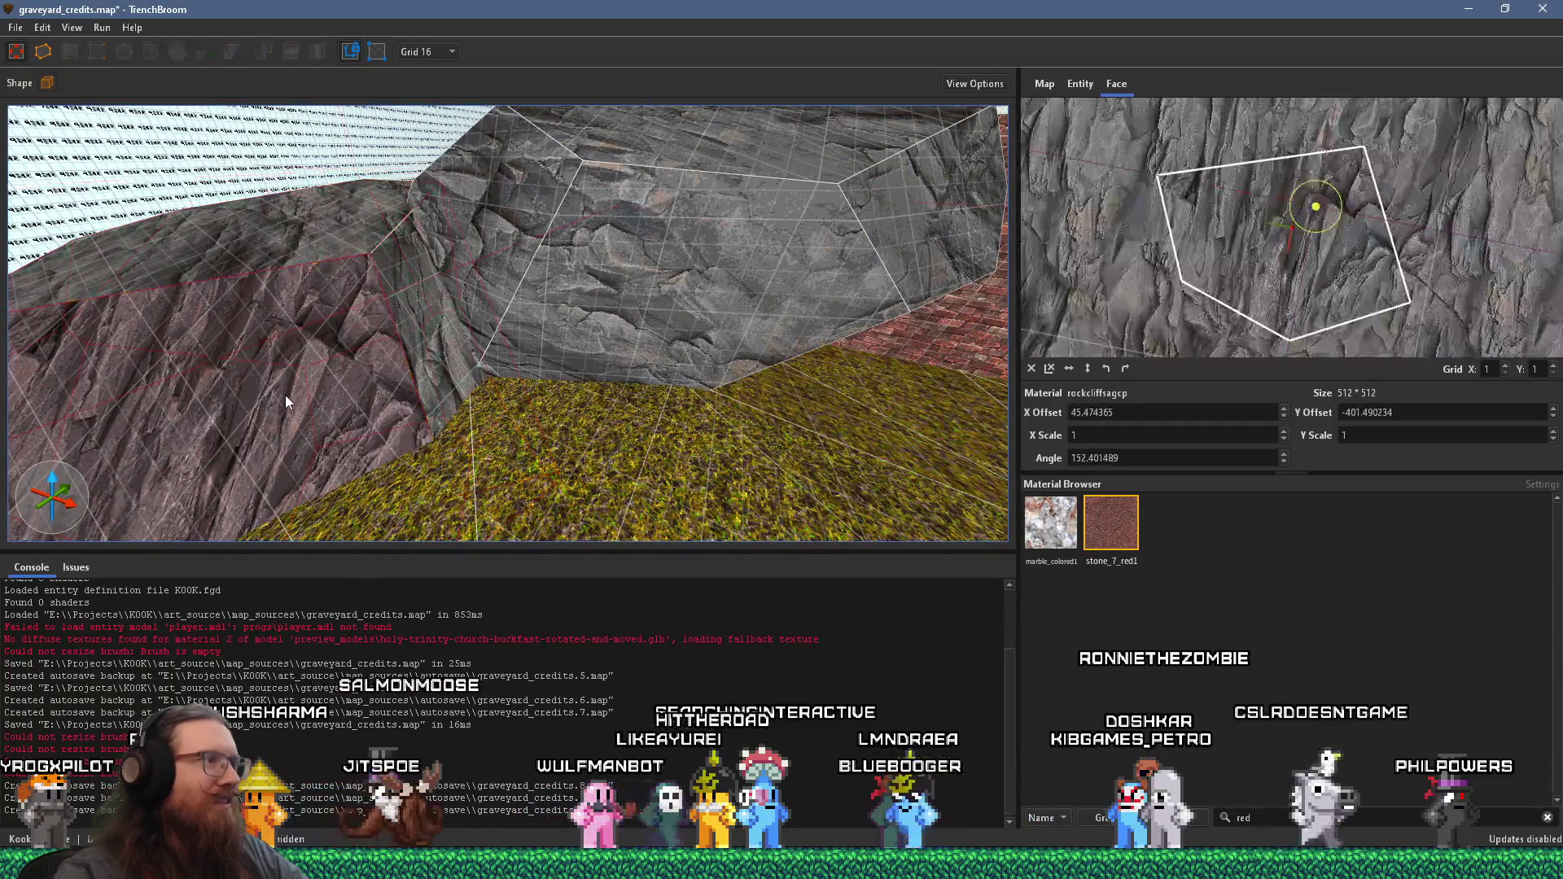
- Reset the selected face's UV alignment and select further faces around the rock
{"action": "left_click", "coordinate": [1032, 368]}
{"action": "mouse_move", "coordinate": [996, 378]}
{"action": "left_mouse_down"}
{"action": "mouse_move", "coordinate": [446, 405]}
{"action": "mouse_move", "coordinate": [617, 482]}
{"action": "mouse_move", "coordinate": [598, 407]}
{"action": "mouse_move", "coordinate": [838, 233]}
{"action": "mouse_move", "coordinate": [667, 389]}
{"action": "mouse_move", "coordinate": [456, 407]}
{"action": "mouse_move", "coordinate": [652, 382]}
{"action": "mouse_move", "coordinate": [503, 462]}
{"action": "mouse_move", "coordinate": [350, 412]}
{"action": "mouse_move", "coordinate": [478, 358]}
{"action": "mouse_move", "coordinate": [577, 368]}
{"action": "left_mouse_up"}
{"action": "left_click", "coordinate": [578, 368], "text": "shift"}
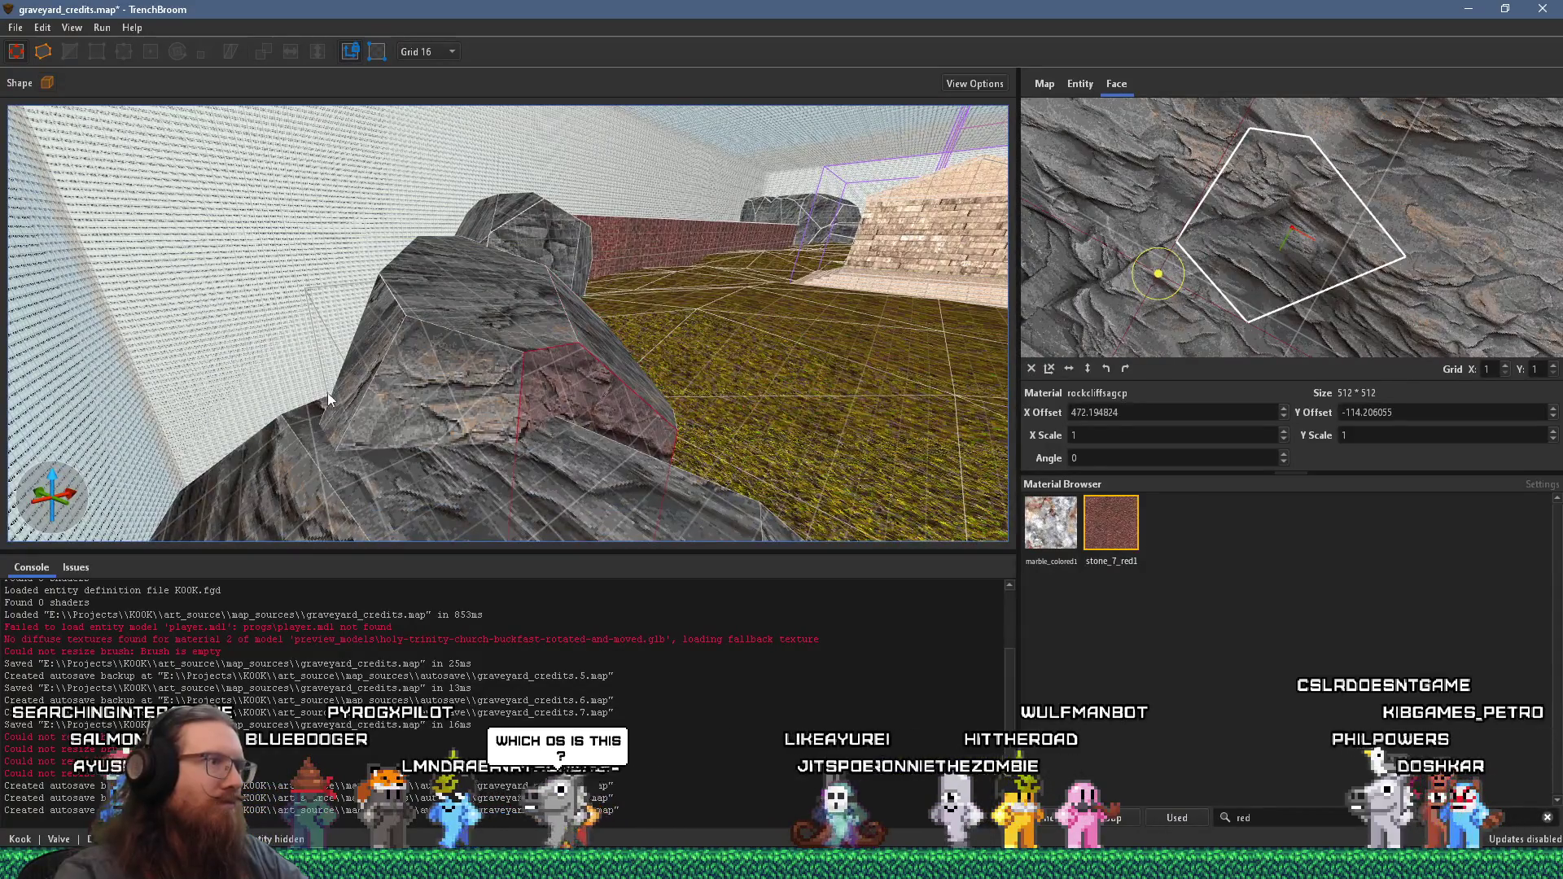
{"action": "left_click_drag", "start_coordinate": [325, 392], "coordinate": [794, 449]}
{"action": "left_click", "coordinate": [904, 431], "text": "shift"}
{"action": "mouse_move", "coordinate": [882, 427]}
{"action": "left_mouse_down"}
{"action": "mouse_move", "coordinate": [724, 455]}
{"action": "mouse_move", "coordinate": [661, 490]}
{"action": "mouse_move", "coordinate": [627, 452]}
{"action": "mouse_move", "coordinate": [304, 413]}
{"action": "mouse_move", "coordinate": [592, 325]}
{"action": "mouse_move", "coordinate": [643, 172]}
{"action": "left_mouse_up"}
{"action": "left_click", "coordinate": [676, 453], "text": "shift"}
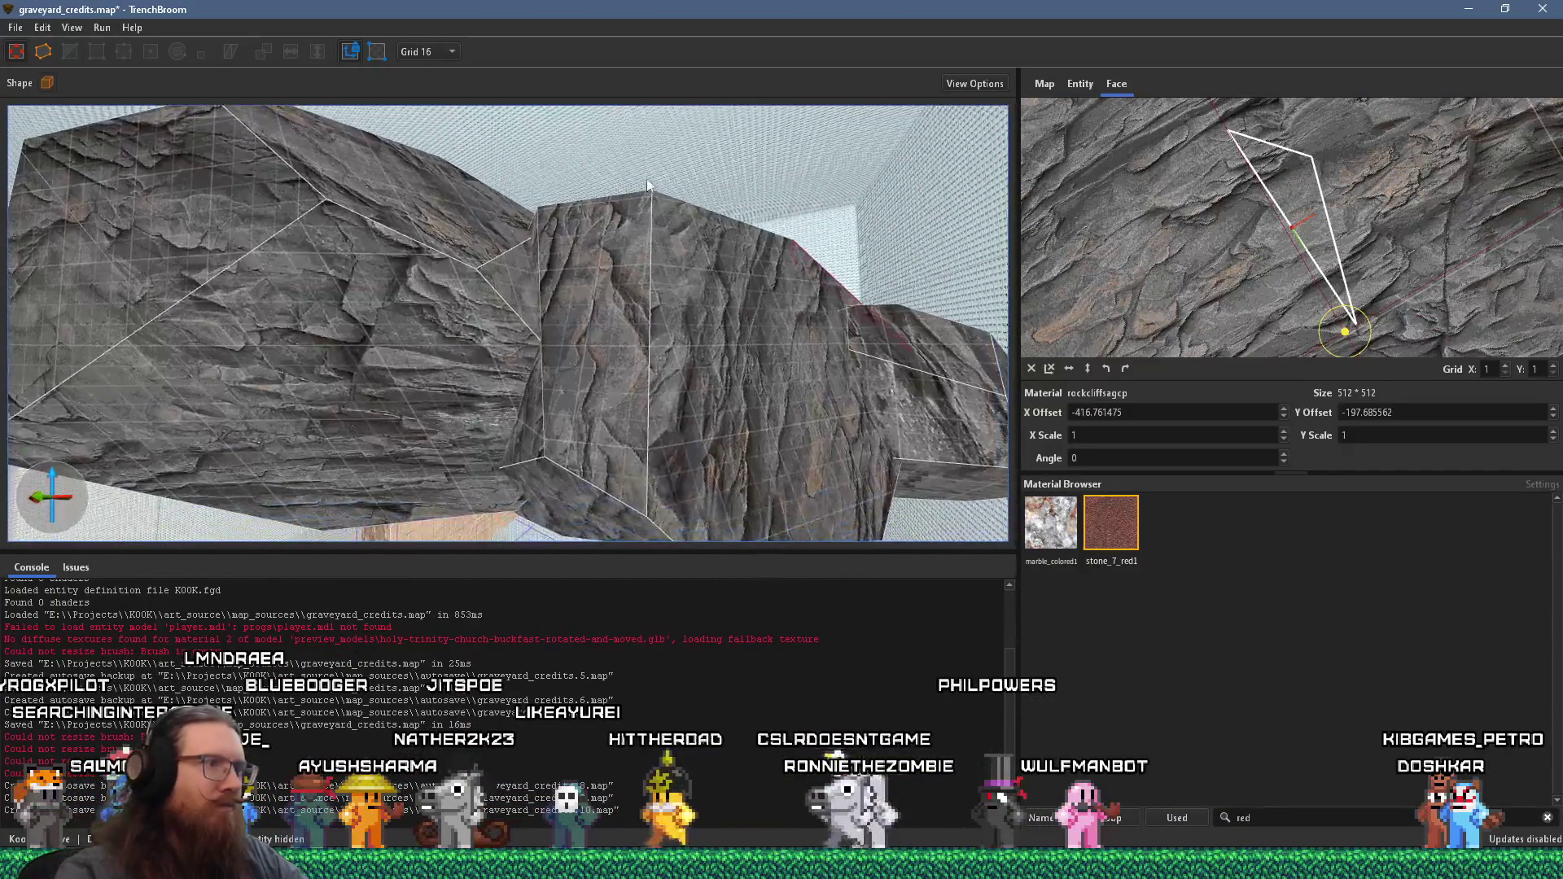
- Adjust the near-side face and the face beside the brick wall to 150° rotation
{"action": "left_click", "coordinate": [676, 261], "text": "shift"}
{"action": "mouse_move", "coordinate": [564, 343]}
{"action": "left_mouse_down"}
{"action": "mouse_move", "coordinate": [409, 131]}
{"action": "mouse_move", "coordinate": [410, 472]}
{"action": "left_mouse_up"}
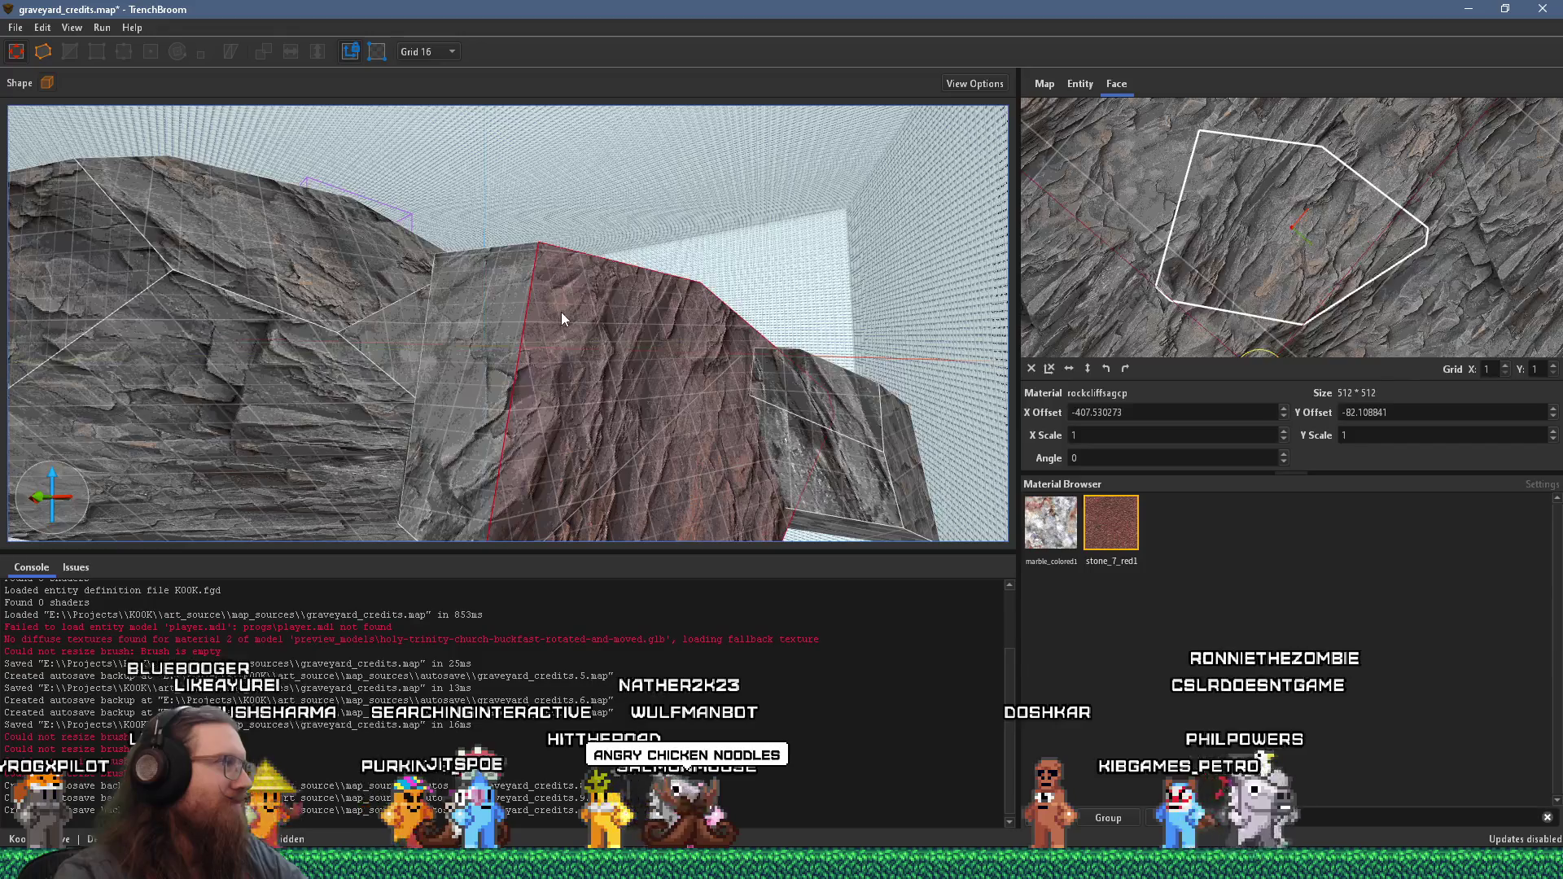
{"action": "mouse_move", "coordinate": [580, 305]}
{"action": "left_mouse_down"}
{"action": "mouse_move", "coordinate": [536, 344]}
{"action": "mouse_move", "coordinate": [657, 332]}
{"action": "mouse_move", "coordinate": [722, 271]}
{"action": "mouse_move", "coordinate": [471, 413]}
{"action": "mouse_move", "coordinate": [148, 360]}
{"action": "mouse_move", "coordinate": [808, 334]}
{"action": "mouse_move", "coordinate": [659, 329]}
{"action": "mouse_move", "coordinate": [651, 294]}
{"action": "mouse_move", "coordinate": [673, 286]}
{"action": "mouse_move", "coordinate": [390, 378]}
{"action": "mouse_move", "coordinate": [79, 509]}
{"action": "left_mouse_up"}
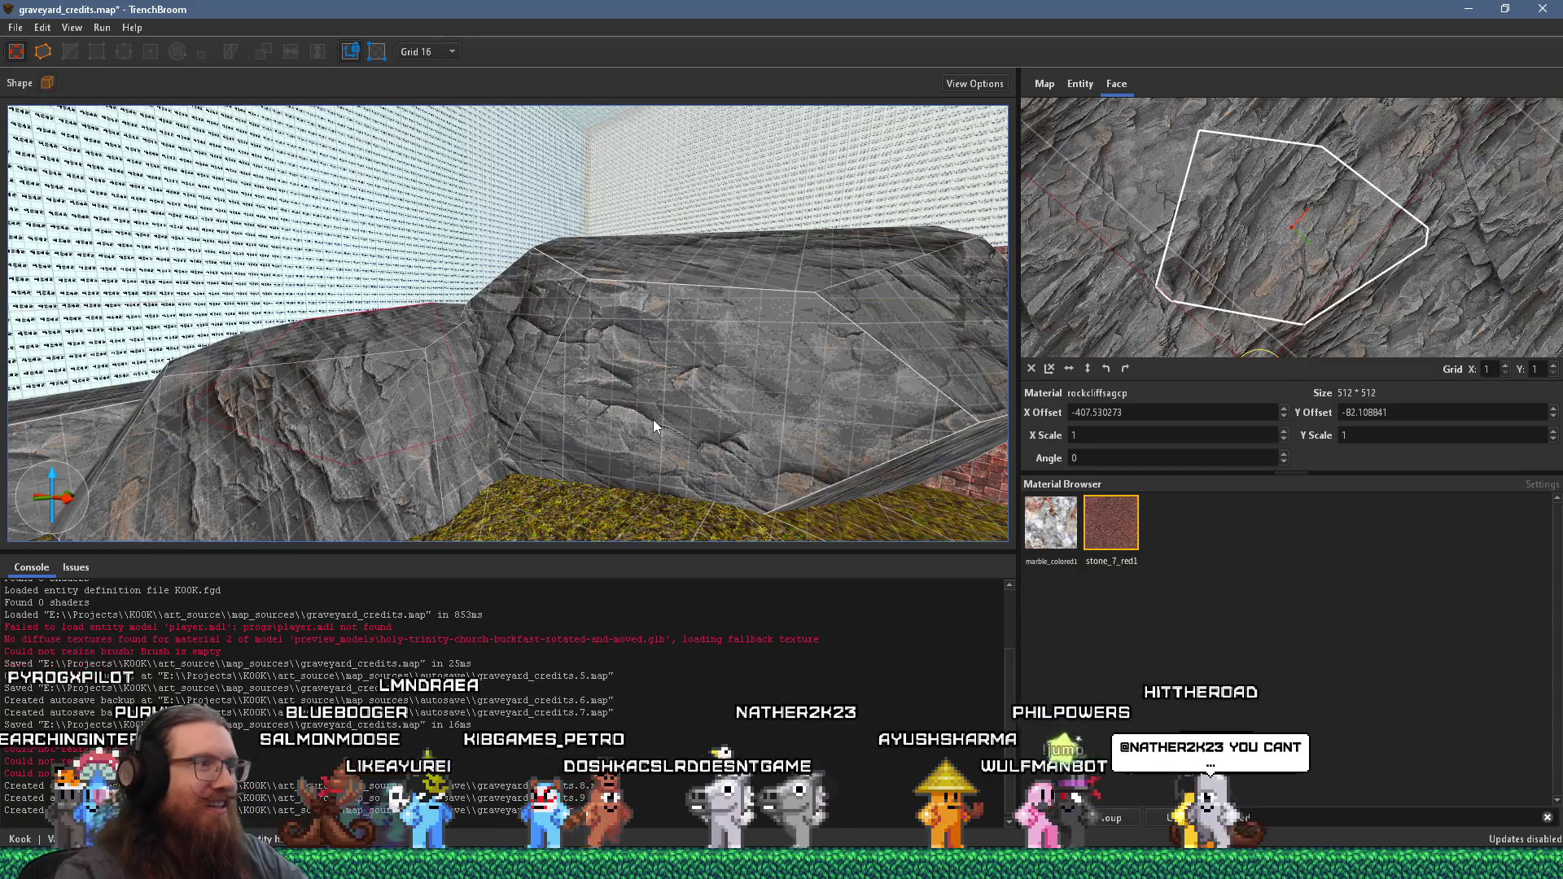
{"action": "mouse_move", "coordinate": [653, 418]}
{"action": "left_mouse_down"}
{"action": "mouse_move", "coordinate": [580, 397]}
{"action": "mouse_move", "coordinate": [251, 378]}
{"action": "mouse_move", "coordinate": [179, 285]}
{"action": "mouse_move", "coordinate": [324, 252]}
{"action": "mouse_move", "coordinate": [269, 202]}
{"action": "mouse_move", "coordinate": [70, 256]}
{"action": "mouse_move", "coordinate": [635, 268]}
{"action": "mouse_move", "coordinate": [603, 464]}
{"action": "mouse_move", "coordinate": [579, 498]}
{"action": "left_mouse_up"}
{"action": "left_click", "coordinate": [578, 491], "text": "shift"}
{"action": "mouse_move", "coordinate": [628, 427]}
{"action": "left_mouse_down"}
{"action": "mouse_move", "coordinate": [472, 358]}
{"action": "mouse_move", "coordinate": [570, 371]}
{"action": "mouse_move", "coordinate": [586, 429]}
{"action": "mouse_move", "coordinate": [400, 296]}
{"action": "mouse_move", "coordinate": [478, 359]}
{"action": "mouse_move", "coordinate": [238, 394]}
{"action": "mouse_move", "coordinate": [286, 374]}
{"action": "mouse_move", "coordinate": [327, 387]}
{"action": "left_mouse_up"}
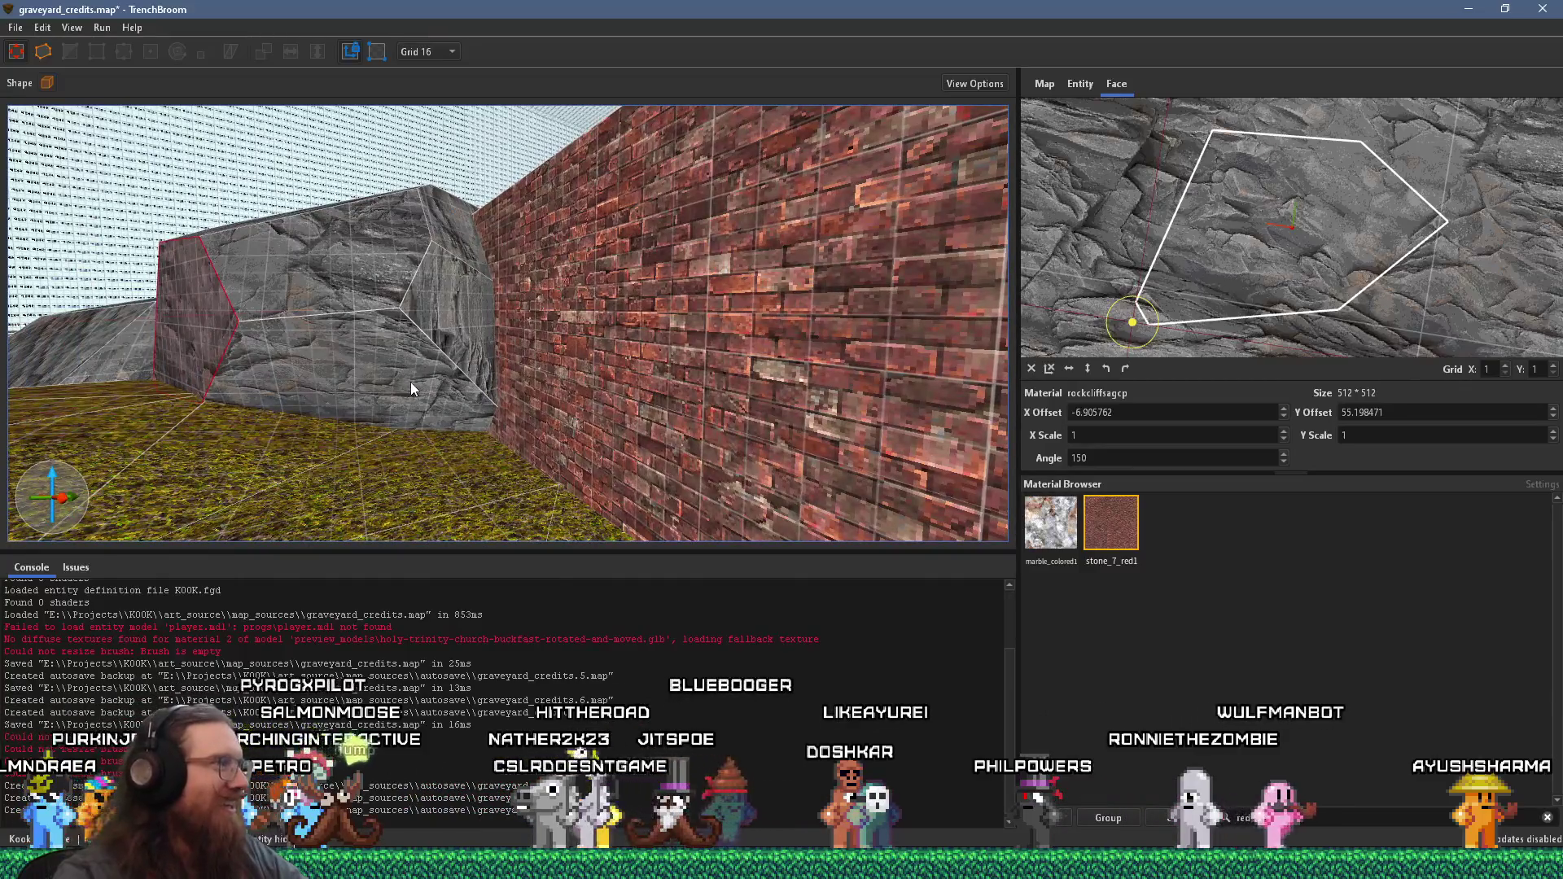
- Select a single rock face and reset its UV offset and rotation
{"action": "mouse_move", "coordinate": [436, 394]}
{"action": "left_mouse_down"}
{"action": "mouse_move", "coordinate": [233, 256]}
{"action": "mouse_move", "coordinate": [428, 412]}
{"action": "left_mouse_up"}
{"action": "left_click", "coordinate": [427, 412]}
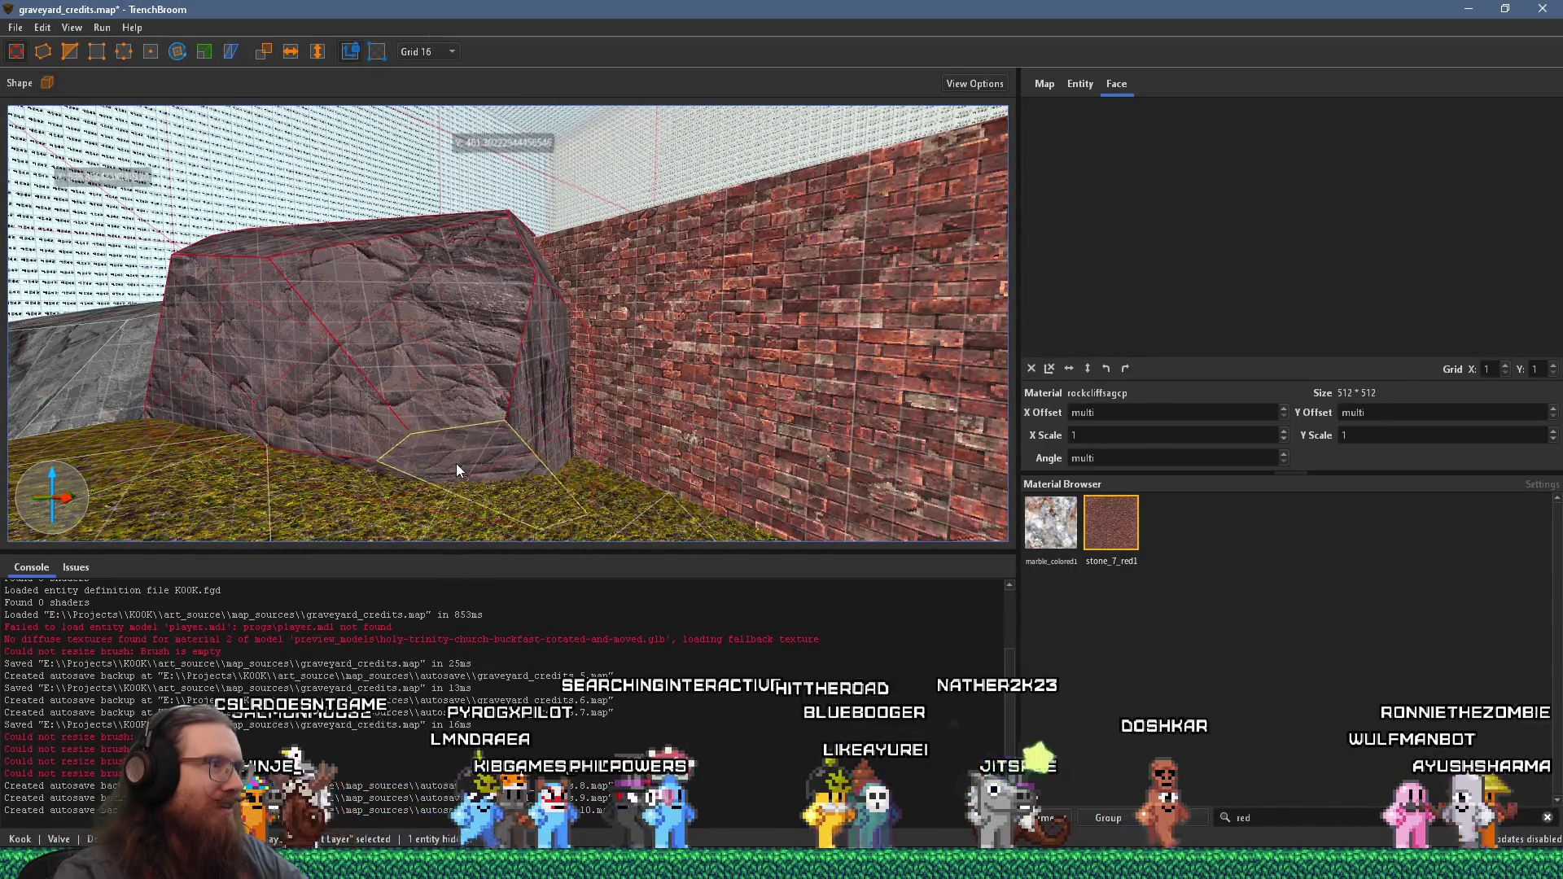
{"action": "mouse_move", "coordinate": [456, 462]}
{"action": "left_mouse_down"}
{"action": "mouse_move", "coordinate": [451, 390]}
{"action": "mouse_move", "coordinate": [277, 299]}
{"action": "mouse_move", "coordinate": [581, 334]}
{"action": "left_mouse_up"}
{"action": "left_click", "coordinate": [410, 350], "text": "shift"}
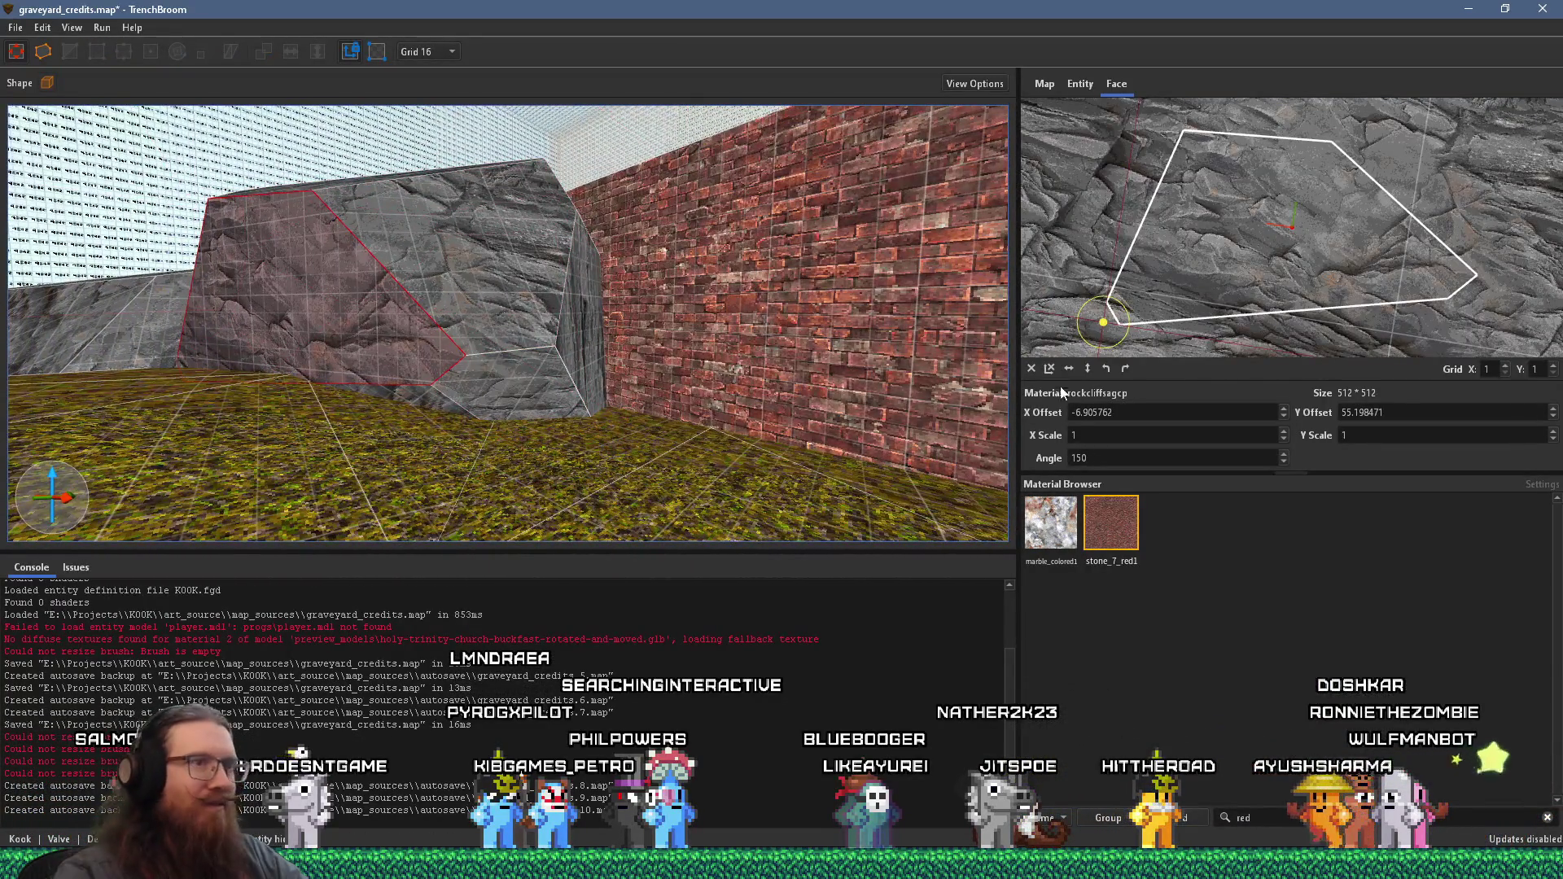
{"action": "left_click", "coordinate": [1031, 368]}
- Select other rock faces and match the top face's texture alignment to the front face
{"action": "scroll", "coordinate": [485, 390], "scroll_direction": "down", "scroll_amount": 5}
{"action": "left_click", "coordinate": [197, 366], "text": "shift"}
{"action": "mouse_move", "coordinate": [197, 366]}
{"action": "left_mouse_down"}
{"action": "mouse_move", "coordinate": [368, 296]}
{"action": "mouse_move", "coordinate": [486, 348]}
{"action": "left_mouse_up"}
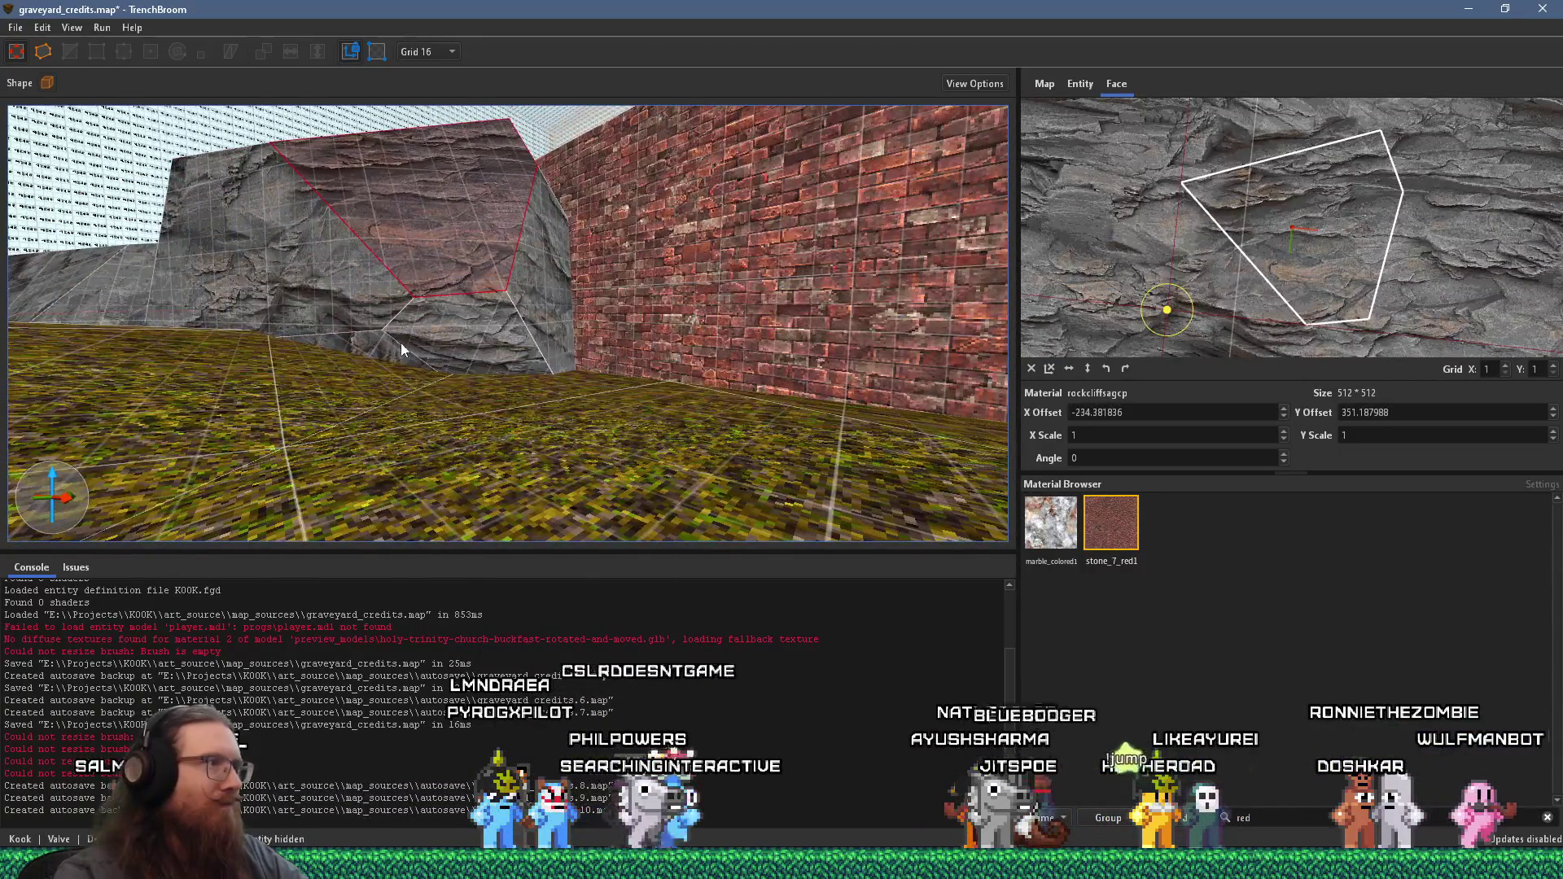
{"action": "left_click", "coordinate": [370, 345], "text": "shift"}
{"action": "mouse_move", "coordinate": [369, 345]}
{"action": "left_mouse_down"}
{"action": "mouse_move", "coordinate": [359, 593]}
{"action": "mouse_move", "coordinate": [286, 380]}
{"action": "mouse_move", "coordinate": [353, 365]}
{"action": "left_mouse_up"}
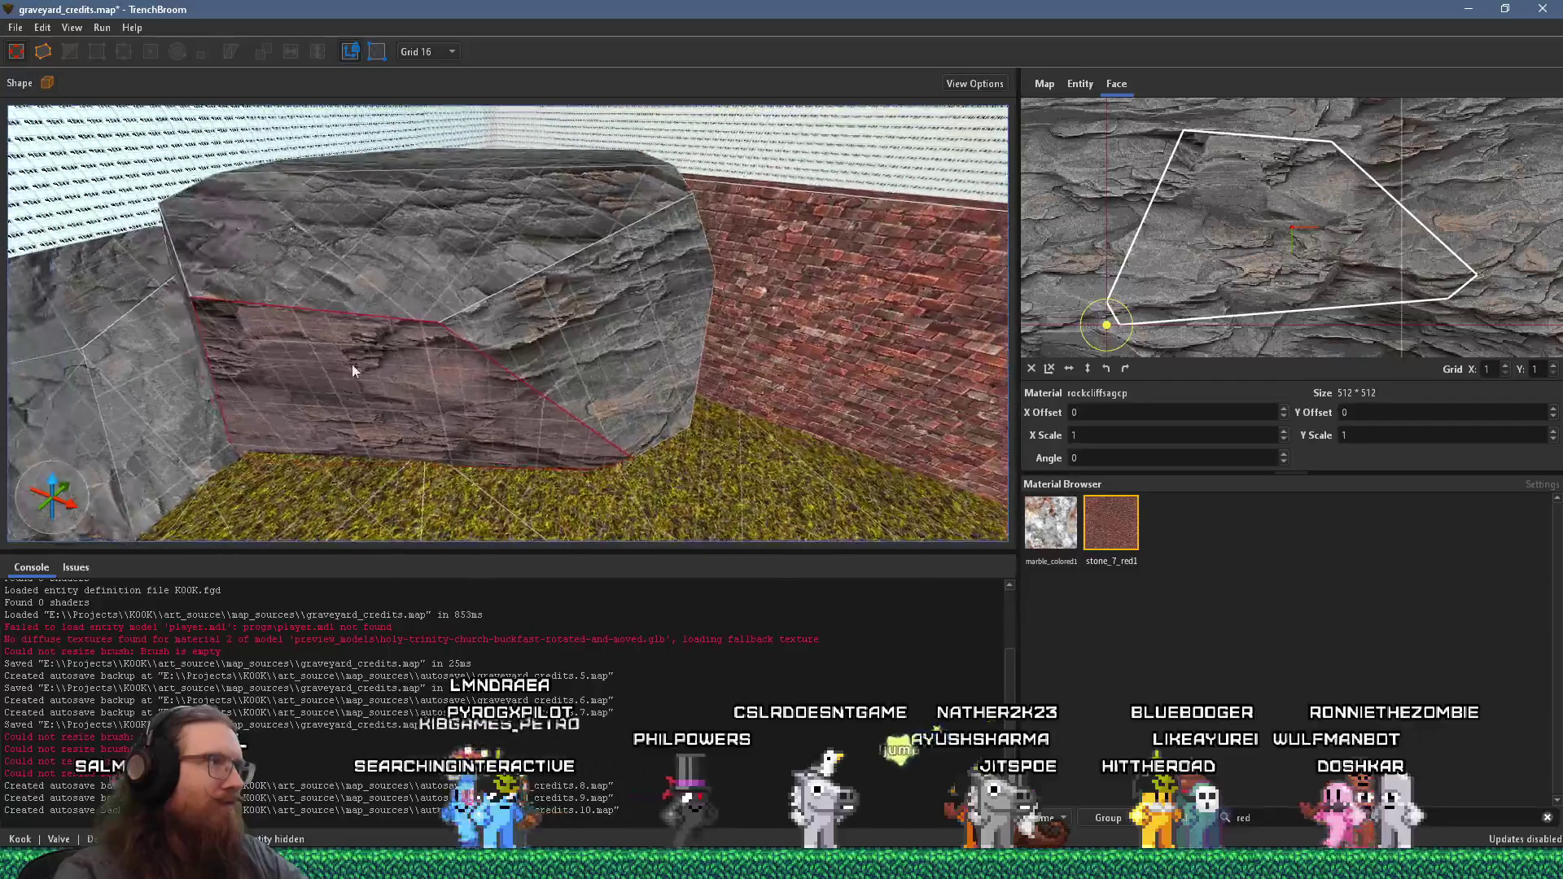
{"action": "left_click", "coordinate": [397, 300], "text": "alt"}
{"action": "mouse_move", "coordinate": [327, 308]}
{"action": "left_mouse_down"}
{"action": "mouse_move", "coordinate": [666, 154]}
{"action": "mouse_move", "coordinate": [565, 316]}
{"action": "mouse_move", "coordinate": [529, 300]}
{"action": "mouse_move", "coordinate": [499, 409]}
{"action": "mouse_move", "coordinate": [611, 412]}
{"action": "mouse_move", "coordinate": [708, 303]}
{"action": "left_mouse_up"}
{"action": "left_click", "coordinate": [635, 378], "text": "shift"}
- Save graveyard_credits.map, then switch to another window
{"action": "mouse_move", "coordinate": [627, 344]}
{"action": "left_mouse_down"}
{"action": "mouse_move", "coordinate": [681, 283]}
{"action": "mouse_move", "coordinate": [707, 287]}
{"action": "mouse_move", "coordinate": [578, 334]}
{"action": "mouse_move", "coordinate": [601, 490]}
{"action": "mouse_move", "coordinate": [408, 559]}
{"action": "left_mouse_up"}
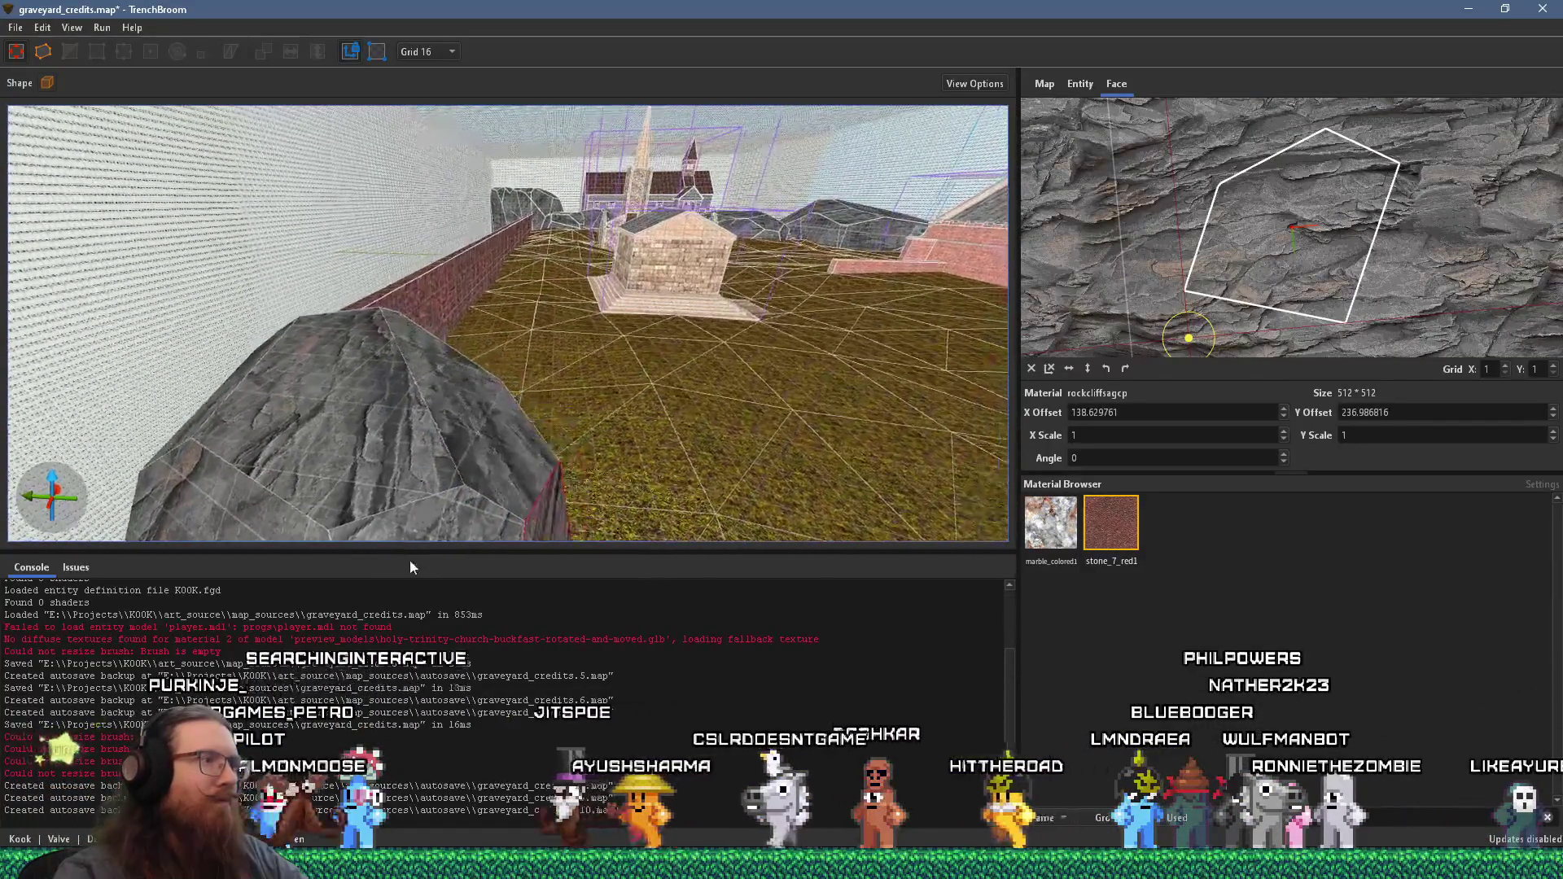
{"action": "mouse_move", "coordinate": [307, 440]}
{"action": "left_mouse_down"}
{"action": "mouse_move", "coordinate": [384, 471]}
{"action": "mouse_move", "coordinate": [45, 322]}
{"action": "mouse_move", "coordinate": [306, 325]}
{"action": "mouse_move", "coordinate": [225, 469]}
{"action": "mouse_move", "coordinate": [288, 467]}
{"action": "mouse_move", "coordinate": [373, 433]}
{"action": "mouse_move", "coordinate": [466, 438]}
{"action": "mouse_move", "coordinate": [444, 472]}
{"action": "mouse_move", "coordinate": [579, 472]}
{"action": "mouse_move", "coordinate": [164, 420]}
{"action": "mouse_move", "coordinate": [312, 443]}
{"action": "mouse_move", "coordinate": [193, 405]}
{"action": "left_mouse_up"}
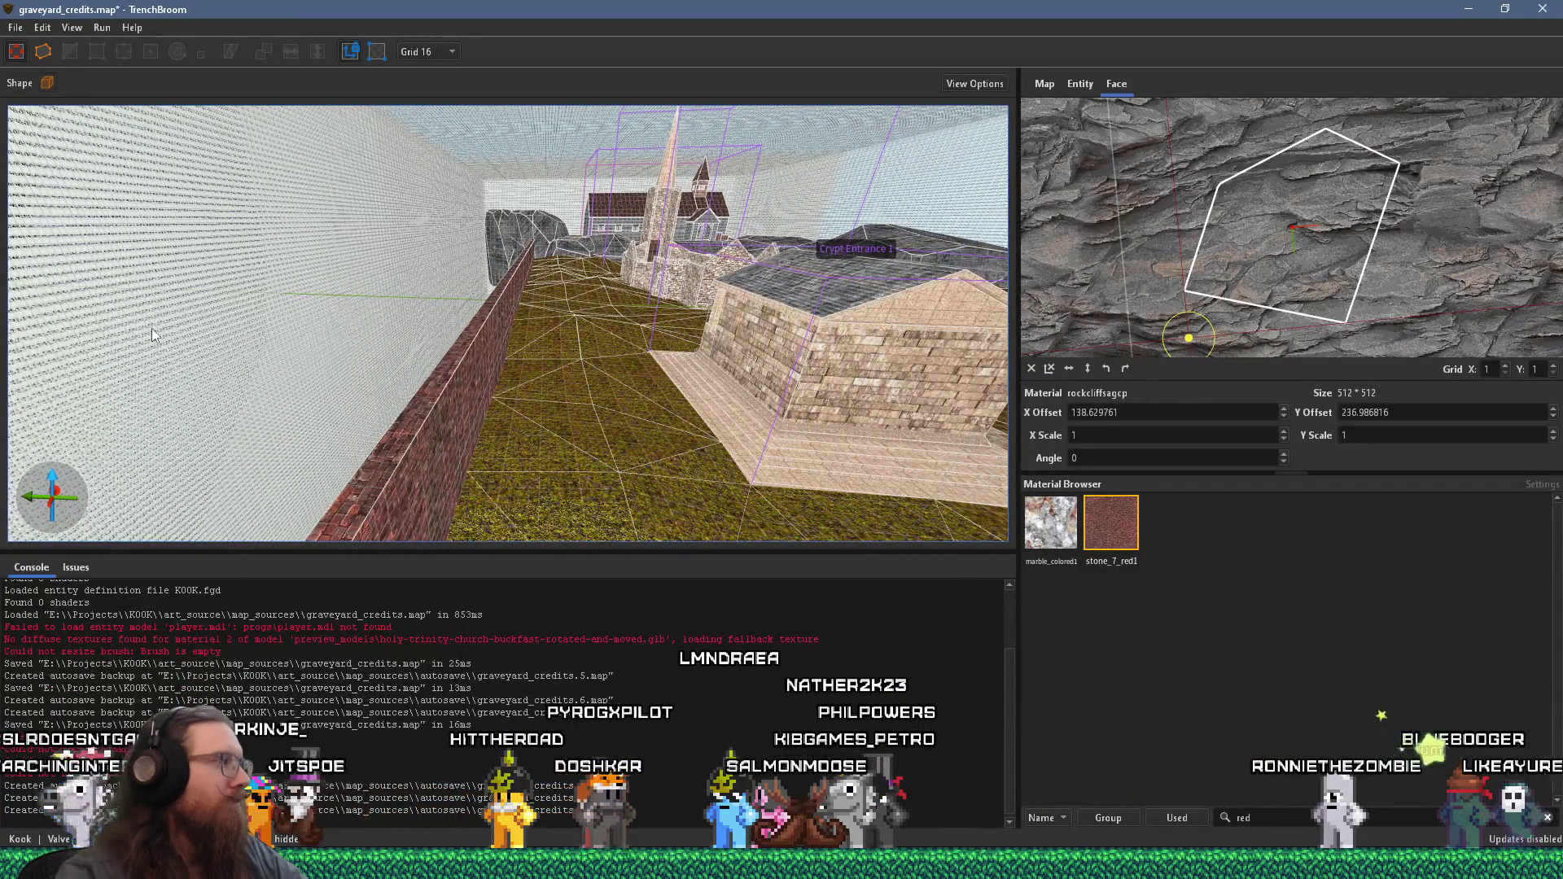
{"action": "left_click", "coordinate": [16, 27]}
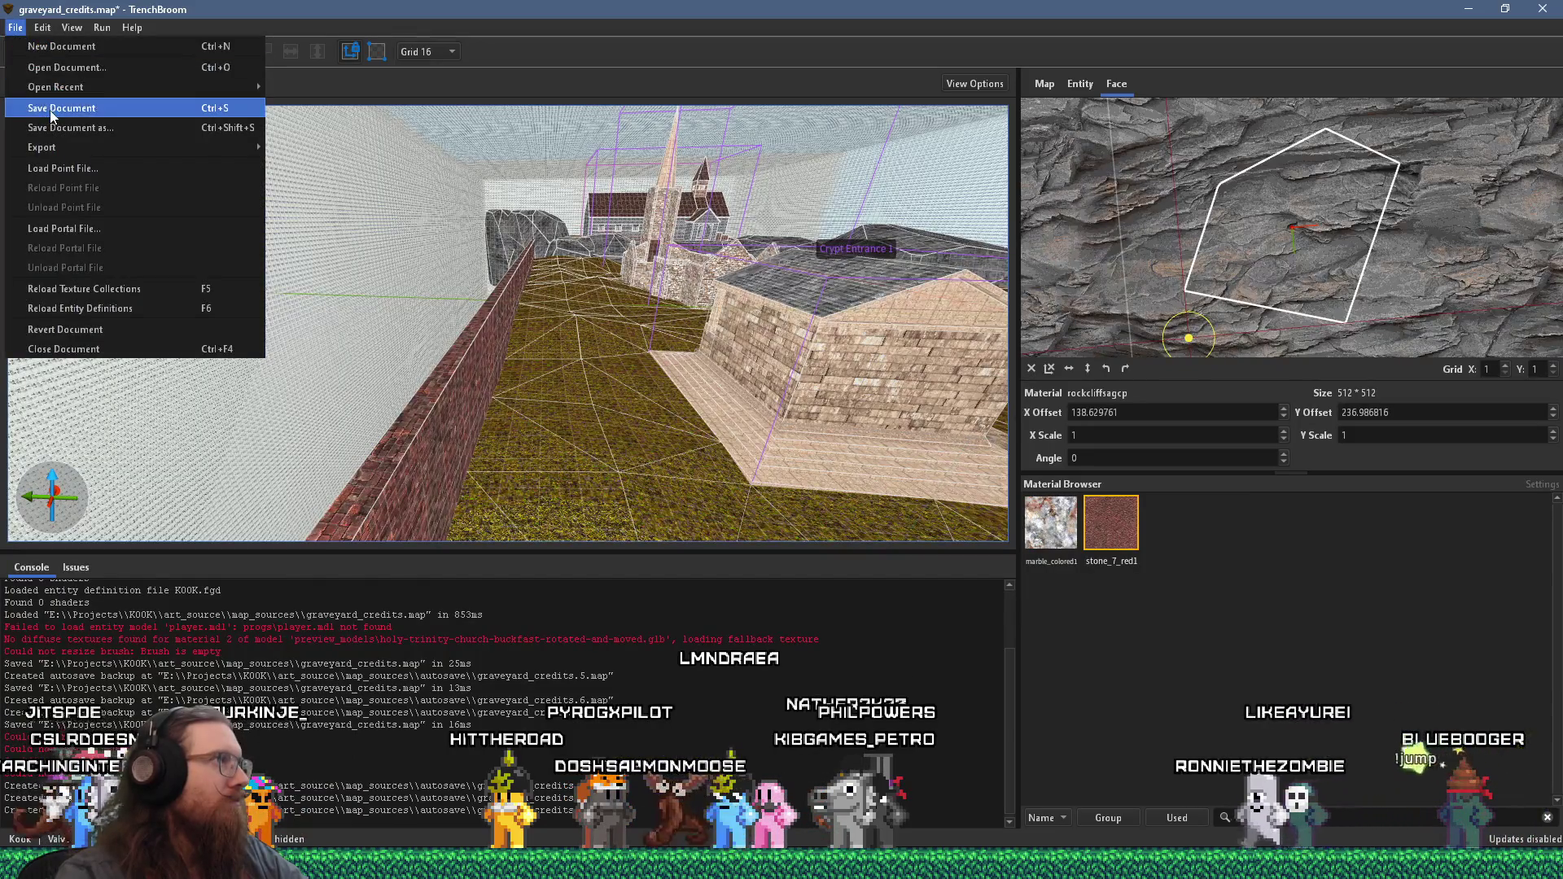
{"action": "left_click", "coordinate": [50, 108]}
{"action": "mouse_move", "coordinate": [51, 110]}
{"action": "left_mouse_down"}
{"action": "mouse_move", "coordinate": [309, 318]}
{"action": "mouse_move", "coordinate": [296, 341]}
{"action": "left_mouse_up"}
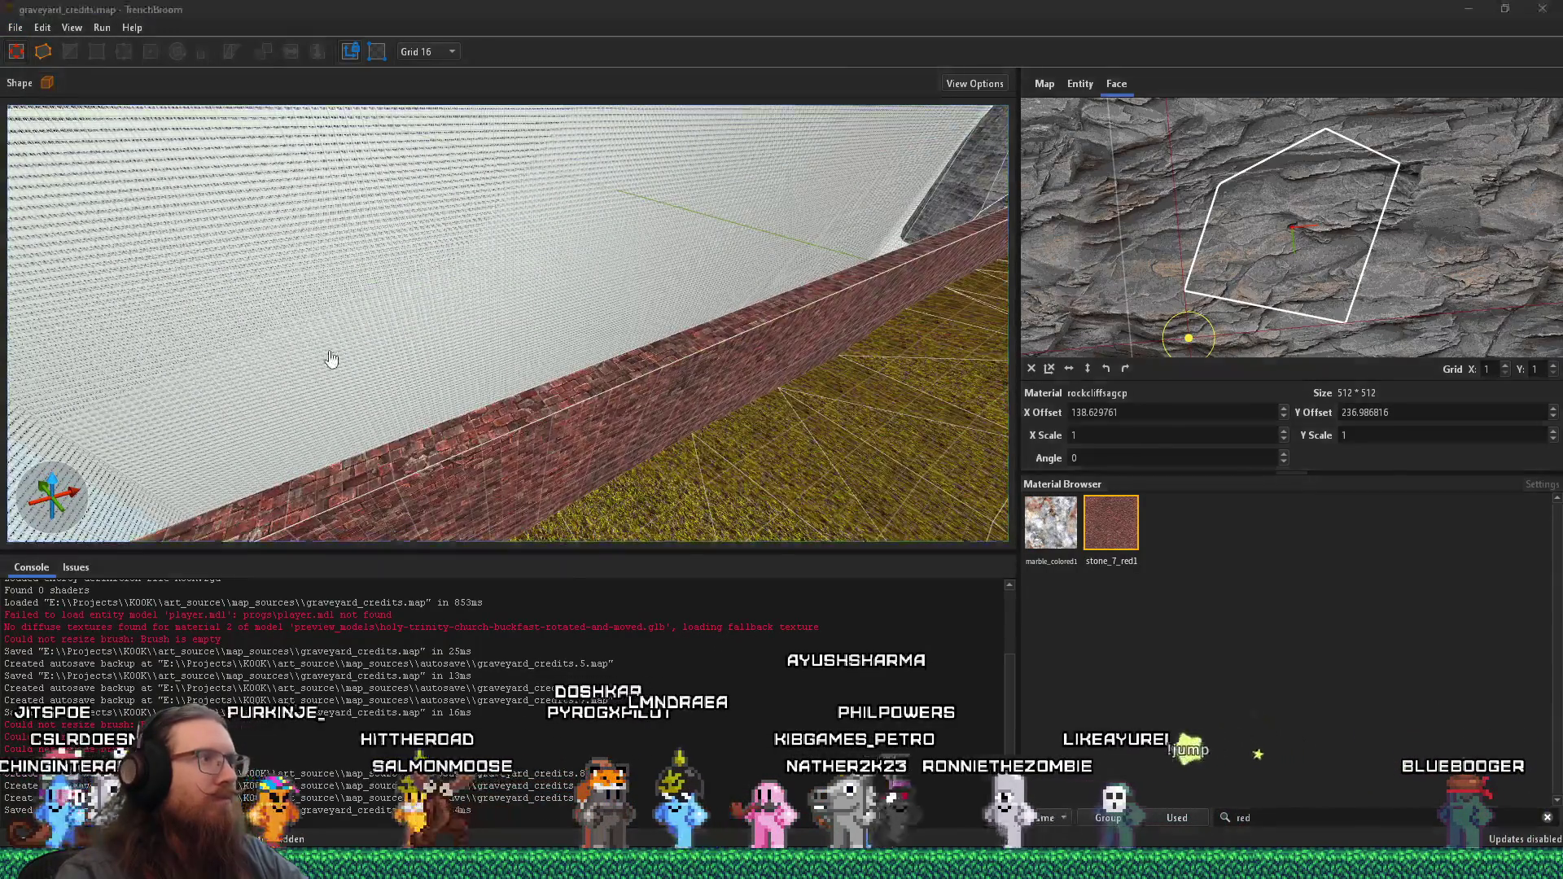
{"action": "key", "text": "alt+Tab"}
{"action": "key", "text": "alt+Tab"}
{"action": "key", "text": "alt+Tab"}
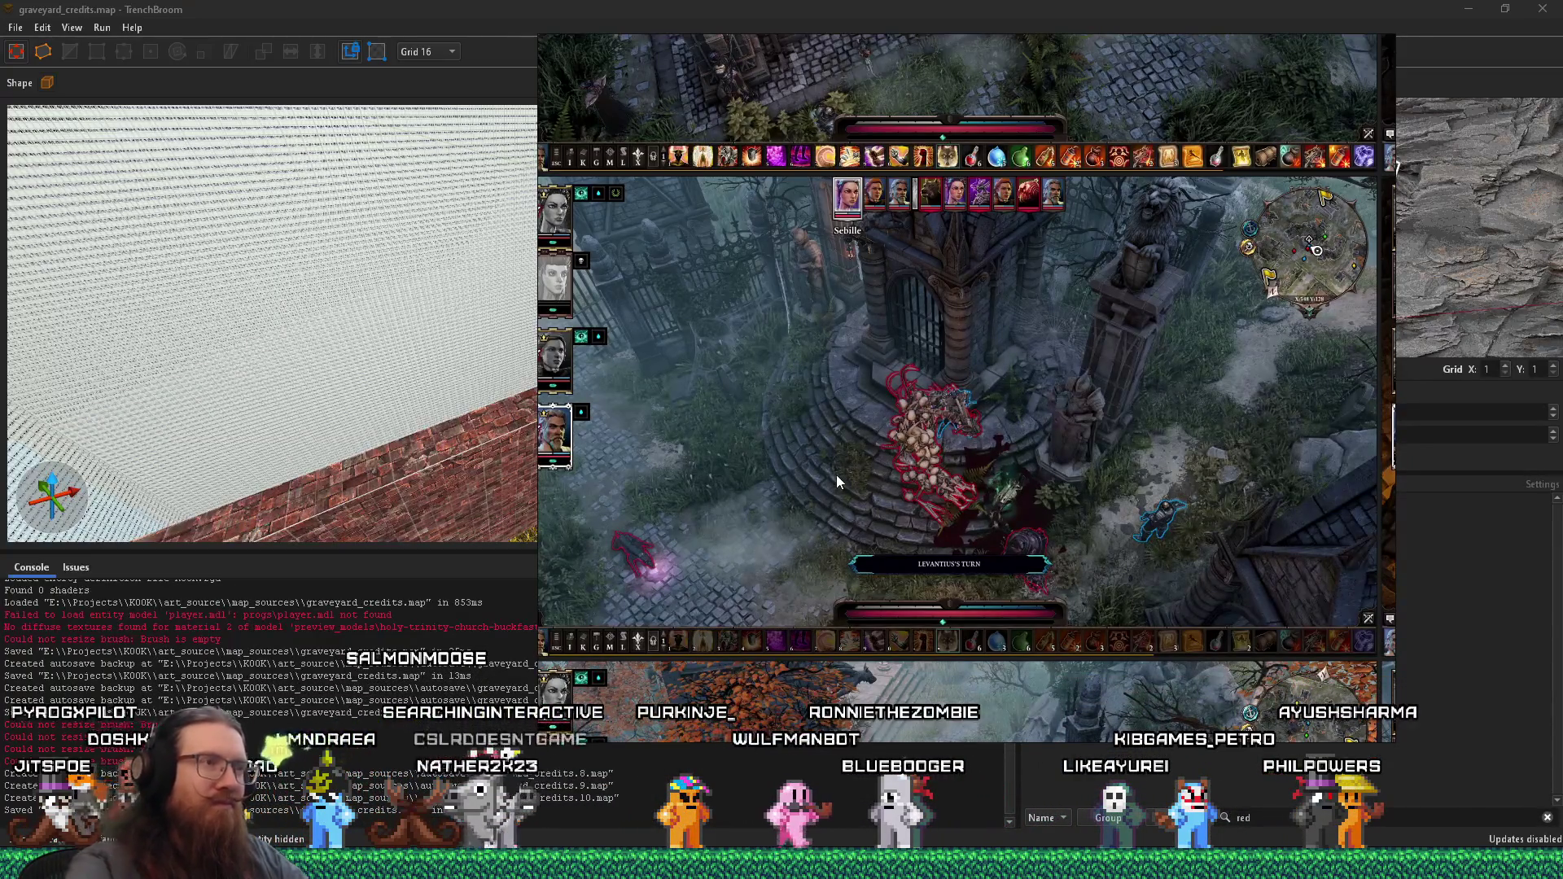
- Zoom out, pan to and zoom in on the mausoleum cemetery photo, then go back to TrenchBroom
{"action": "scroll", "coordinate": [901, 461], "scroll_direction": "down", "scroll_amount": 5}
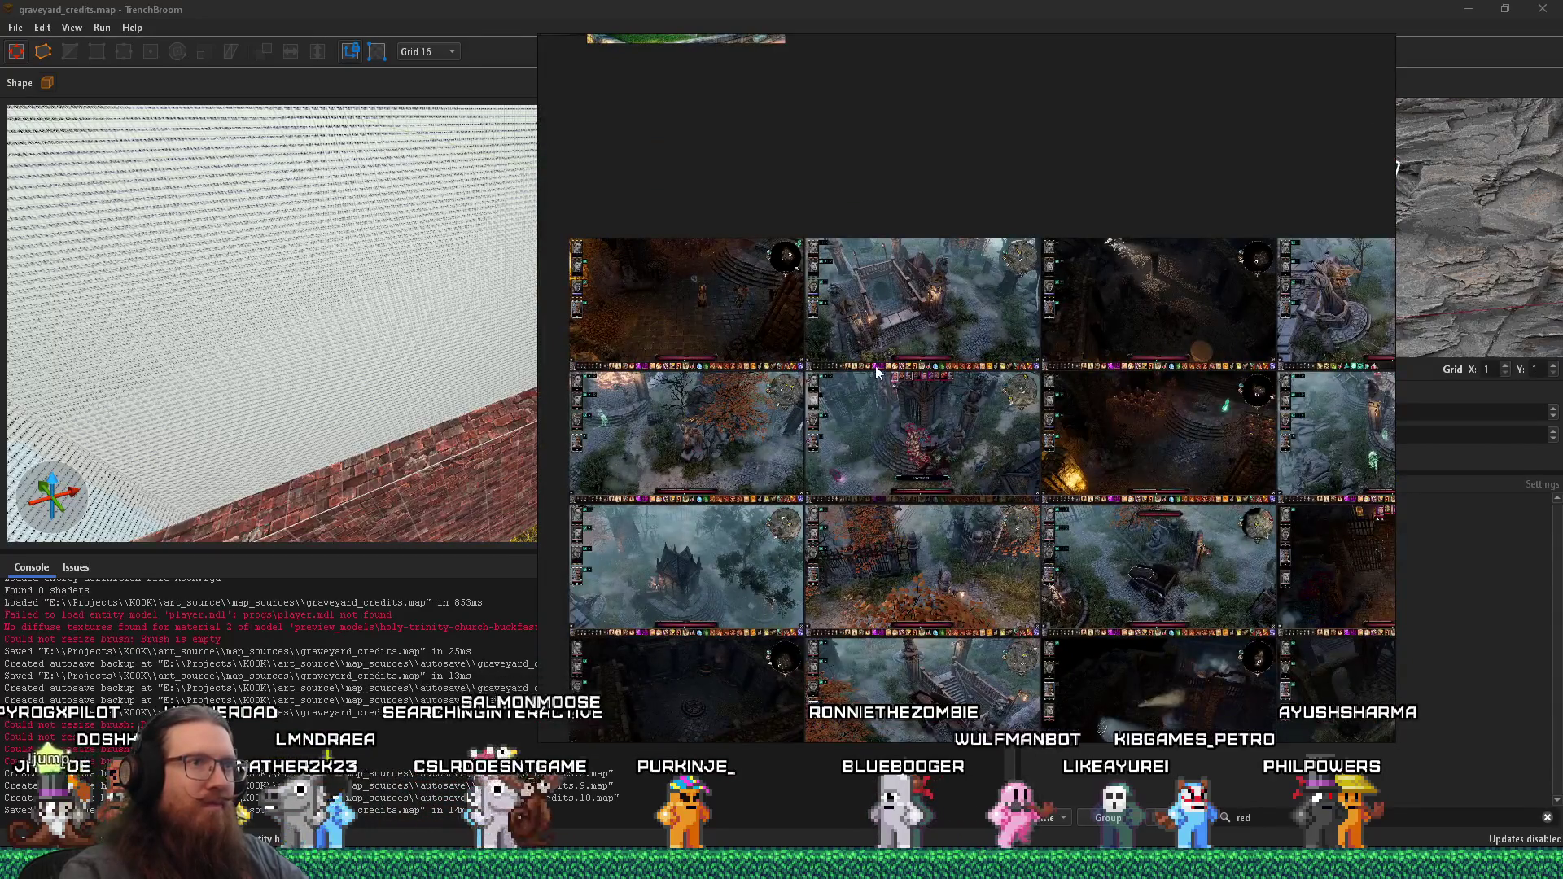
{"action": "left_click_drag", "start_coordinate": [877, 372], "coordinate": [817, 636]}
{"action": "scroll", "coordinate": [1081, 179], "scroll_direction": "up", "scroll_amount": 5}
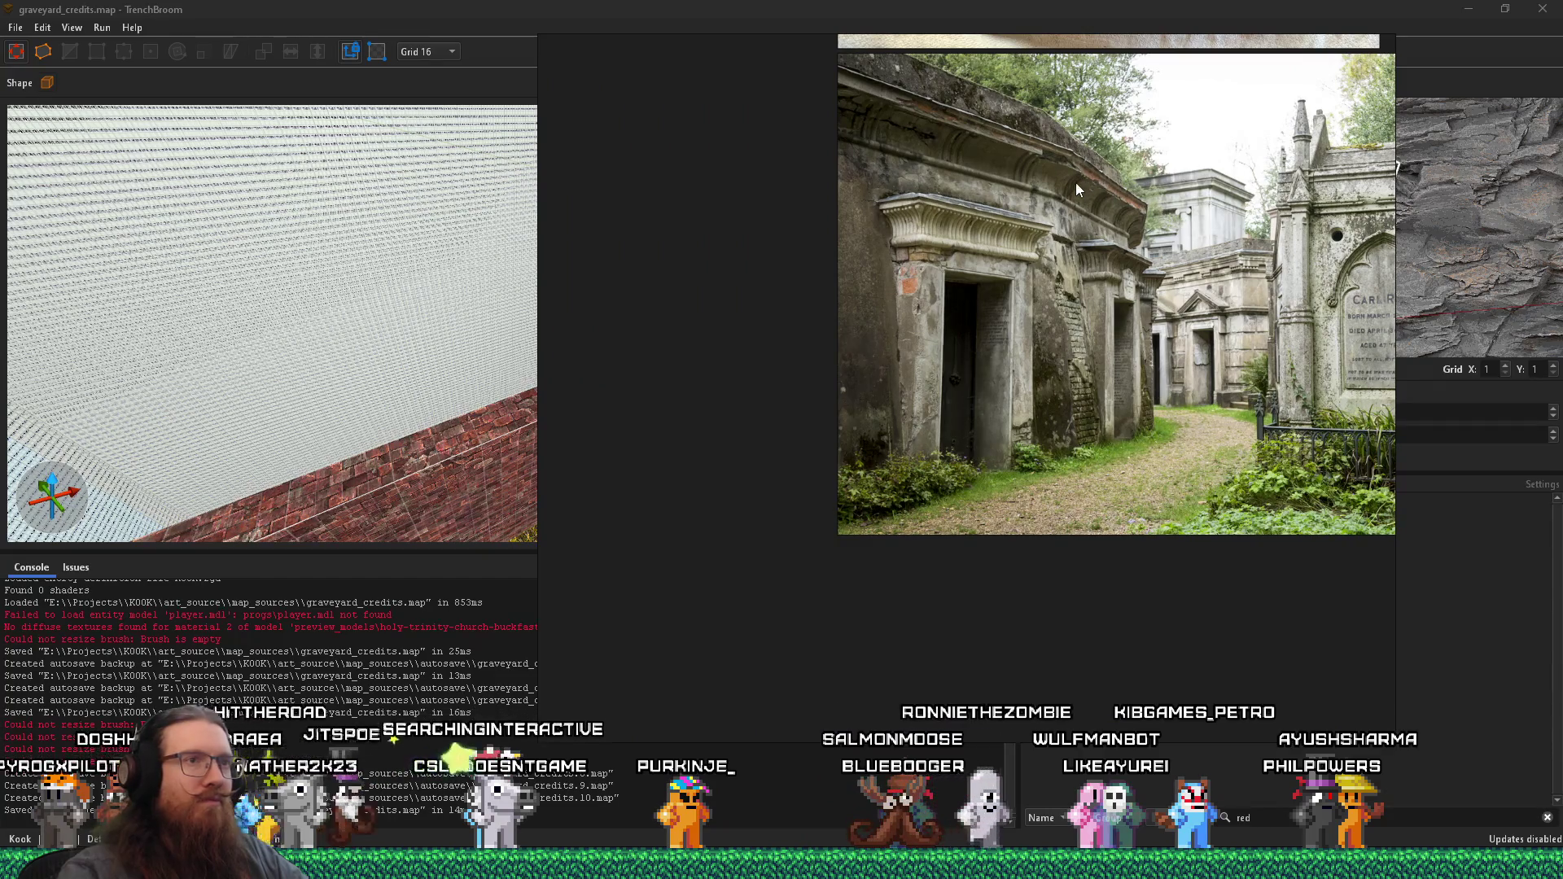
{"action": "left_click", "coordinate": [505, 325]}
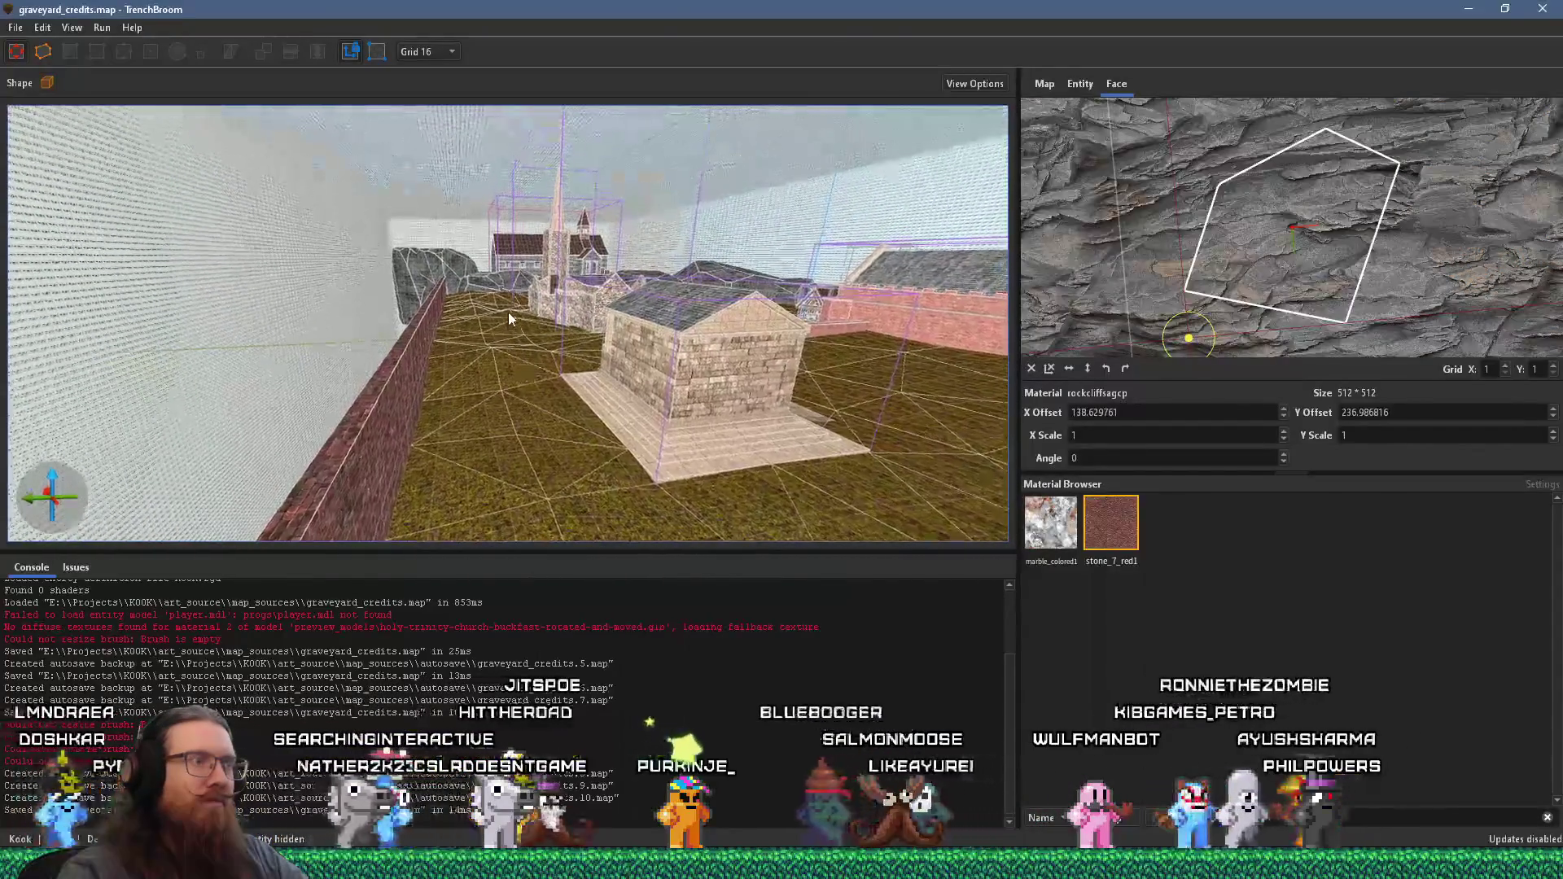
- Move the 3D camera to the ledge's underside and select the thin rock slab brush
{"action": "scroll", "coordinate": [396, 336], "scroll_direction": "up", "scroll_amount": 10}
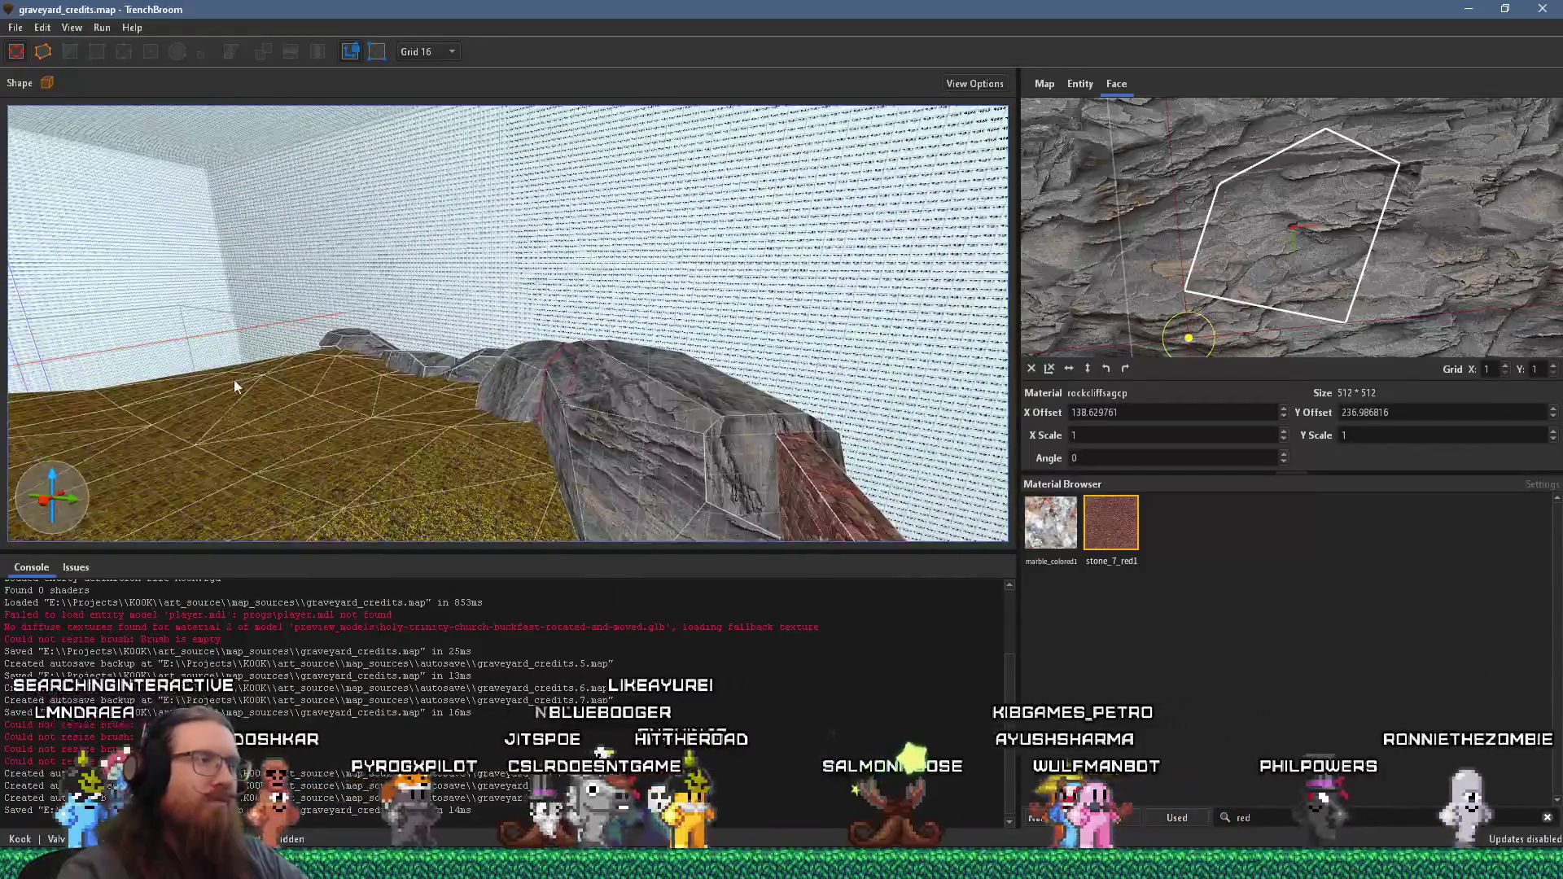
{"action": "scroll", "coordinate": [441, 373], "scroll_direction": "down", "scroll_amount": 8}
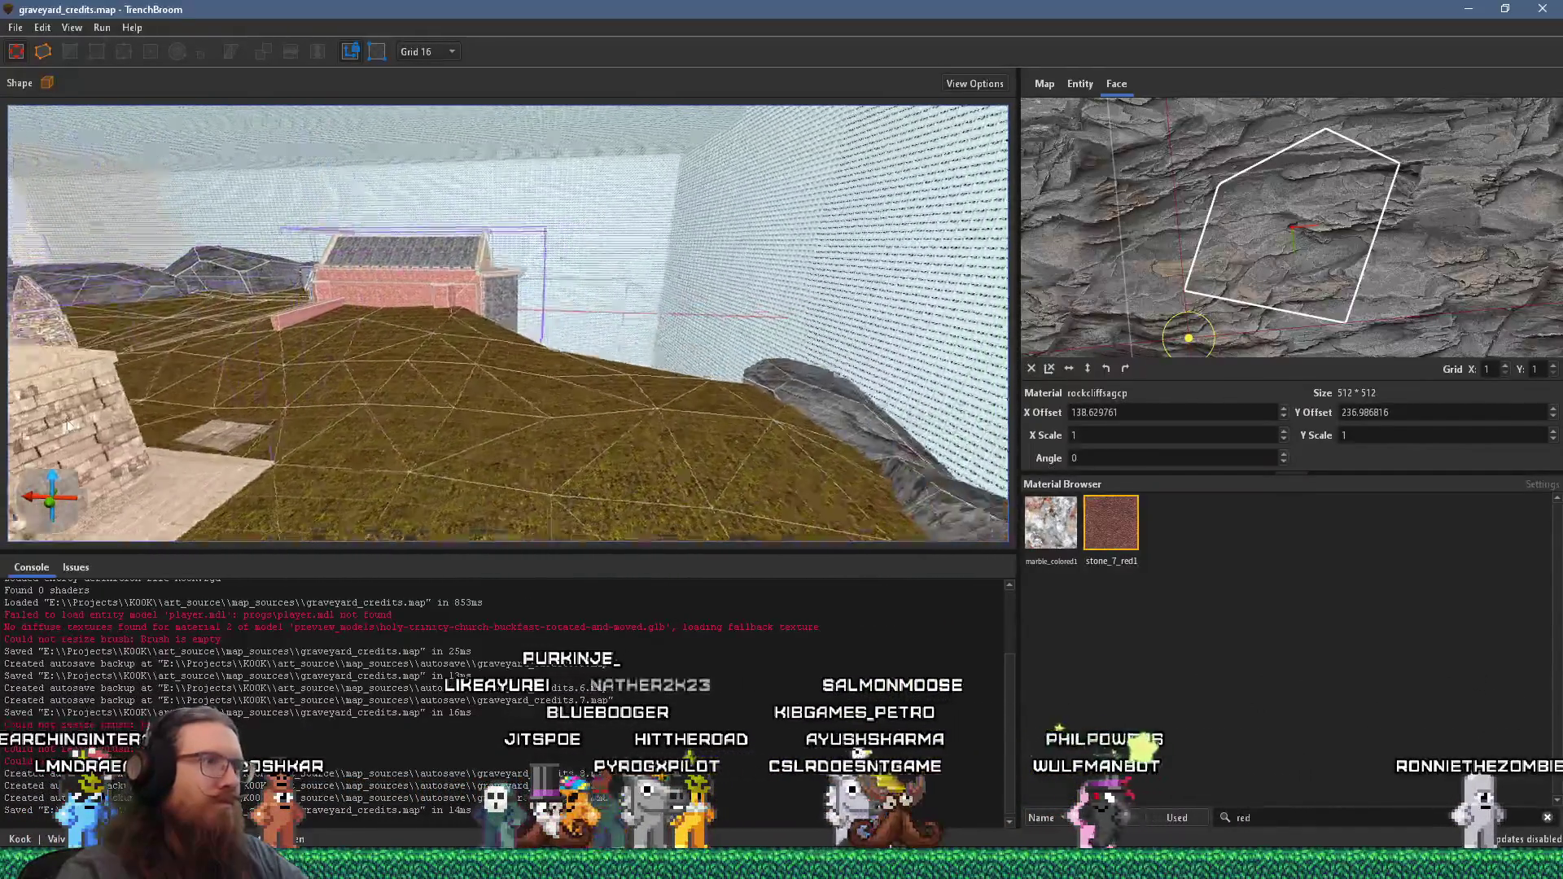
{"action": "scroll", "coordinate": [481, 383], "scroll_direction": "down", "scroll_amount": 10}
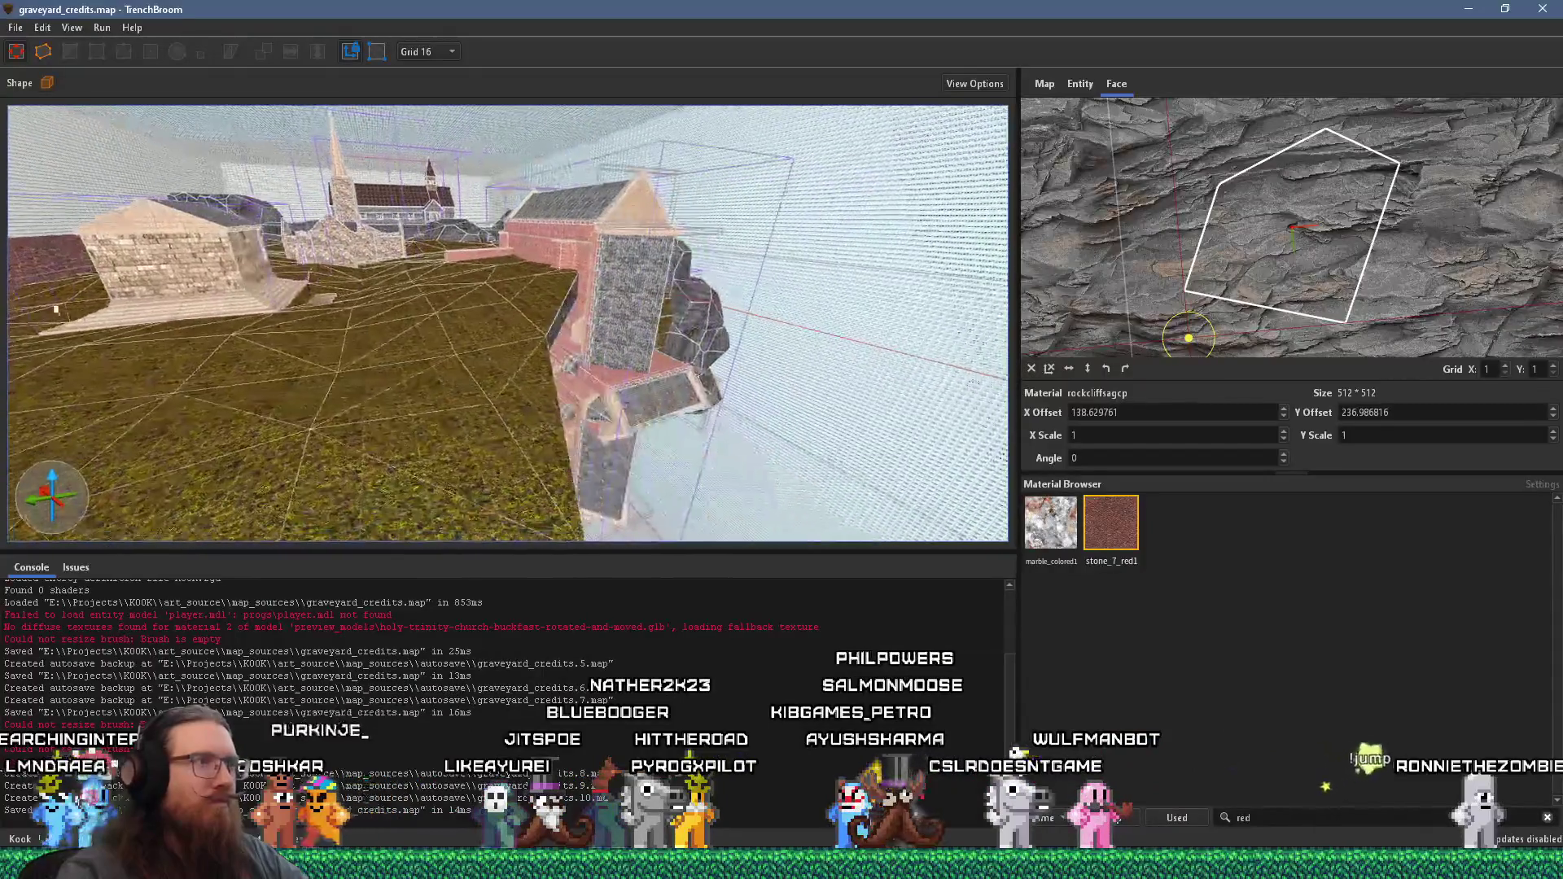
{"action": "scroll", "coordinate": [272, 319], "scroll_direction": "up", "scroll_amount": 6}
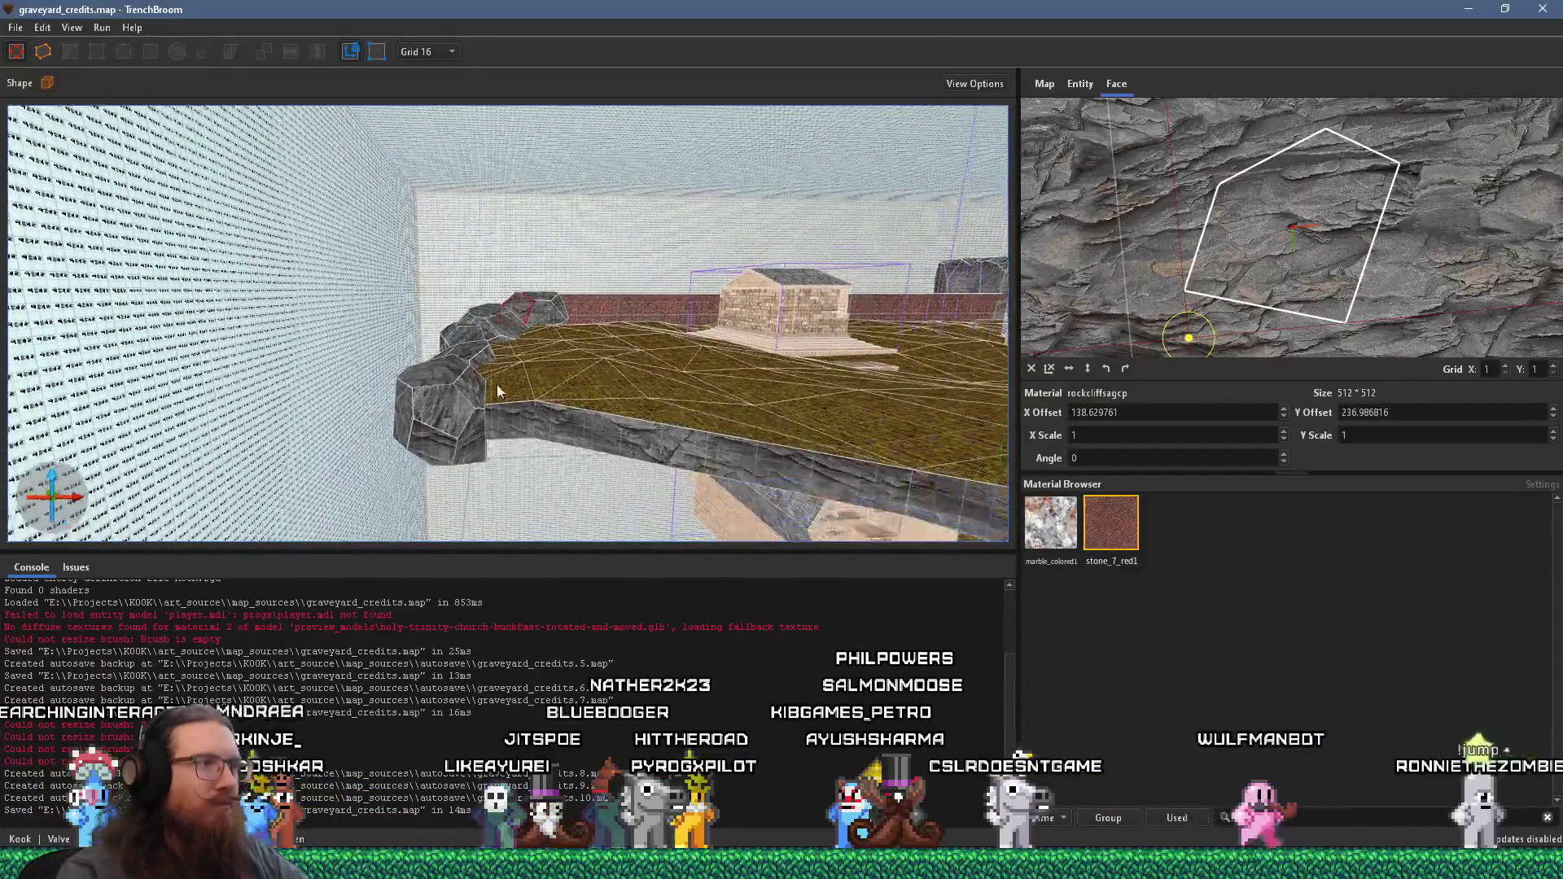
{"action": "scroll", "coordinate": [614, 392], "scroll_direction": "up", "scroll_amount": 10}
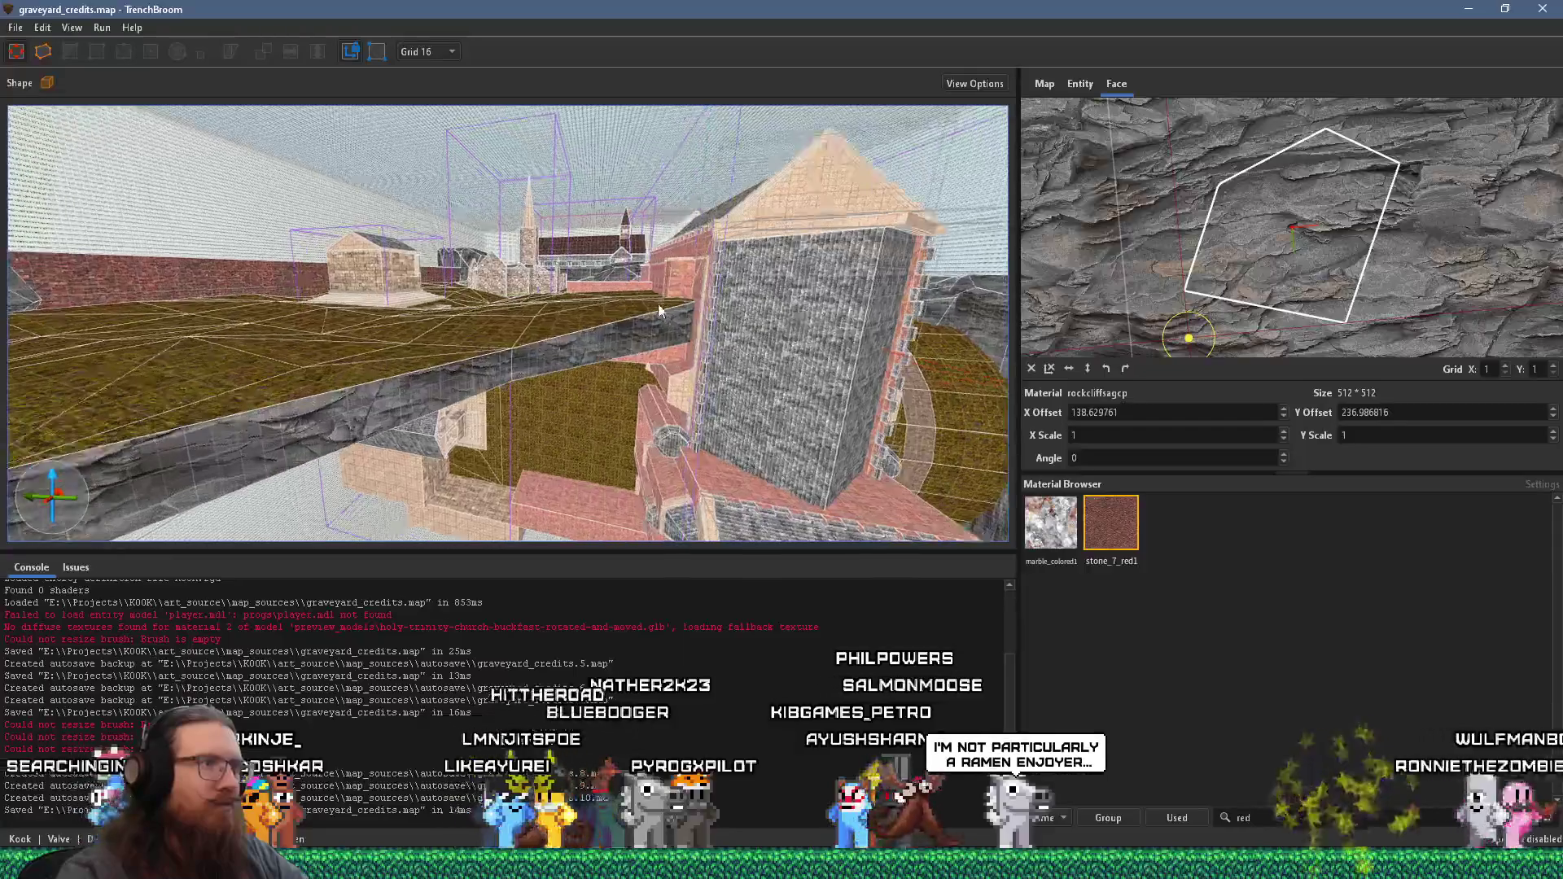
{"action": "scroll", "coordinate": [656, 315], "scroll_direction": "down", "scroll_amount": 5}
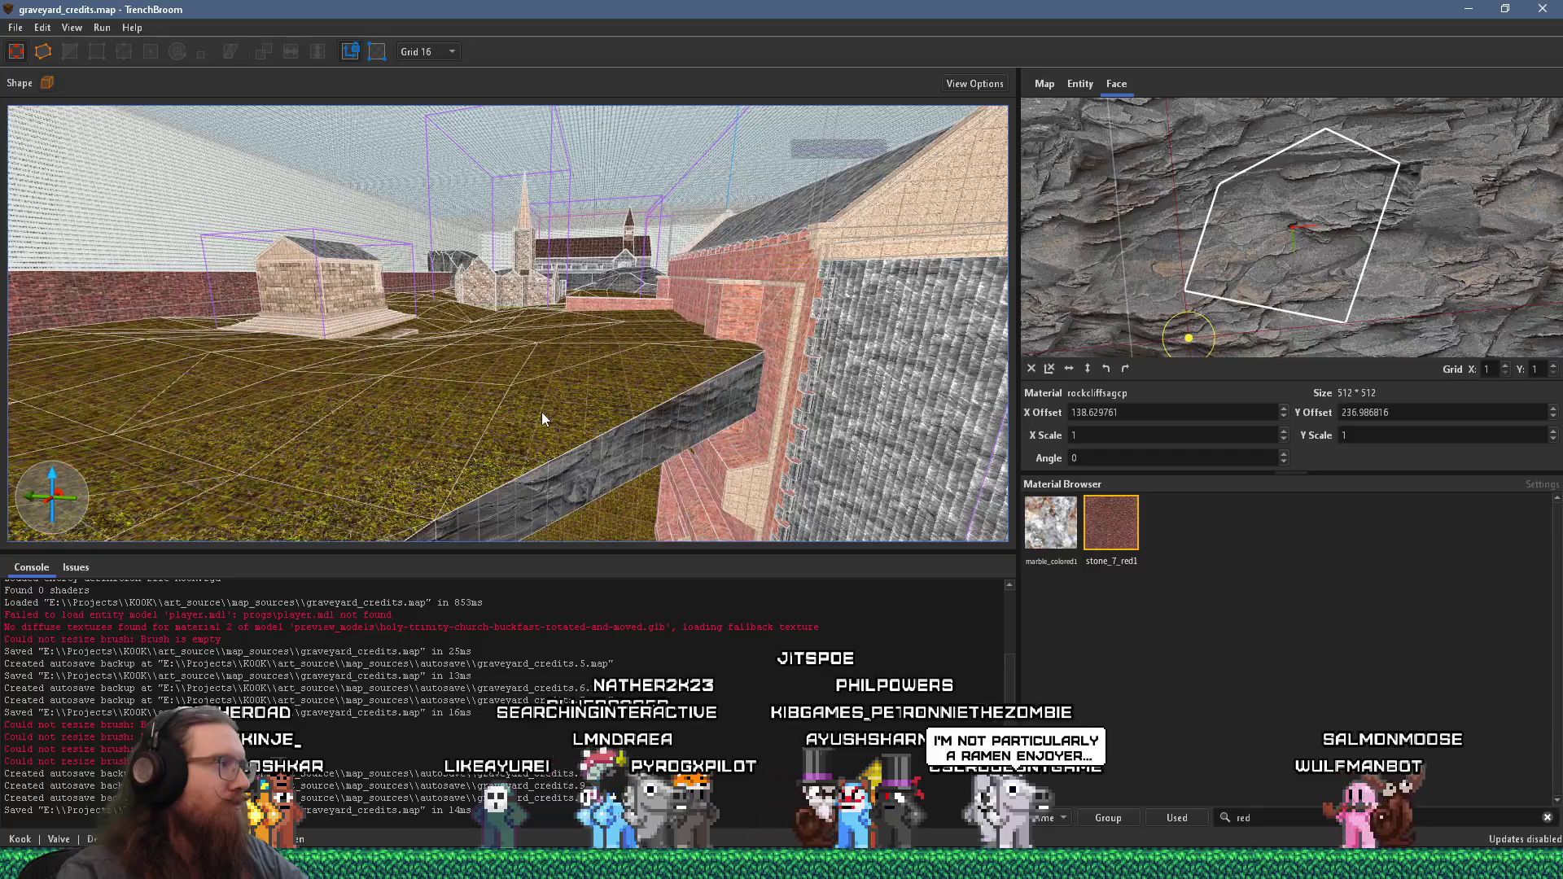
{"action": "scroll", "coordinate": [511, 458], "scroll_direction": "up", "scroll_amount": 10}
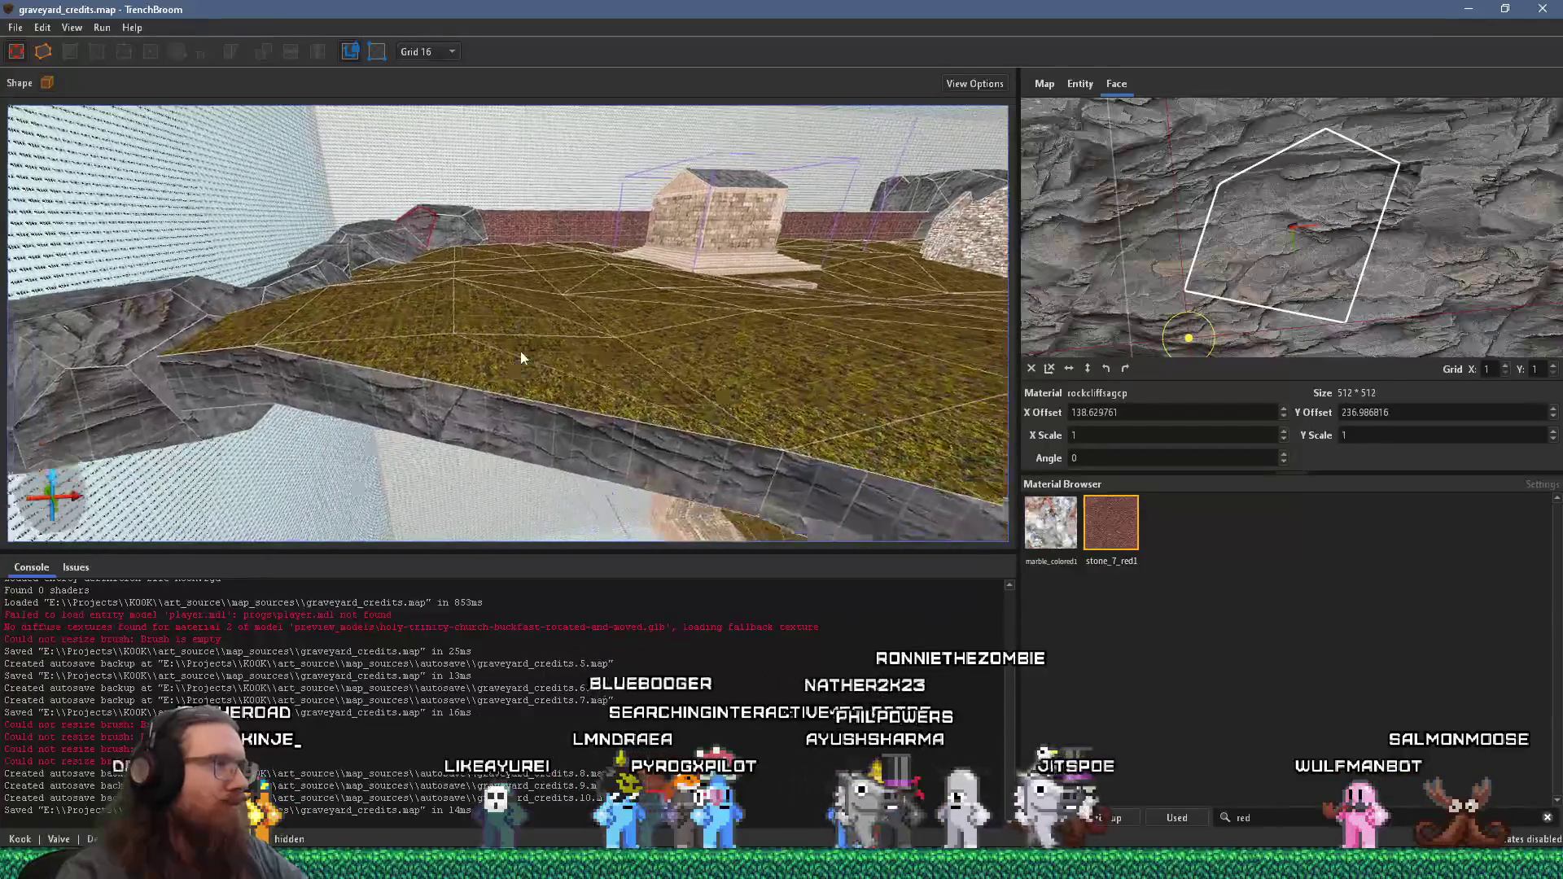
{"action": "scroll", "coordinate": [445, 294], "scroll_direction": "up", "scroll_amount": 8}
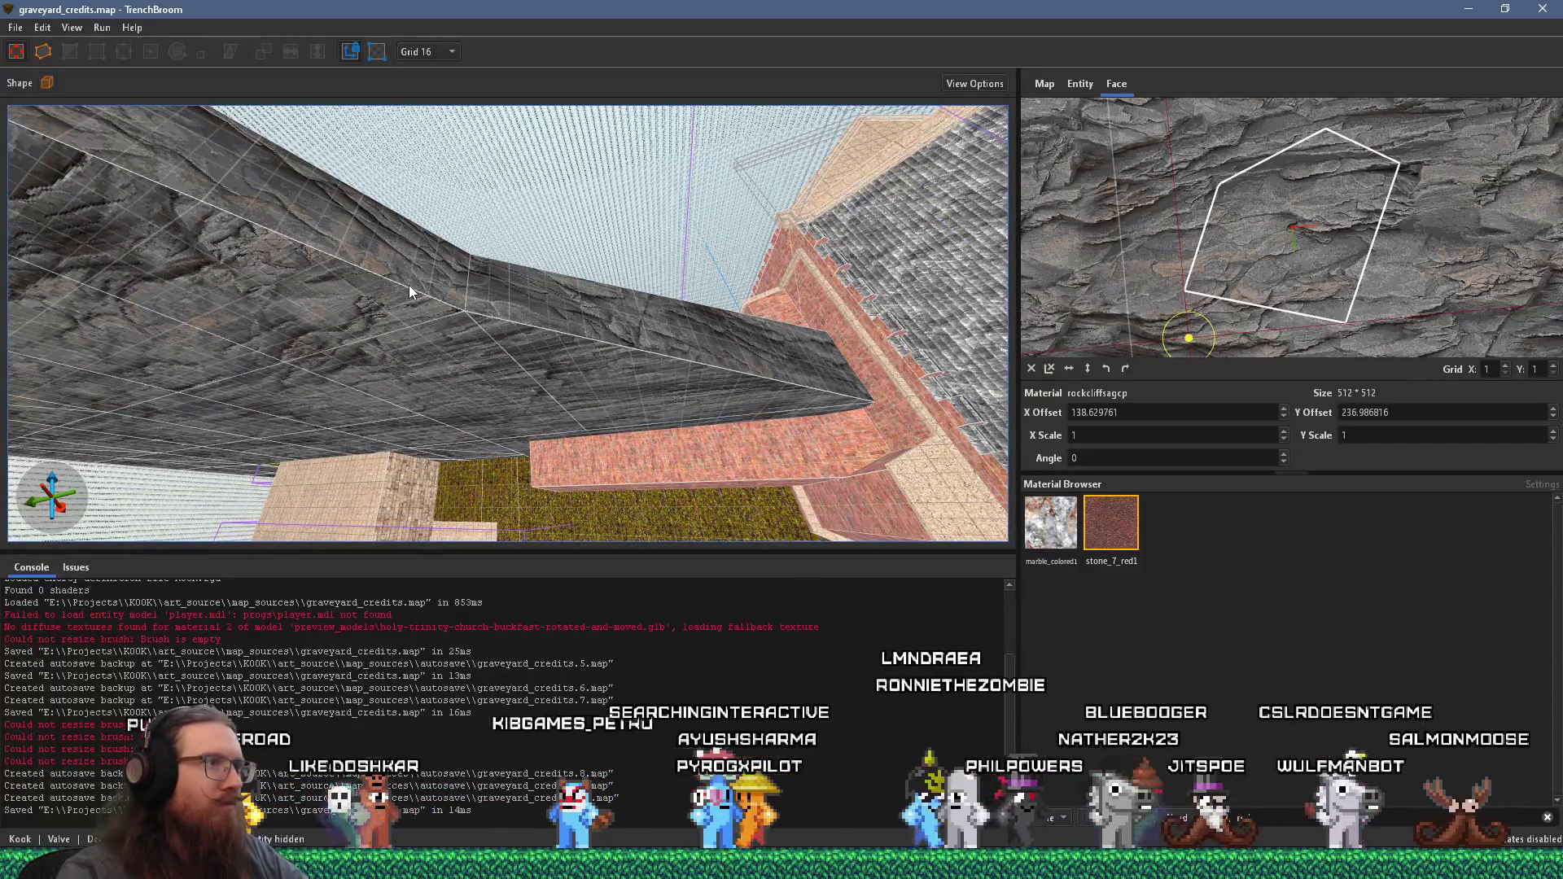
{"action": "left_click", "coordinate": [498, 340]}
{"action": "scroll", "coordinate": [525, 345], "scroll_direction": "up", "scroll_amount": 5}
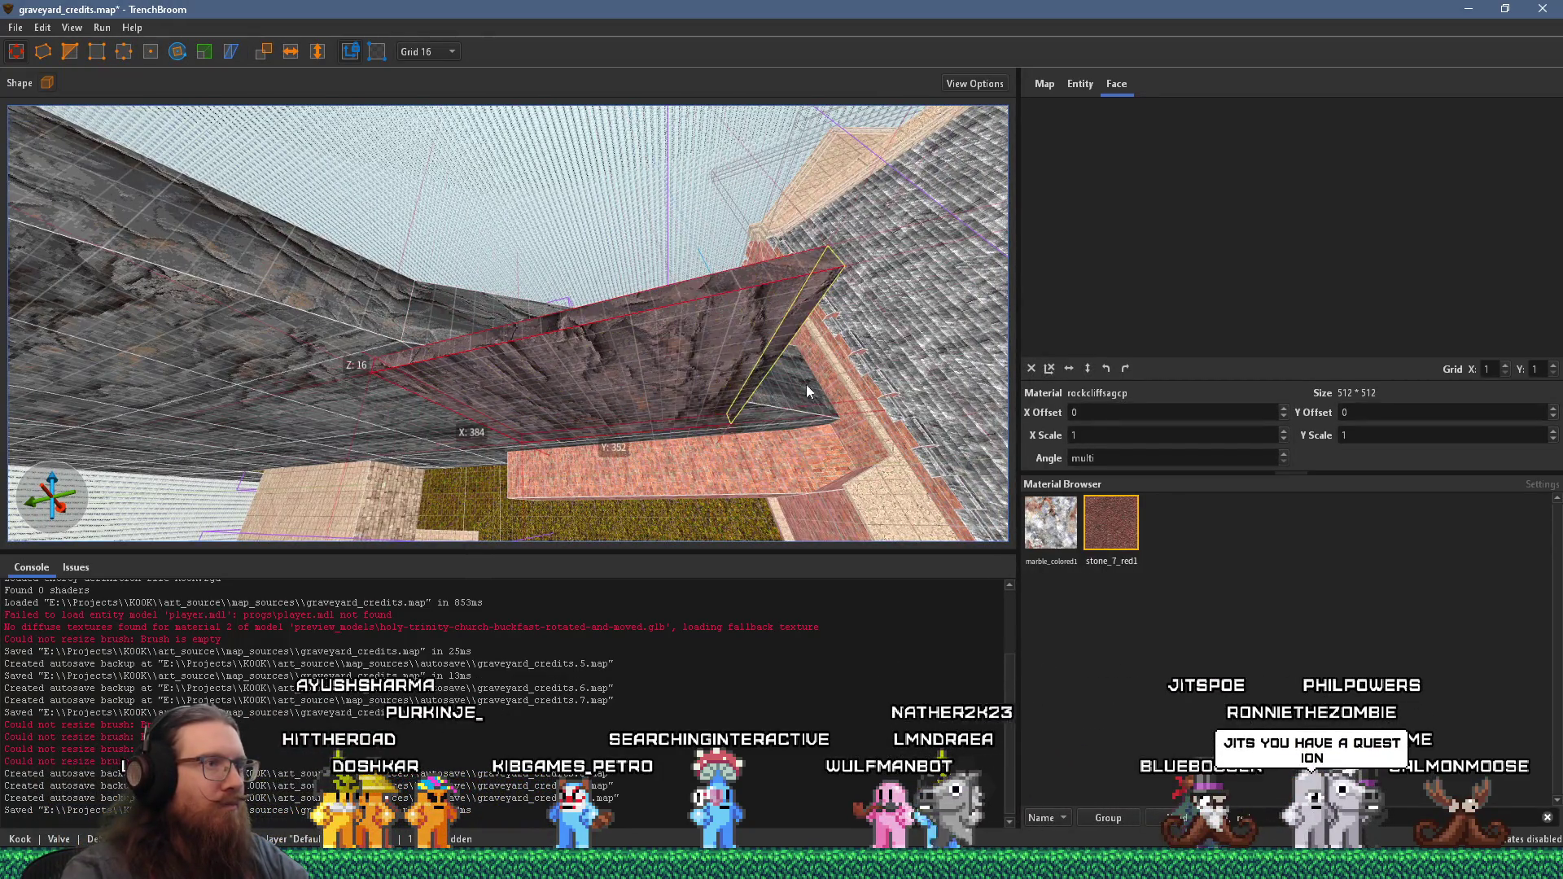
- Stretch the rock slab down to the brick ledge and corner, tapering it into a wedge
{"action": "mouse_move", "coordinate": [805, 387]}
{"action": "left_mouse_down"}
{"action": "mouse_move", "coordinate": [512, 189]}
{"action": "mouse_move", "coordinate": [565, 145]}
{"action": "mouse_move", "coordinate": [594, 198]}
{"action": "mouse_move", "coordinate": [535, 178]}
{"action": "left_mouse_up"}
{"action": "left_click_drag", "start_coordinate": [600, 250], "coordinate": [641, 322]}
{"action": "mouse_move", "coordinate": [730, 257]}
{"action": "left_mouse_down"}
{"action": "mouse_move", "coordinate": [322, 525]}
{"action": "mouse_move", "coordinate": [400, 402]}
{"action": "left_mouse_up"}
{"action": "mouse_move", "coordinate": [500, 371]}
{"action": "left_mouse_down"}
{"action": "mouse_move", "coordinate": [622, 368]}
{"action": "mouse_move", "coordinate": [524, 282]}
{"action": "mouse_move", "coordinate": [571, 472]}
{"action": "mouse_move", "coordinate": [558, 457]}
{"action": "left_mouse_up"}
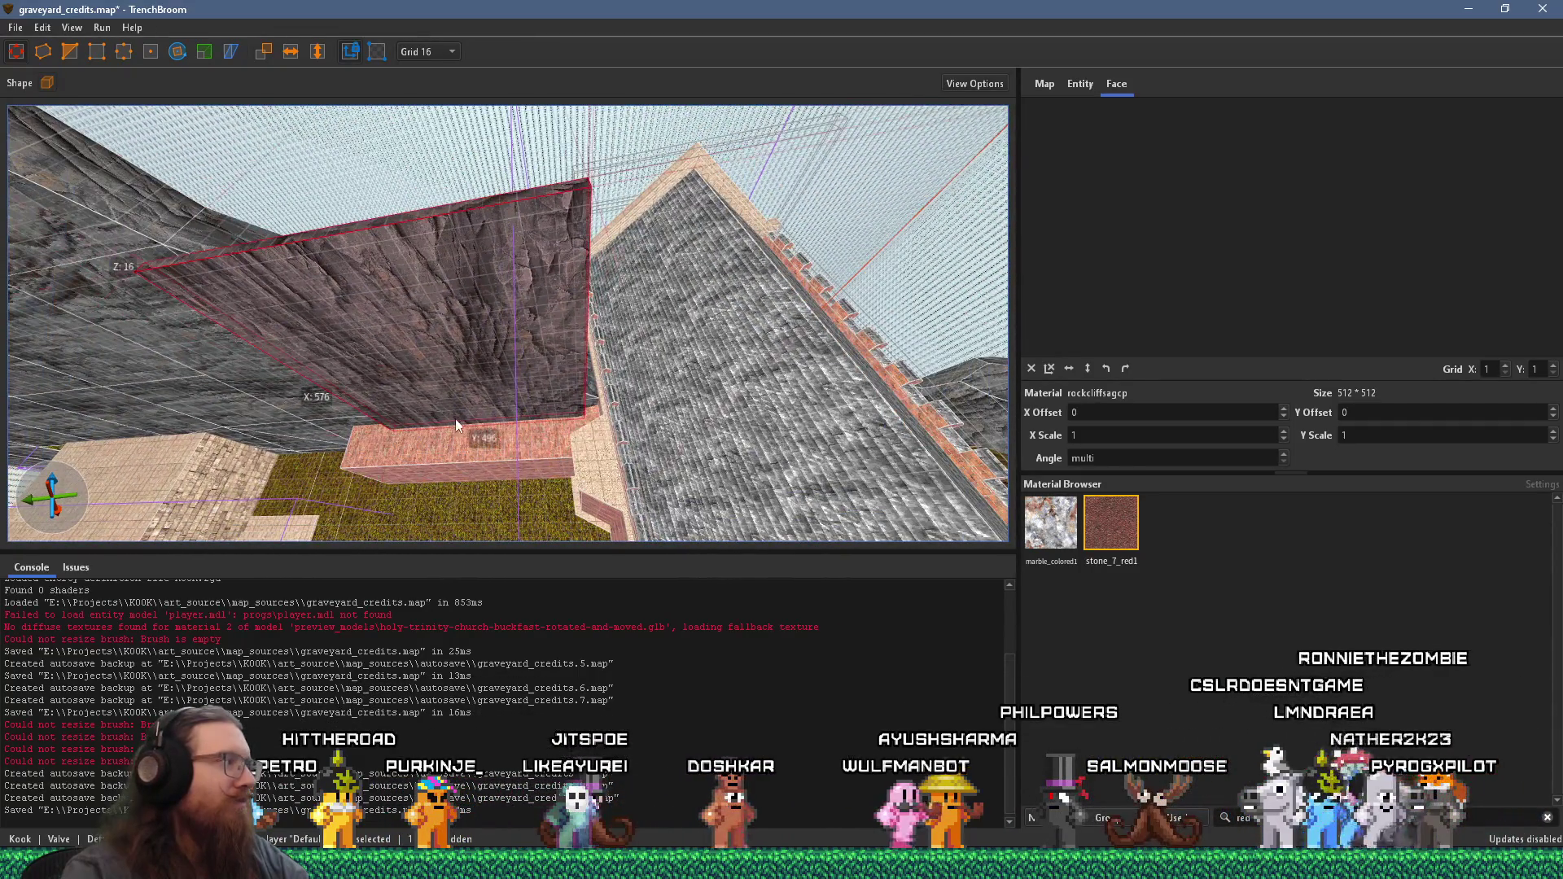
{"action": "left_click_drag", "start_coordinate": [436, 374], "coordinate": [672, 198]}
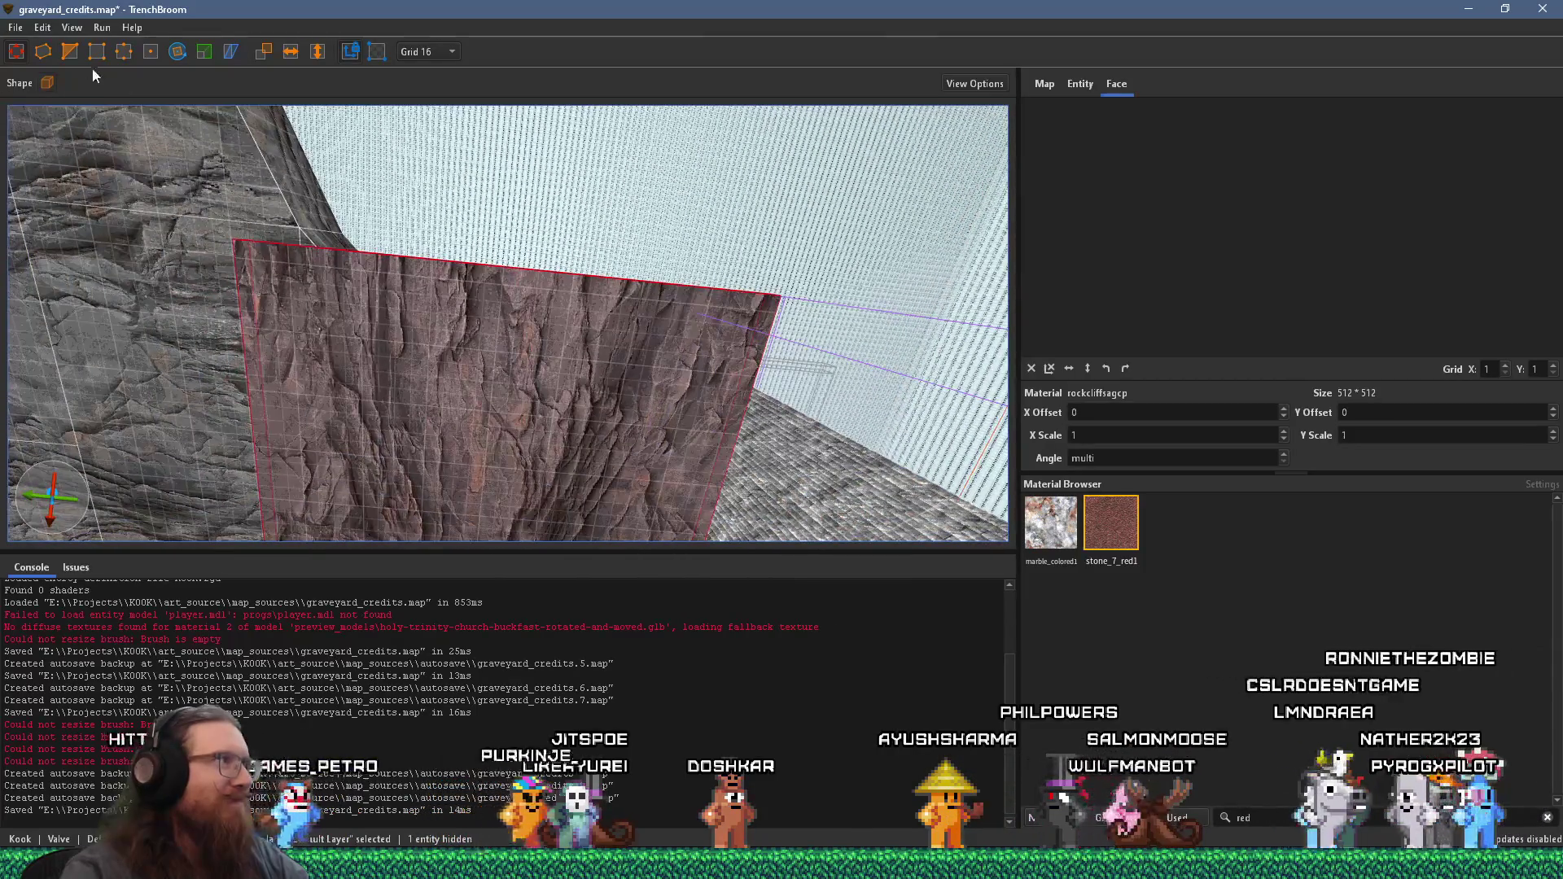
{"action": "mouse_move", "coordinate": [506, 311]}
{"action": "left_mouse_down"}
{"action": "mouse_move", "coordinate": [543, 363]}
{"action": "mouse_move", "coordinate": [521, 350]}
{"action": "left_mouse_up"}
{"action": "key", "text": "v"}
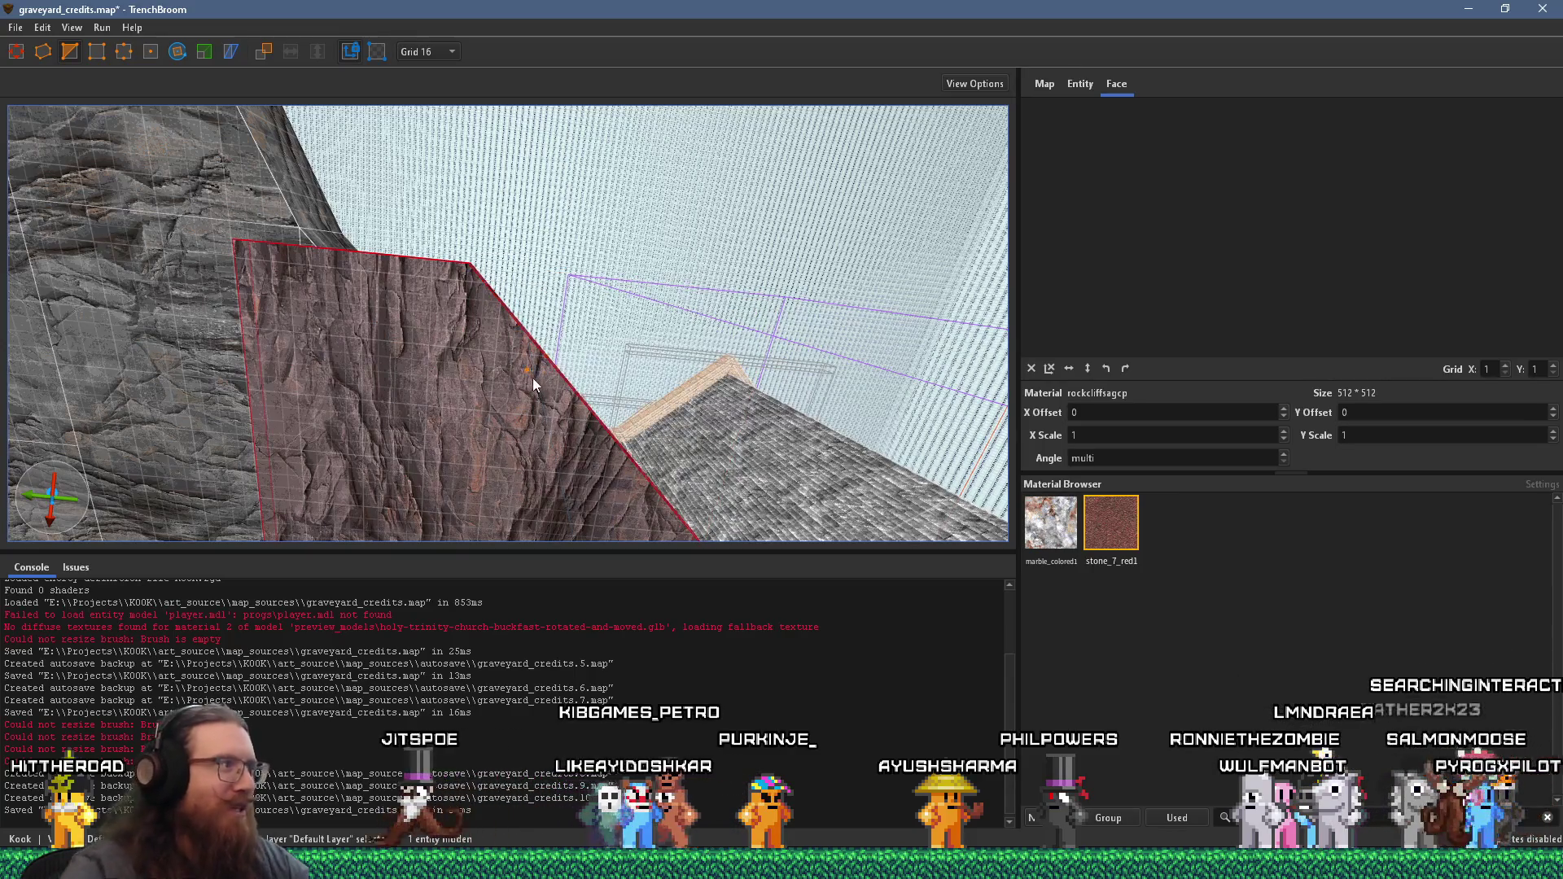
- Shorten the rock slab along X to 352 and lift it higher up the cliff
{"action": "scroll", "coordinate": [565, 397], "scroll_direction": "up", "scroll_amount": 5}
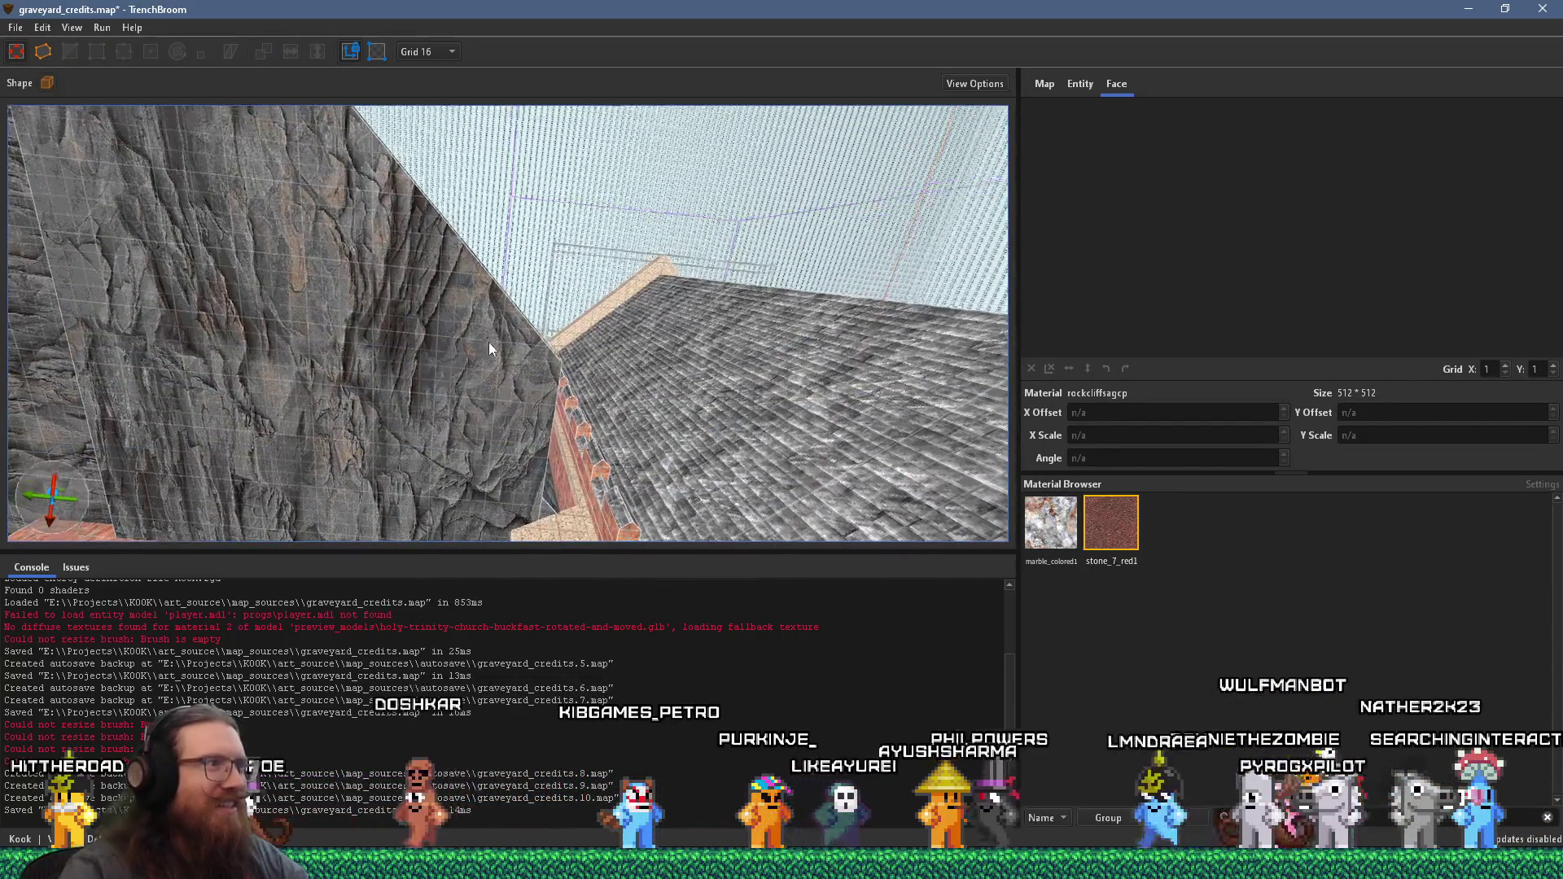
{"action": "scroll", "coordinate": [520, 333], "scroll_direction": "up", "scroll_amount": 3}
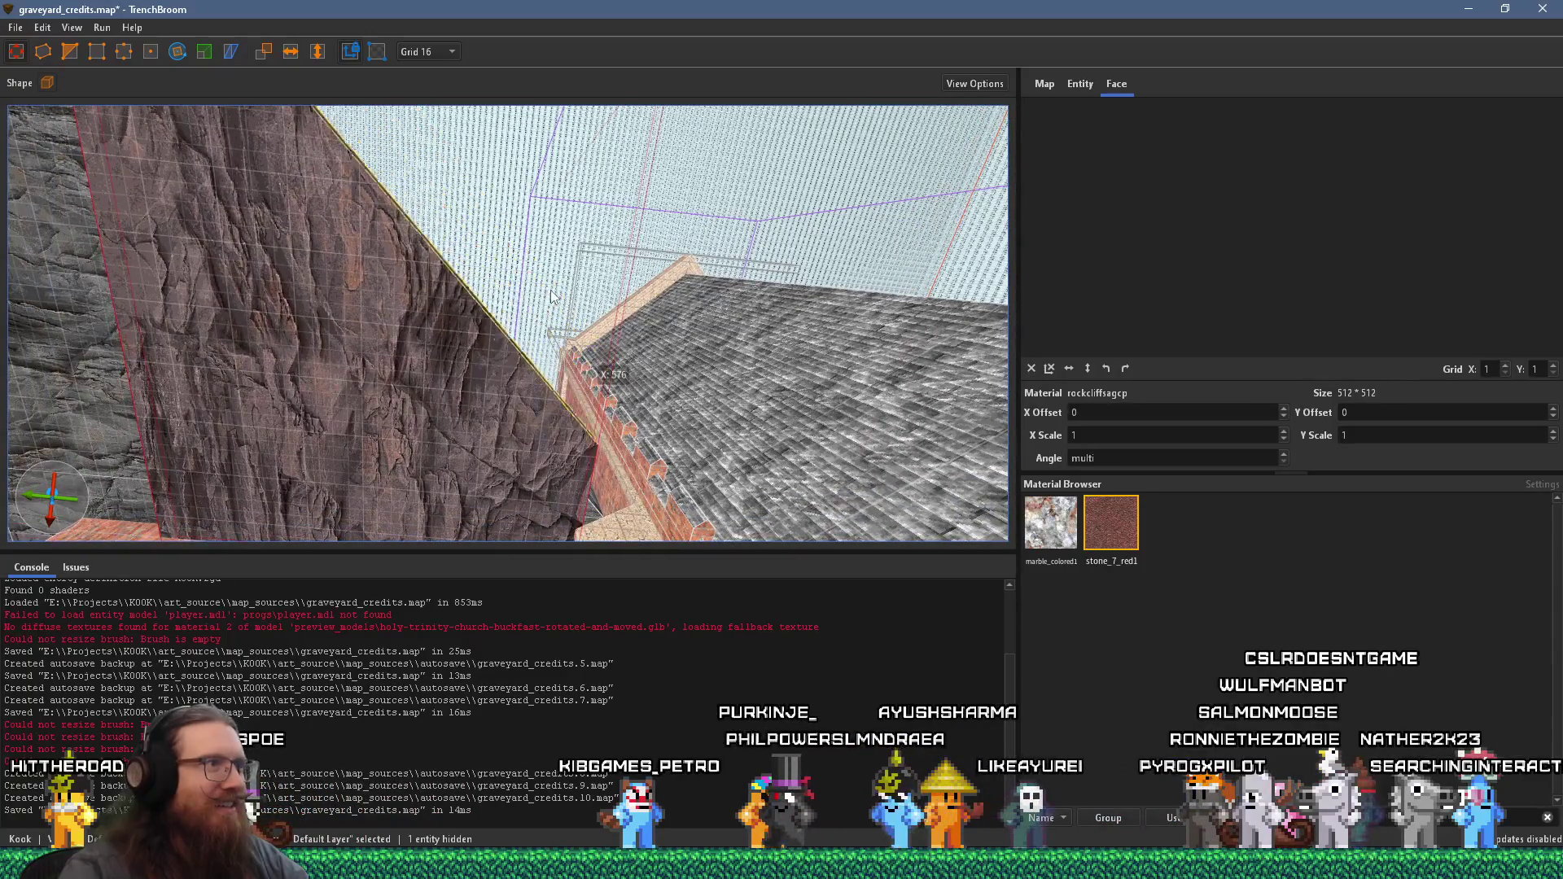
{"action": "scroll", "coordinate": [544, 412], "scroll_direction": "up", "scroll_amount": 5}
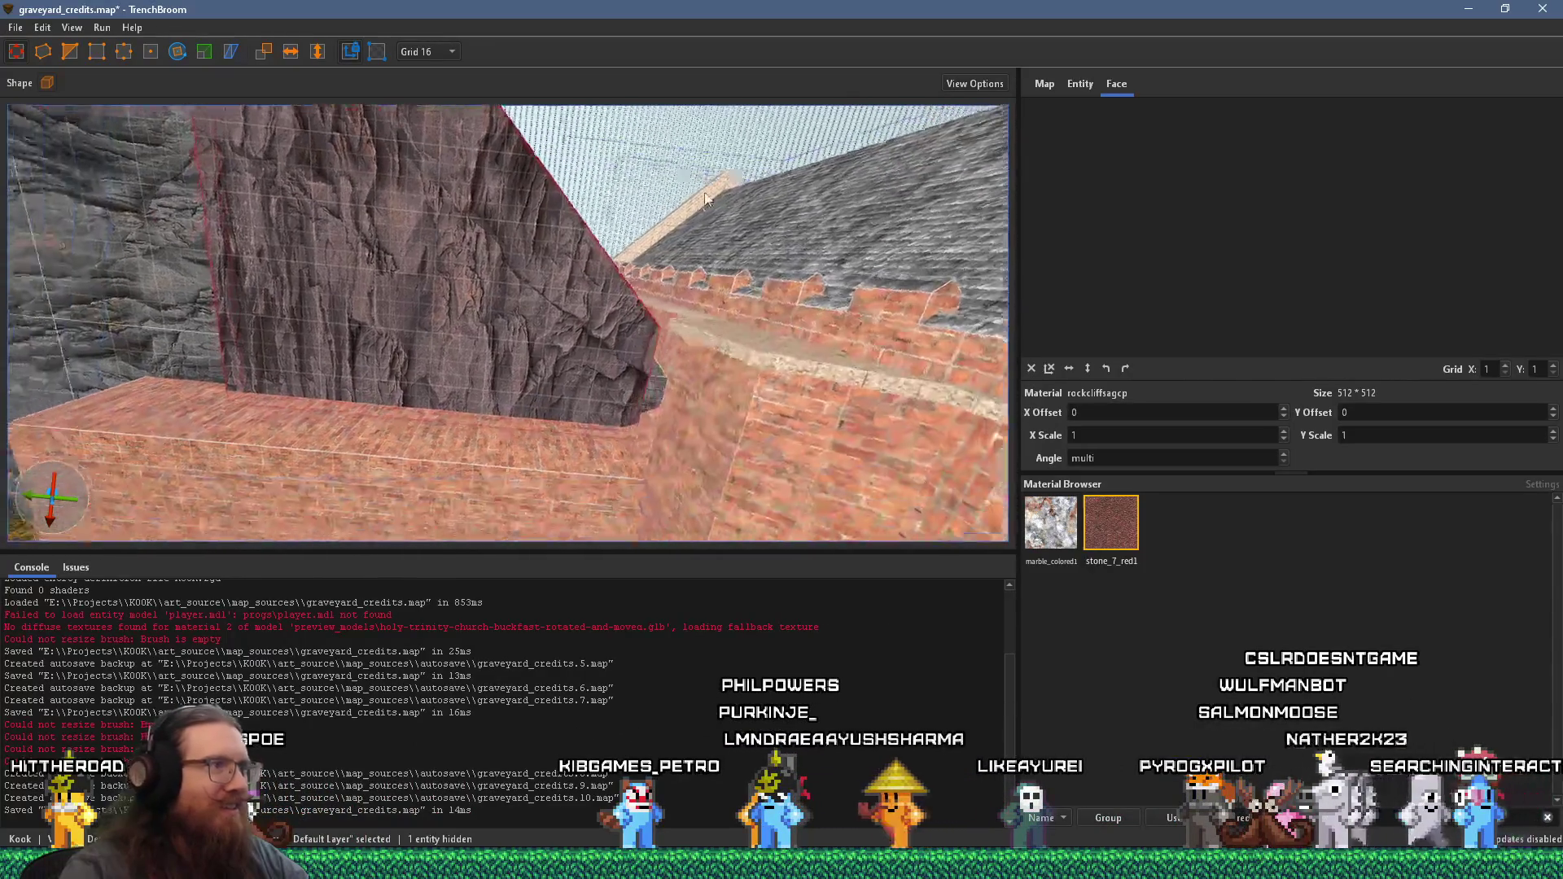
{"action": "mouse_move", "coordinate": [683, 338]}
{"action": "left_mouse_down"}
{"action": "mouse_move", "coordinate": [535, 554]}
{"action": "mouse_move", "coordinate": [444, 426]}
{"action": "mouse_move", "coordinate": [527, 453]}
{"action": "mouse_move", "coordinate": [548, 500]}
{"action": "left_mouse_up"}
{"action": "mouse_move", "coordinate": [301, 335]}
{"action": "left_mouse_down"}
{"action": "mouse_move", "coordinate": [529, 399]}
{"action": "mouse_move", "coordinate": [506, 428]}
{"action": "mouse_move", "coordinate": [371, 496]}
{"action": "mouse_move", "coordinate": [459, 336]}
{"action": "mouse_move", "coordinate": [505, 553]}
{"action": "left_mouse_up"}
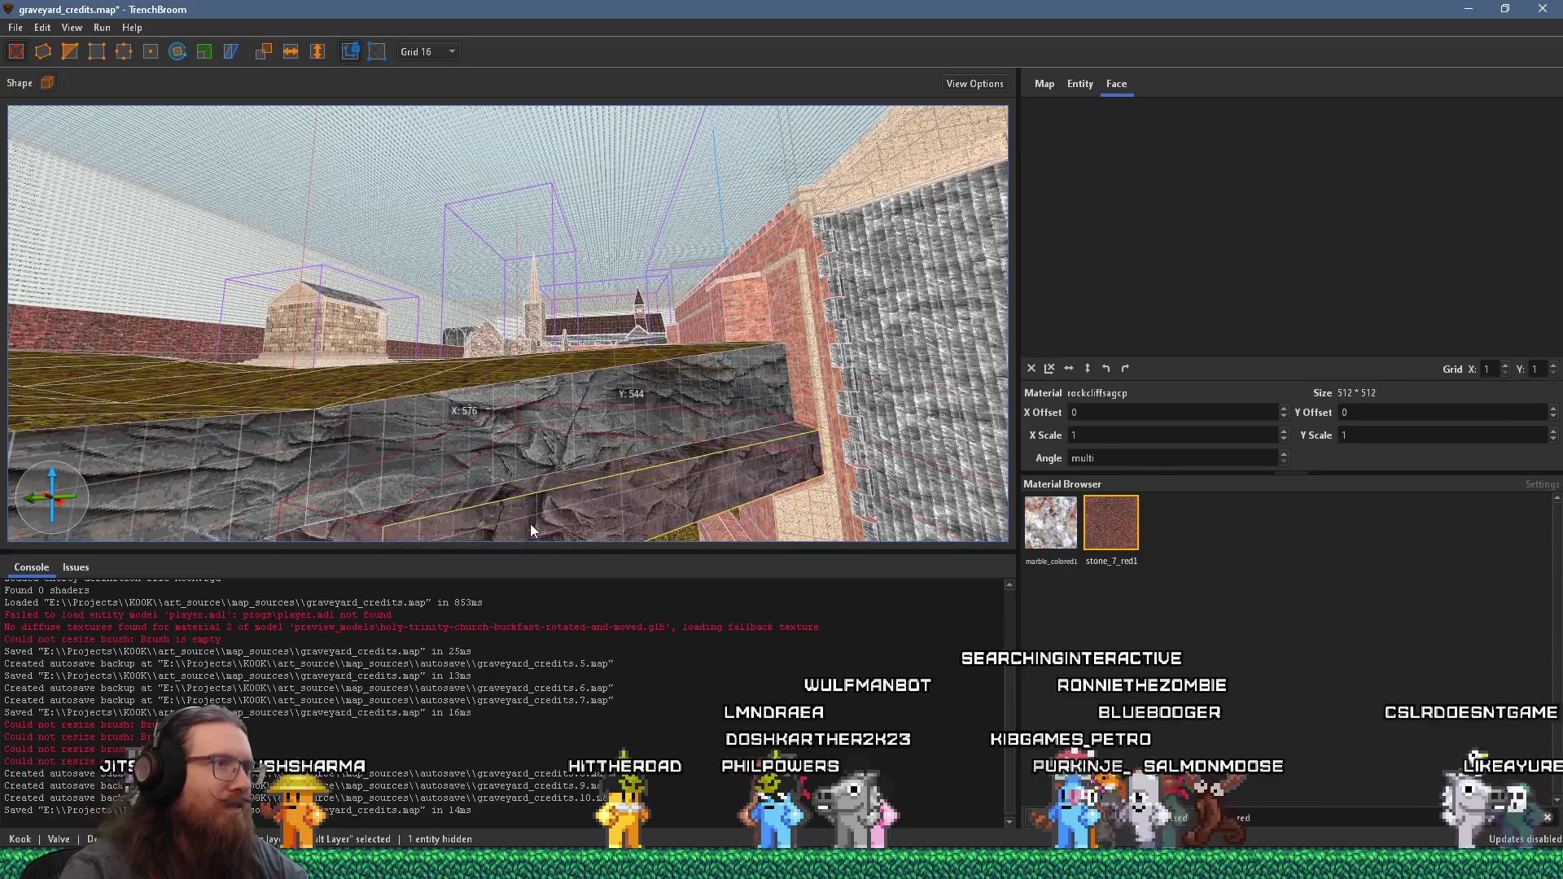
{"action": "mouse_move", "coordinate": [511, 519]}
{"action": "left_mouse_down"}
{"action": "mouse_move", "coordinate": [475, 368]}
{"action": "mouse_move", "coordinate": [496, 341]}
{"action": "mouse_move", "coordinate": [510, 440]}
{"action": "mouse_move", "coordinate": [552, 220]}
{"action": "mouse_move", "coordinate": [579, 193]}
{"action": "left_mouse_up"}
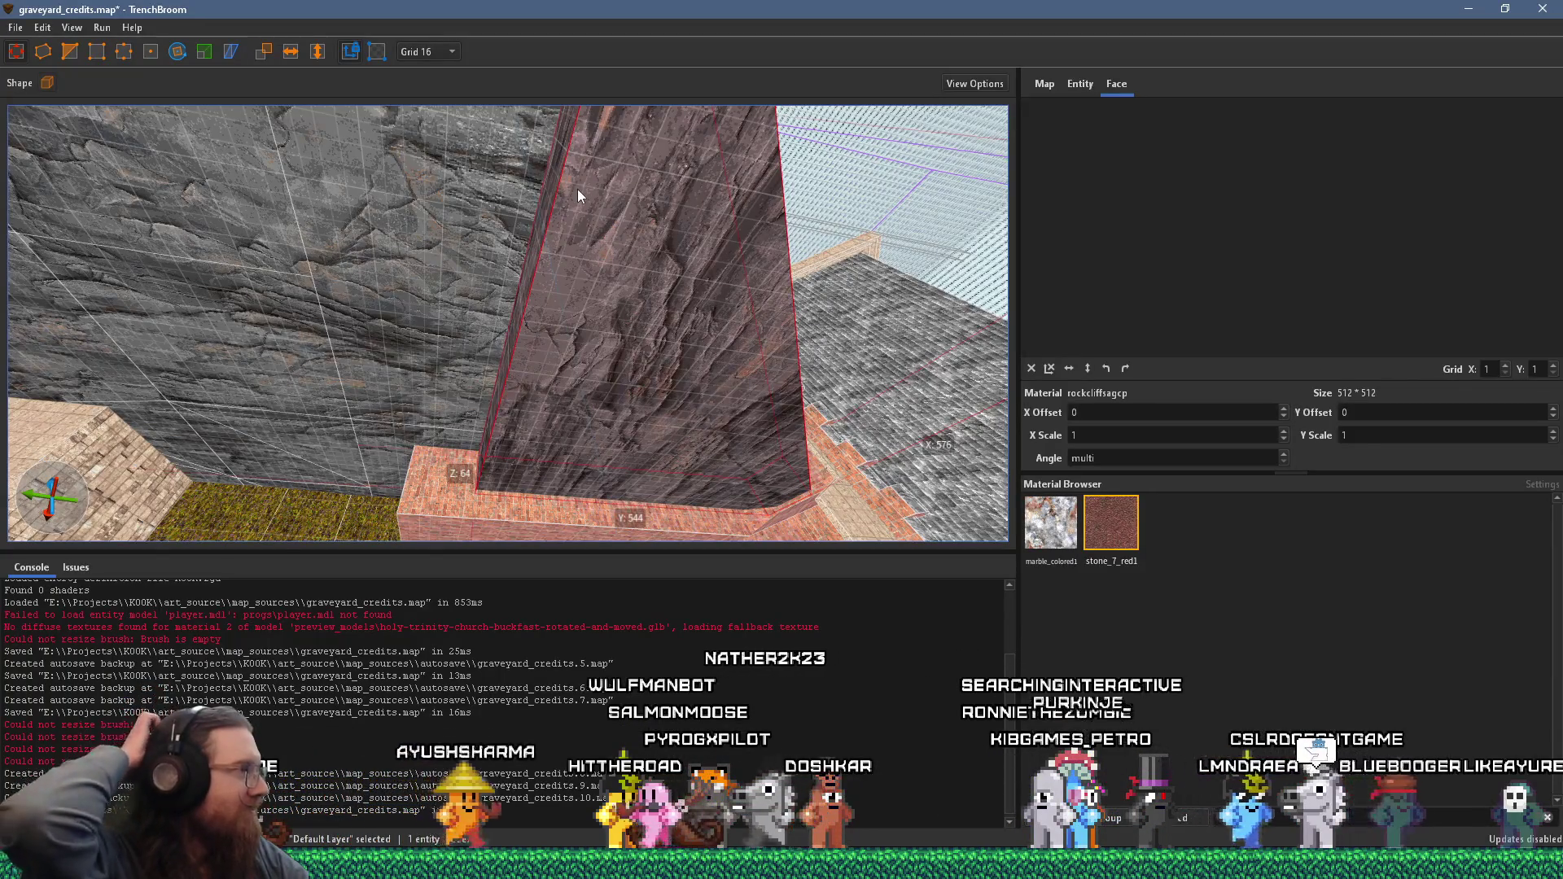
{"action": "mouse_move", "coordinate": [573, 207]}
{"action": "left_mouse_down"}
{"action": "mouse_move", "coordinate": [686, 153]}
{"action": "mouse_move", "coordinate": [666, 262]}
{"action": "mouse_move", "coordinate": [516, 213]}
{"action": "mouse_move", "coordinate": [547, 237]}
{"action": "mouse_move", "coordinate": [574, 147]}
{"action": "mouse_move", "coordinate": [50, 340]}
{"action": "mouse_move", "coordinate": [410, 433]}
{"action": "mouse_move", "coordinate": [399, 353]}
{"action": "left_mouse_up"}
{"action": "mouse_move", "coordinate": [388, 212]}
{"action": "left_mouse_down"}
{"action": "mouse_move", "coordinate": [436, 364]}
{"action": "mouse_move", "coordinate": [301, 281]}
{"action": "mouse_move", "coordinate": [256, 303]}
{"action": "mouse_move", "coordinate": [315, 319]}
{"action": "mouse_move", "coordinate": [458, 429]}
{"action": "left_mouse_up"}
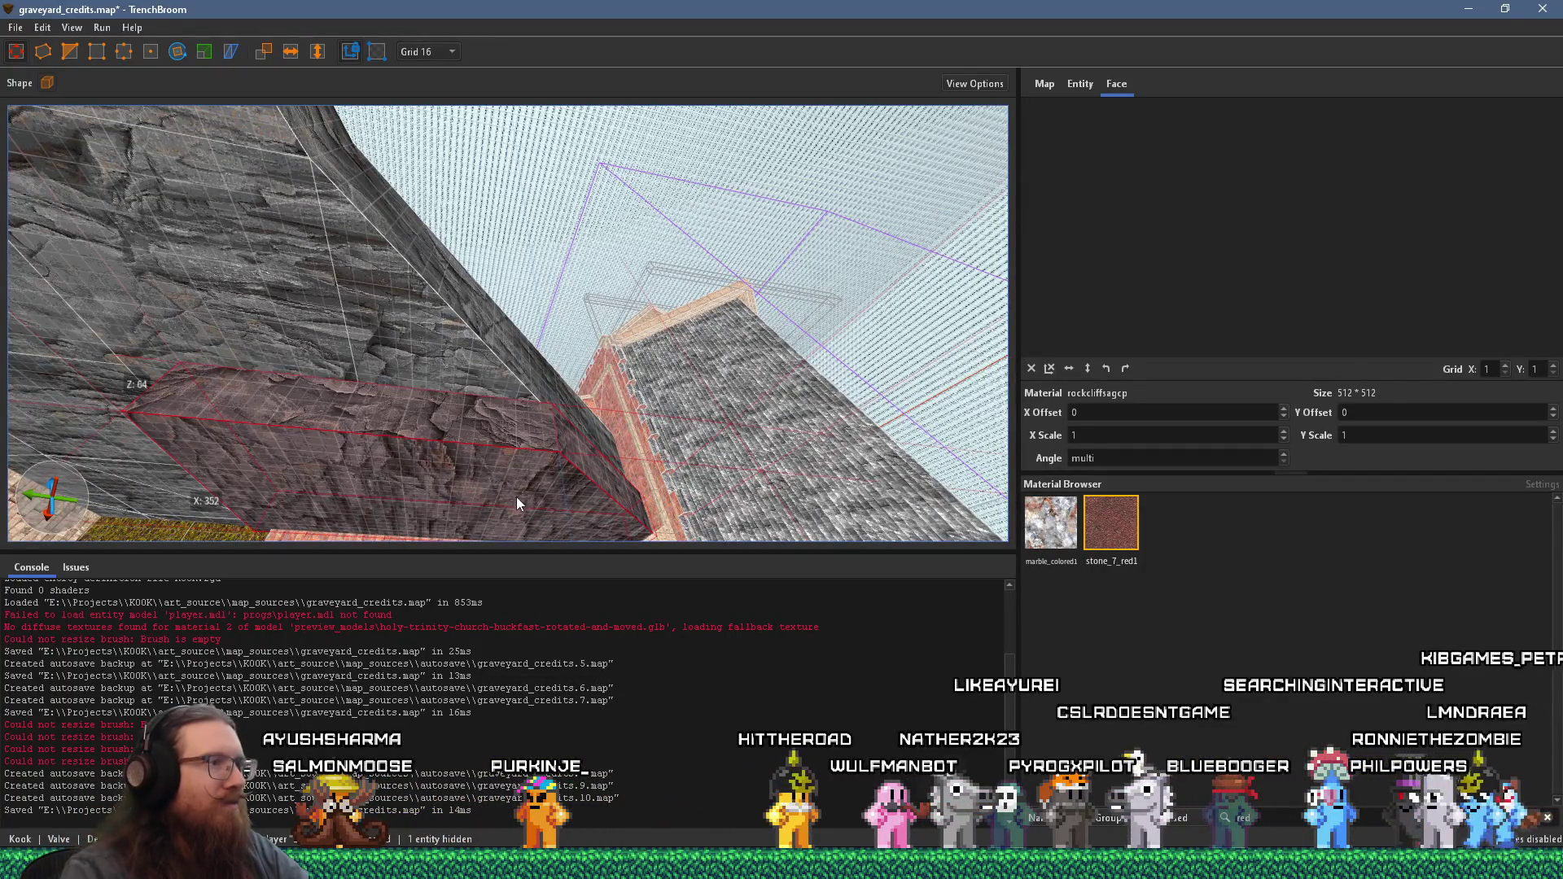
{"action": "left_click_drag", "start_coordinate": [516, 501], "coordinate": [281, 182]}
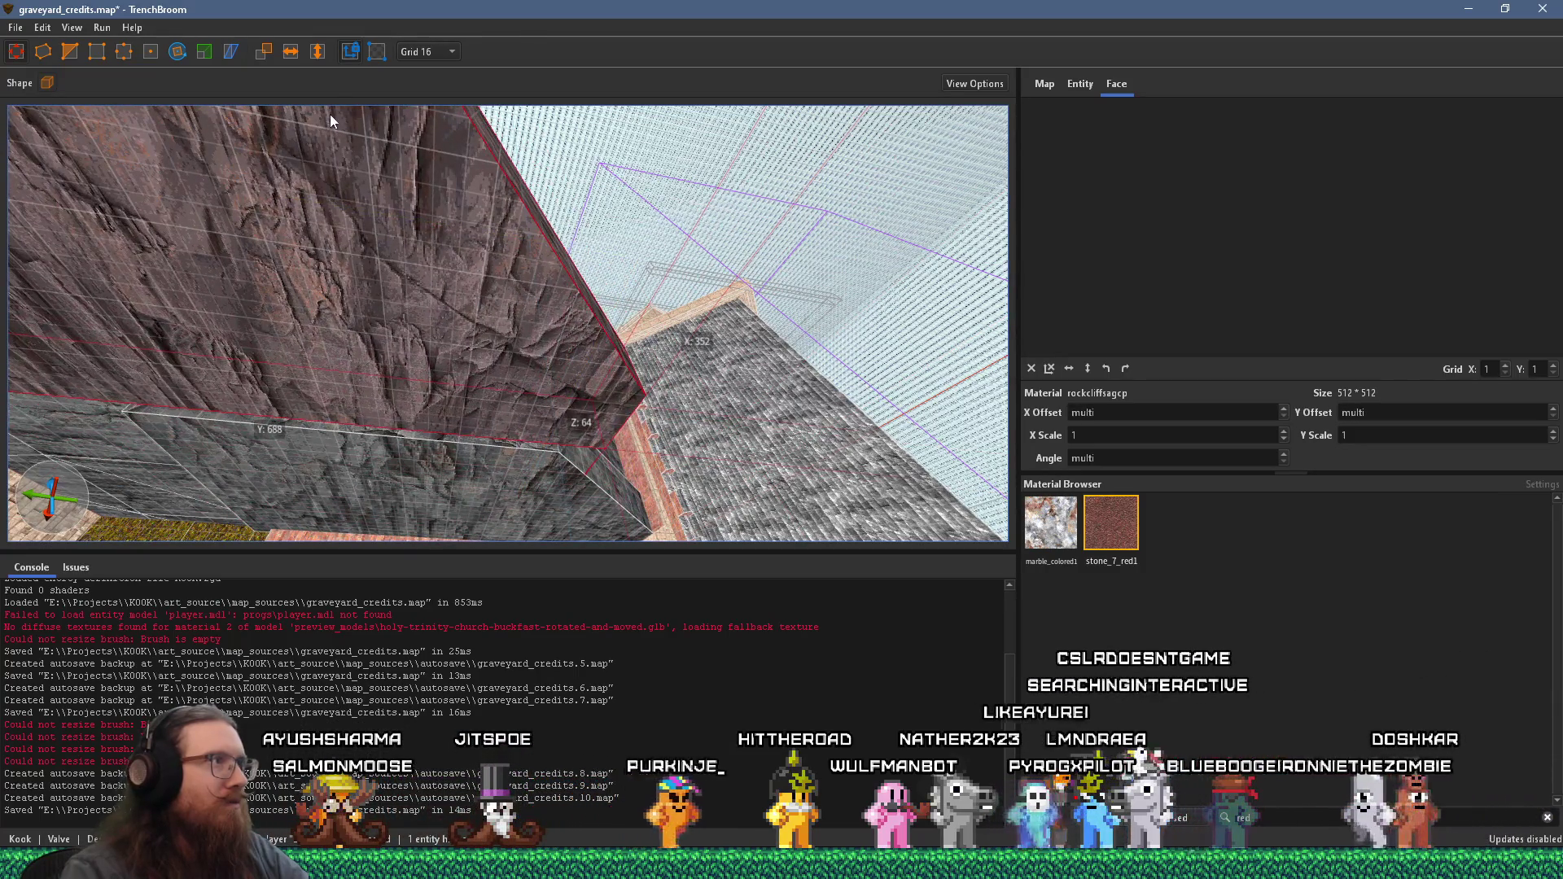
- Reset the slab's texture offsets and angle to 0, and enlarge it toward the lower right
{"action": "left_click", "coordinate": [1031, 368]}
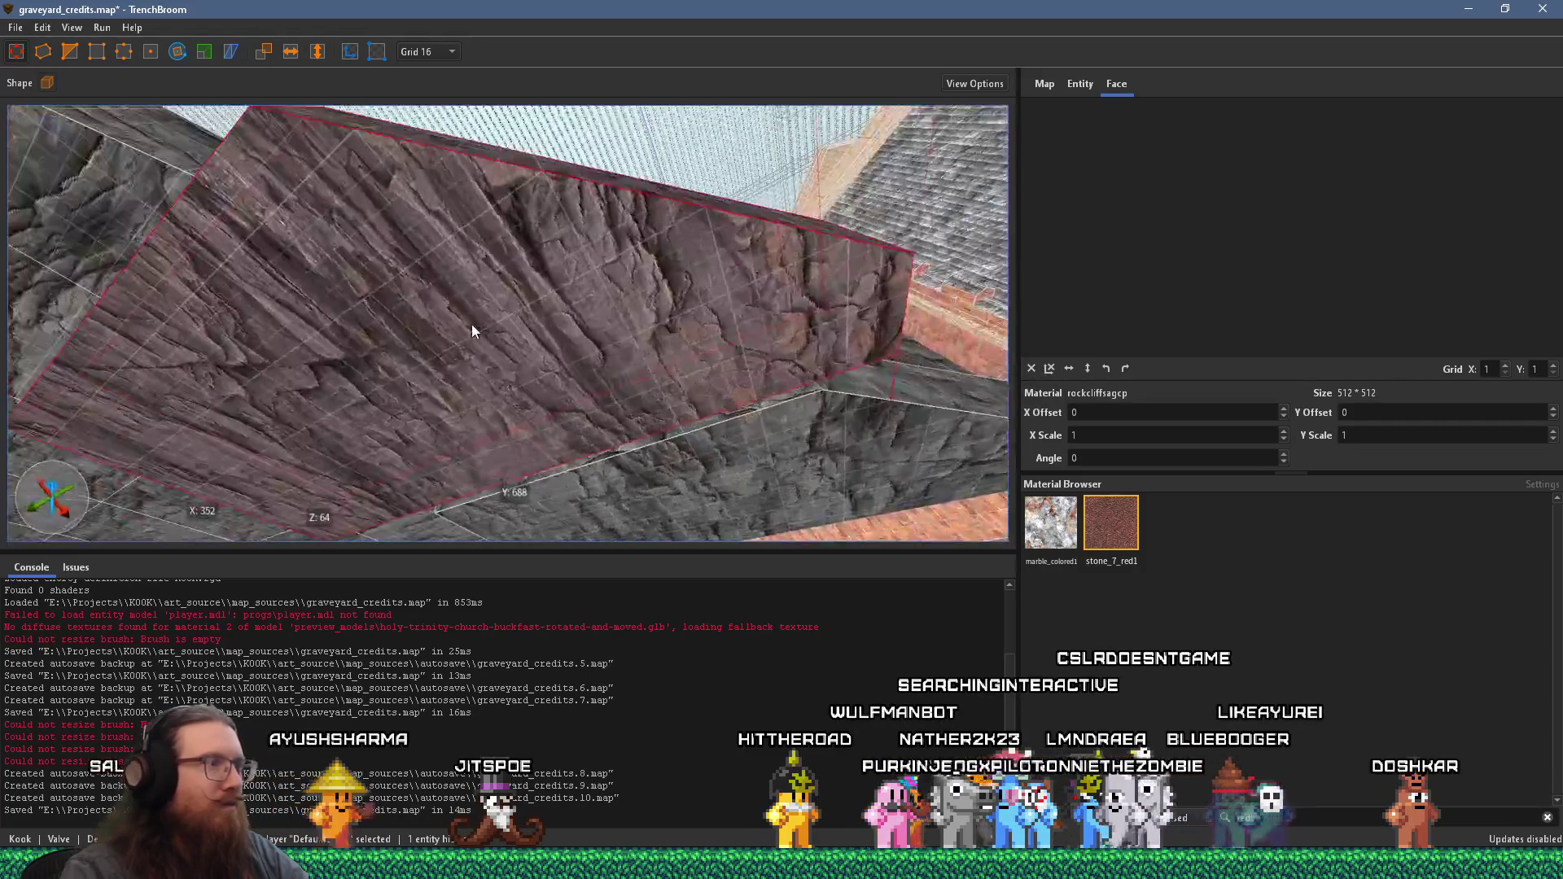
{"action": "mouse_move", "coordinate": [473, 355]}
{"action": "left_mouse_down"}
{"action": "mouse_move", "coordinate": [601, 429]}
{"action": "mouse_move", "coordinate": [486, 353]}
{"action": "mouse_move", "coordinate": [485, 371]}
{"action": "mouse_move", "coordinate": [497, 304]}
{"action": "mouse_move", "coordinate": [530, 510]}
{"action": "mouse_move", "coordinate": [565, 417]}
{"action": "mouse_move", "coordinate": [637, 430]}
{"action": "mouse_move", "coordinate": [534, 418]}
{"action": "left_mouse_up"}
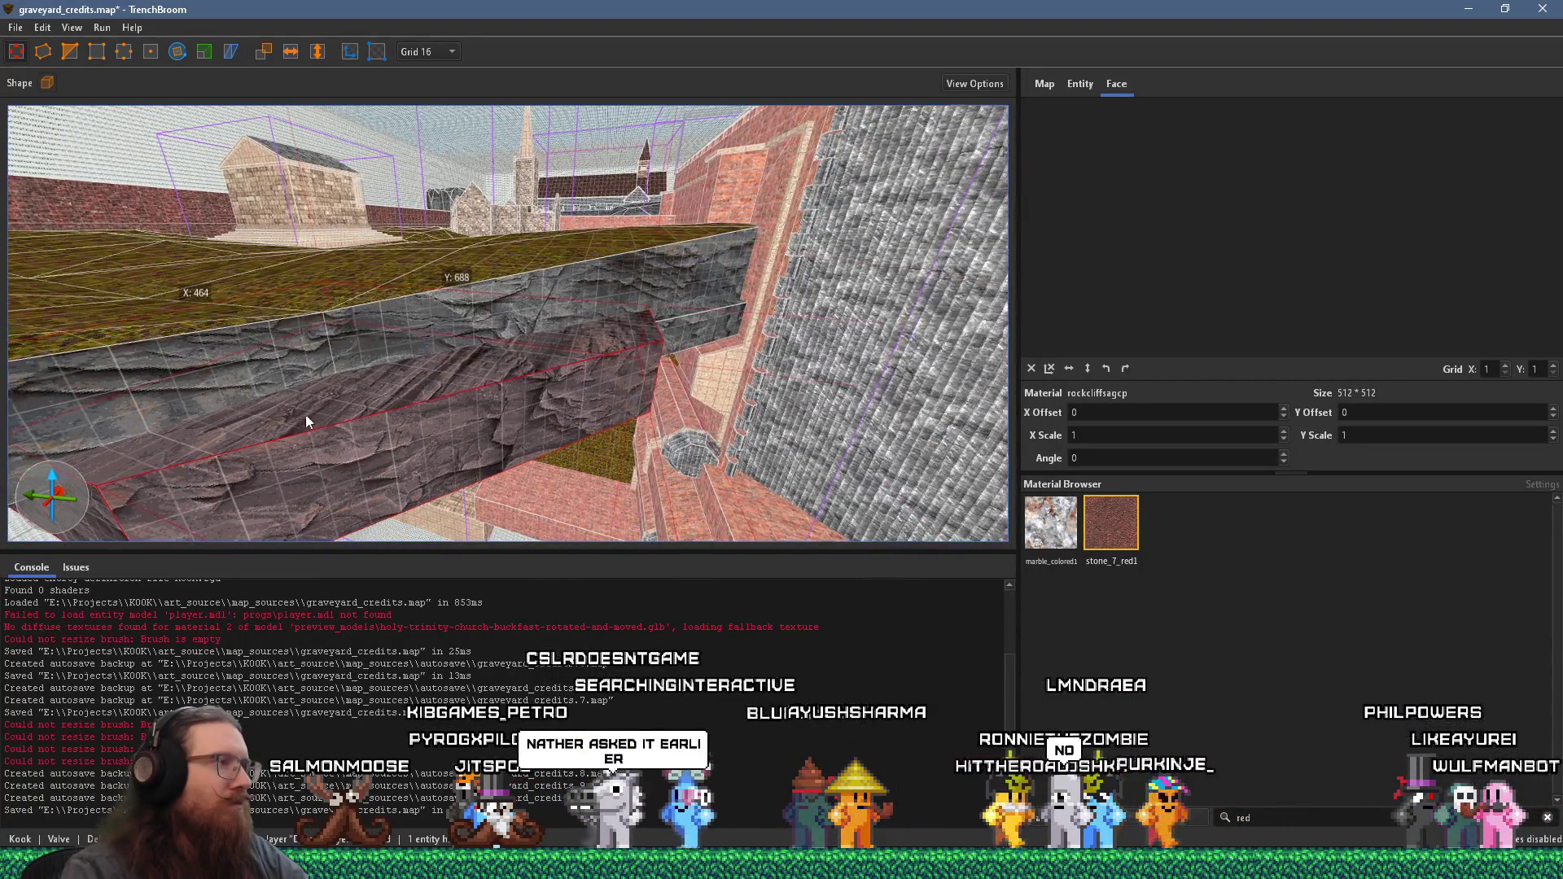
{"action": "left_click_drag", "start_coordinate": [301, 417], "coordinate": [643, 285]}
{"action": "mouse_move", "coordinate": [521, 374]}
{"action": "left_mouse_down"}
{"action": "mouse_move", "coordinate": [482, 402]}
{"action": "mouse_move", "coordinate": [587, 238]}
{"action": "mouse_move", "coordinate": [543, 276]}
{"action": "mouse_move", "coordinate": [452, 267]}
{"action": "mouse_move", "coordinate": [564, 221]}
{"action": "left_mouse_up"}
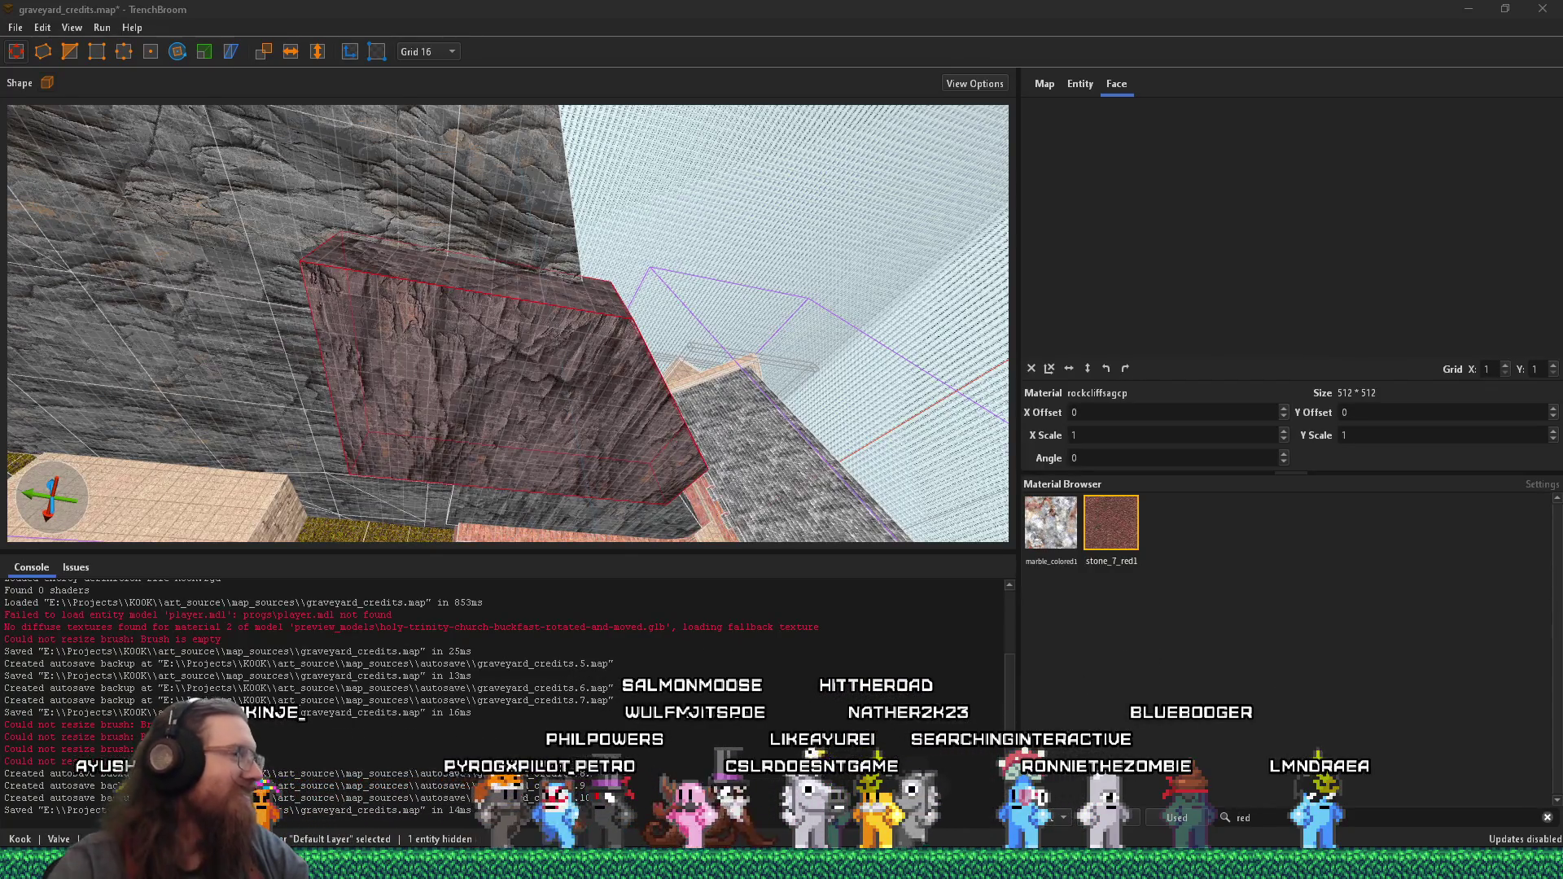
- Orbit to look down on the rock brush, briefly pick its top face, then clear the selection
{"action": "mouse_move", "coordinate": [401, 331]}
{"action": "left_mouse_down"}
{"action": "mouse_move", "coordinate": [344, 159]}
{"action": "mouse_move", "coordinate": [461, 274]}
{"action": "mouse_move", "coordinate": [472, 325]}
{"action": "mouse_move", "coordinate": [486, 282]}
{"action": "mouse_move", "coordinate": [436, 276]}
{"action": "mouse_move", "coordinate": [407, 340]}
{"action": "mouse_move", "coordinate": [139, 342]}
{"action": "mouse_move", "coordinate": [353, 598]}
{"action": "mouse_move", "coordinate": [418, 558]}
{"action": "mouse_move", "coordinate": [528, 547]}
{"action": "left_mouse_up"}
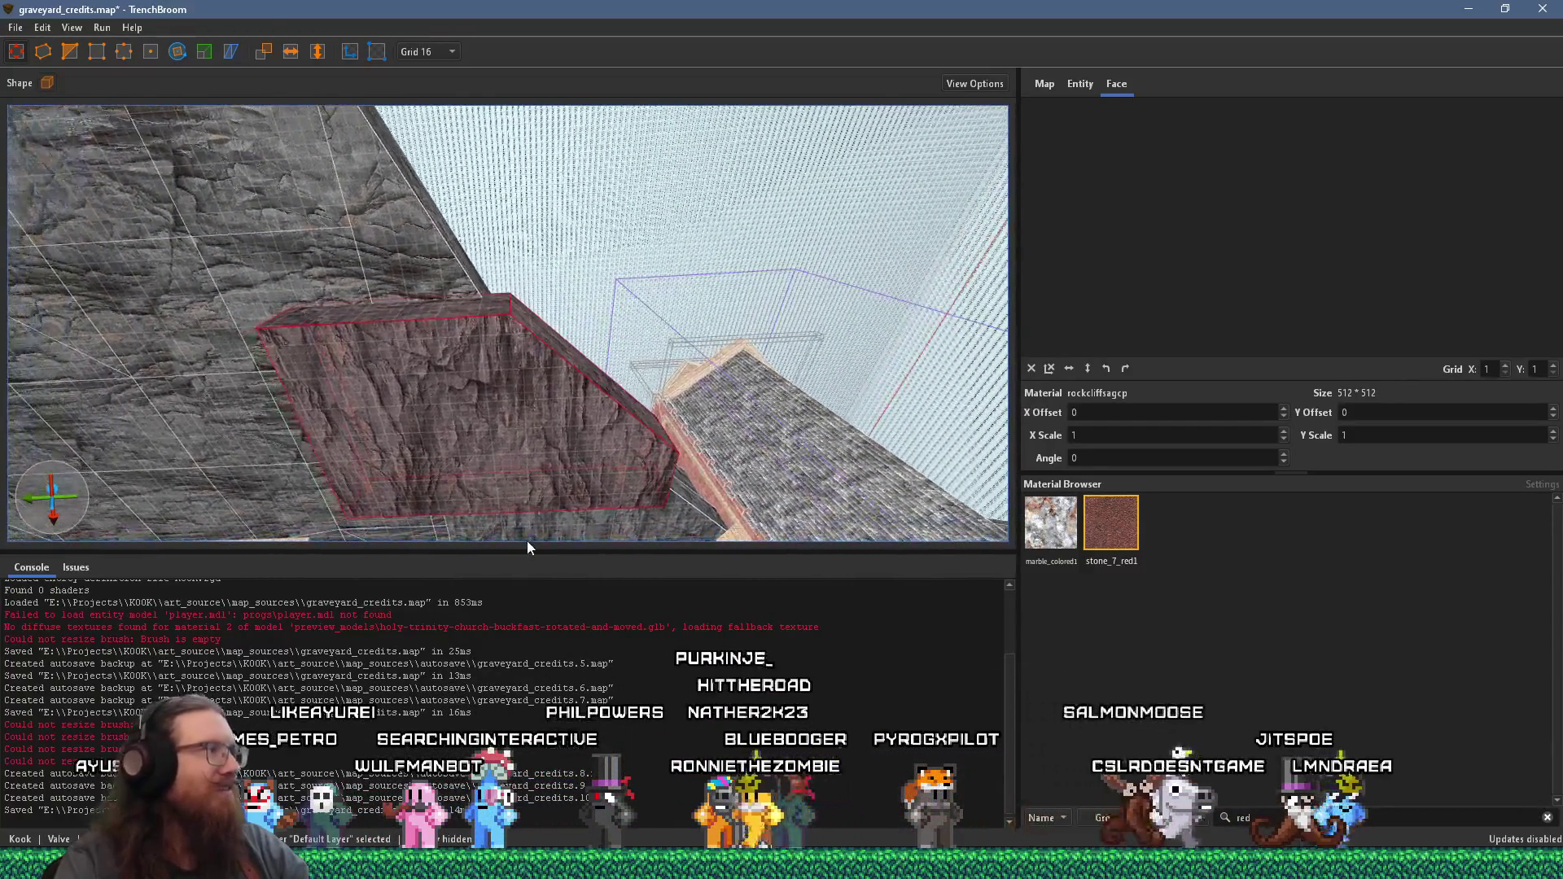
{"action": "scroll", "coordinate": [457, 446], "scroll_direction": "down", "scroll_amount": 3}
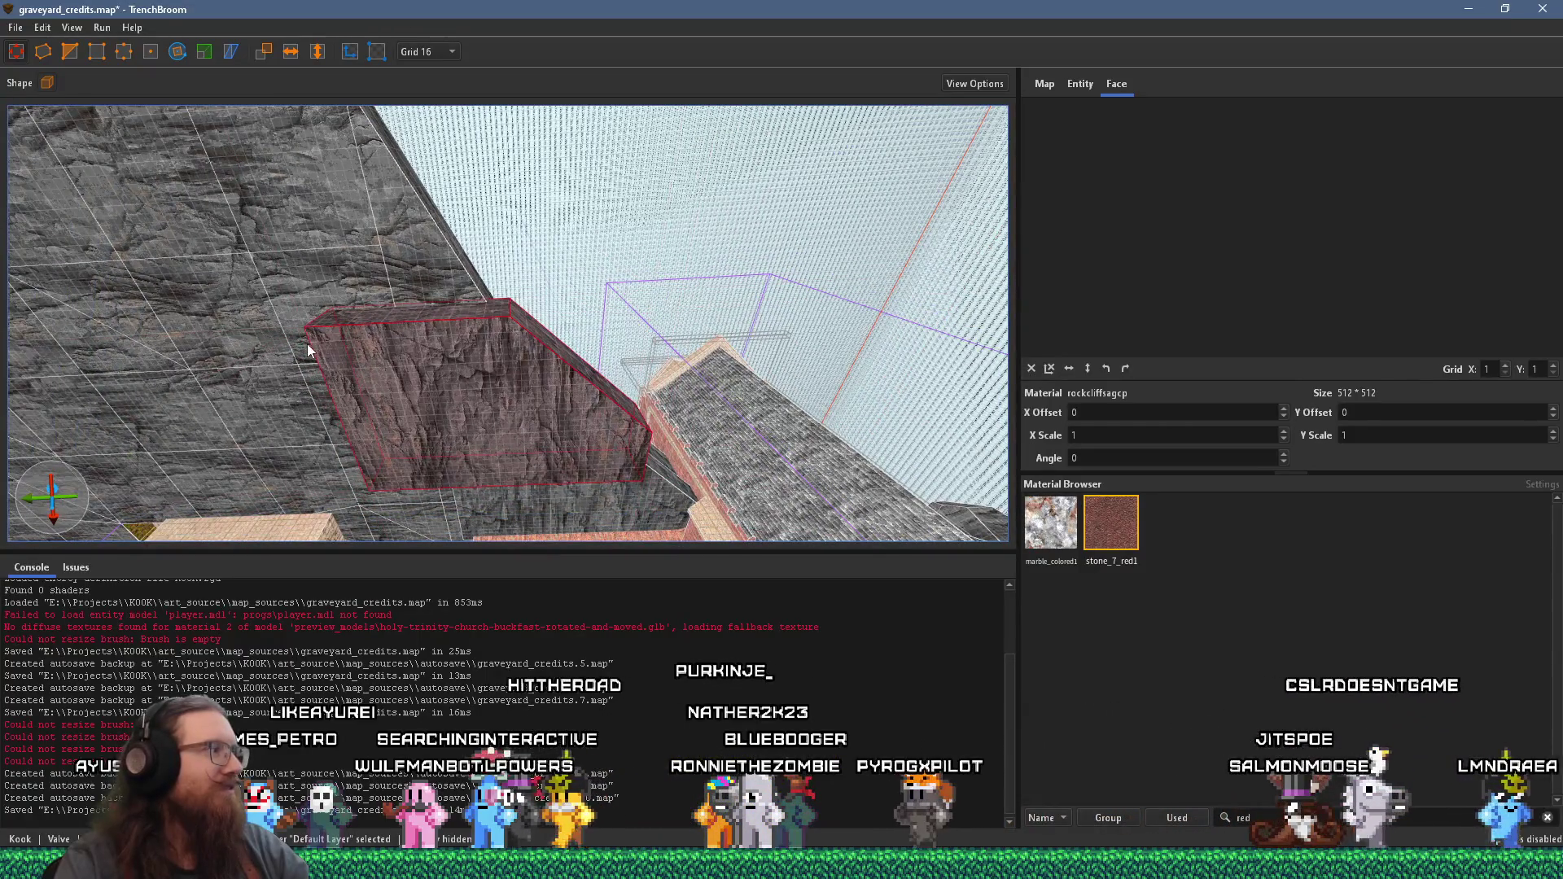
{"action": "scroll", "coordinate": [307, 343], "scroll_direction": "down", "scroll_amount": 3}
{"action": "scroll", "coordinate": [306, 333], "scroll_direction": "up", "scroll_amount": 2}
{"action": "scroll", "coordinate": [379, 395], "scroll_direction": "up", "scroll_amount": 1}
{"action": "scroll", "coordinate": [419, 415], "scroll_direction": "up", "scroll_amount": 1}
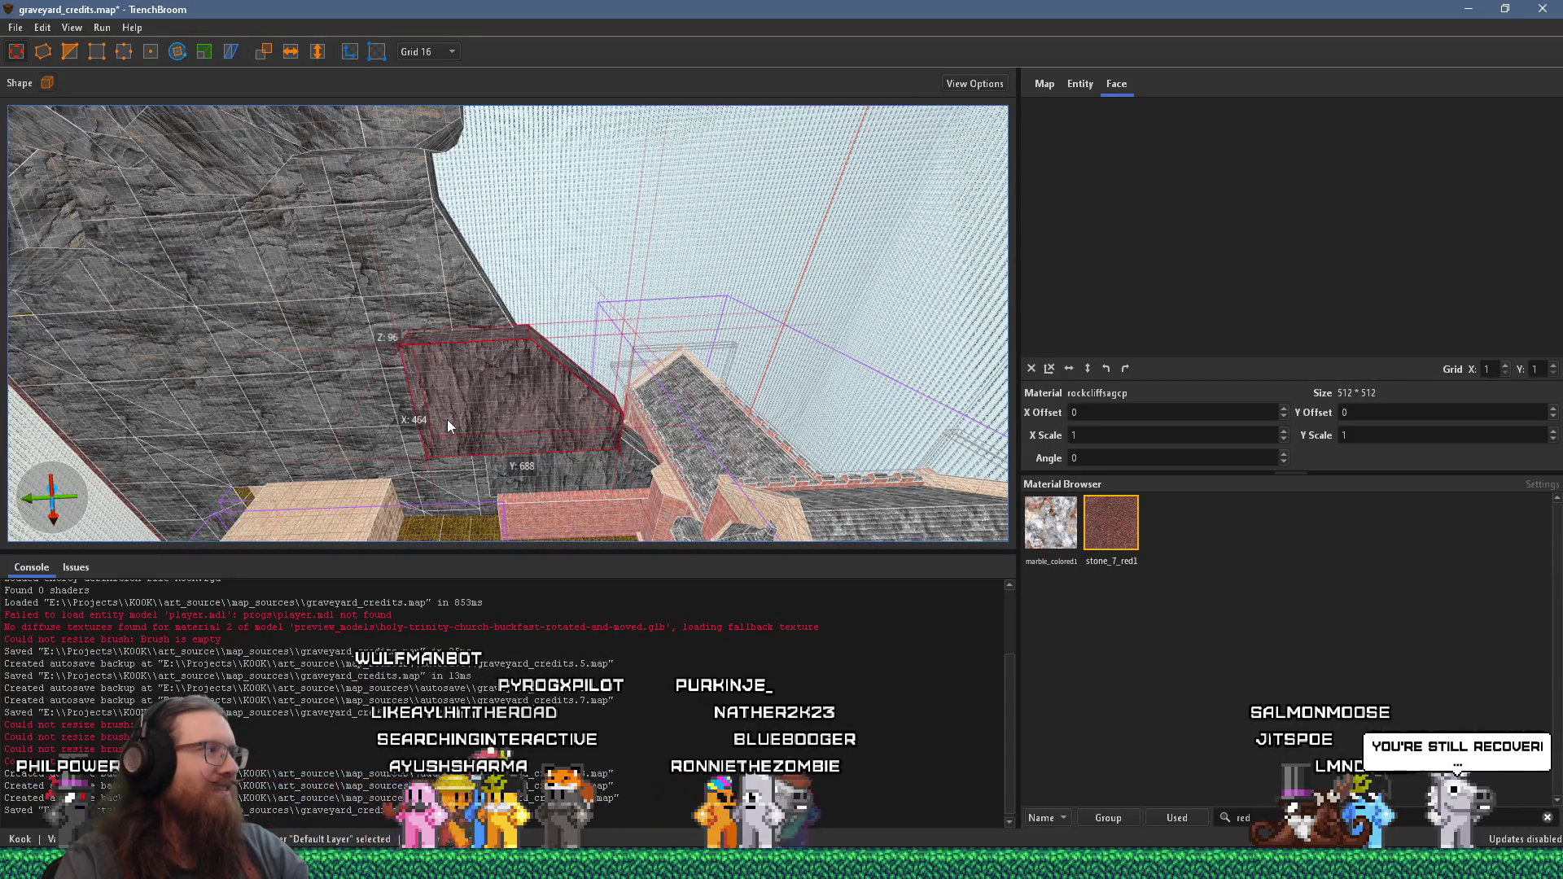
{"action": "scroll", "coordinate": [446, 419], "scroll_direction": "up", "scroll_amount": 5}
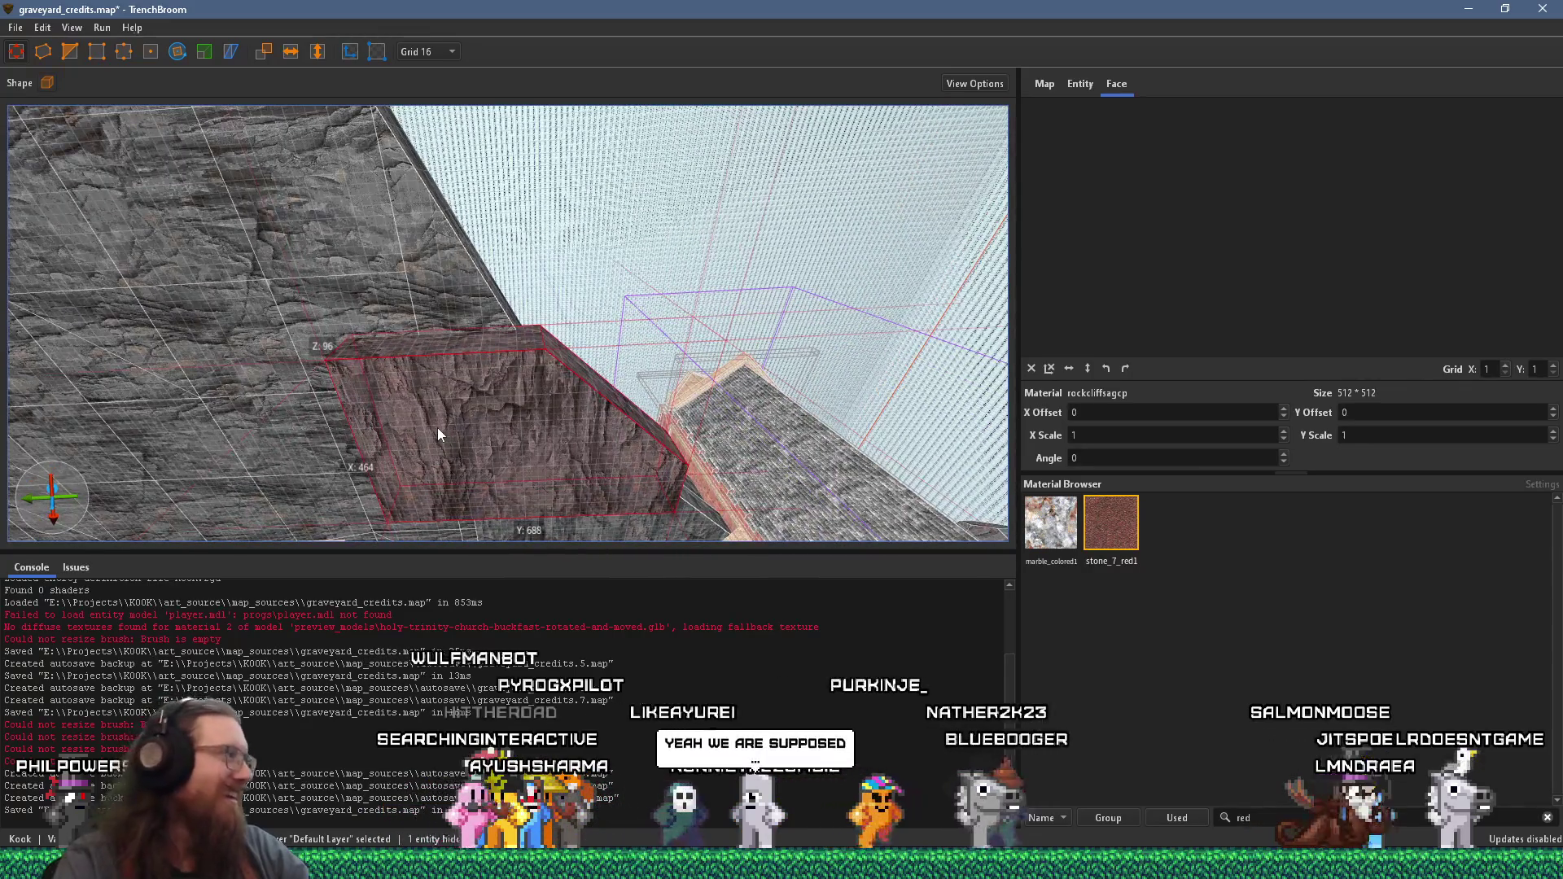
{"action": "mouse_move", "coordinate": [441, 426]}
{"action": "left_mouse_down"}
{"action": "mouse_move", "coordinate": [487, 428]}
{"action": "mouse_move", "coordinate": [453, 309]}
{"action": "mouse_move", "coordinate": [547, 356]}
{"action": "mouse_move", "coordinate": [252, 525]}
{"action": "mouse_move", "coordinate": [404, 437]}
{"action": "mouse_move", "coordinate": [295, 388]}
{"action": "mouse_move", "coordinate": [606, 490]}
{"action": "mouse_move", "coordinate": [524, 430]}
{"action": "mouse_move", "coordinate": [373, 432]}
{"action": "left_mouse_up"}
{"action": "left_click", "coordinate": [567, 349], "text": "shift"}
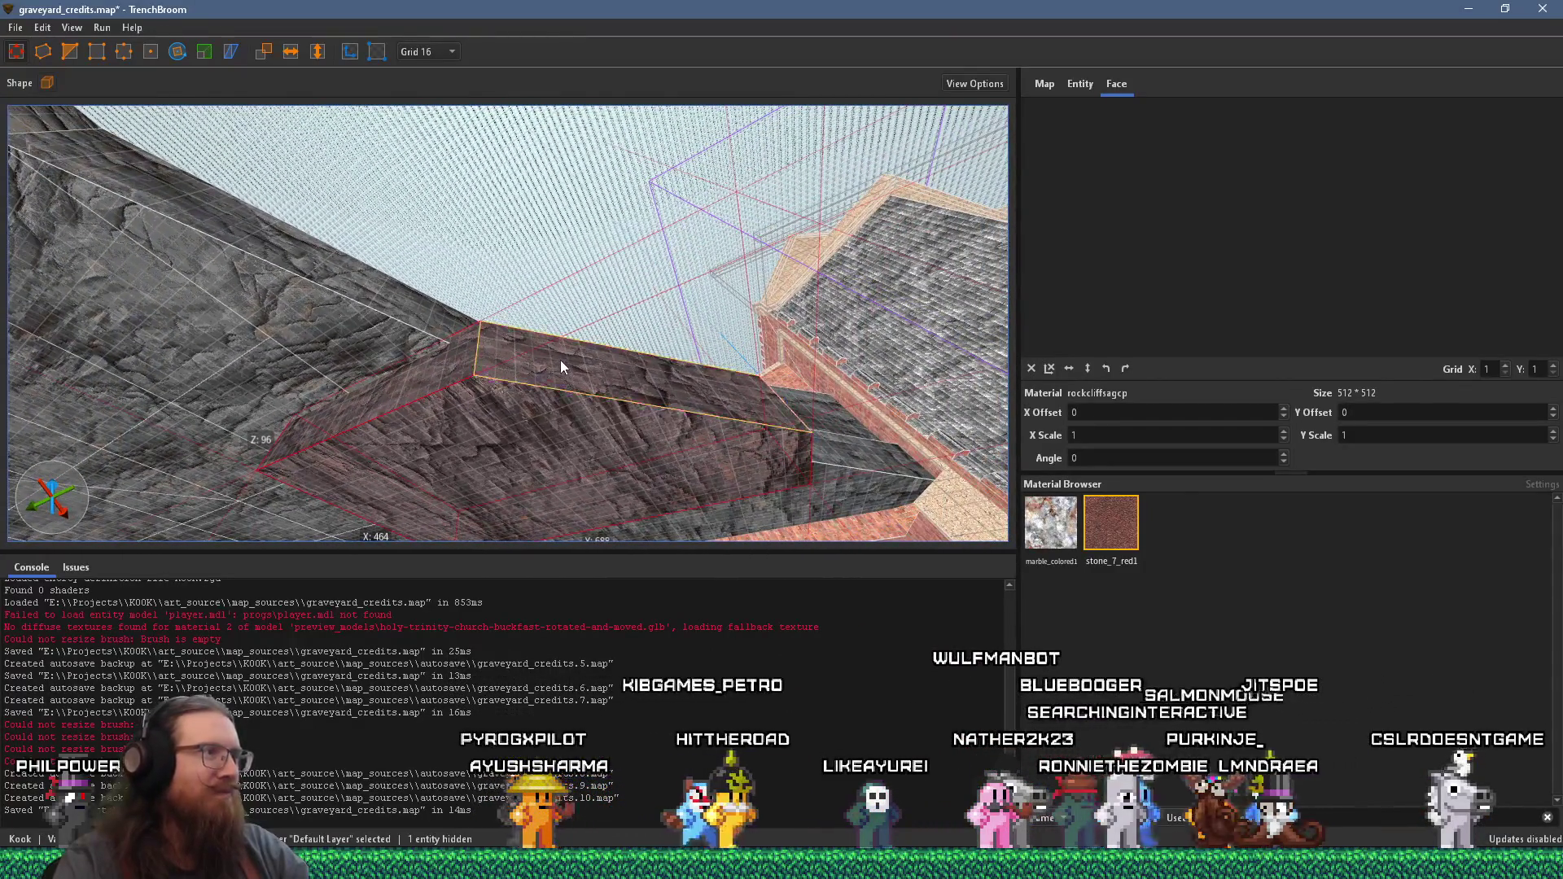
{"action": "left_click", "coordinate": [551, 356]}
{"action": "mouse_move", "coordinate": [560, 355]}
{"action": "left_mouse_down"}
{"action": "mouse_move", "coordinate": [360, 325]}
{"action": "mouse_move", "coordinate": [714, 324]}
{"action": "mouse_move", "coordinate": [444, 277]}
{"action": "mouse_move", "coordinate": [477, 487]}
{"action": "mouse_move", "coordinate": [481, 361]}
{"action": "mouse_move", "coordinate": [462, 506]}
{"action": "mouse_move", "coordinate": [534, 405]}
{"action": "mouse_move", "coordinate": [510, 359]}
{"action": "mouse_move", "coordinate": [529, 588]}
{"action": "mouse_move", "coordinate": [557, 493]}
{"action": "left_mouse_up"}
{"action": "left_click", "coordinate": [509, 359]}
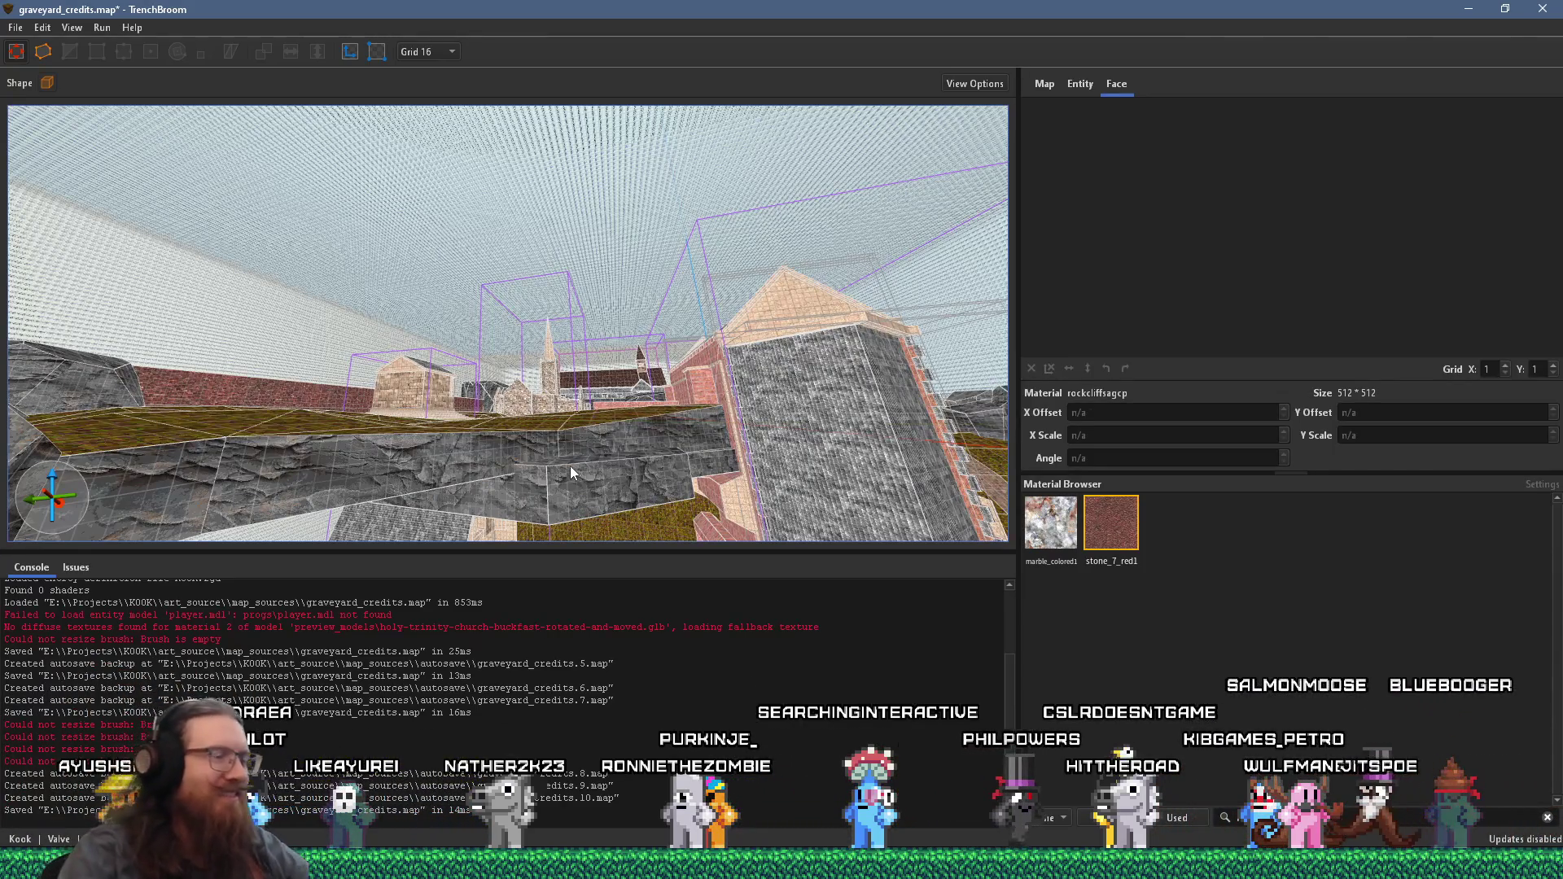
- Select the rock slab beneath the grass ledge and orbit around it
{"action": "left_click_drag", "start_coordinate": [573, 467], "coordinate": [468, 455]}
{"action": "mouse_move", "coordinate": [554, 397]}
{"action": "left_mouse_down"}
{"action": "mouse_move", "coordinate": [582, 341]}
{"action": "mouse_move", "coordinate": [619, 402]}
{"action": "mouse_move", "coordinate": [701, 301]}
{"action": "mouse_move", "coordinate": [569, 366]}
{"action": "mouse_move", "coordinate": [451, 393]}
{"action": "mouse_move", "coordinate": [550, 312]}
{"action": "mouse_move", "coordinate": [589, 306]}
{"action": "mouse_move", "coordinate": [336, 200]}
{"action": "mouse_move", "coordinate": [388, 202]}
{"action": "mouse_move", "coordinate": [426, 239]}
{"action": "mouse_move", "coordinate": [381, 258]}
{"action": "mouse_move", "coordinate": [369, 364]}
{"action": "mouse_move", "coordinate": [500, 482]}
{"action": "left_mouse_up"}
{"action": "left_click", "coordinate": [691, 335]}
{"action": "mouse_move", "coordinate": [559, 374]}
{"action": "left_mouse_down"}
{"action": "mouse_move", "coordinate": [338, 383]}
{"action": "mouse_move", "coordinate": [593, 342]}
{"action": "left_mouse_up"}
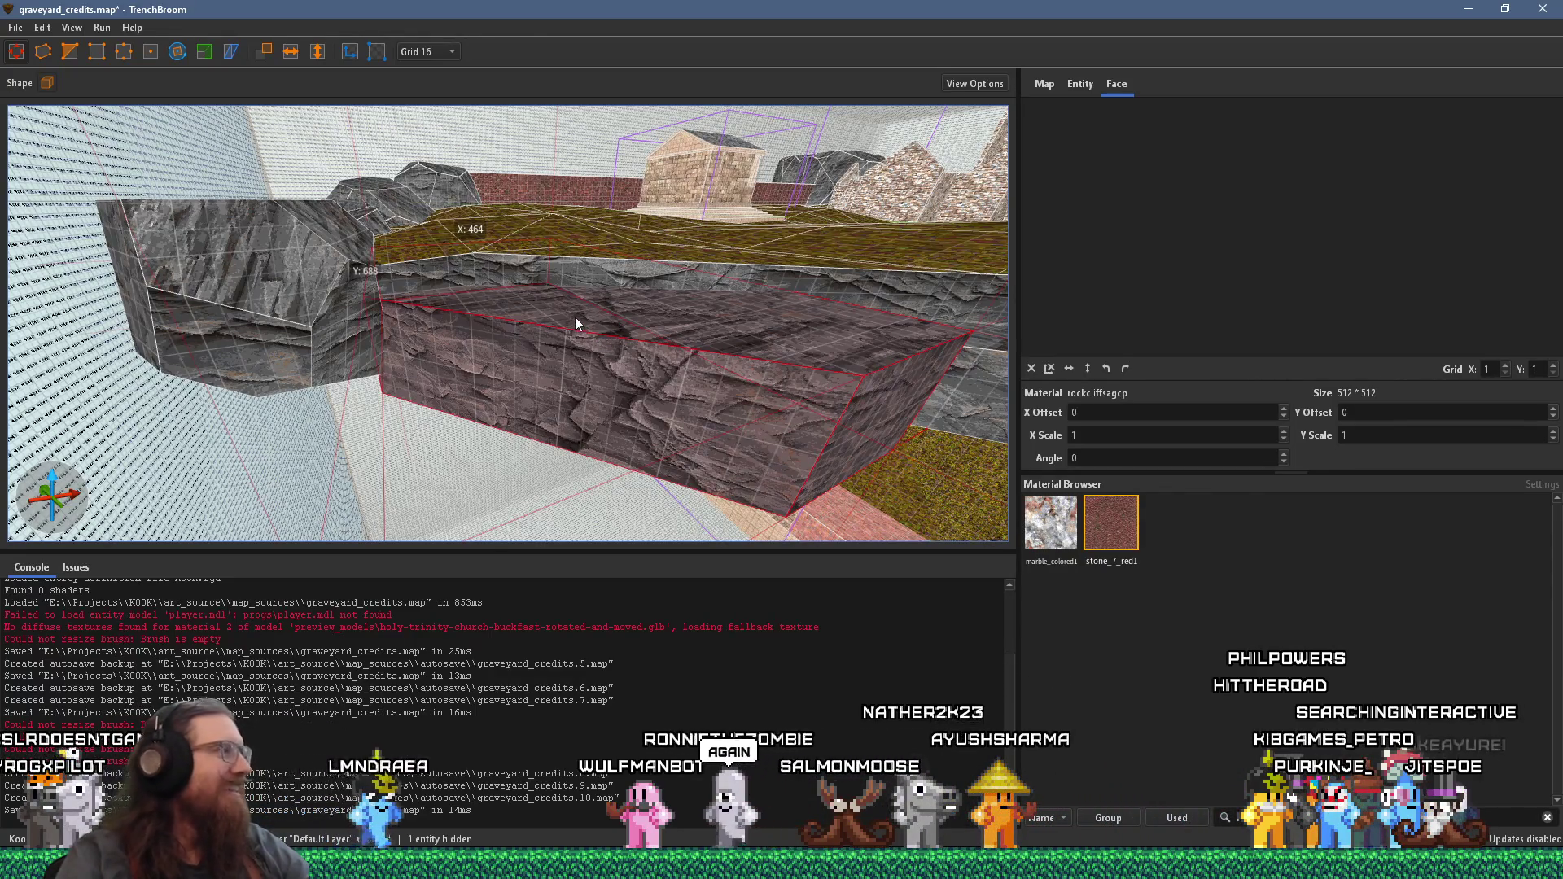
{"action": "mouse_move", "coordinate": [578, 312]}
{"action": "left_mouse_down"}
{"action": "mouse_move", "coordinate": [262, 289]}
{"action": "mouse_move", "coordinate": [487, 316]}
{"action": "mouse_move", "coordinate": [197, 324]}
{"action": "mouse_move", "coordinate": [631, 301]}
{"action": "mouse_move", "coordinate": [357, 349]}
{"action": "mouse_move", "coordinate": [401, 393]}
{"action": "mouse_move", "coordinate": [735, 452]}
{"action": "mouse_move", "coordinate": [529, 403]}
{"action": "mouse_move", "coordinate": [690, 399]}
{"action": "mouse_move", "coordinate": [590, 337]}
{"action": "mouse_move", "coordinate": [426, 299]}
{"action": "mouse_move", "coordinate": [546, 370]}
{"action": "mouse_move", "coordinate": [311, 345]}
{"action": "mouse_move", "coordinate": [621, 345]}
{"action": "left_mouse_up"}
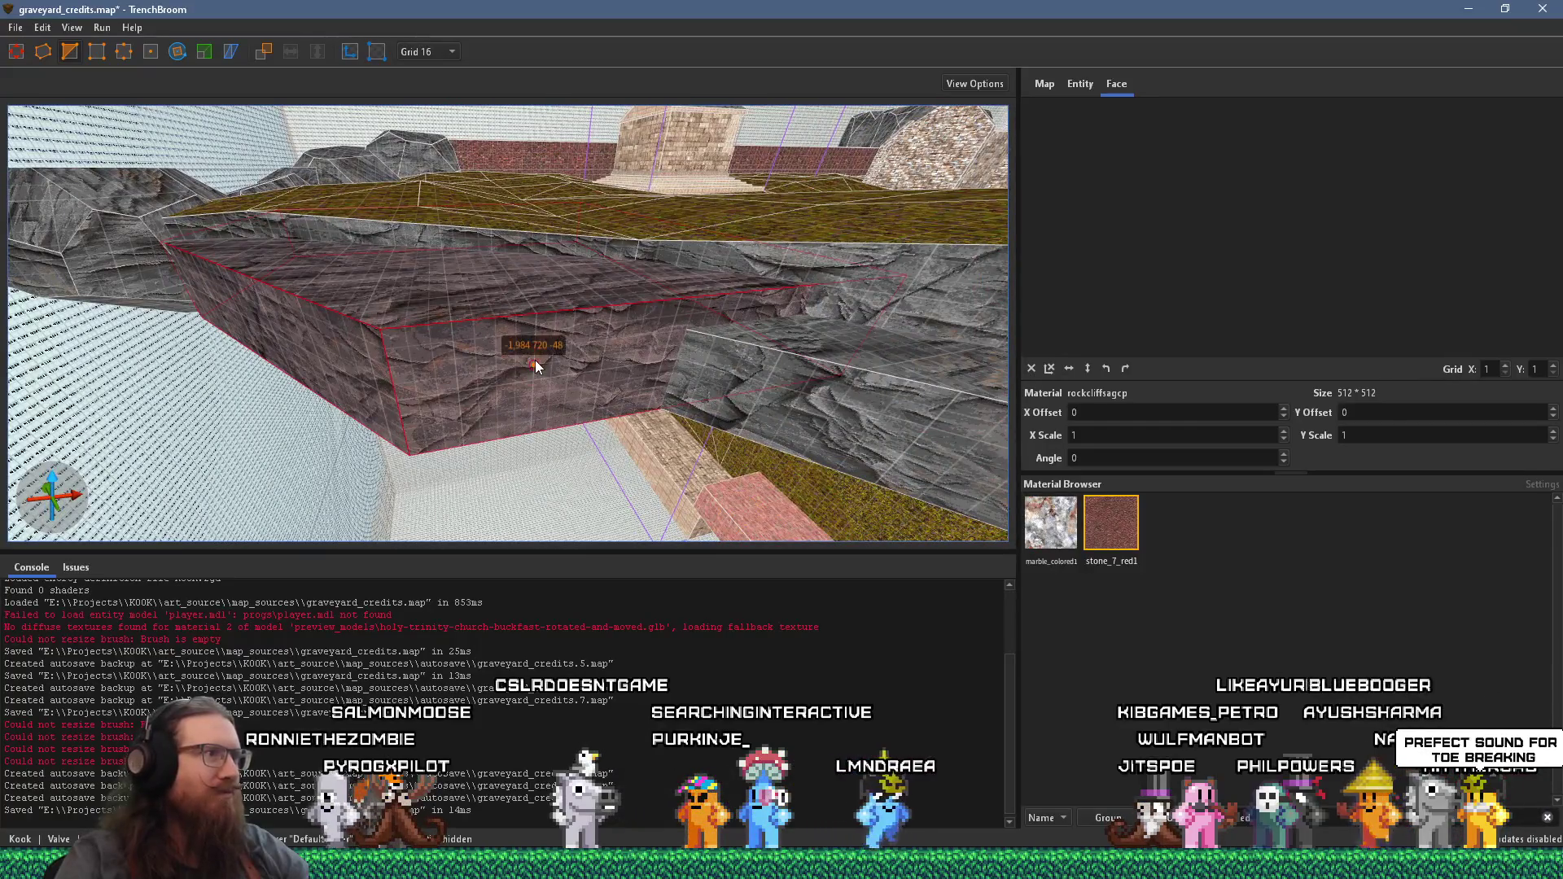
- Select three corner vertices of the rock slab to give it a sloping, tapered edge
{"action": "left_click", "coordinate": [251, 313], "text": "shift"}
{"action": "mouse_move", "coordinate": [256, 310]}
{"action": "left_mouse_down"}
{"action": "mouse_move", "coordinate": [266, 341]}
{"action": "mouse_move", "coordinate": [219, 392]}
{"action": "mouse_move", "coordinate": [431, 296]}
{"action": "left_mouse_up"}
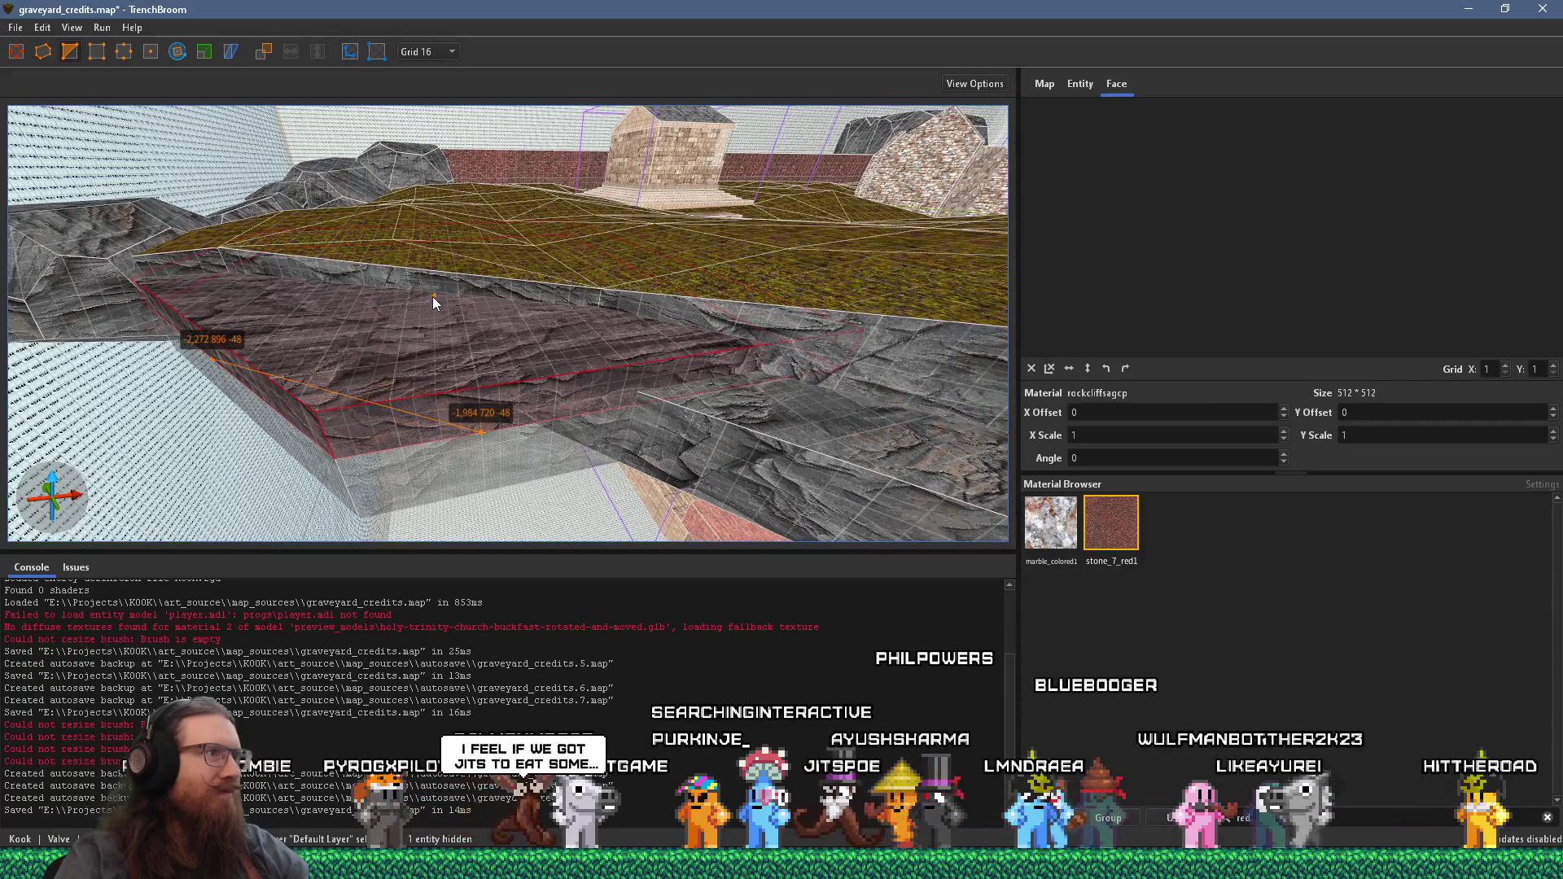
{"action": "left_click", "coordinate": [434, 293], "text": "shift"}
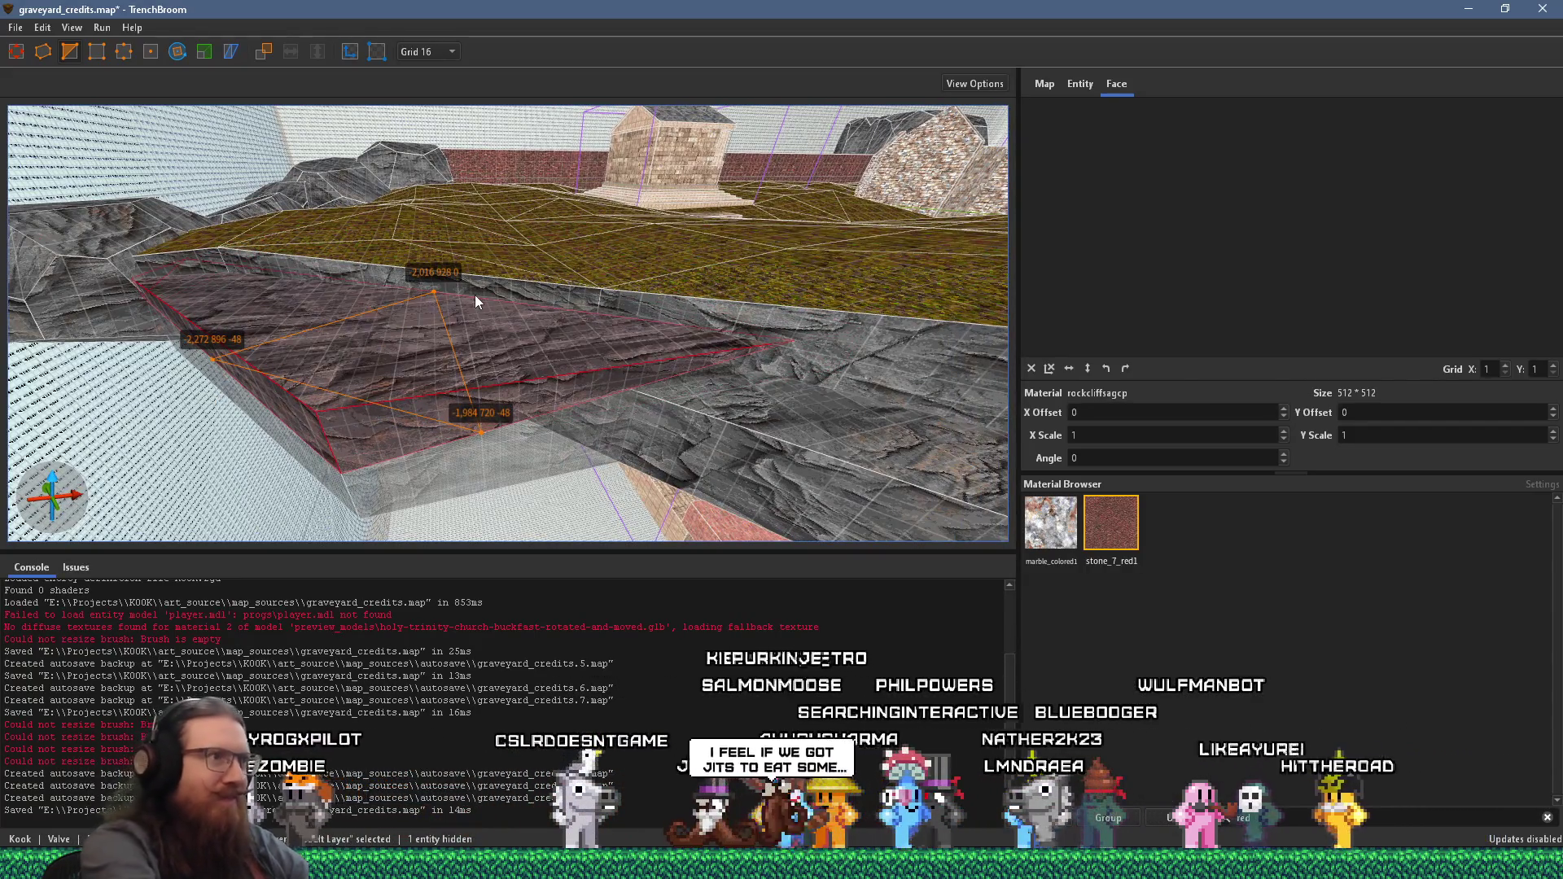
{"action": "key", "text": "Escape"}
{"action": "mouse_move", "coordinate": [437, 335]}
{"action": "left_mouse_down"}
{"action": "mouse_move", "coordinate": [384, 272]}
{"action": "mouse_move", "coordinate": [771, 364]}
{"action": "left_mouse_up"}
- Leave vertex editing and pick the rock slab's top face
{"action": "key", "text": "Escape"}
{"action": "mouse_move", "coordinate": [68, 142]}
{"action": "left_mouse_down"}
{"action": "mouse_move", "coordinate": [350, 272]}
{"action": "mouse_move", "coordinate": [140, 138]}
{"action": "left_mouse_up"}
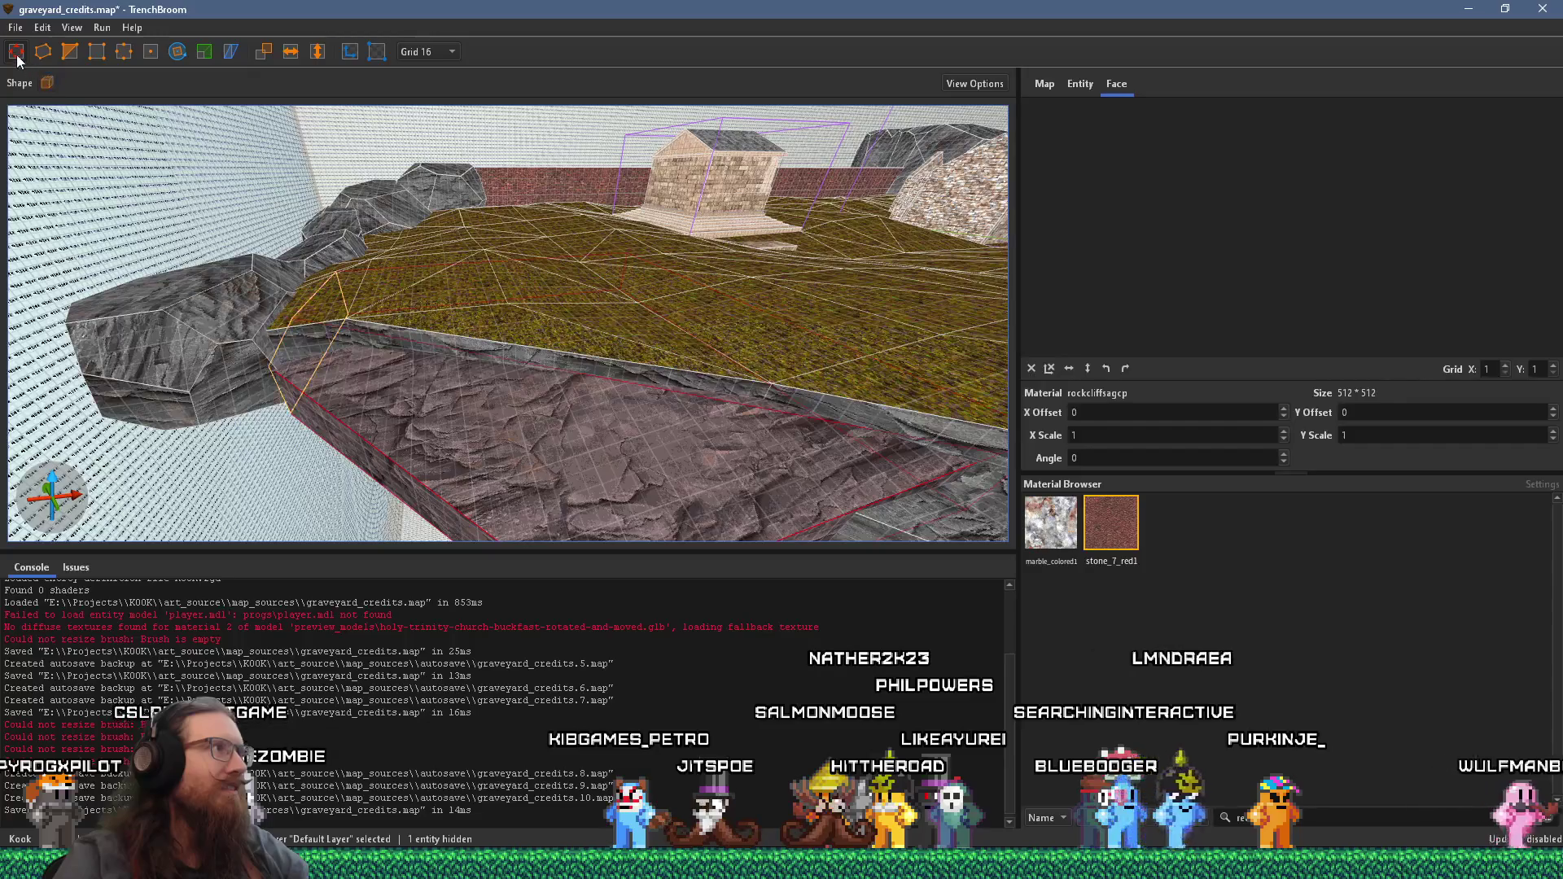
{"action": "left_click", "coordinate": [467, 417], "text": "shift"}
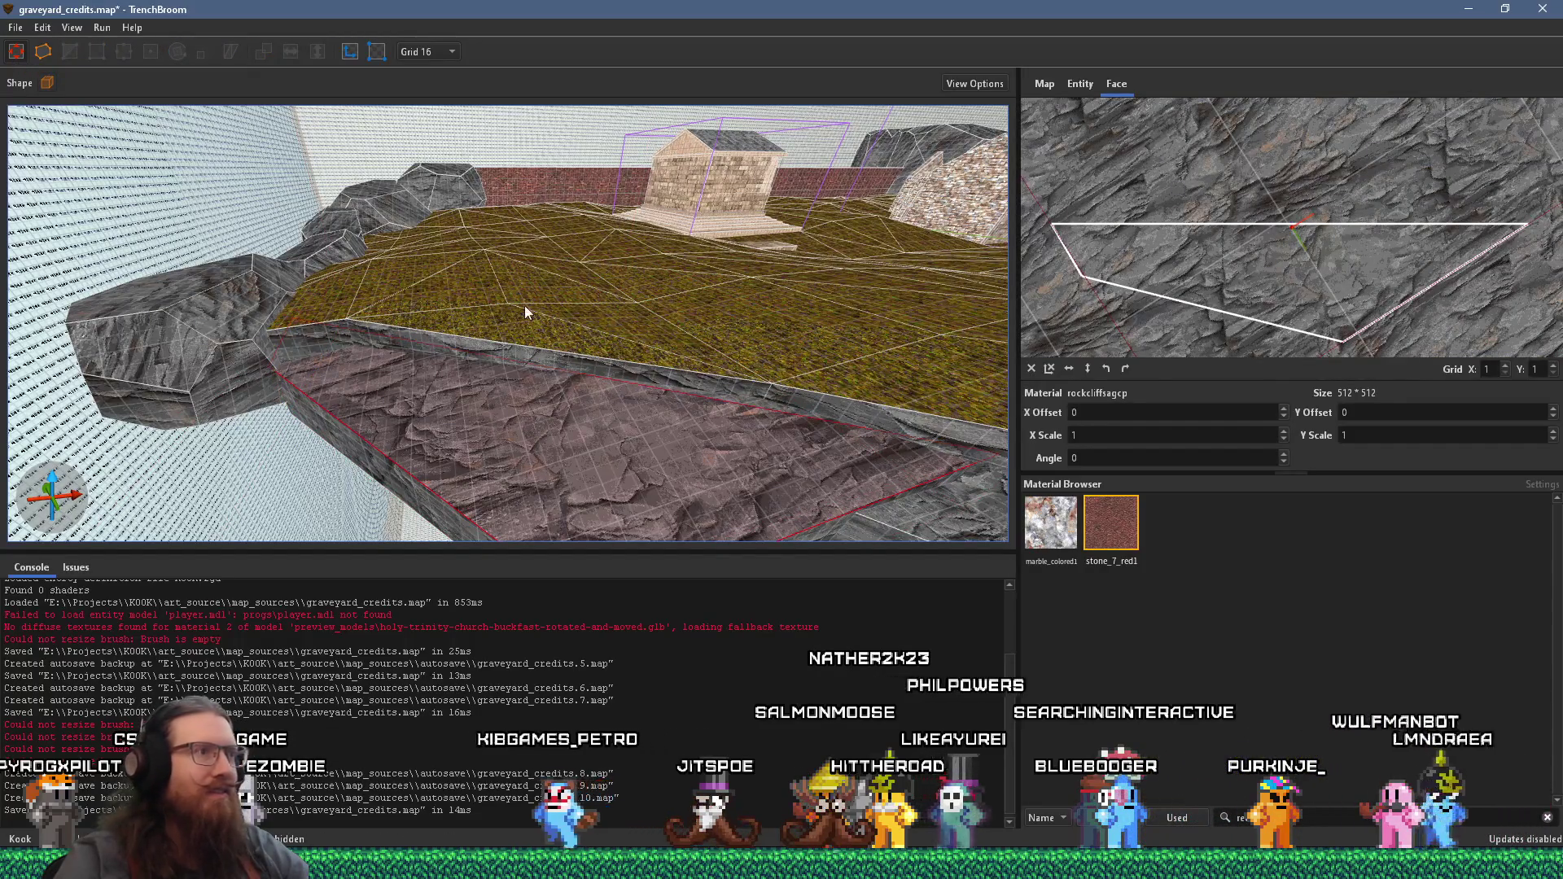
- Copy the upper ledge's grass1 texture onto the slab's top face, then switch over to Firefox
{"action": "left_click", "coordinate": [524, 305]}
{"action": "left_click", "coordinate": [534, 433], "text": "alt"}
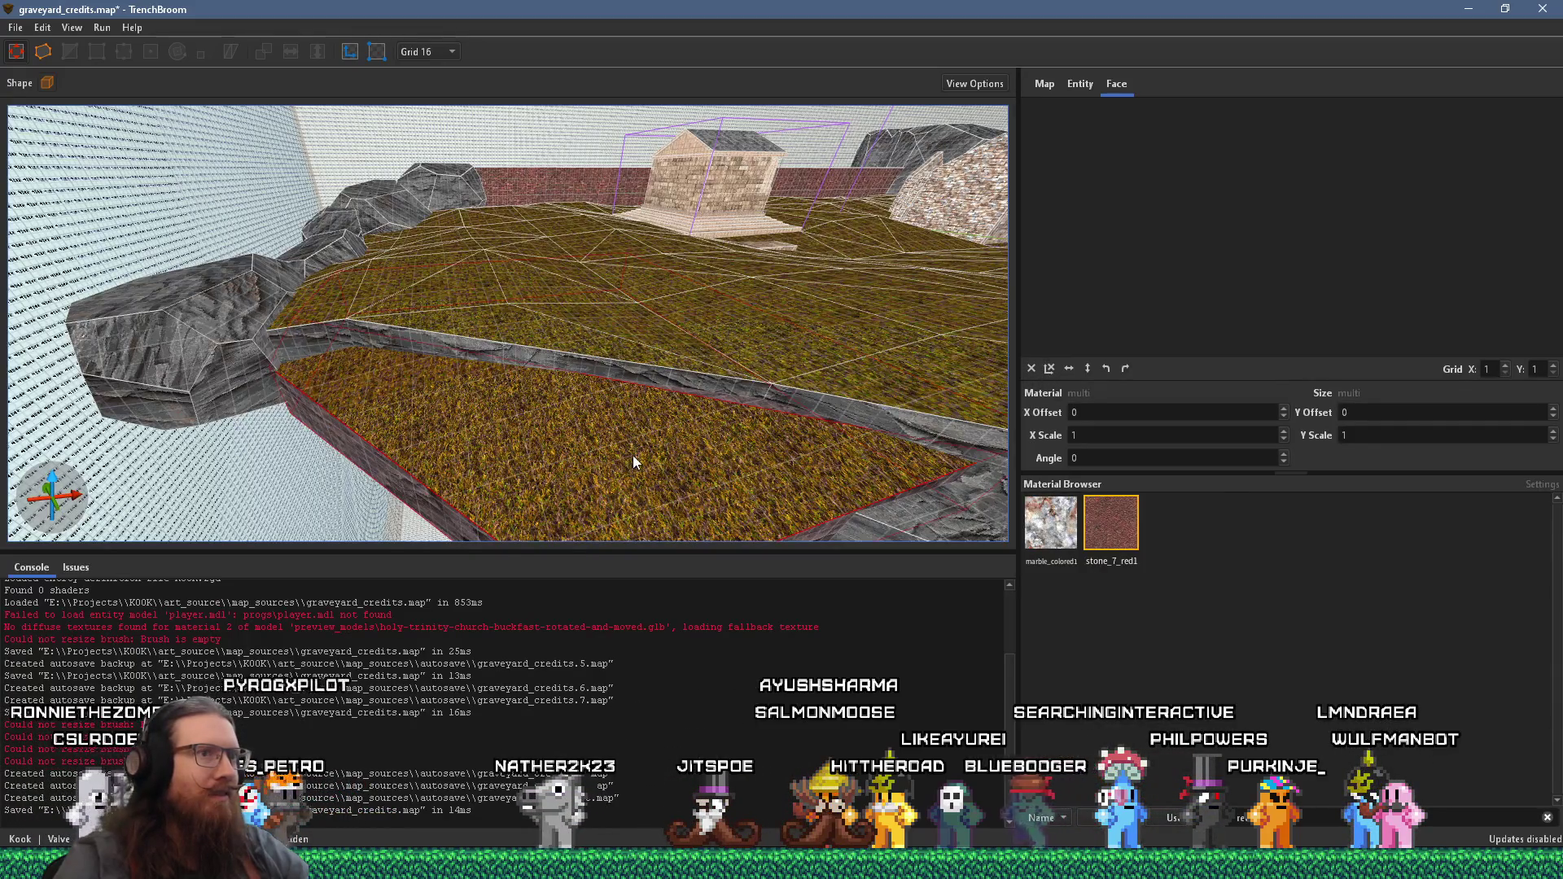
{"action": "scroll", "coordinate": [633, 456], "scroll_direction": "up", "scroll_amount": 5}
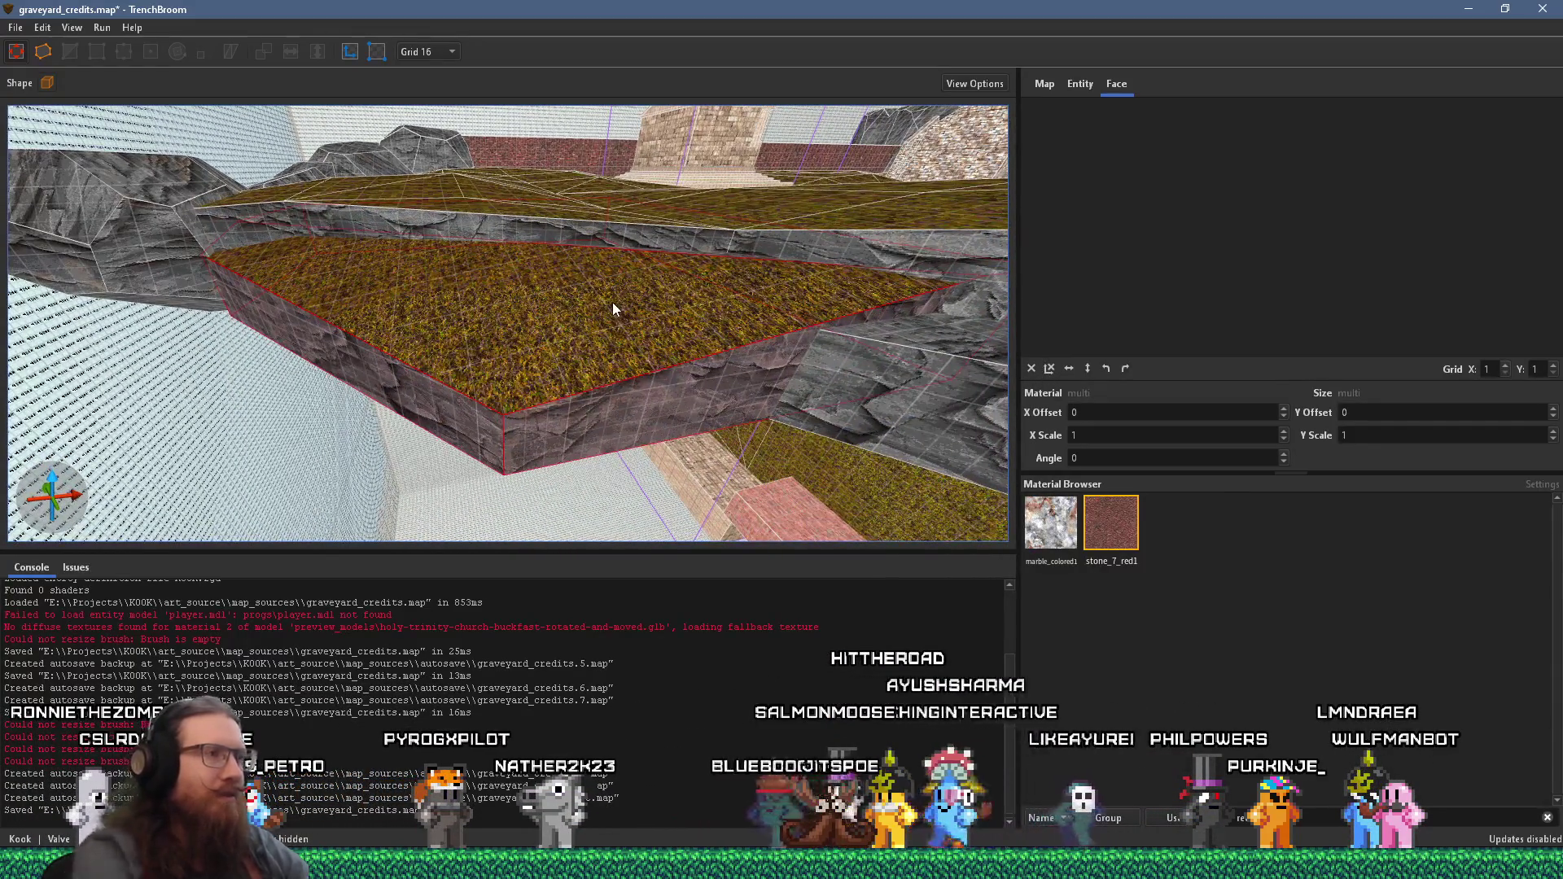
{"action": "left_click", "coordinate": [612, 308]}
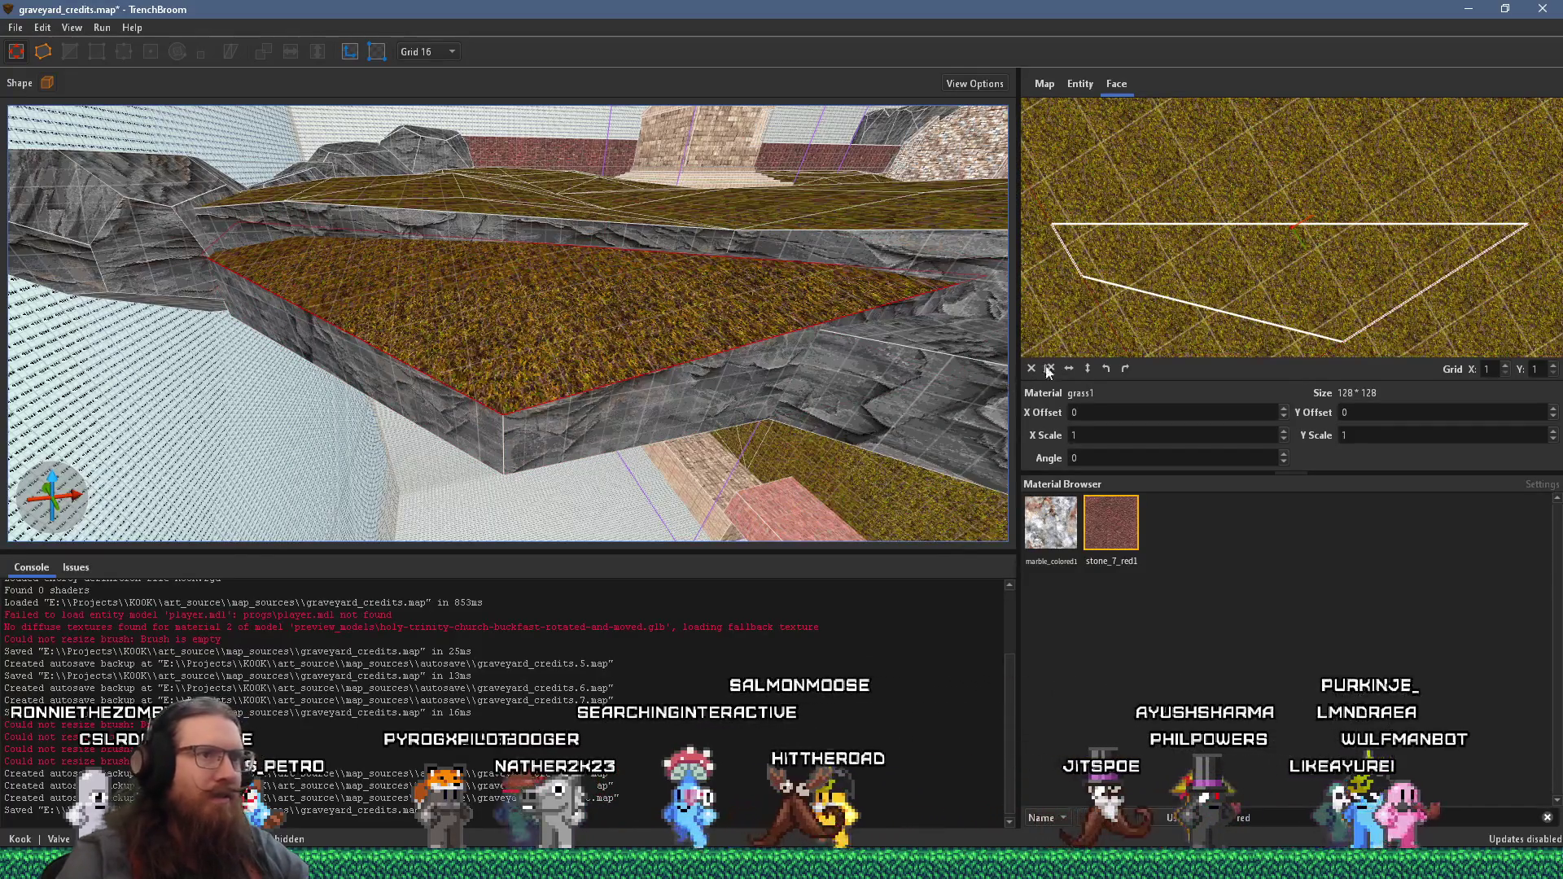
{"action": "scroll", "coordinate": [510, 388], "scroll_direction": "down", "scroll_amount": 5}
{"action": "mouse_move", "coordinate": [626, 262]}
{"action": "left_mouse_down"}
{"action": "mouse_move", "coordinate": [379, 301]}
{"action": "mouse_move", "coordinate": [374, 257]}
{"action": "mouse_move", "coordinate": [447, 368]}
{"action": "mouse_move", "coordinate": [347, 143]}
{"action": "left_mouse_up"}
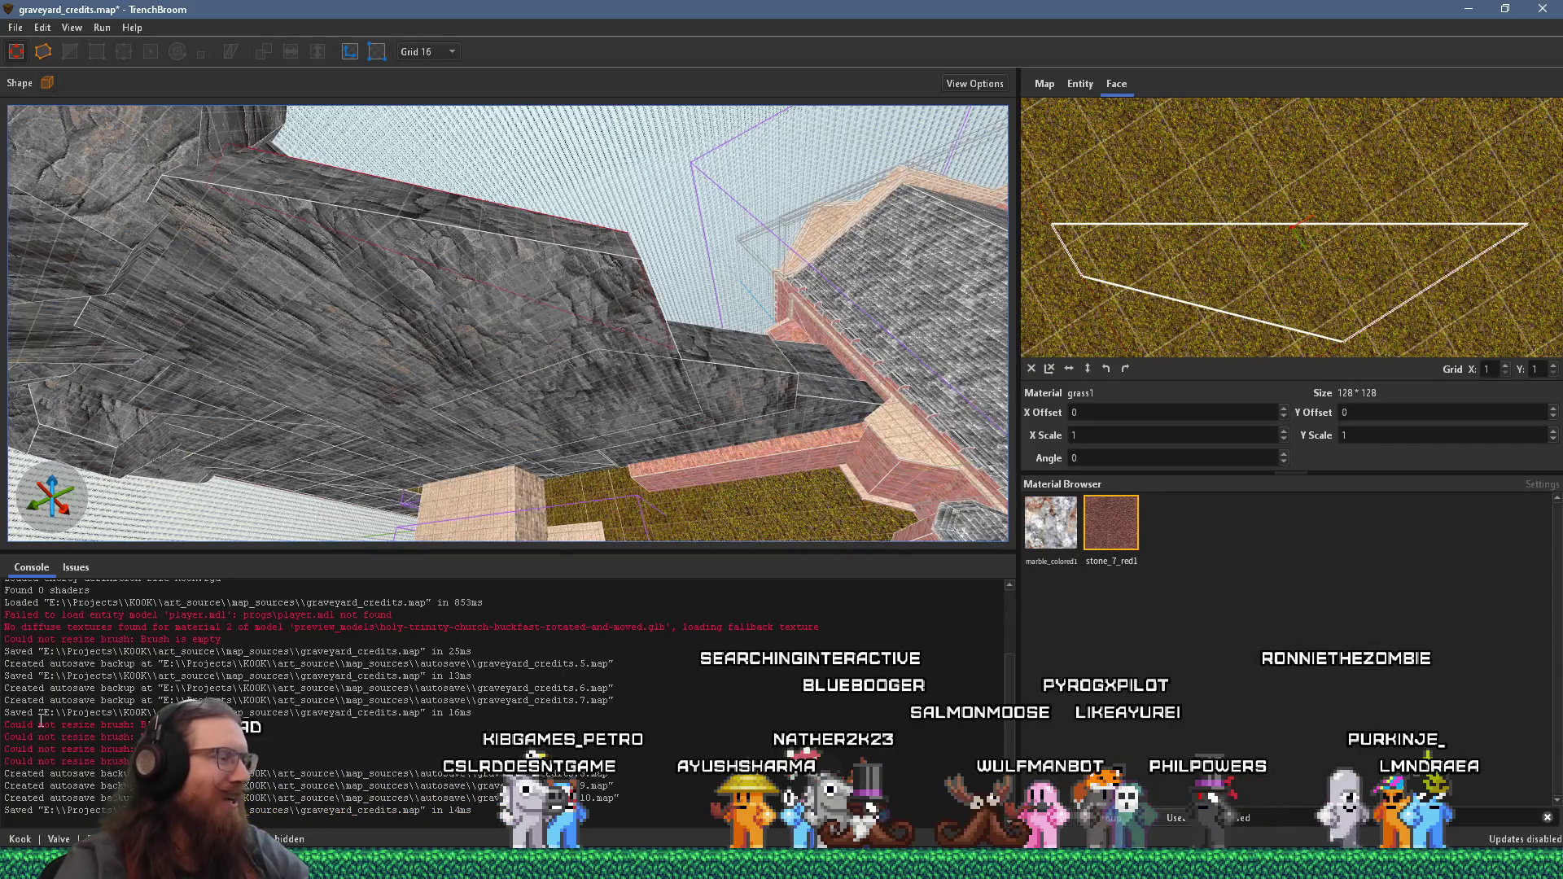
{"action": "left_click", "coordinate": [781, 862]}
- Search 'buldak' in a new Firefox tab, browse the results, and close that tab
{"action": "left_click", "coordinate": [1469, 808]}
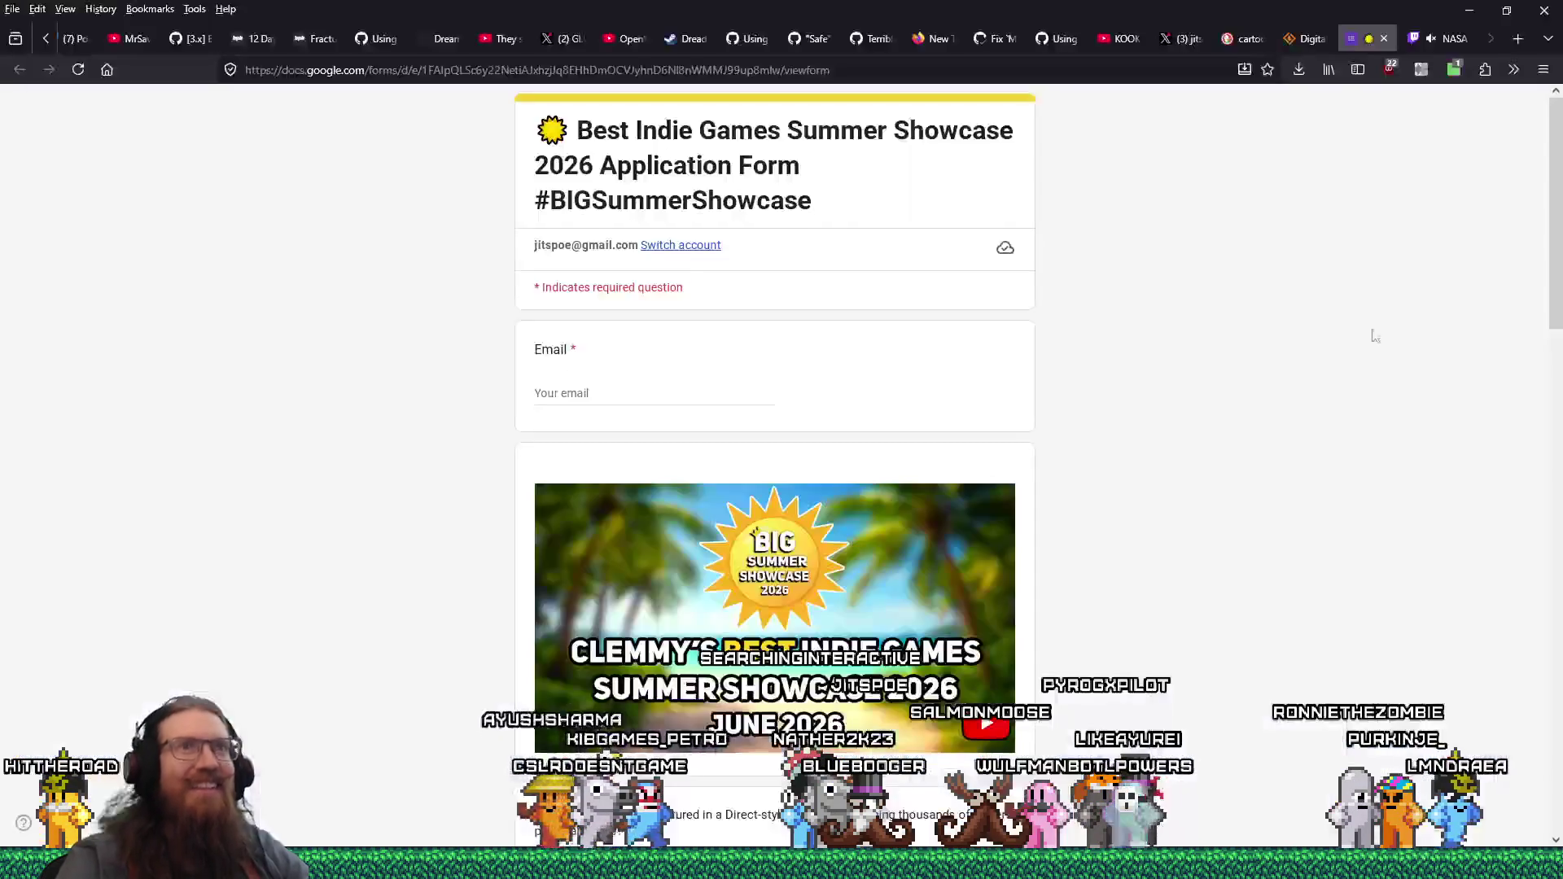
{"action": "left_click", "coordinate": [1521, 39]}
{"action": "type", "text": "bu"}
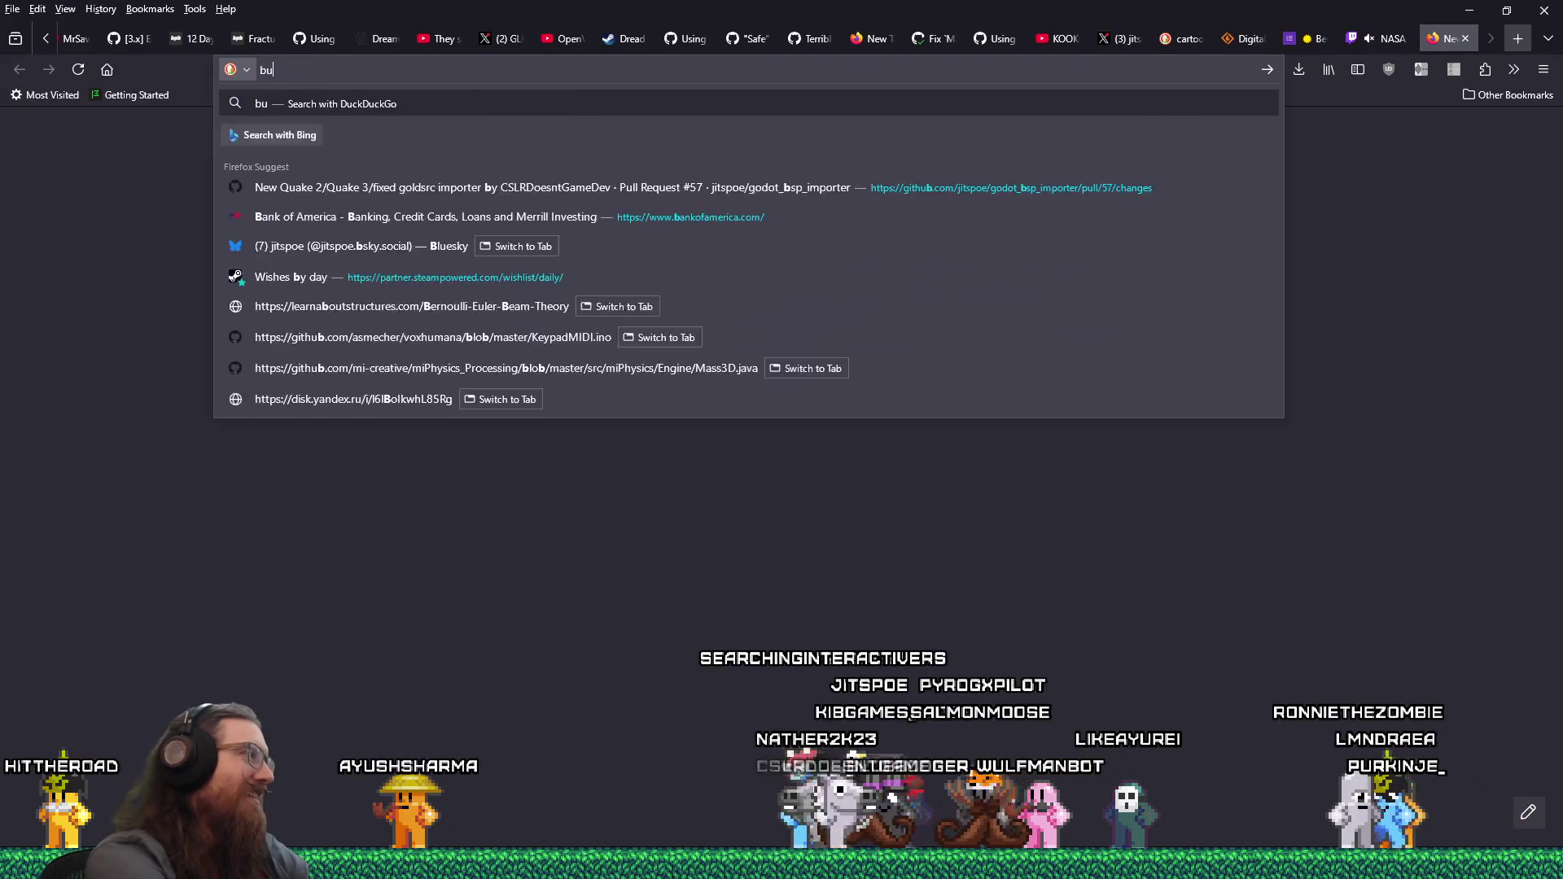
{"action": "type", "text": "ldak"}
{"action": "key", "text": "Return"}
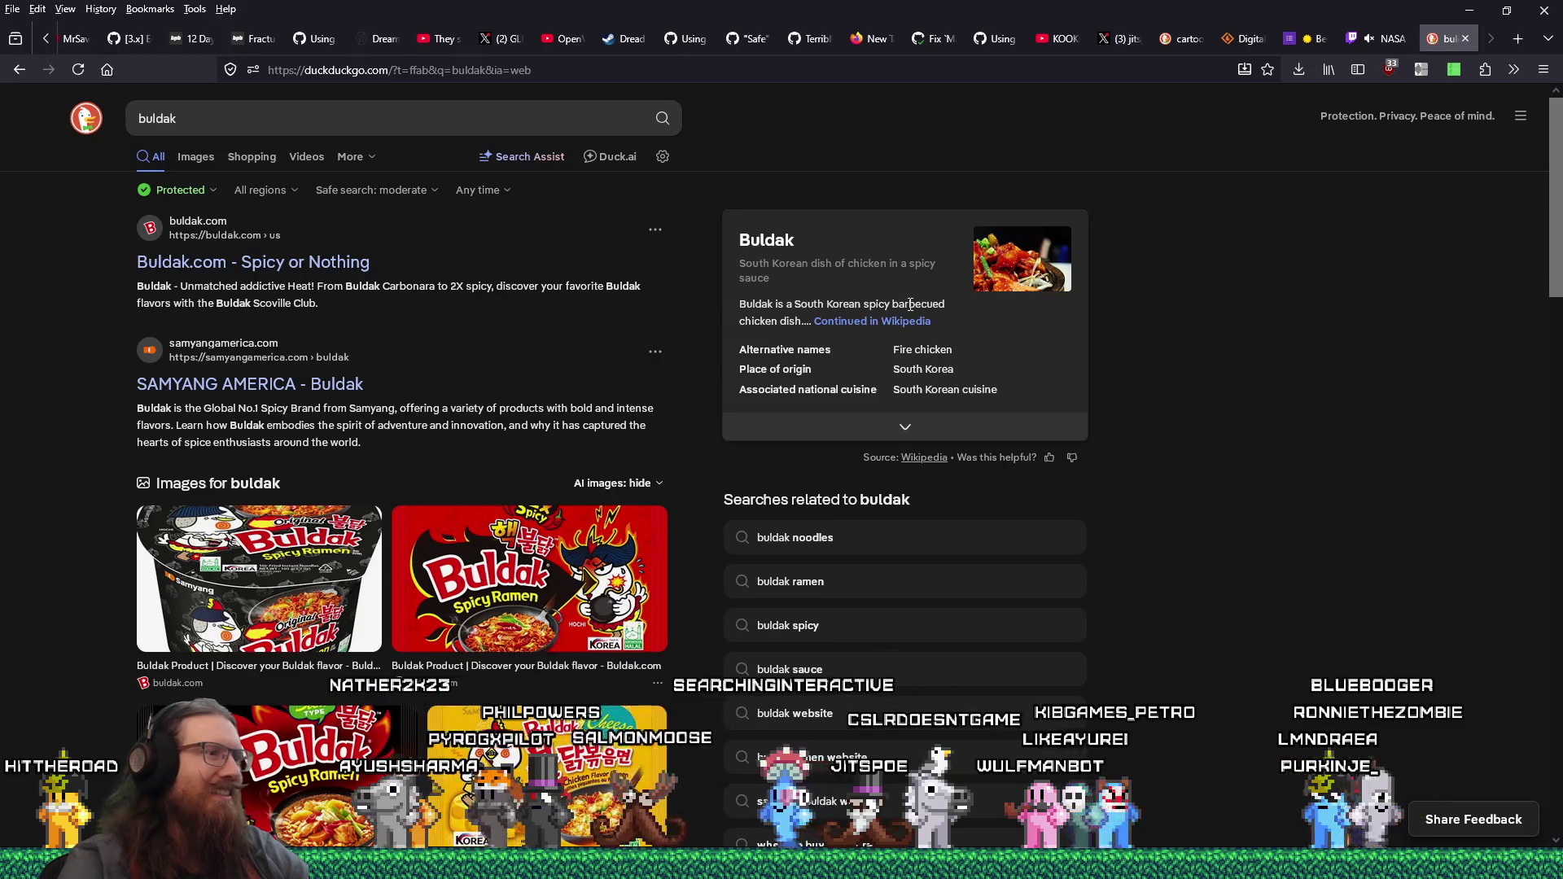
{"action": "scroll", "coordinate": [1243, 473], "scroll_direction": "down", "scroll_amount": 4}
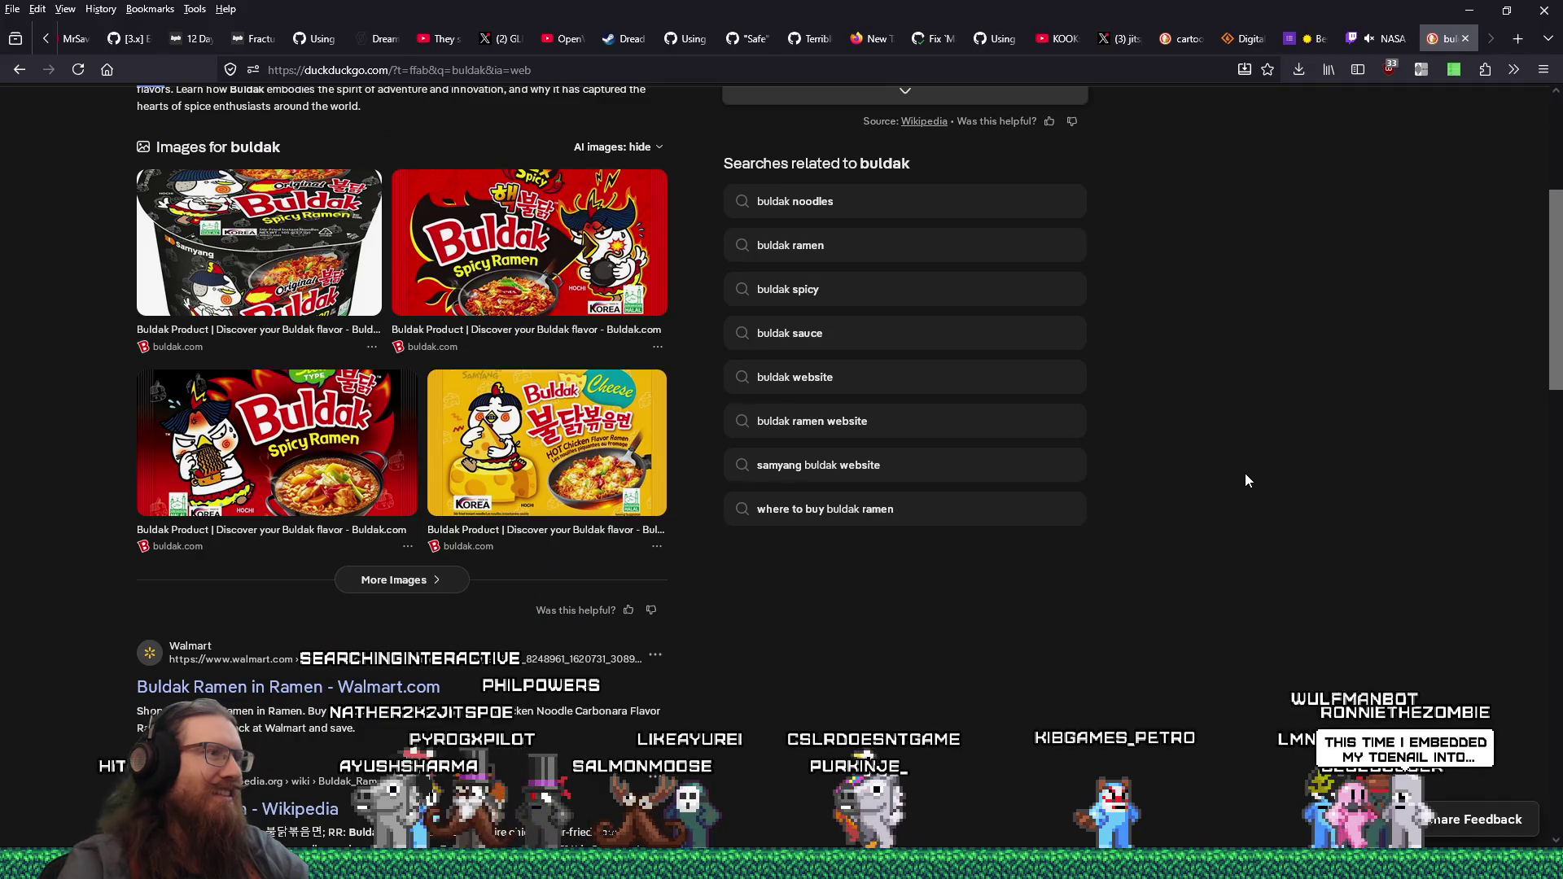
{"action": "scroll", "coordinate": [1245, 480], "scroll_direction": "up", "scroll_amount": 2}
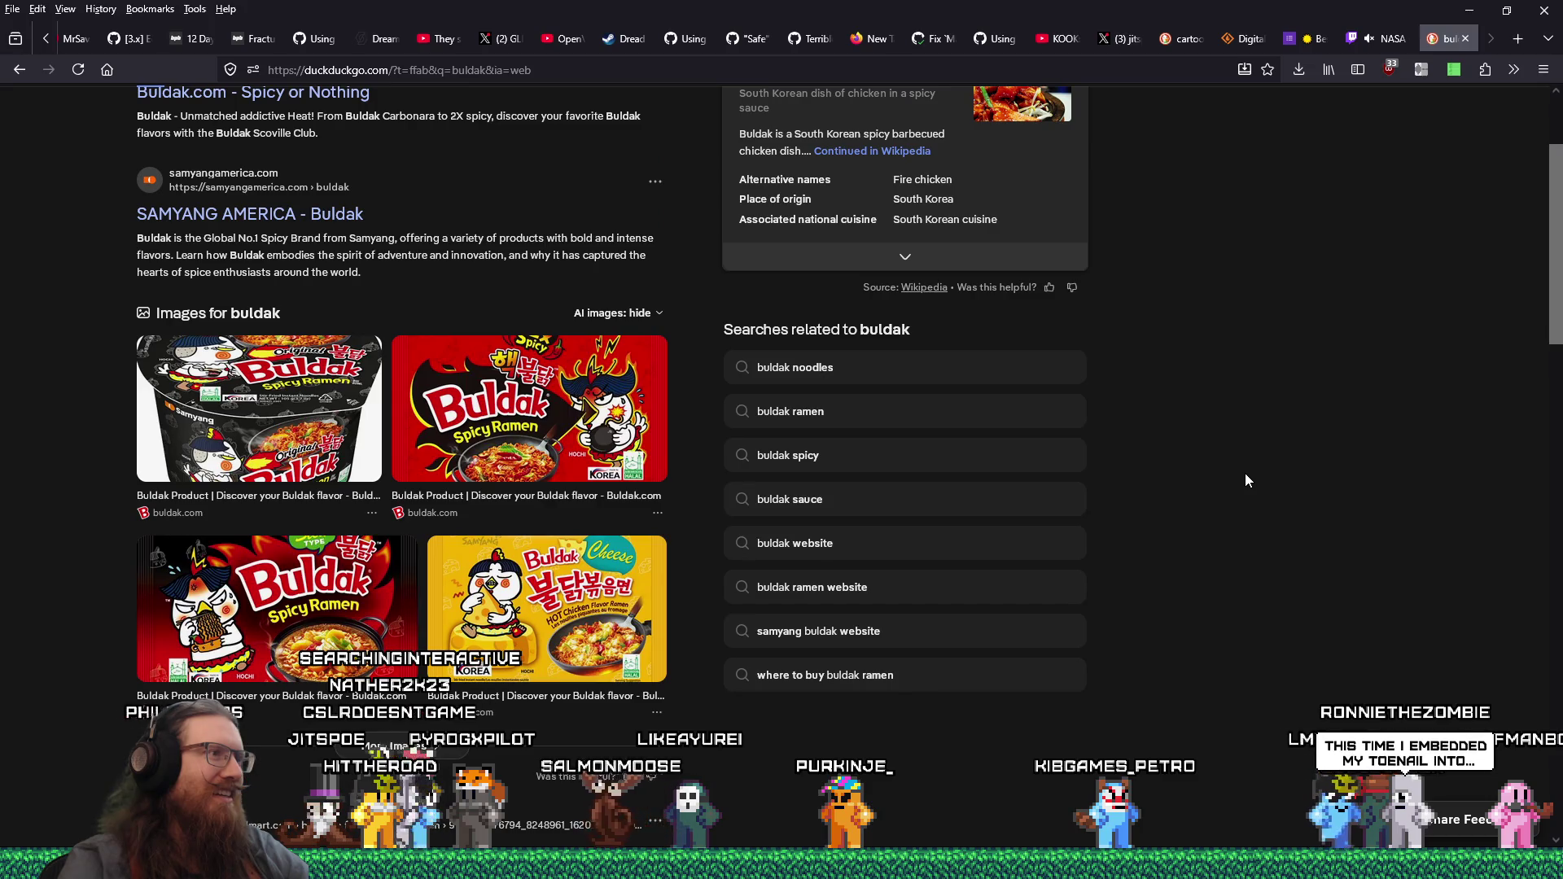
{"action": "scroll", "coordinate": [1245, 480], "scroll_direction": "up", "scroll_amount": 2}
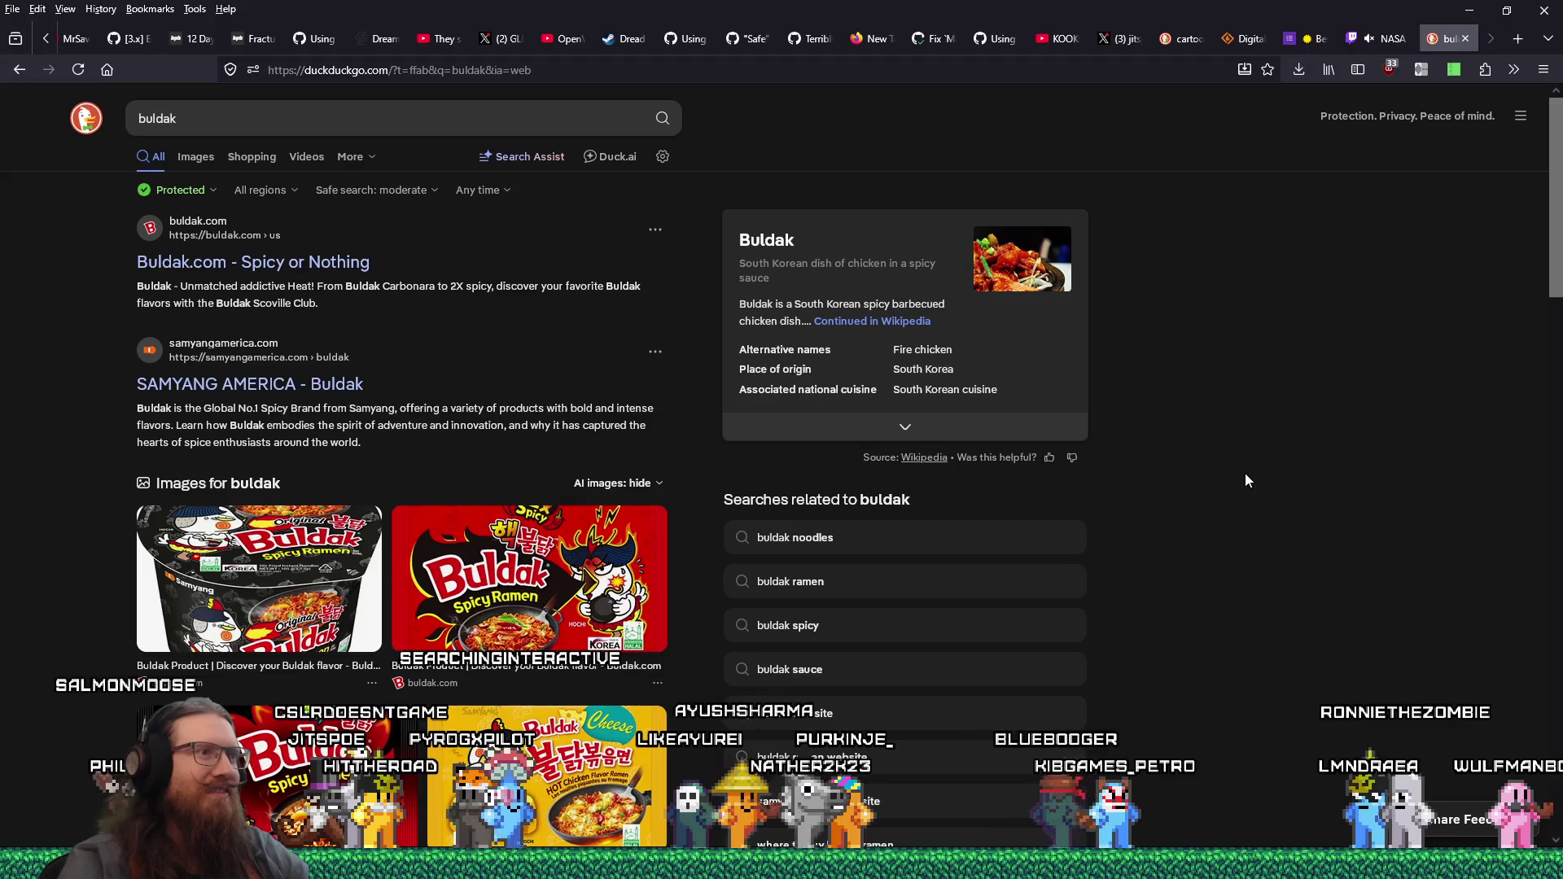
{"action": "scroll", "coordinate": [1245, 481], "scroll_direction": "down", "scroll_amount": 7}
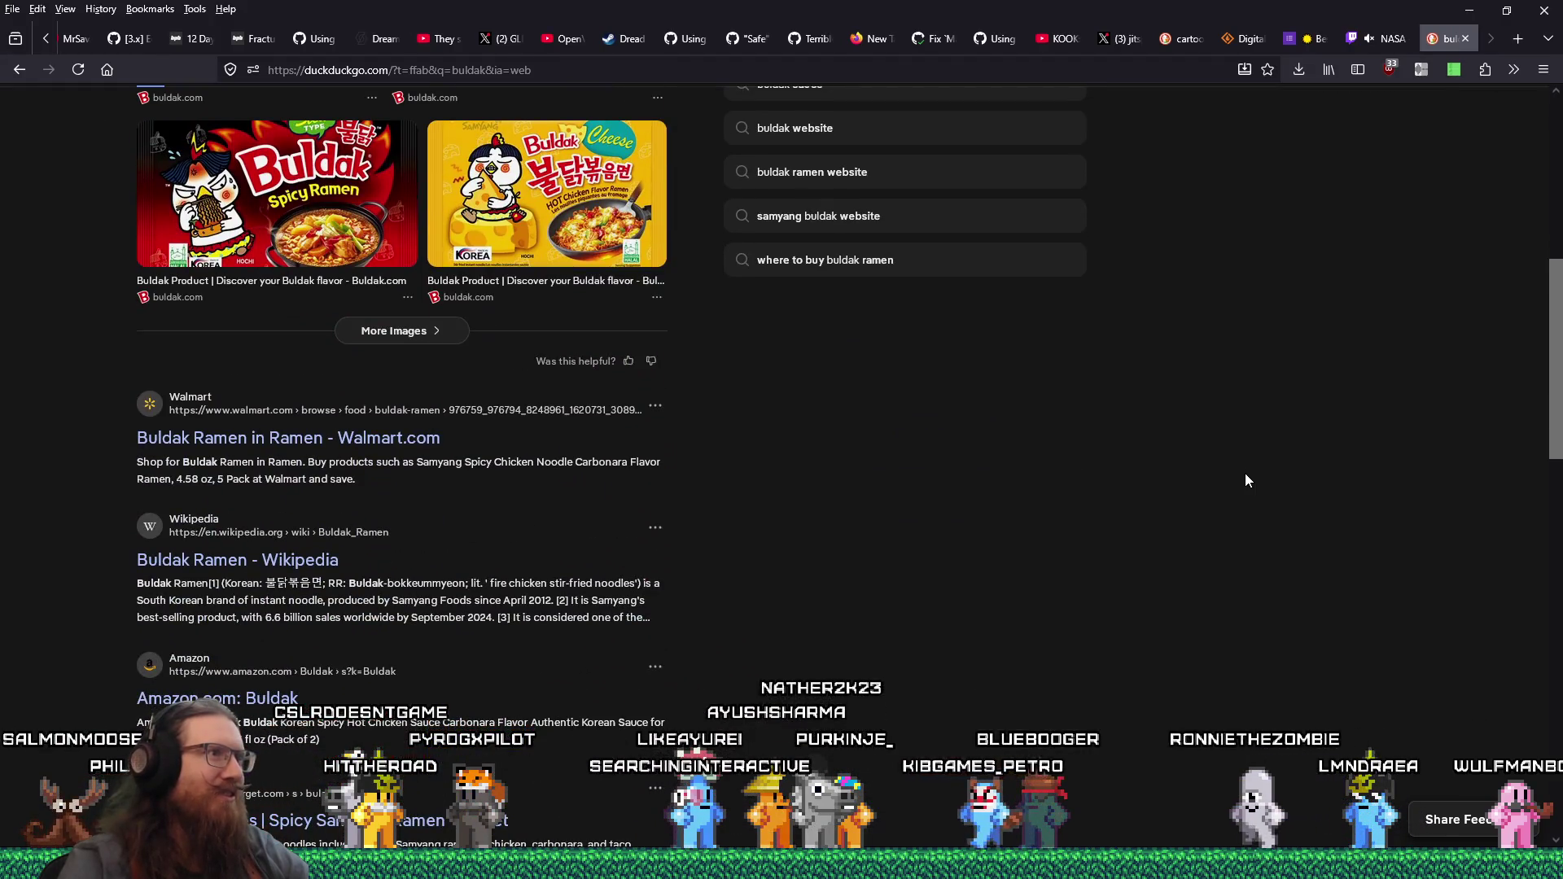
{"action": "scroll", "coordinate": [1245, 476], "scroll_direction": "up", "scroll_amount": 7}
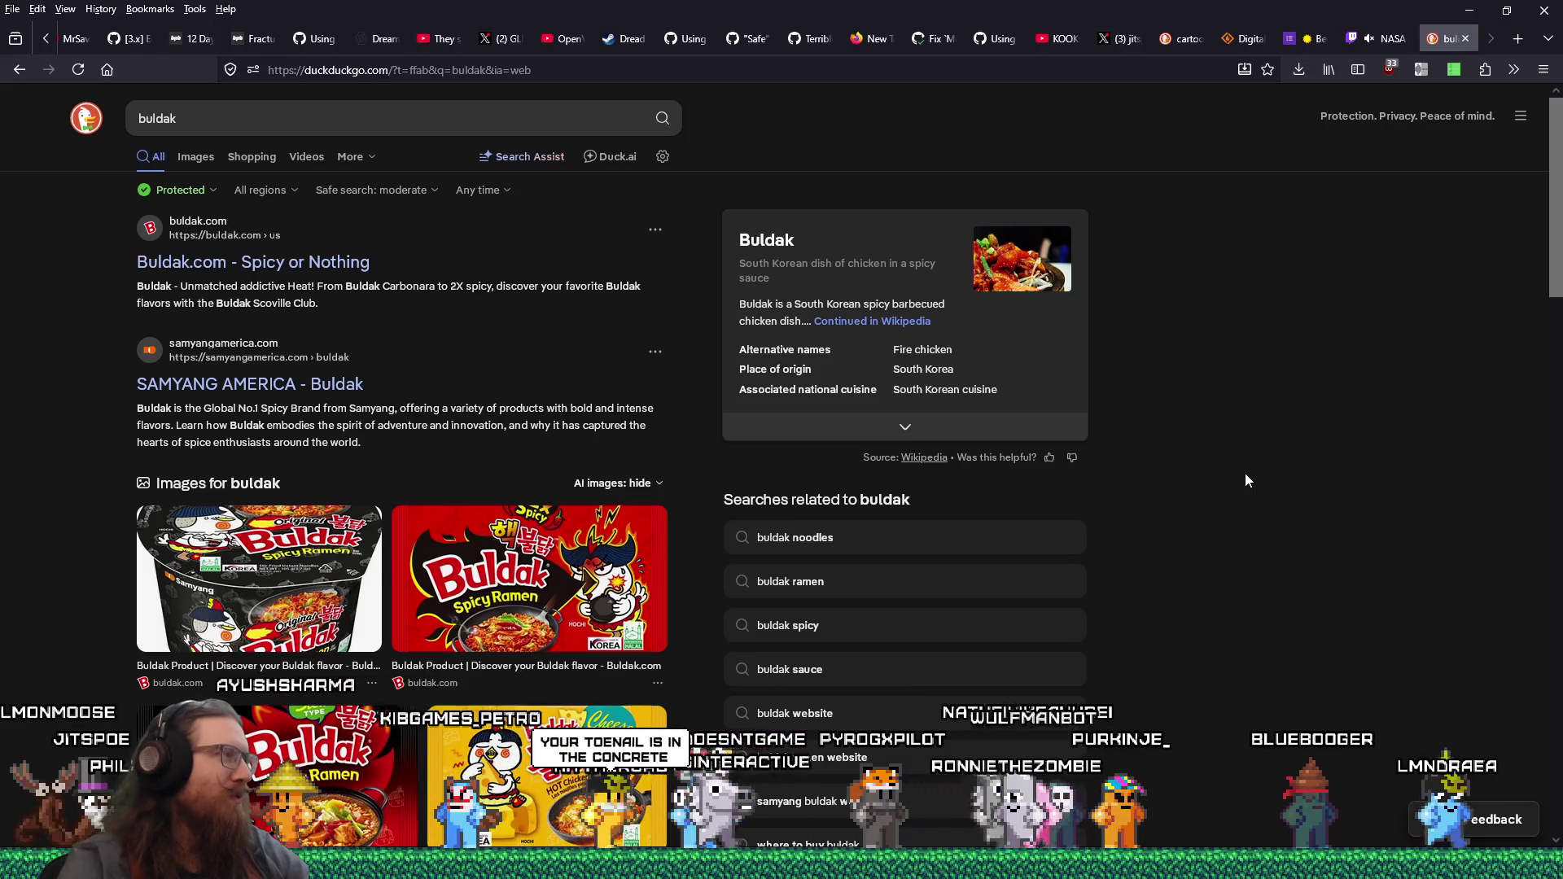
{"action": "scroll", "coordinate": [1245, 475], "scroll_direction": "down", "scroll_amount": 1}
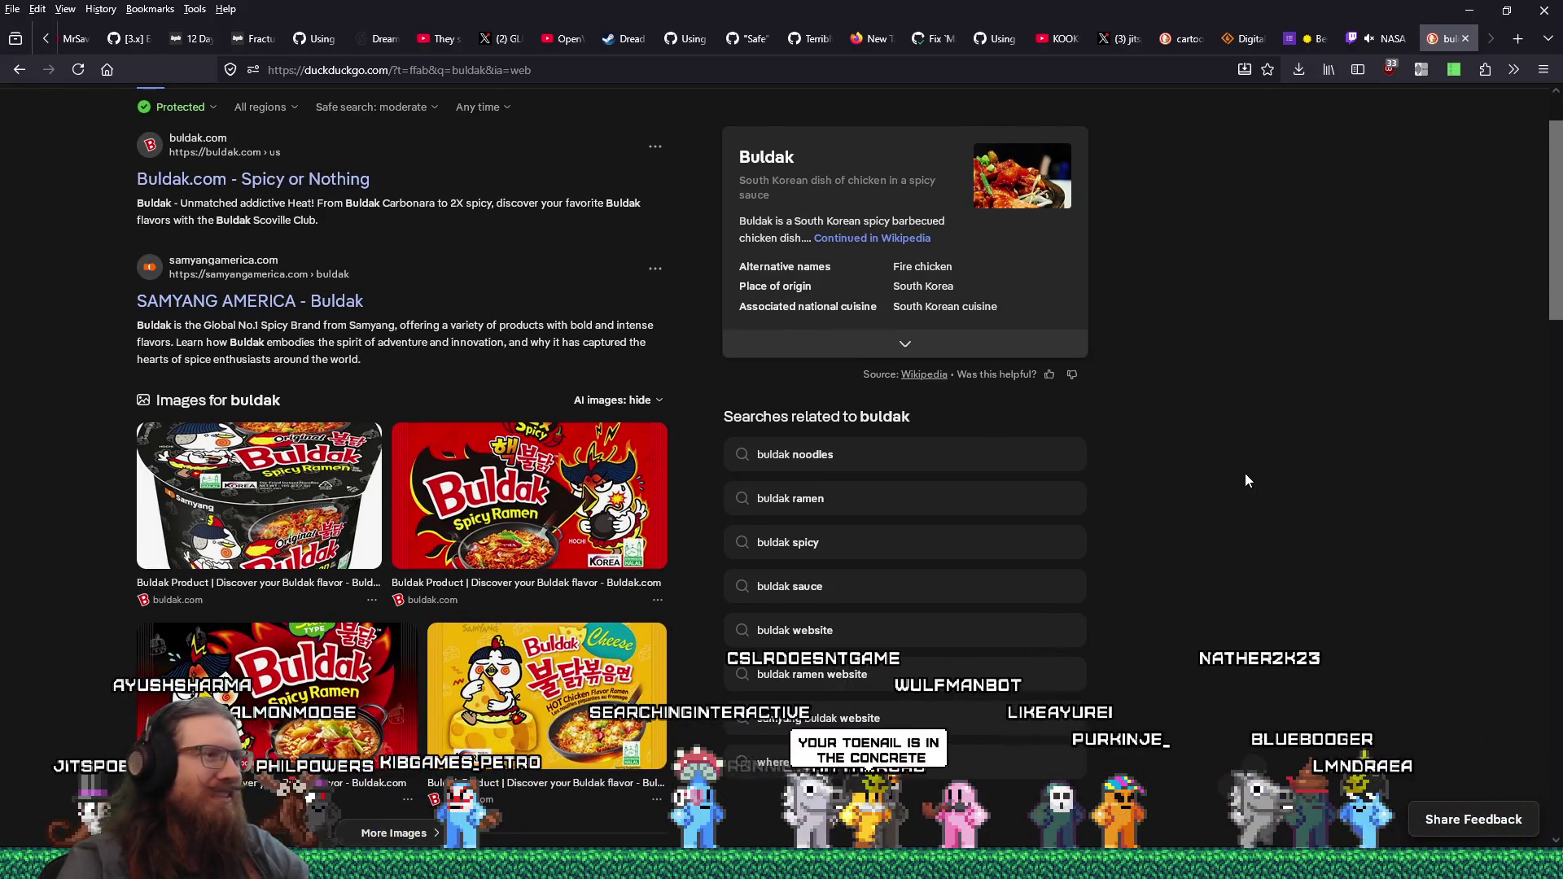
{"action": "scroll", "coordinate": [1245, 474], "scroll_direction": "down", "scroll_amount": 7}
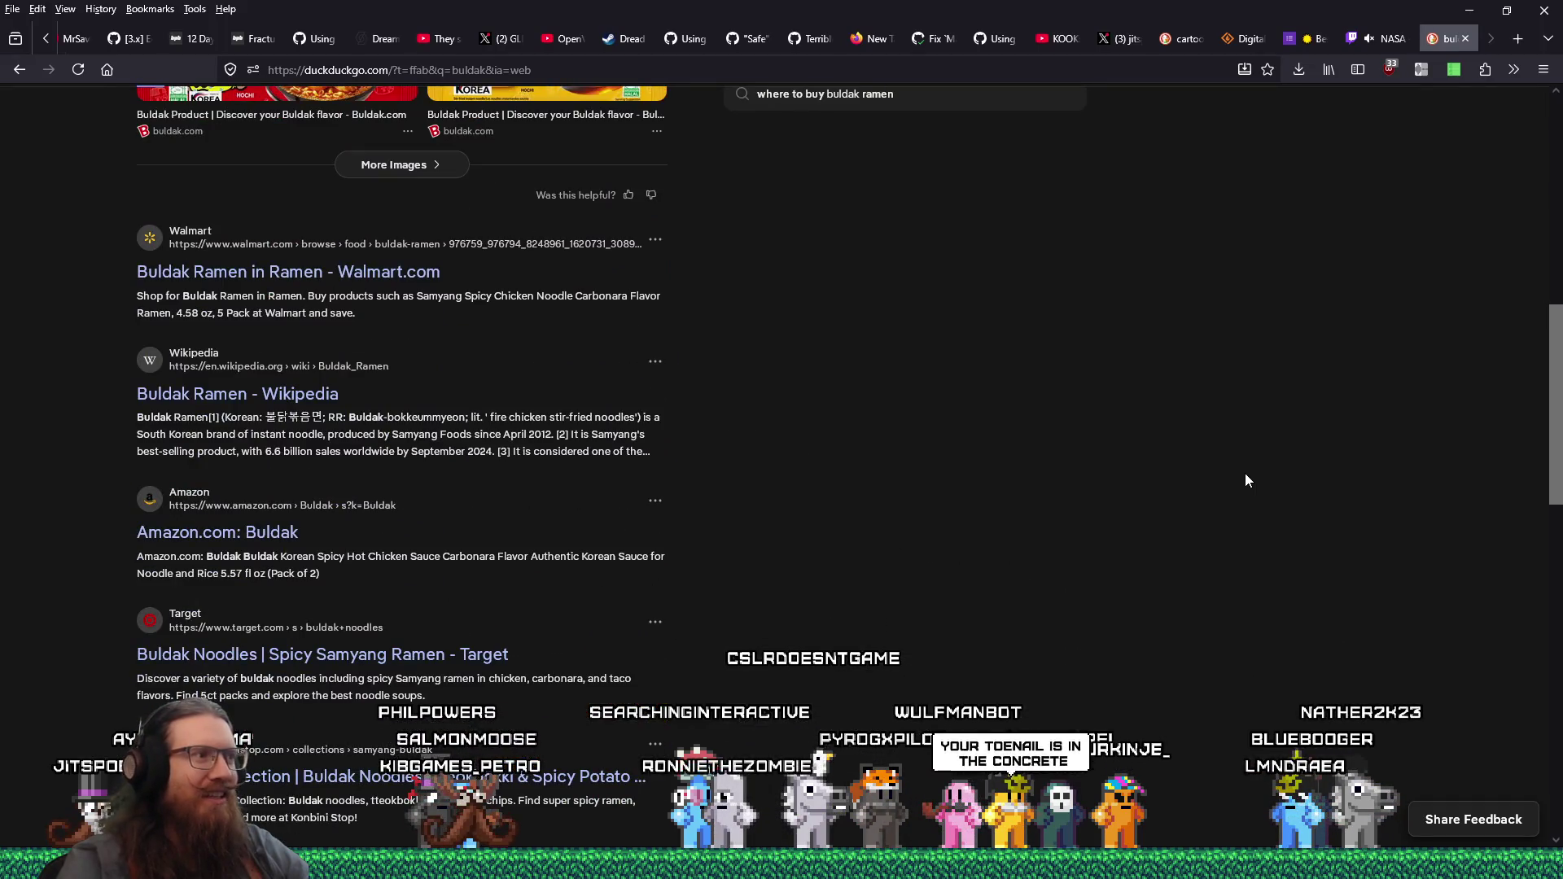
{"action": "left_click", "coordinate": [1466, 44]}
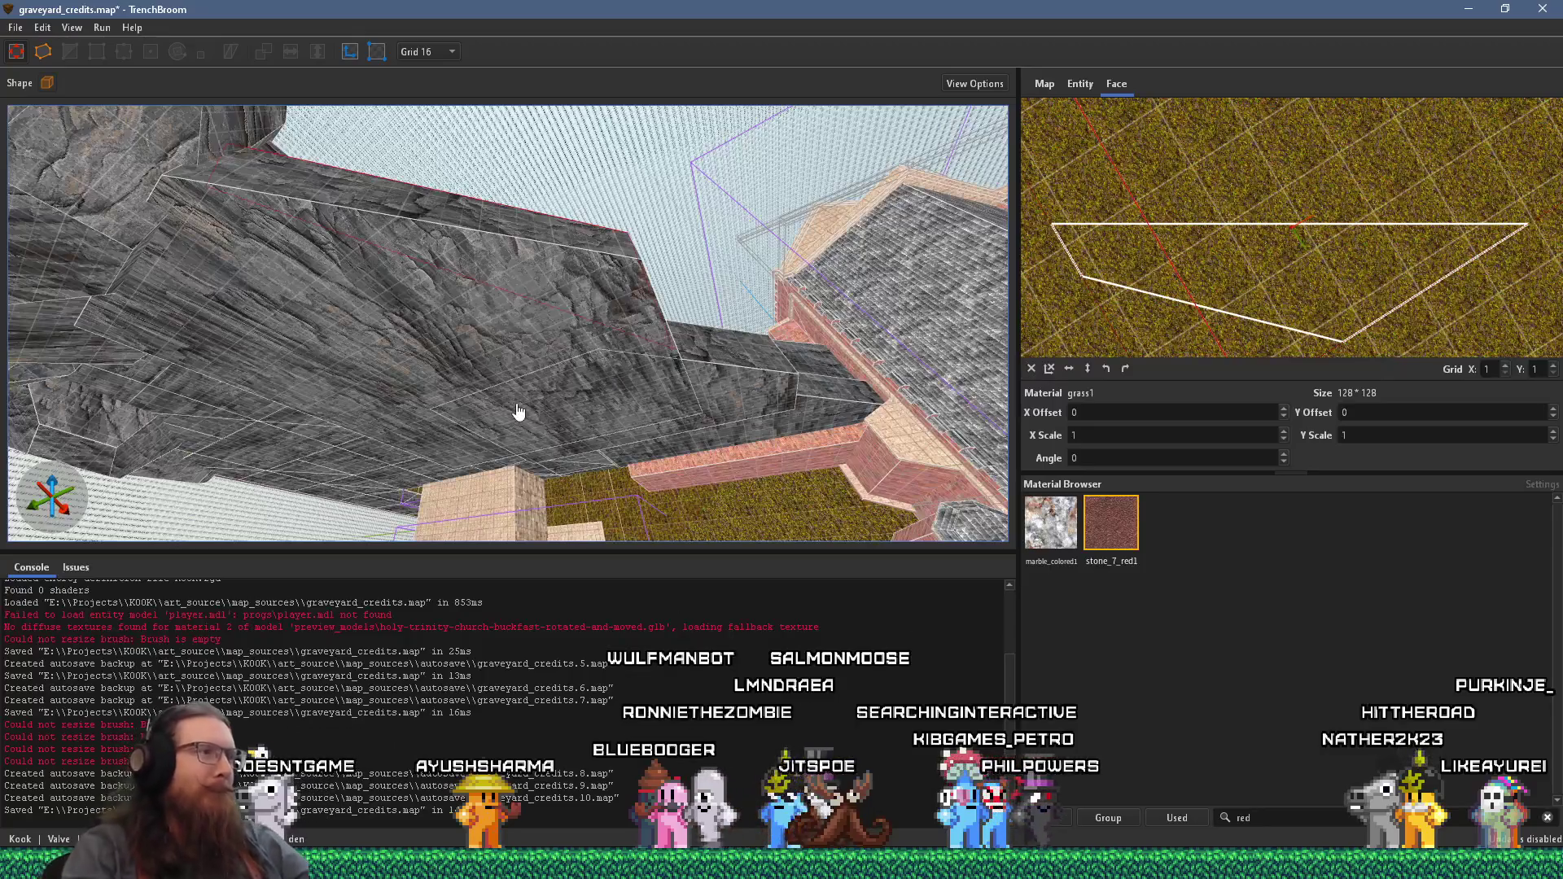
- Select the overhanging rock brush and swing the view round to inspect it
{"action": "left_click", "coordinate": [433, 414]}
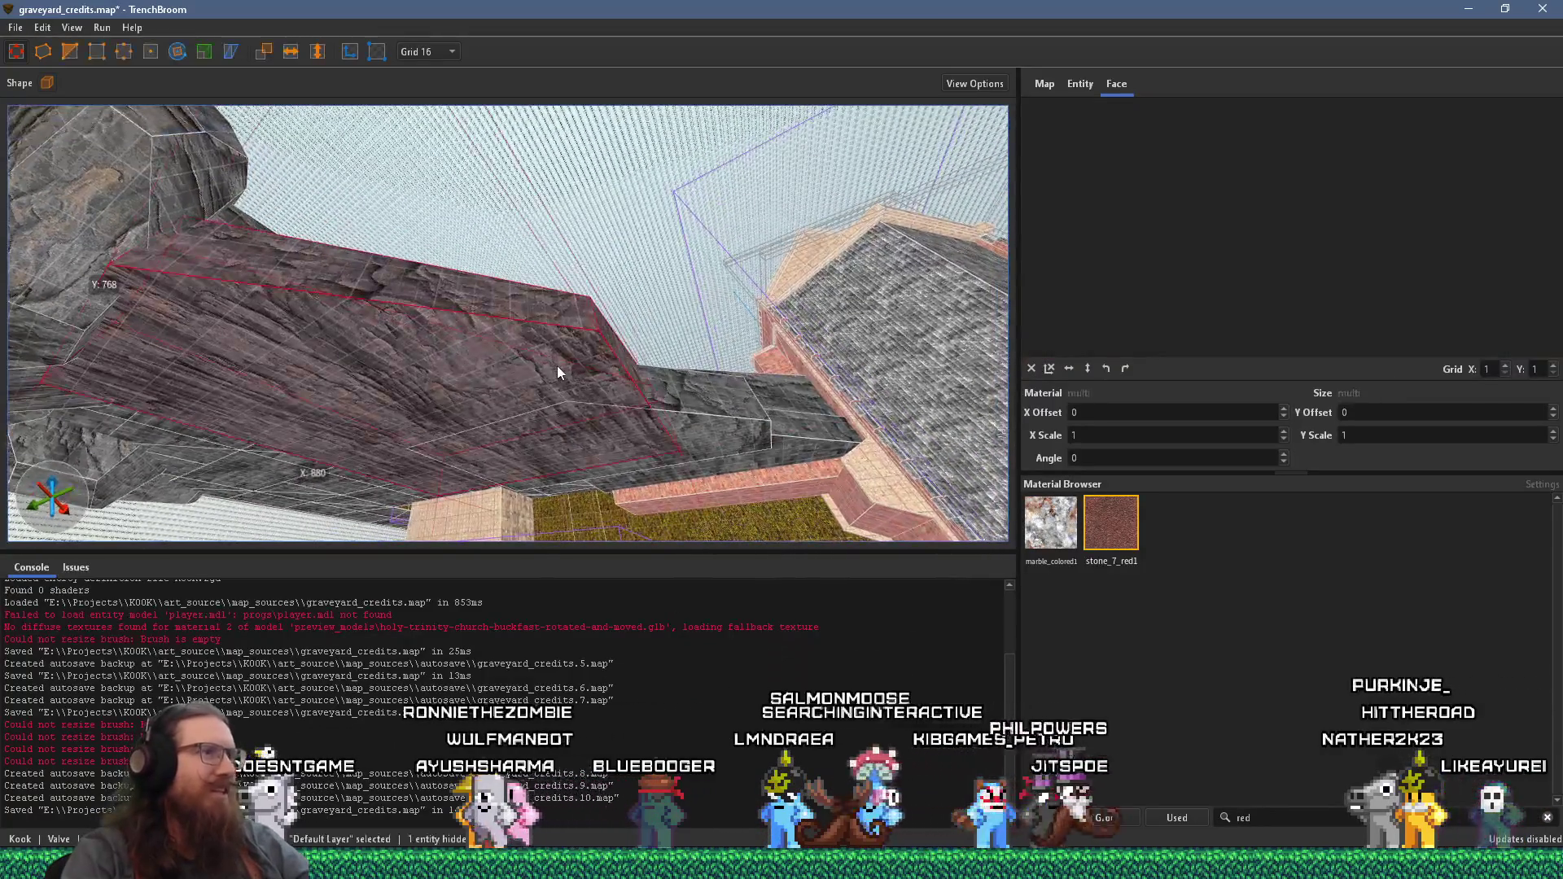
{"action": "mouse_move", "coordinate": [246, 445]}
{"action": "left_mouse_down"}
{"action": "mouse_move", "coordinate": [531, 447]}
{"action": "mouse_move", "coordinate": [810, 343]}
{"action": "mouse_move", "coordinate": [431, 360]}
{"action": "mouse_move", "coordinate": [451, 340]}
{"action": "mouse_move", "coordinate": [663, 386]}
{"action": "mouse_move", "coordinate": [639, 373]}
{"action": "left_mouse_up"}
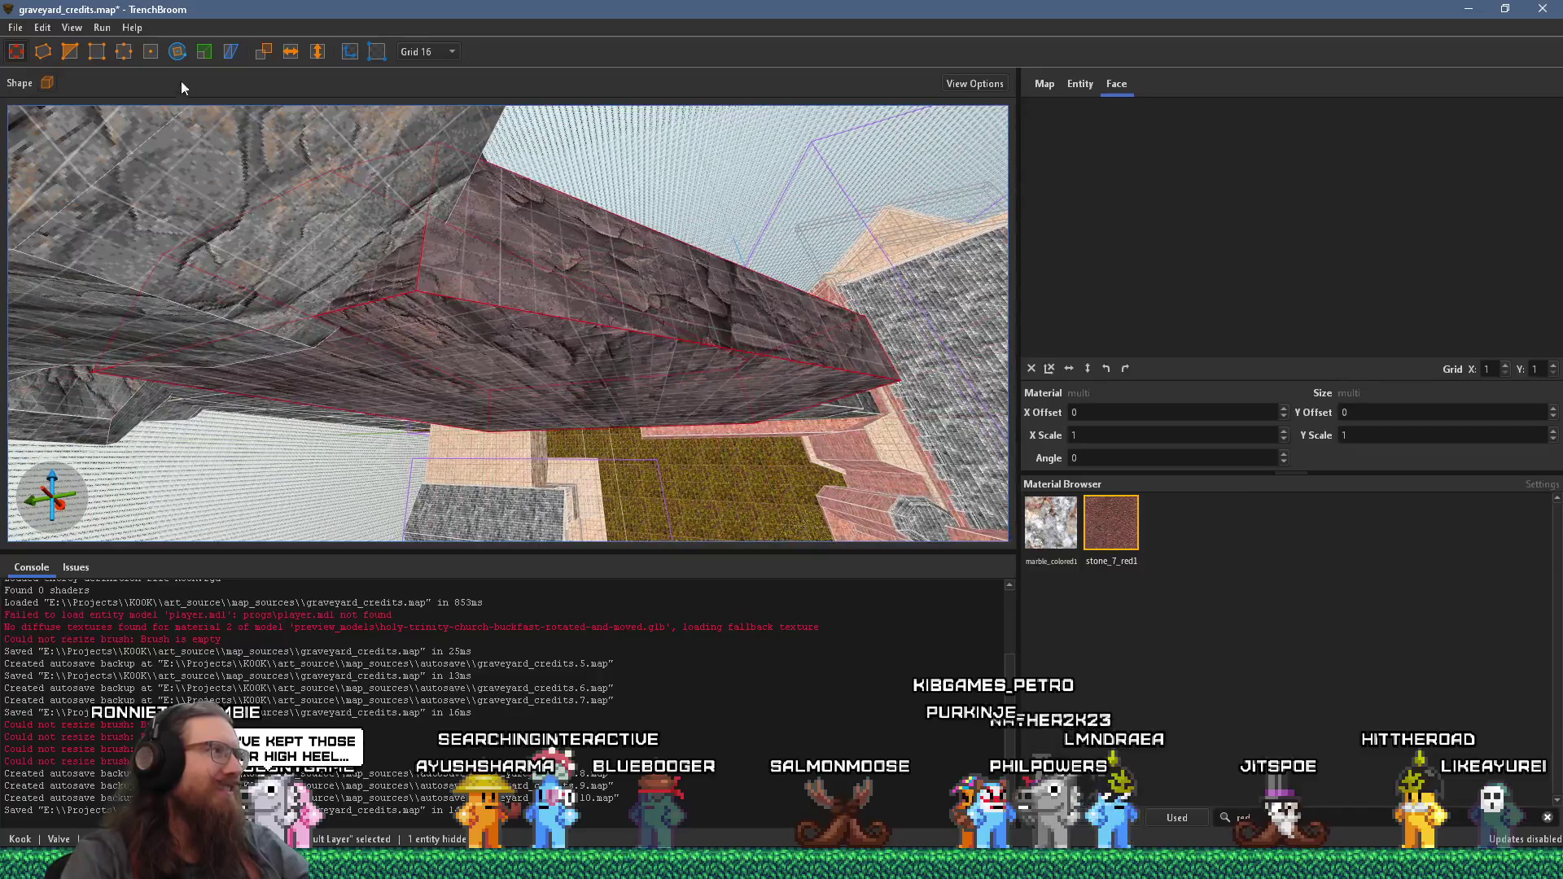